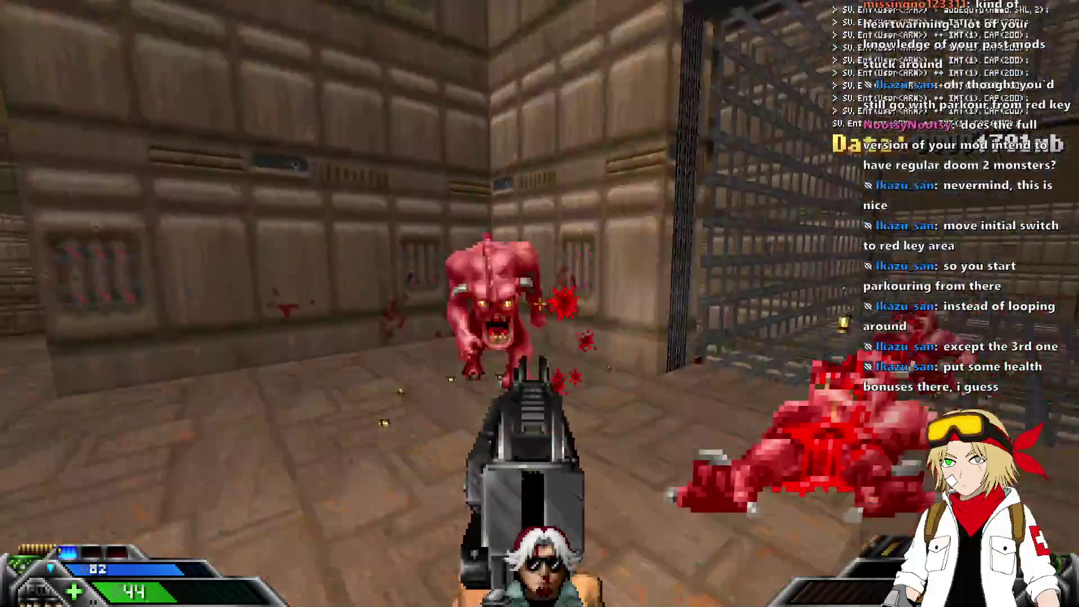
# Shoot down the pink demon and the zombies in both rooms with the chaingun.
pyautogui.click(540, 303)
pyautogui.click(539, 303)
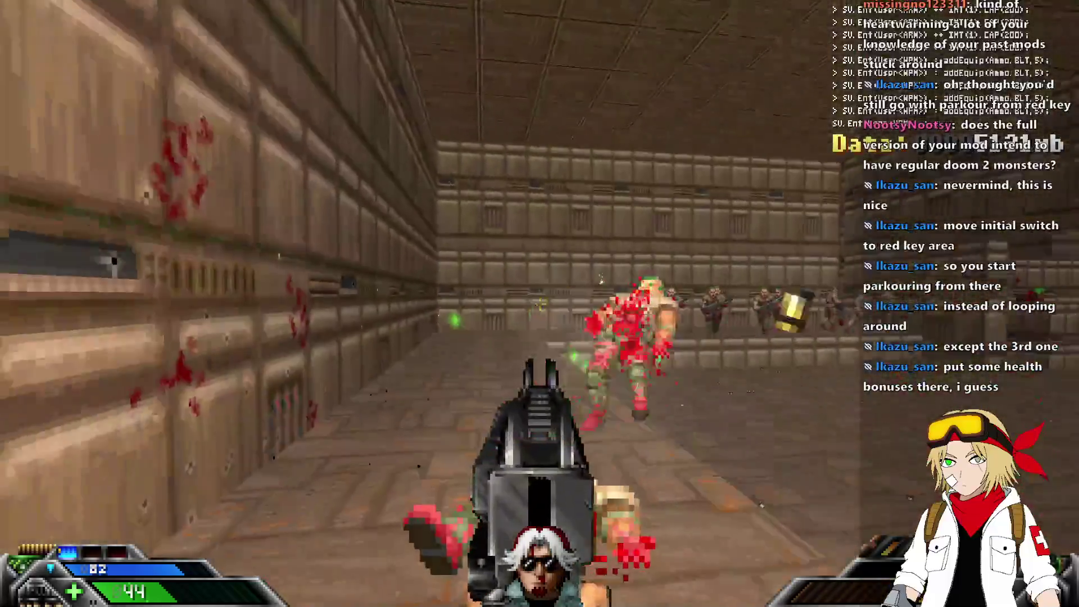
pyautogui.click(540, 303)
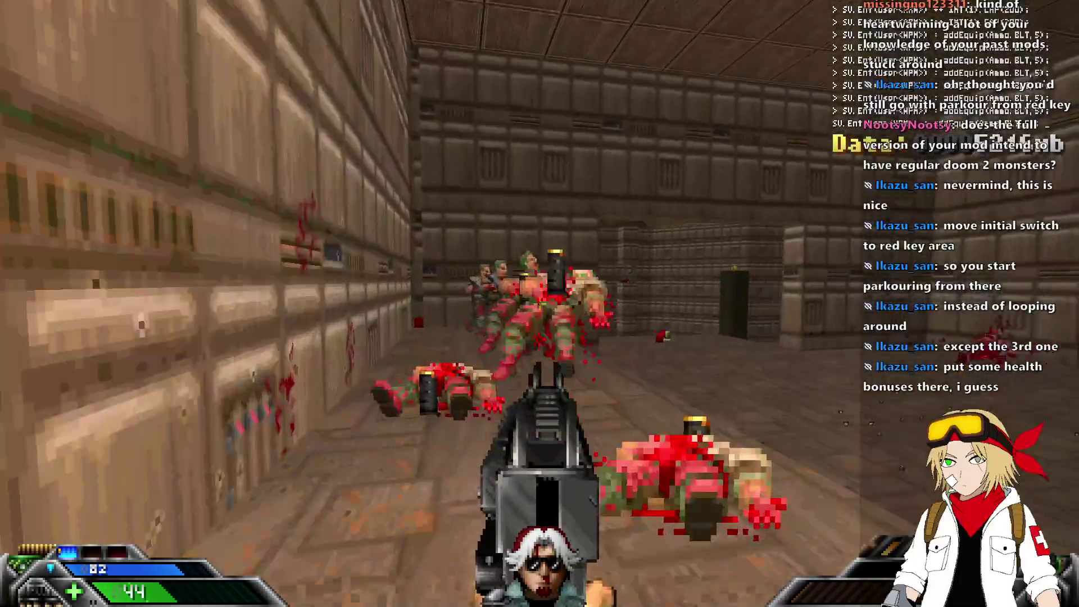
pyautogui.click(540, 304)
# Collect the green health bonuses across the room and quicksave the game.
pyautogui.press('w')
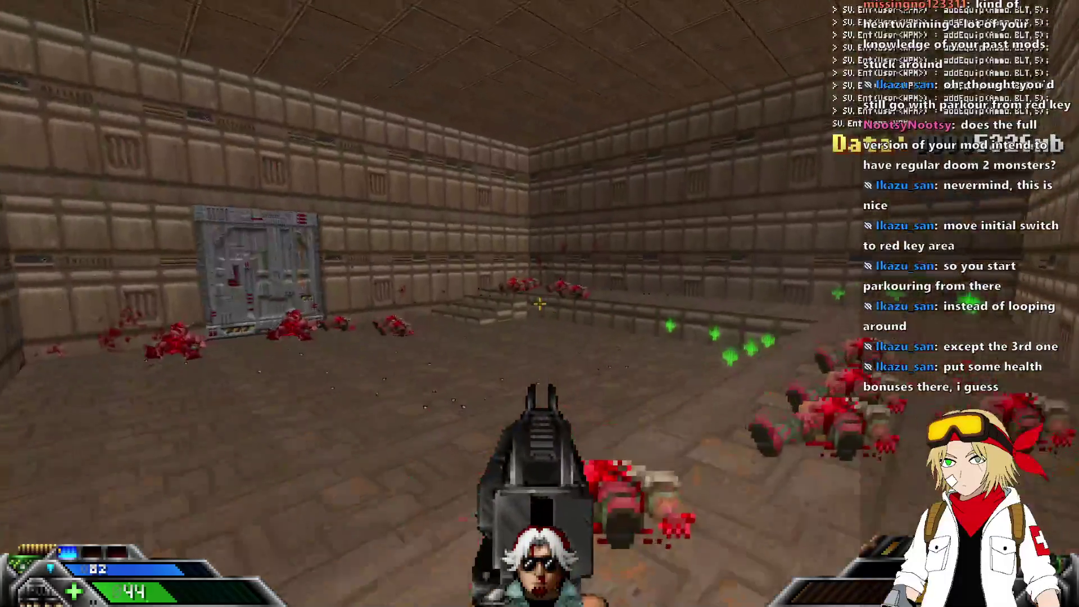
pyautogui.press('F6')
pyautogui.press('w')
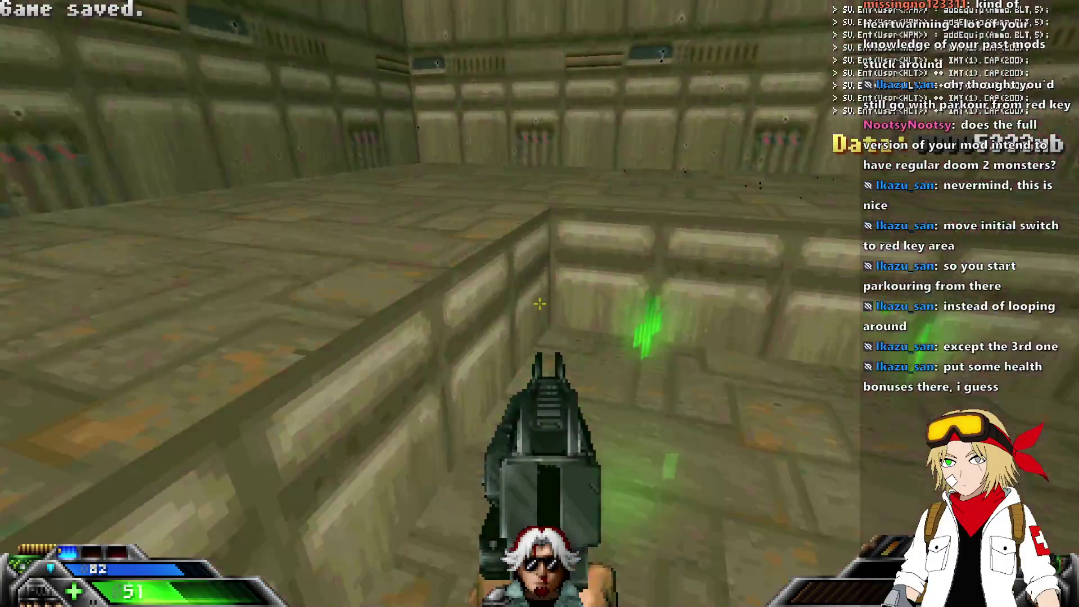
pyautogui.press('w')
pyautogui.click(539, 304)
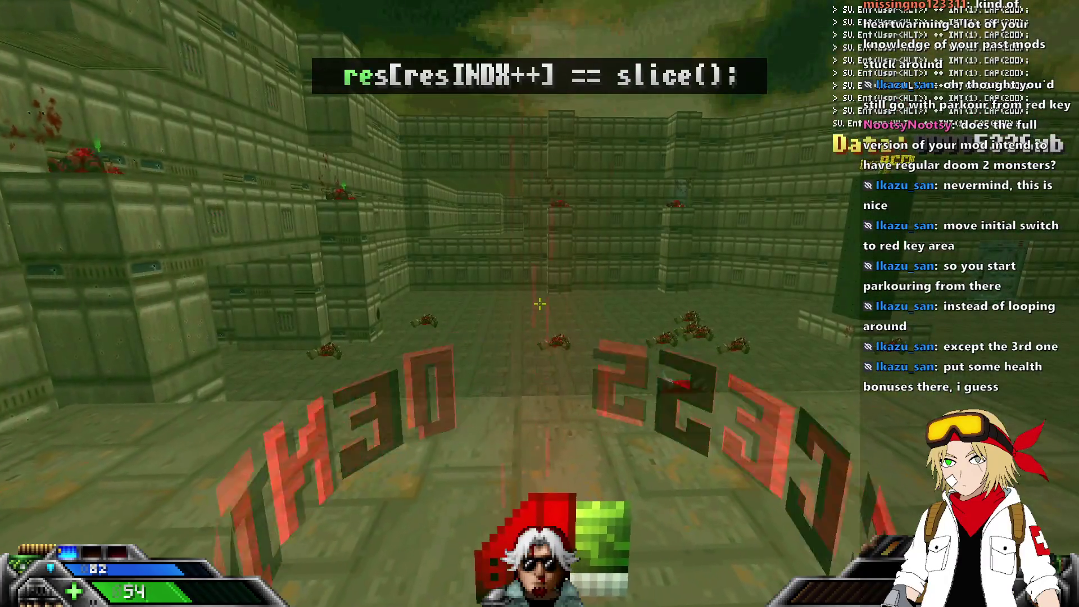
pyautogui.press('Escape')
pyautogui.press('Escape')
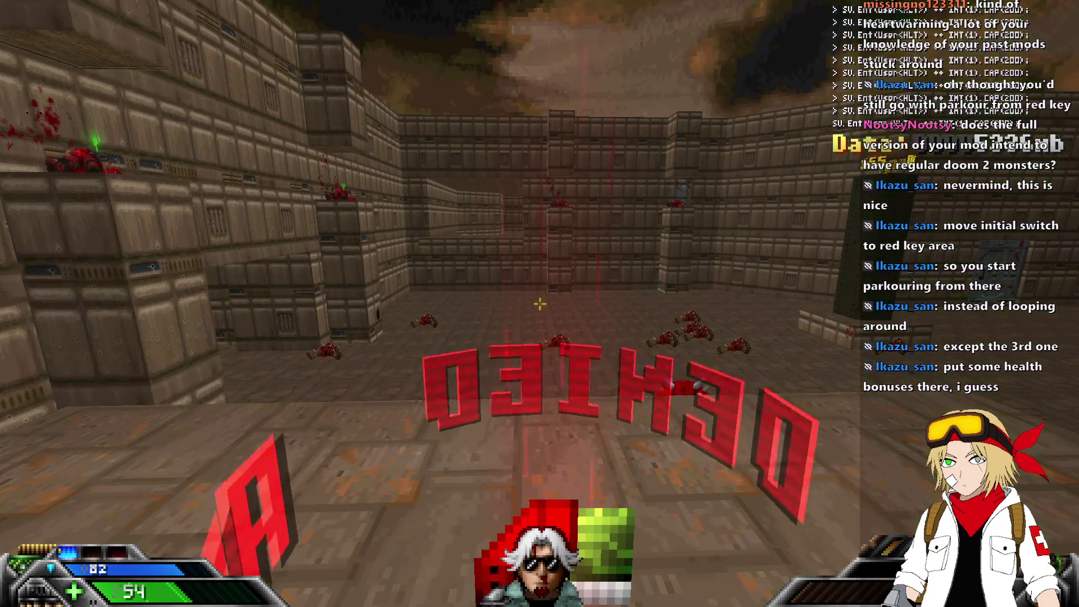
# Pick up the red ruby key data and look up at the corpse ledge.
pyautogui.press('s')
pyautogui.press('w')
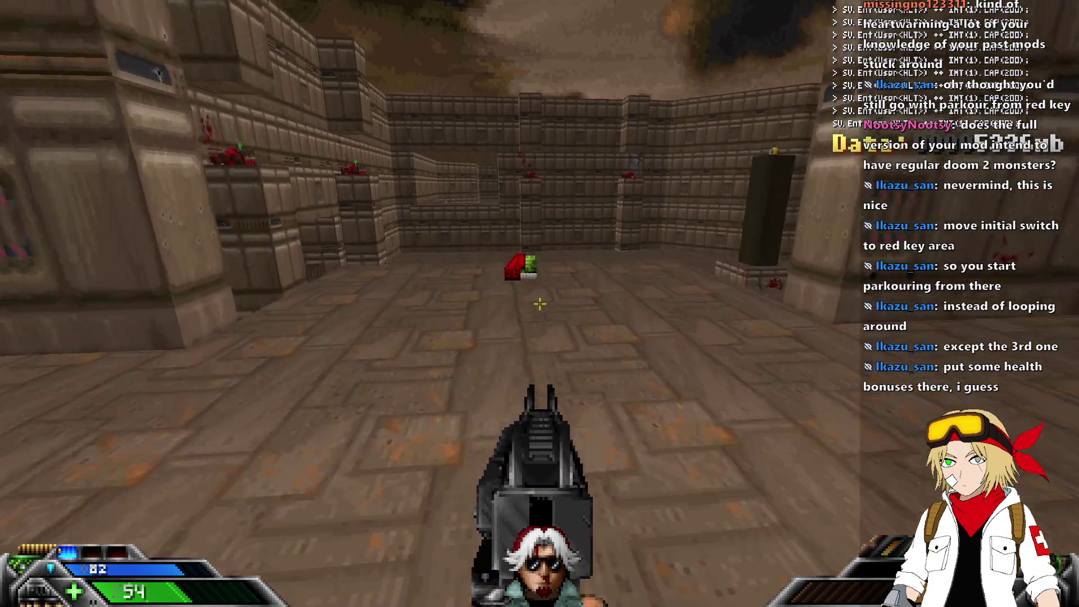
pyautogui.press('w')
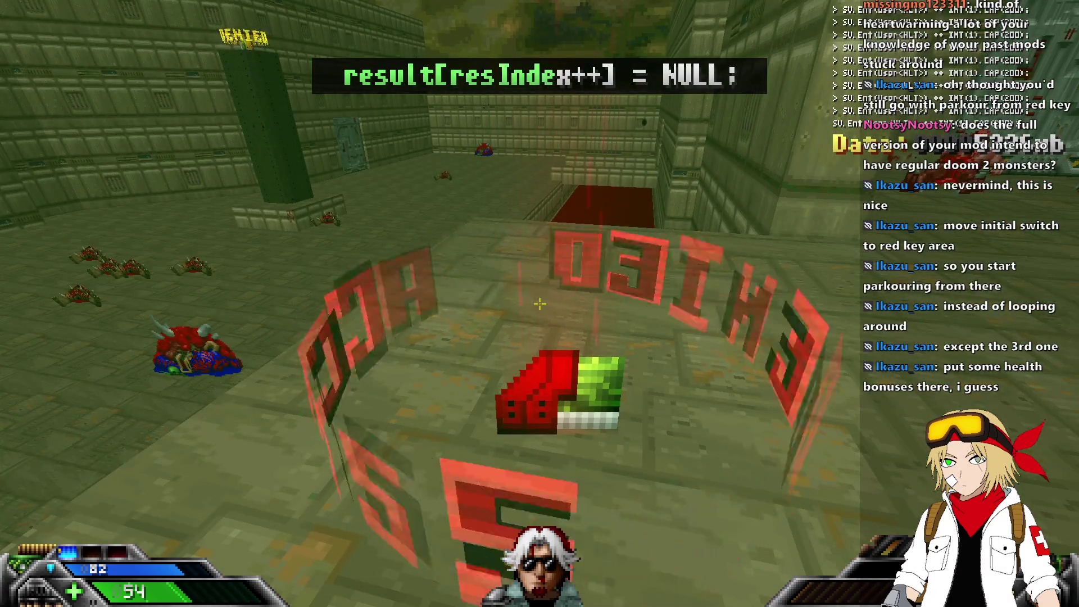
pyautogui.press('w')
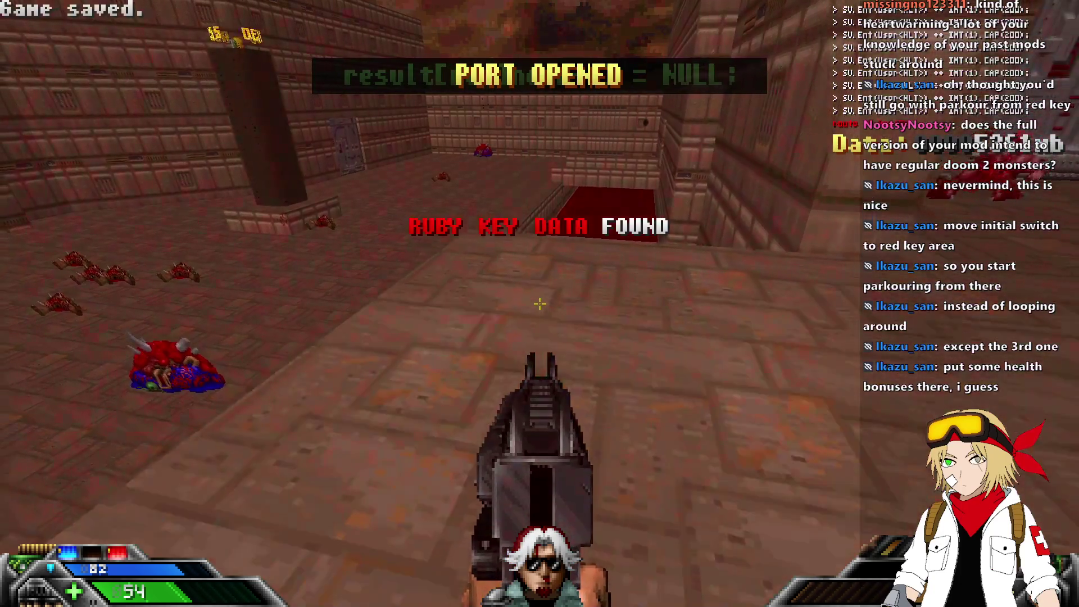
pyautogui.press('w')
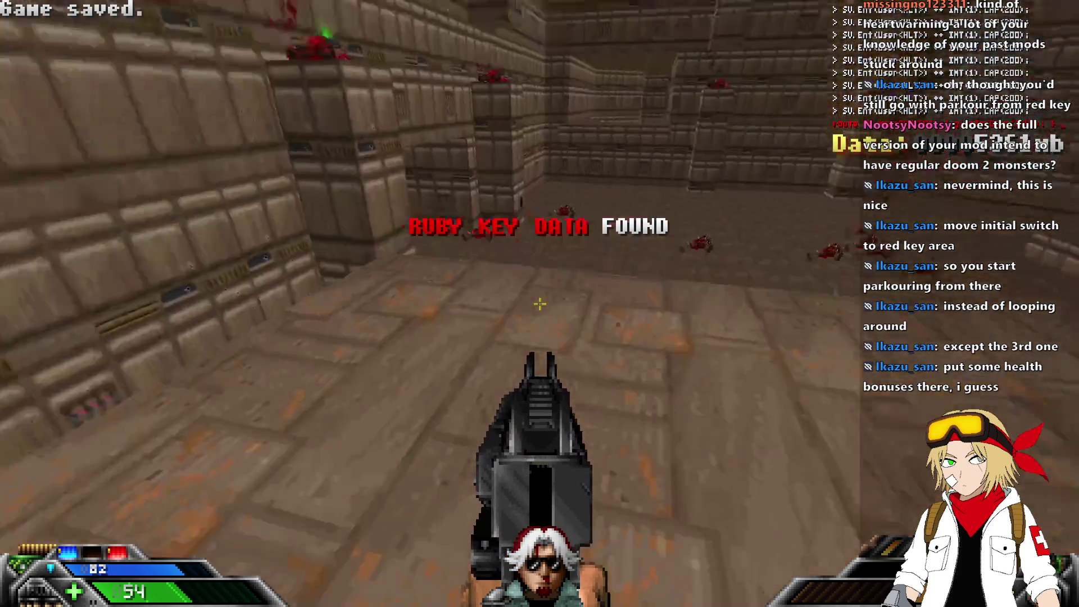
pyautogui.press('s')
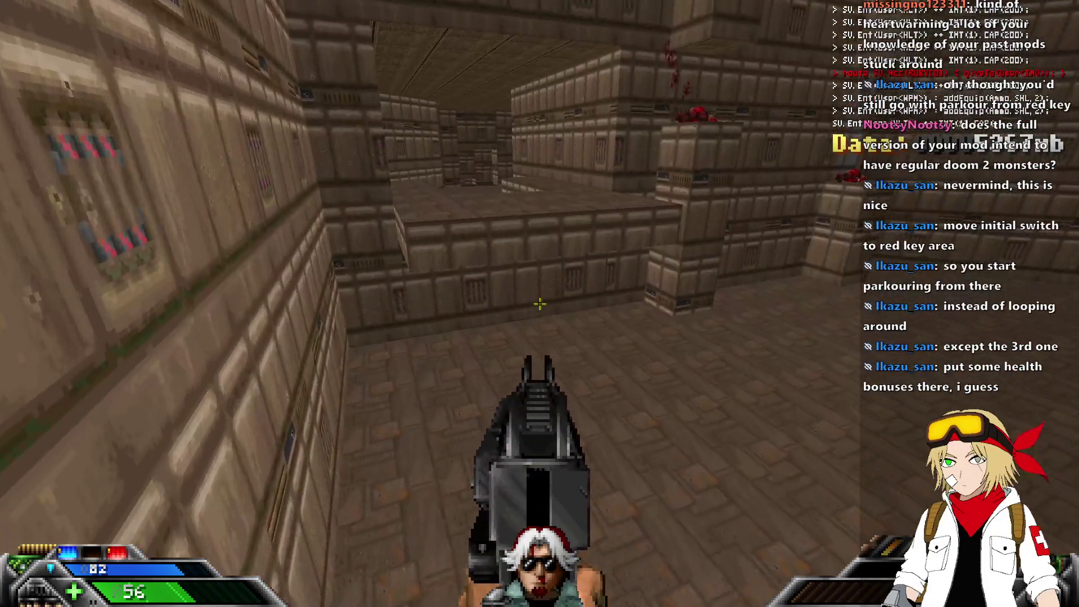
# Move along the ledge and pick up the Gladius weapon.
pyautogui.press('w')
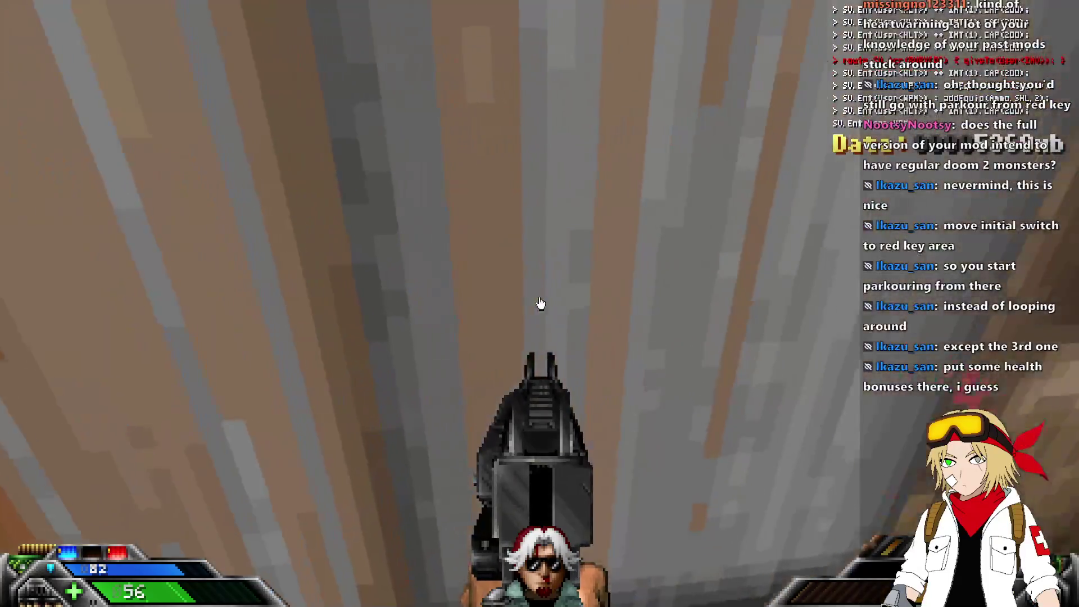
pyautogui.press('w')
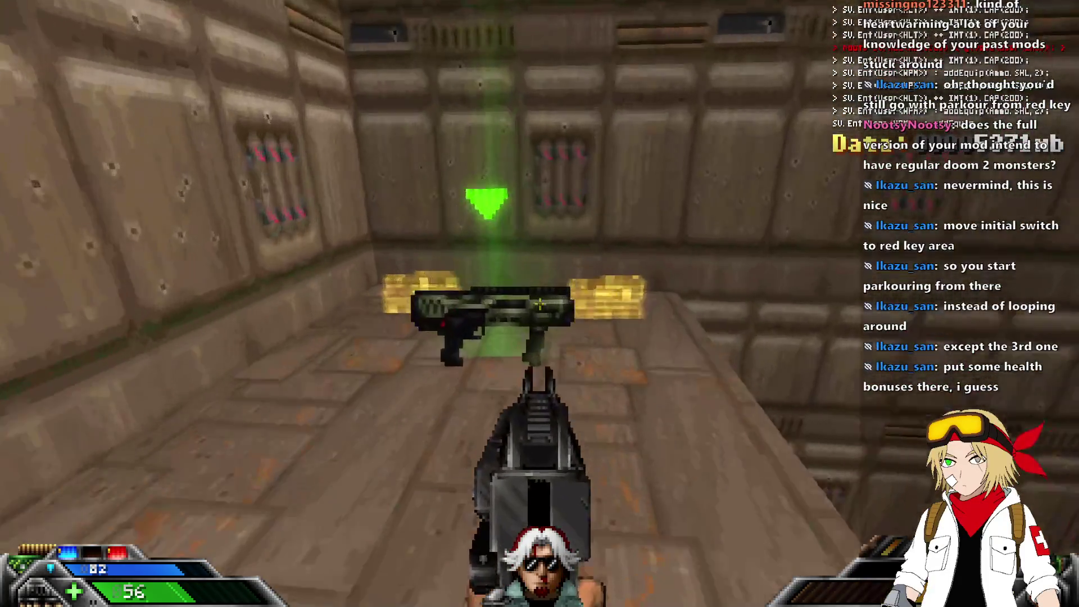
pyautogui.press('w')
pyautogui.press('w')
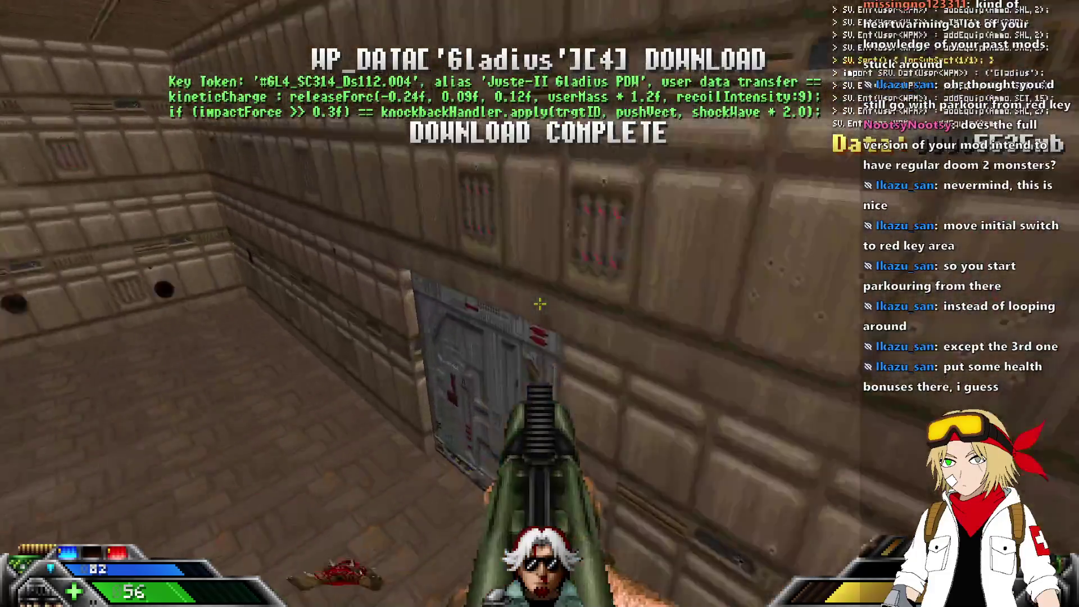
# Try the grey ruby door in the courtyard, find it locked, and quit UZDoom.
pyautogui.press('w')
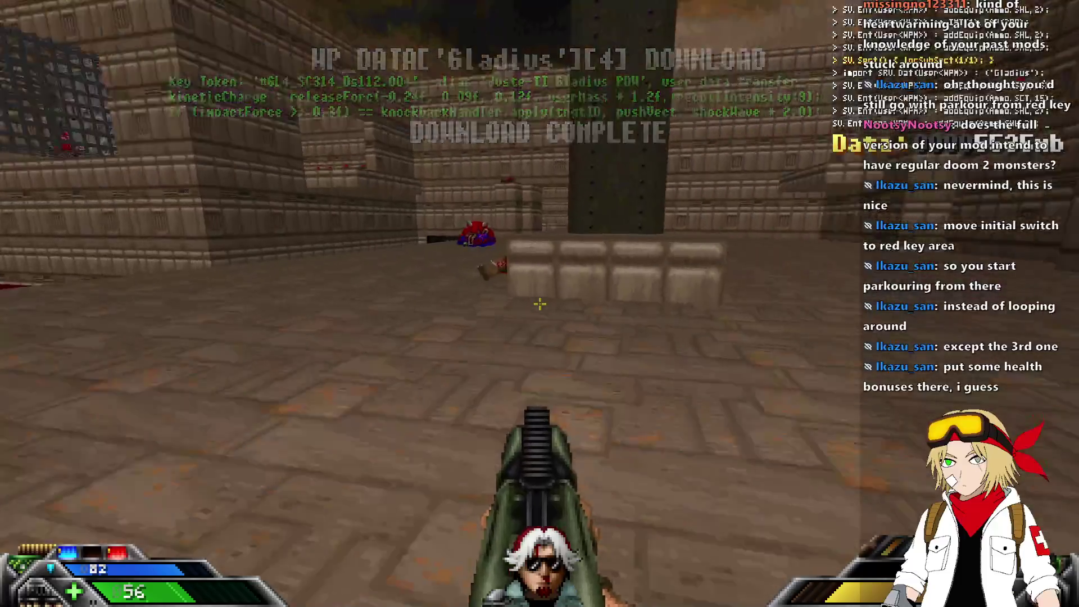
pyautogui.press('w')
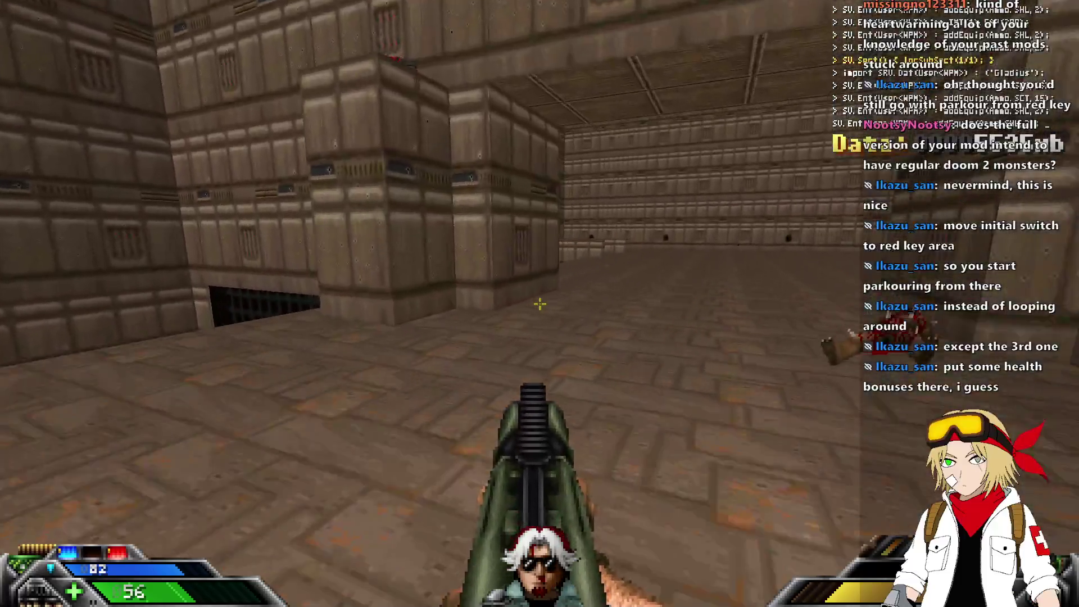
pyautogui.click(539, 304)
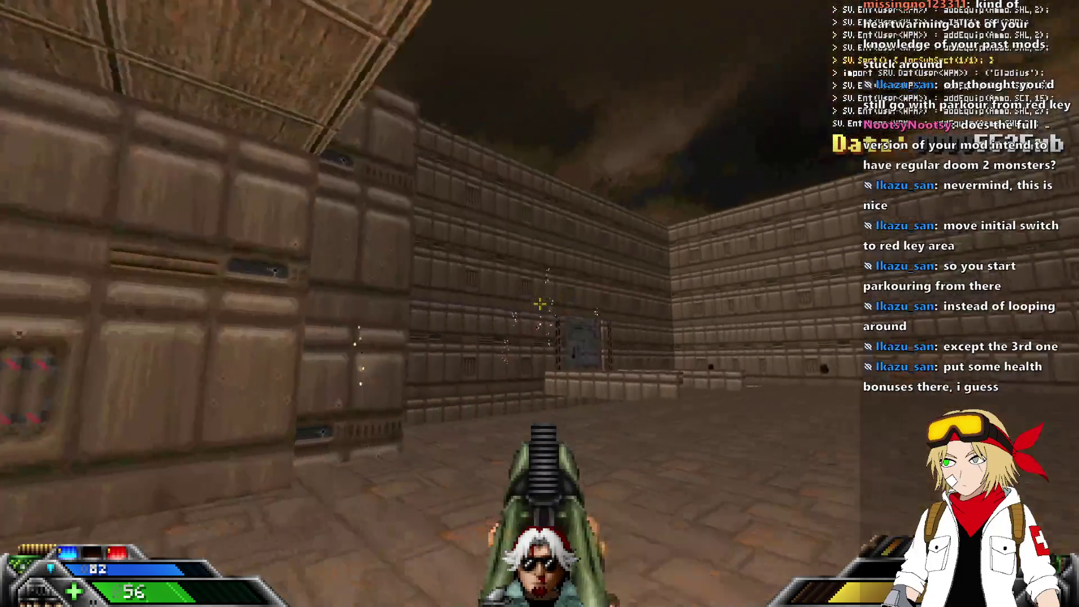
pyautogui.press('w')
pyautogui.press('e')
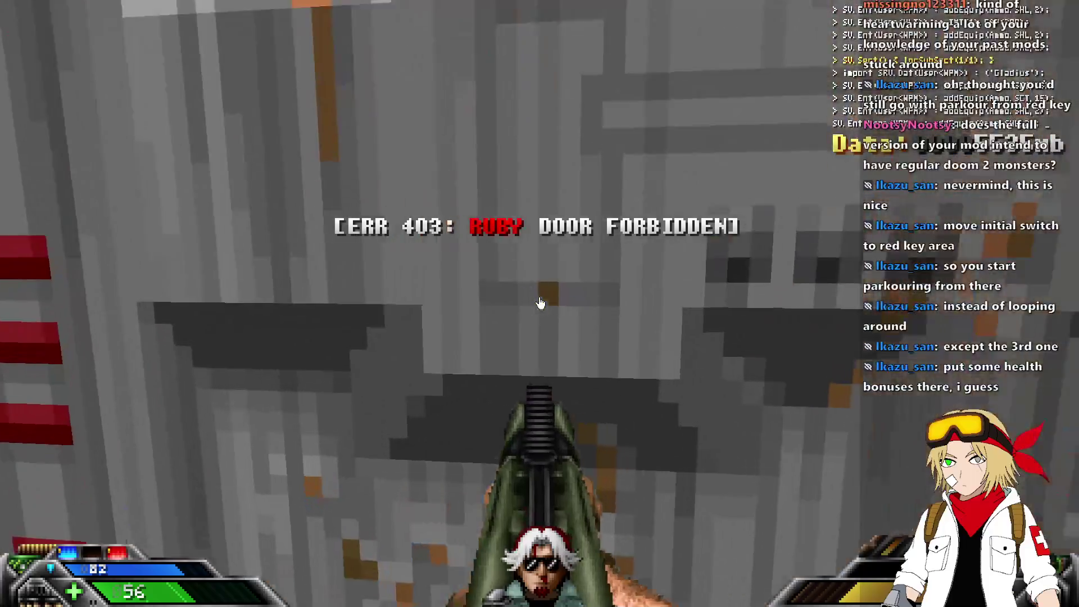
pyautogui.press('s')
pyautogui.hotkey('alt', 'F4')
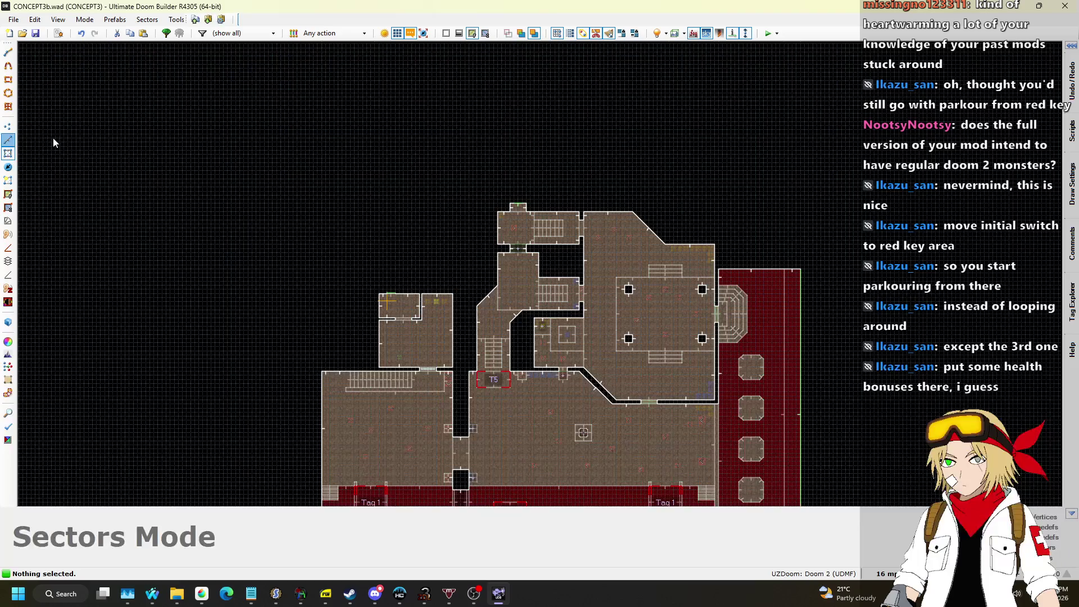
# In Linedefs mode, change the lock setting on both door linedefs beside the Tag 1 sector.
pyautogui.press('l')
pyautogui.scroll(-2, 367, 352)
pyautogui.scroll(8, 457, 440)
pyautogui.click(469, 375)
pyautogui.rightClick(746, 317)
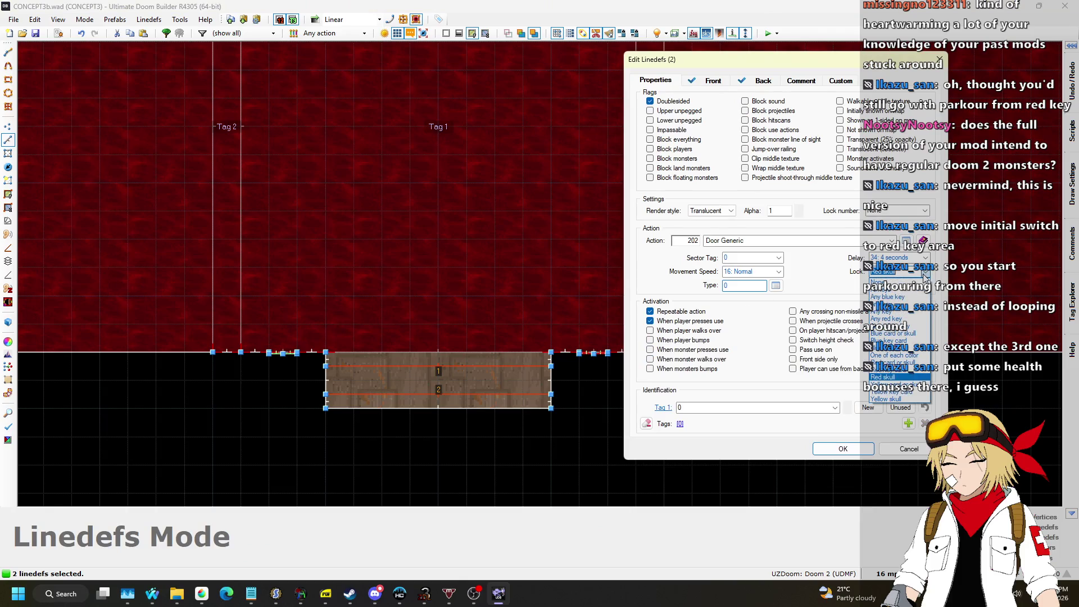
pyautogui.click(848, 455)
# Save the map to CONCEPT3b.wad.
pyautogui.scroll(-5, 408, 332)
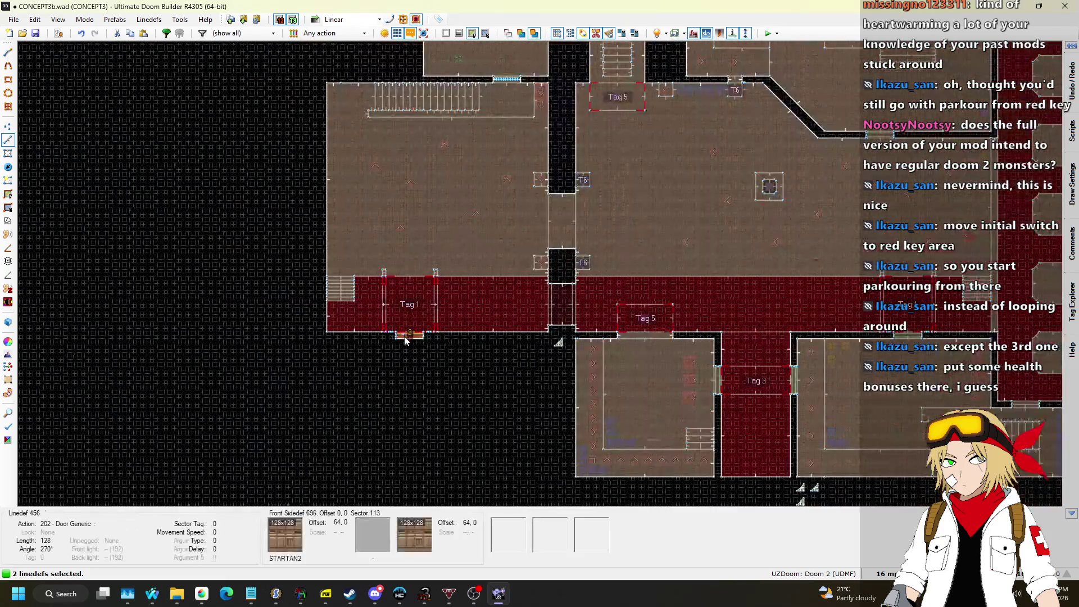
pyautogui.scroll(-3, 405, 337)
pyautogui.press('F9')
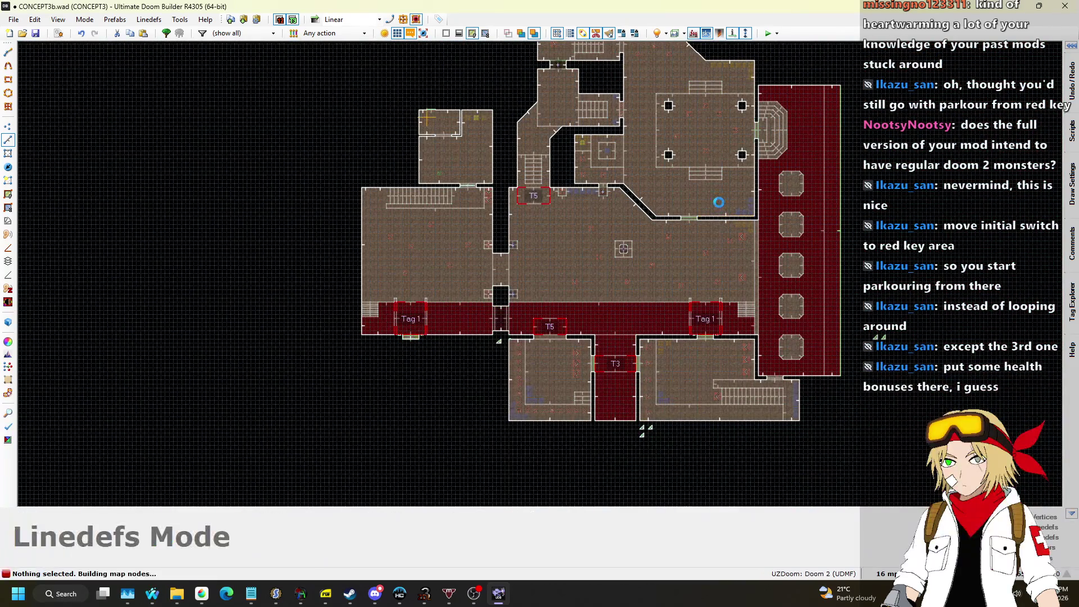
pyautogui.scroll(6, 522, 156)
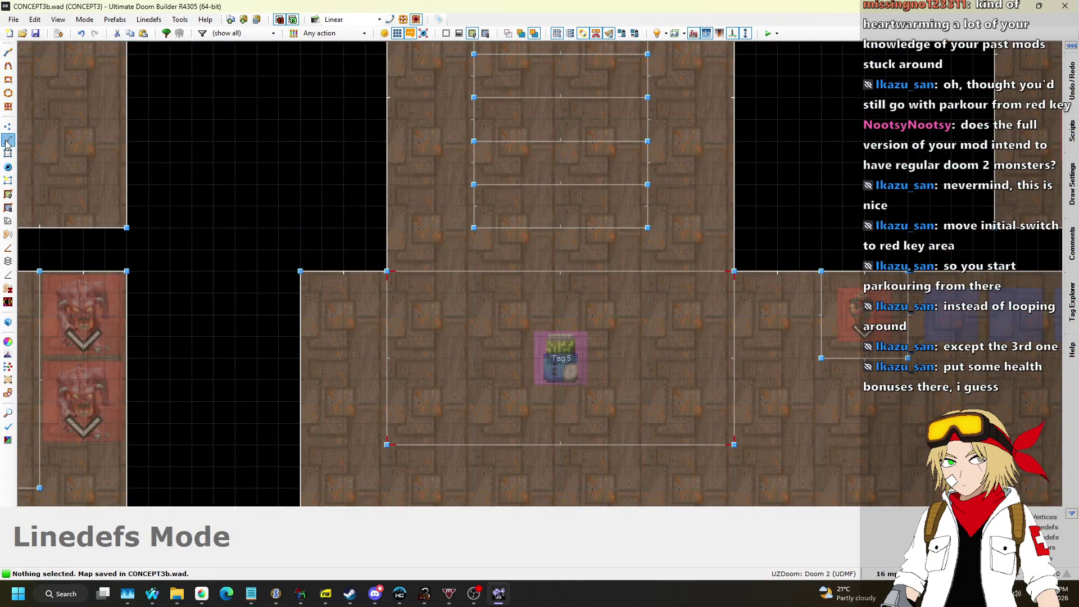
# Zoom around the staircase room, keeping the grid at 16 map units.
pyautogui.scroll(-1, 474, 230)
pyautogui.click(887, 574)
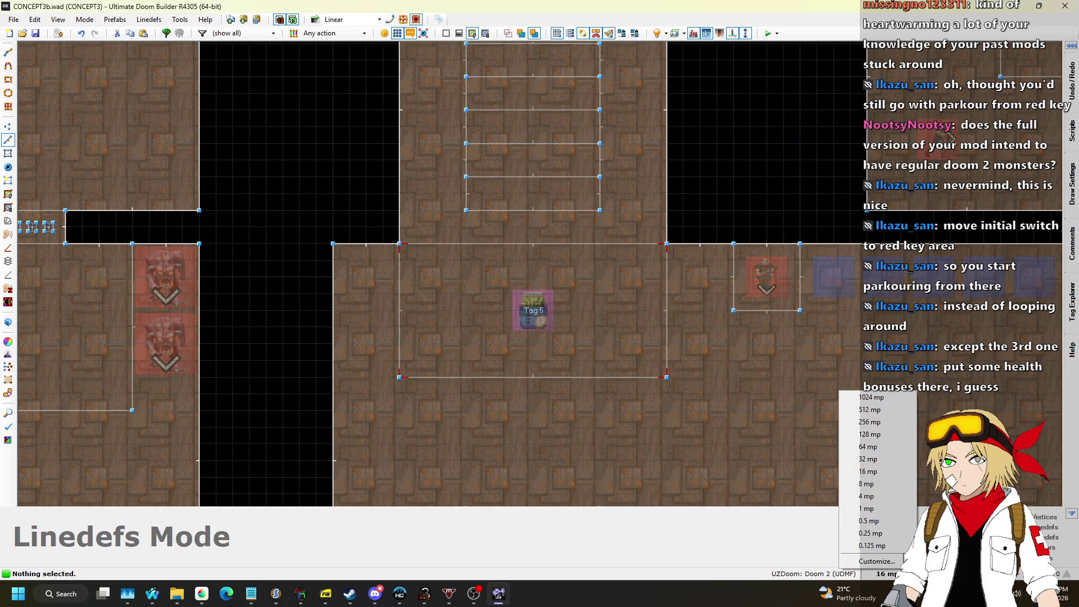
pyautogui.click(882, 478)
pyautogui.scroll(-3, 571, 303)
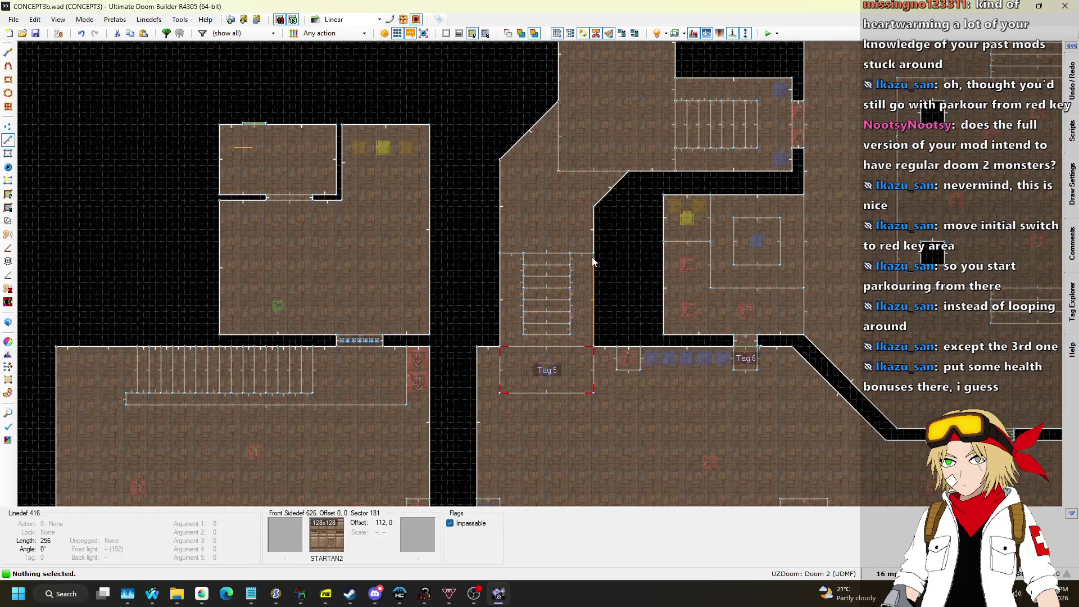
pyautogui.scroll(7, 574, 289)
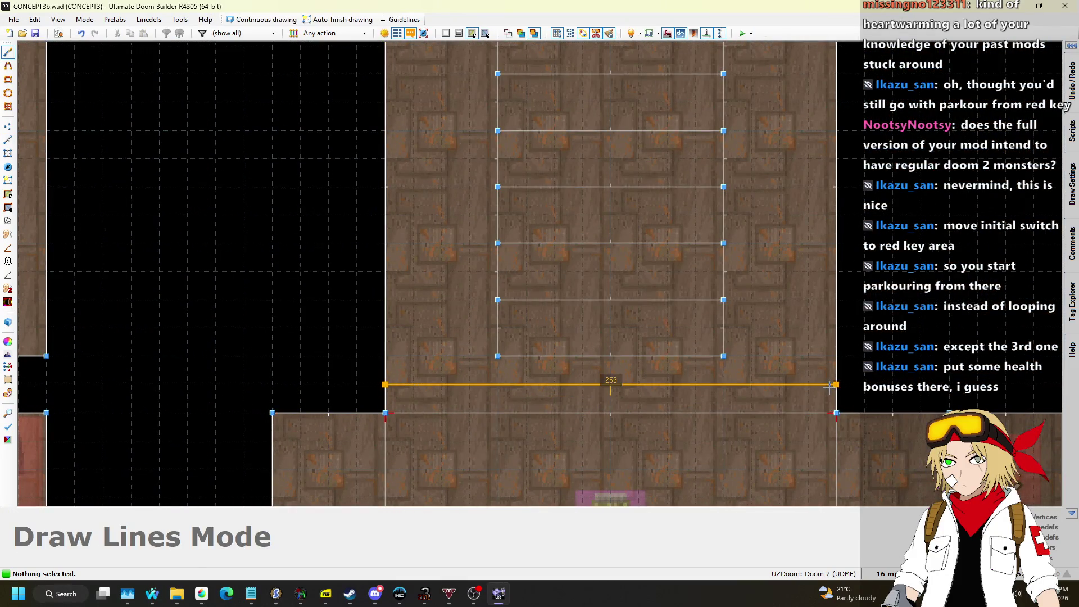
pyautogui.scroll(-5, 715, 272)
pyautogui.scroll(5, 639, 270)
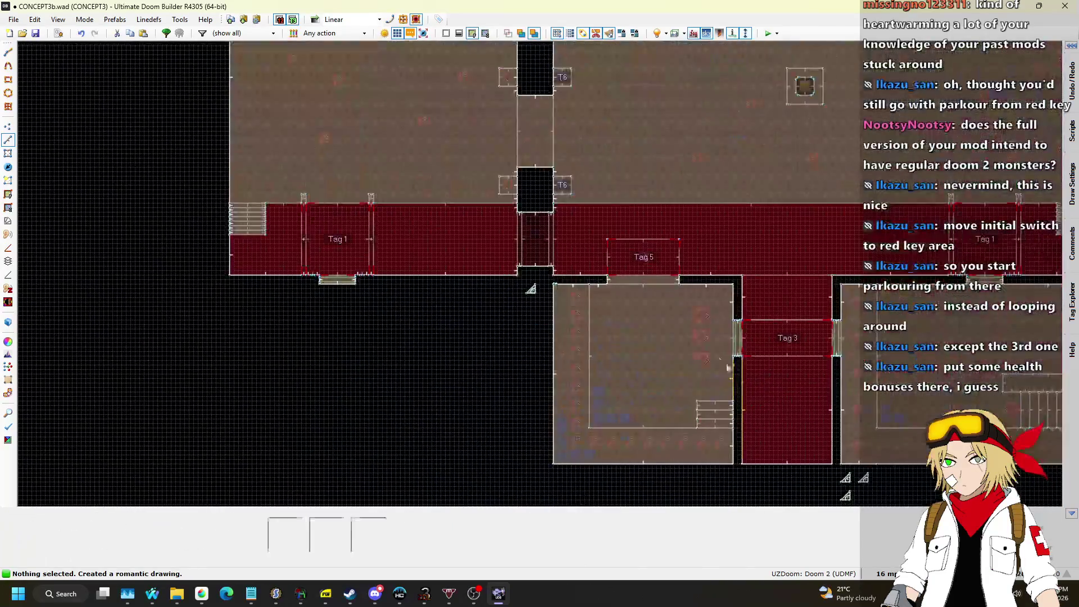
pyautogui.scroll(-3, 603, 338)
# In the 3D view, select the monster room's ceiling and lower it.
pyautogui.press('q')
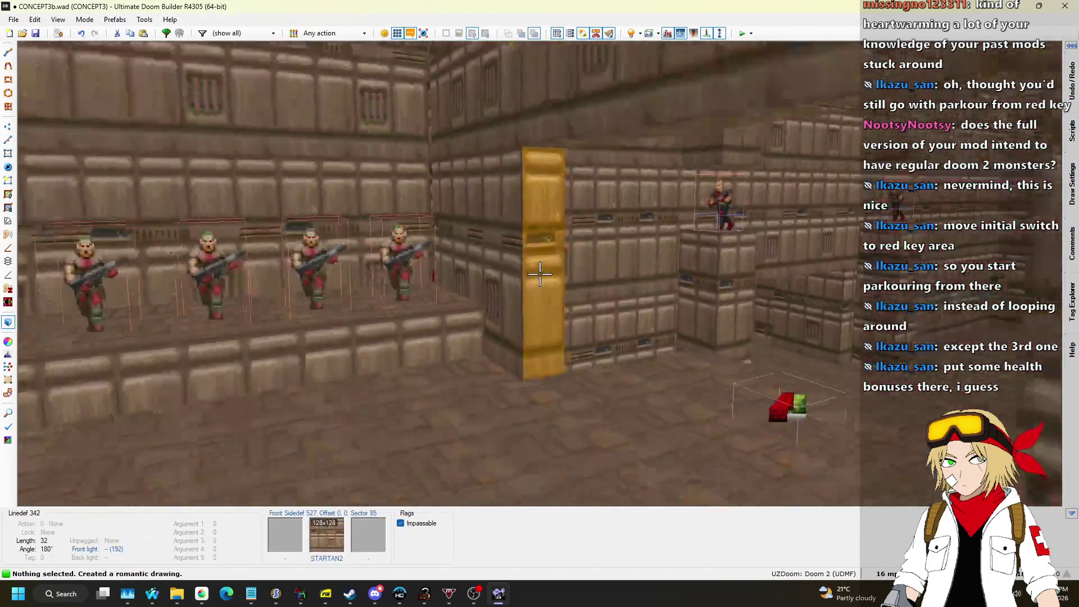
pyautogui.press('w')
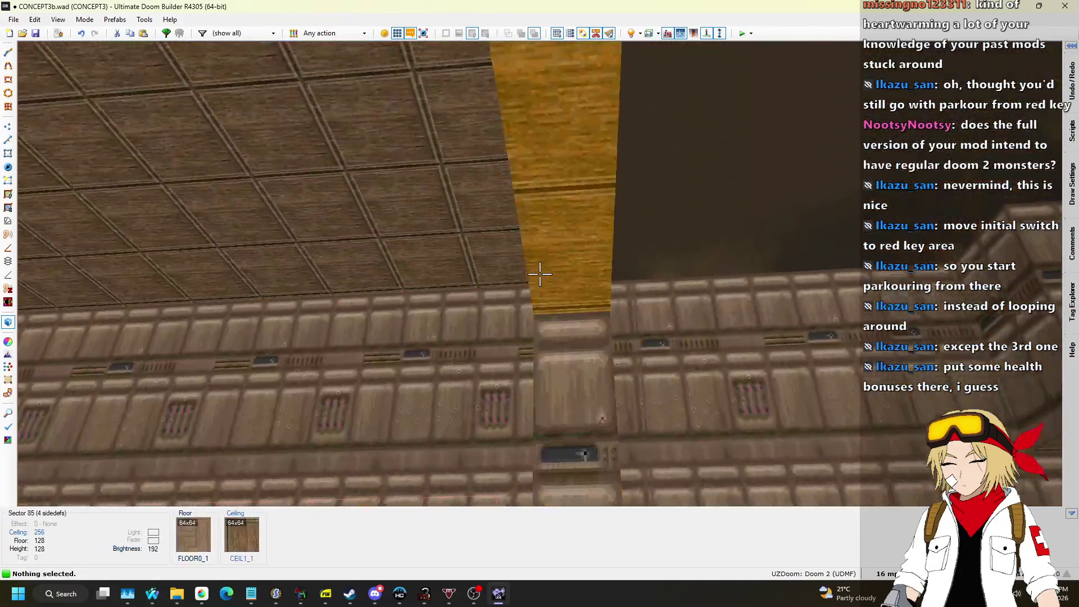
pyautogui.click(540, 274)
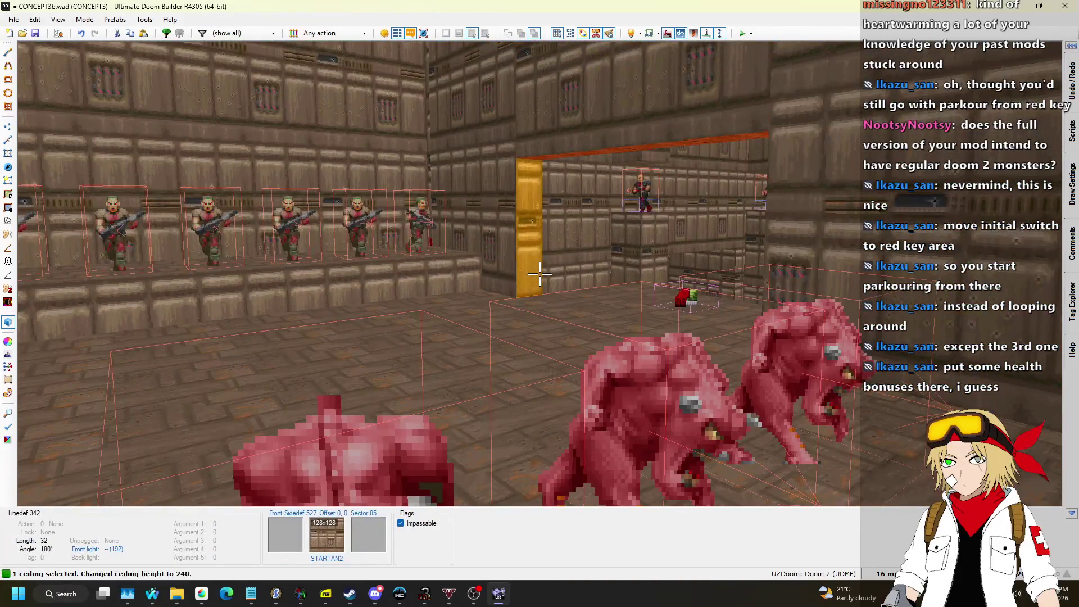
pyautogui.press('w')
pyautogui.scroll(-5, 539, 274)
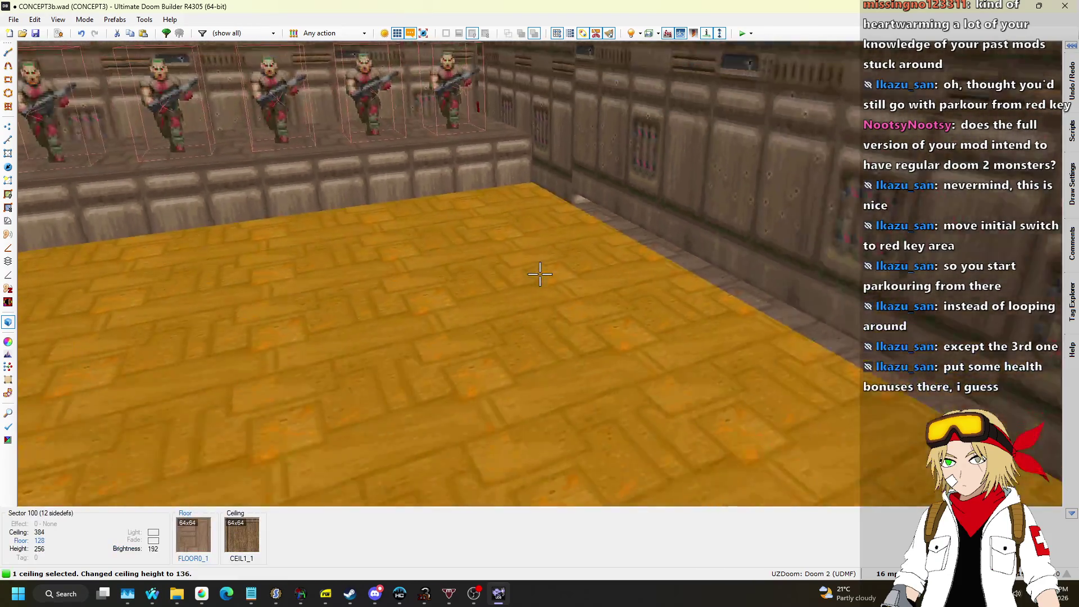
pyautogui.scroll(-2, 540, 273)
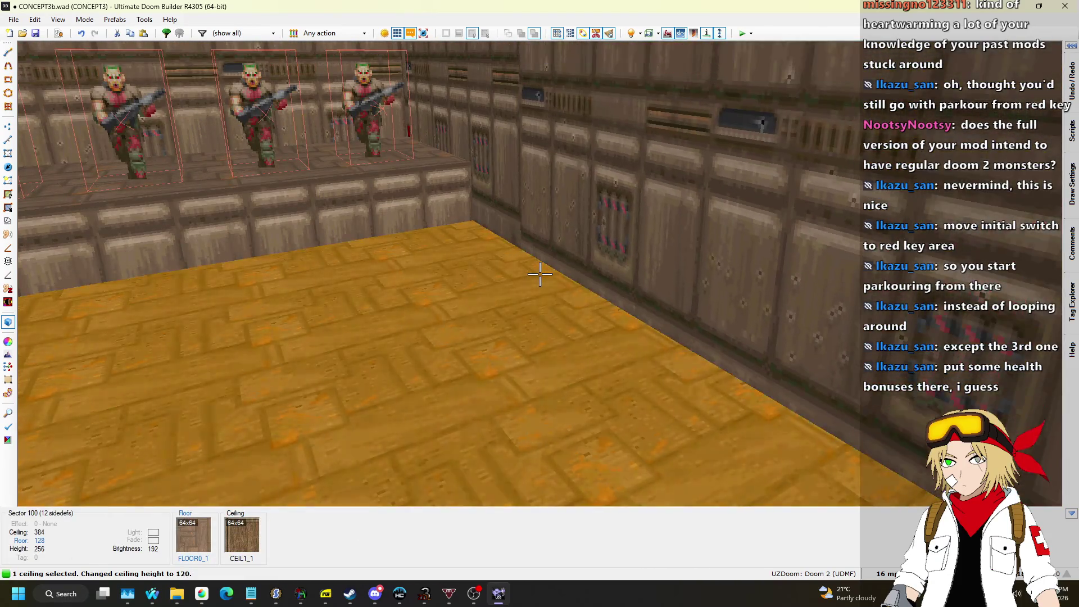
pyautogui.scroll(1, 539, 274)
# Undo, then redo the ceiling change to height 120, and return to 2D.
pyautogui.hotkey('ctrl', 'z')
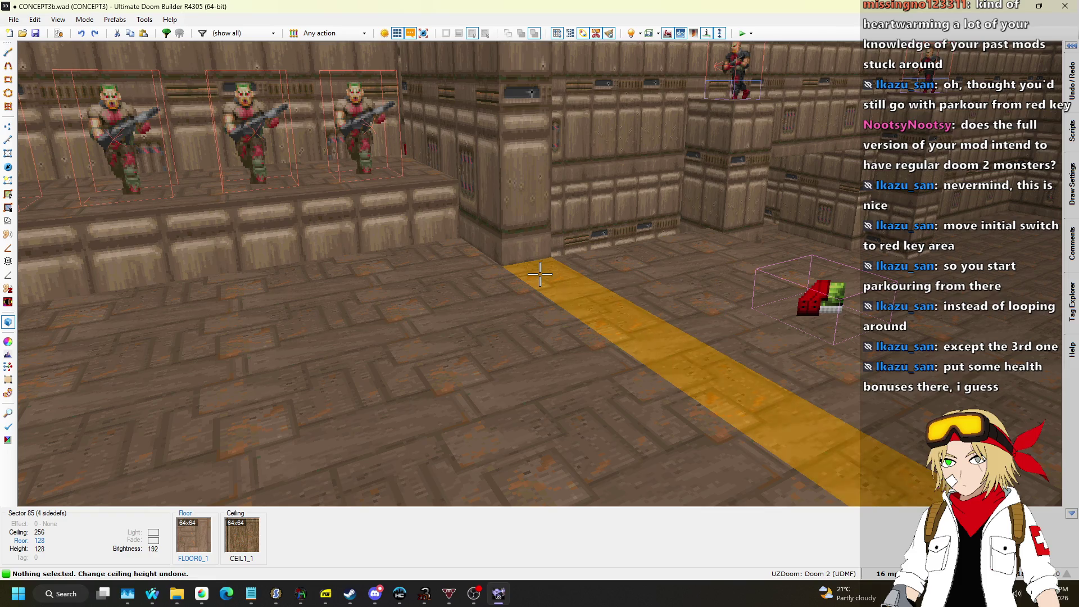
pyautogui.hotkey('ctrl', 'y')
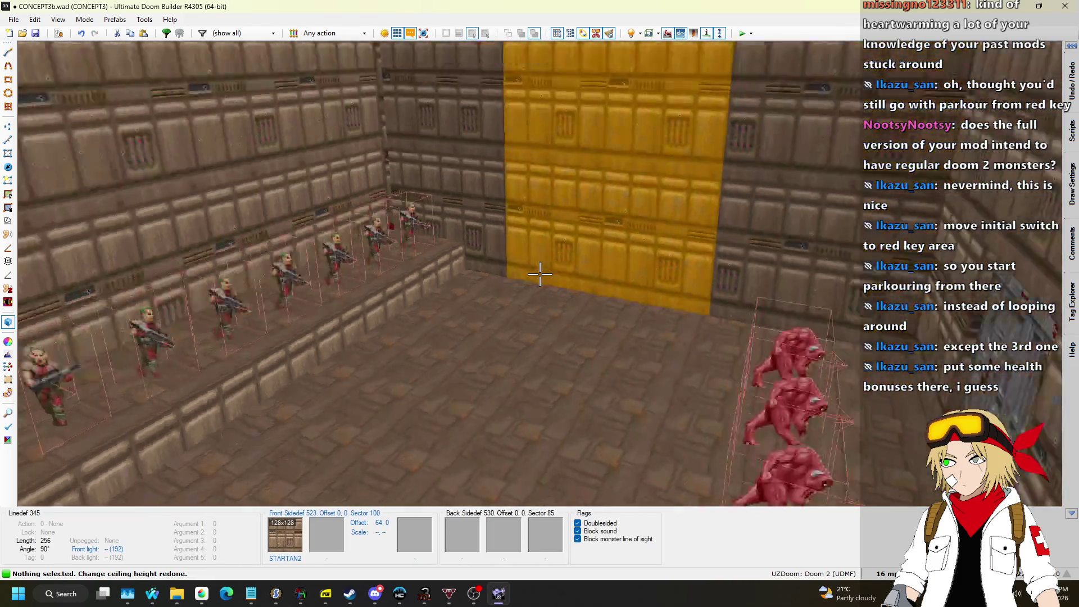
pyautogui.press('w')
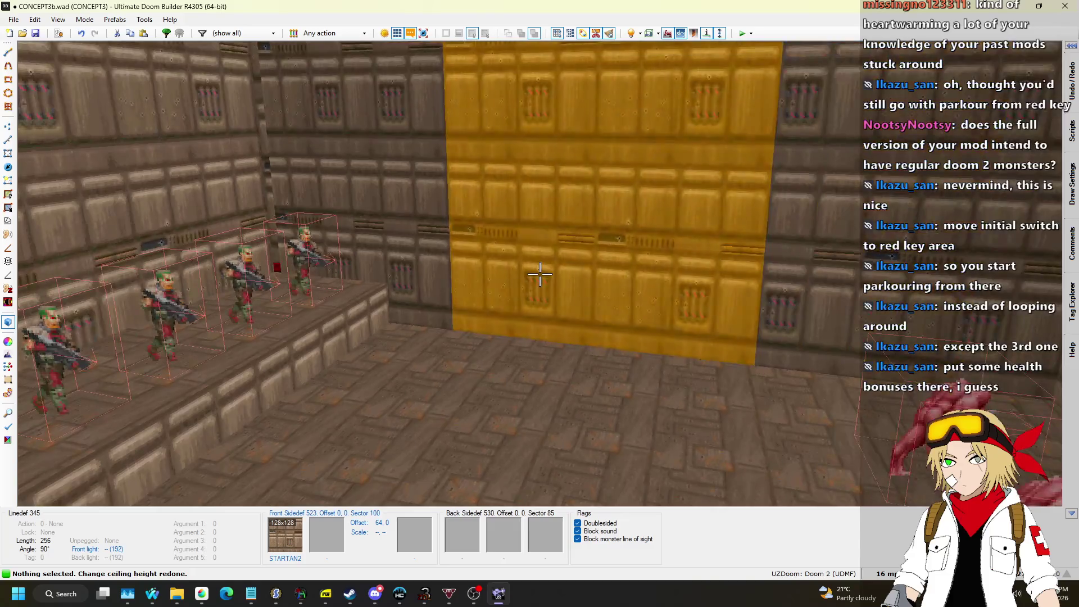
pyautogui.press('Tab')
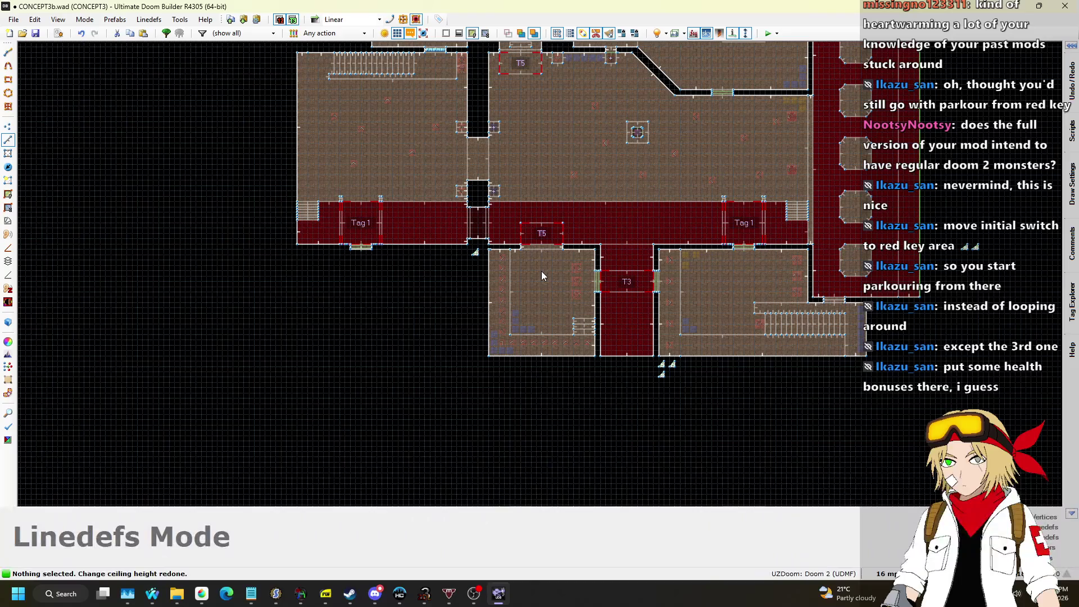
# In the 3D view, lower the raised ceiling strip above the platform.
pyautogui.scroll(-2, 531, 65)
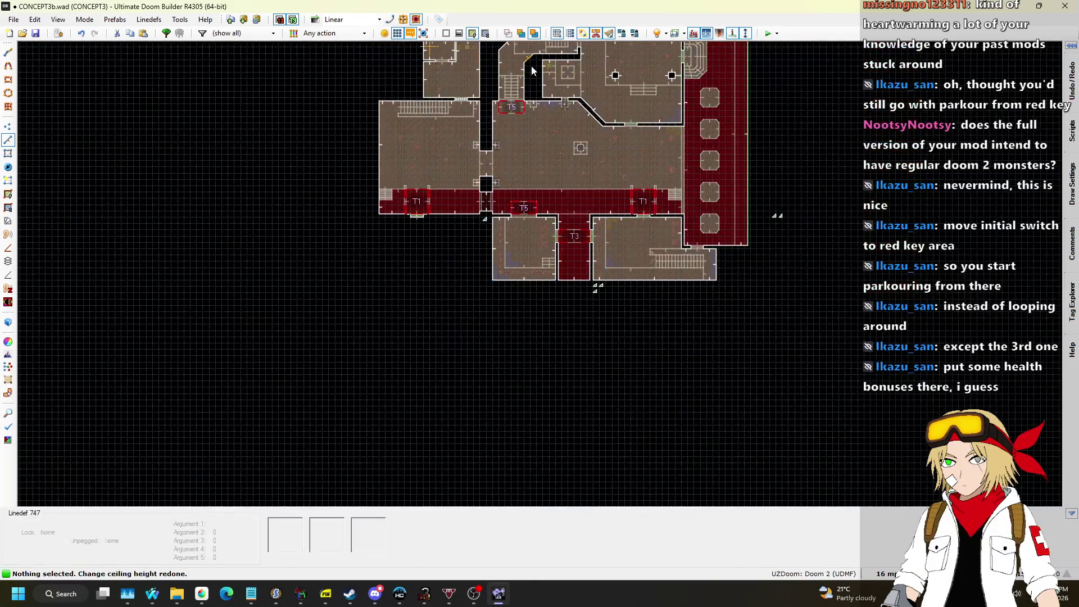
pyautogui.scroll(5, 518, 157)
pyautogui.press('Tab')
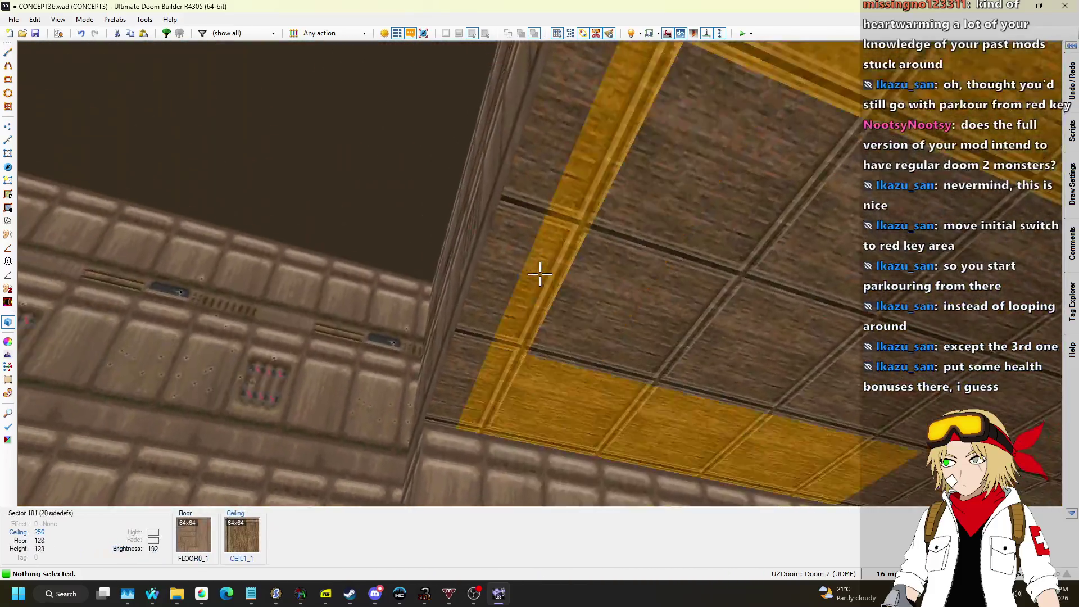
pyautogui.click(540, 274)
pyautogui.scroll(1, 540, 273)
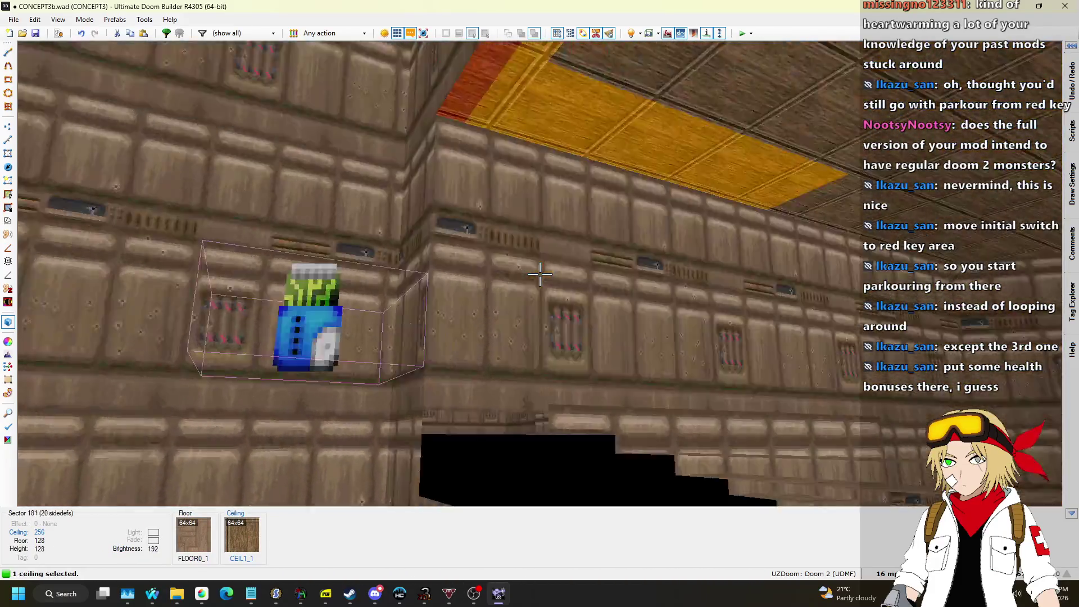
pyautogui.scroll(-10, 540, 274)
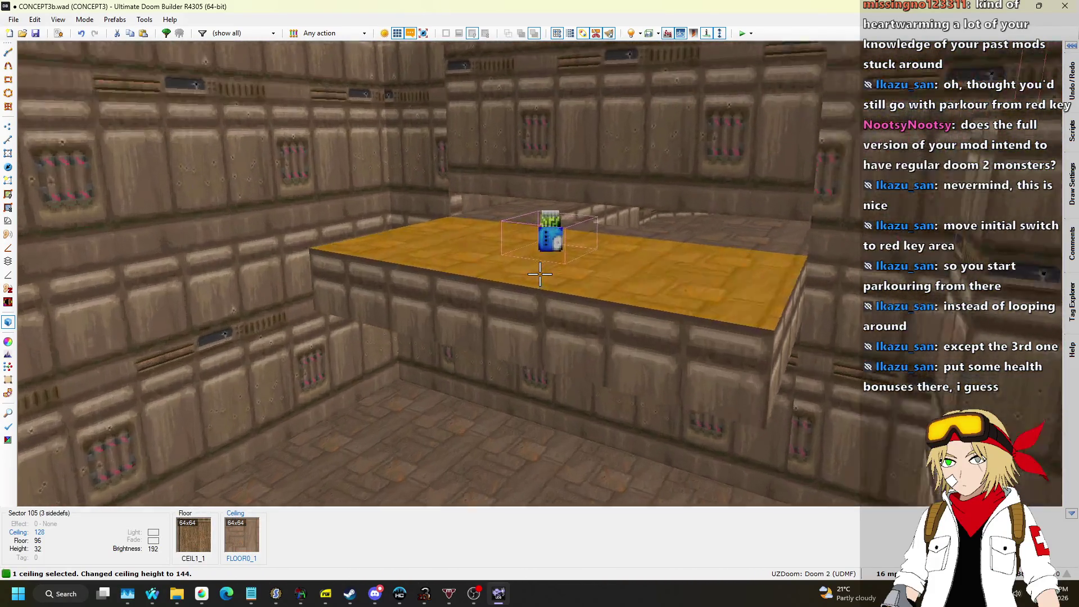
# Undo and redo to confirm the strip's ceiling at 144, then return to 2D.
pyautogui.hotkey('ctrl', 'z')
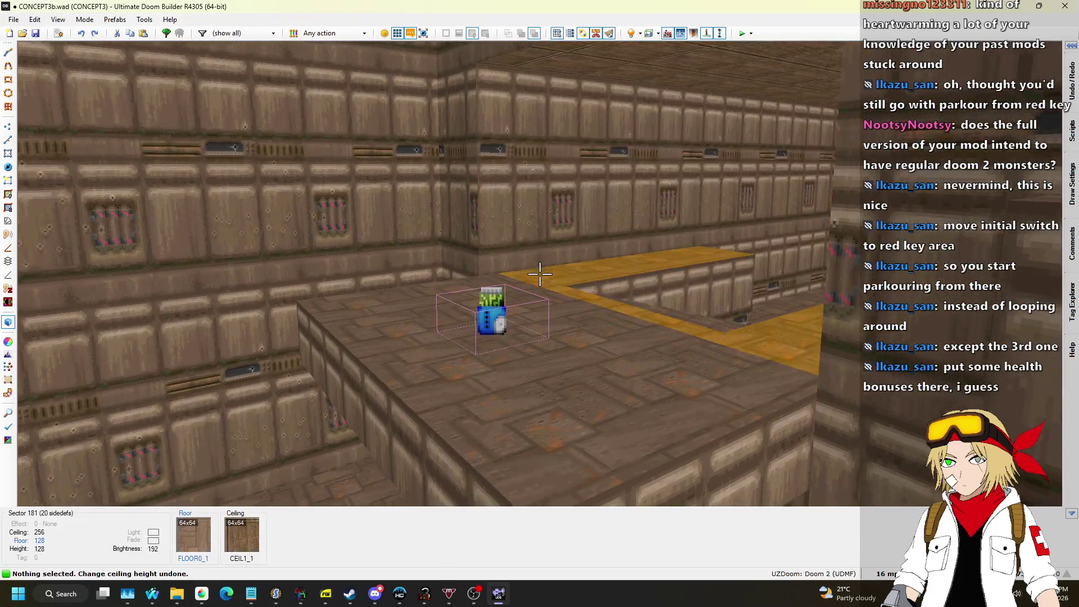
pyautogui.hotkey('ctrl', 'y')
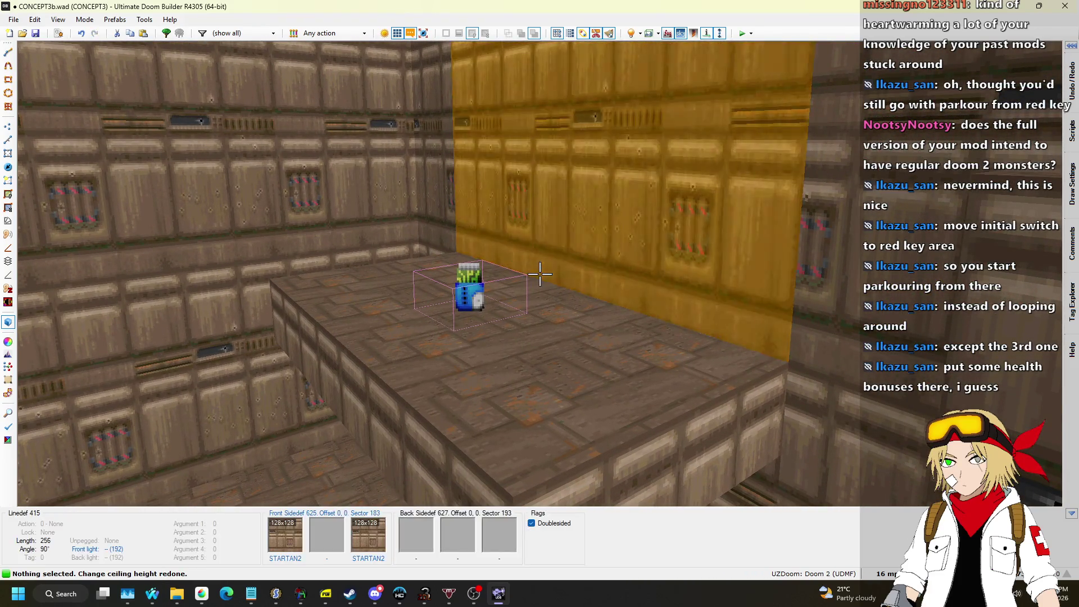
pyautogui.press('q')
pyautogui.scroll(-3, 495, 168)
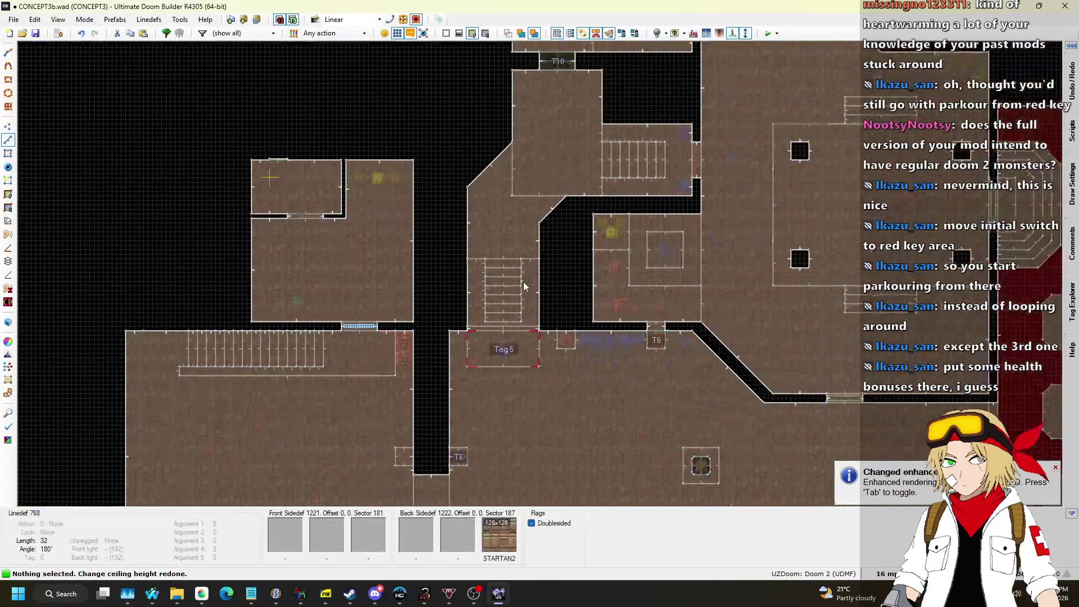
pyautogui.scroll(-2, 525, 273)
pyautogui.scroll(10, 521, 387)
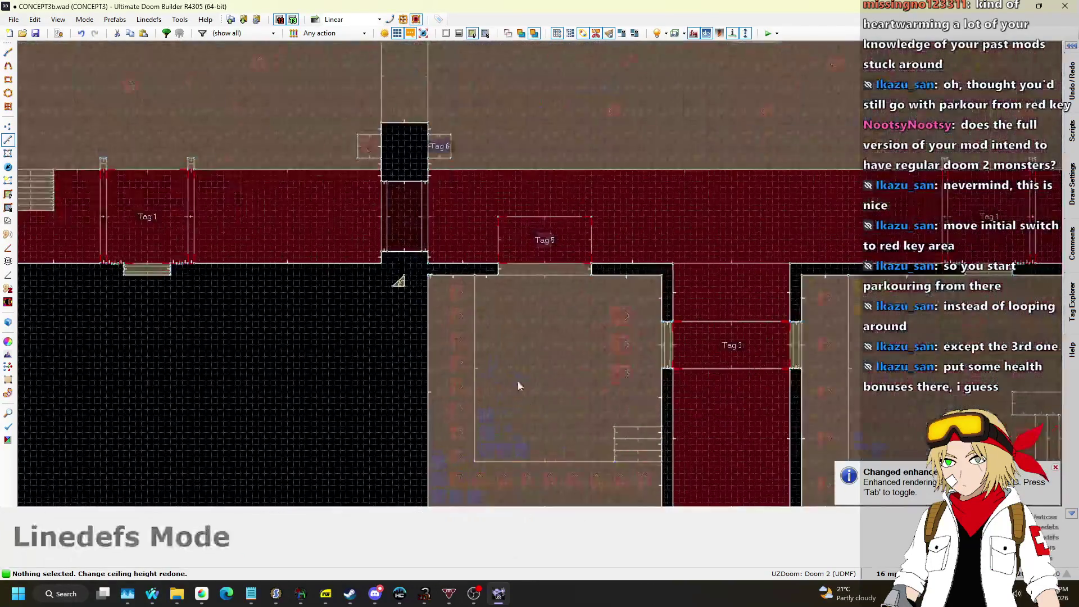
# Set the grid to 1 map unit and delete the small sector at the room's top edge.
pyautogui.scroll(3, 421, 262)
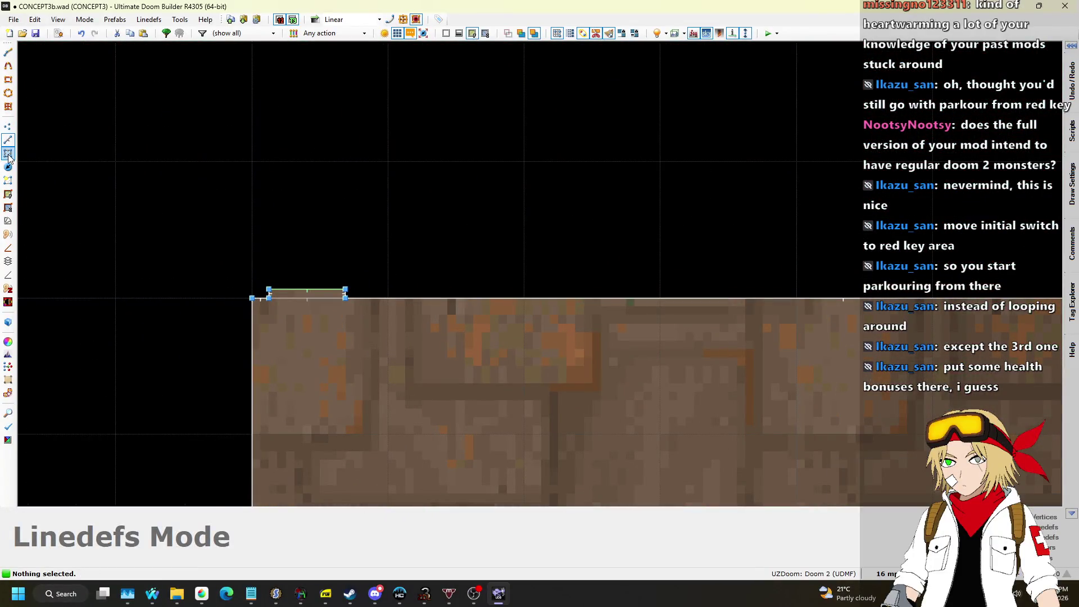
pyautogui.click(331, 293)
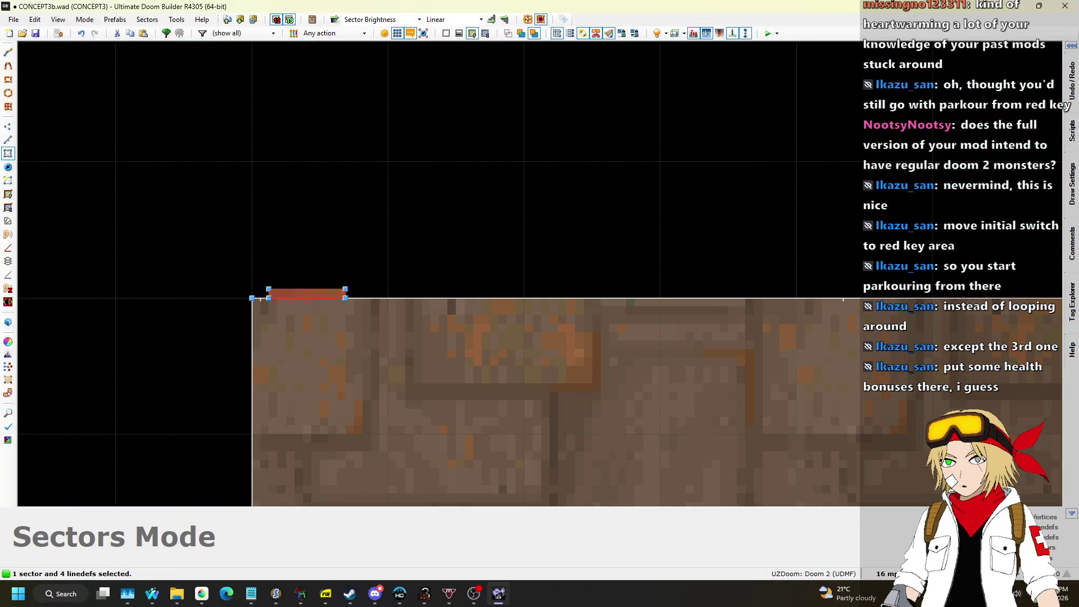
pyautogui.click(875, 510)
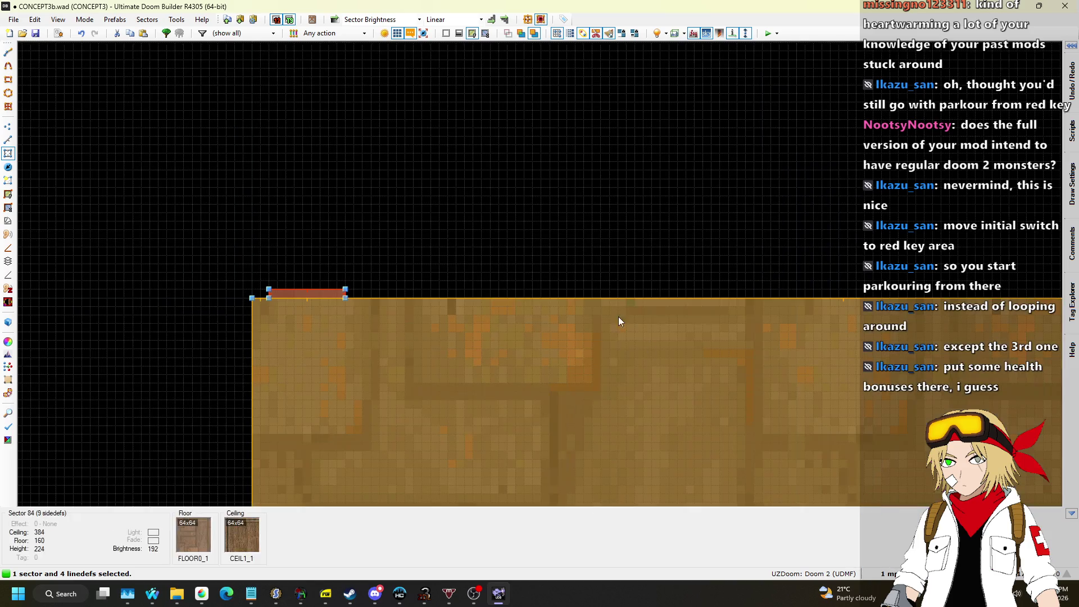
pyautogui.press('Delete')
# Paste the copied strip sector into the map.
pyautogui.scroll(-5, 501, 142)
pyautogui.scroll(-3, 501, 147)
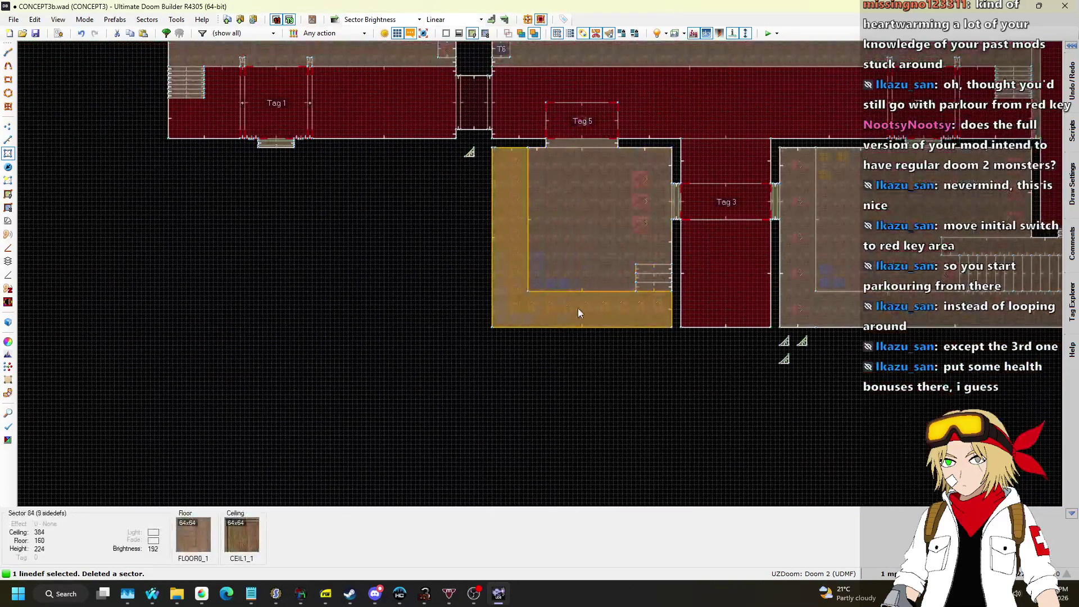
pyautogui.scroll(8, 517, 344)
pyautogui.scroll(3, 938, 304)
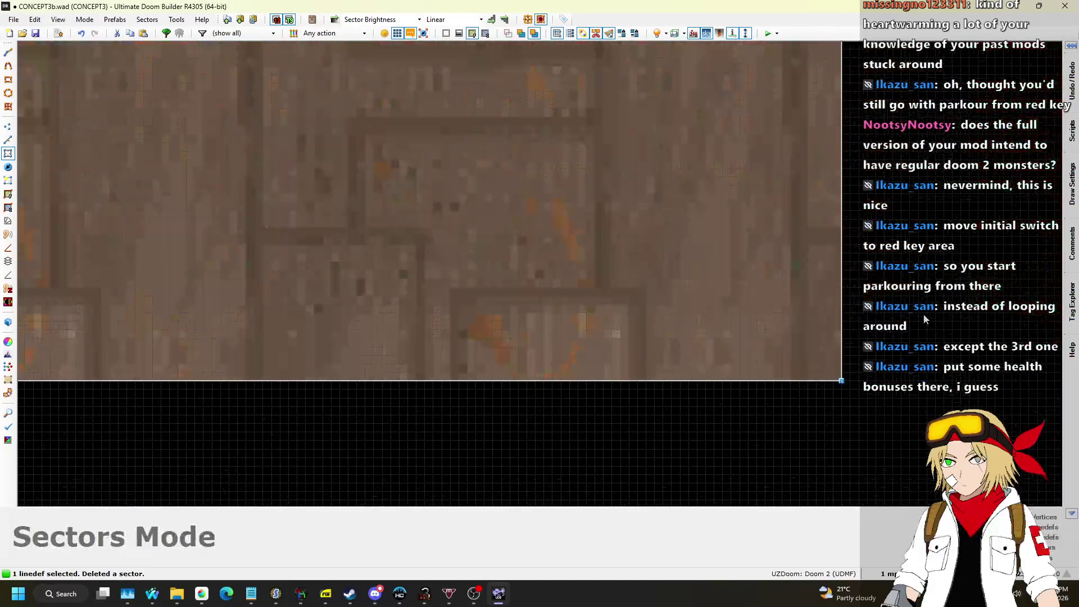
pyautogui.scroll(3, 890, 346)
pyautogui.hotkey('ctrl', 'v')
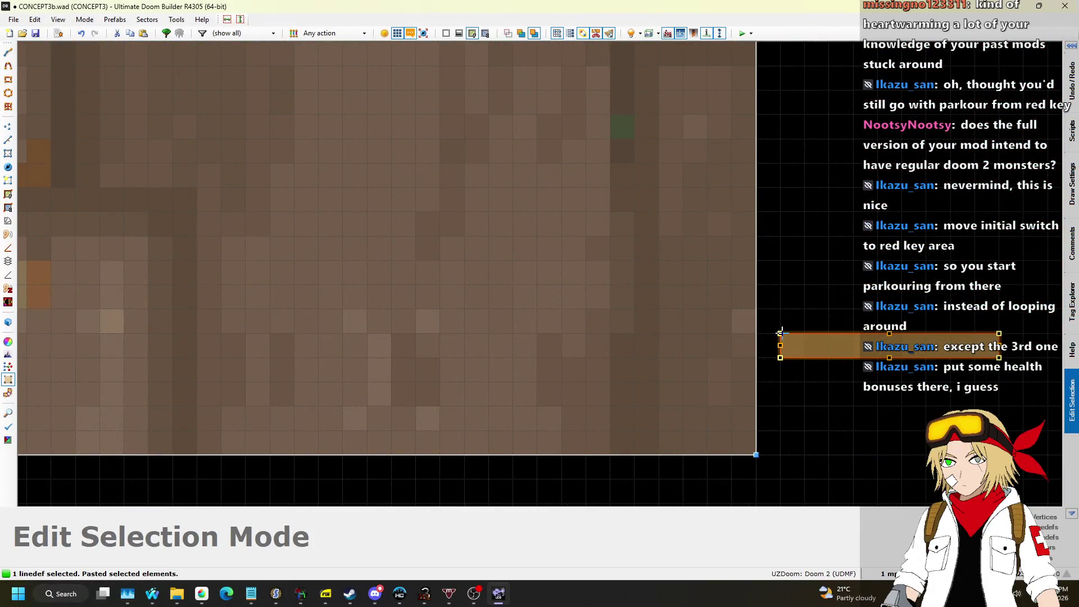
# Rotate the pasted strip upright and place it against the room's right edge.
pyautogui.moveTo(802, 361)
pyautogui.mouseDown()
pyautogui.moveTo(843, 365)
pyautogui.moveTo(758, 366)
pyautogui.moveTo(771, 317)
pyautogui.mouseUp()
pyautogui.press('s')
pyautogui.press('w')
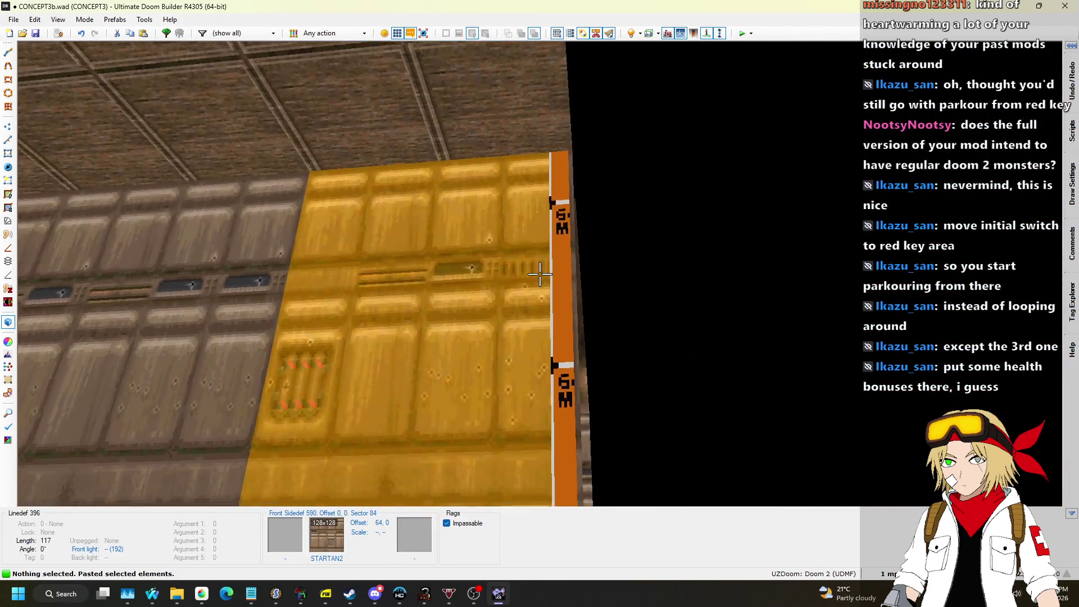
pyautogui.press('w')
pyautogui.scroll(-2, 531, 287)
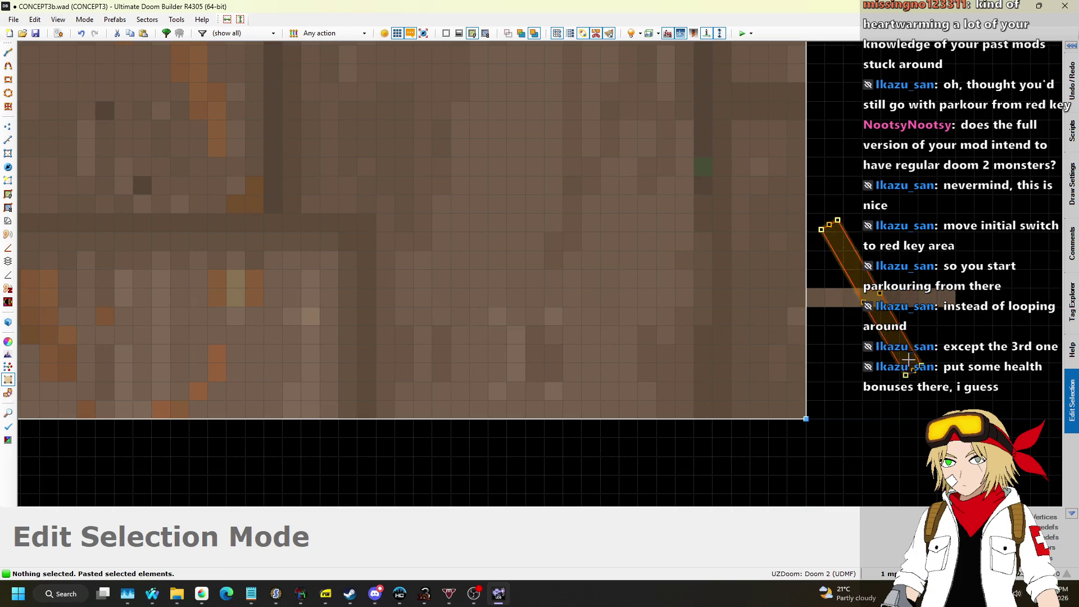
pyautogui.press('Return')
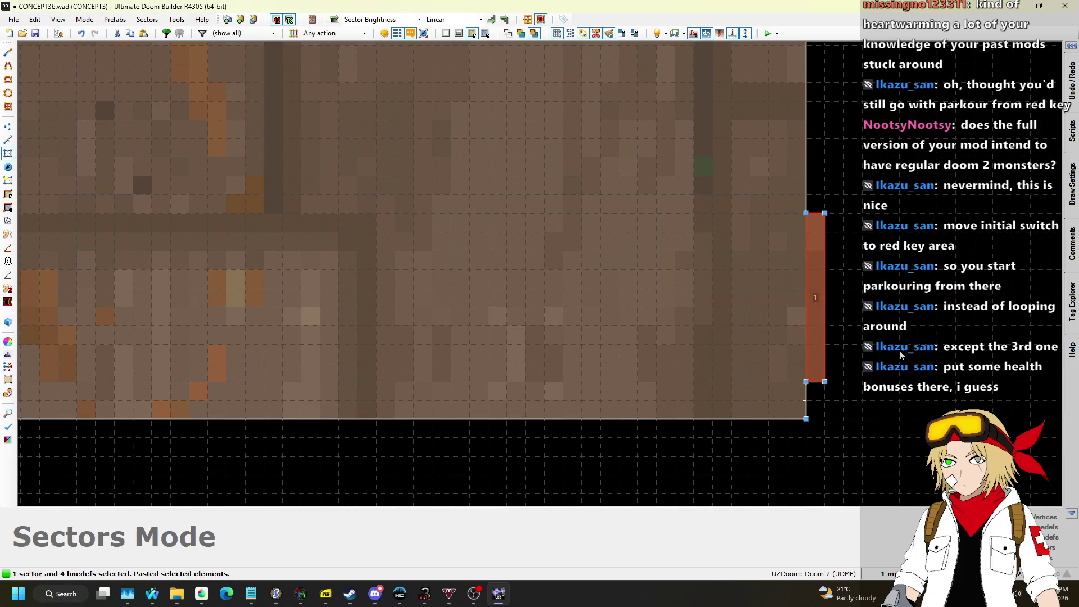
# Apply the STARTAN2 texture to the new wall in the 3D view.
pyautogui.press('w')
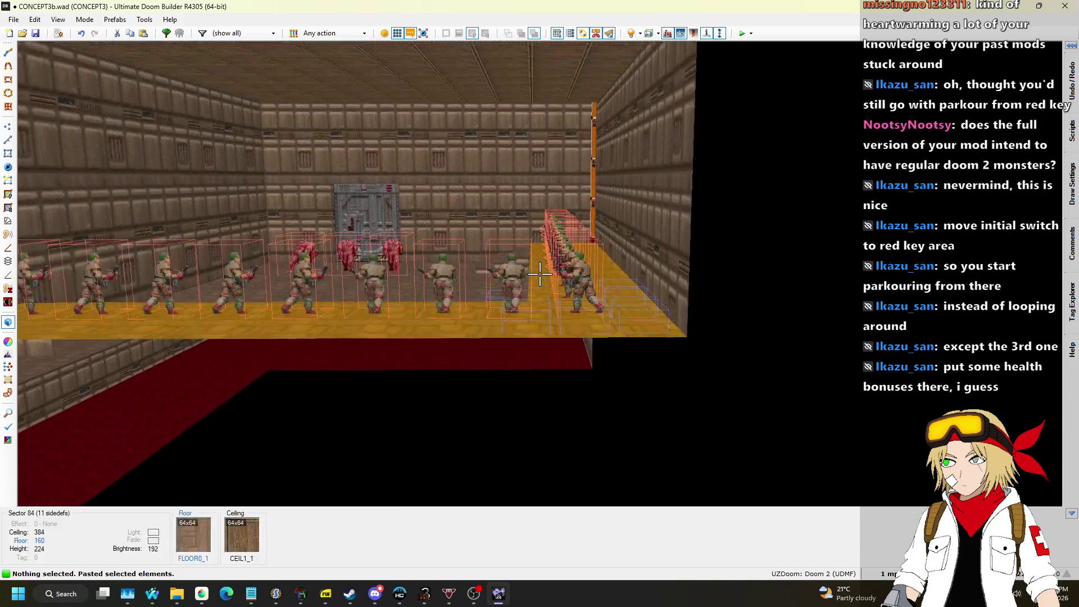
pyautogui.press('w')
pyautogui.hotkey('ctrl', 'v')
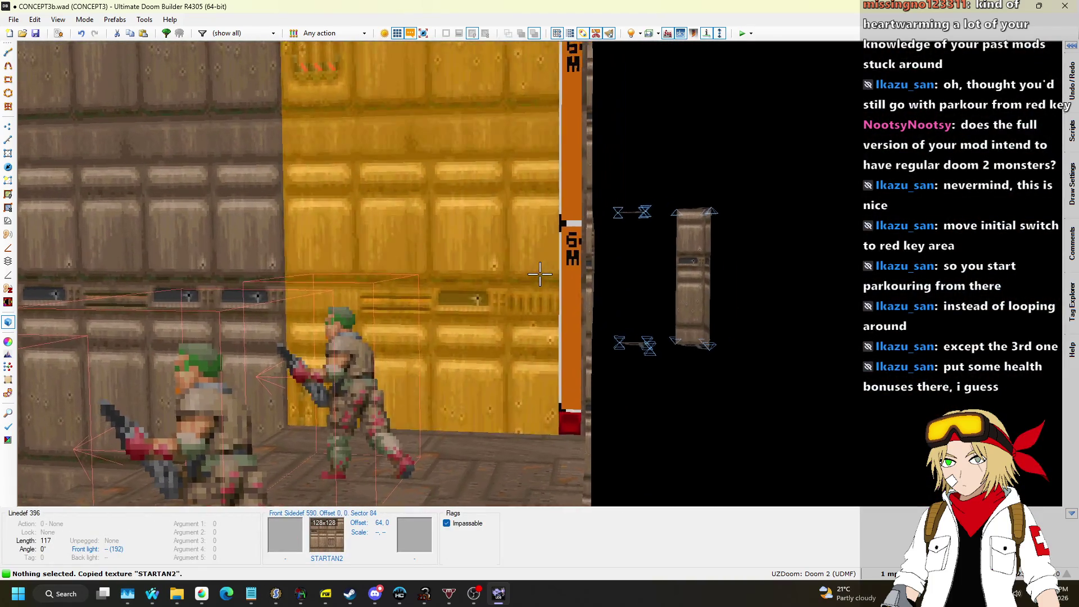
pyautogui.press('s')
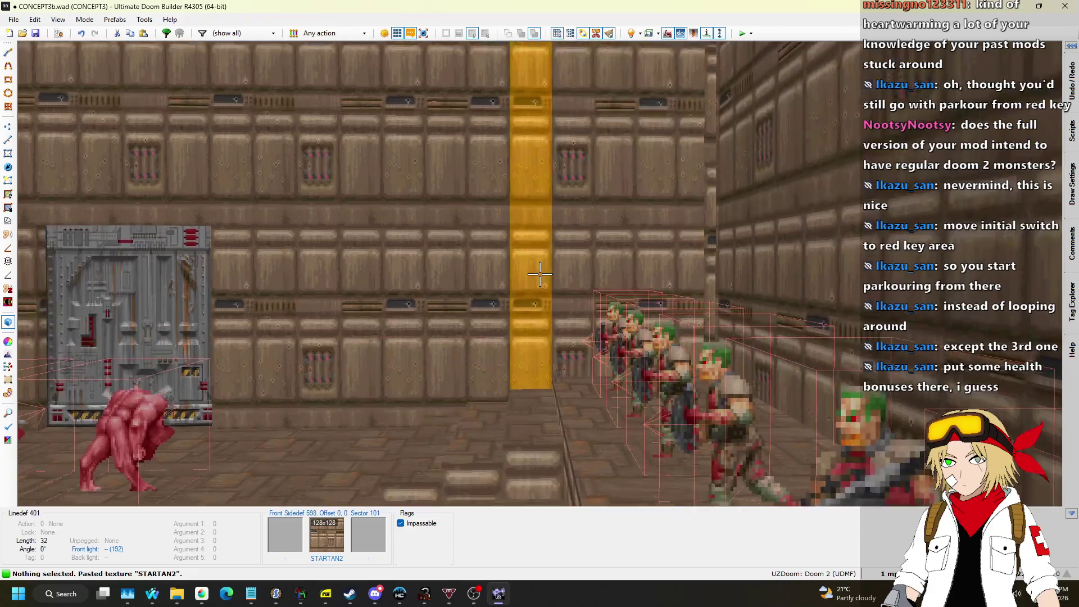
pyautogui.press('w')
pyautogui.press('q')
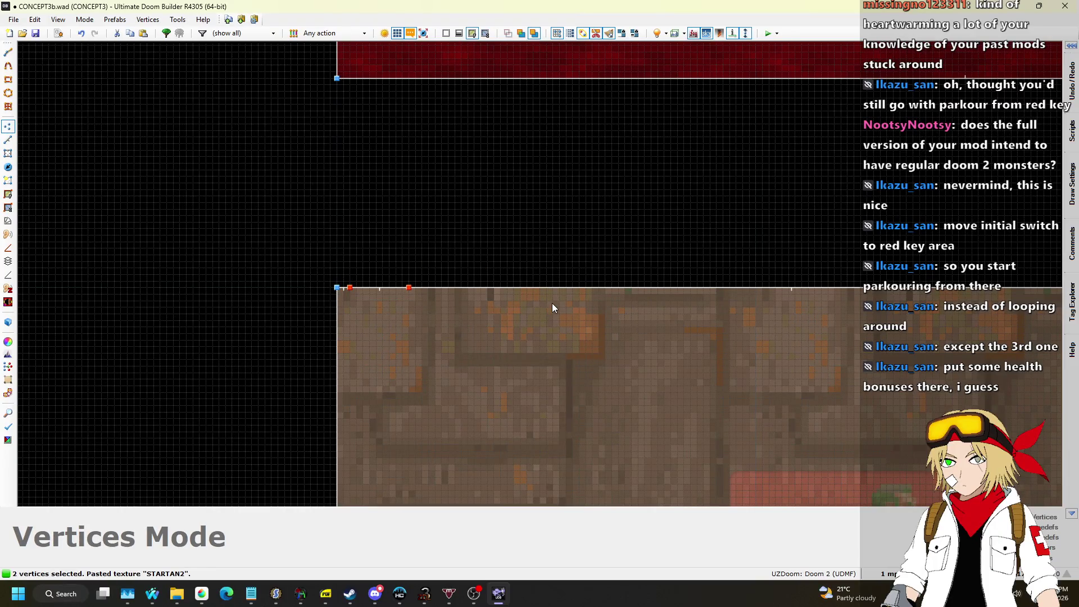
# Delete the two selected vertices and set the grid to 16 map units.
pyautogui.press('Delete')
pyautogui.scroll(-5, 415, 253)
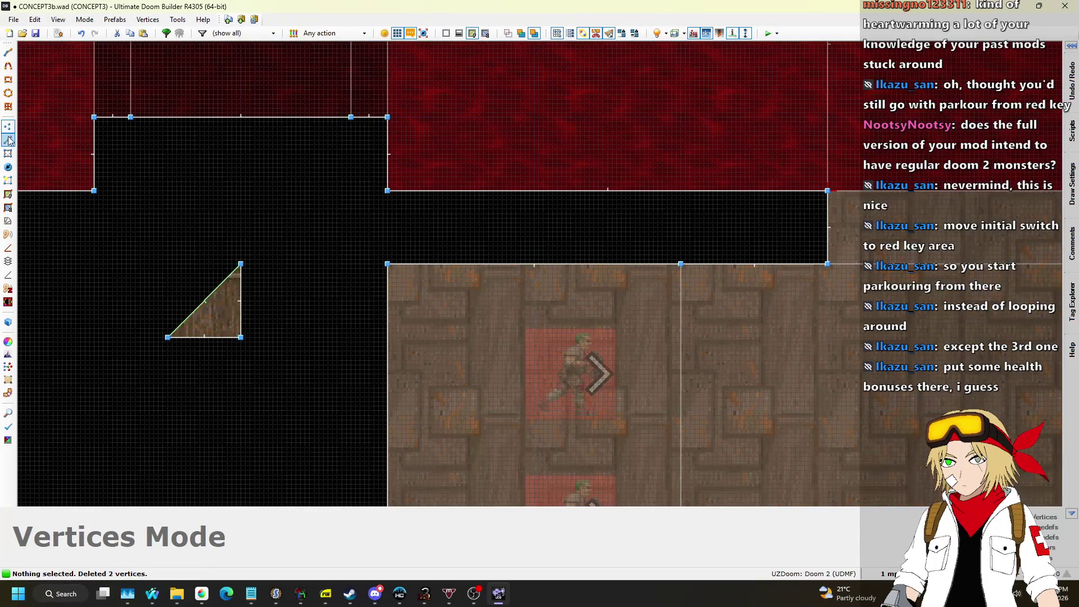
pyautogui.click(889, 573)
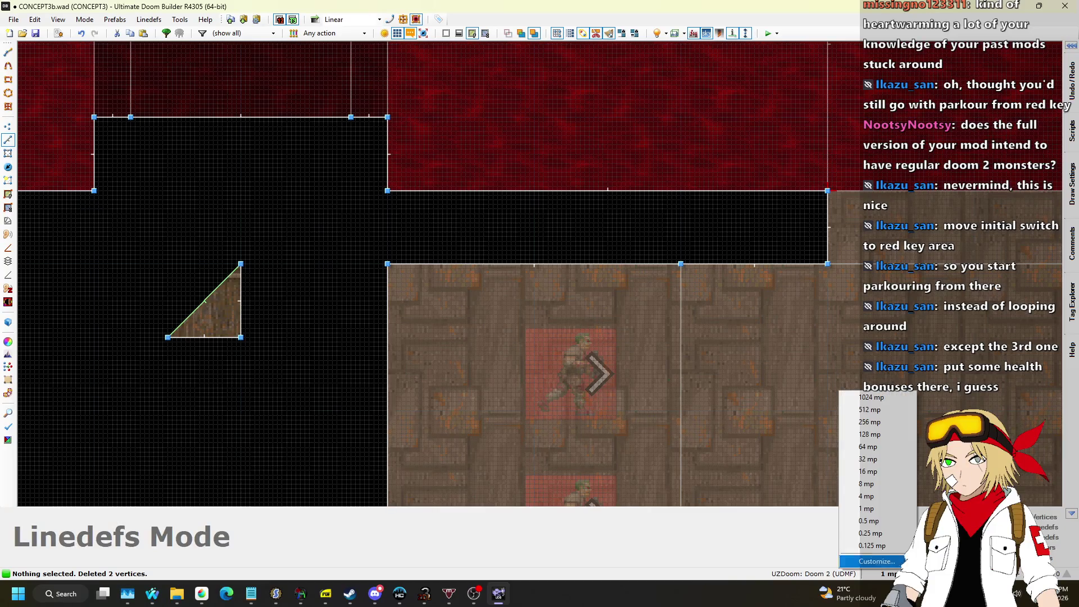
pyautogui.click(867, 472)
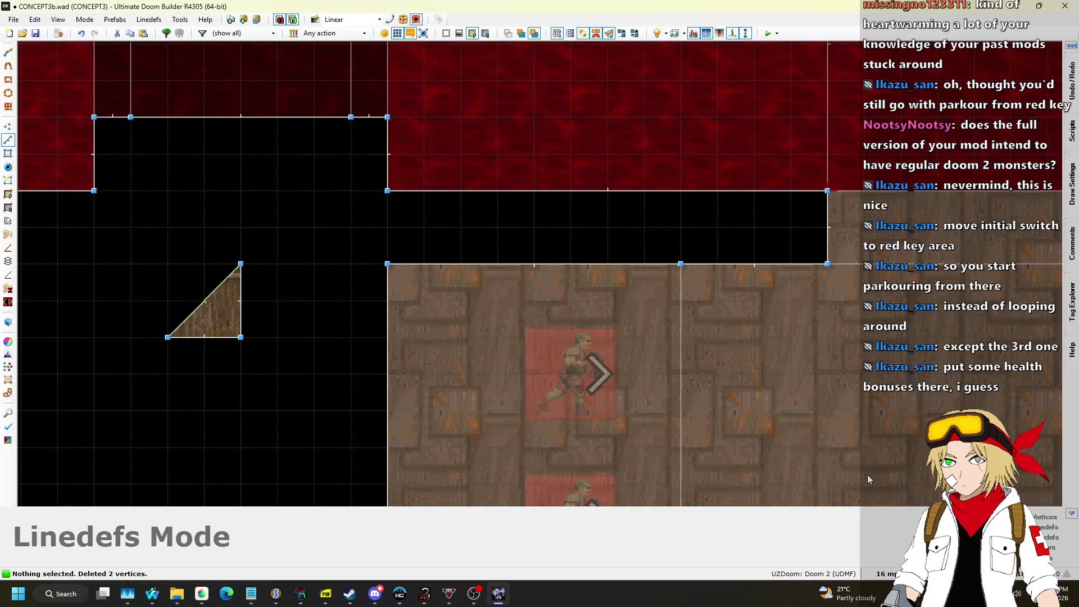
# Draw a new small rectangular room with the line drawing tool.
pyautogui.press('d')
pyautogui.click(469, 262)
pyautogui.click(462, 228)
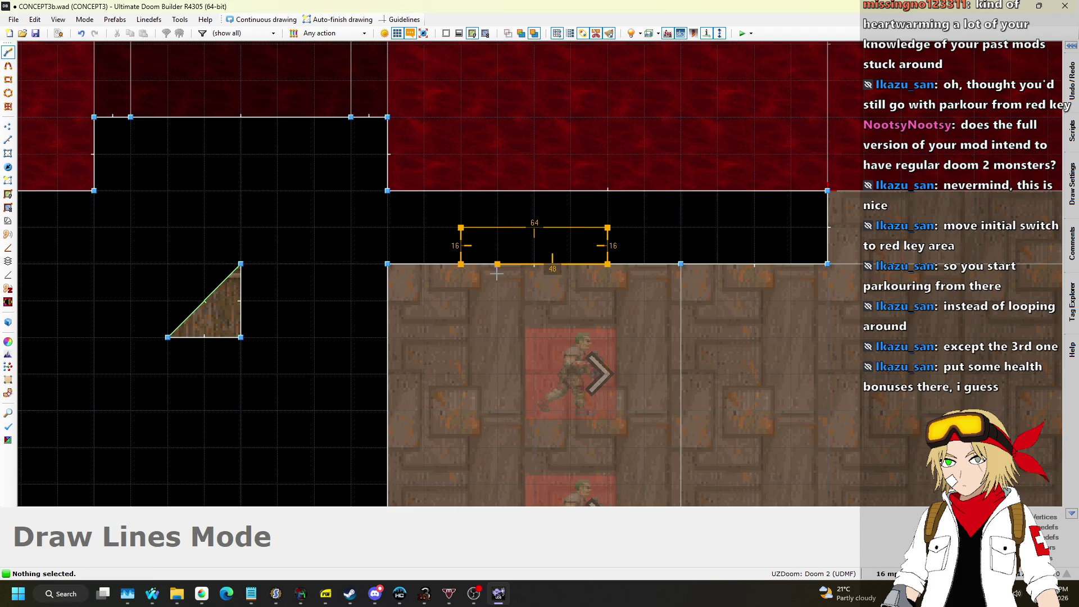
pyautogui.click(471, 271)
pyautogui.scroll(-6, 549, 380)
pyautogui.scroll(3, 567, 325)
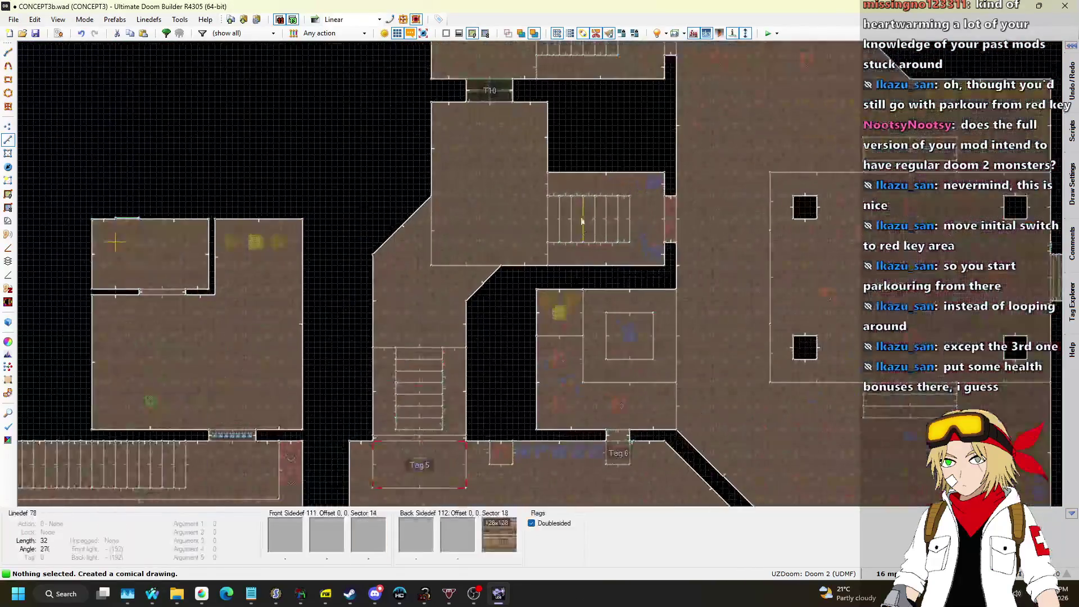
pyautogui.scroll(10, 525, 237)
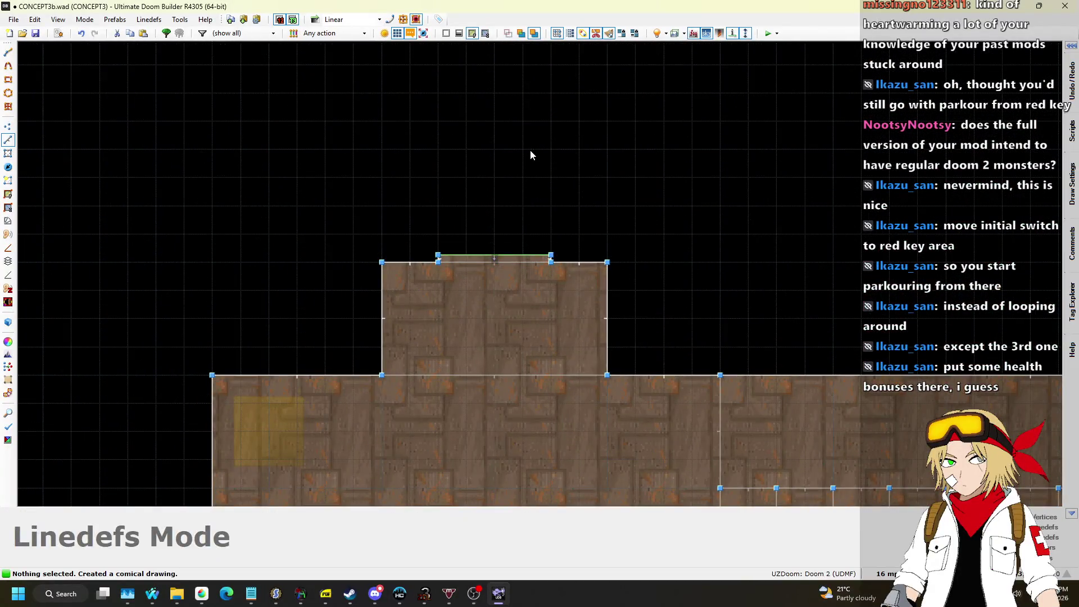
# Set the grid to 4 map units and select the long strip sector below the red area.
pyautogui.click(891, 575)
pyautogui.click(868, 496)
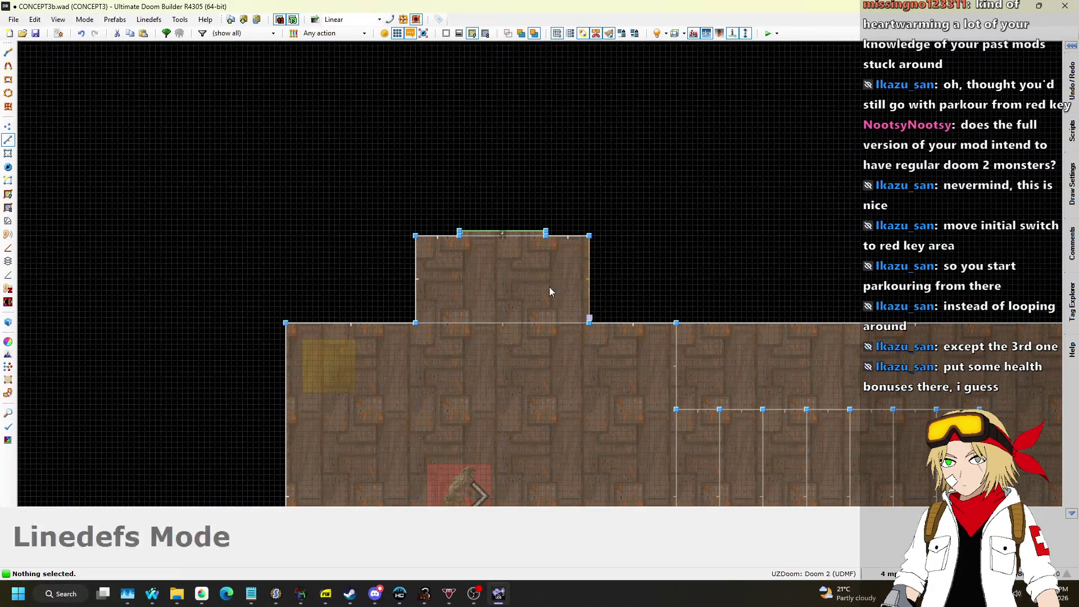
pyautogui.scroll(-8, 576, 305)
pyautogui.scroll(10, 518, 271)
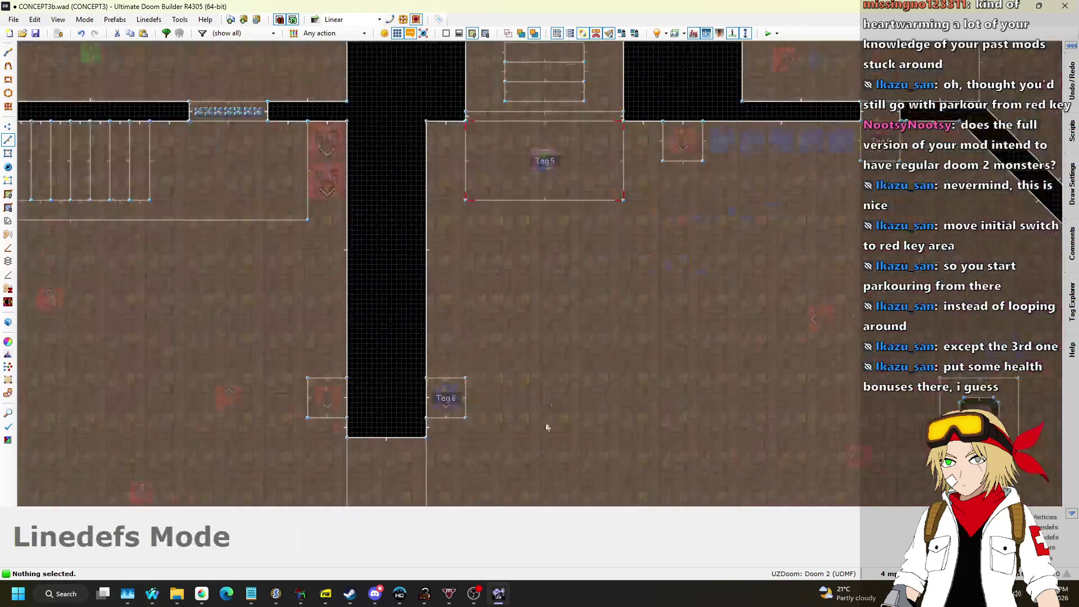
pyautogui.scroll(4, 473, 277)
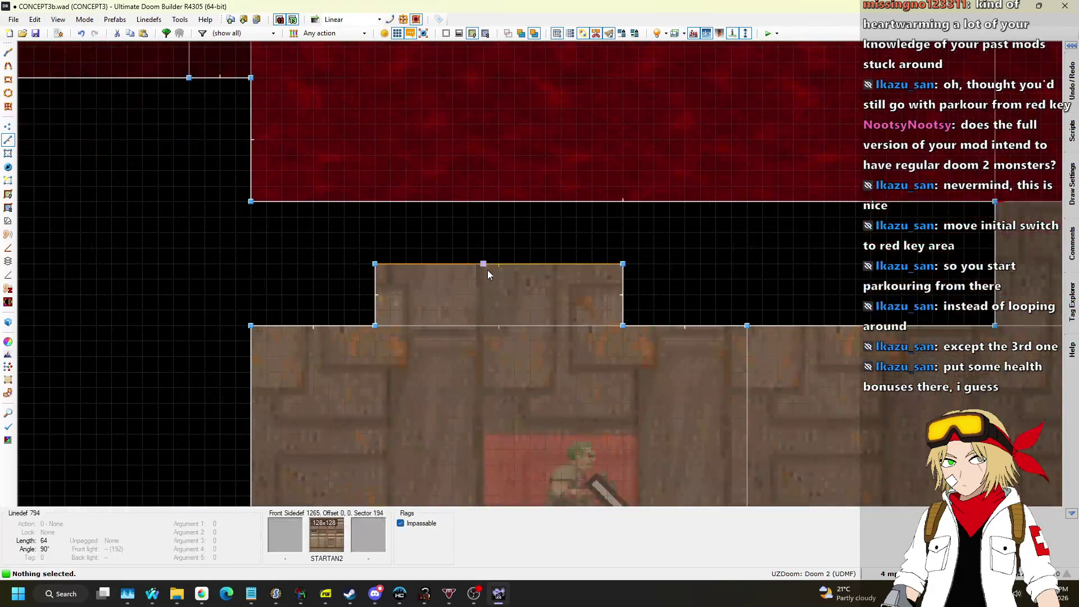
pyautogui.click(8, 154)
pyautogui.scroll(3, 634, 245)
pyautogui.click(526, 218)
# Open the strip sector's properties, close them unchanged, then open the small upper sector's properties.
pyautogui.rightClick(691, 253)
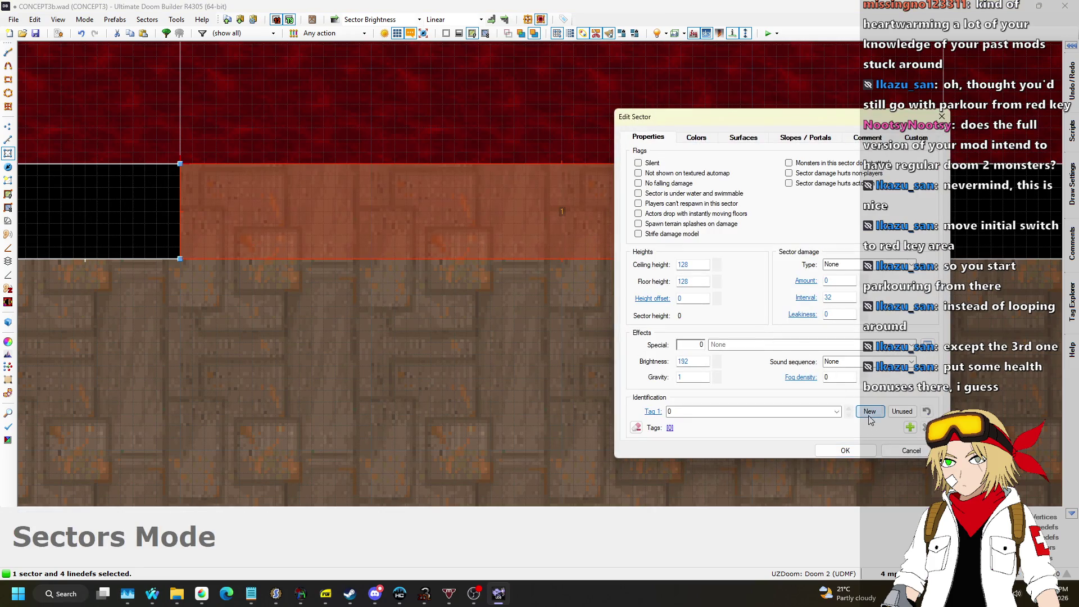
pyautogui.click(846, 451)
pyautogui.scroll(-2, 619, 282)
pyautogui.scroll(4, 795, 248)
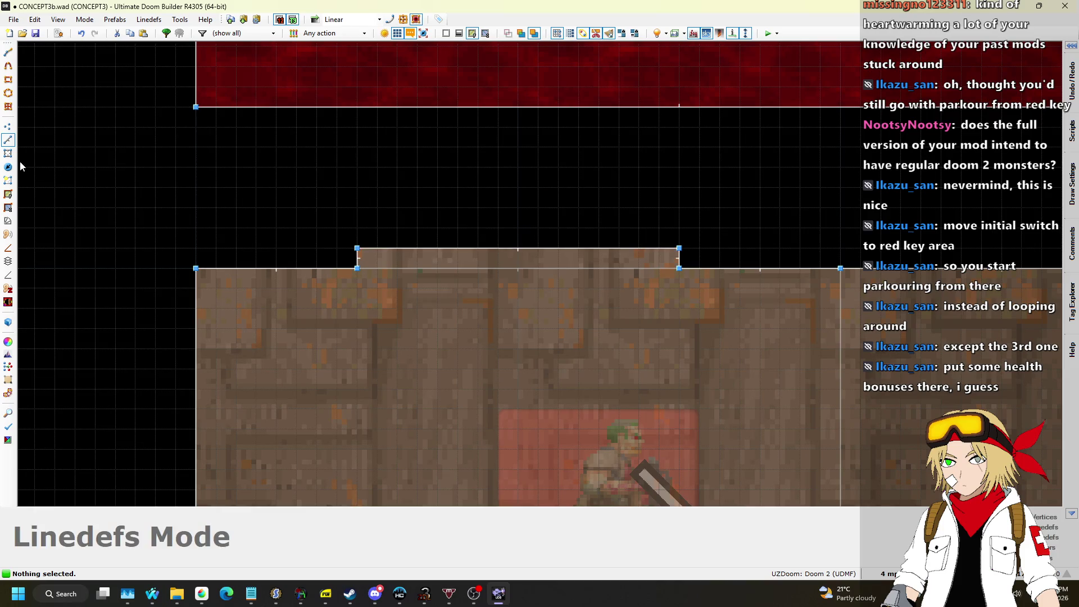
pyautogui.rightClick(594, 278)
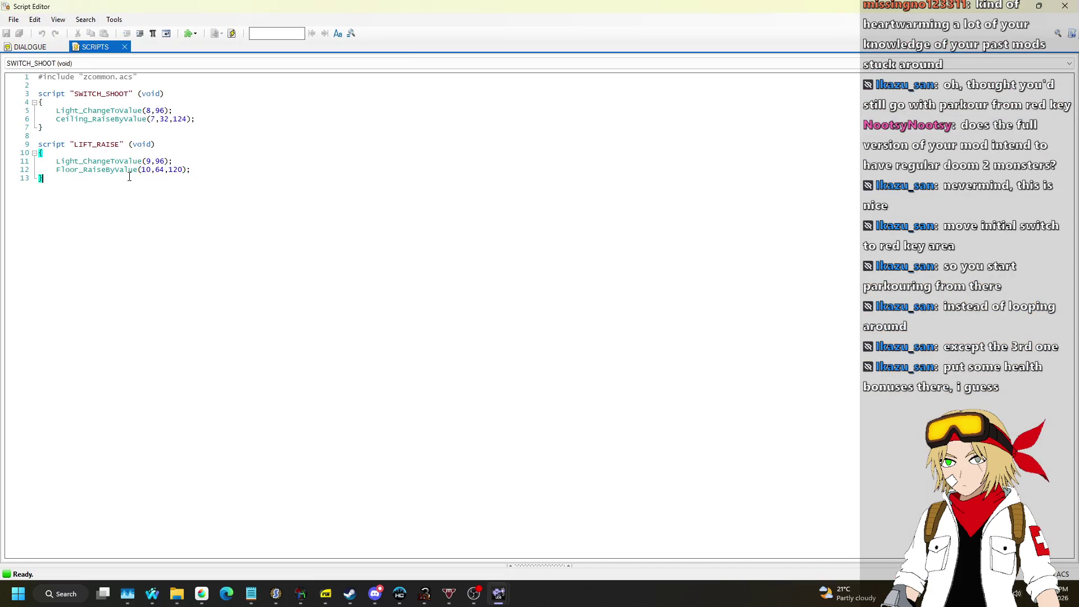
# Write RED_DOOR_RAISE with Ceiling_RaiseByValue, duplicate it as BLUE_DOOR_RAISE with new tags, and compile.
pyautogui.click(139, 182)
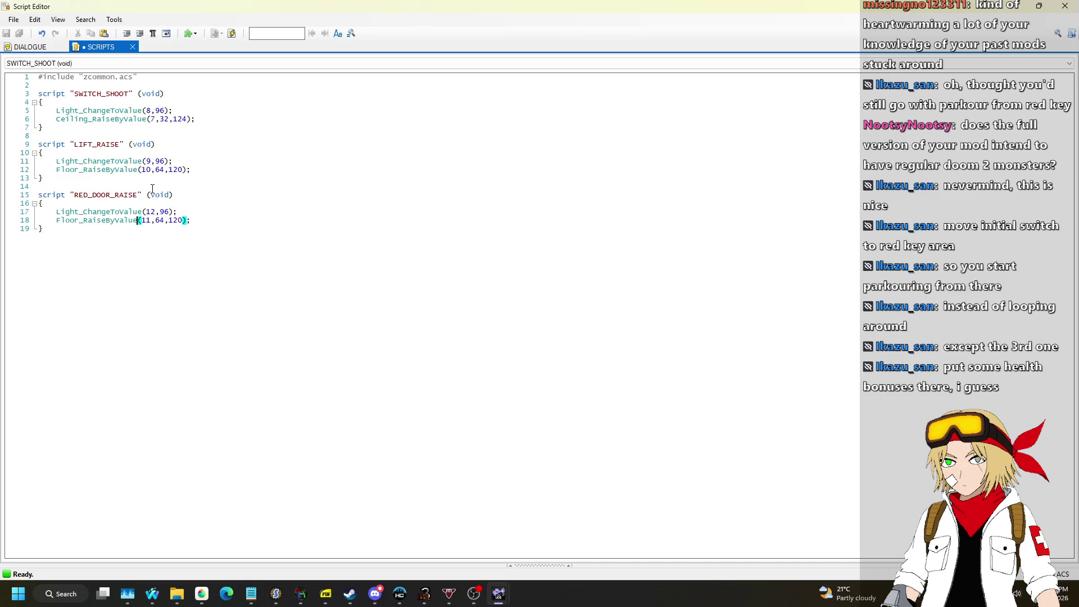
pyautogui.write('Ceiling')
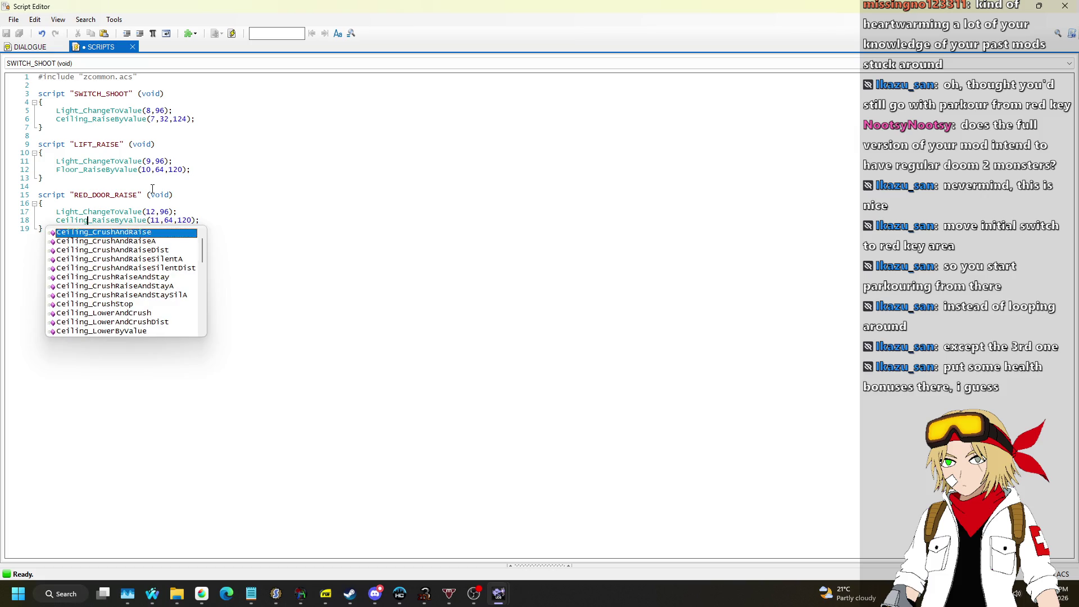
pyautogui.hotkey('ctrl', 'Right')
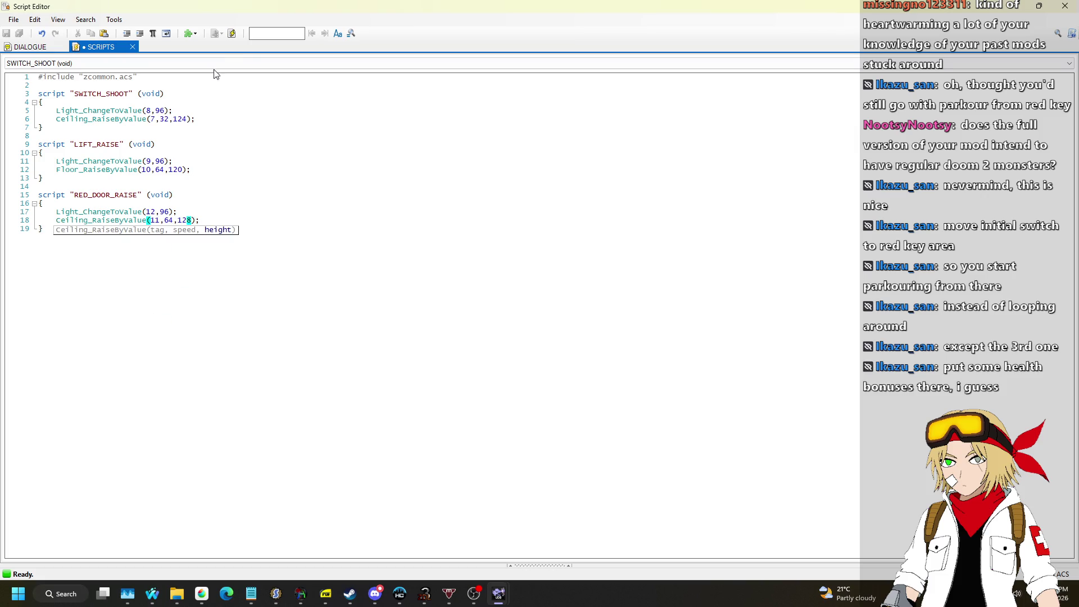
pyautogui.moveTo(66, 176); pyautogui.dragTo(105, 266)
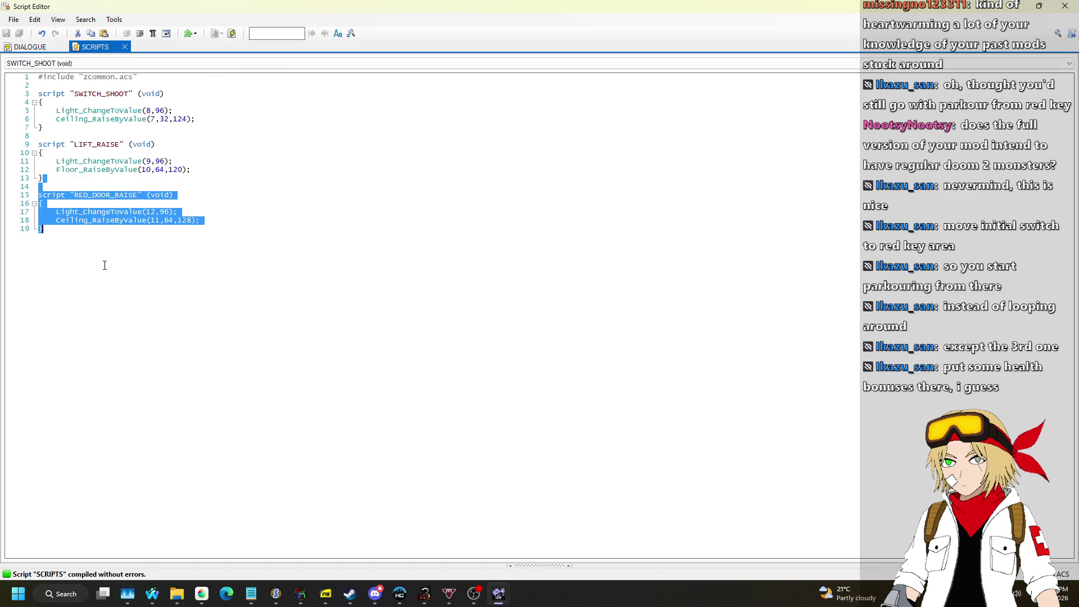
pyautogui.click(70, 176)
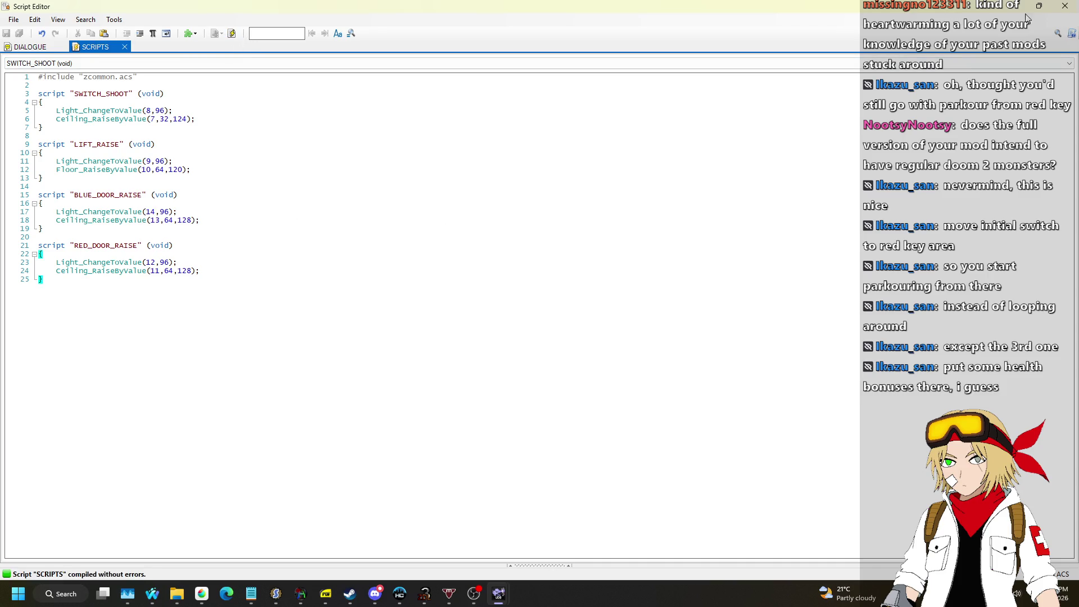
pyautogui.click(1065, 5)
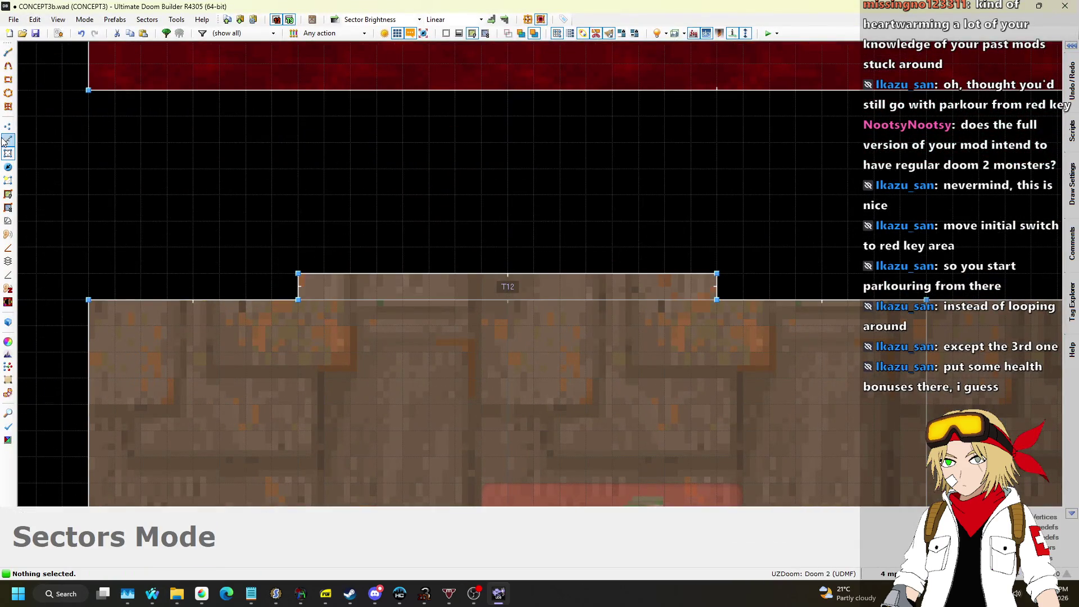
# Apply the SW1COMM switch texture to the front side of the T12 alcove's top line.
pyautogui.click(5, 141)
pyautogui.rightClick(508, 274)
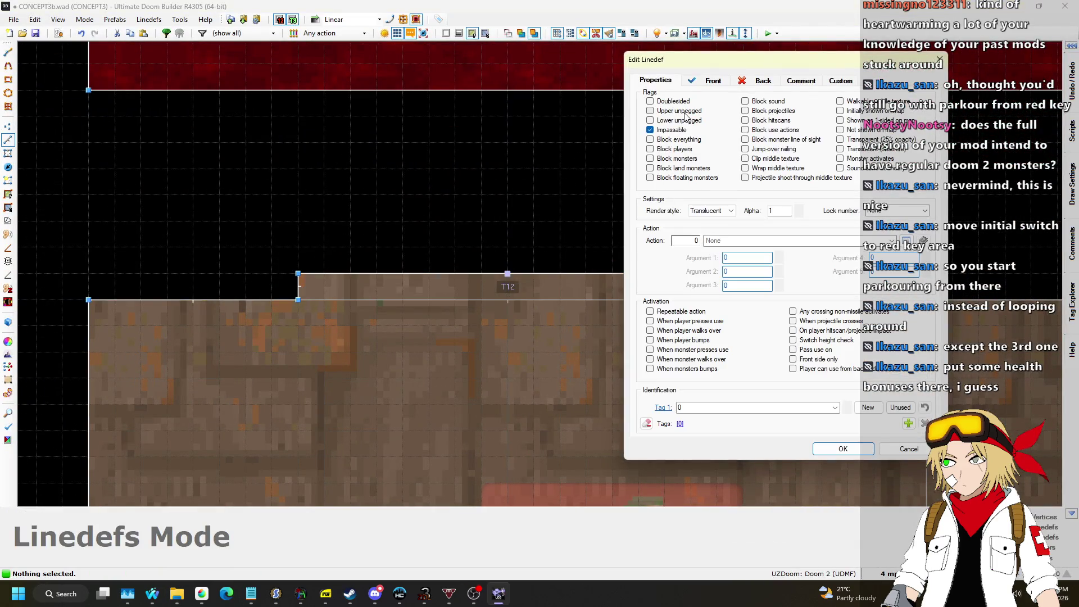
pyautogui.hotkey('ctrl', 'Tab')
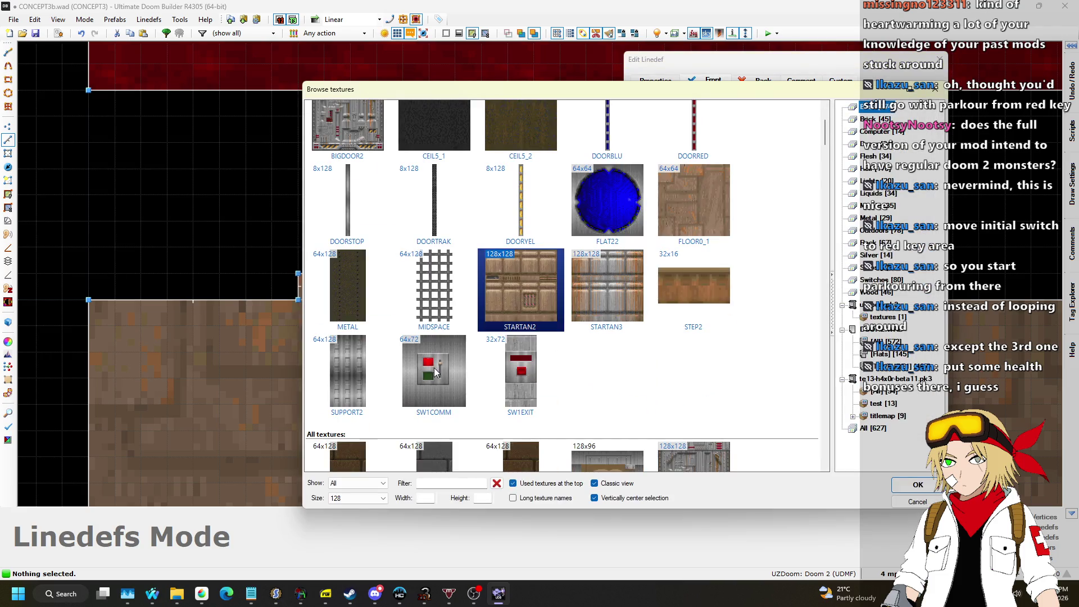
pyautogui.doubleClick(434, 368)
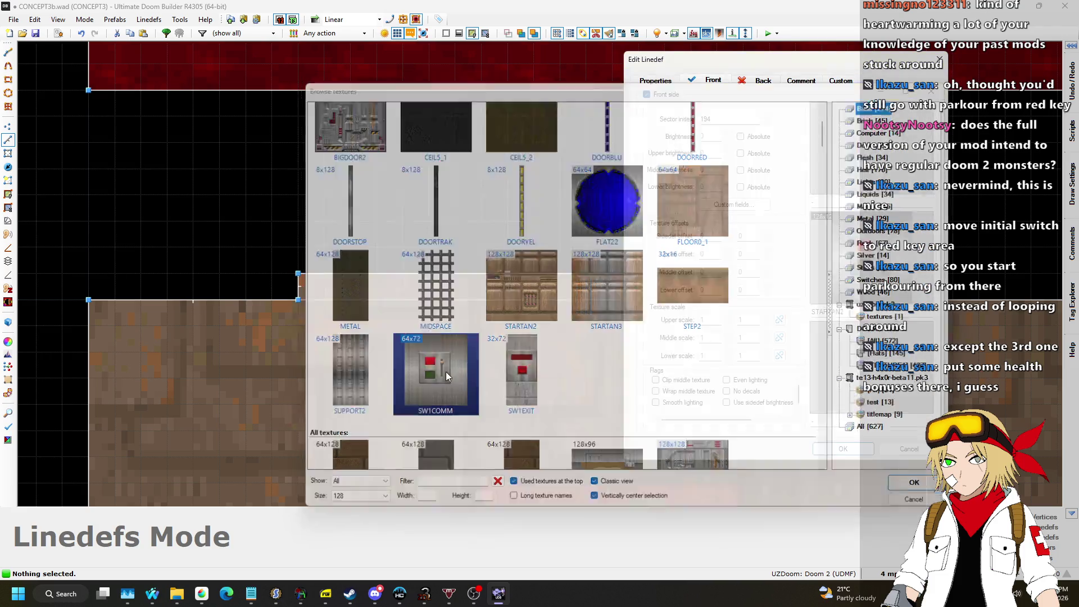
pyautogui.click(838, 447)
# Lower the ceiling above the switch and paste STARTAN2 onto the missing wall above it.
pyautogui.press('q')
pyautogui.press('s')
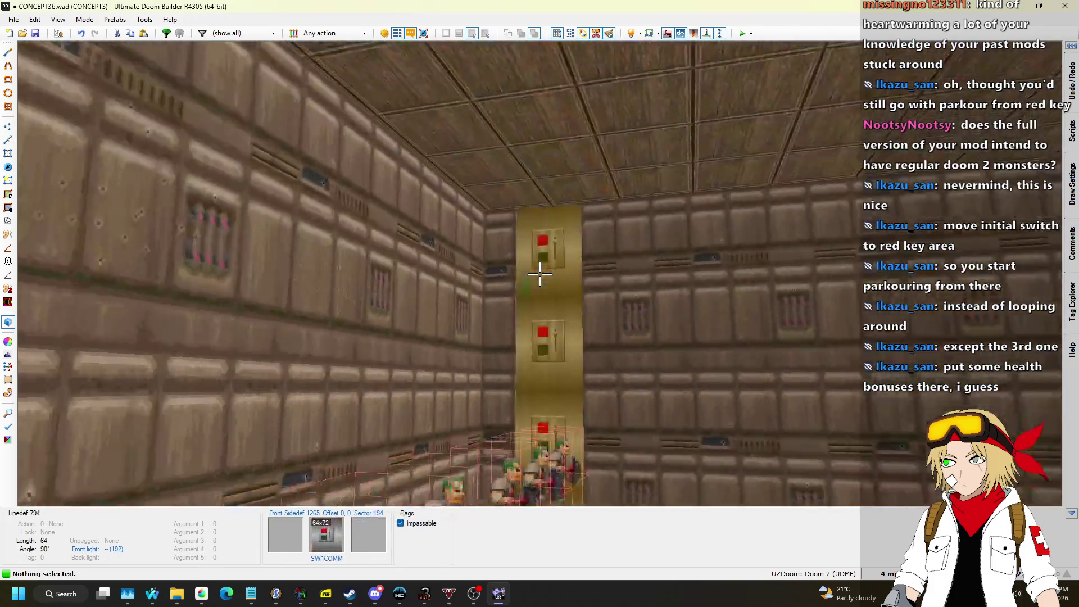
pyautogui.click(539, 274)
pyautogui.scroll(-15, 540, 274)
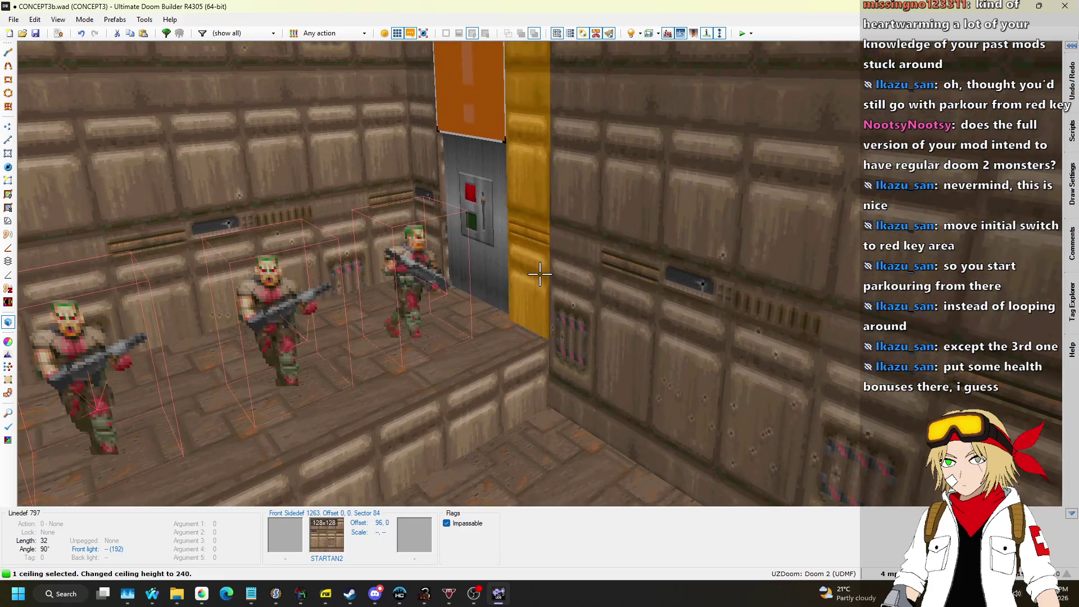
pyautogui.scroll(-5, 540, 274)
pyautogui.press('w')
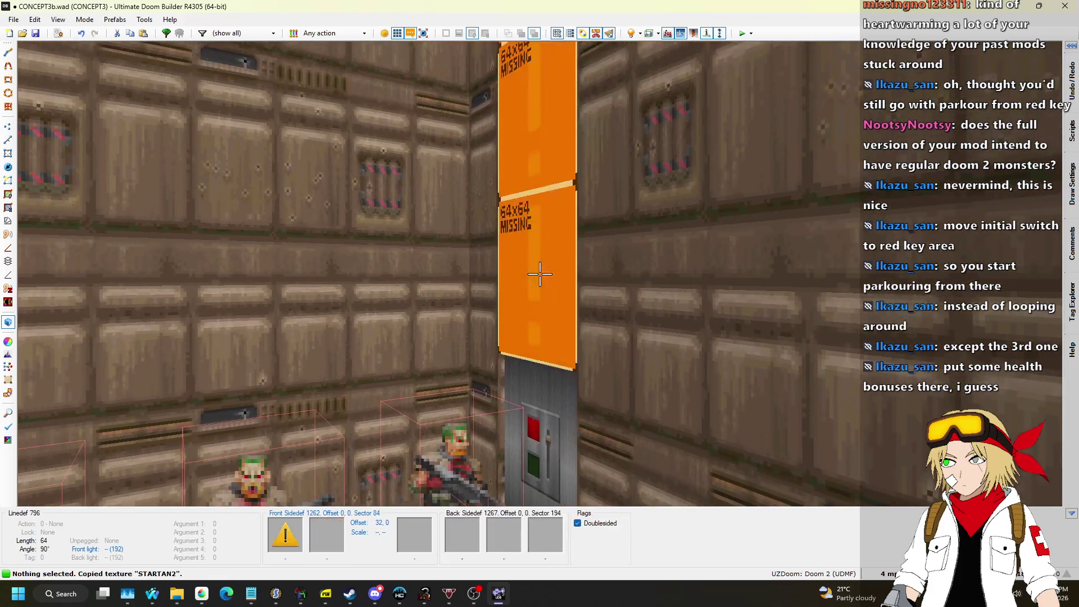
pyautogui.hotkey('ctrl', 'v')
# Fly past the yellow wall and pillar into the room full of troopers.
pyautogui.press('s')
pyautogui.press('w')
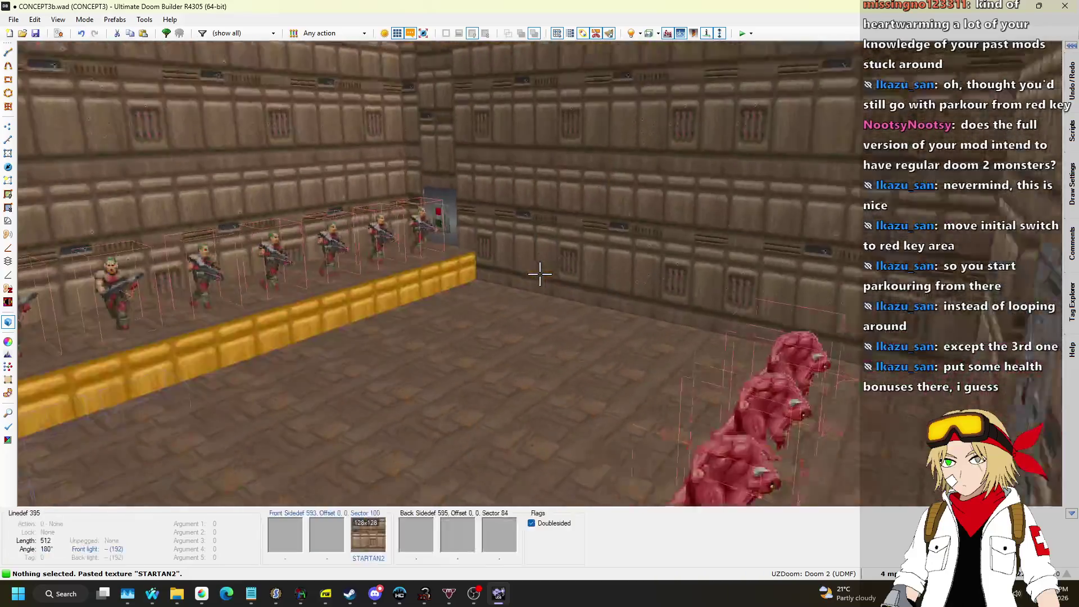
pyautogui.press('w')
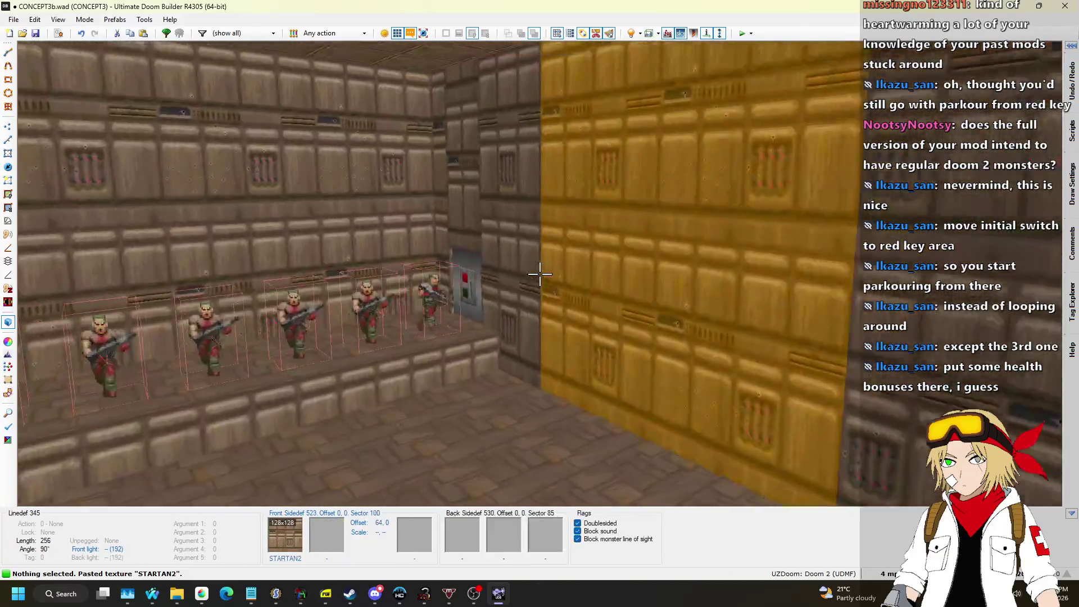
pyautogui.press('w')
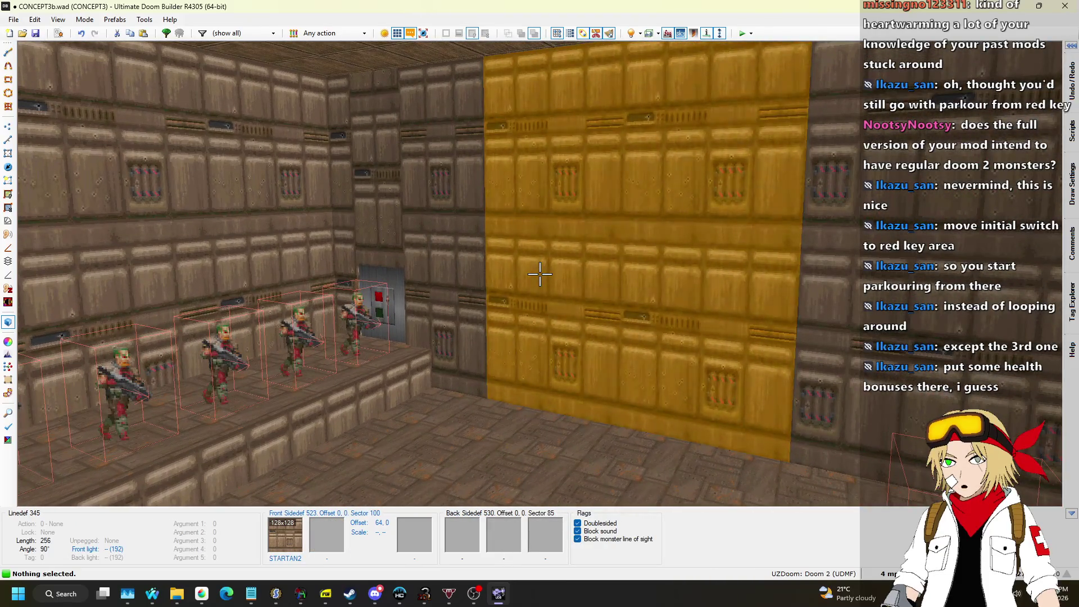
pyautogui.press('w')
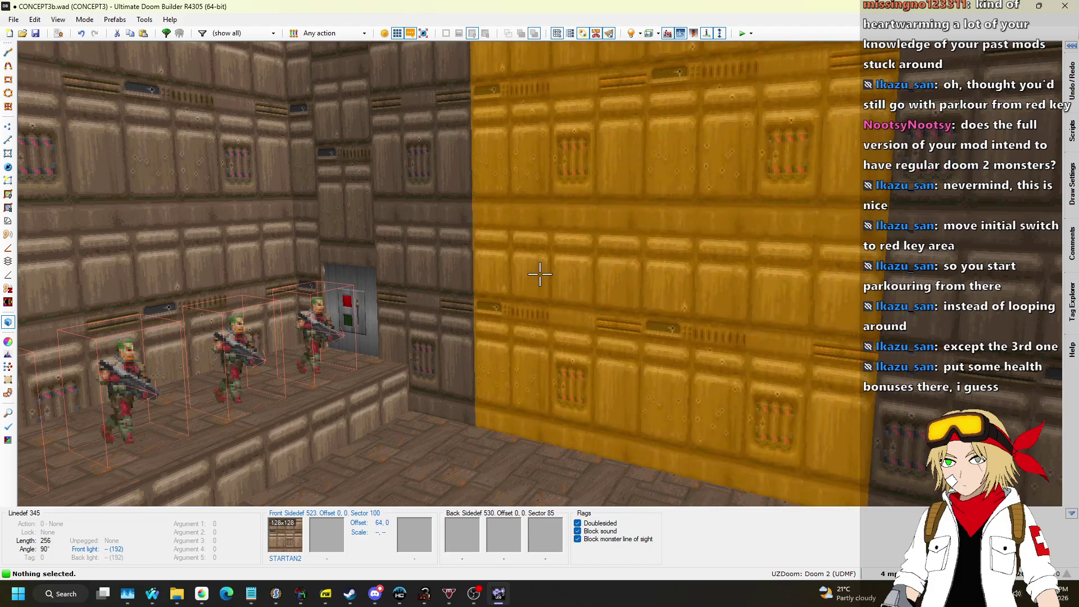
pyautogui.press('s')
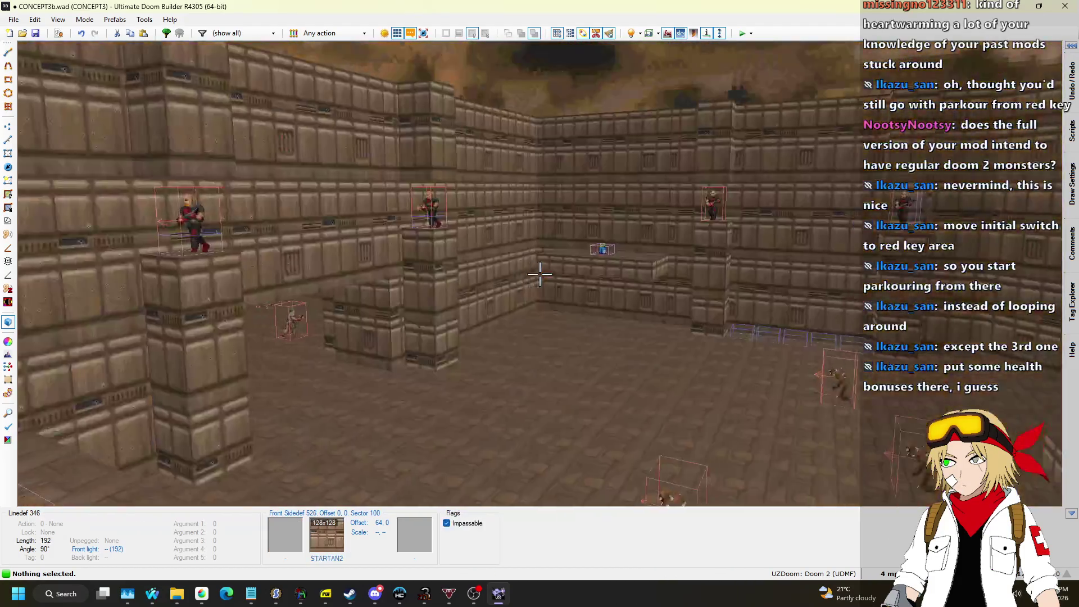
pyautogui.press('s')
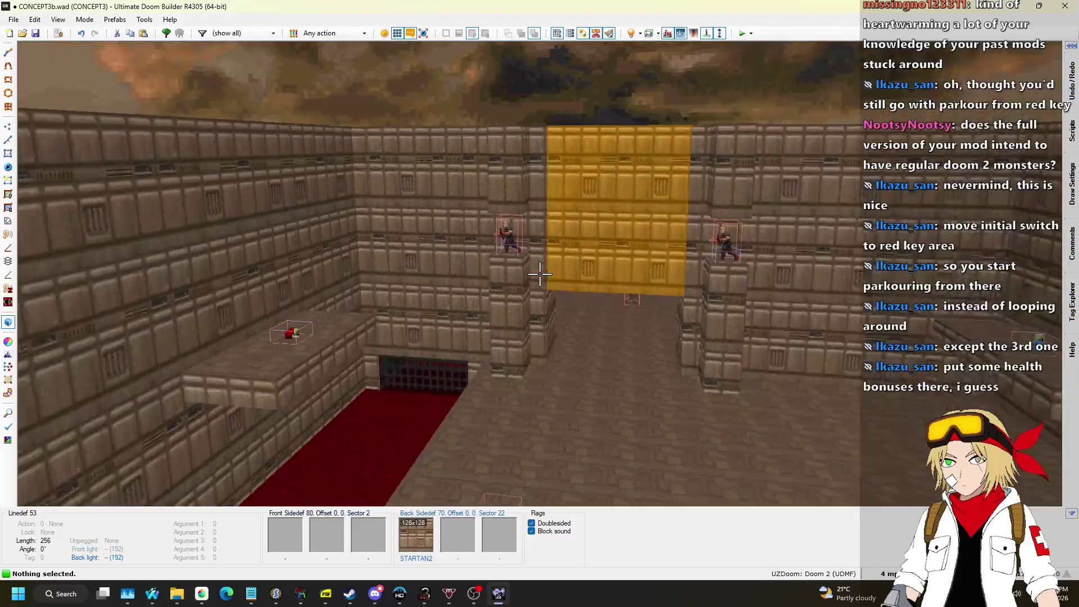
pyautogui.press('w')
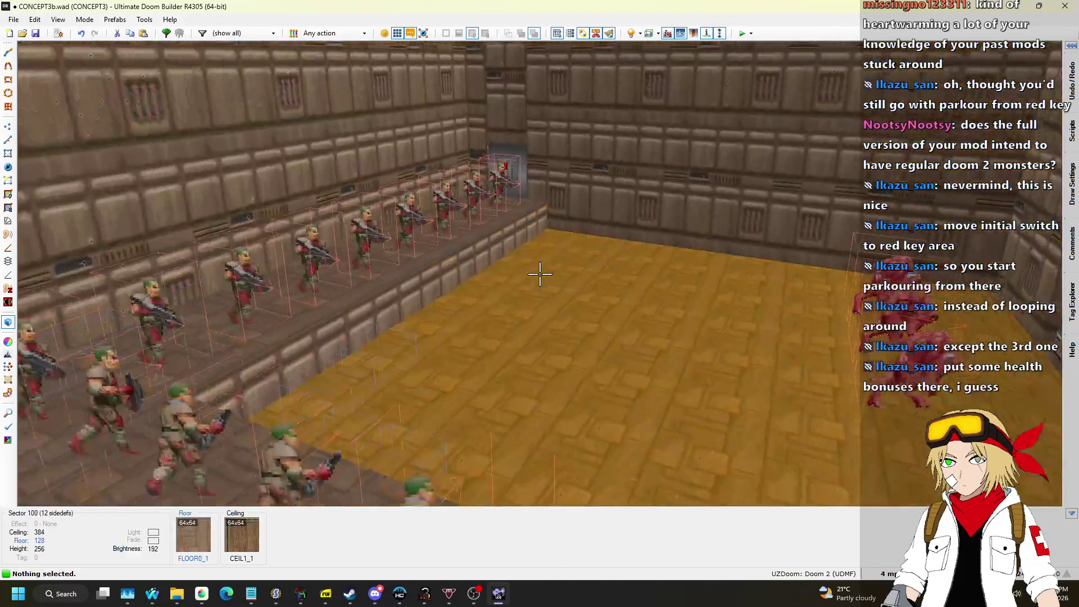
# Give the short switch line action 226 Script Execute Always, running RED_DOOR_RAISE on player use.
pyautogui.press('q')
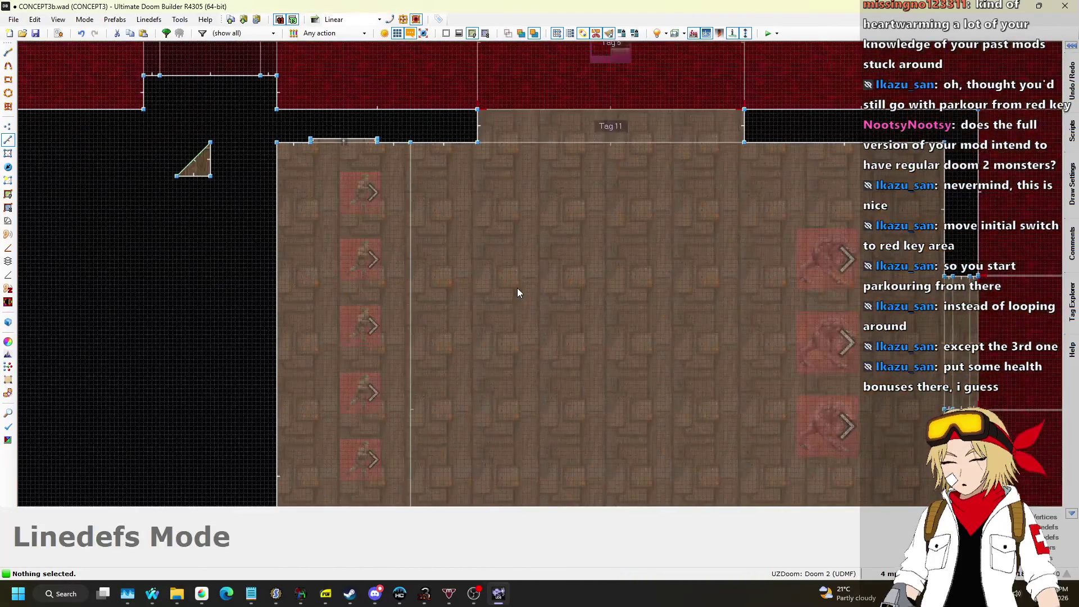
pyautogui.scroll(5, 413, 163)
pyautogui.rightClick(315, 168)
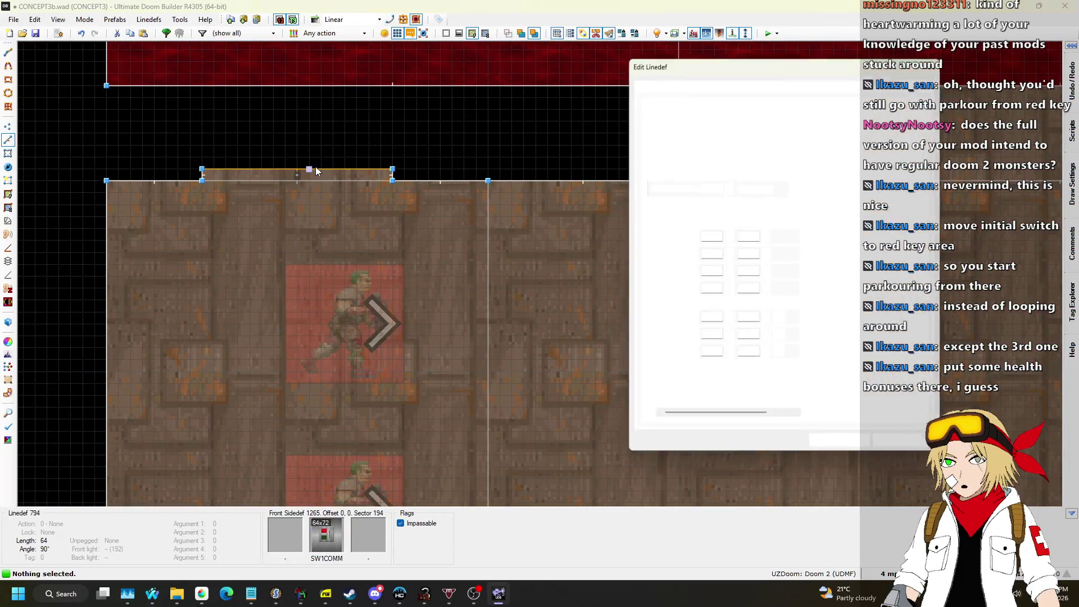
pyautogui.click(668, 84)
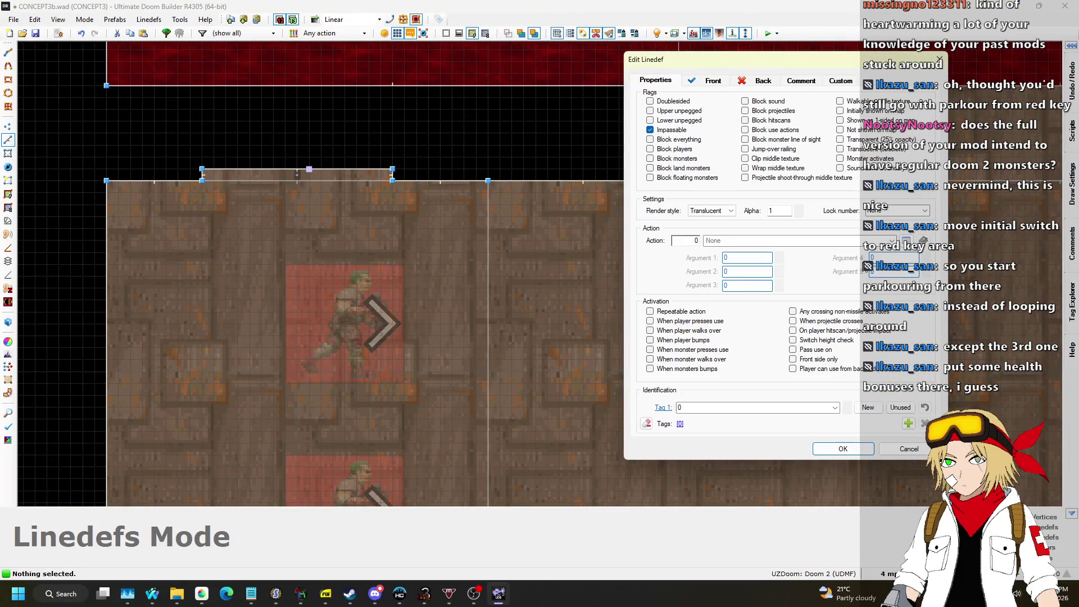
pyautogui.click(905, 243)
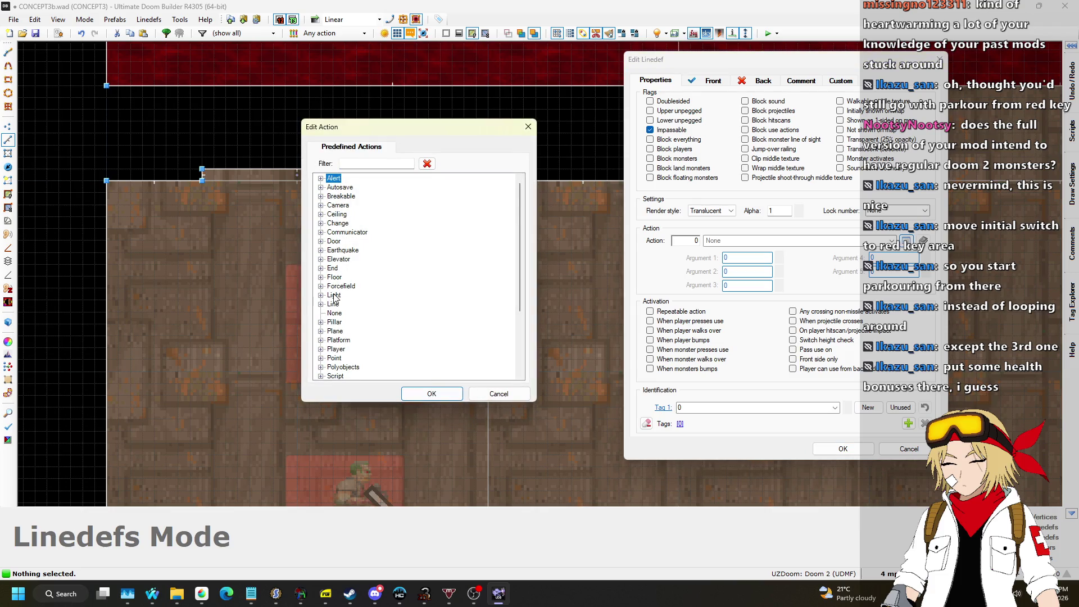
pyautogui.scroll(-3, 318, 323)
pyautogui.click(321, 314)
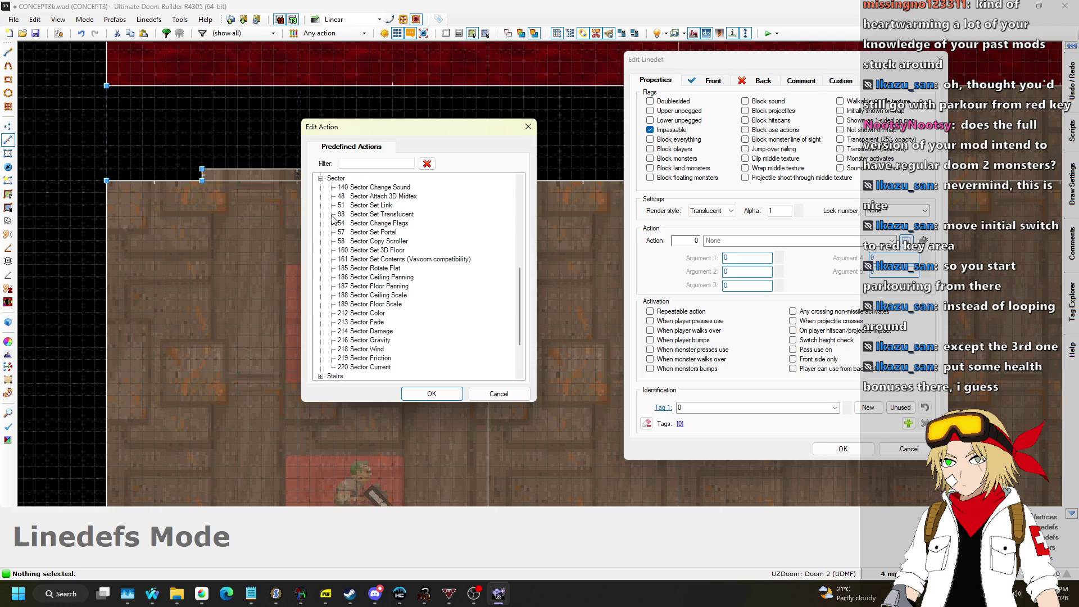
pyautogui.click(321, 179)
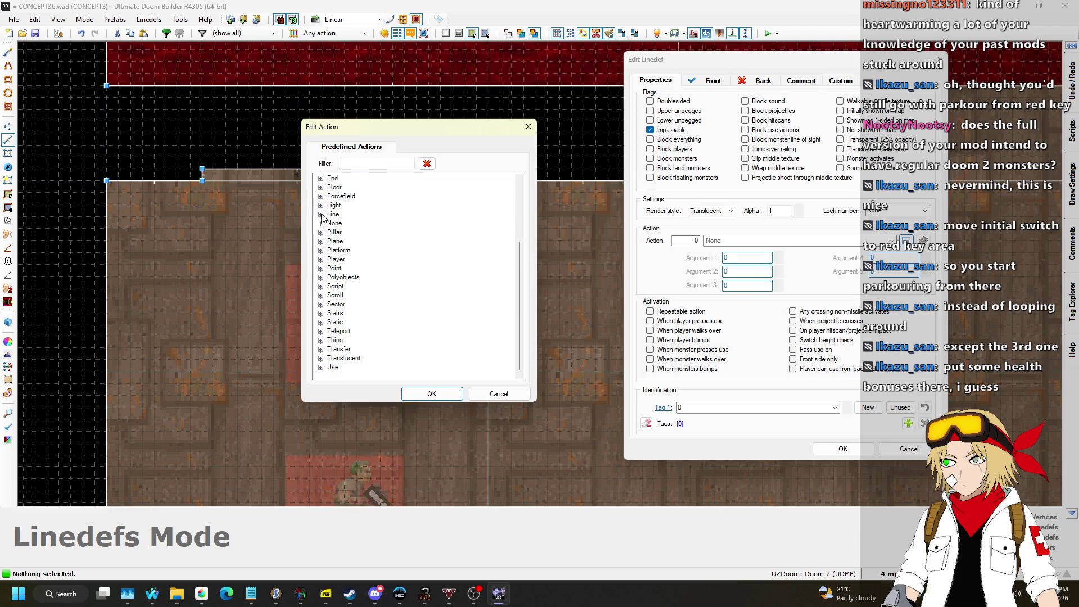
pyautogui.click(321, 286)
pyautogui.click(430, 397)
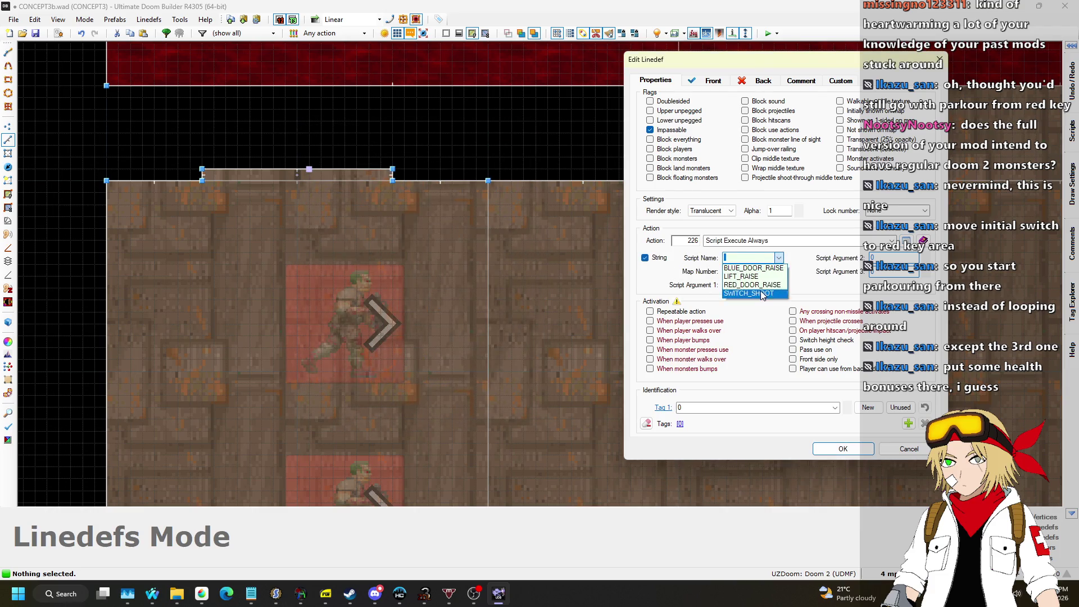
pyautogui.click(838, 450)
pyautogui.scroll(-8, 292, 330)
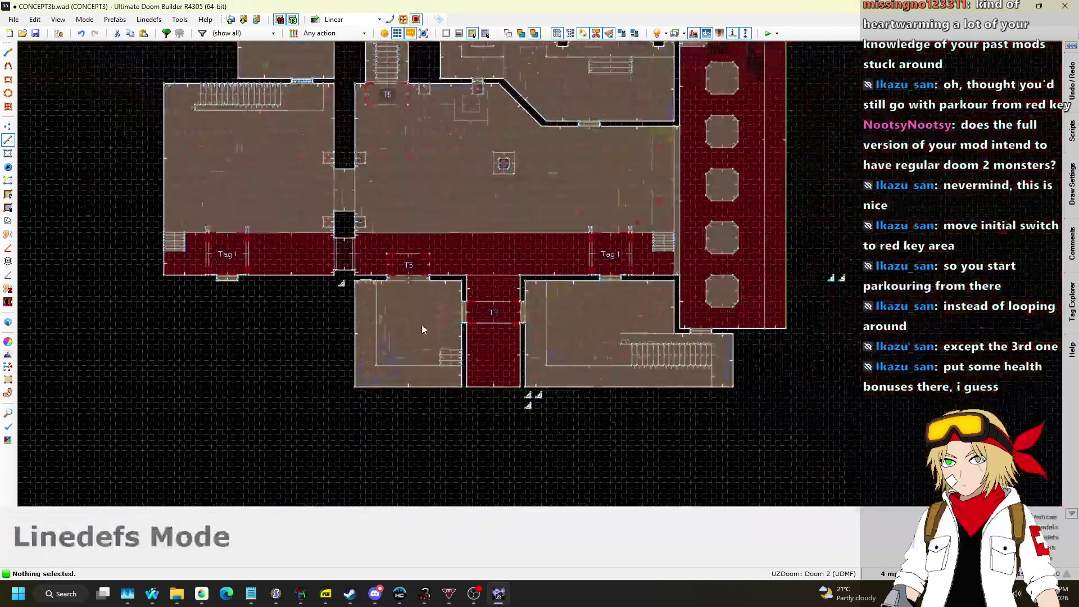
# Copy the four selected switch linedefs to the clipboard.
pyautogui.scroll(-3, 416, 325)
pyautogui.scroll(6, 425, 251)
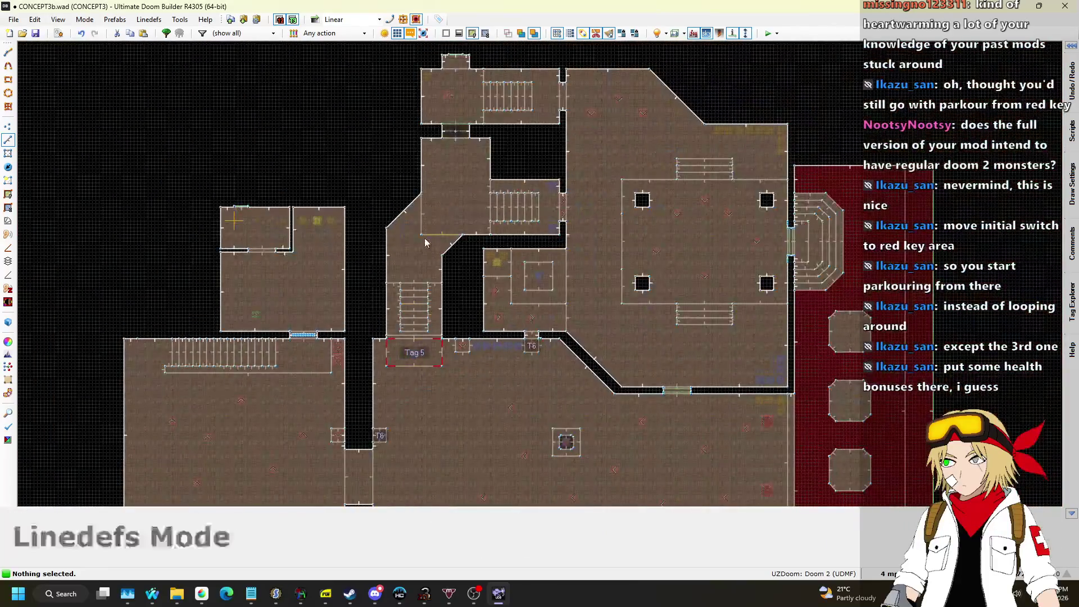
pyautogui.scroll(1, 432, 153)
pyautogui.scroll(-2, 420, 188)
pyautogui.scroll(1, 417, 488)
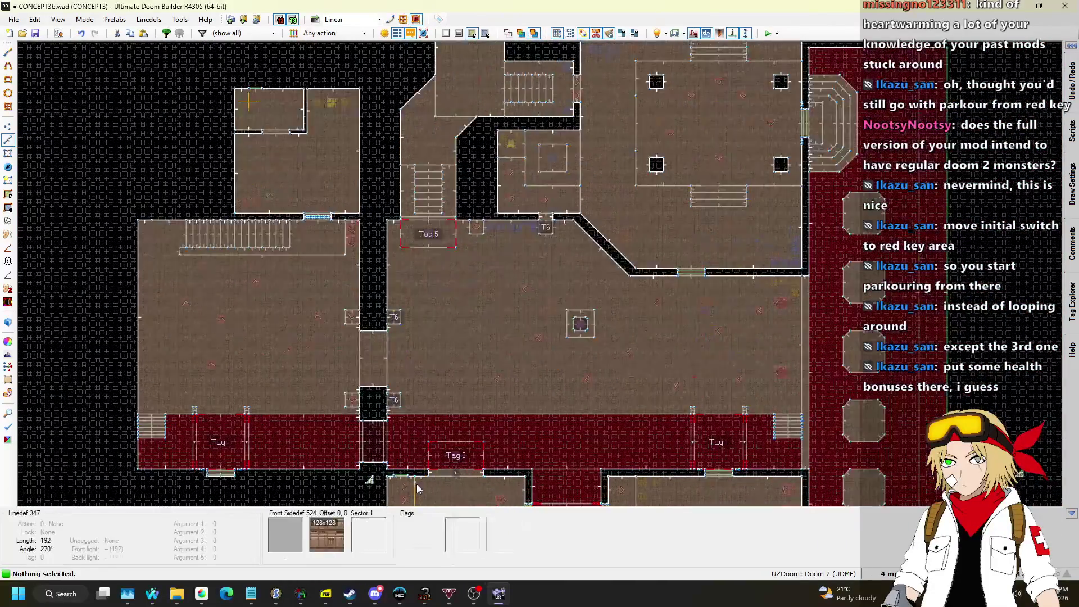
pyautogui.scroll(5, 418, 488)
pyautogui.press('l')
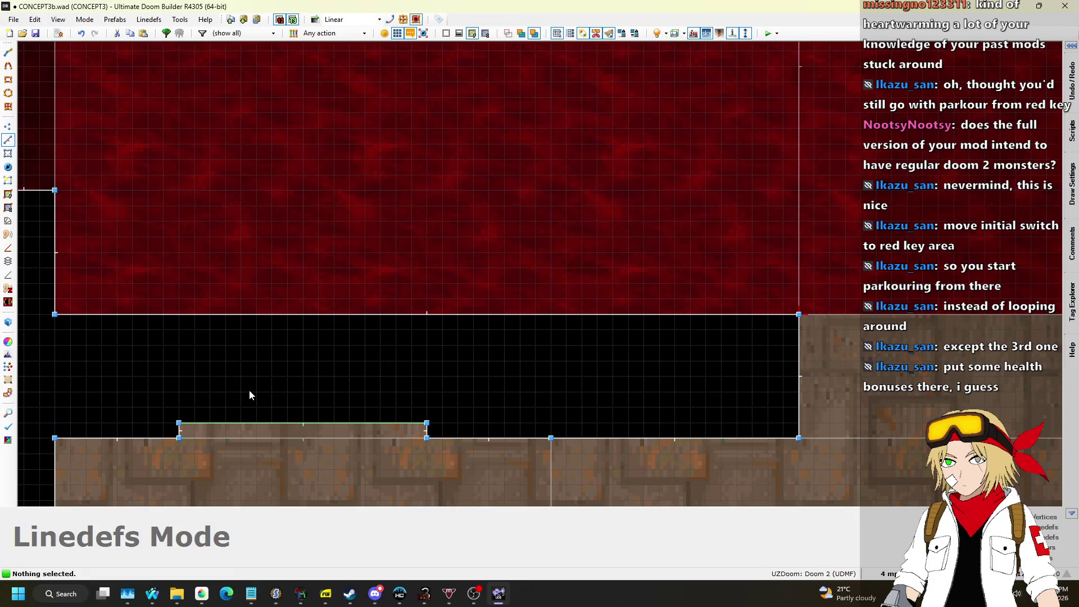
pyautogui.hotkey('ctrl', 'c')
pyautogui.scroll(-6, 433, 462)
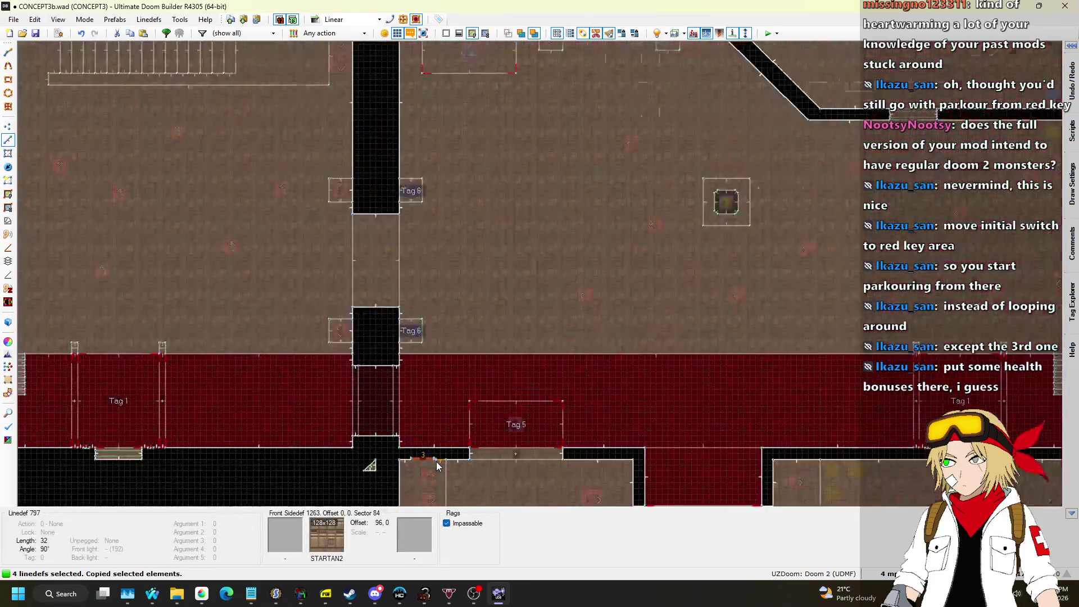
pyautogui.press('Escape')
# Paste the switch into the black corridor, rotated 180 degrees, onto its top wall.
pyautogui.scroll(4, 489, 337)
pyautogui.scroll(-5, 390, 212)
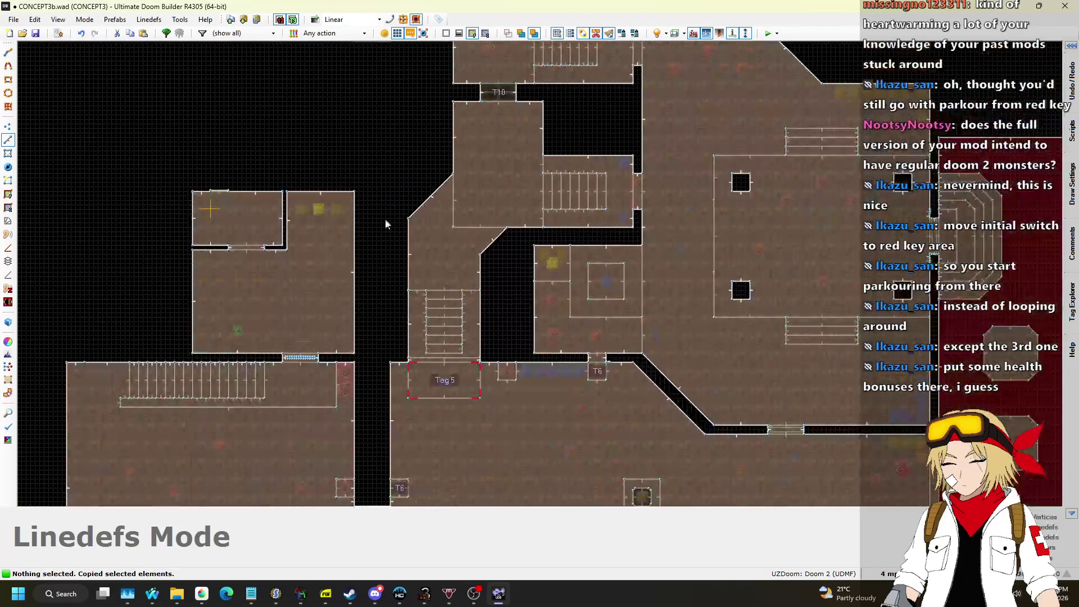
pyautogui.scroll(2, 404, 265)
pyautogui.scroll(-3, 414, 321)
pyautogui.scroll(5, 610, 250)
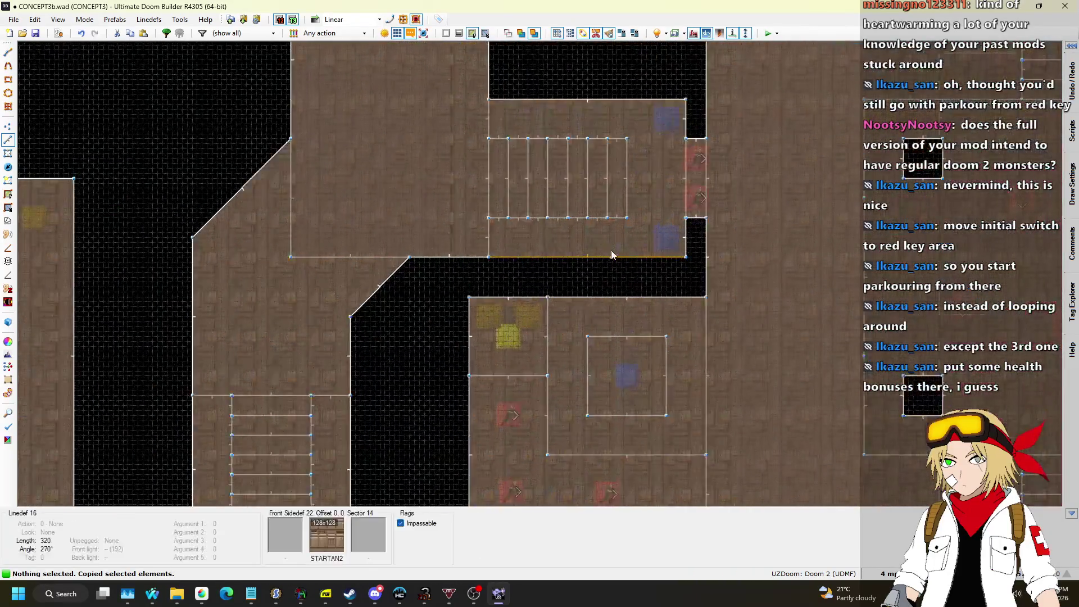
pyautogui.scroll(-1, 654, 298)
pyautogui.scroll(3, 655, 300)
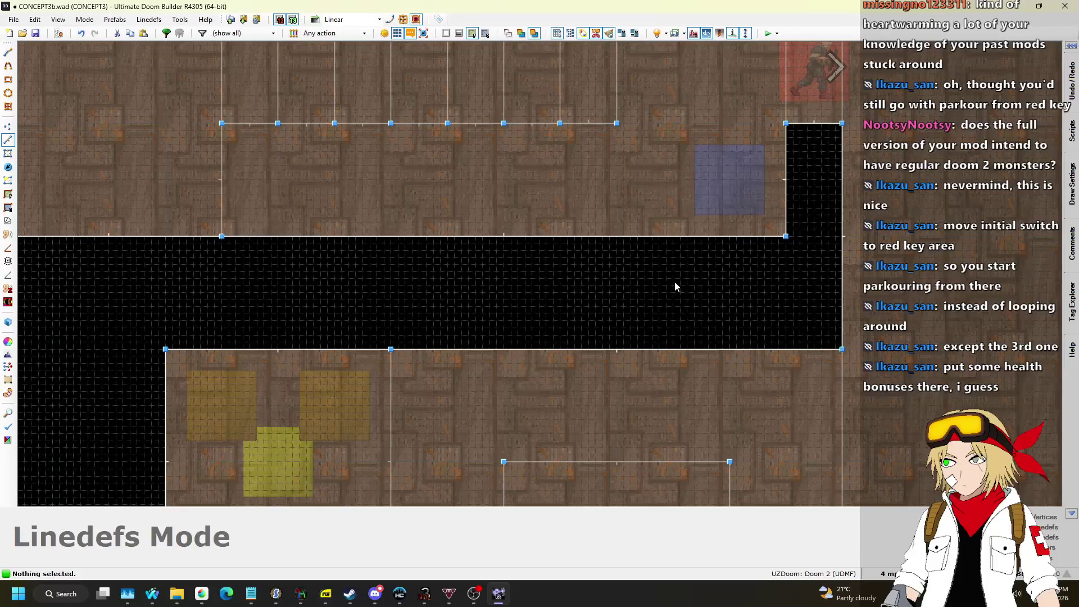
pyautogui.hotkey('ctrl', 'v')
pyautogui.scroll(-2, 731, 276)
pyautogui.scroll(2, 731, 275)
pyautogui.scroll(3, 736, 274)
pyautogui.moveTo(736, 274)
pyautogui.mouseDown()
pyautogui.moveTo(588, 225)
pyautogui.moveTo(438, 291)
pyautogui.mouseUp()
pyautogui.moveTo(542, 286); pyautogui.dragTo(540, 169)
pyautogui.press('Return')
# Check the pasted switch linedef's properties and confirm them.
pyautogui.scroll(-5, 520, 283)
pyautogui.scroll(4, 510, 271)
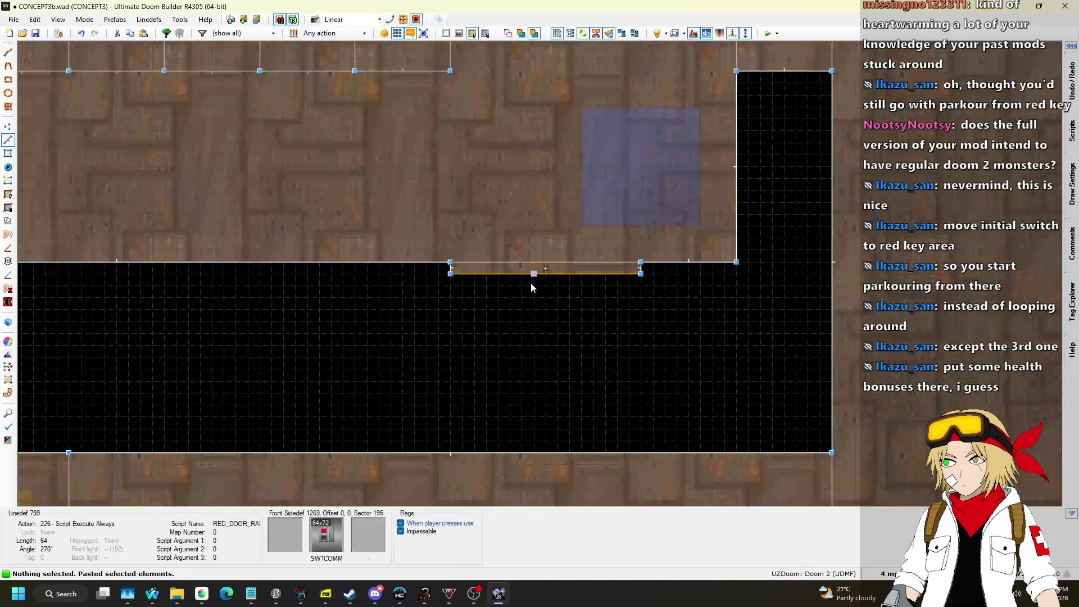
pyautogui.rightClick(535, 275)
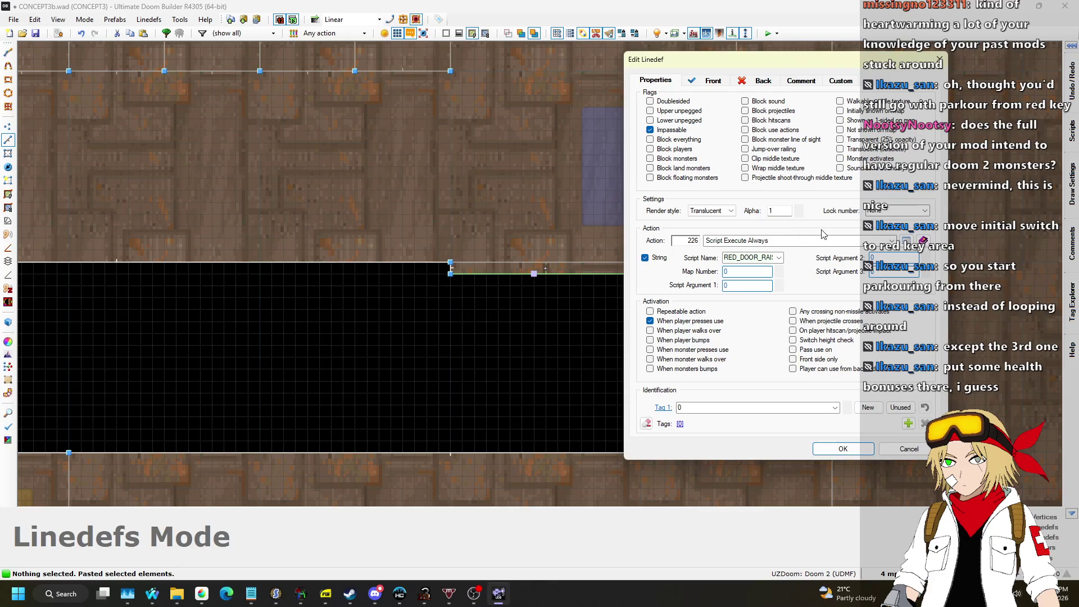
pyautogui.click(844, 449)
pyautogui.scroll(-4, 784, 266)
pyautogui.scroll(4, 325, 340)
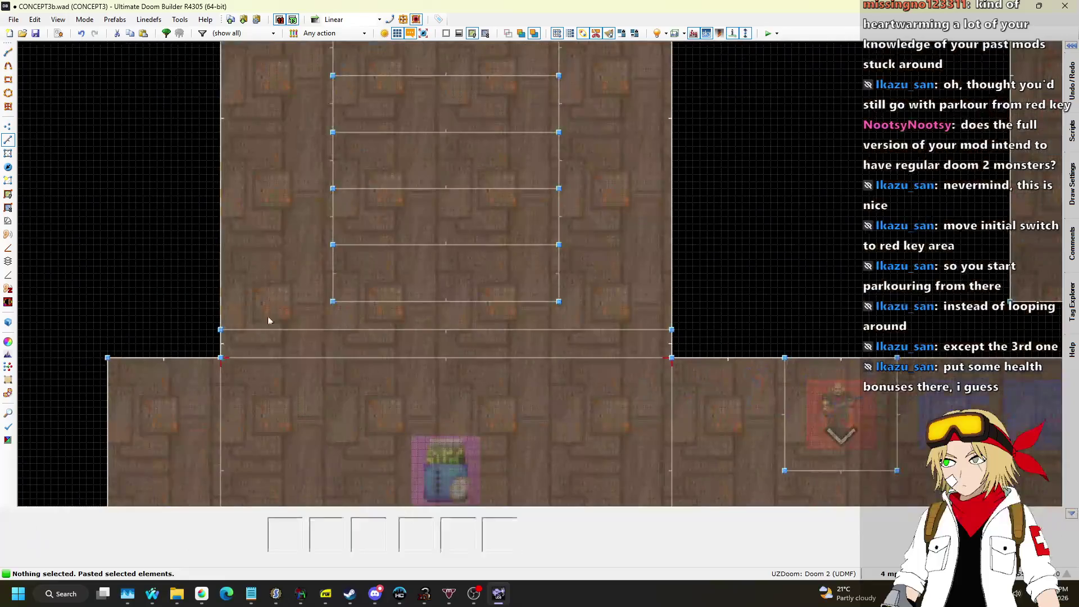
# Tag the thin strip sector 13 and the switch alcove sector 14.
pyautogui.press('s')
pyautogui.rightClick(481, 339)
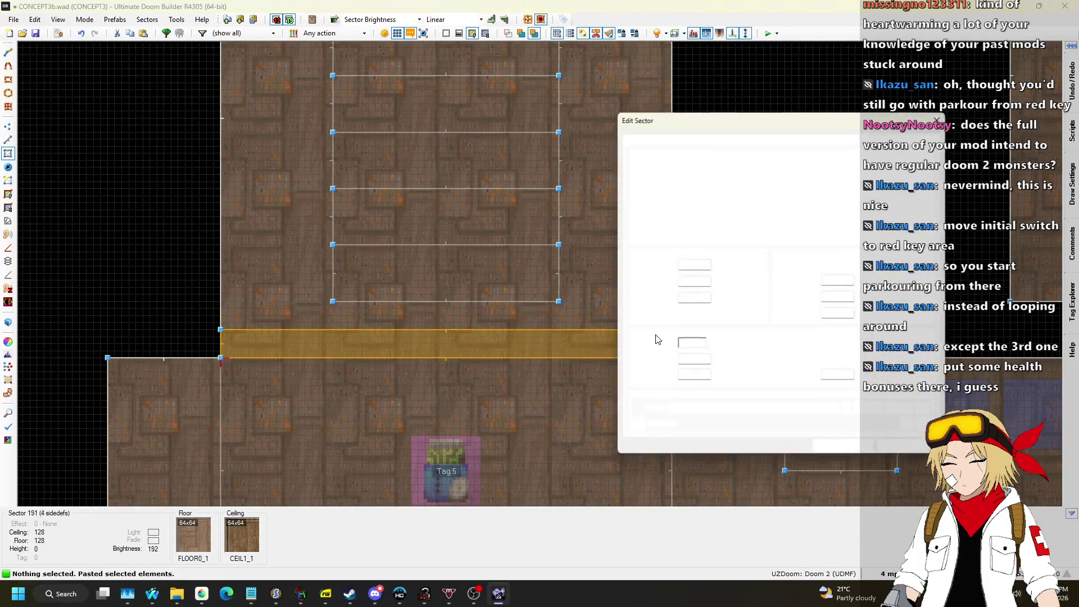
pyautogui.click(838, 458)
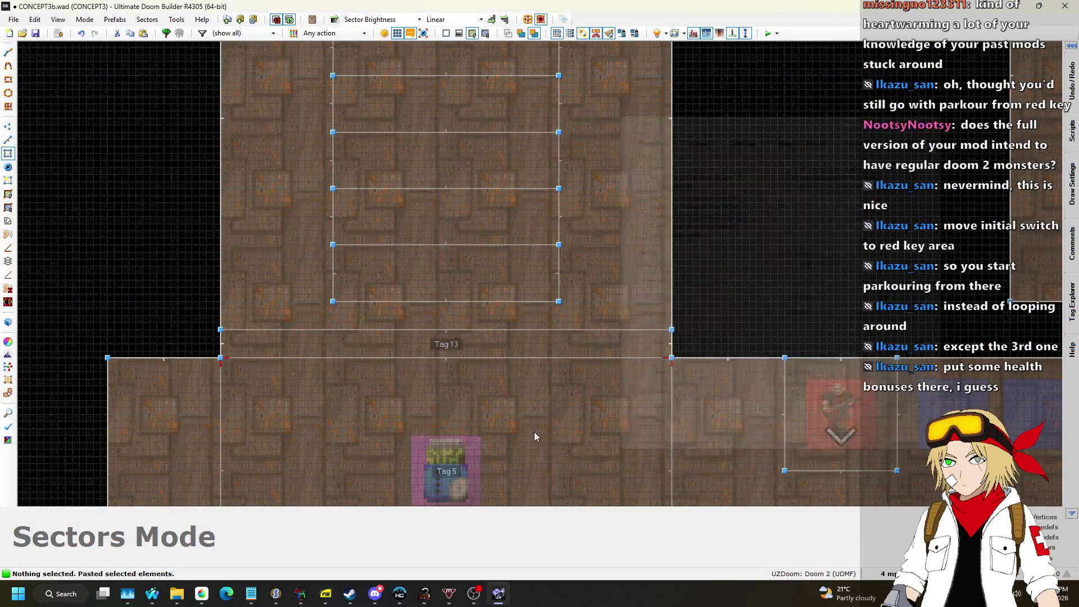
pyautogui.scroll(-4, 572, 432)
pyautogui.scroll(4, 886, 220)
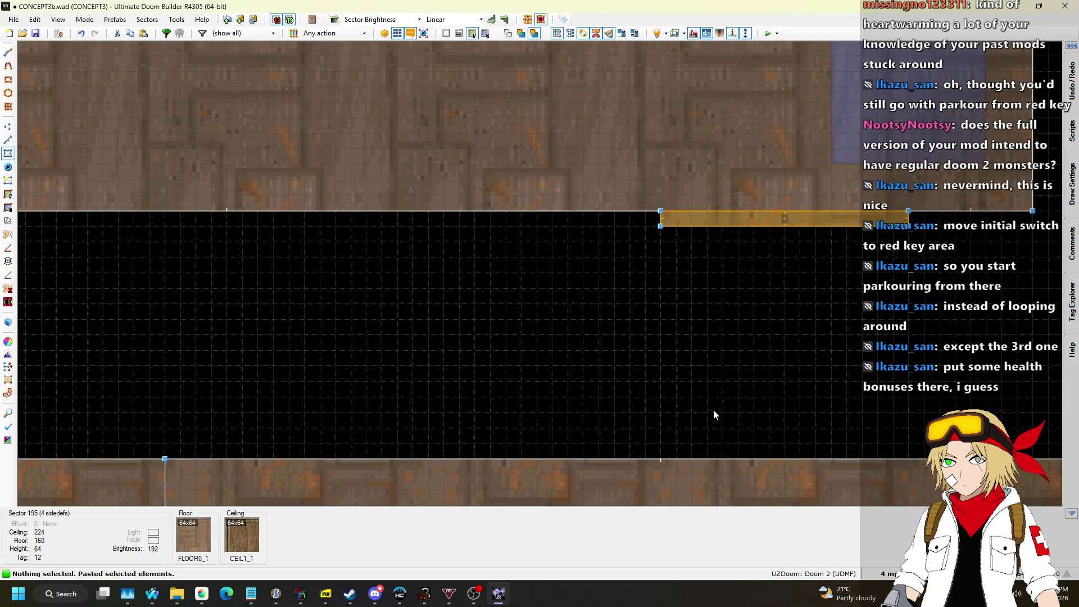
pyautogui.rightClick(721, 409)
pyautogui.click(859, 453)
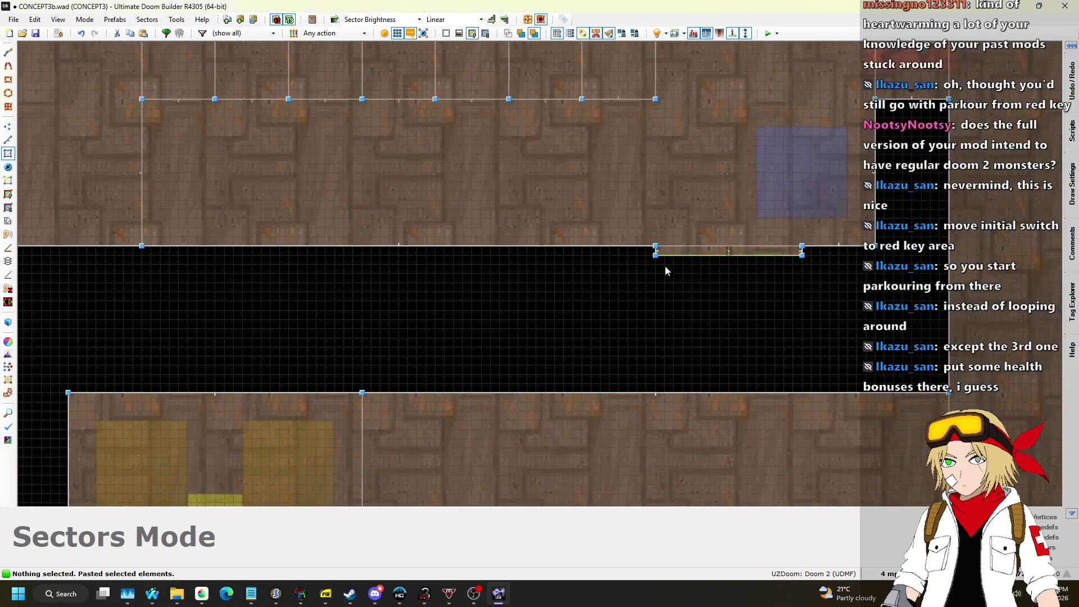
pyautogui.press('w')
pyautogui.press('w')
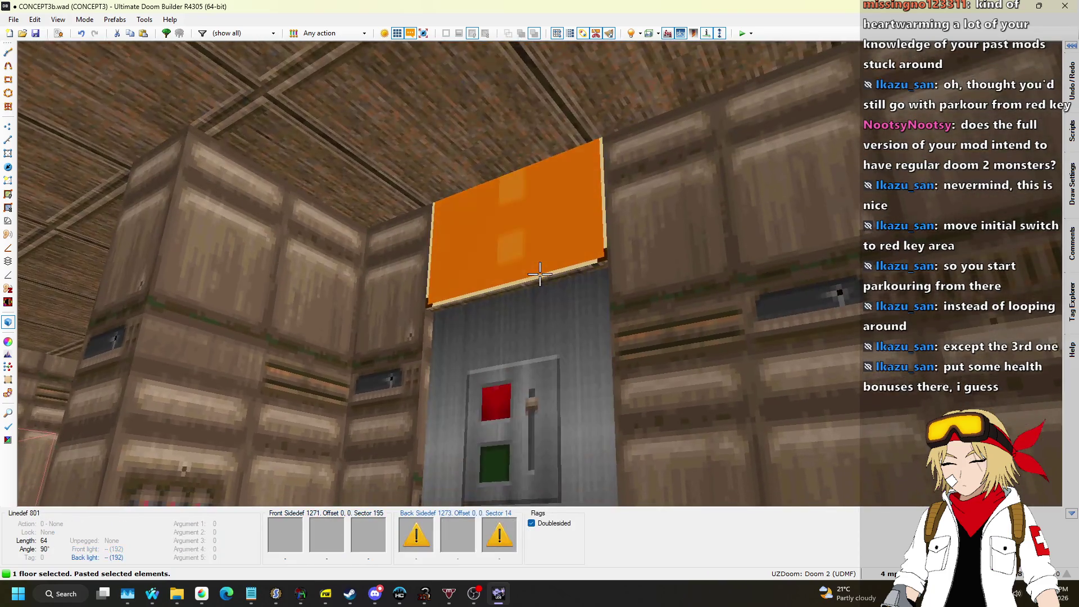
# Lower the ceiling above the new switch to 192 and paste STARTAN2 onto its upper wall.
pyautogui.click(540, 274)
pyautogui.click(539, 273)
pyautogui.scroll(-4, 540, 274)
pyautogui.press('s')
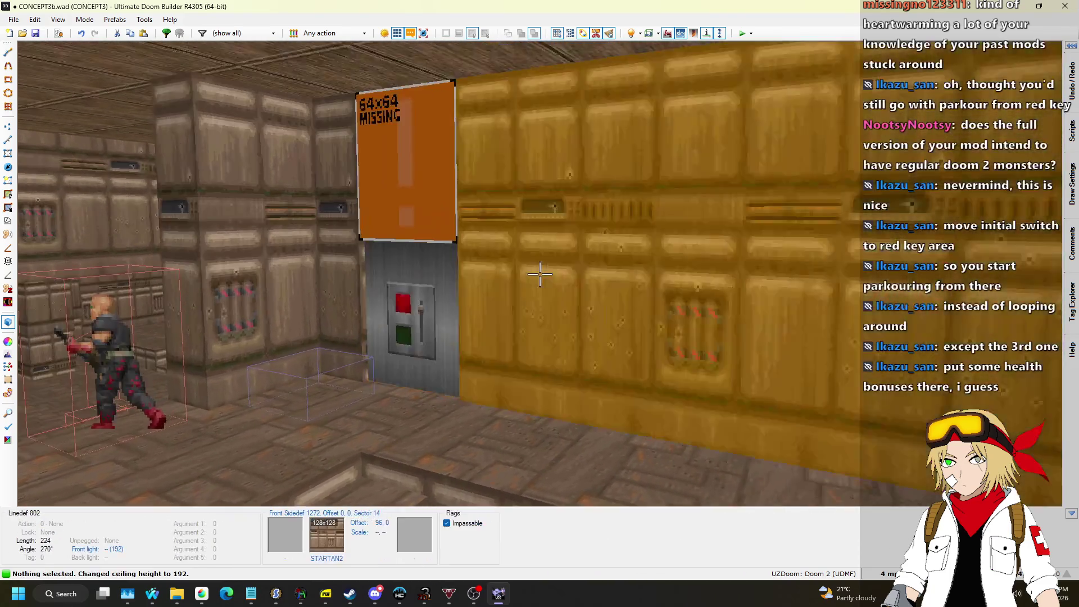
pyautogui.hotkey('ctrl', 'v')
# Fill the remaining upper wall with STARTAN2 and fly through the monster rooms inspecting walls.
pyautogui.press('s')
pyautogui.press('w')
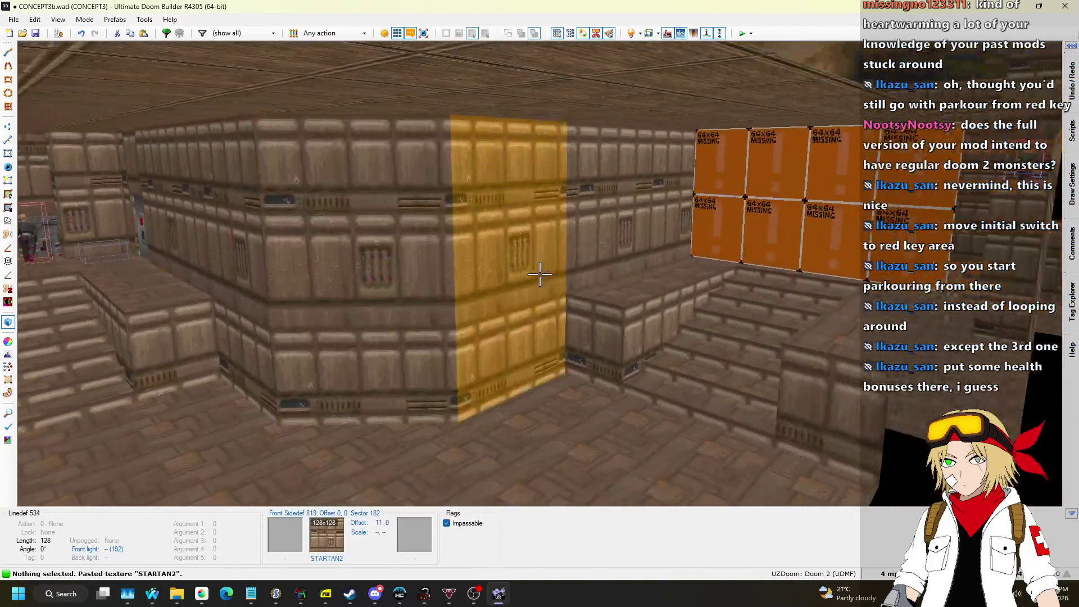
pyautogui.press('w')
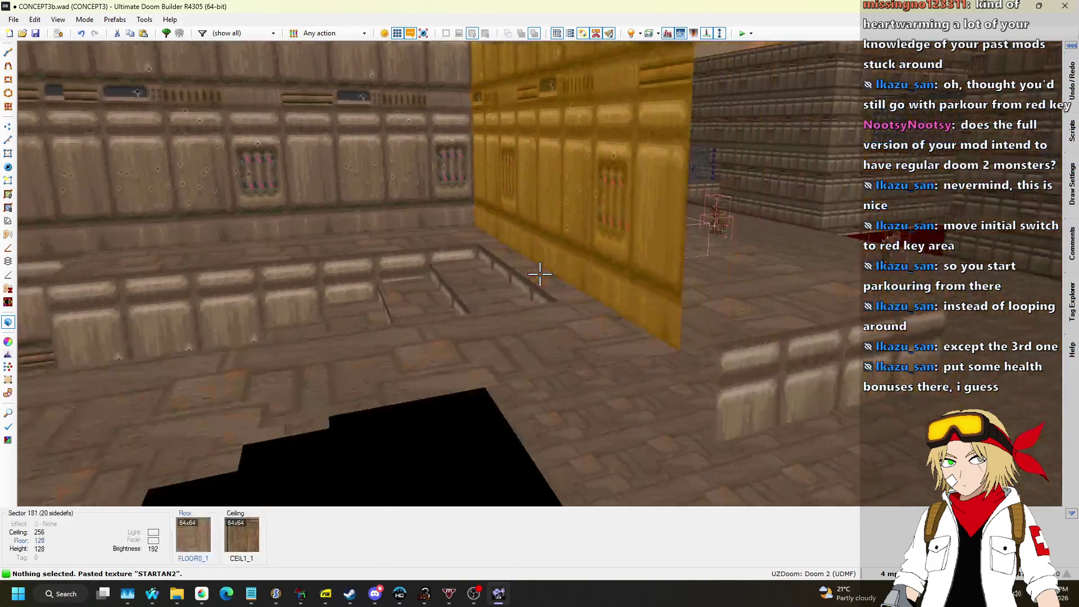
pyautogui.press('w')
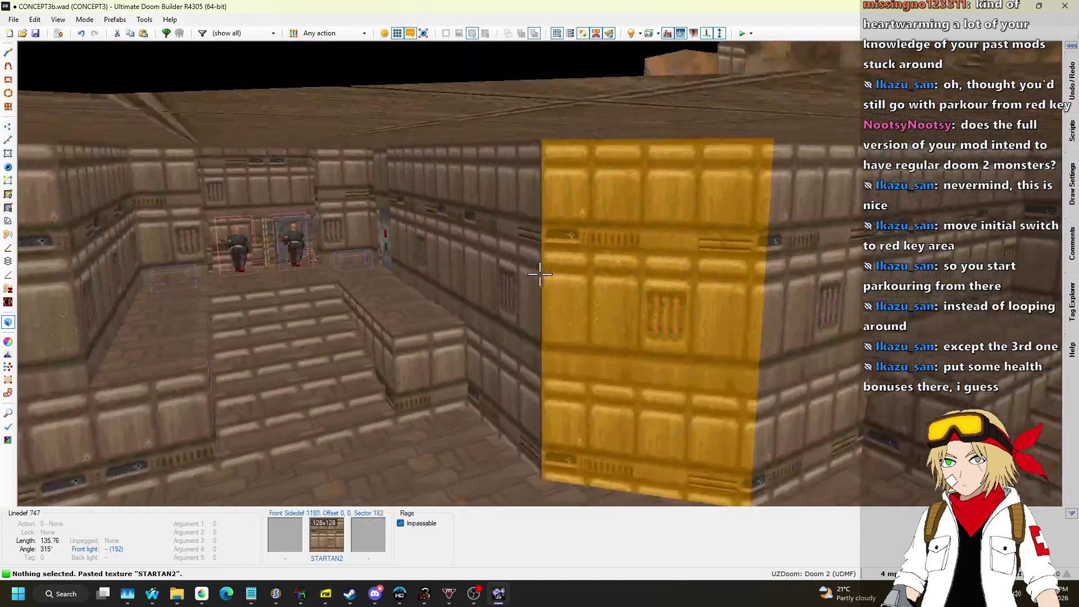
pyautogui.press('w')
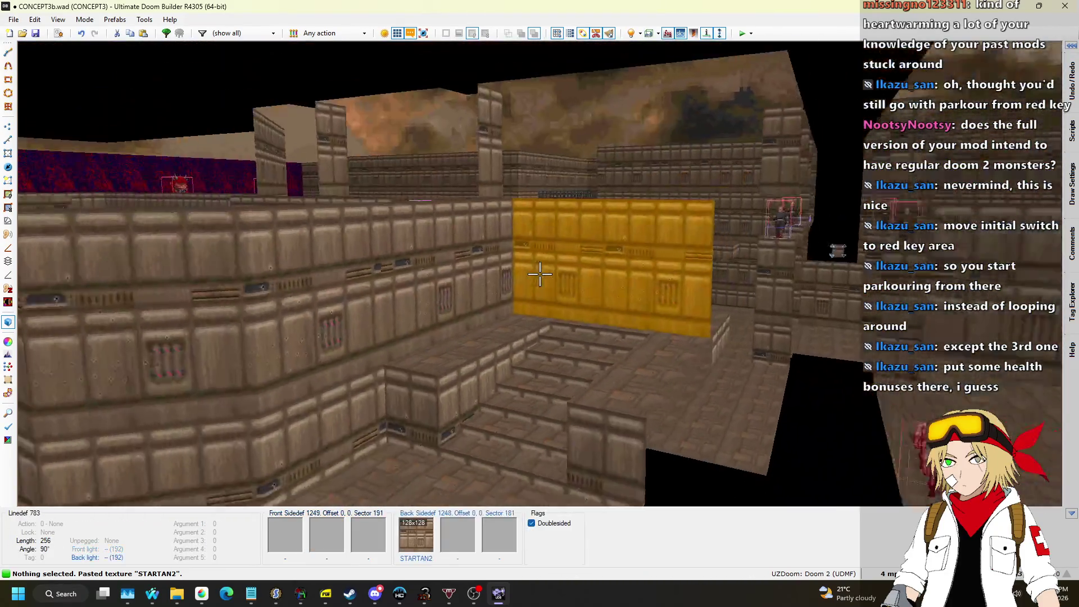
pyautogui.press('w')
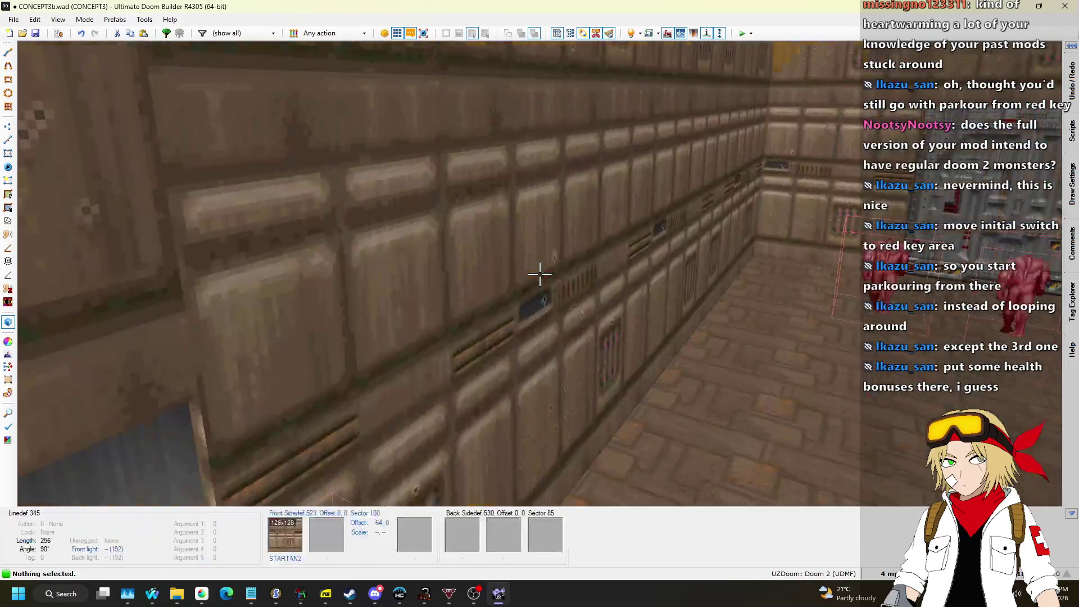
pyautogui.press('w')
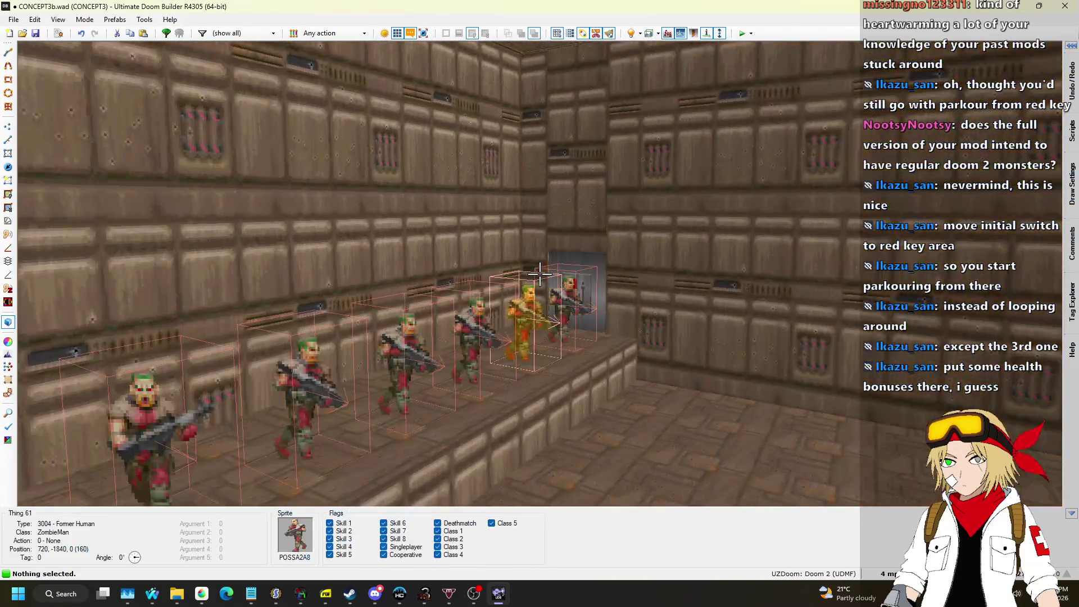
pyautogui.press('w')
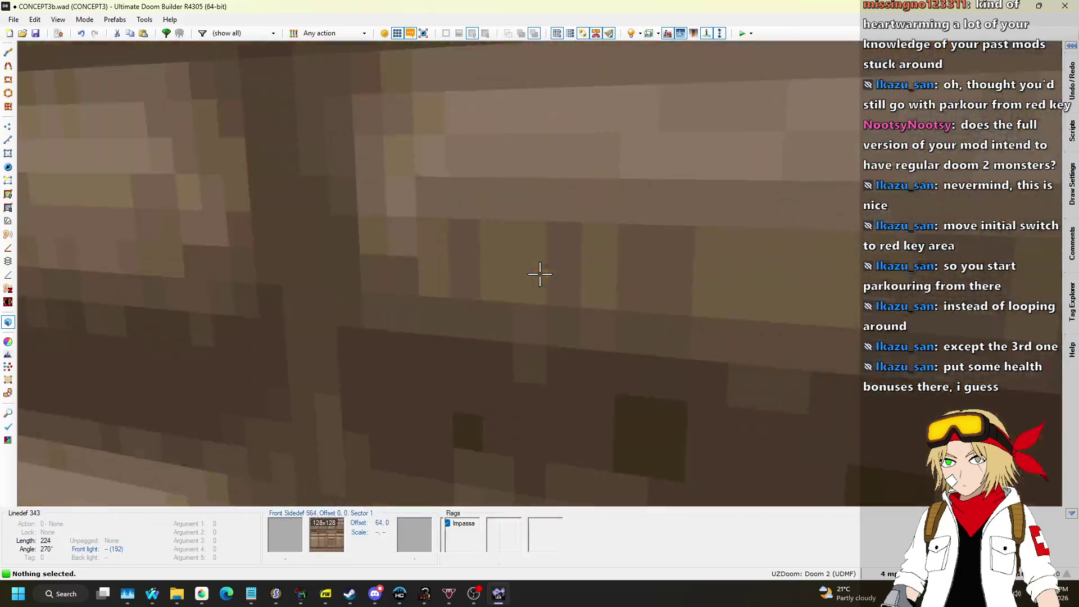
pyautogui.press('q')
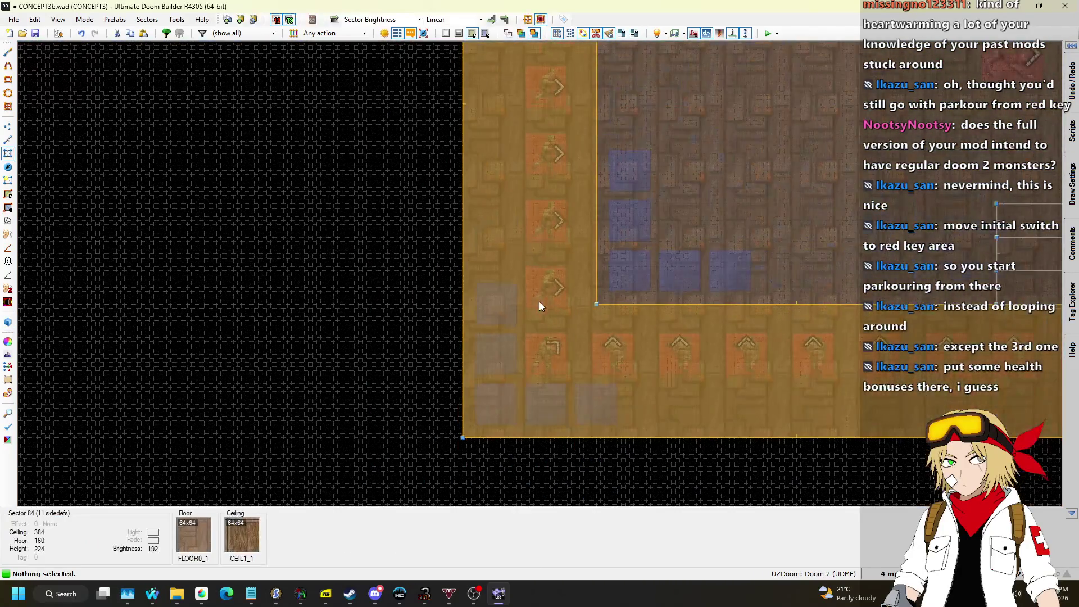
# Save the map, then review the properties of the Tag 11 door's two linedefs.
pyautogui.hotkey('ctrl', 's')
pyautogui.scroll(-6, 613, 325)
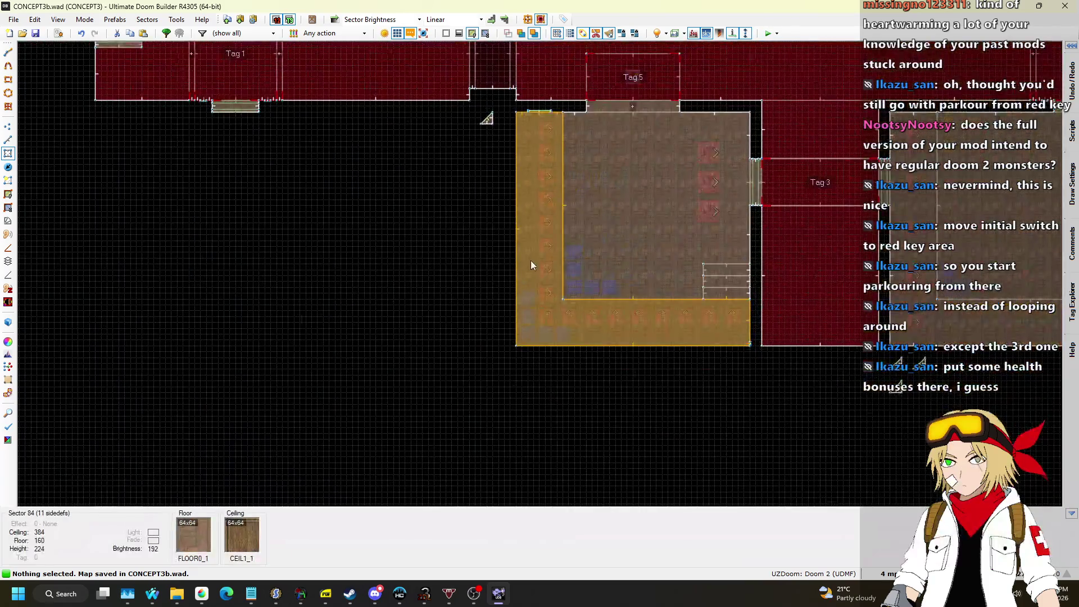
pyautogui.scroll(4, 528, 285)
pyautogui.scroll(-2, 514, 284)
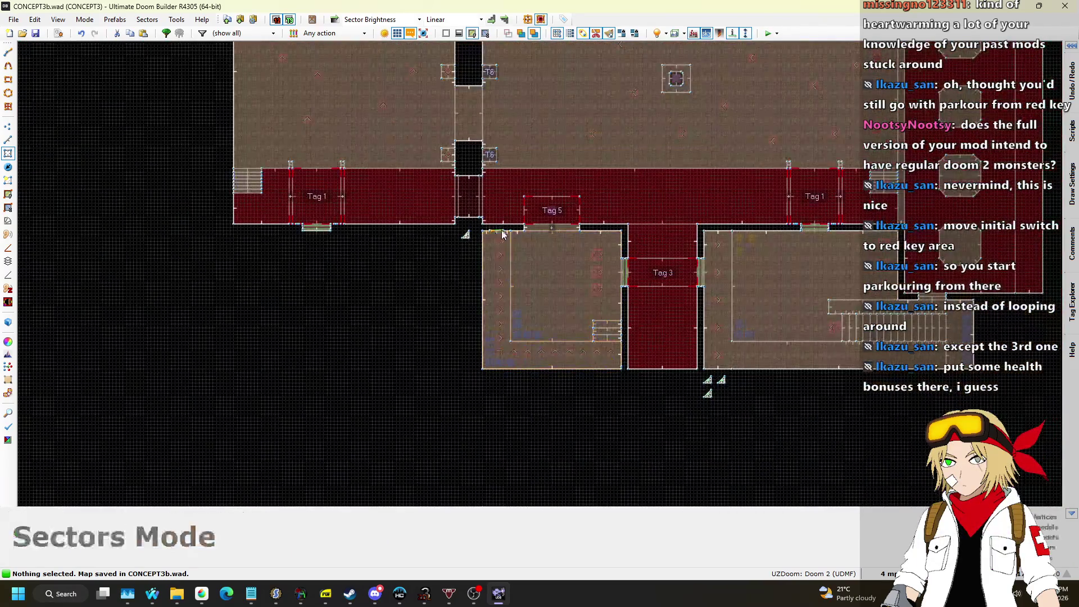
pyautogui.click(7, 140)
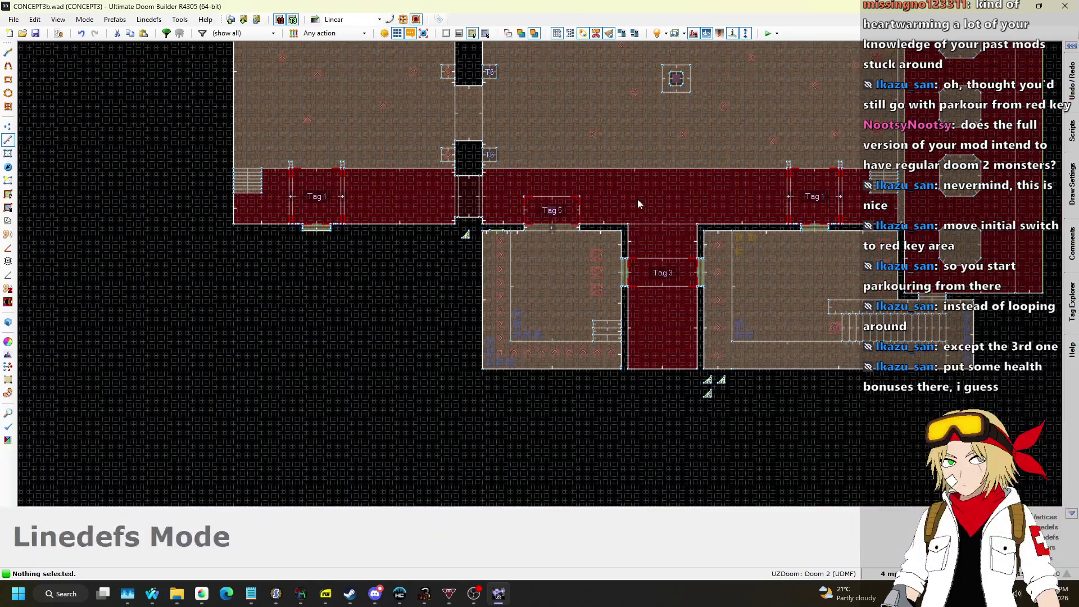
pyautogui.scroll(5, 619, 203)
pyautogui.click(380, 285)
pyautogui.click(407, 317)
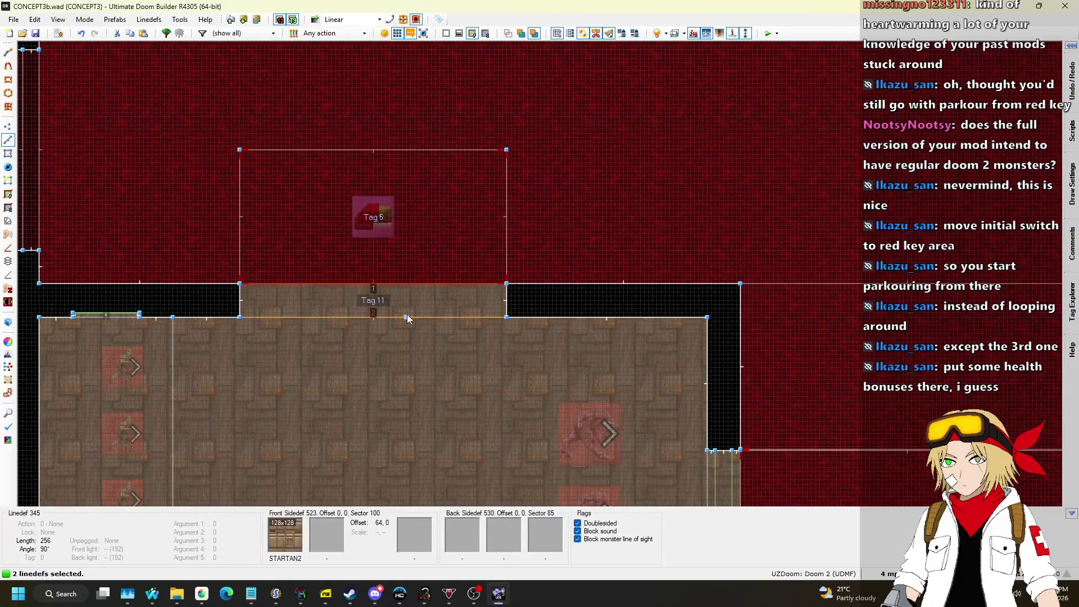
pyautogui.rightClick(527, 326)
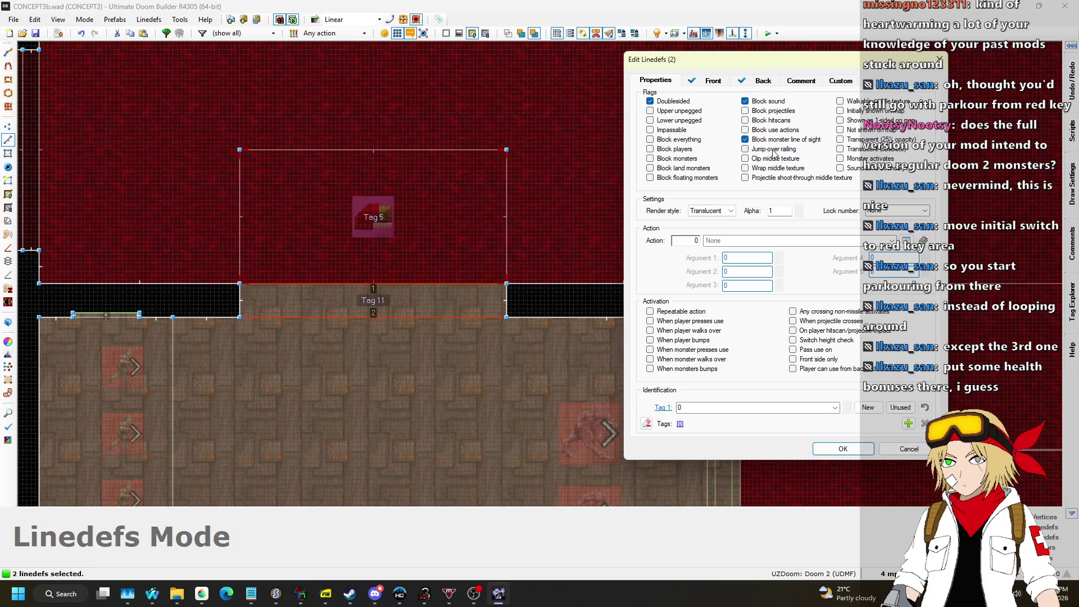
pyautogui.click(843, 449)
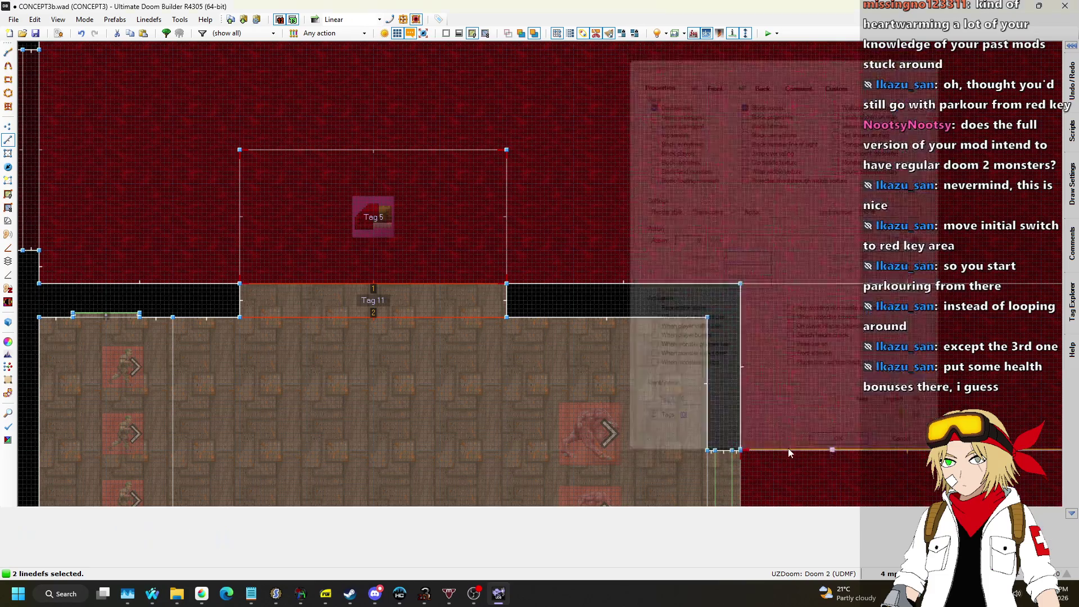
# Select the next door's top and bottom linedefs and save to CONCEPT3b.wad.
pyautogui.scroll(-4, 285, 328)
pyautogui.scroll(6, 649, 335)
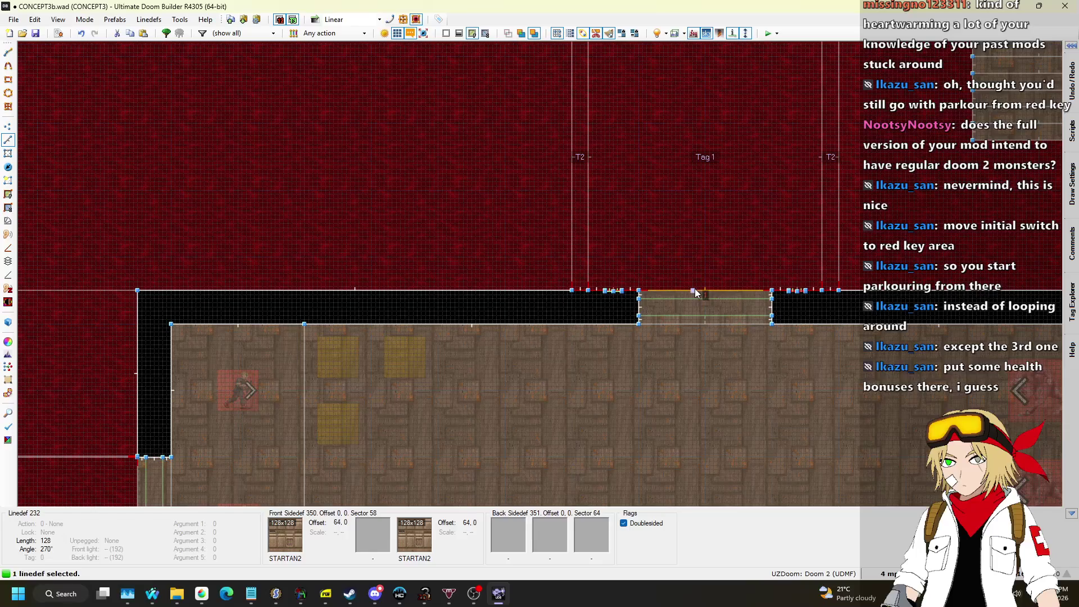
pyautogui.click(694, 290)
pyautogui.click(701, 325)
pyautogui.scroll(-4, 818, 206)
pyautogui.scroll(-2, 818, 206)
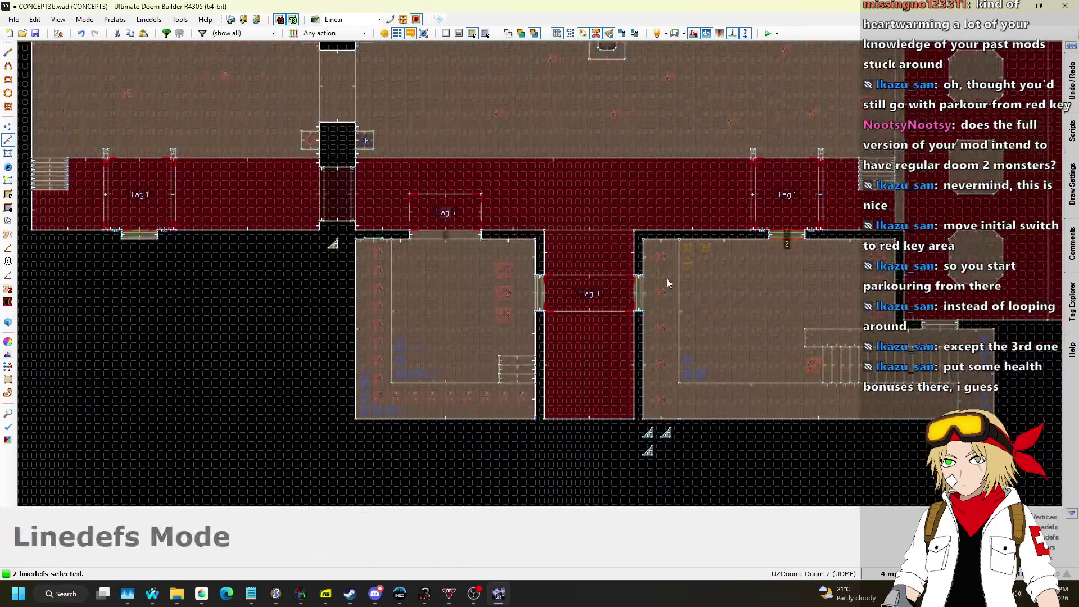
pyautogui.scroll(6, 849, 224)
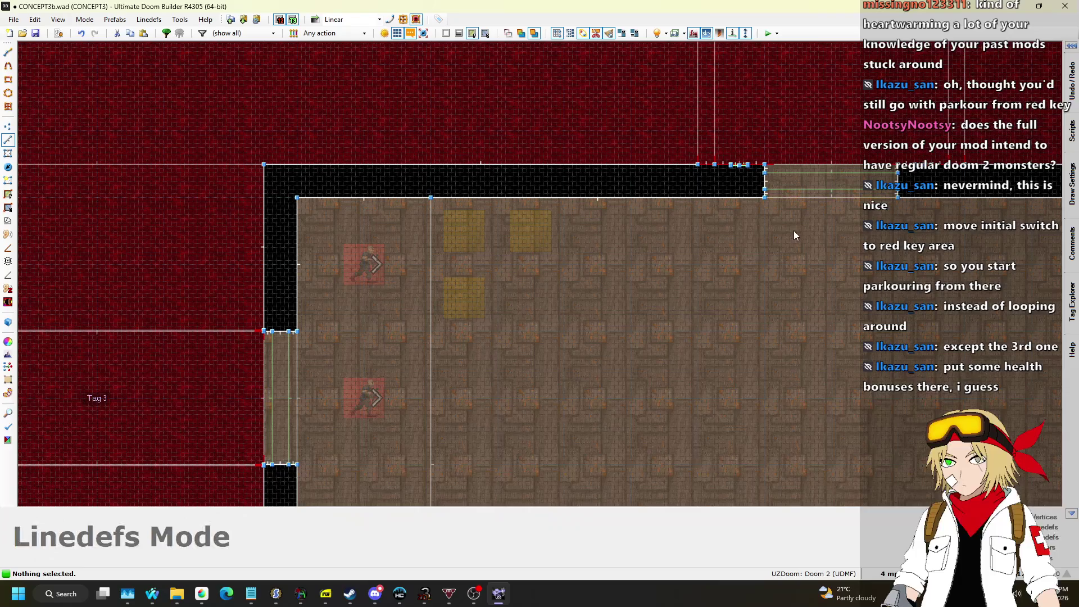
pyautogui.scroll(-3, 785, 247)
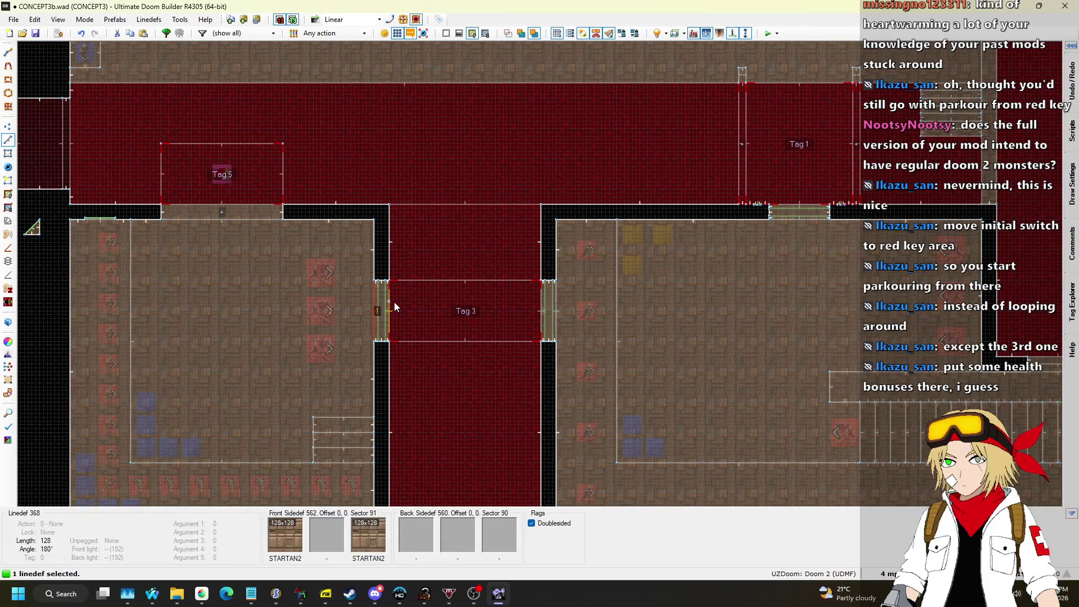
pyautogui.scroll(-3, 388, 371)
pyautogui.scroll(5, 311, 116)
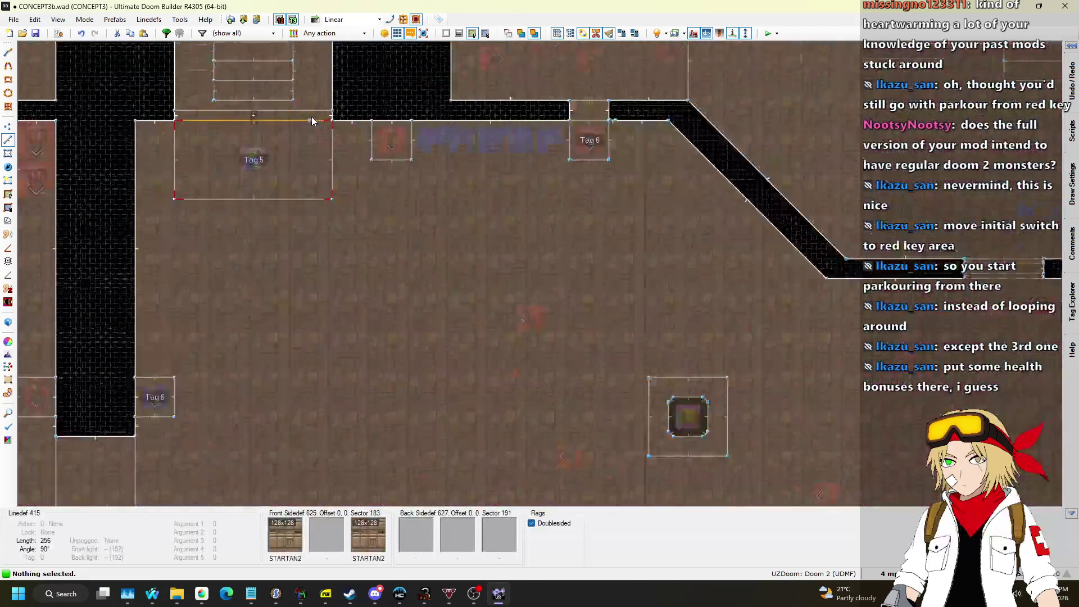
pyautogui.scroll(-5, 273, 200)
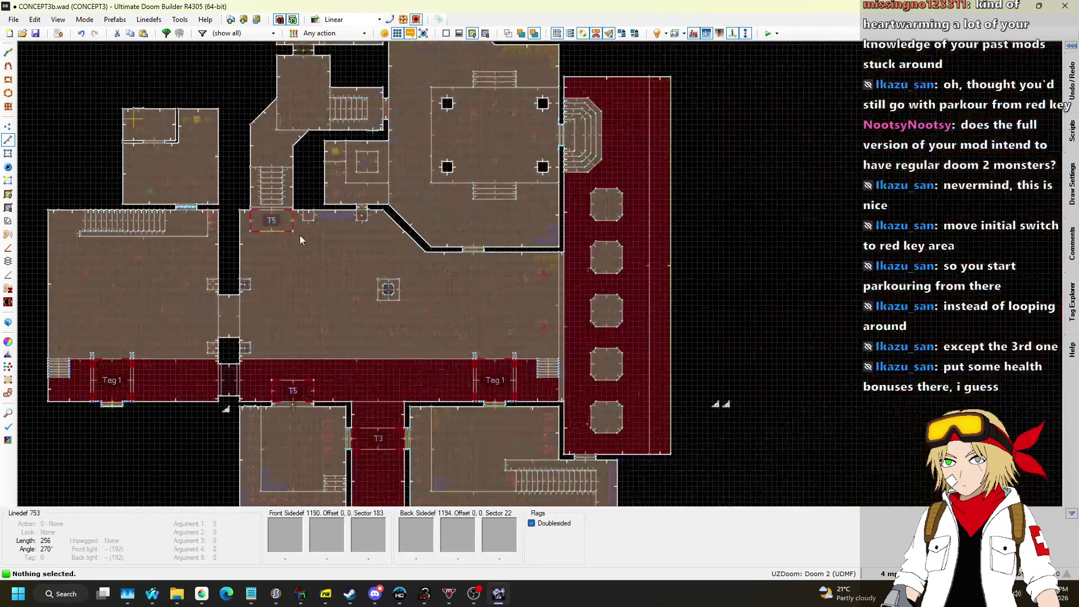
pyautogui.hotkey('ctrl', 's')
# Review the properties of the T10 doorway's two linedefs.
pyautogui.scroll(4, 388, 105)
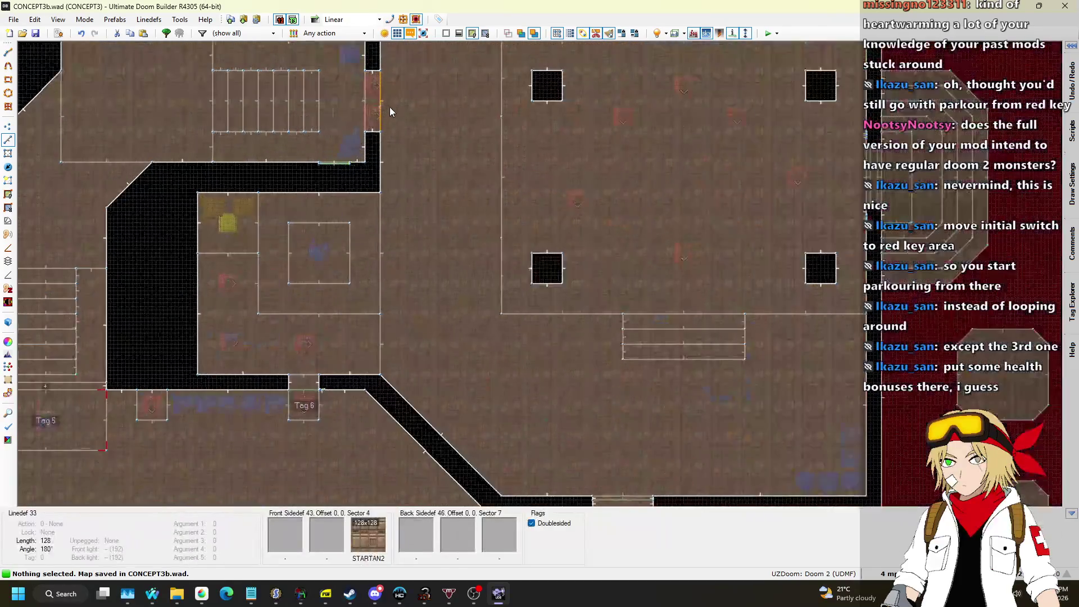
pyautogui.scroll(-3, 436, 217)
pyautogui.scroll(-4, 436, 217)
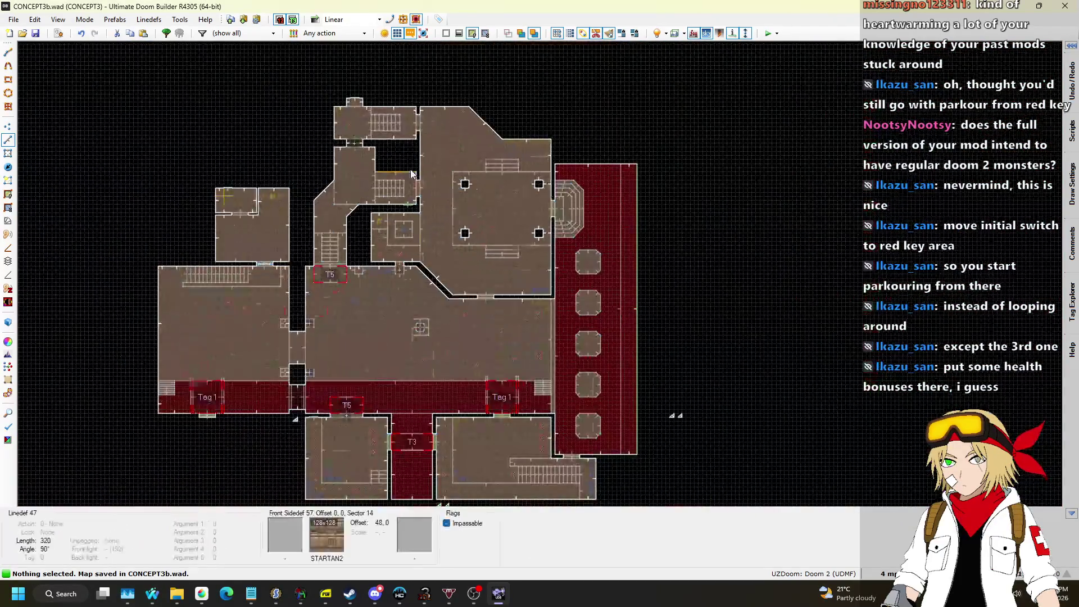
pyautogui.scroll(6, 405, 241)
pyautogui.click(429, 235)
pyautogui.scroll(-2, 427, 244)
pyautogui.scroll(3, 281, 146)
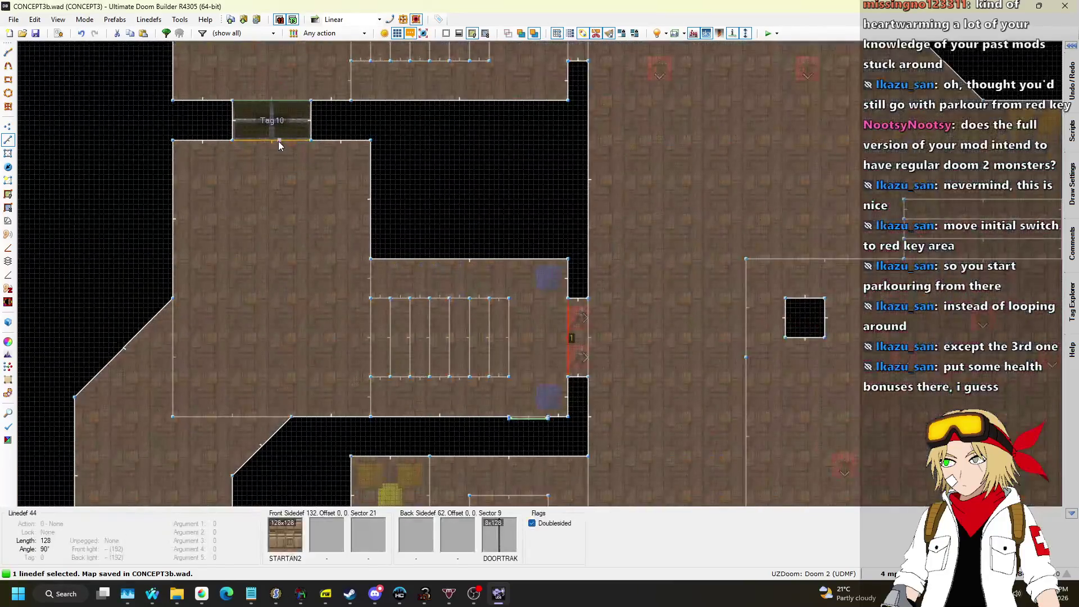
pyautogui.click(279, 145)
pyautogui.scroll(-3, 292, 180)
pyautogui.rightClick(289, 185)
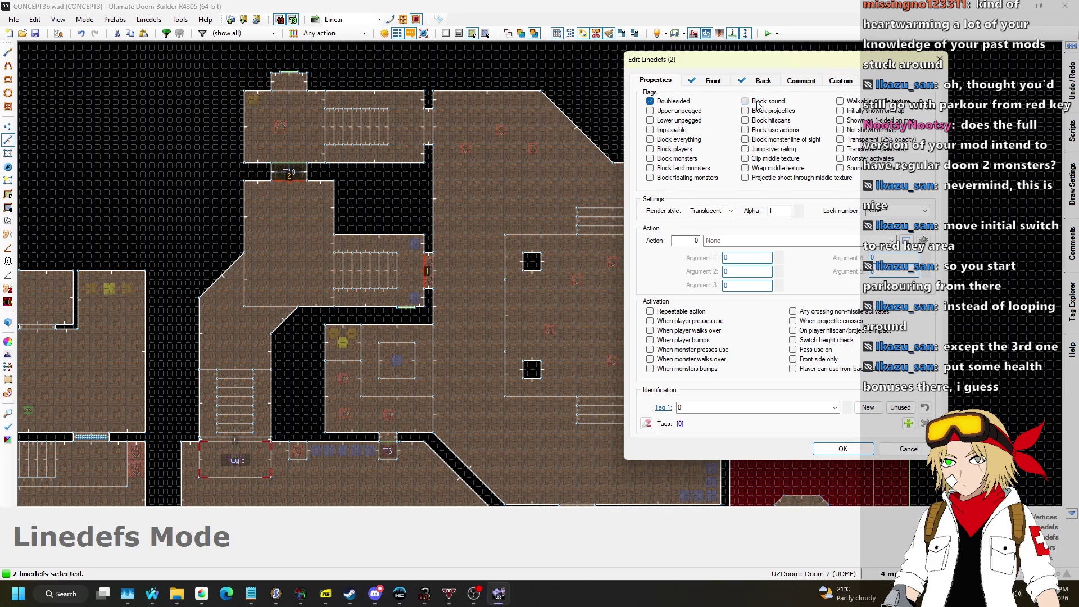
pyautogui.click(843, 448)
# Inspect the properties of another doorway linedef.
pyautogui.scroll(2, 416, 169)
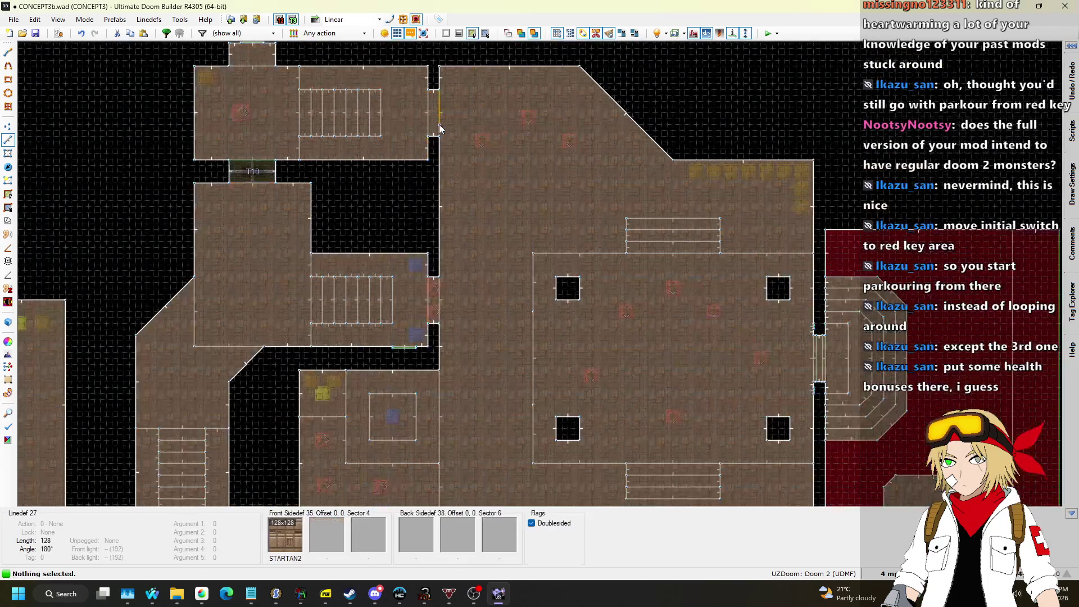
pyautogui.click(424, 117)
pyautogui.rightClick(424, 117)
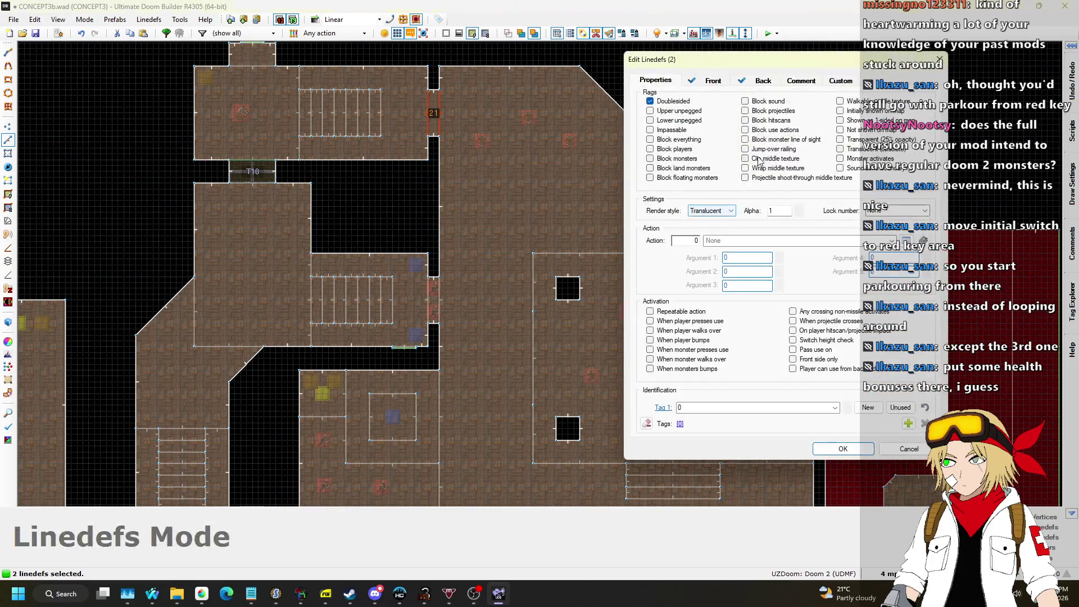
pyautogui.click(843, 449)
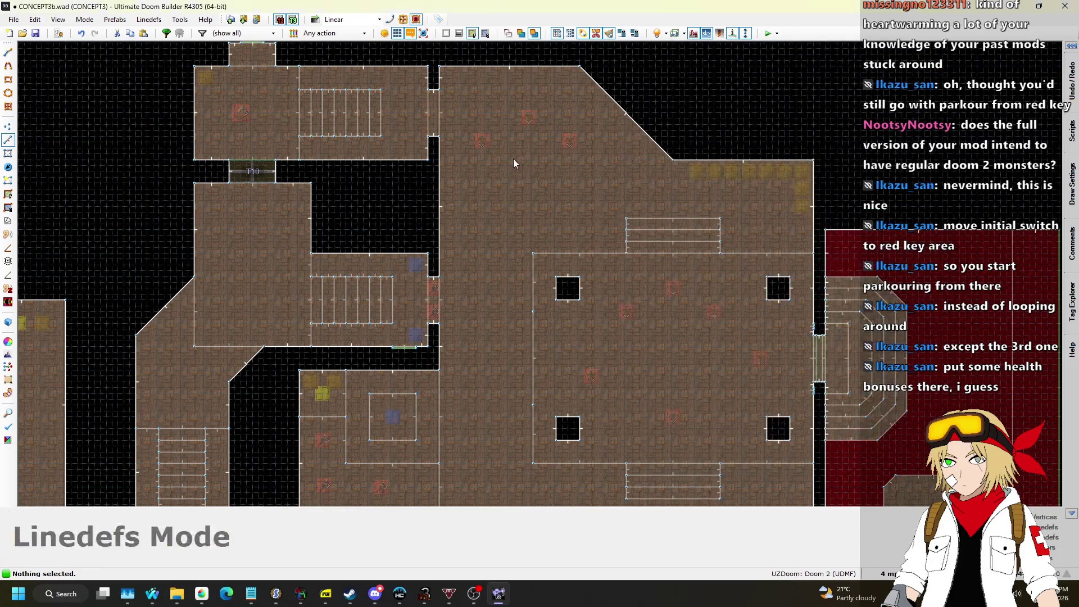
# Save the map to CONCEPT3b.wad and return to the 3D view.
pyautogui.scroll(-2, 499, 137)
pyautogui.scroll(2, 520, 163)
pyautogui.scroll(-2, 481, 324)
pyautogui.hotkey('ctrl', 's')
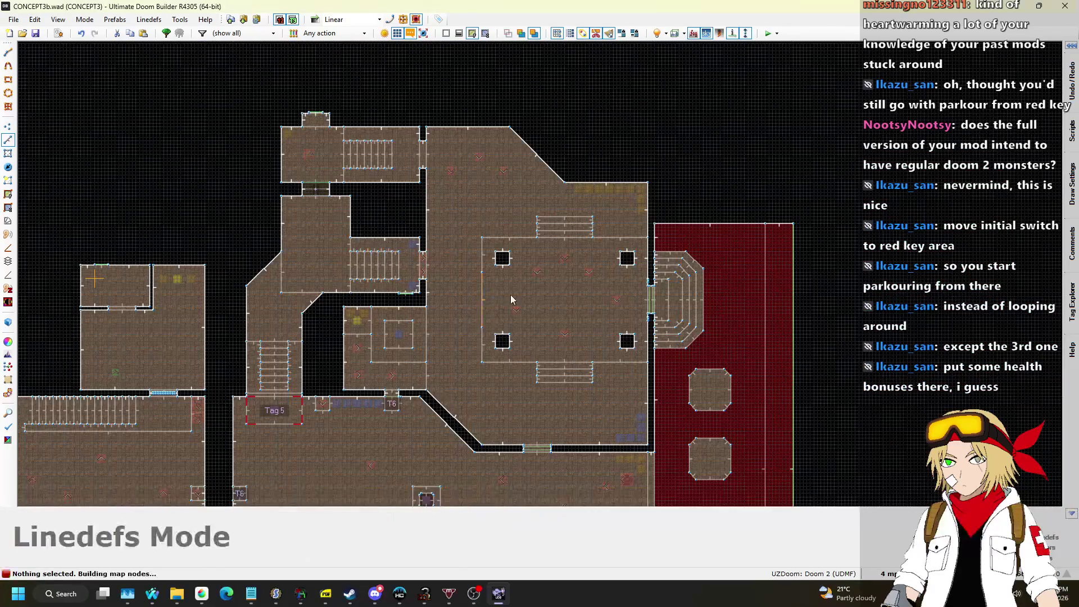
pyautogui.scroll(2, 541, 473)
pyautogui.scroll(-1, 551, 228)
pyautogui.scroll(4, 326, 343)
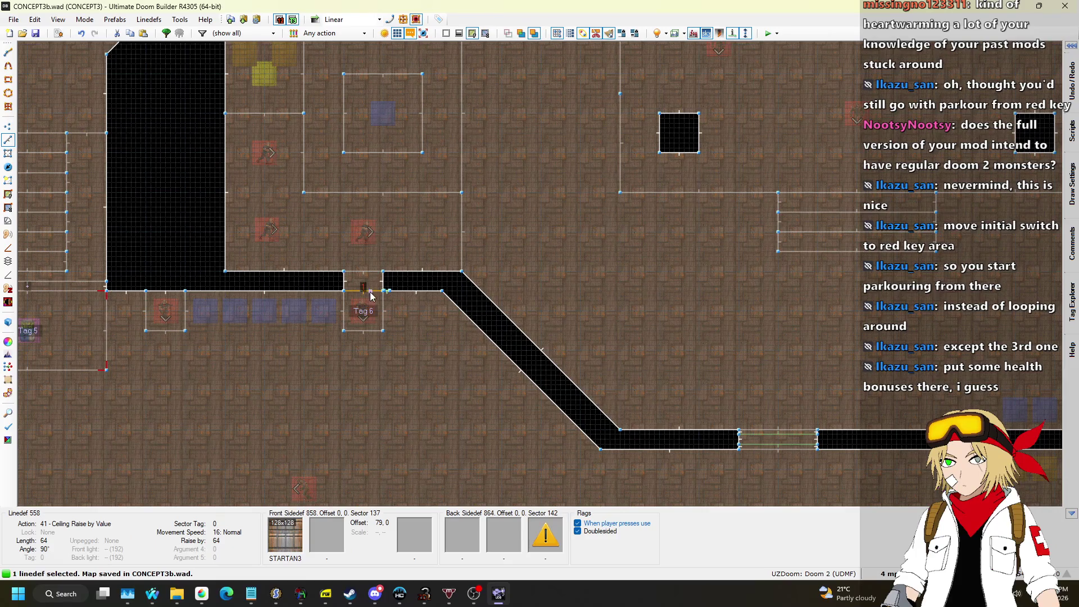
pyautogui.press('w')
pyautogui.press('w')
pyautogui.press('w')
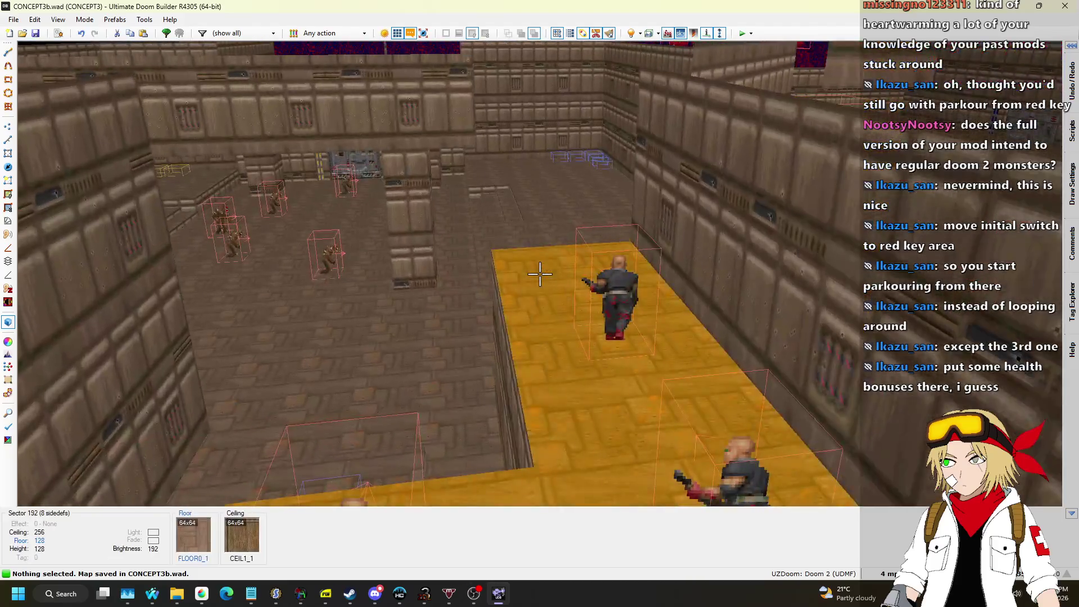
pyautogui.press('w')
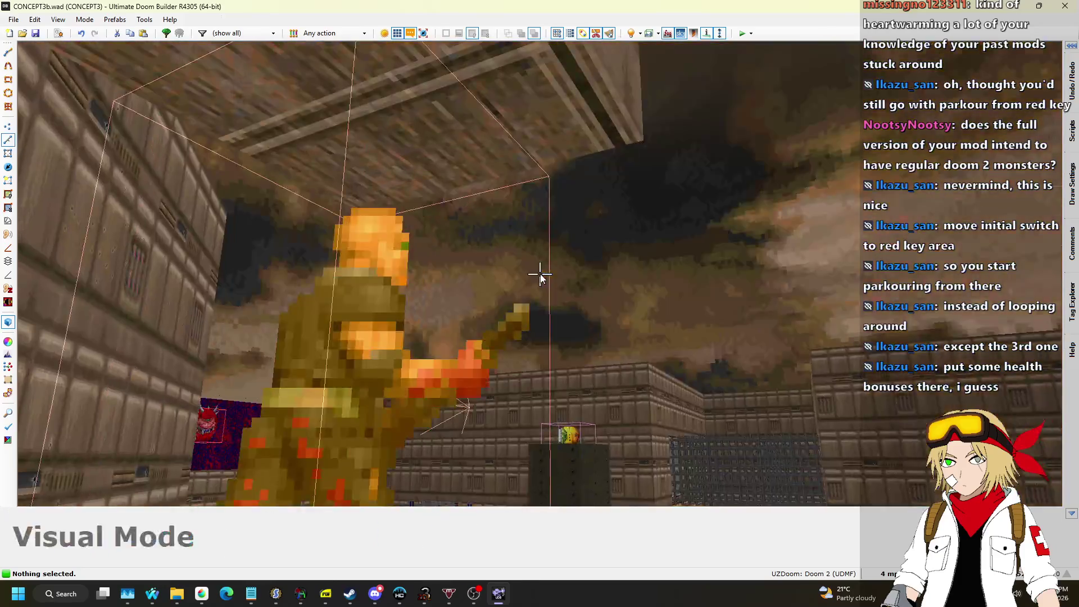
pyautogui.press('q')
pyautogui.scroll(4, 578, 258)
pyautogui.press('l')
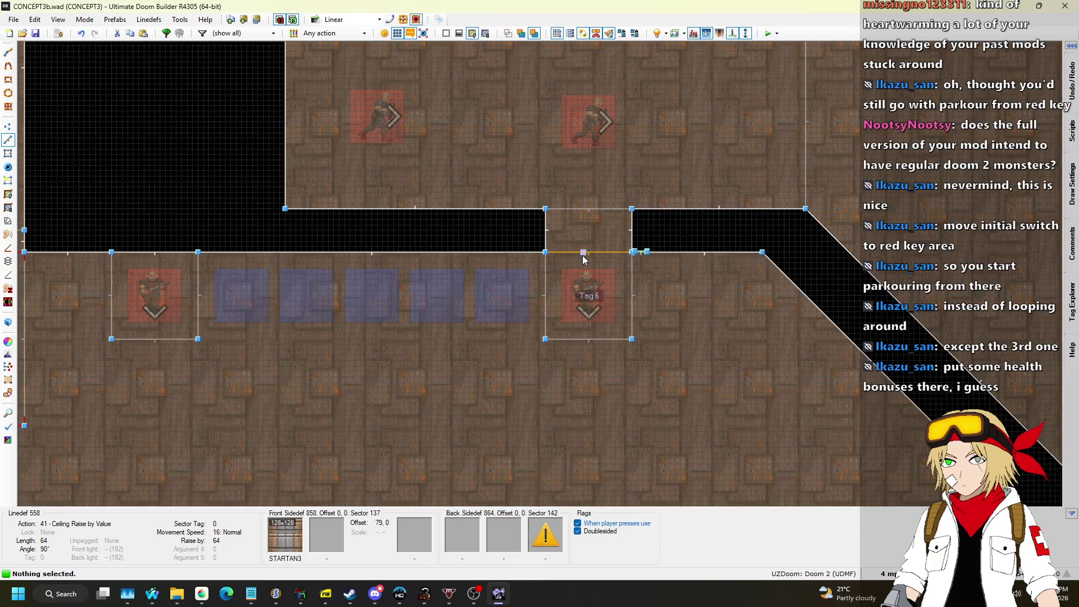
pyautogui.scroll(3, 583, 255)
pyautogui.press('q')
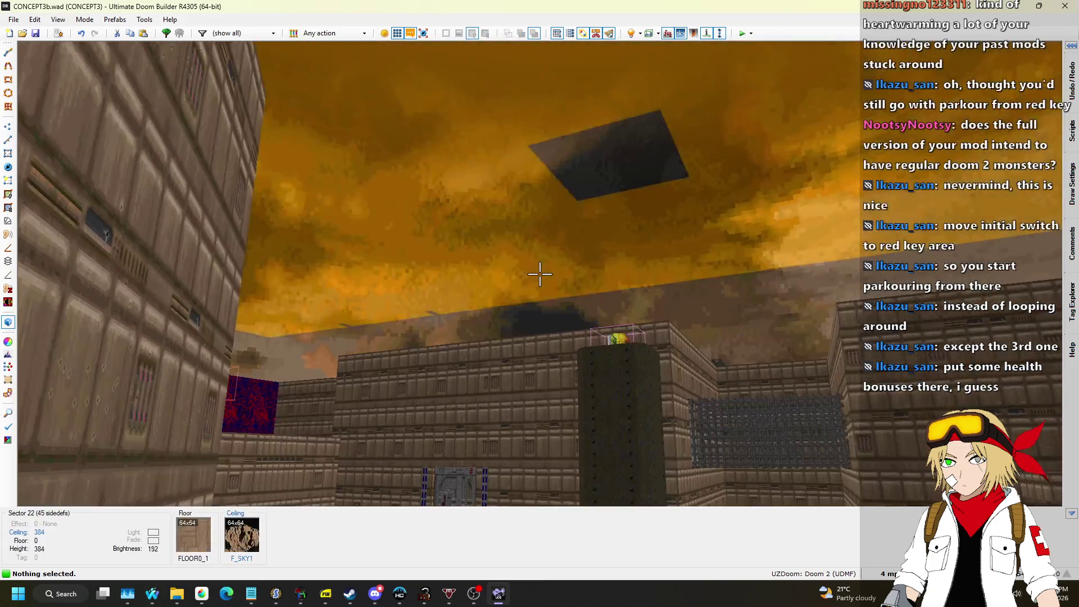
pyautogui.press('w')
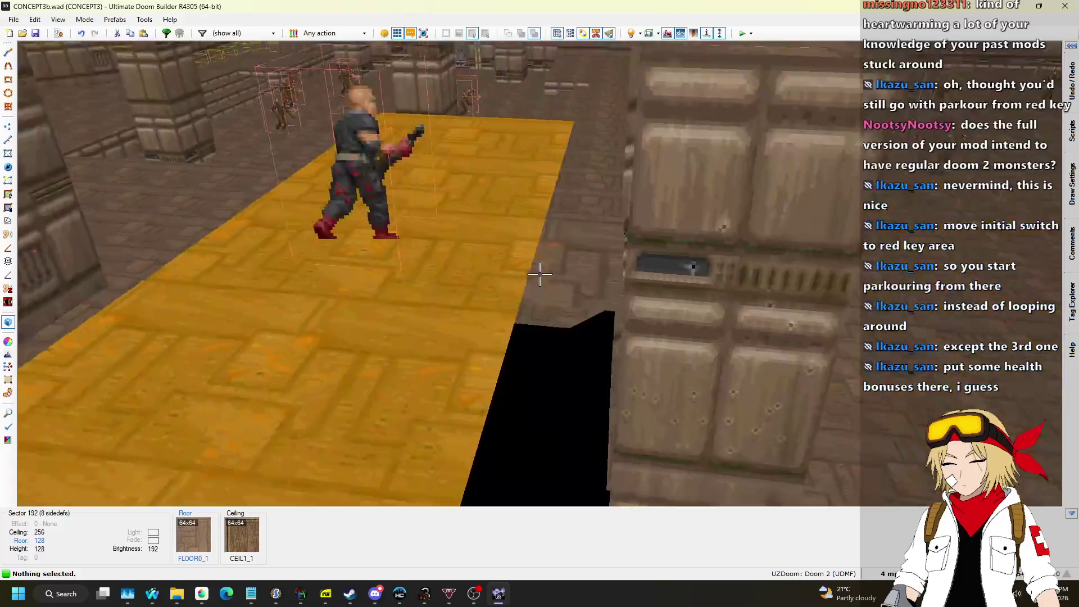
pyautogui.press('w')
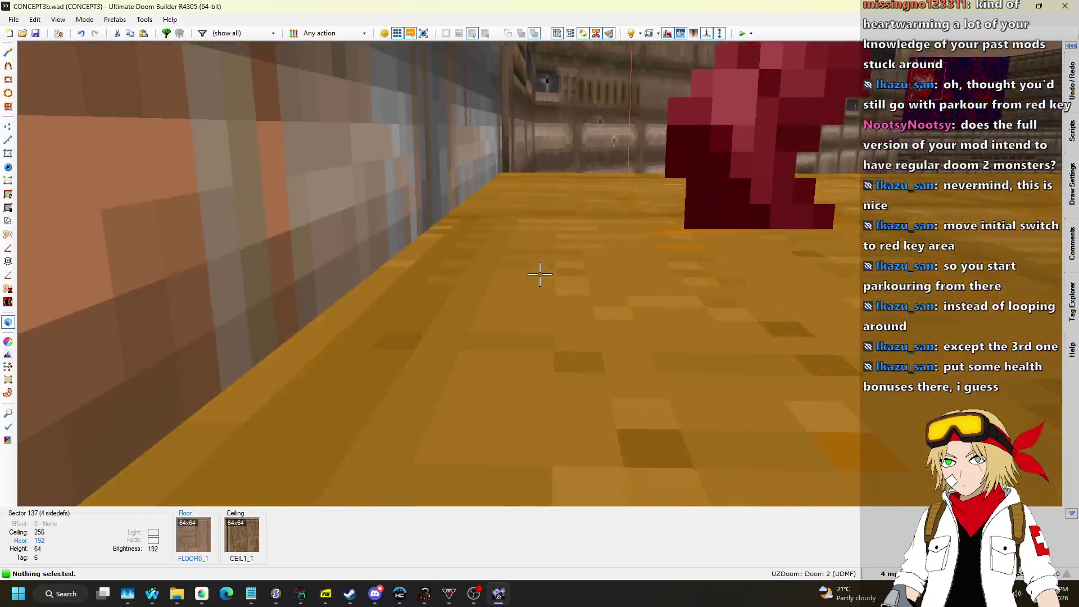
pyautogui.press('s')
pyautogui.click(539, 274)
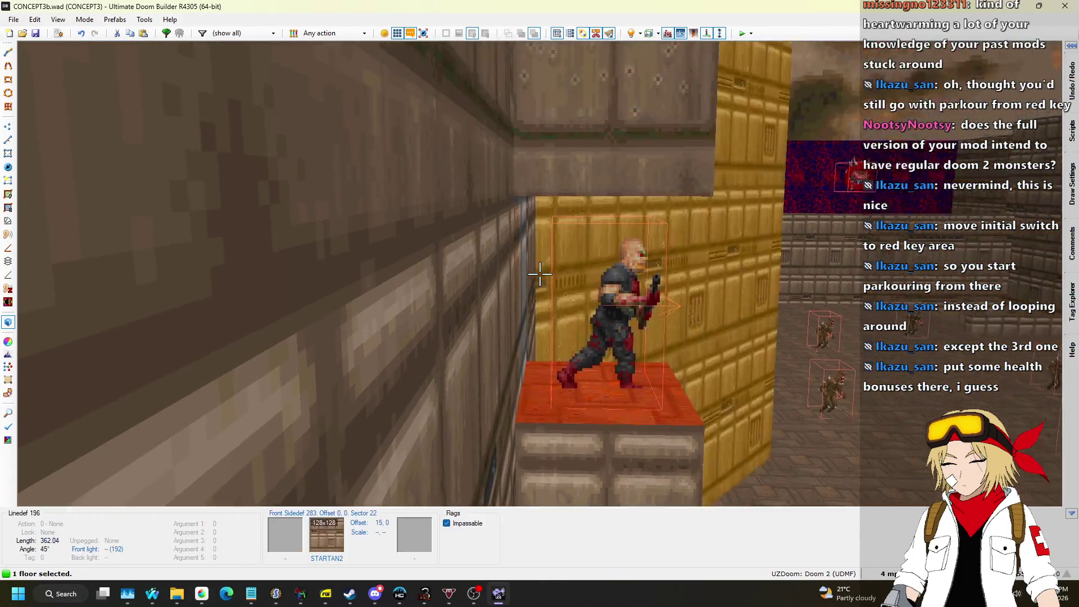
pyautogui.press('s')
pyautogui.press('w')
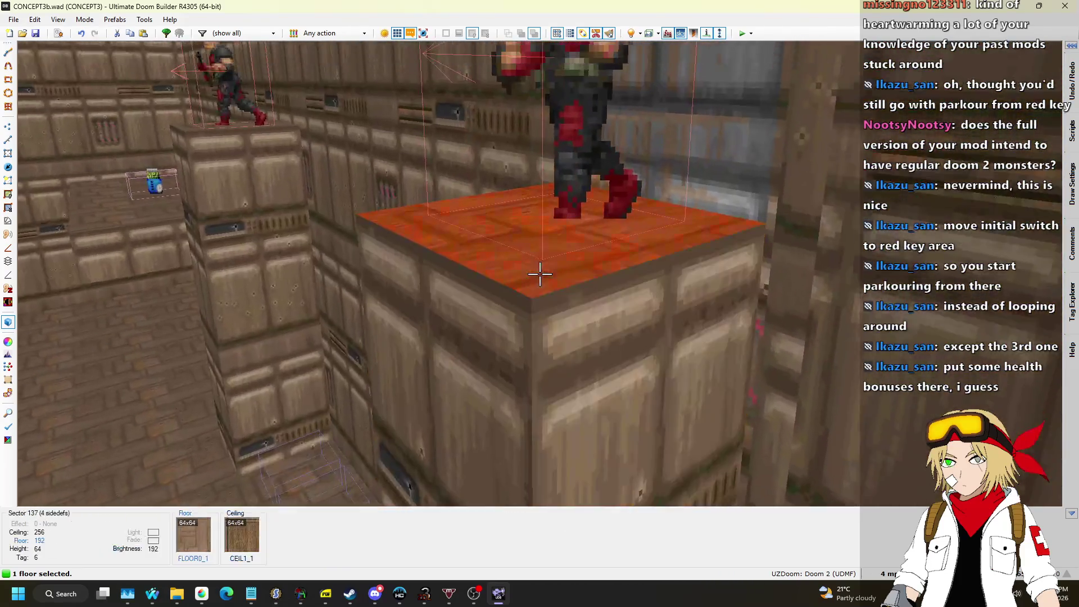
pyautogui.press('s')
pyautogui.press('q')
pyautogui.scroll(-5, 543, 271)
pyautogui.scroll(5, 410, 186)
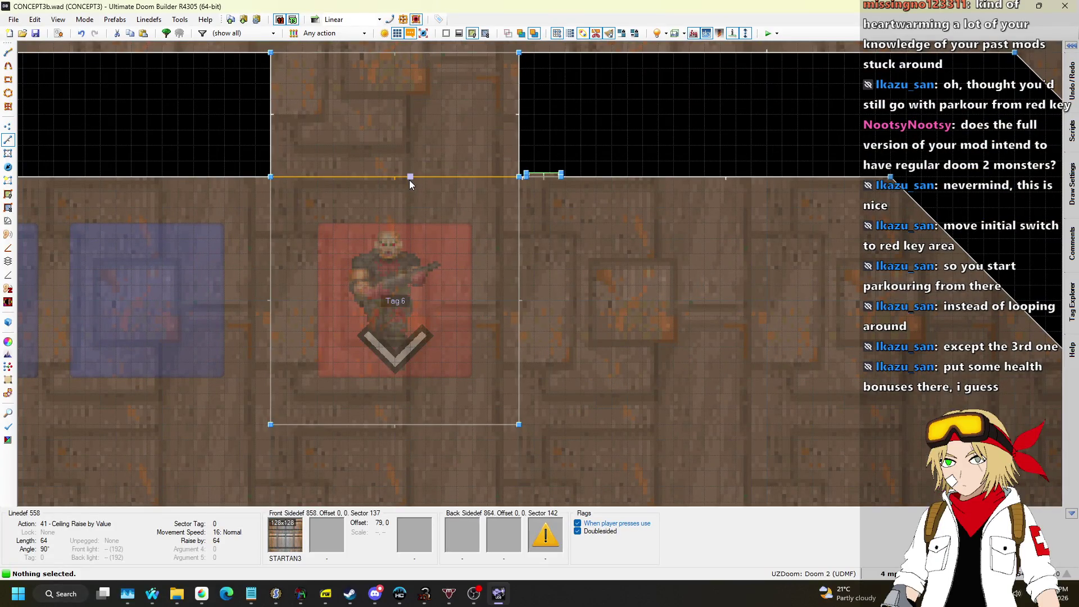
# Check the Tag 6 doorway linedef's properties, then make the area above the doorway a sector.
pyautogui.rightClick(410, 178)
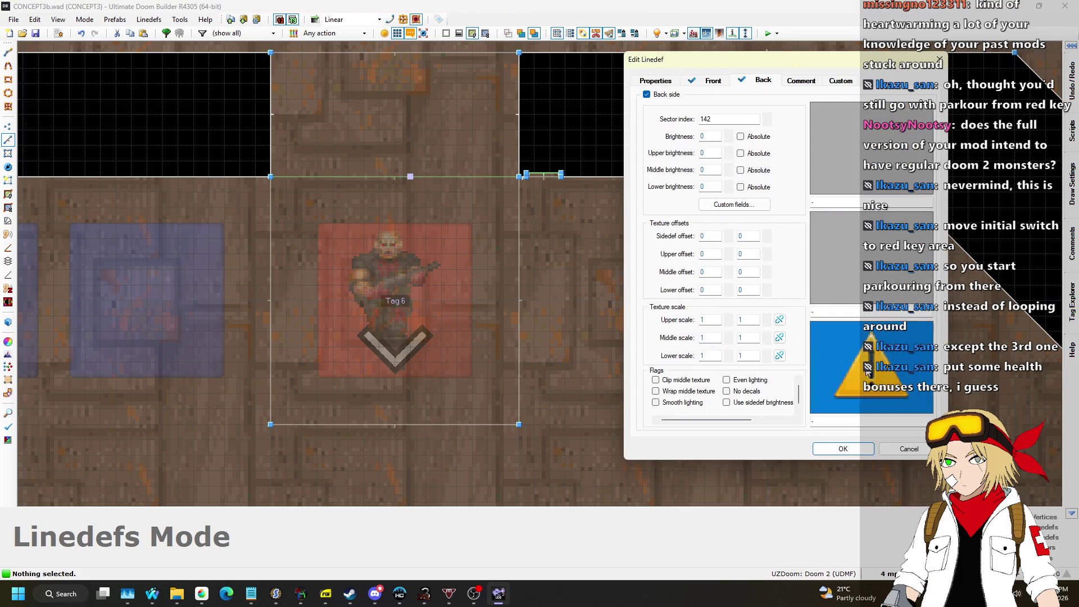
pyautogui.click(922, 448)
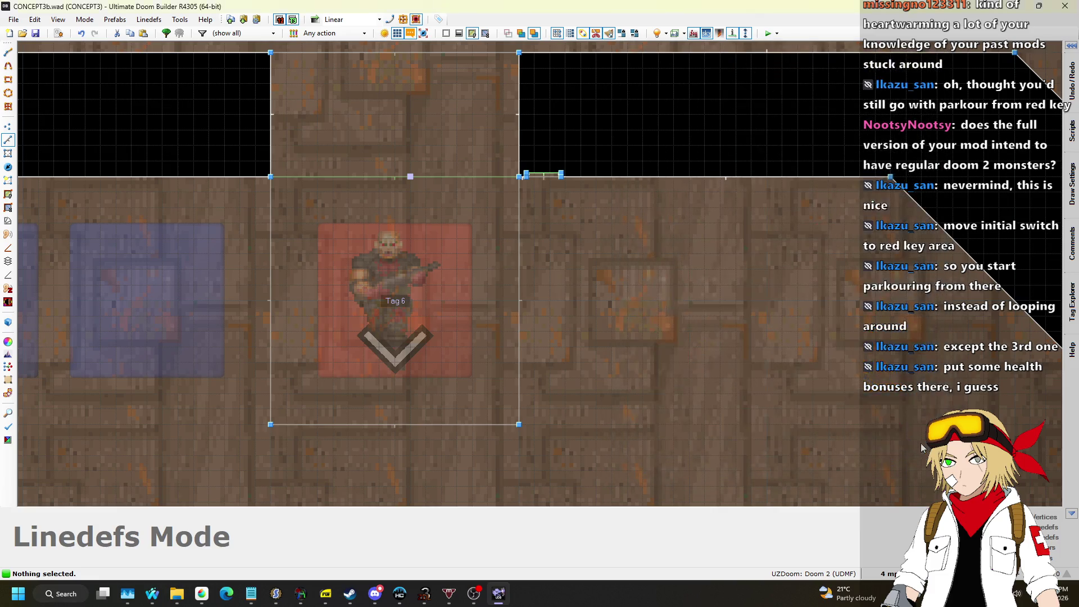
pyautogui.click(9, 182)
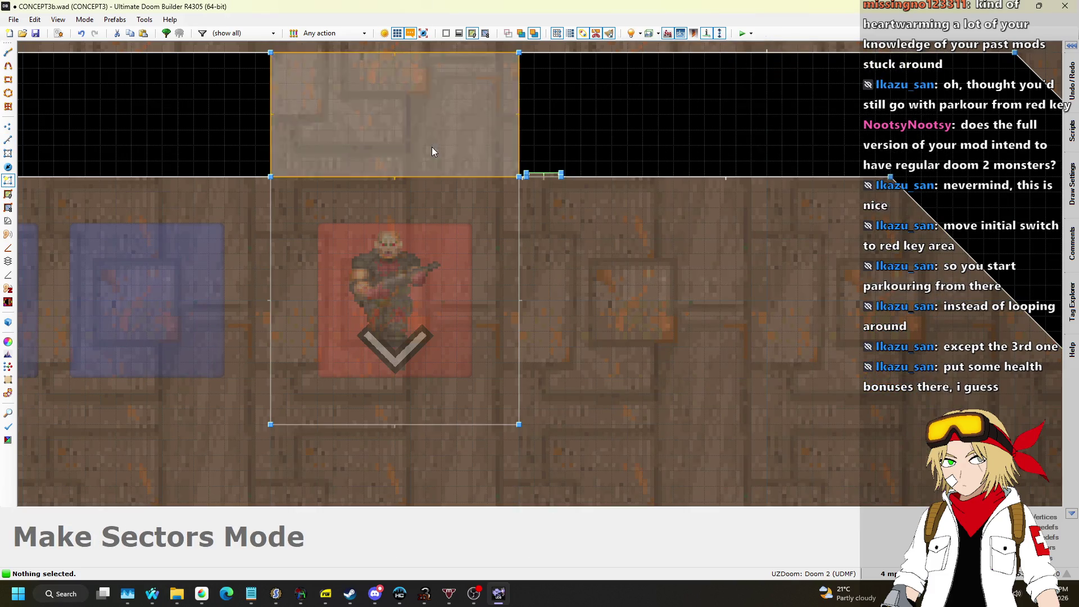
pyautogui.click(434, 147)
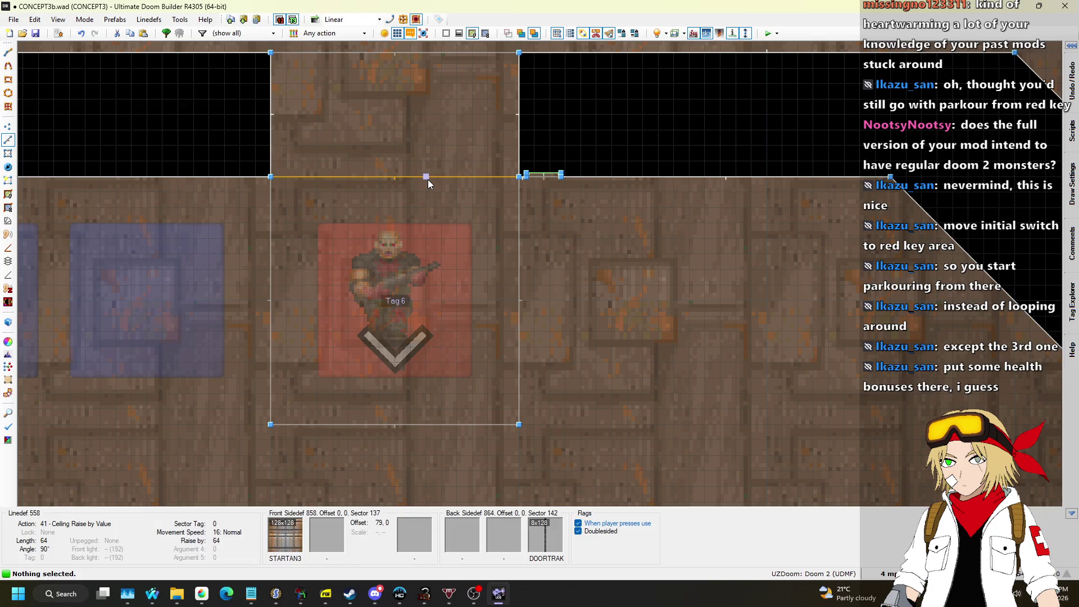
# In the 3D view, set the ceiling above the doorway to height 128, then return to 2D.
pyautogui.press('q')
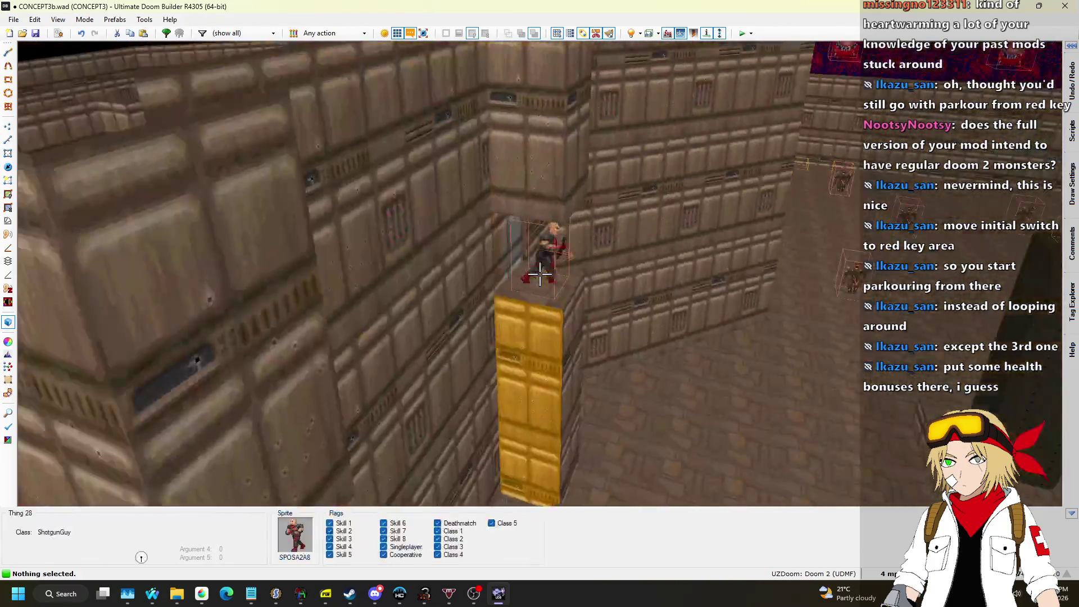
pyautogui.press('w')
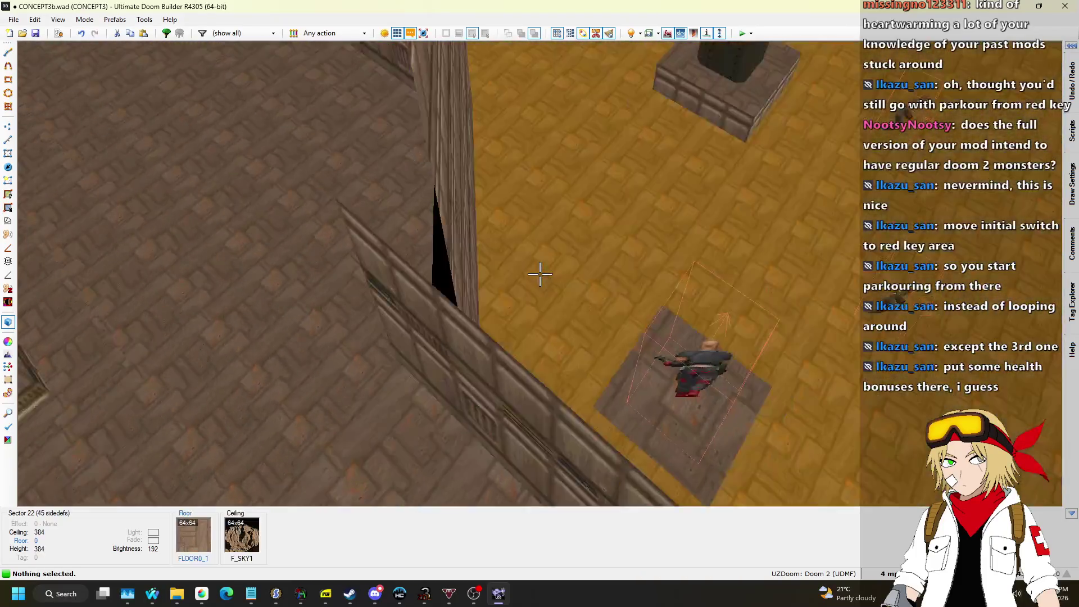
pyautogui.press('w')
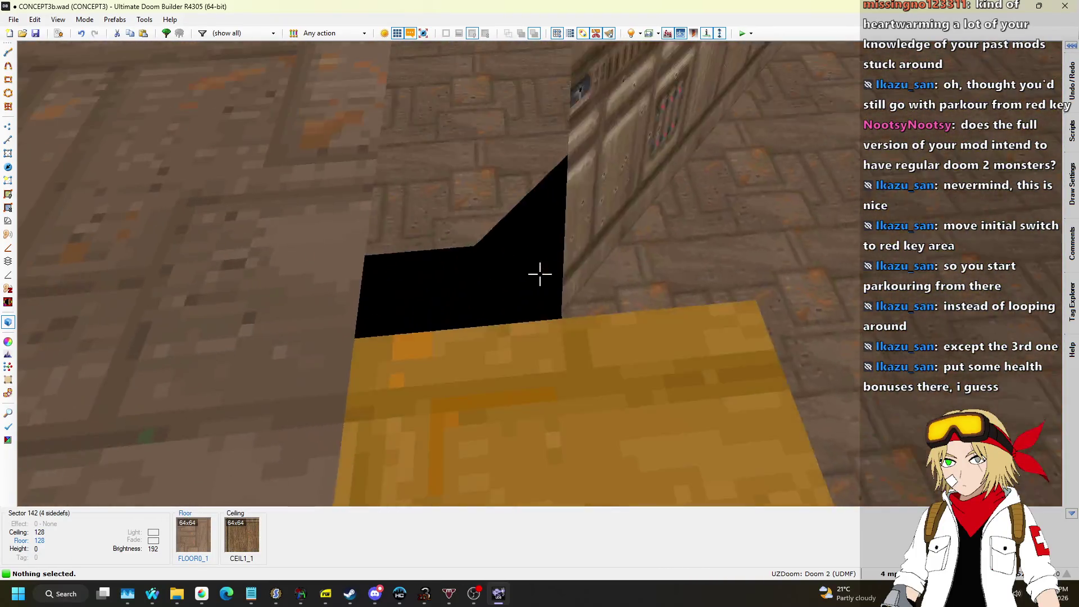
pyautogui.press('w')
pyautogui.press('w')
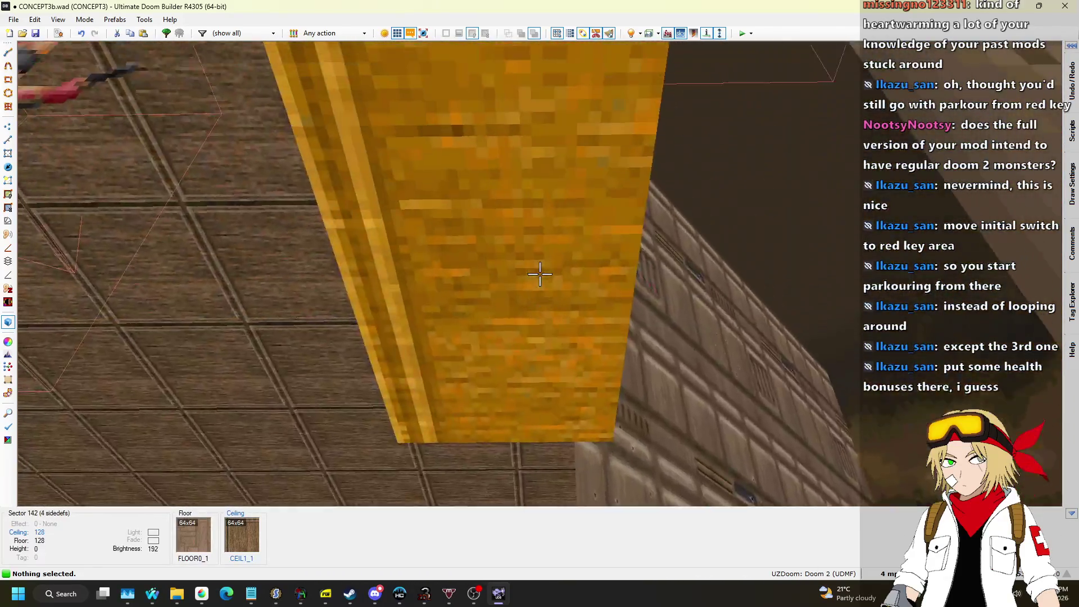
pyautogui.press('s')
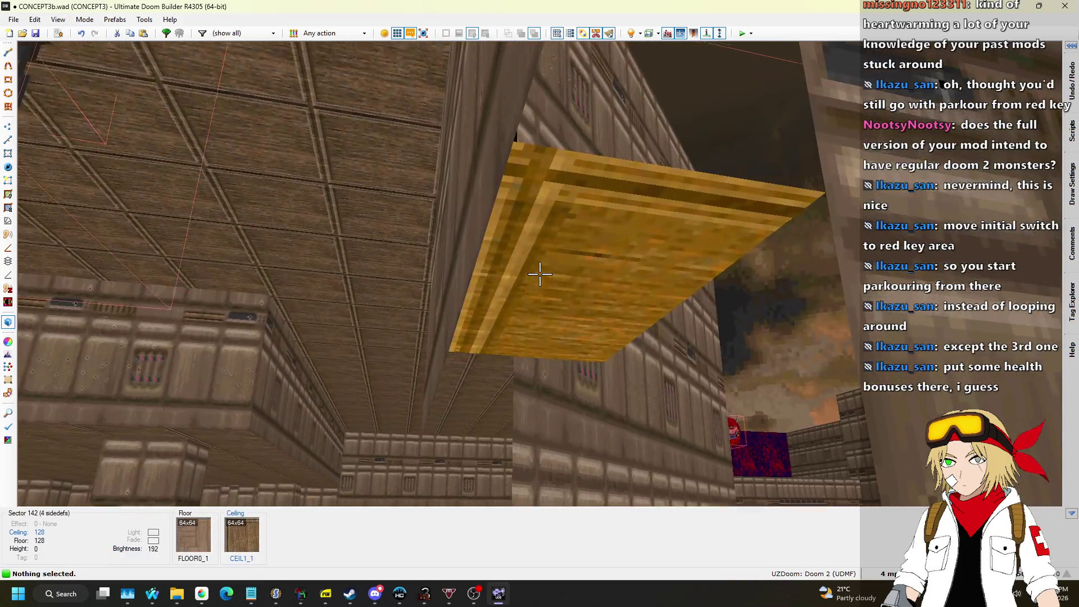
pyautogui.click(540, 274)
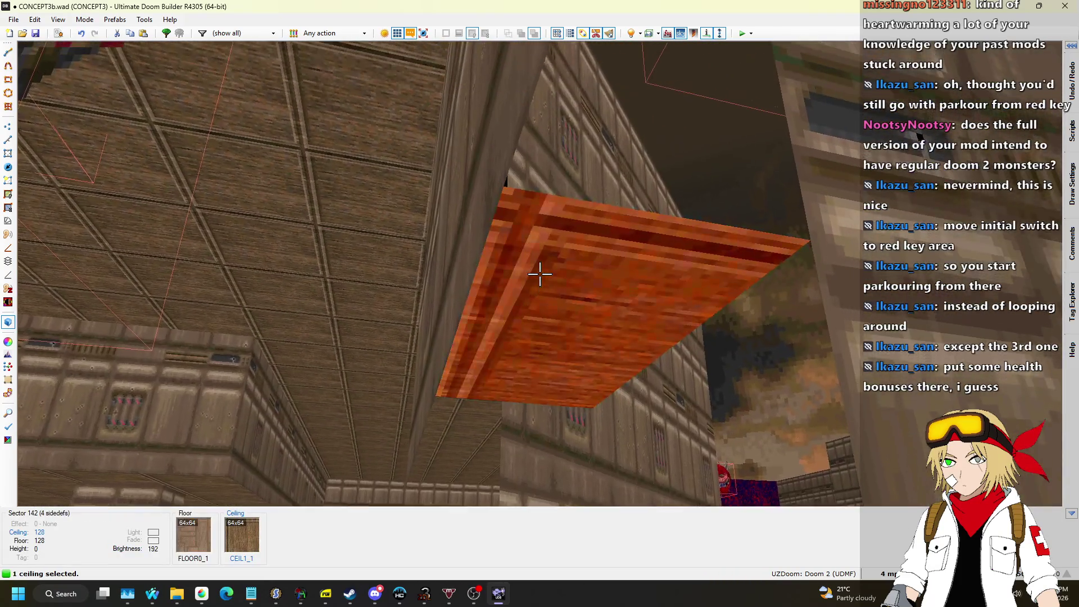
pyautogui.scroll(-8, 539, 274)
pyautogui.scroll(8, 540, 274)
pyautogui.click(539, 273)
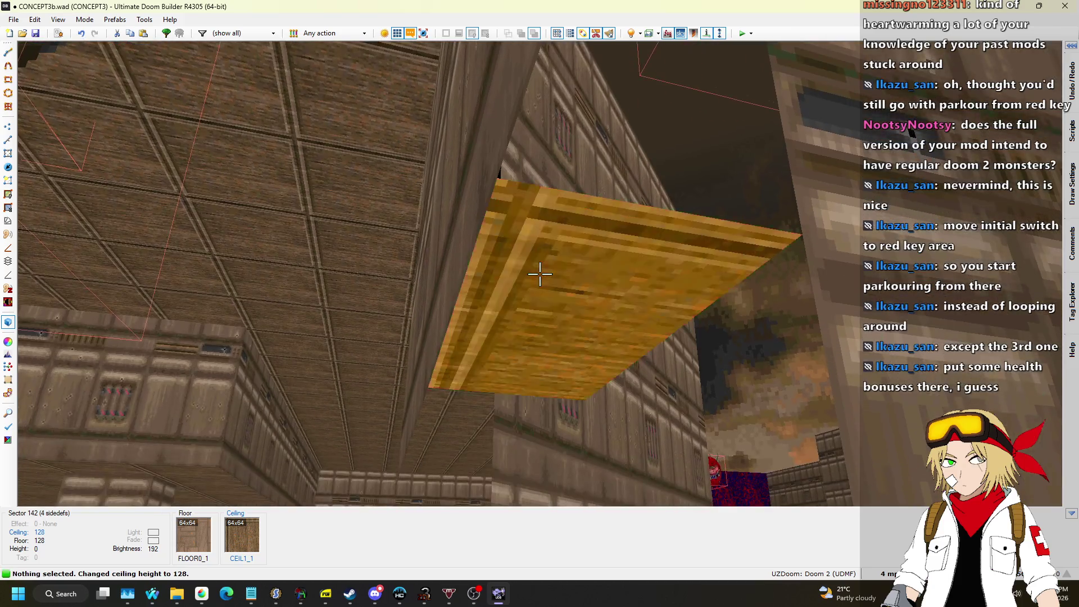
pyautogui.press('w')
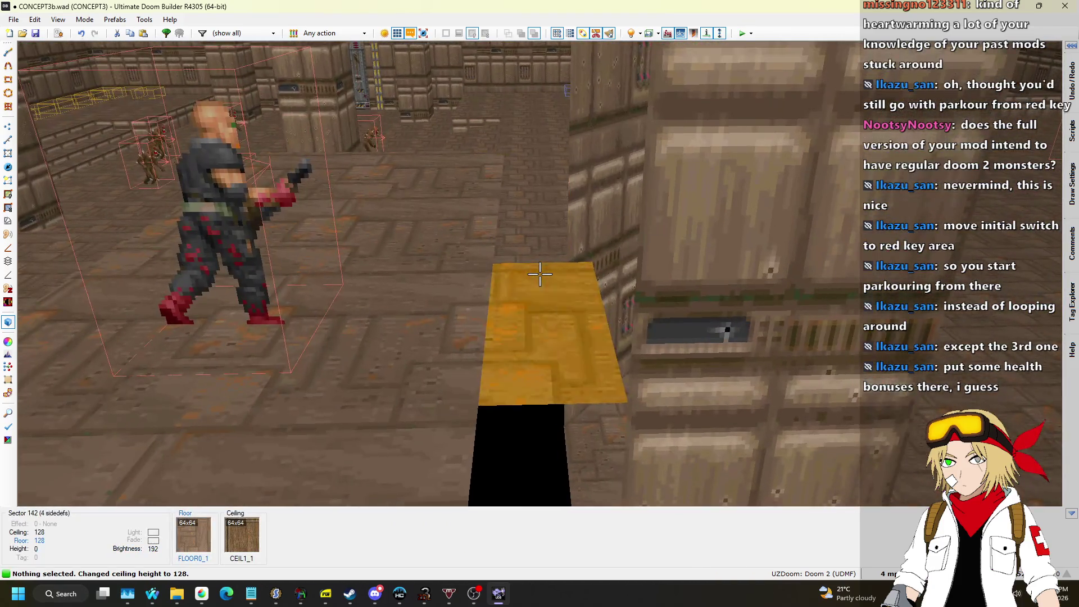
pyautogui.press('q')
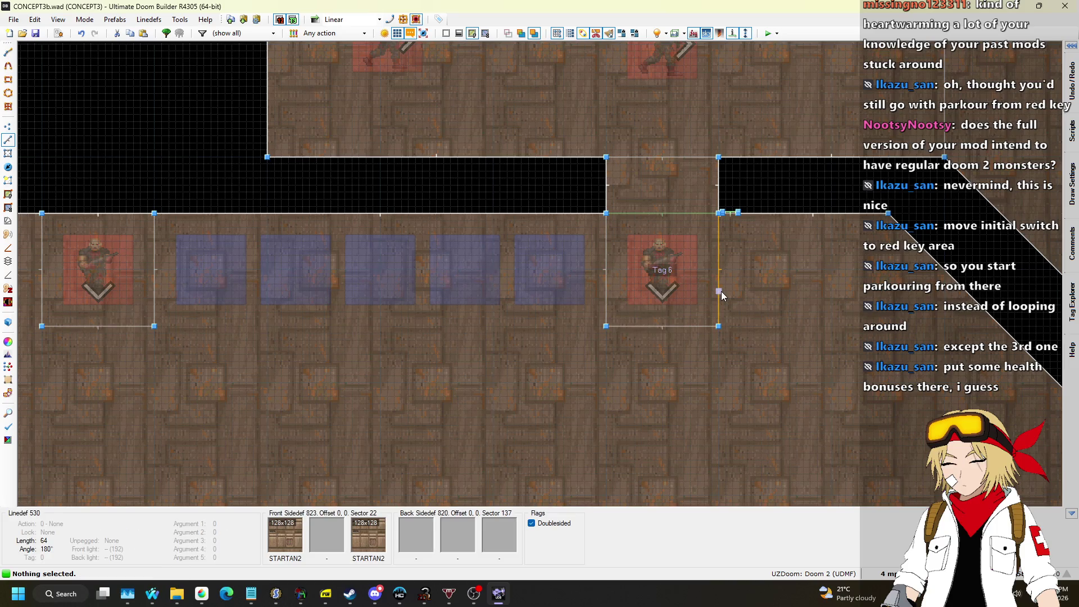
# Switch to Things Mode and zoom around to review the monster and pickup placement.
pyautogui.scroll(-6, 721, 291)
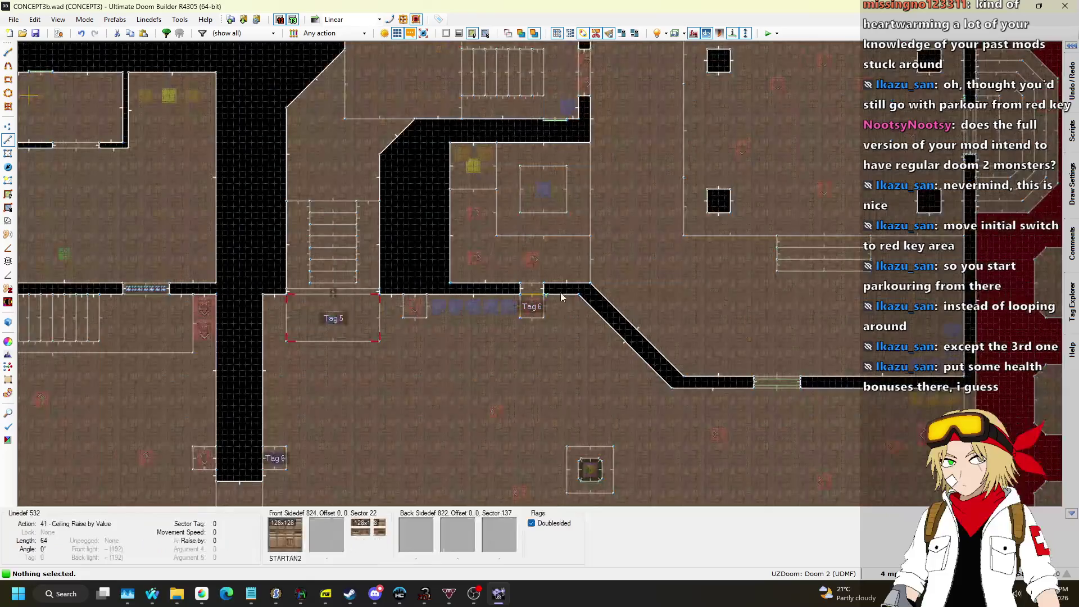
pyautogui.scroll(3, 728, 289)
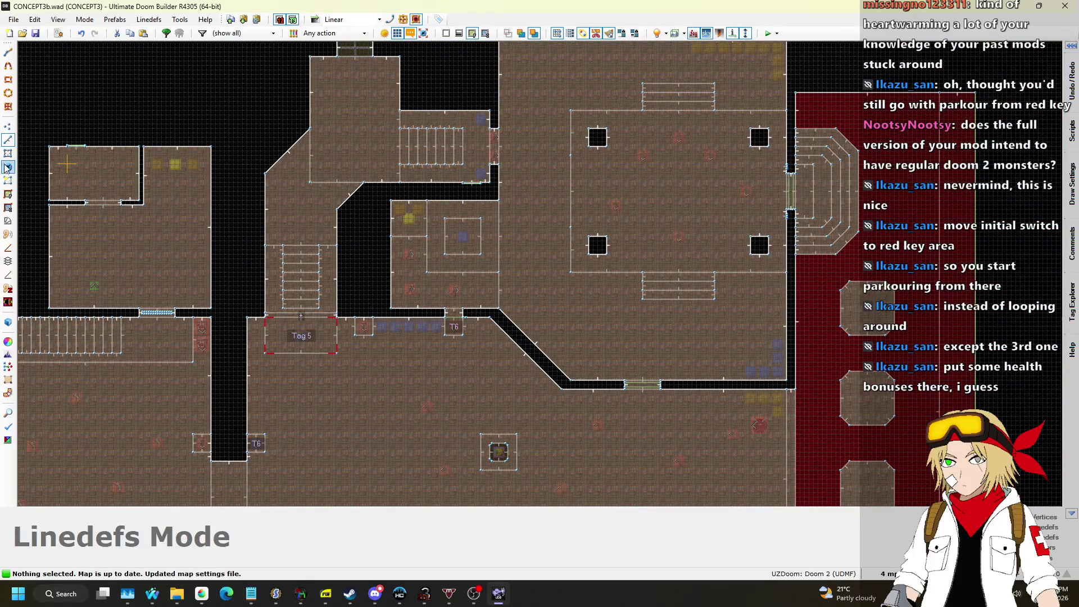
pyautogui.press('t')
pyautogui.scroll(-3, 458, 340)
pyautogui.scroll(4, 505, 140)
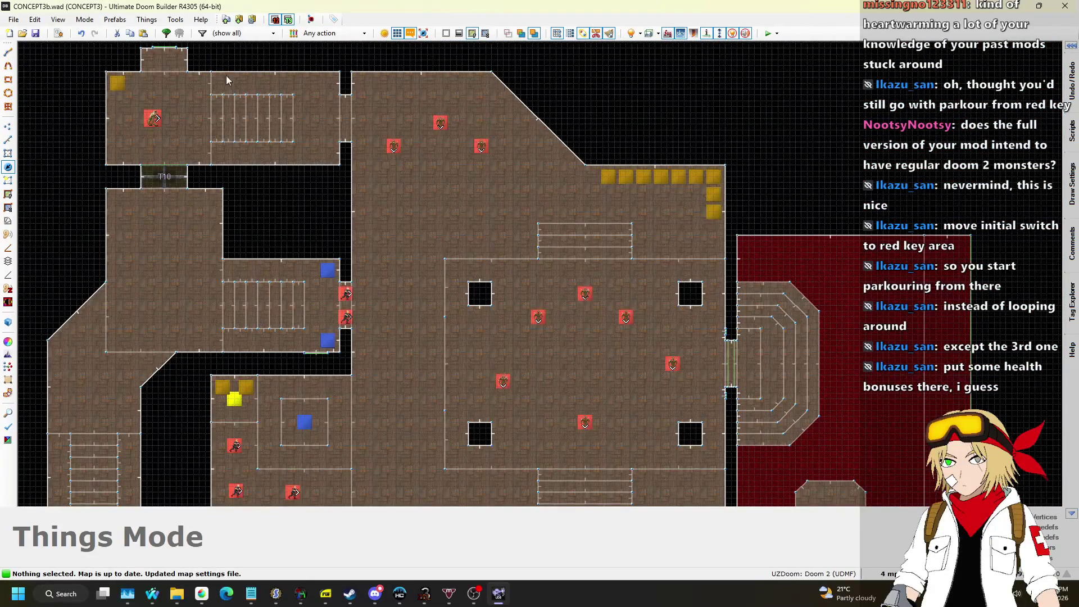
pyautogui.scroll(-4, 478, 99)
pyautogui.scroll(8, 562, 130)
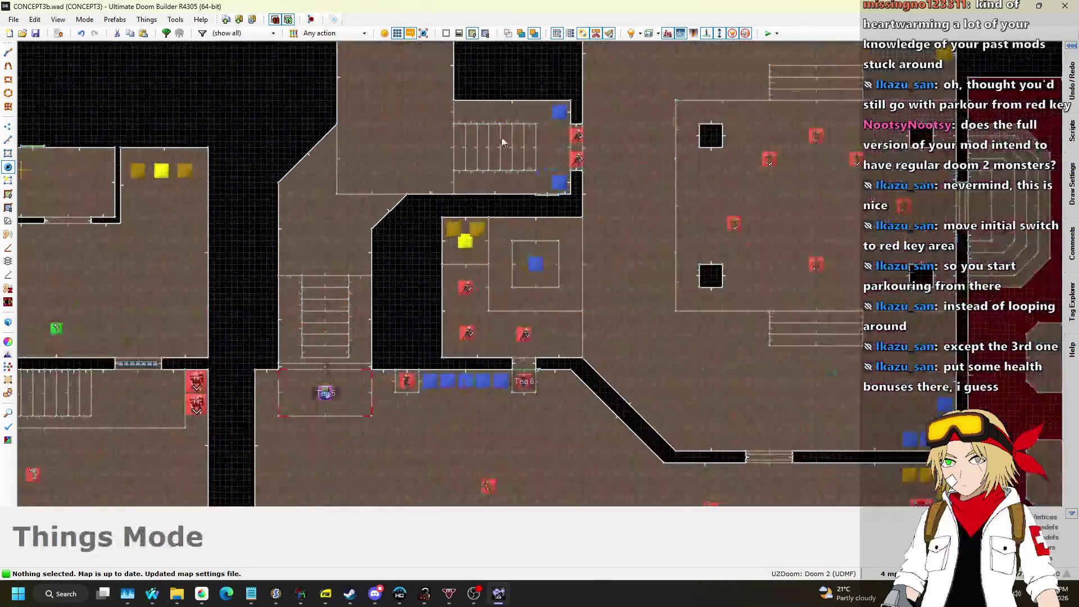
pyautogui.scroll(-6, 581, 141)
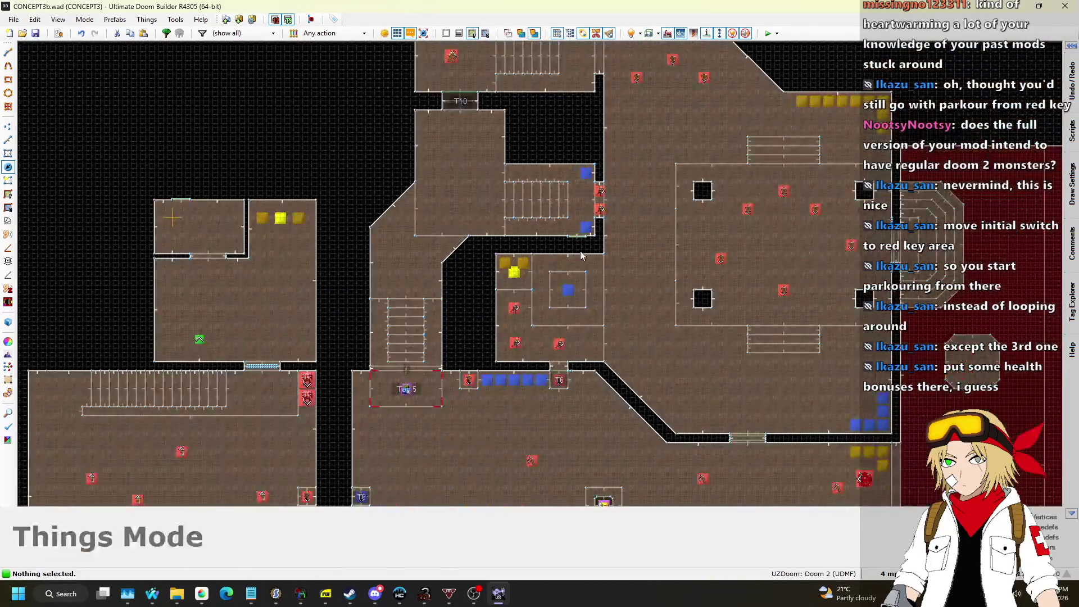
pyautogui.scroll(6, 359, 293)
pyautogui.scroll(-6, 456, 81)
pyautogui.write('summon shotgu')
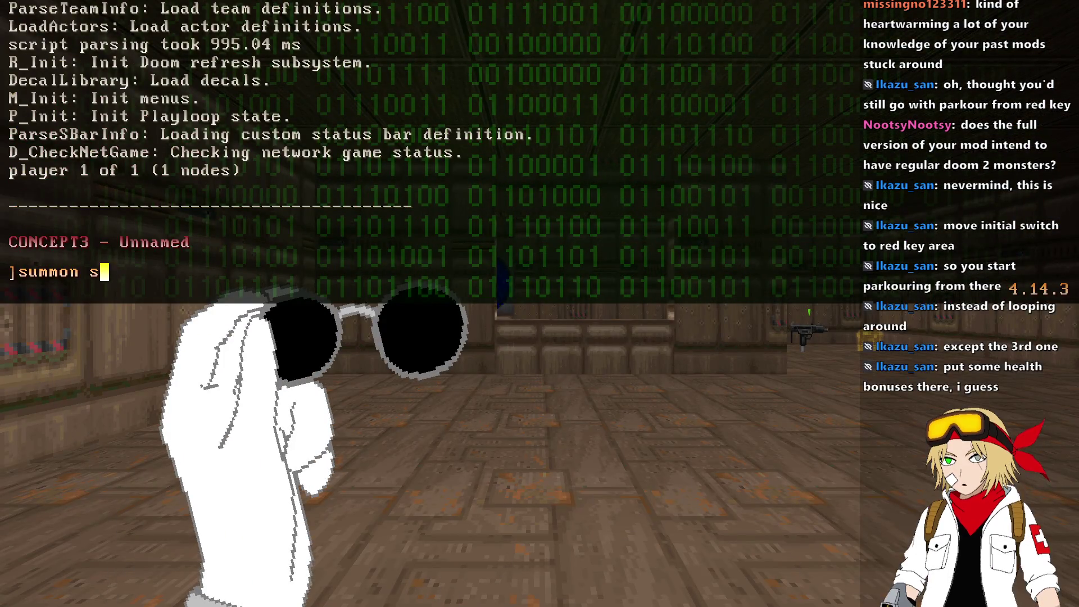
# Summon a shotgun and shotgun shells from the console, then walk forward to collect them.
pyautogui.write('n')
pyautogui.press('Return')
pyautogui.press('`')
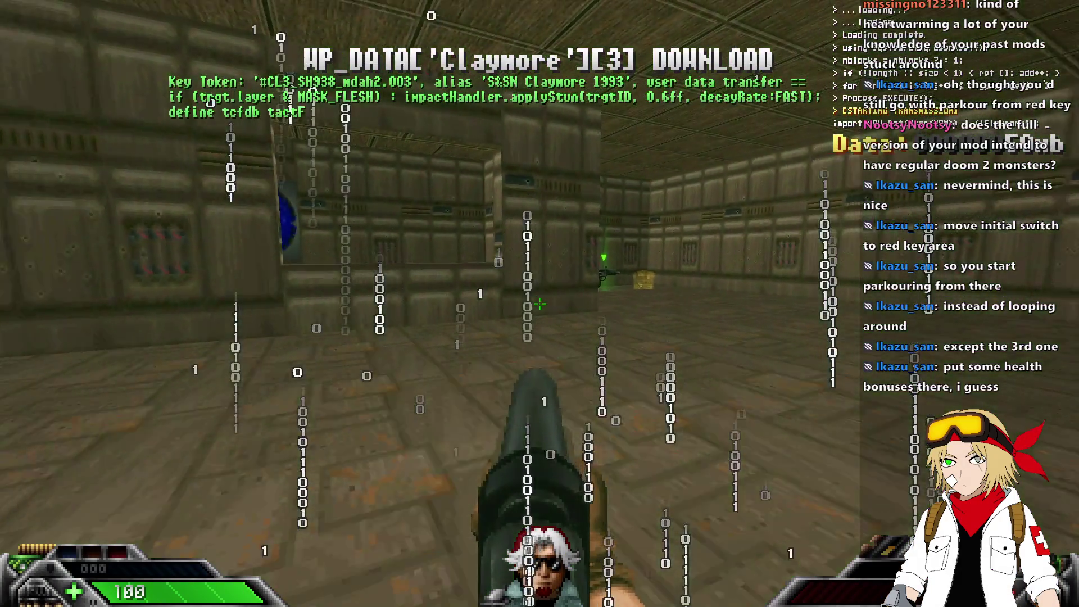
pyautogui.press('`')
pyautogui.write('summon she')
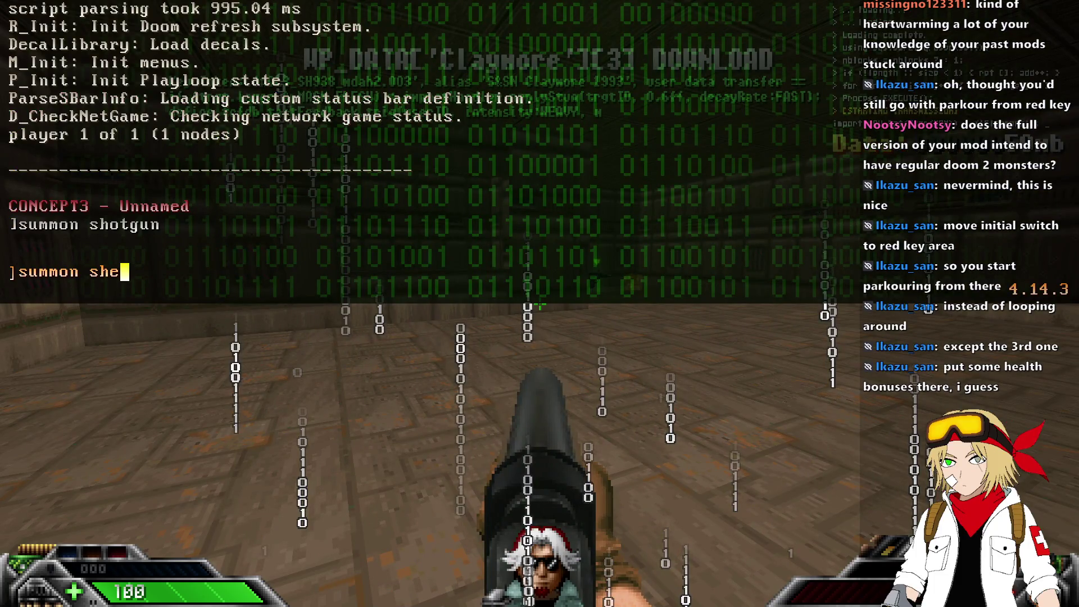
pyautogui.write('ll')
pyautogui.press('Return')
pyautogui.press('`')
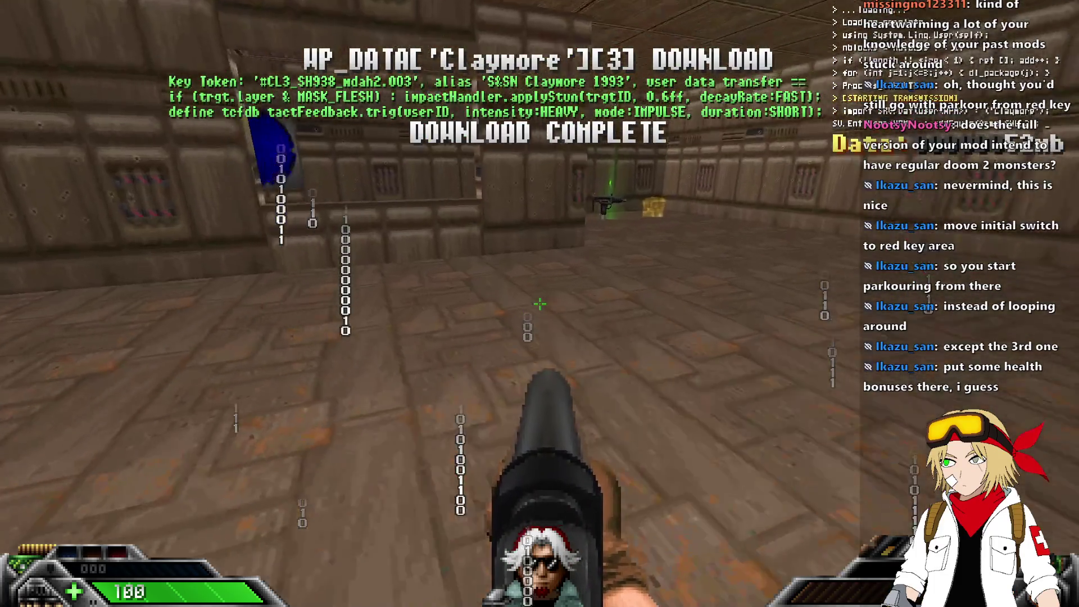
pyautogui.press('w')
pyautogui.press('w')
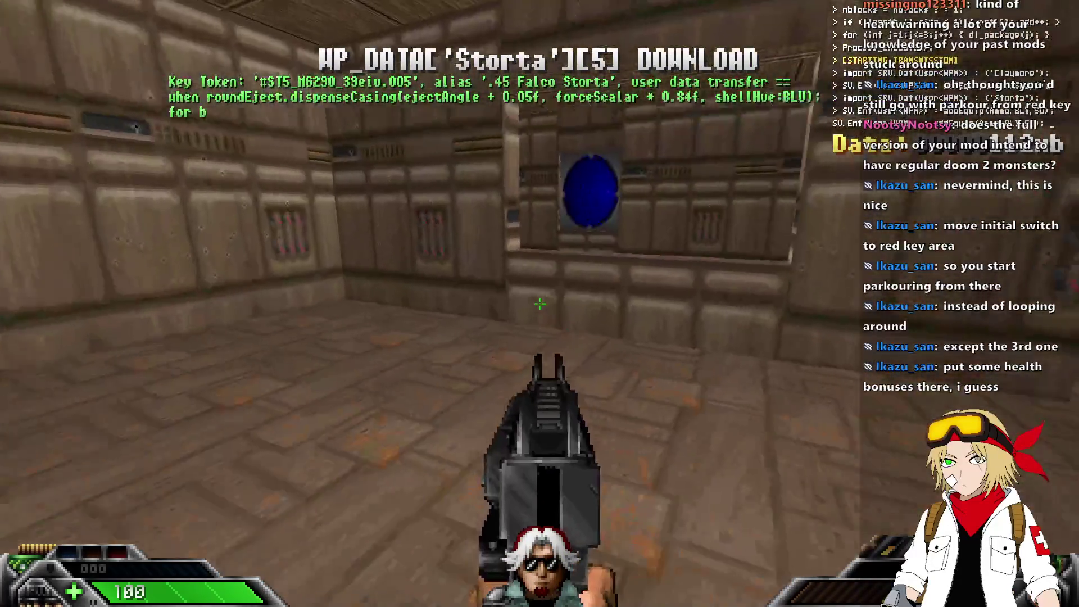
# Equip the King & Queen pistols and kill the zombie soldiers in the courtyard room.
pyautogui.press('2')
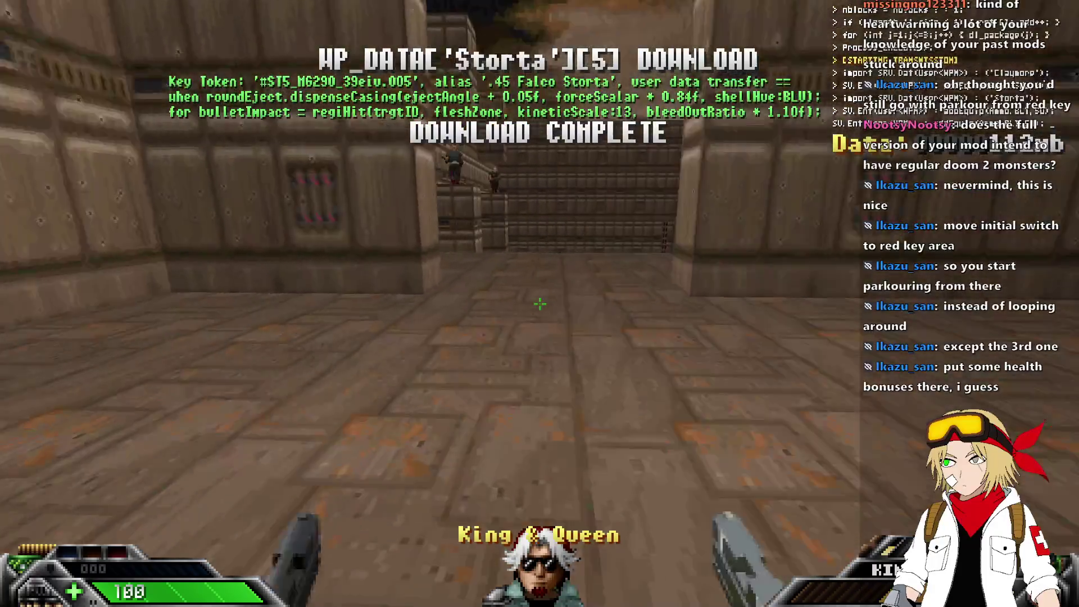
pyautogui.press('w')
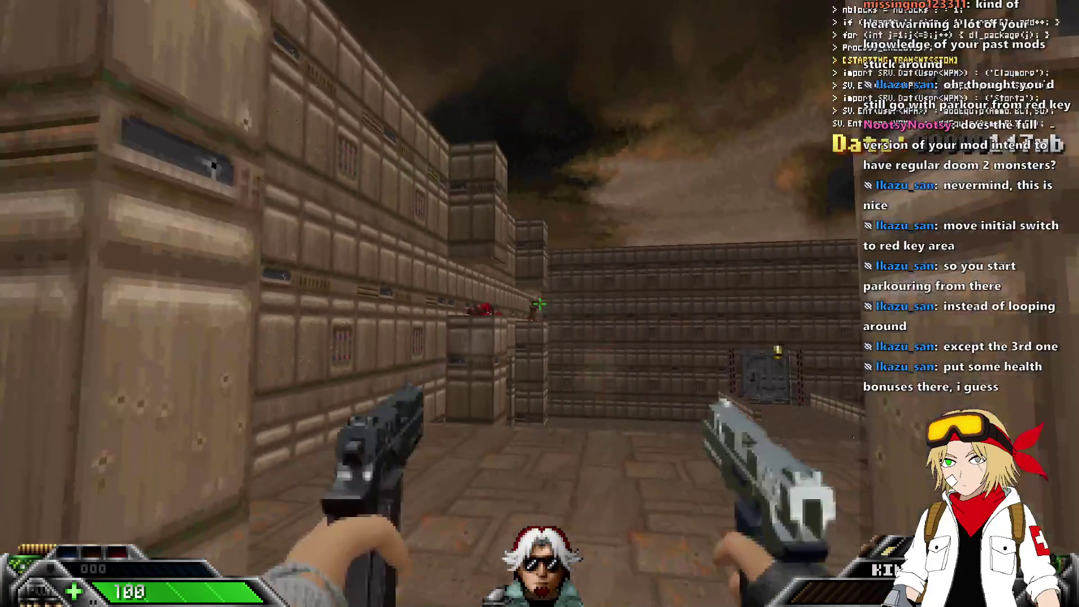
pyautogui.press('w')
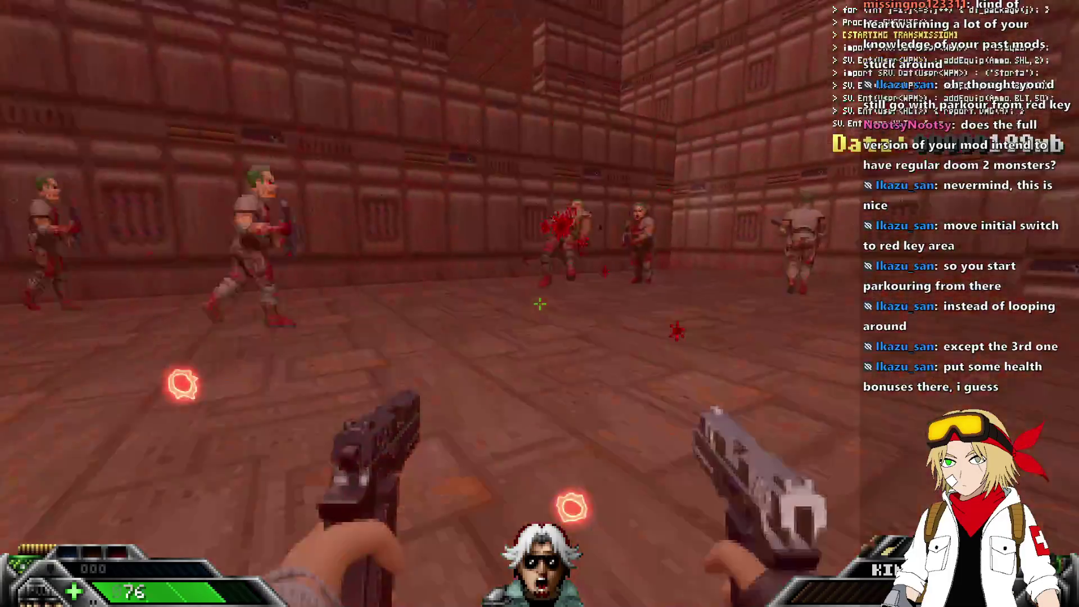
pyautogui.click(540, 304)
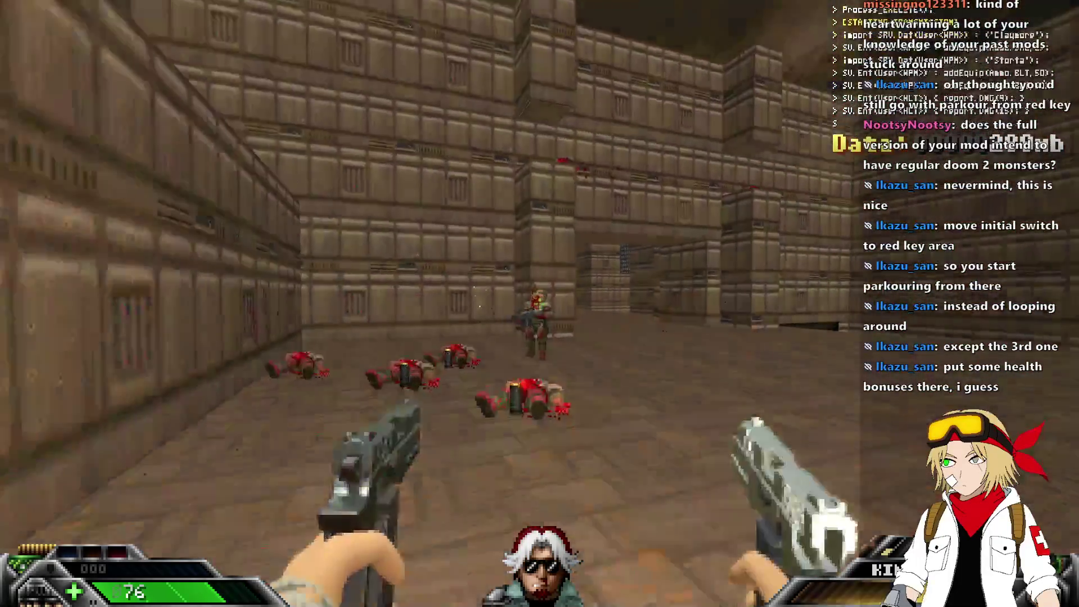
pyautogui.click(539, 304)
# Kill the charging pink demon and demon group with the Claymore, then the pistols.
pyautogui.press('3')
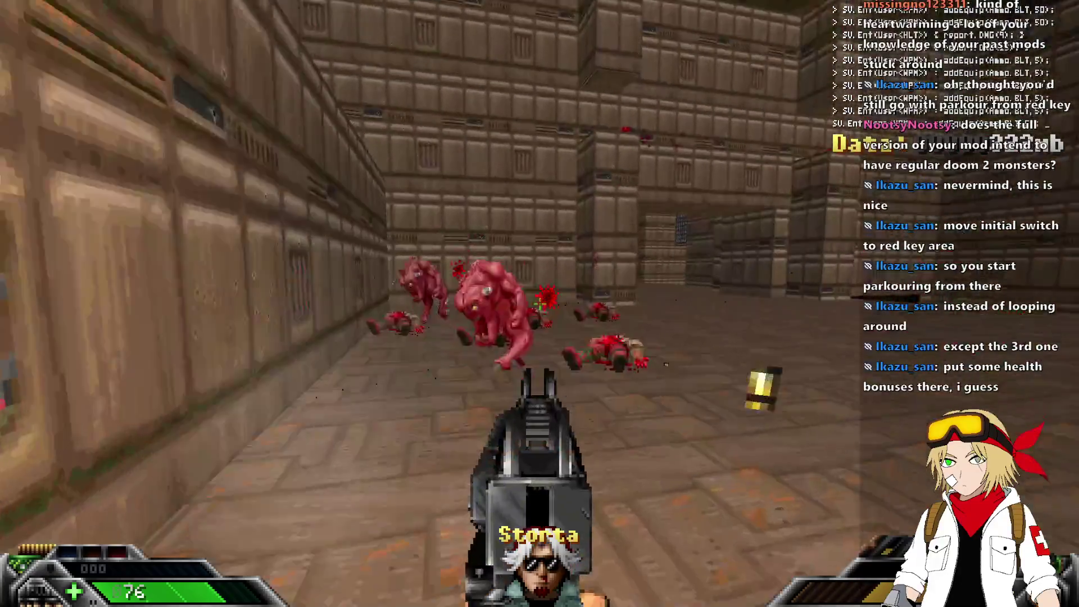
pyautogui.click(540, 304)
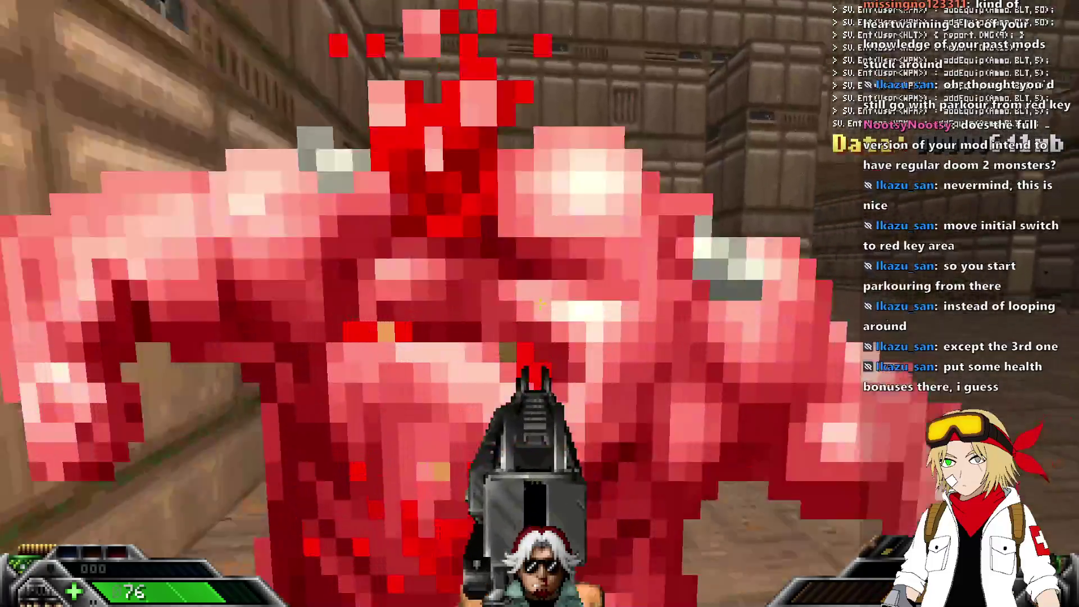
pyautogui.click(539, 304)
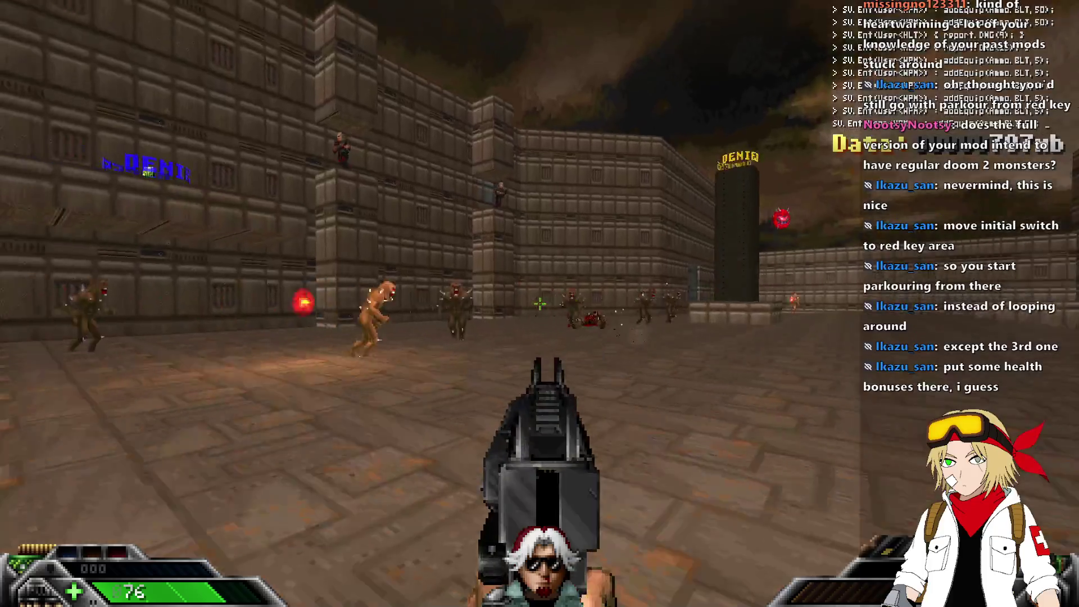
pyautogui.click(540, 303)
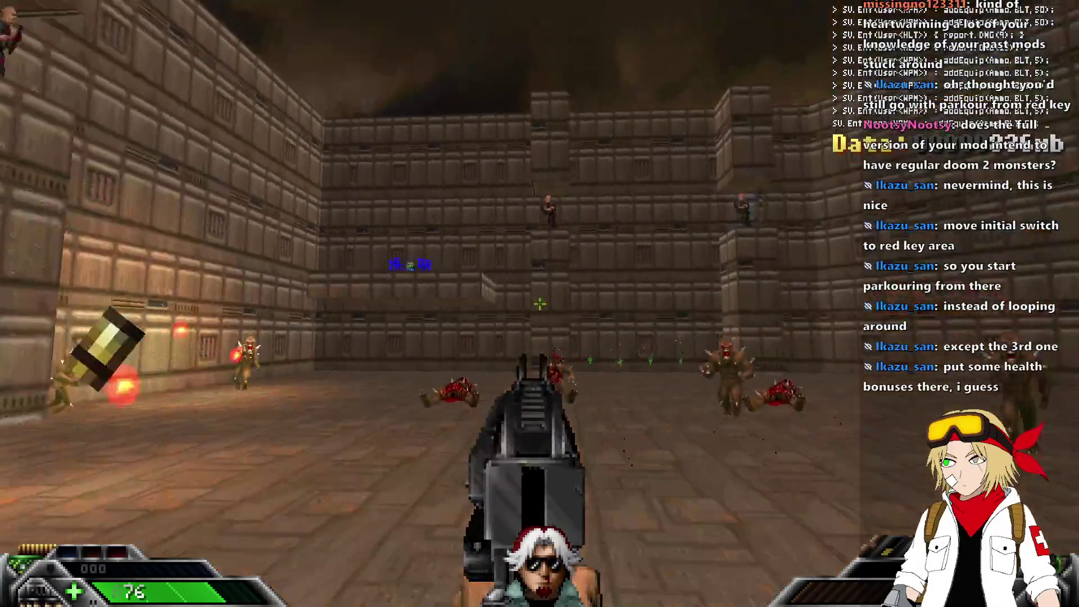
pyautogui.press('2')
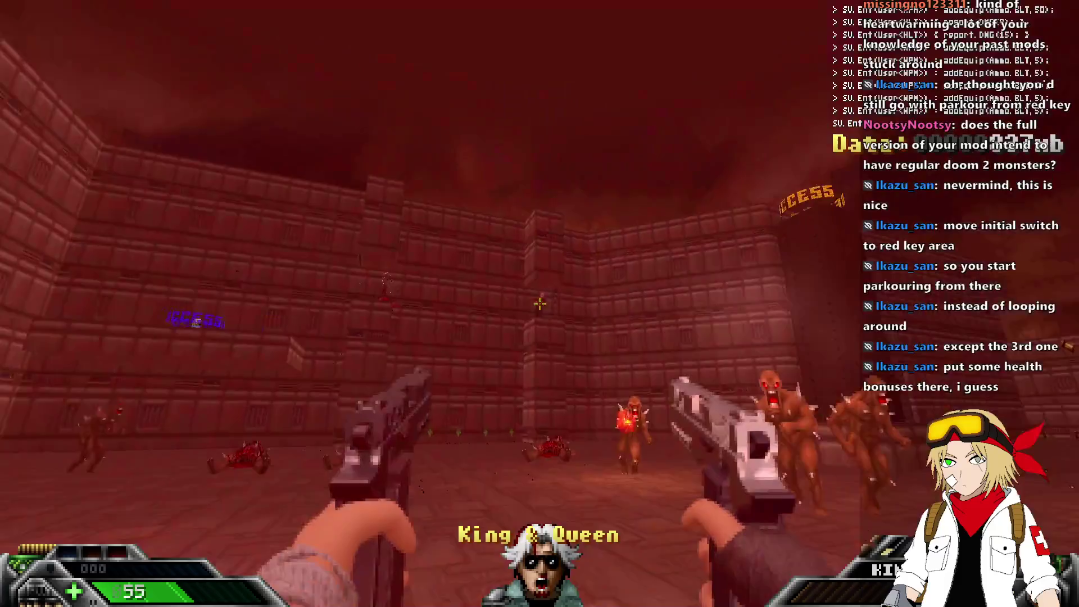
pyautogui.click(540, 304)
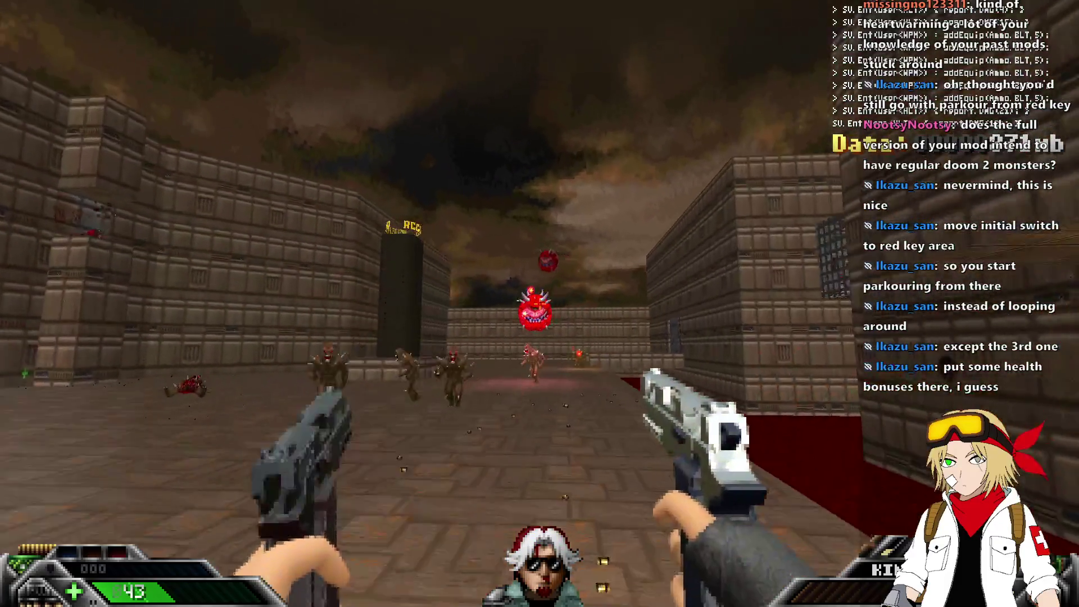
# Switch to the Blackjack baton and melee the nearby cacodemons and imp.
pyautogui.press('1')
pyautogui.press('3')
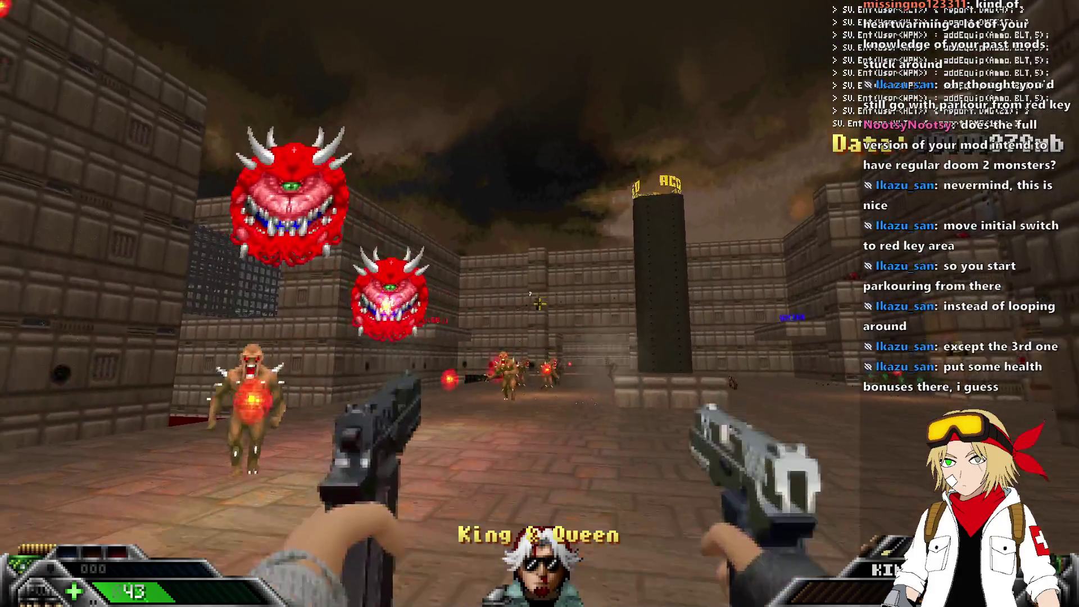
pyautogui.press('1')
pyautogui.click(539, 304)
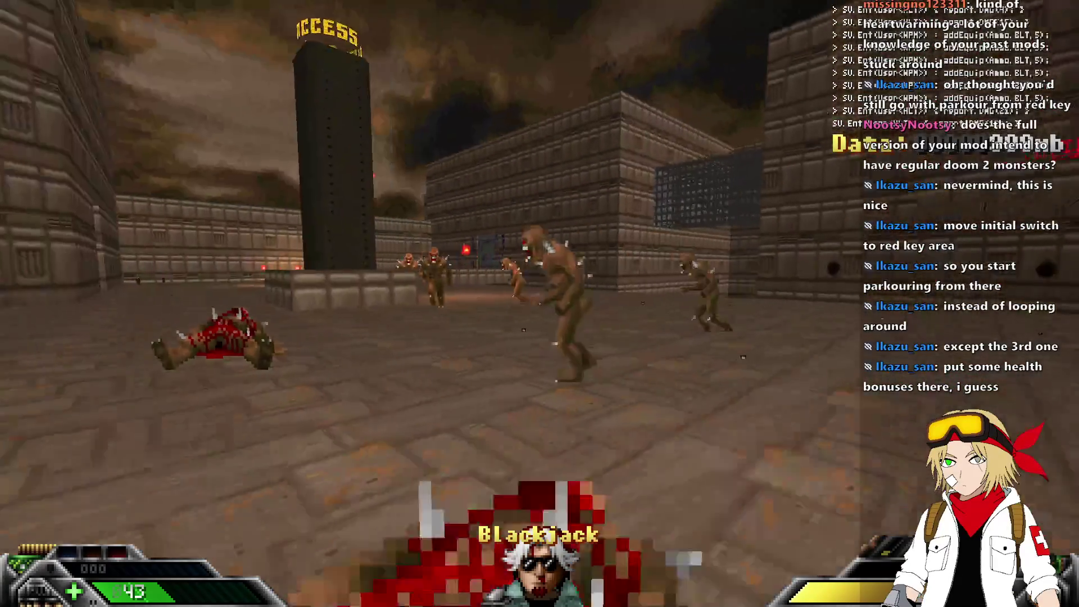
pyautogui.click(540, 303)
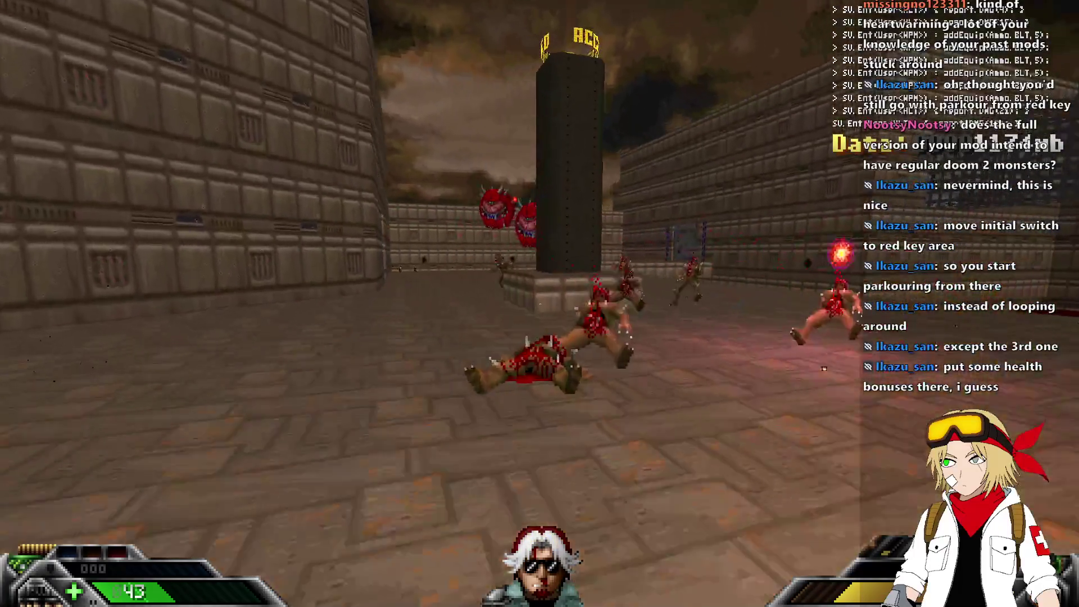
pyautogui.click(539, 303)
pyautogui.click(540, 303)
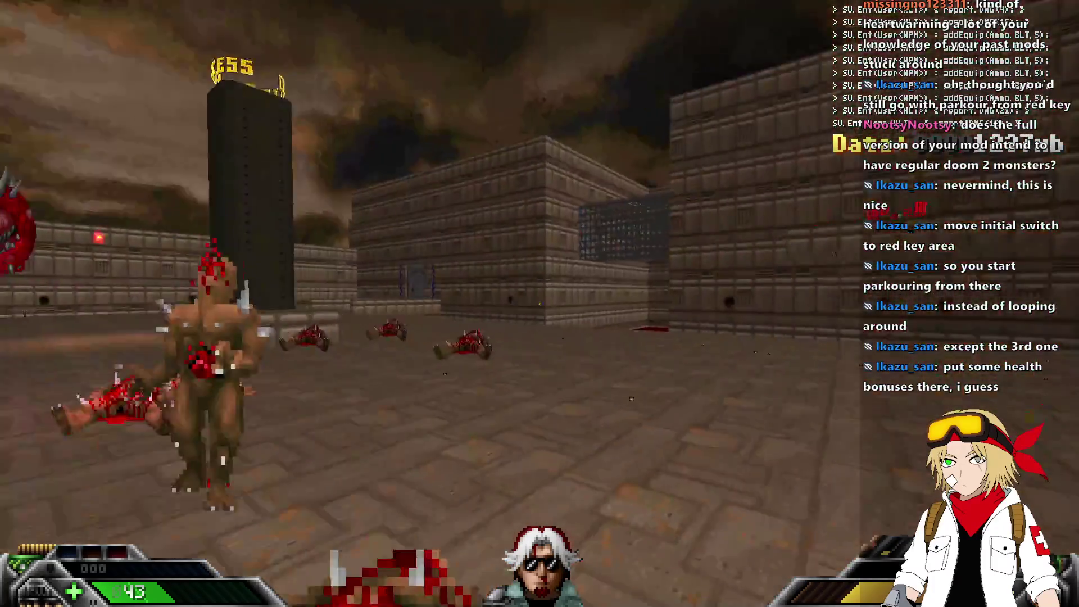
pyautogui.click(539, 303)
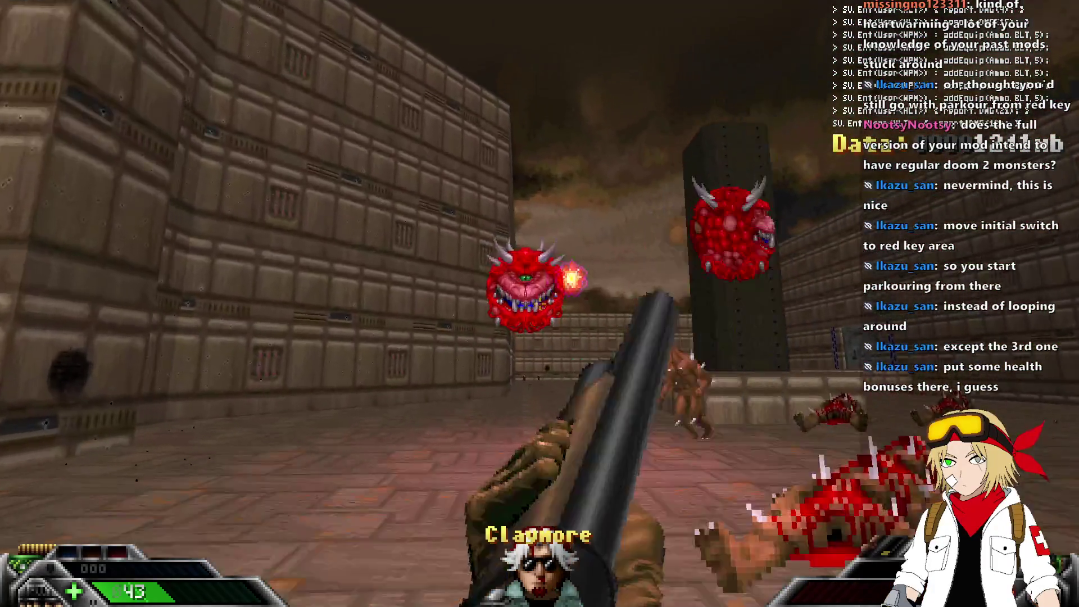
pyautogui.click(539, 304)
# Shoot down the remaining demons near the tower.
pyautogui.click(540, 303)
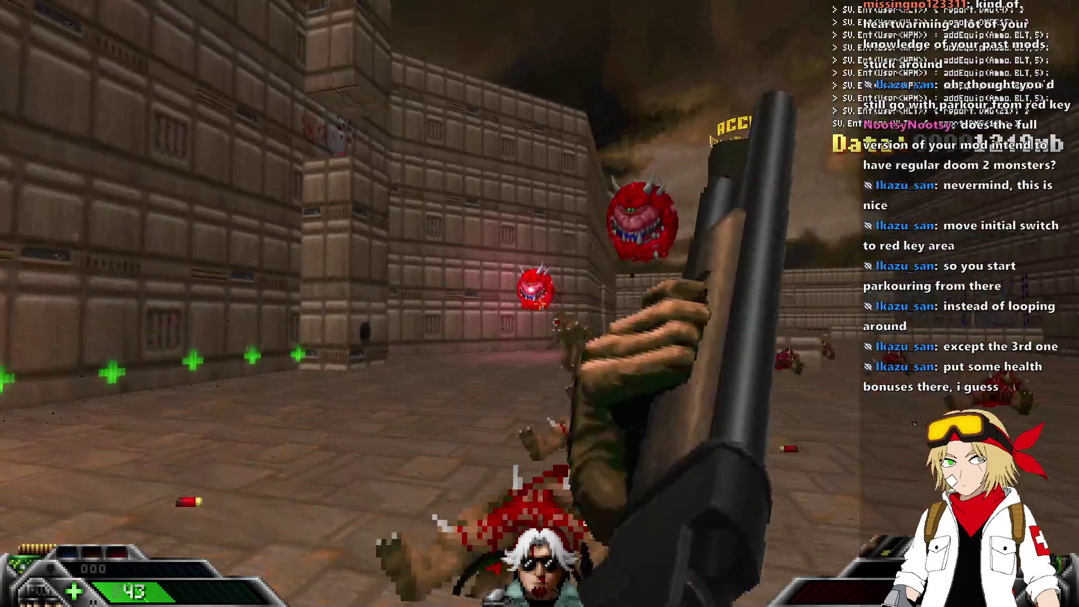
pyautogui.click(540, 303)
pyautogui.click(540, 303)
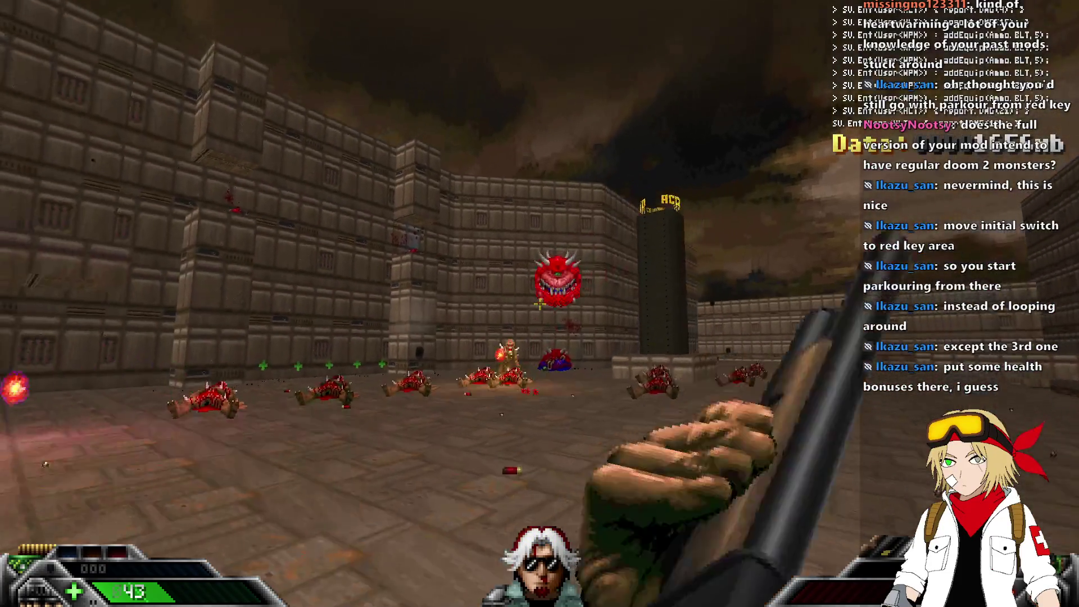
pyautogui.click(540, 303)
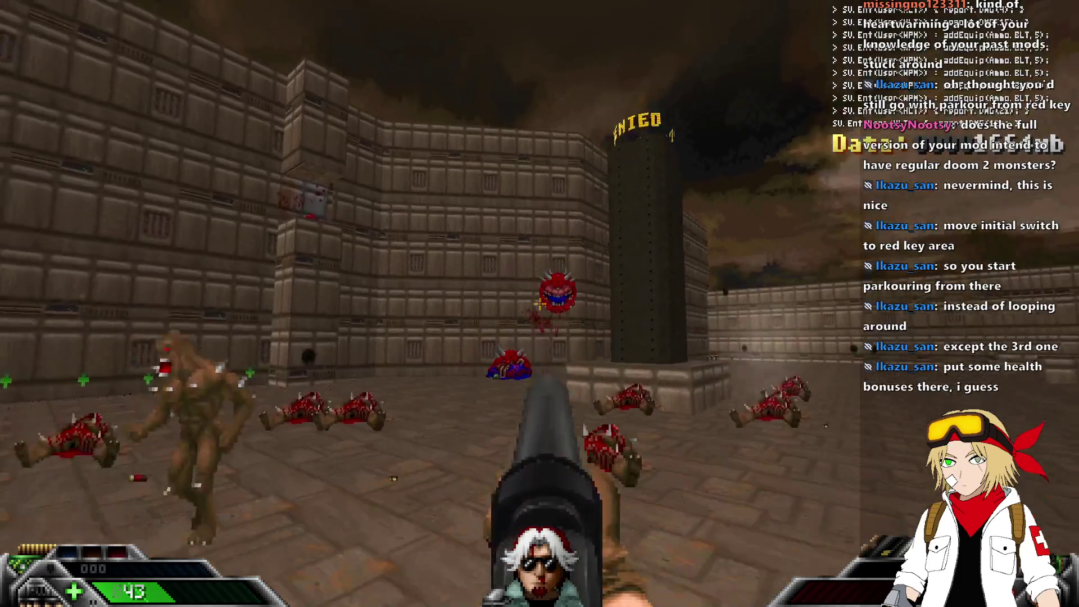
pyautogui.click(540, 303)
pyautogui.click(540, 303)
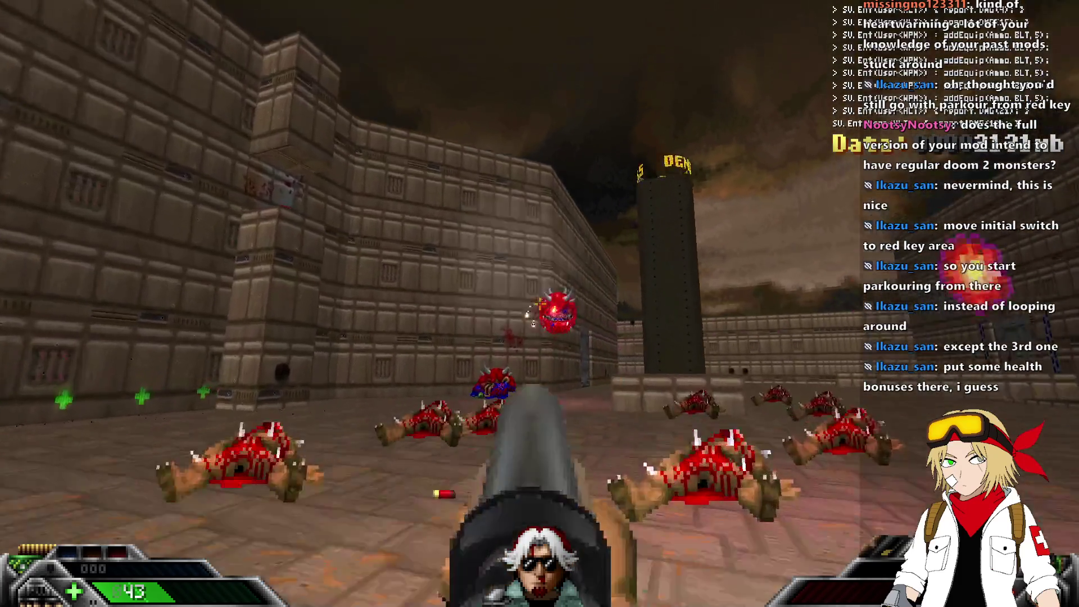
pyautogui.click(540, 304)
# Collect the health bonuses beside the wall and open the grey door ahead.
pyautogui.press('w')
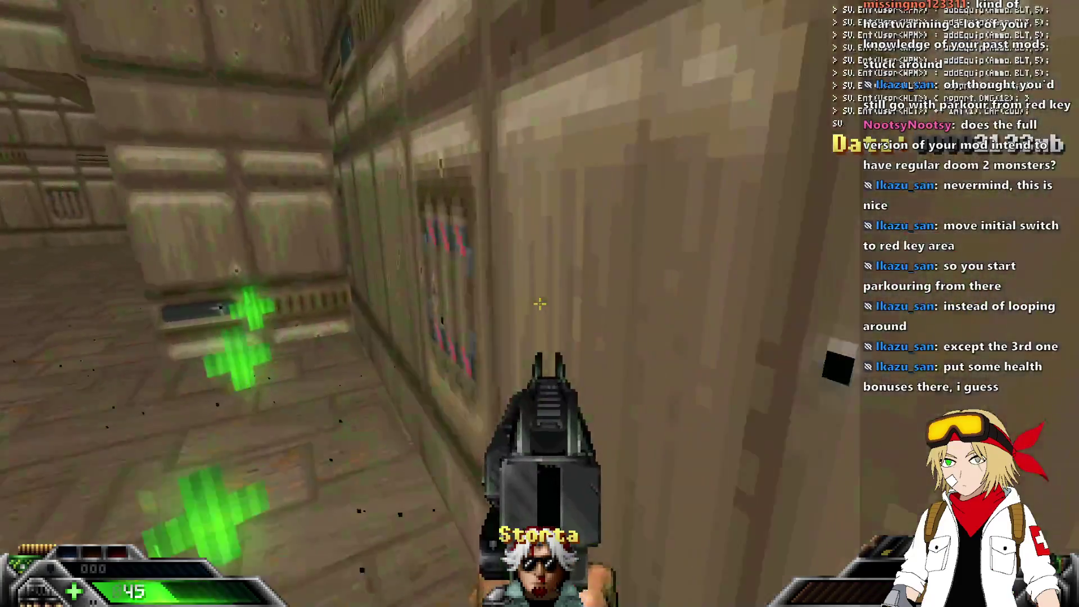
pyautogui.press('w')
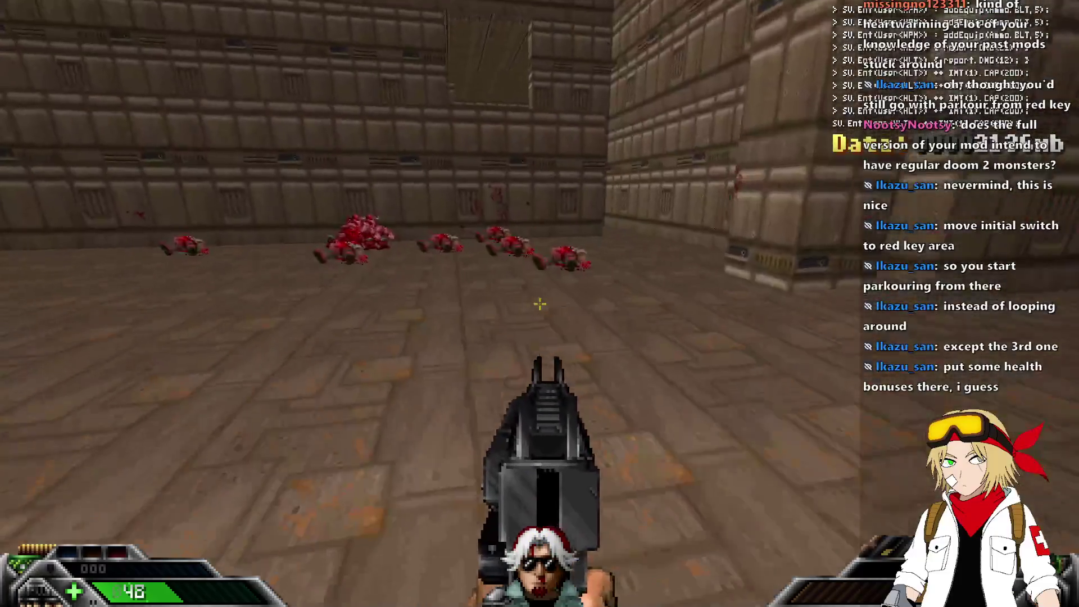
pyautogui.press('w')
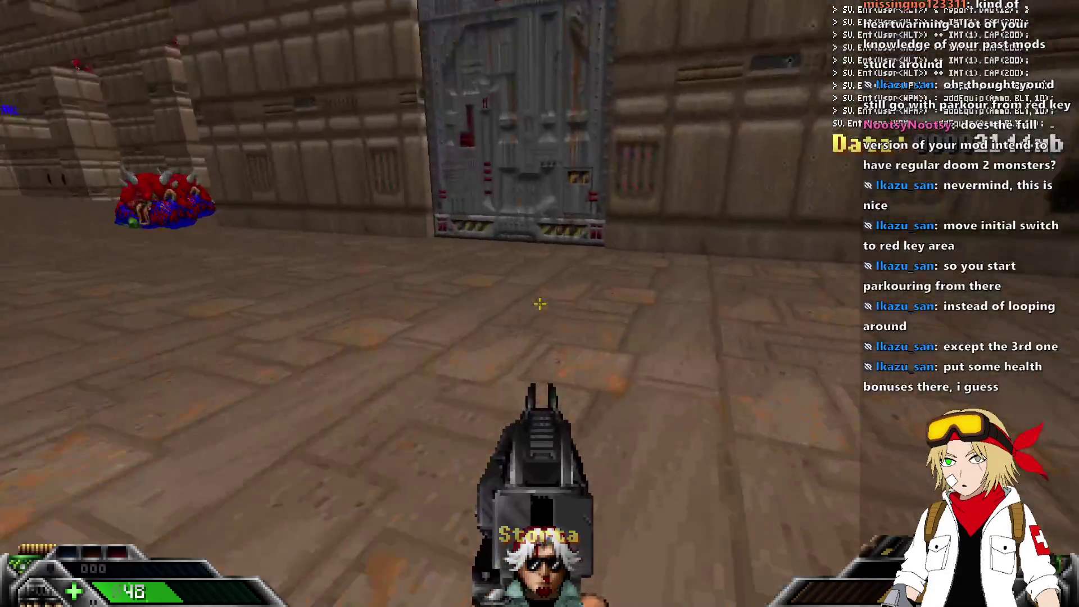
pyautogui.press('w')
pyautogui.press('e')
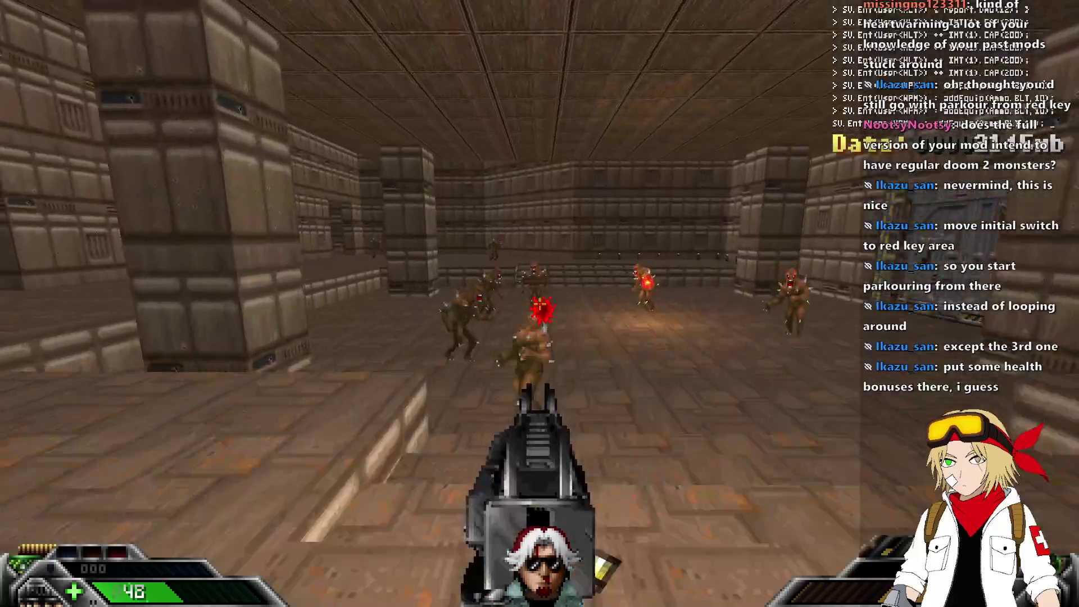
# Kill the imps in the room beyond the grey door and approach the cyan armor ledge.
pyautogui.click(540, 304)
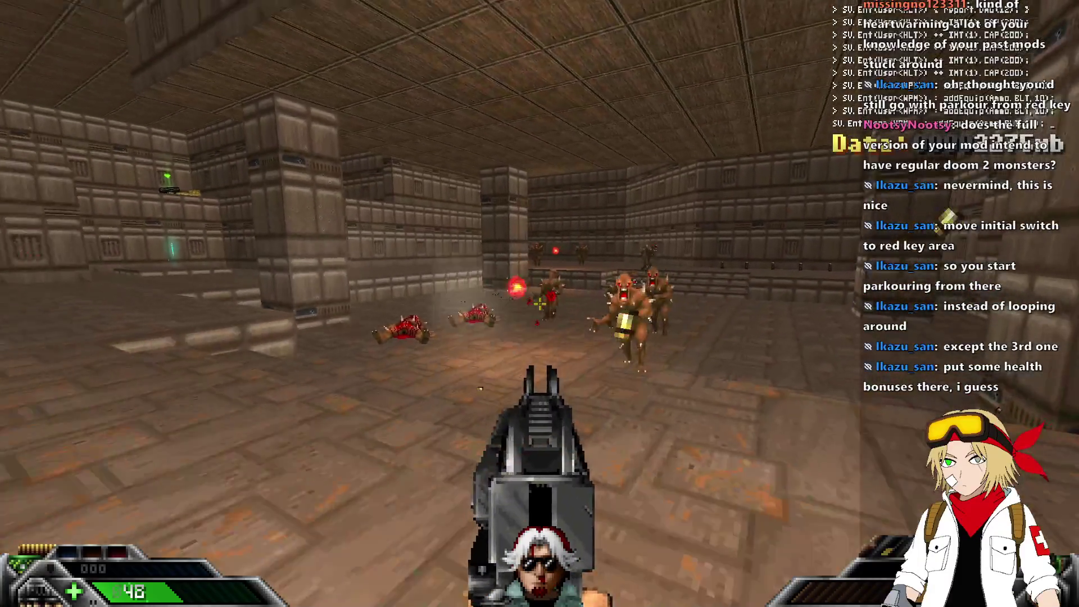
pyautogui.click(540, 303)
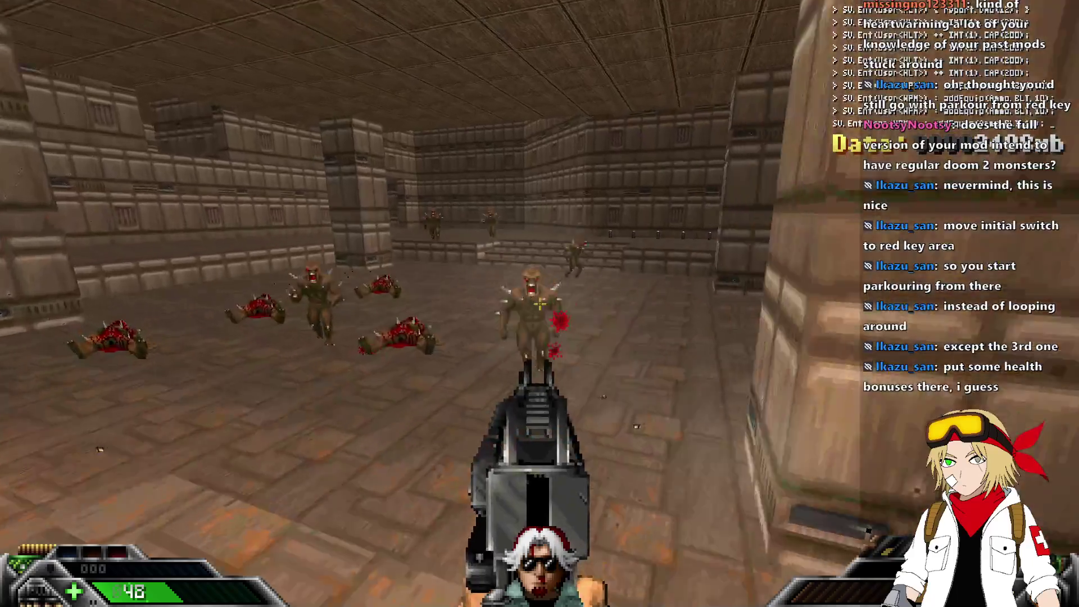
pyautogui.click(539, 303)
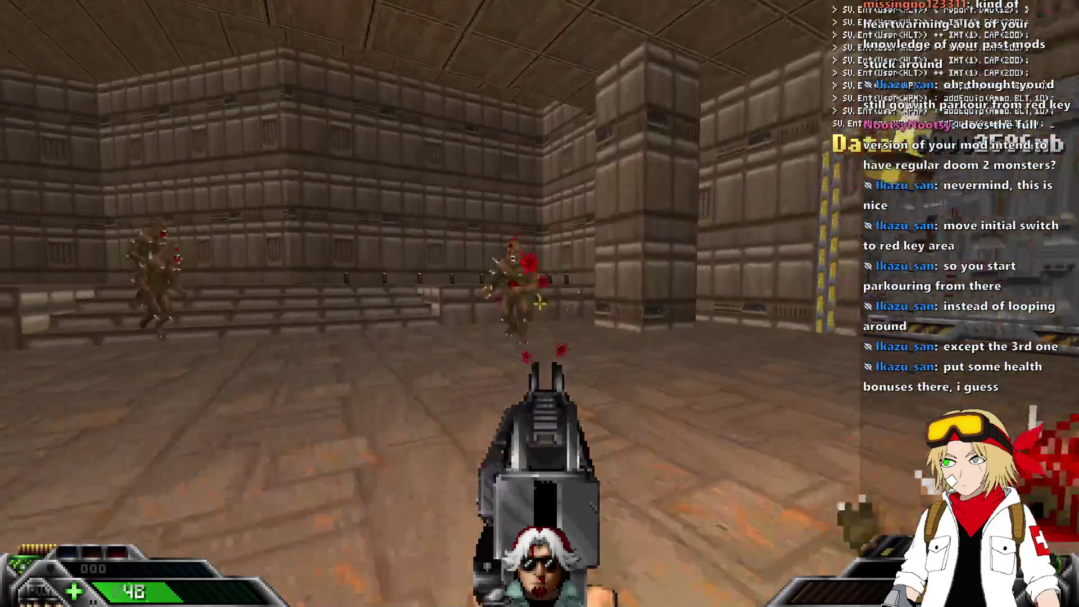
pyautogui.click(540, 304)
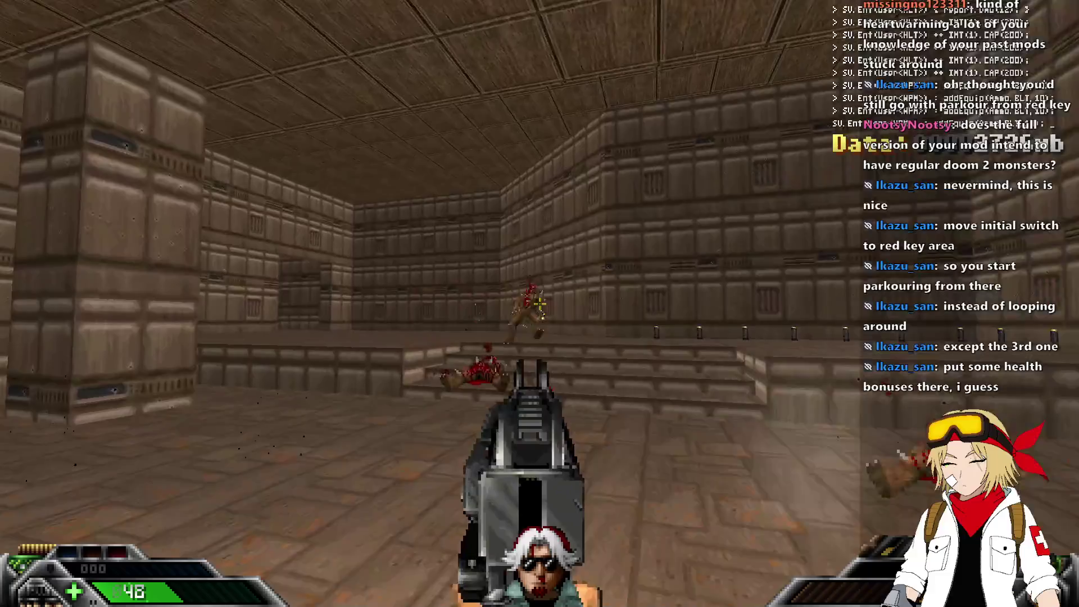
pyautogui.press('w')
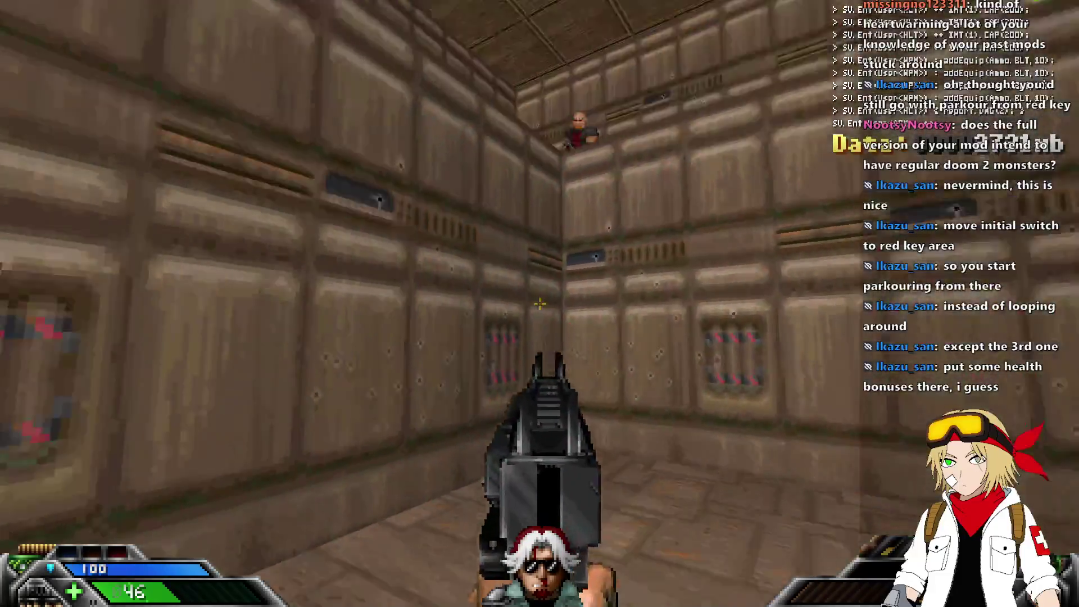
# Fire the dual King & Queen pistols at the enemy on the ledge, then re-equip the Claymore.
pyautogui.press('2')
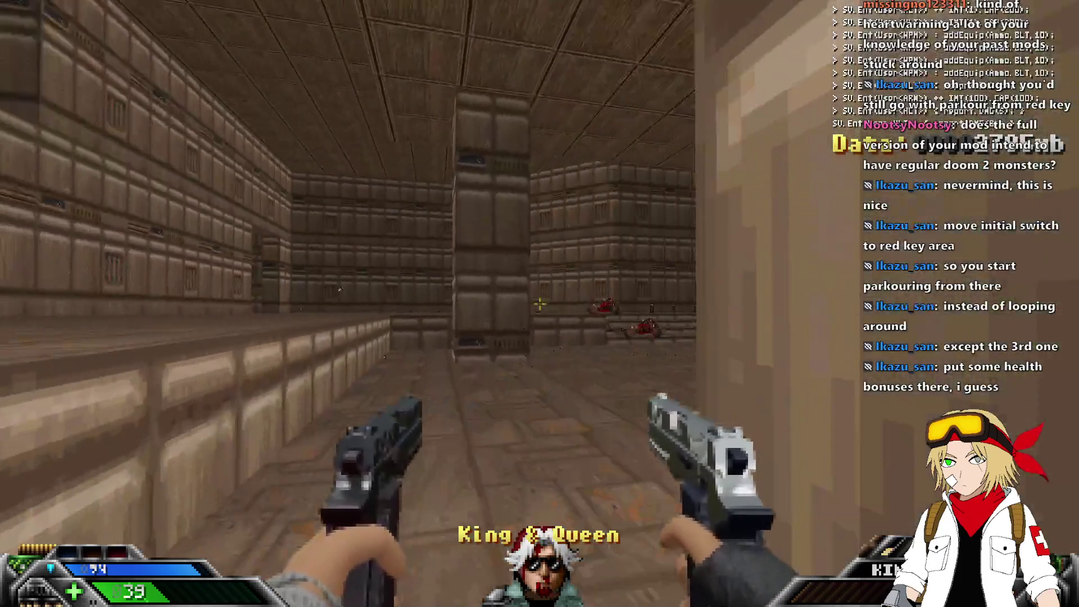
pyautogui.click(540, 303)
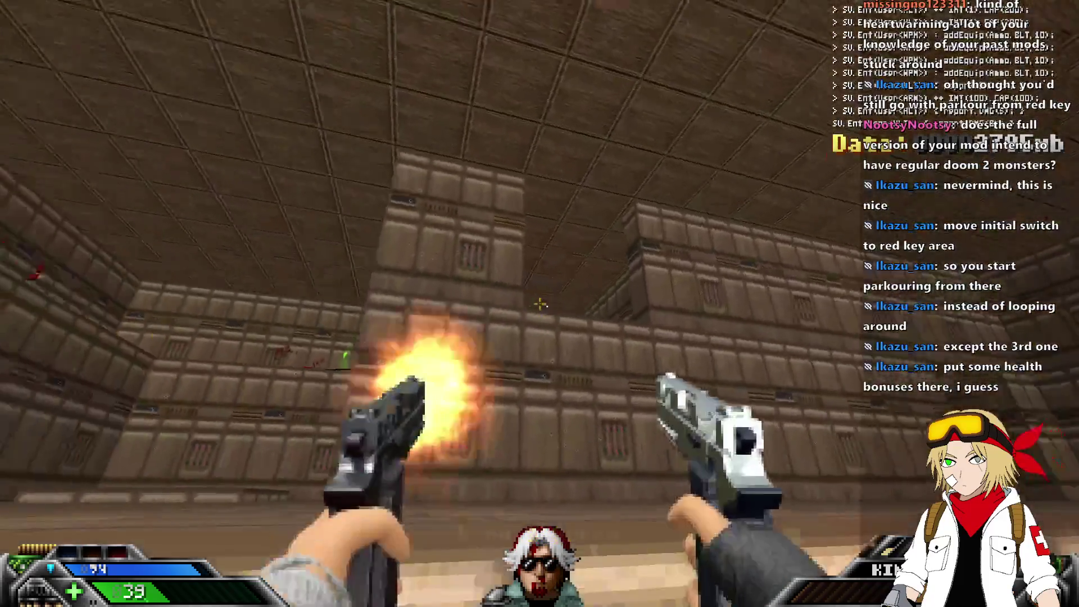
pyautogui.click(540, 304)
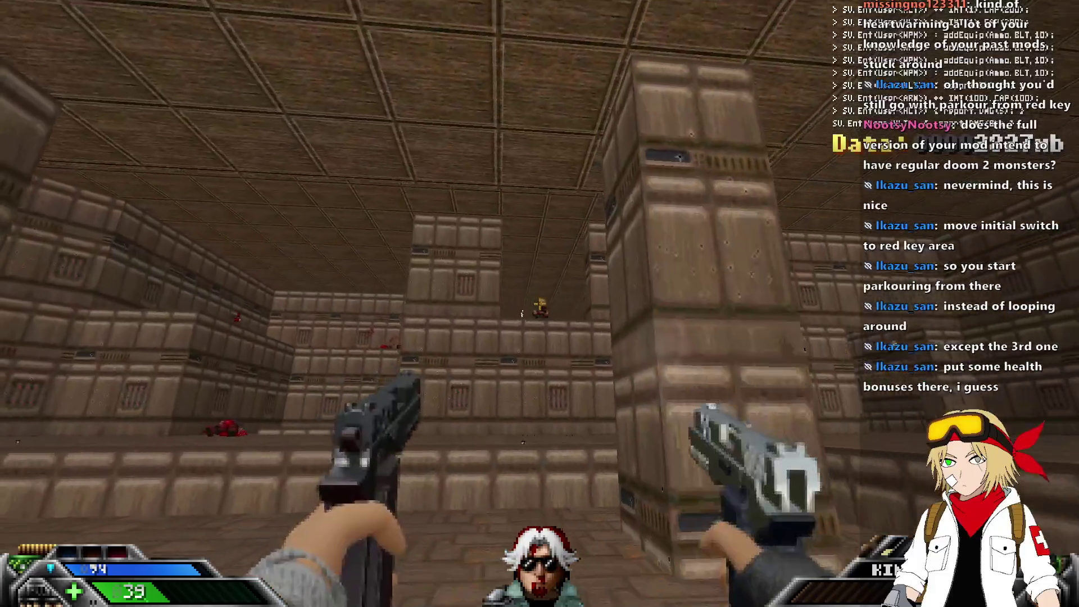
pyautogui.click(539, 304)
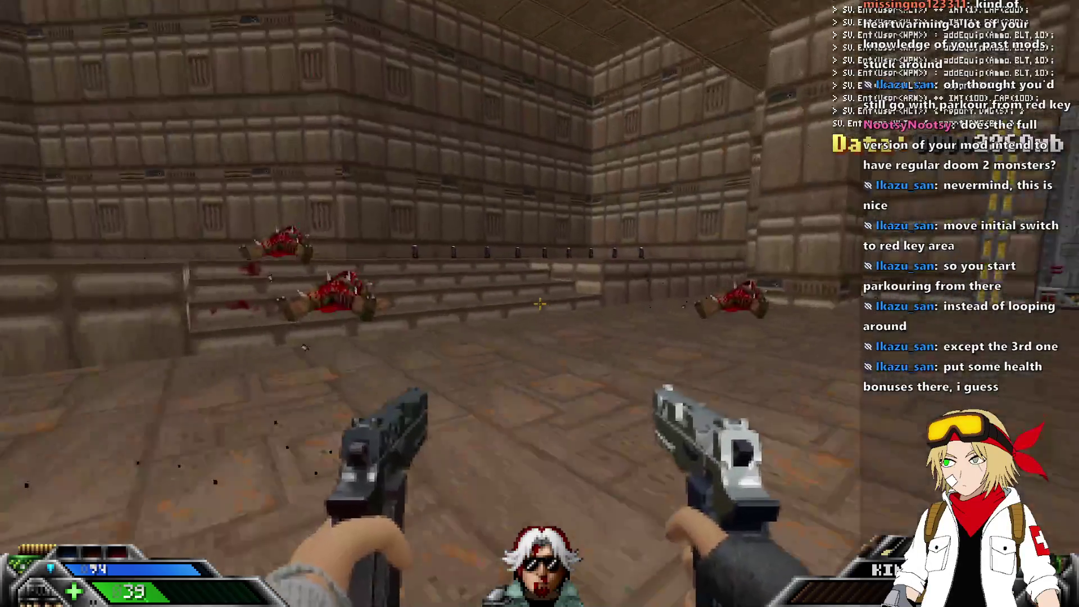
pyautogui.press('3')
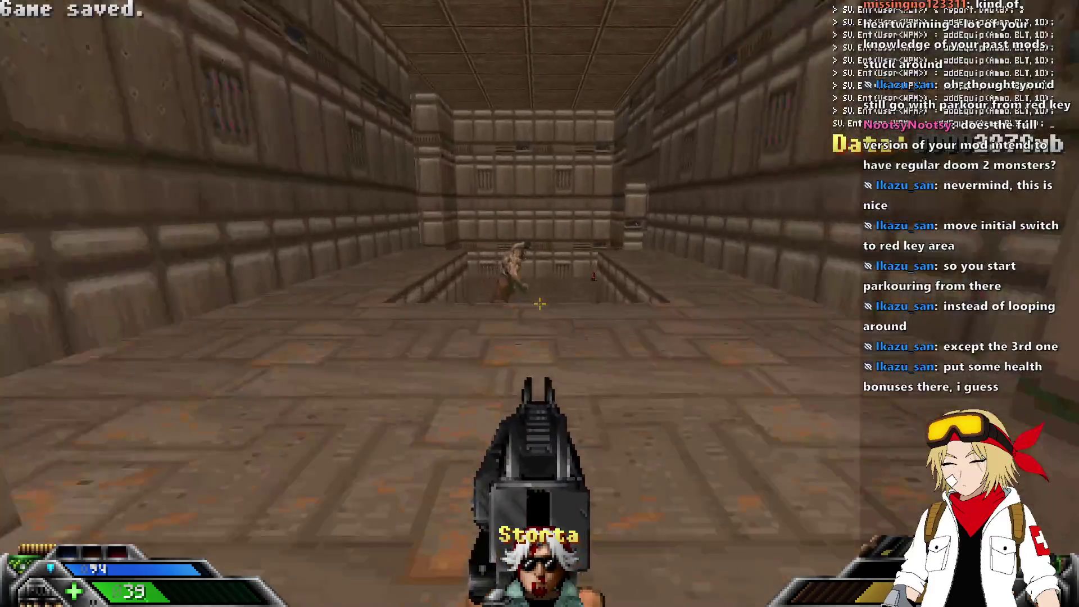
# Shoot the demon in the corridor while backing out, then equip the Storta gun.
pyautogui.press('w')
pyautogui.click(539, 304)
pyautogui.click(540, 303)
pyautogui.click(539, 303)
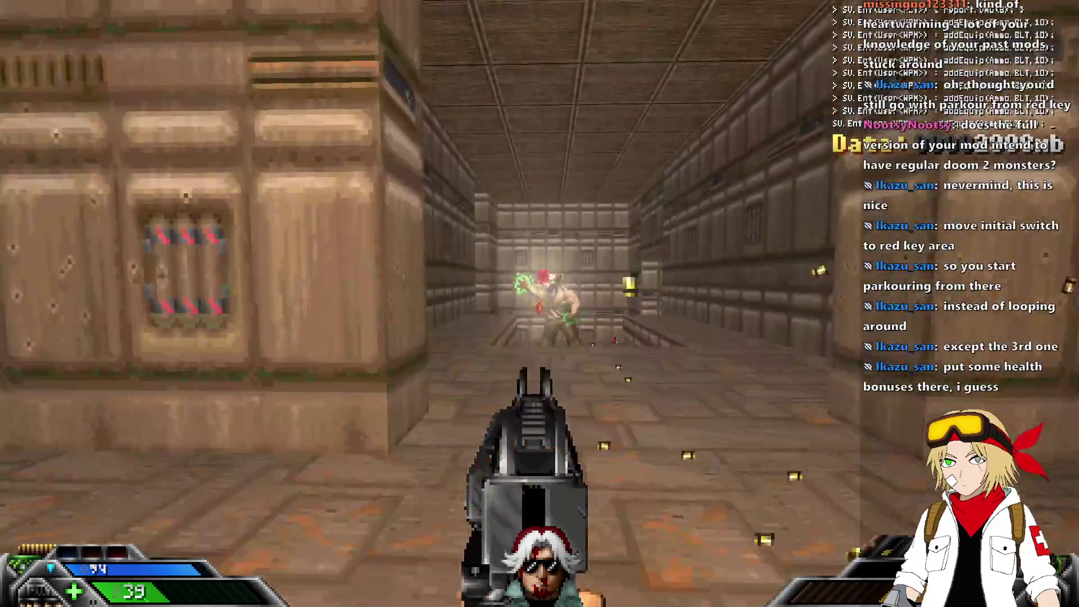
pyautogui.press('s')
pyautogui.click(540, 304)
pyautogui.press('w')
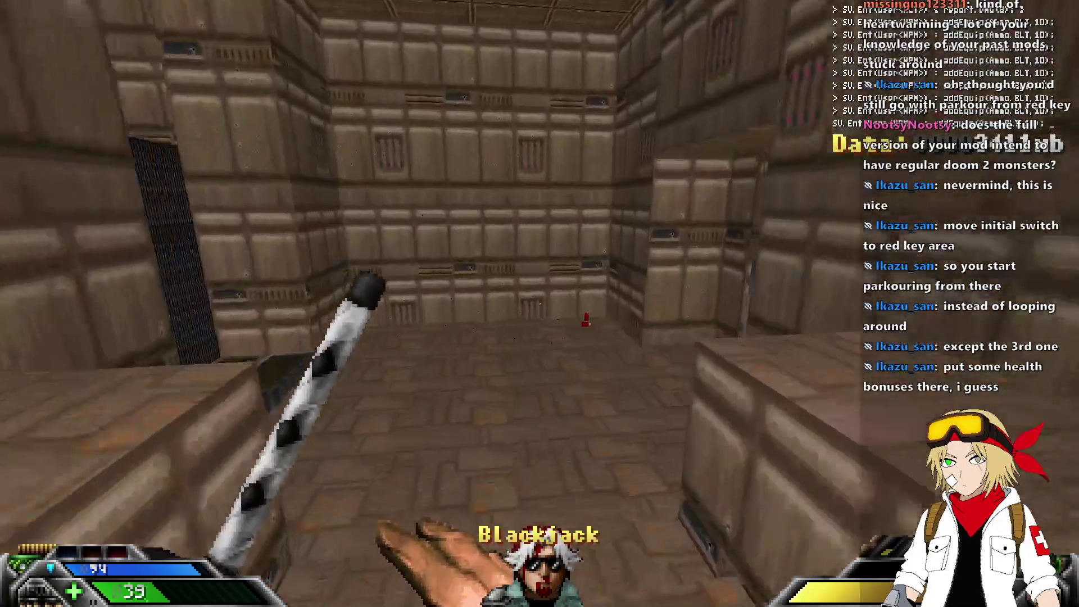
pyautogui.press('3')
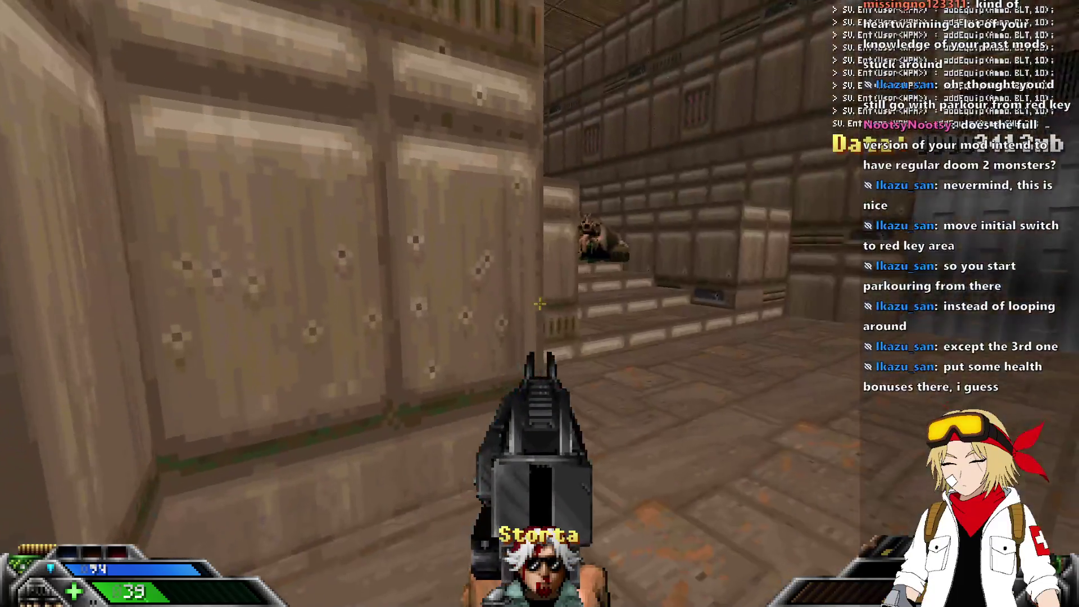
# Reach the grated wall, grab the health item, and confirm the hack for the sapphire key data.
pyautogui.press('w')
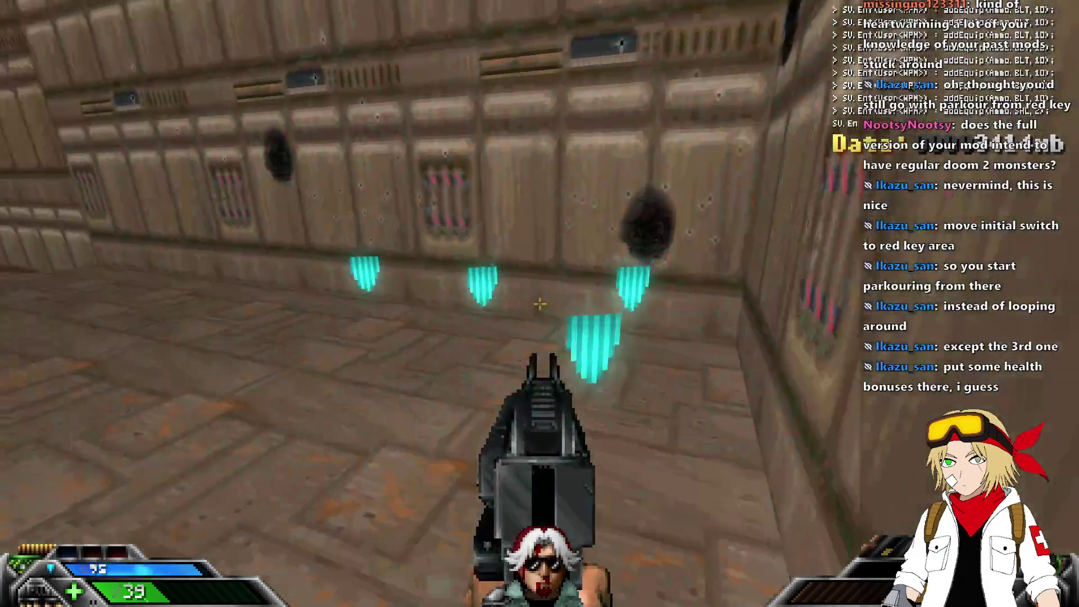
pyautogui.press('w')
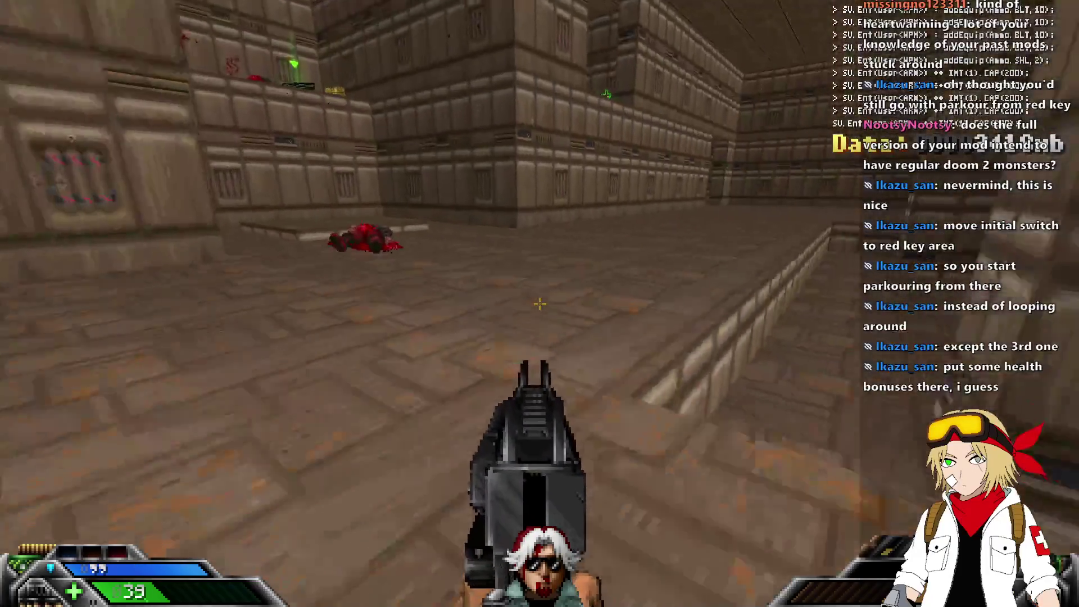
pyautogui.press('w')
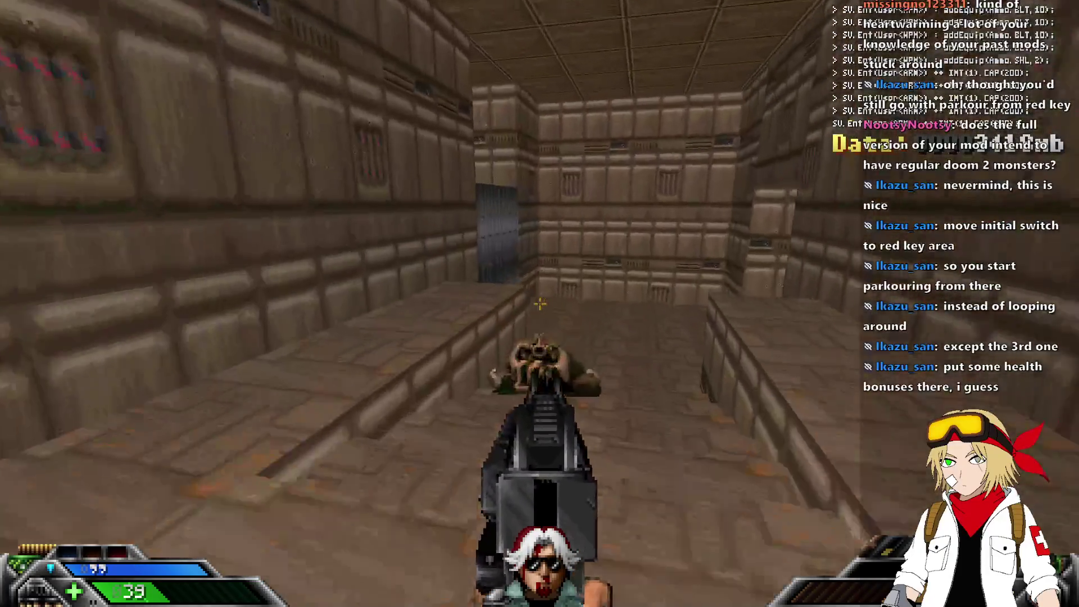
pyautogui.press('w')
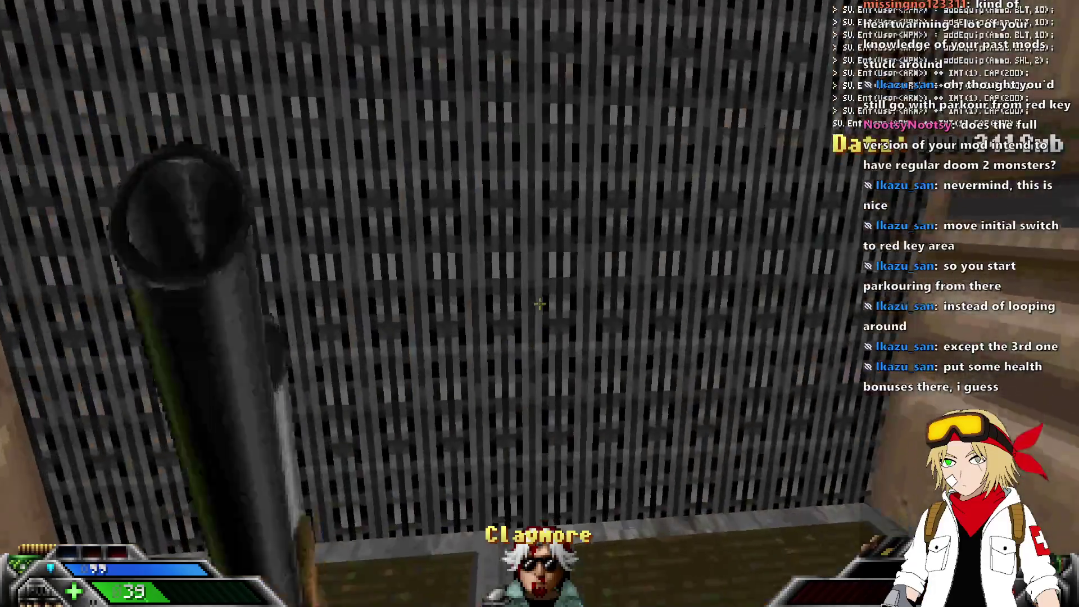
pyautogui.press('w')
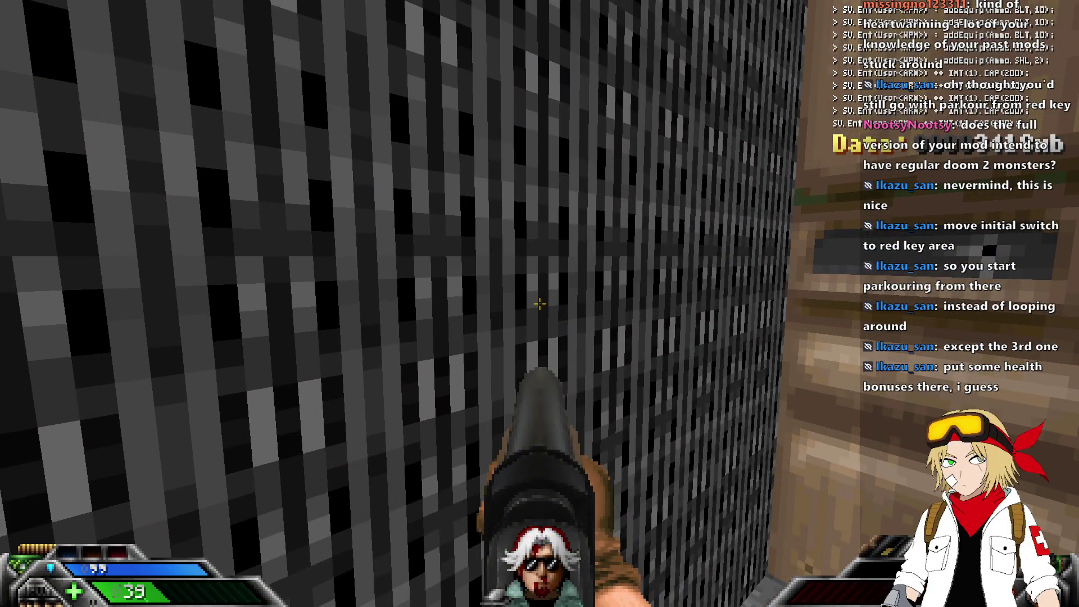
pyautogui.press('w')
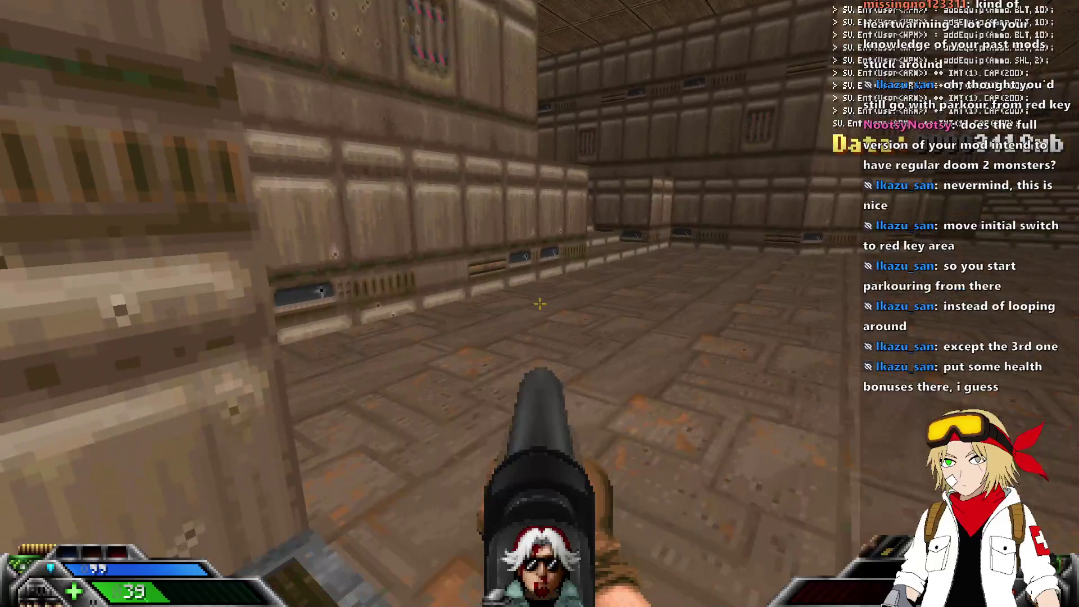
pyautogui.press('w')
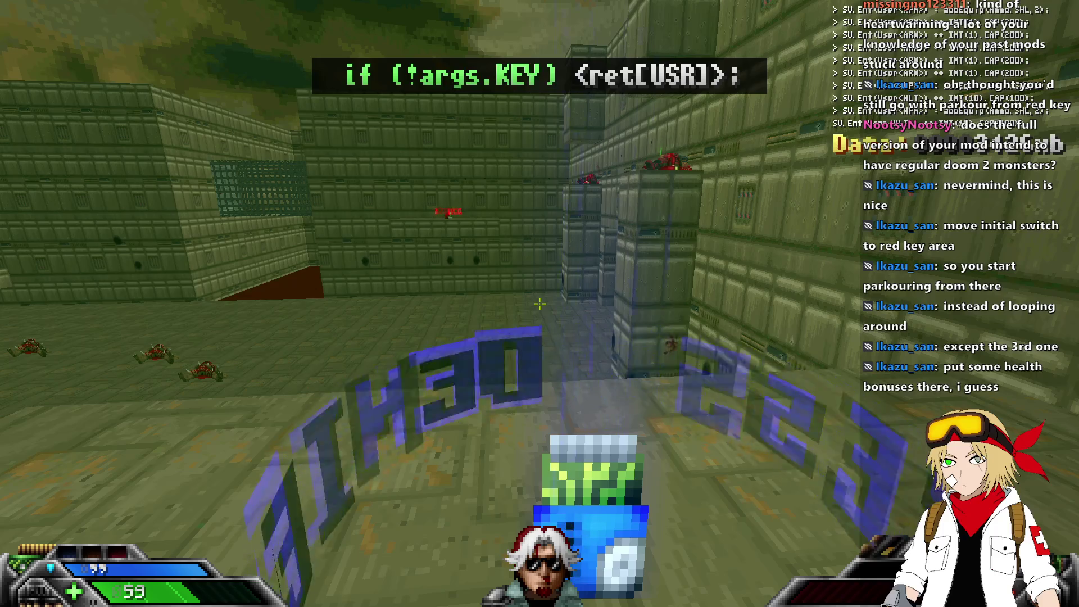
pyautogui.click(540, 303)
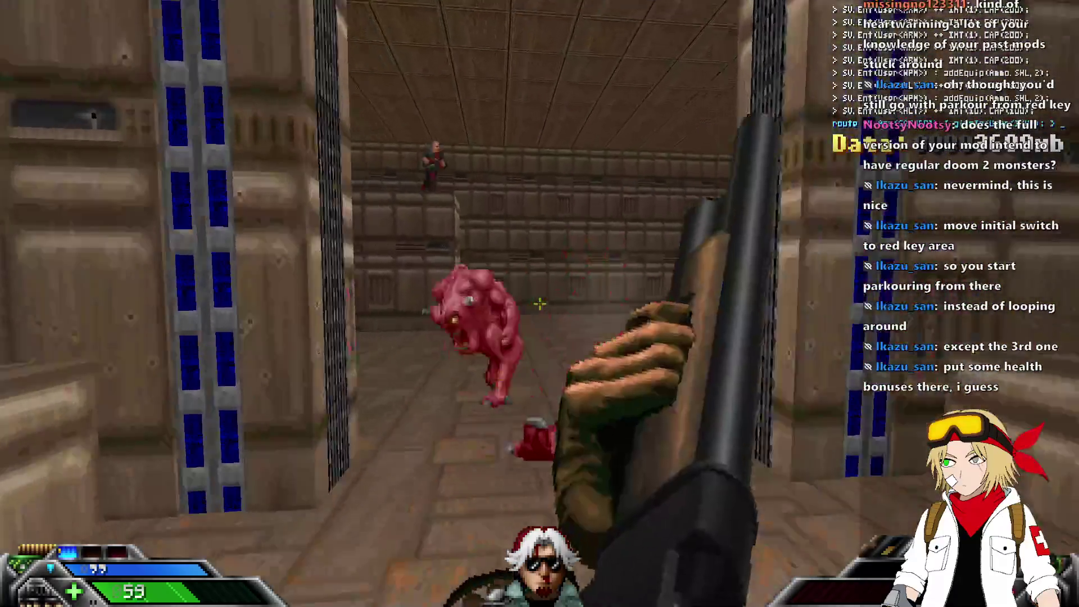
# Kill the demons with the chaingun and advance past the cyan armor bonuses into the next room.
pyautogui.press('3')
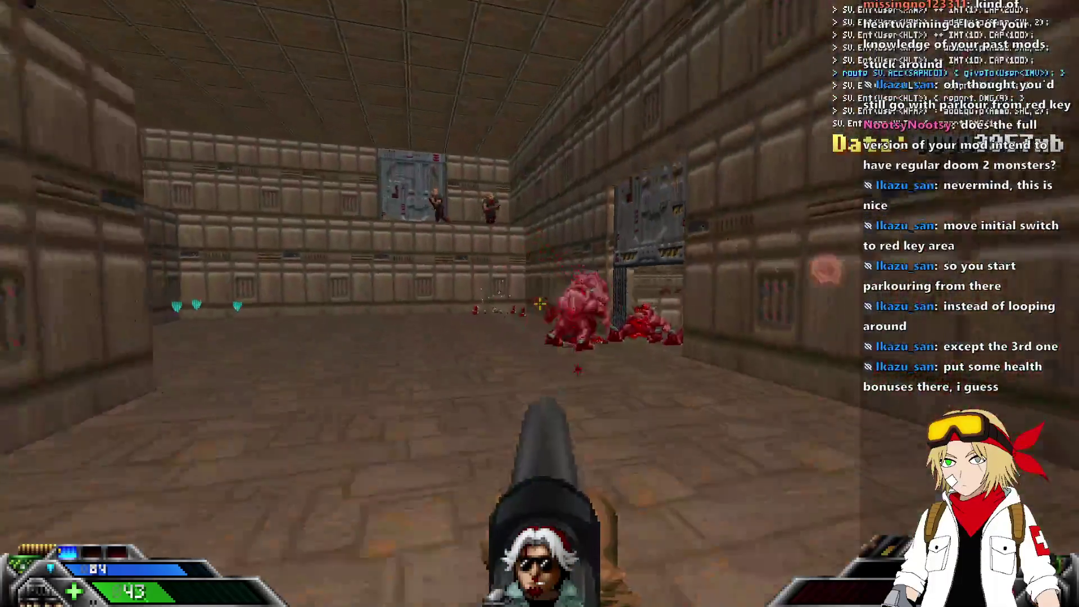
pyautogui.press('4')
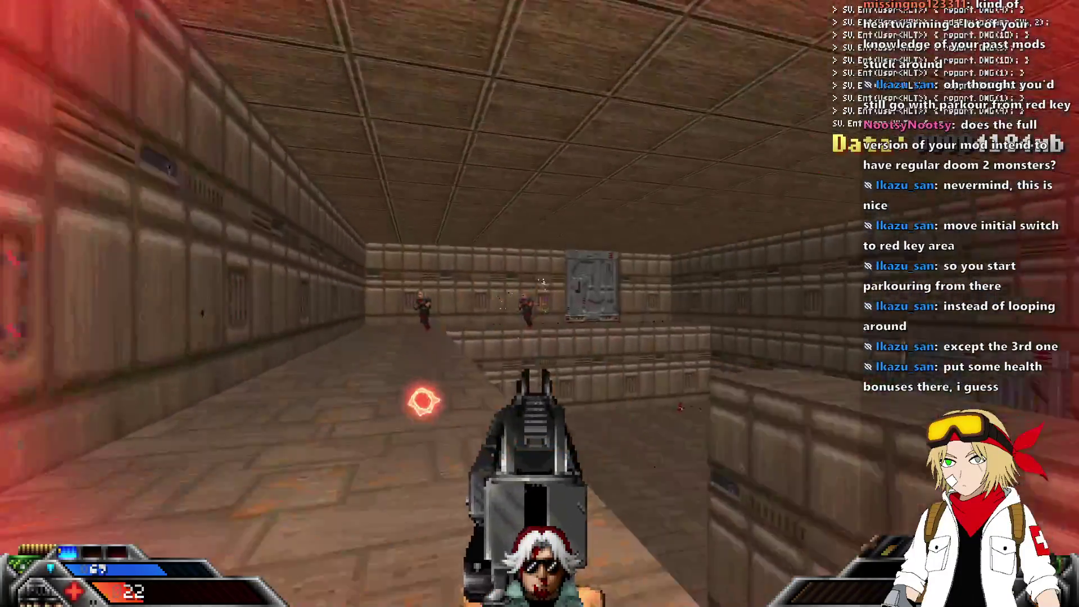
pyautogui.press('w')
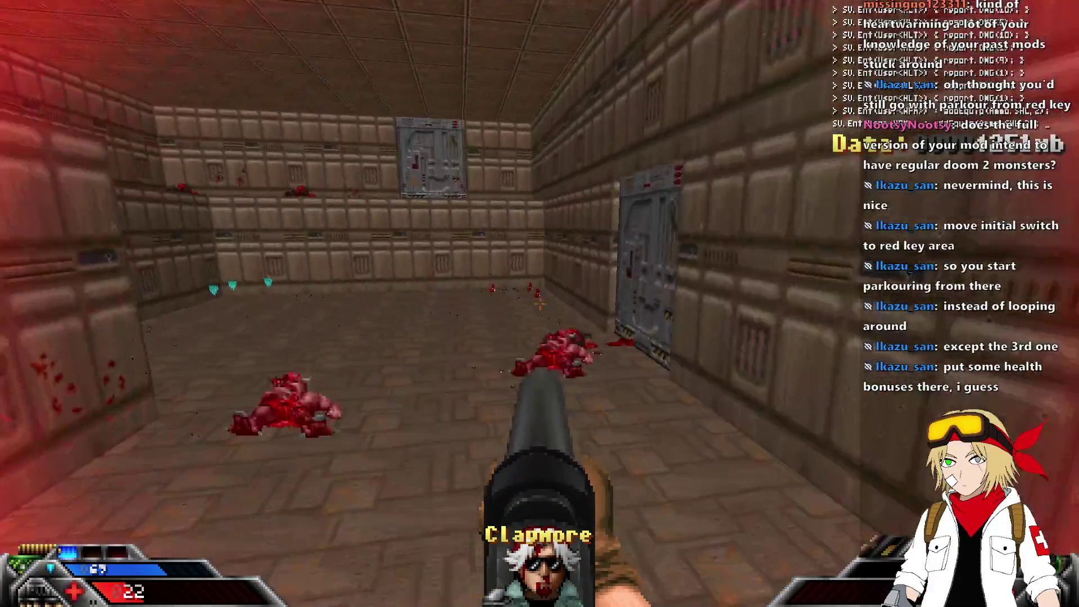
pyautogui.press('w')
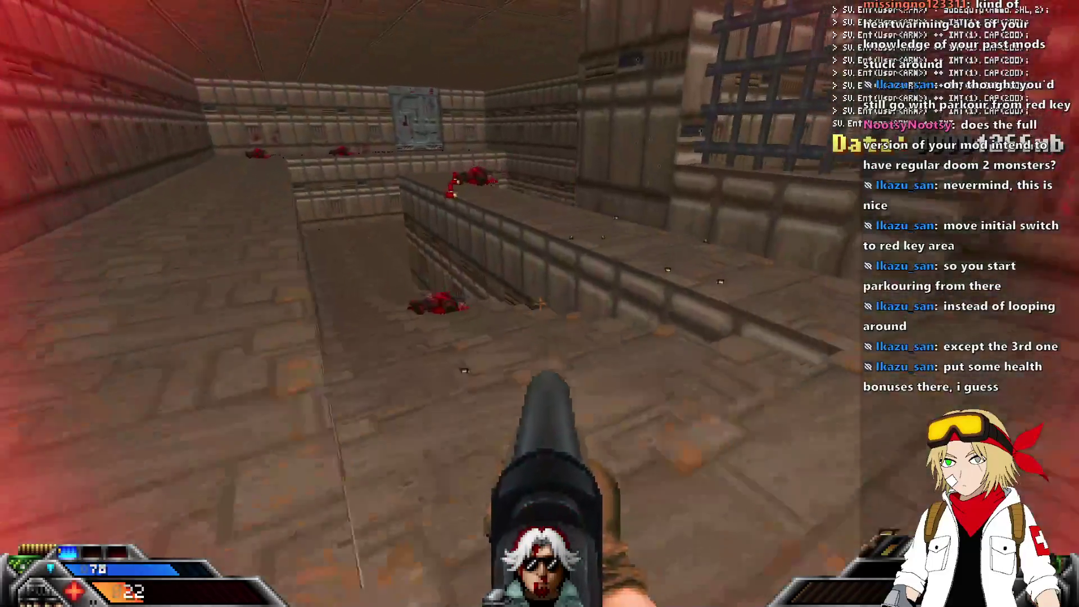
pyautogui.press('w')
pyautogui.press('3')
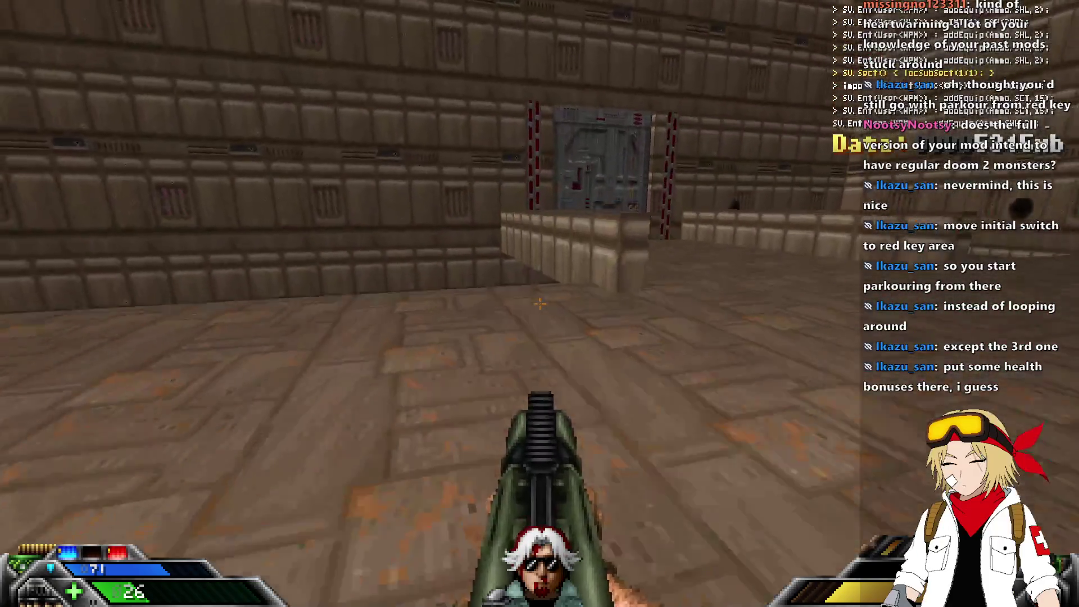
# Open the red-key door, shoot toward the red-pillared doorway, then quit UZDoom.
pyautogui.press('e')
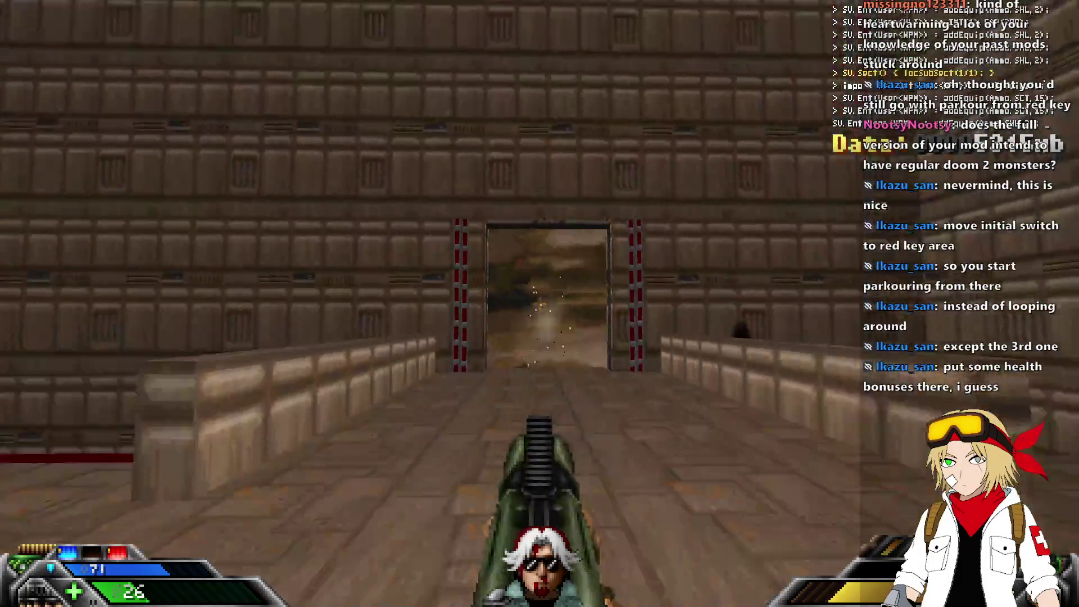
pyautogui.click(540, 304)
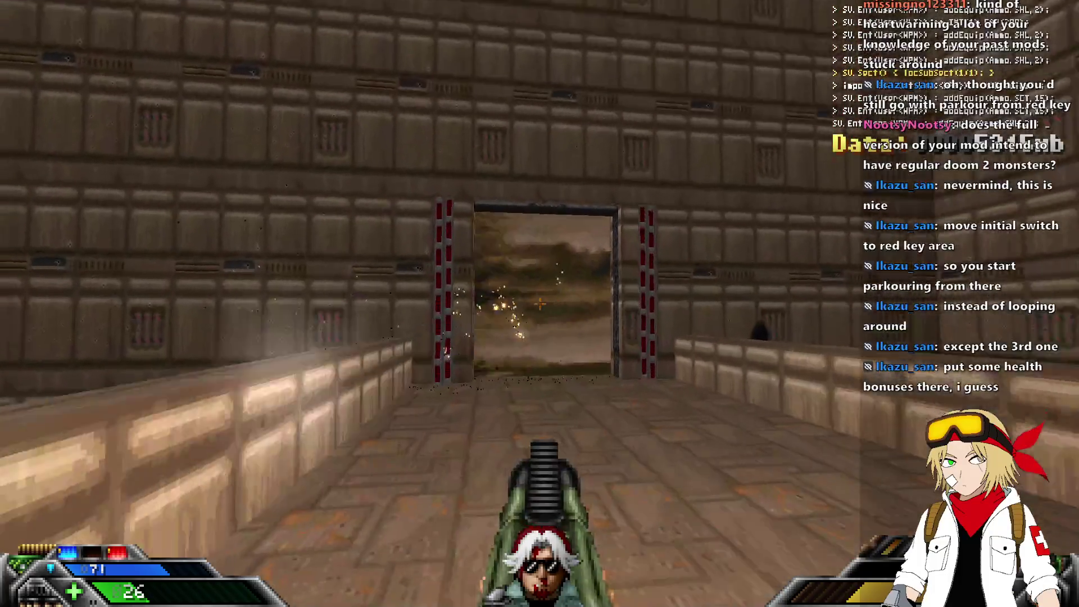
pyautogui.hotkey('alt', 'F4')
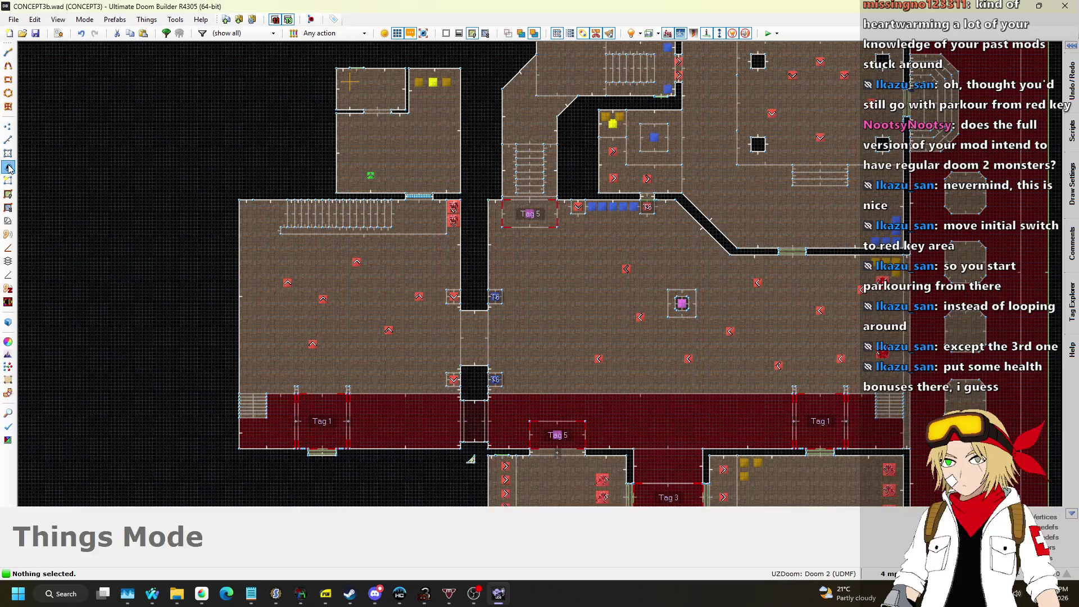
# Zoom to the lower room and inspect an armor bonus's properties without changing them.
pyautogui.scroll(-3, 416, 317)
pyautogui.scroll(6, 738, 372)
pyautogui.scroll(-5, 726, 353)
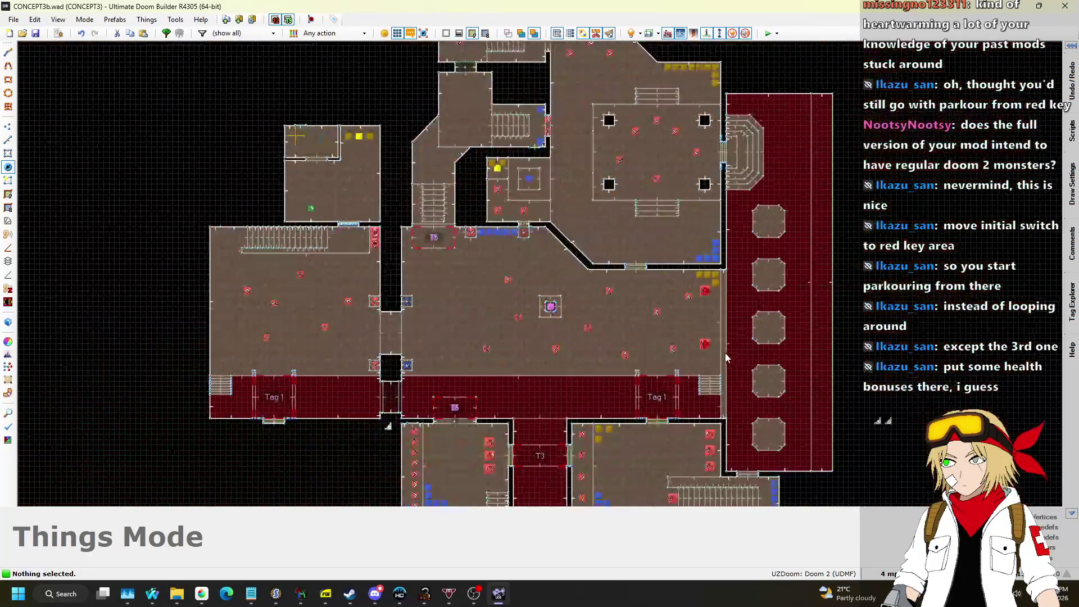
pyautogui.scroll(5, 499, 313)
pyautogui.scroll(-3, 419, 406)
pyautogui.scroll(3, 419, 406)
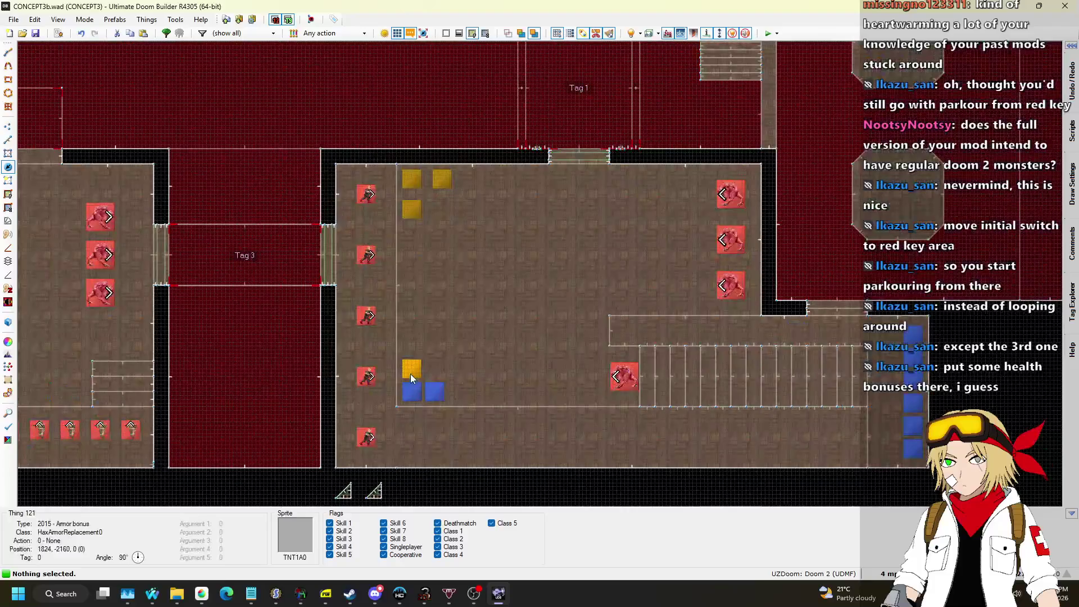
pyautogui.doubleClick(412, 397)
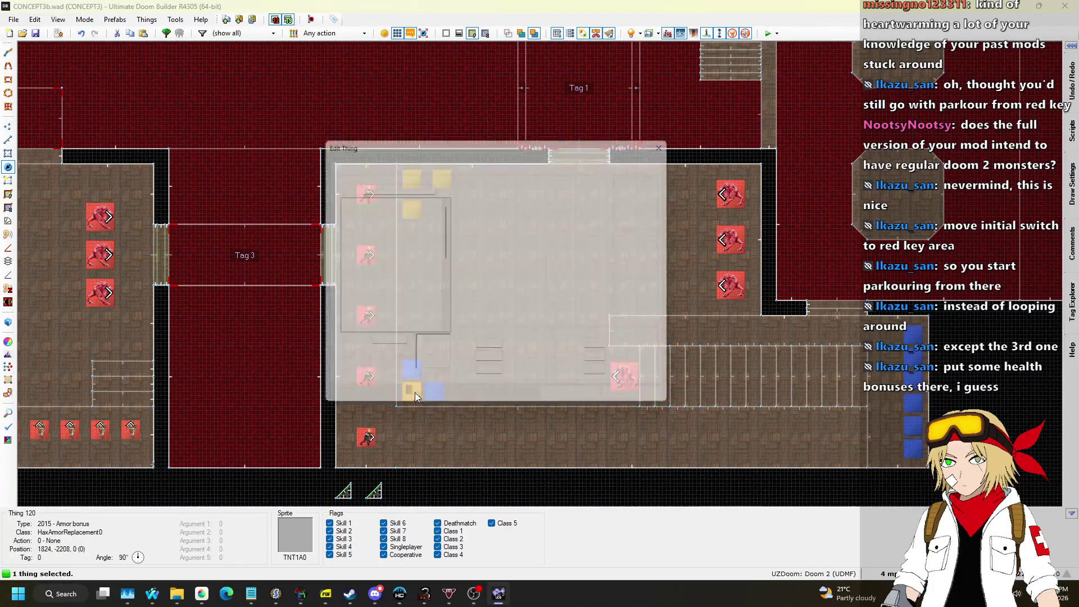
pyautogui.click(377, 307)
# Select the two armor bonuses beside the zombiemen and change them to Health bonus.
pyautogui.click(579, 403)
pyautogui.scroll(3, 427, 371)
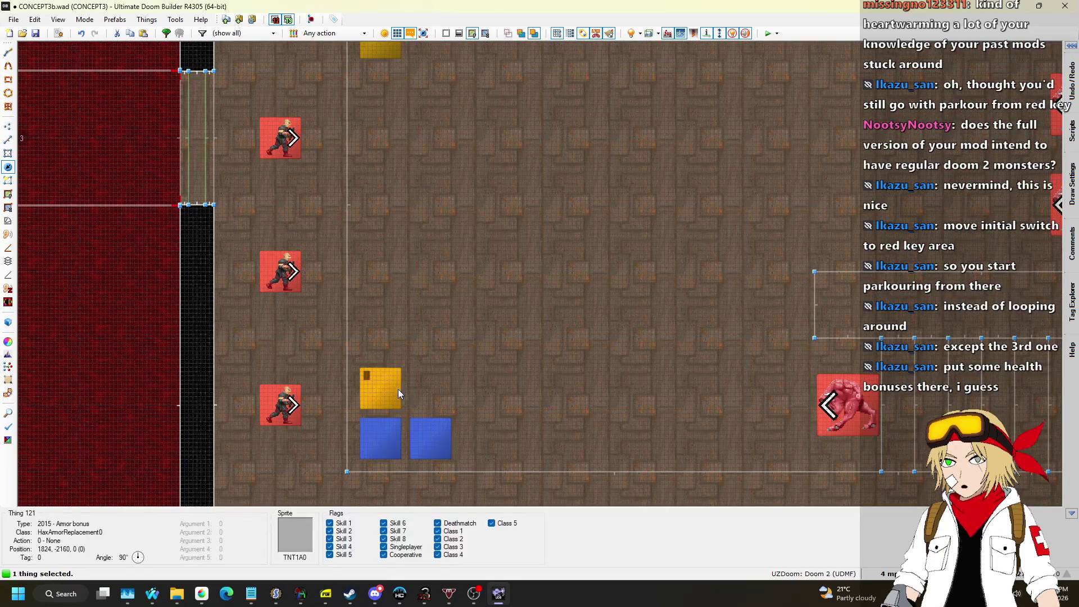
pyautogui.click(396, 387)
pyautogui.doubleClick(436, 433)
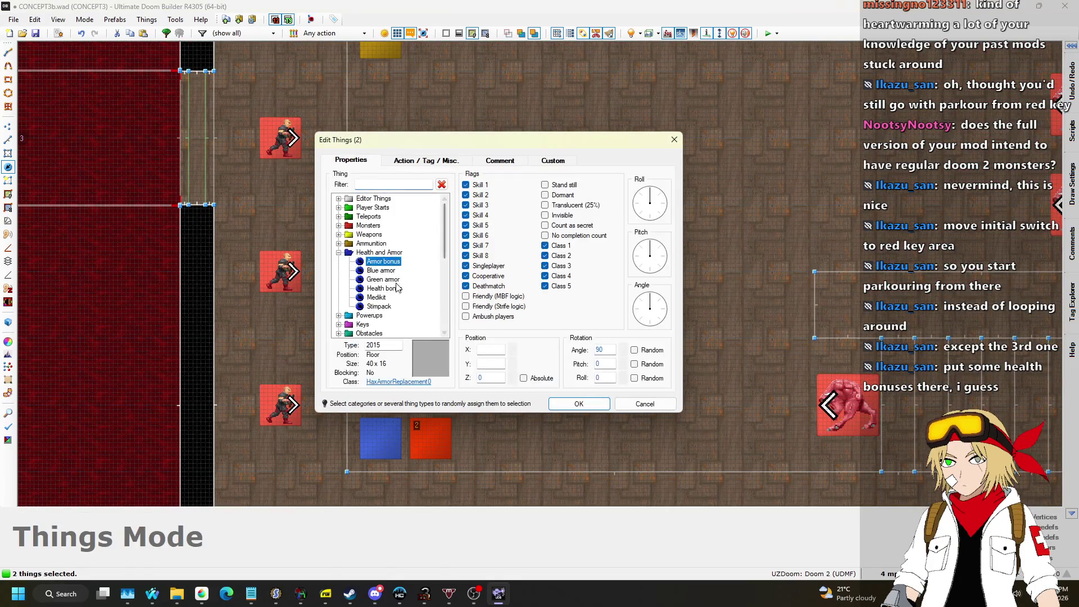
pyautogui.click(384, 288)
pyautogui.click(563, 401)
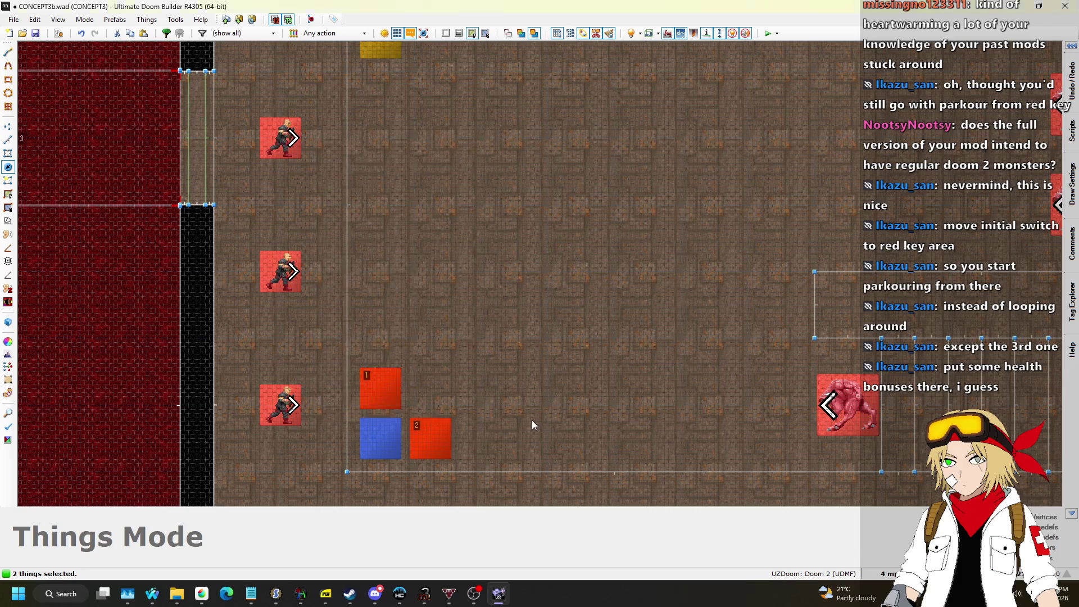
# Zoom around the map and insert a new thing beside the demons.
pyautogui.scroll(-3, 434, 380)
pyautogui.scroll(4, 417, 292)
pyautogui.press('t')
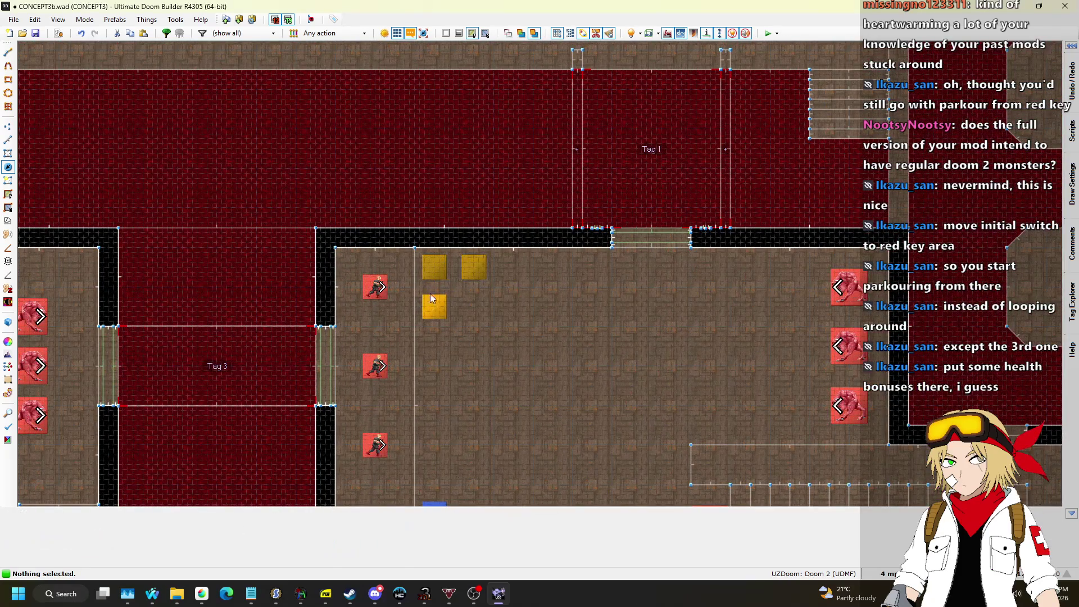
pyautogui.scroll(3, 441, 307)
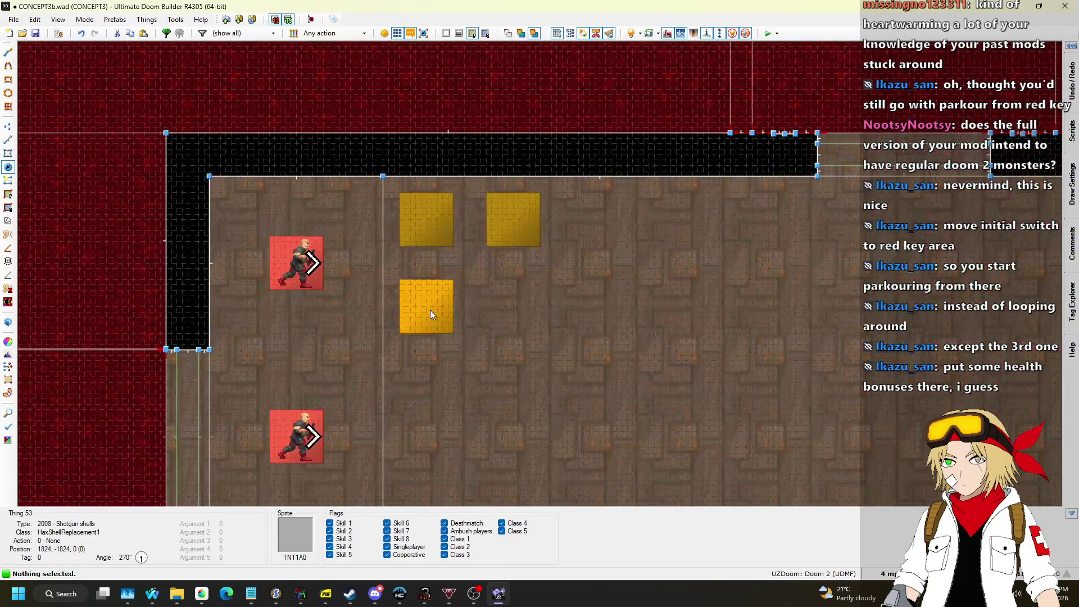
pyautogui.scroll(-5, 430, 309)
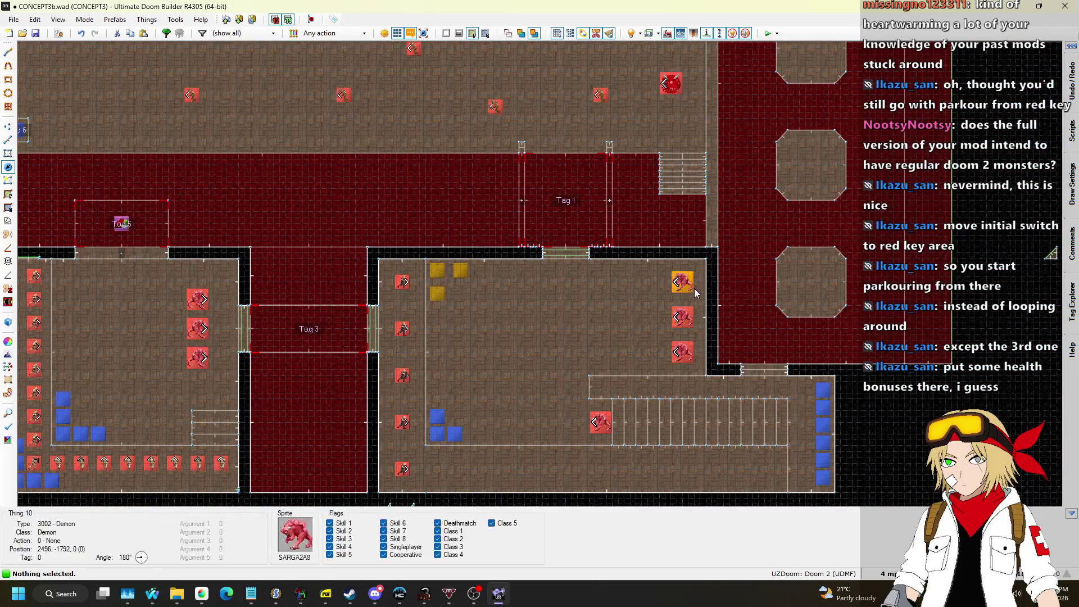
pyautogui.scroll(6, 686, 278)
pyautogui.scroll(-7, 750, 215)
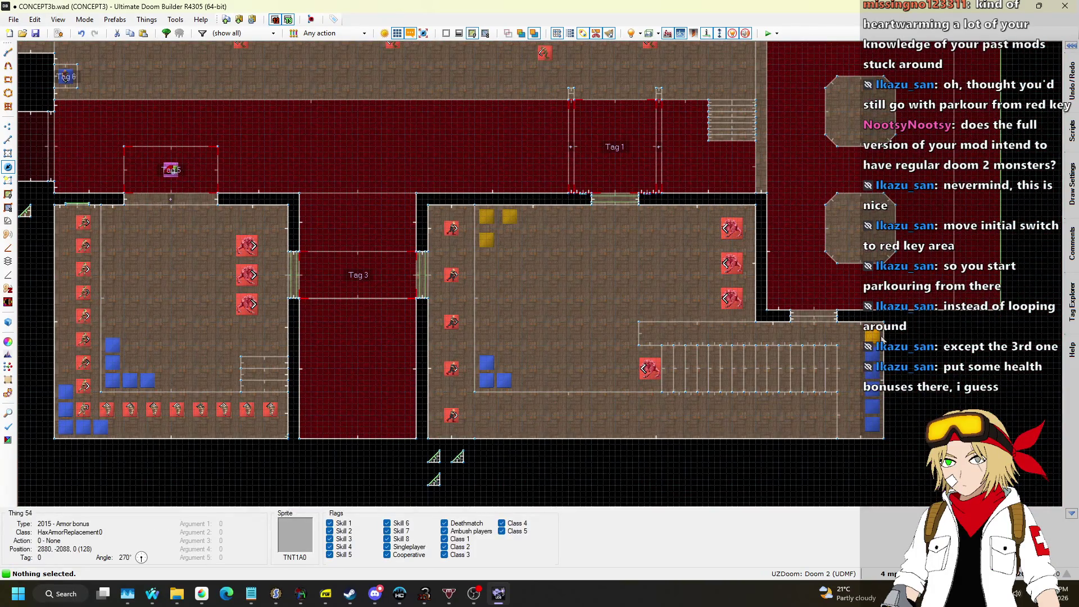
pyautogui.scroll(9, 769, 233)
pyautogui.rightClick(697, 159)
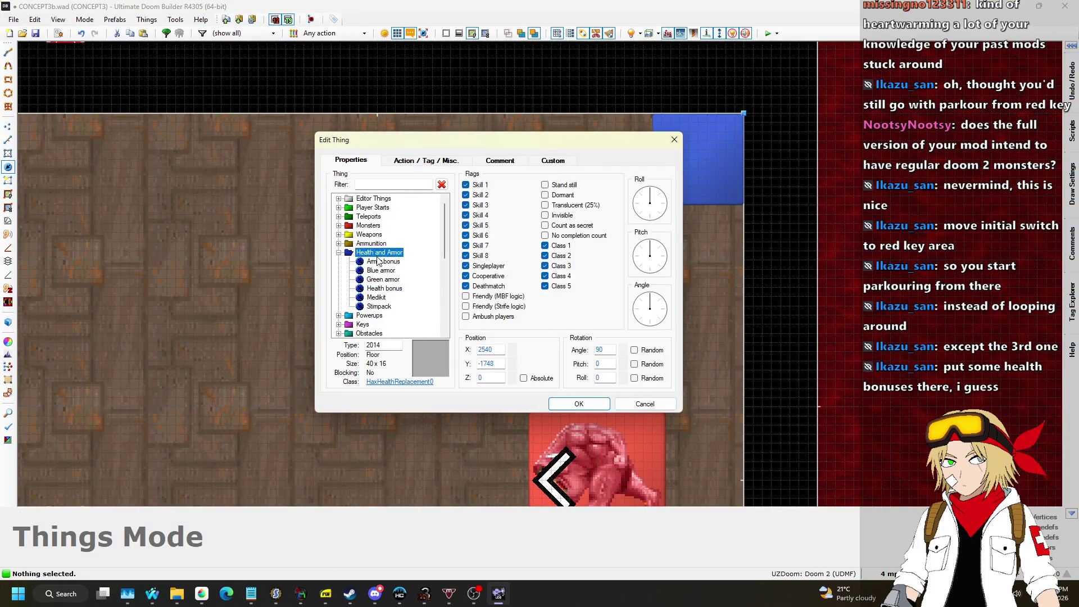
# Confirm the new health bonus and paste copies below it along the wall.
pyautogui.click(579, 404)
pyautogui.hotkey('ctrl', 'v')
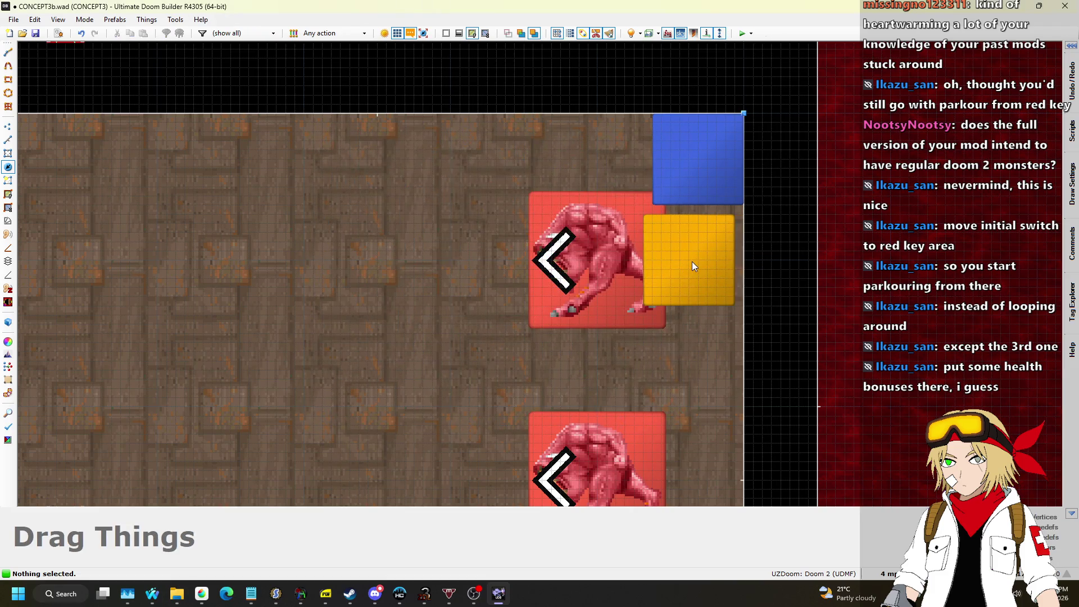
pyautogui.click(732, 288)
pyautogui.hotkey('ctrl', 'v')
pyautogui.click(699, 360)
pyautogui.scroll(-4, 699, 360)
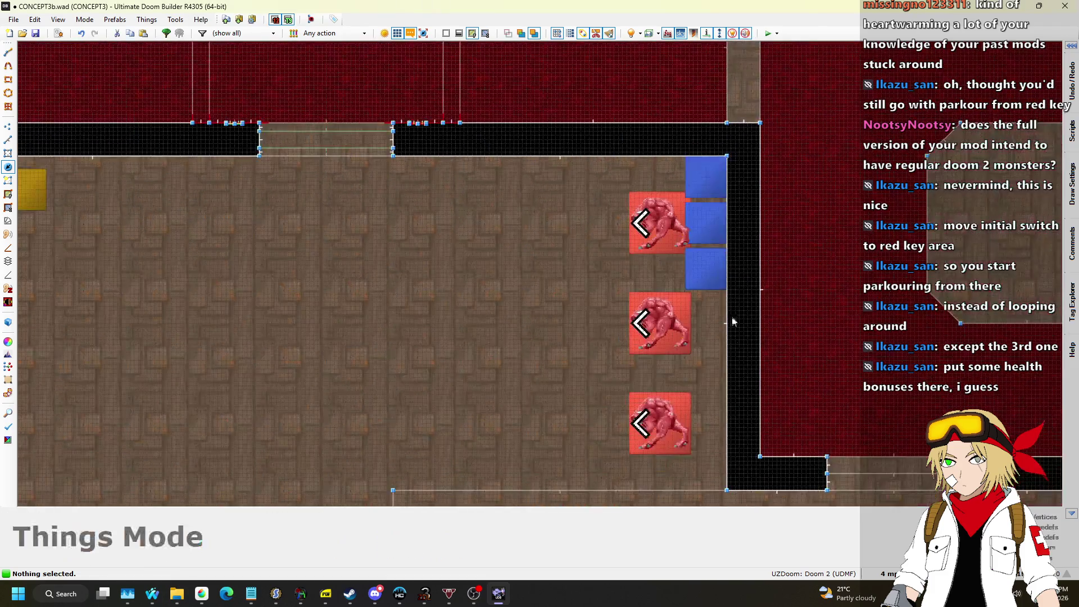
pyautogui.scroll(5, 701, 269)
pyautogui.moveTo(701, 268); pyautogui.dragTo(659, 277)
pyautogui.click(695, 241)
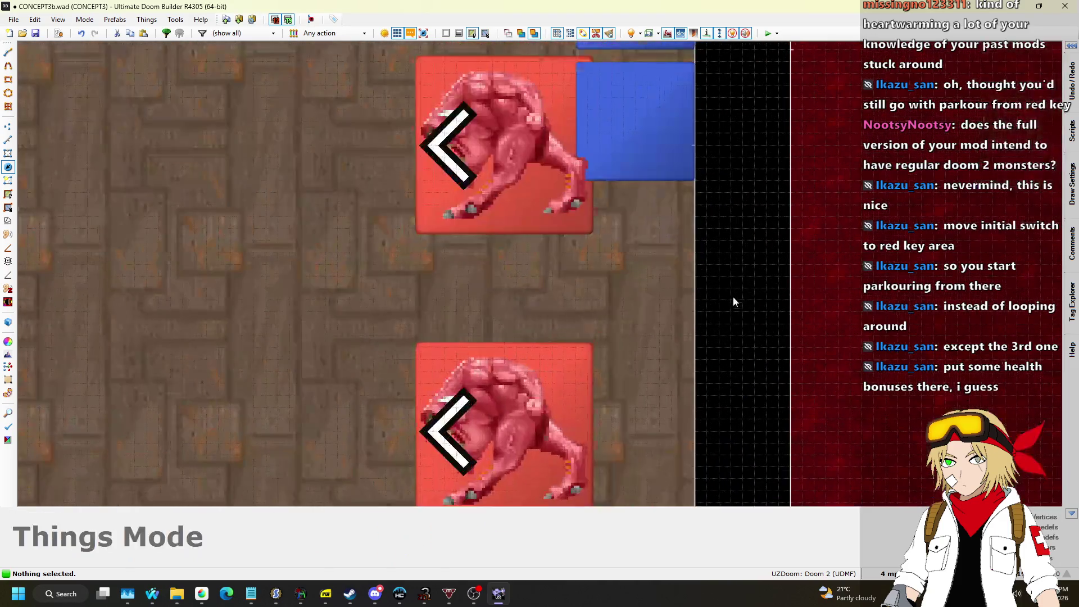
# Paste more bonus copies down past the lower demon to the column's bottom.
pyautogui.hotkey('ctrl', 'v')
pyautogui.click(650, 264)
pyautogui.hotkey('ctrl', 'v')
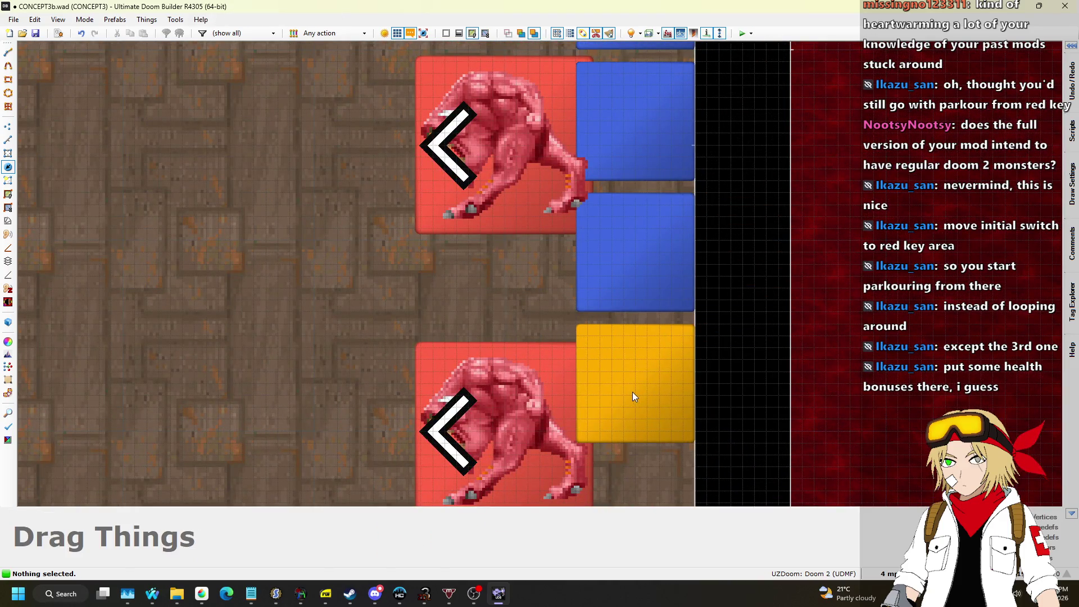
pyautogui.click(633, 393)
pyautogui.scroll(-4, 720, 314)
pyautogui.scroll(4, 720, 314)
pyautogui.hotkey('ctrl', 'v')
pyautogui.click(609, 278)
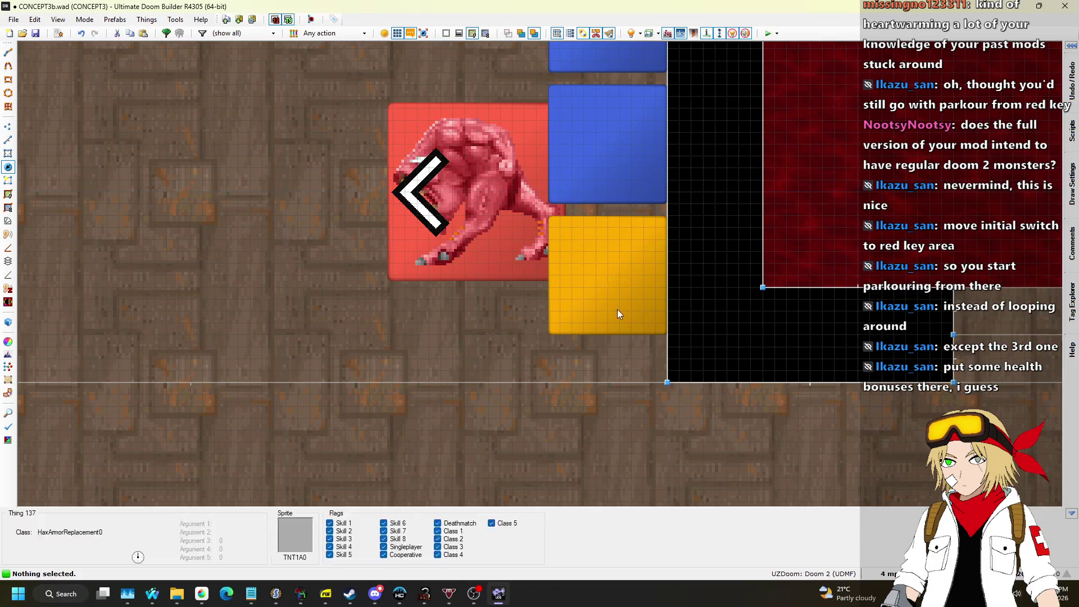
pyautogui.scroll(-4, 622, 290)
pyautogui.scroll(2, 622, 290)
pyautogui.hotkey('ctrl', 'v')
# Move the armor bonus to the column's bottom and align all six bonuses.
pyautogui.moveTo(619, 382)
pyautogui.mouseDown()
pyautogui.moveTo(602, 254)
pyautogui.moveTo(613, 192)
pyautogui.moveTo(629, 440)
pyautogui.moveTo(620, 437)
pyautogui.mouseUp()
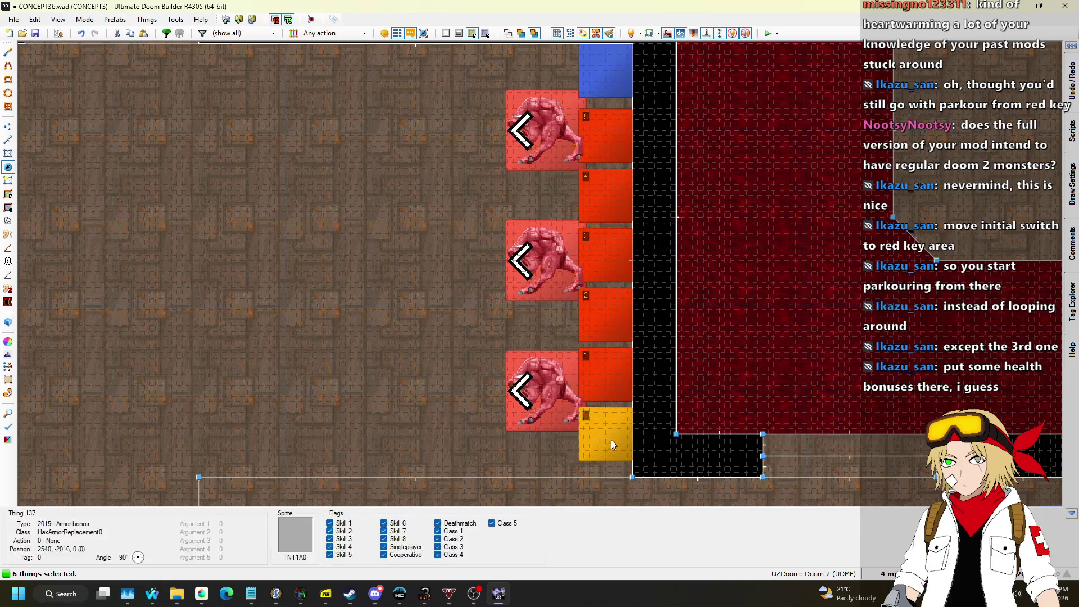
pyautogui.moveTo(602, 217); pyautogui.dragTo(610, 444)
pyautogui.moveTo(609, 327)
pyautogui.mouseDown()
pyautogui.moveTo(607, 446)
pyautogui.moveTo(615, 440)
pyautogui.moveTo(611, 457)
pyautogui.moveTo(624, 459)
pyautogui.mouseUp()
pyautogui.click(618, 393)
pyautogui.scroll(-1, 623, 459)
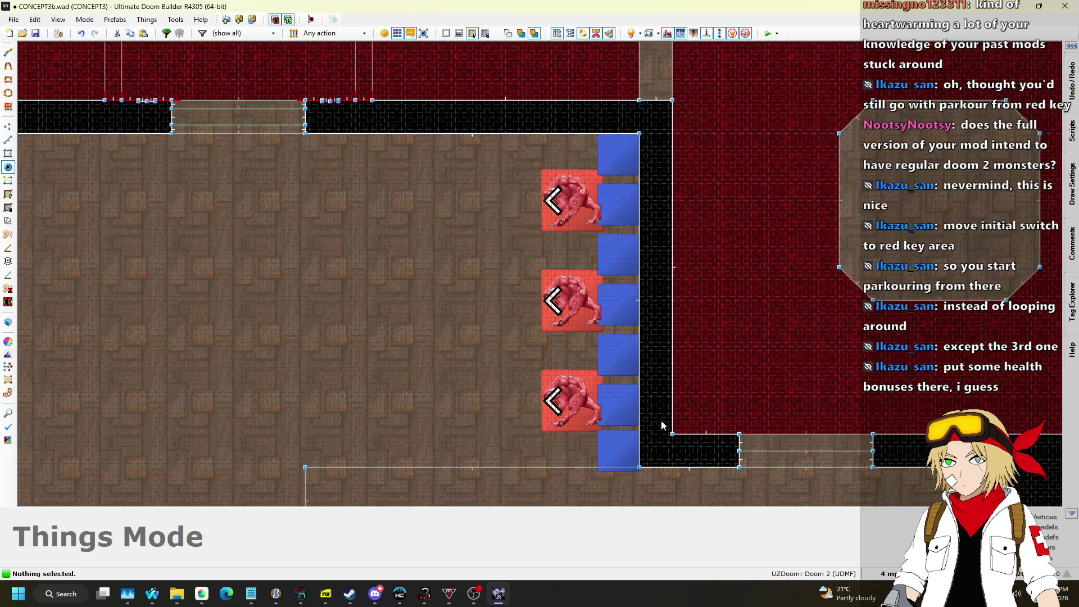
pyautogui.click(628, 152)
pyautogui.click(627, 205)
pyautogui.click(628, 254)
pyautogui.click(627, 304)
pyautogui.click(631, 348)
pyautogui.click(628, 399)
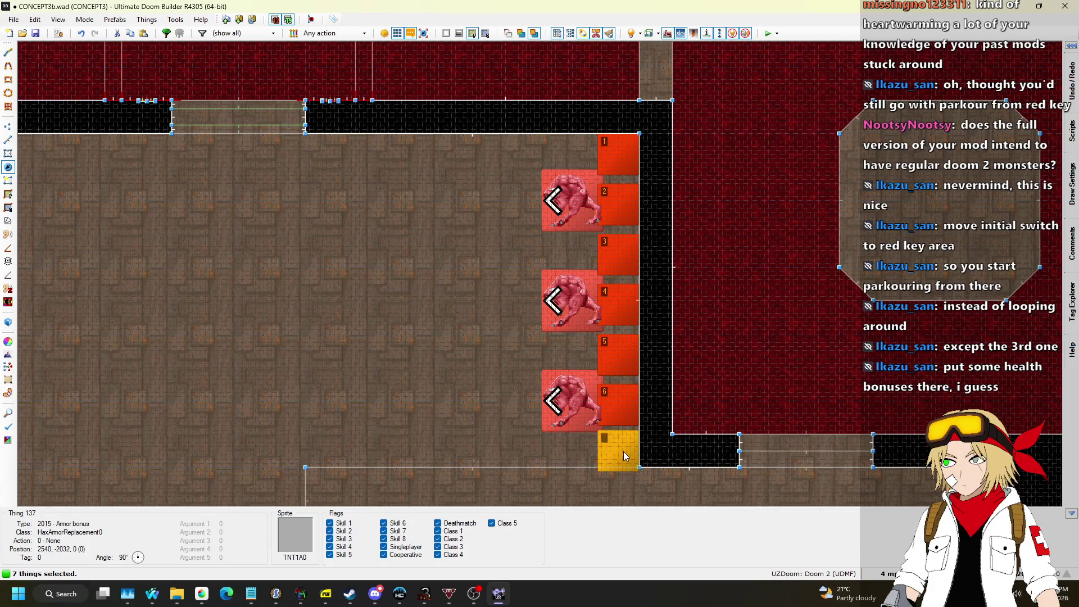
pyautogui.moveTo(623, 450); pyautogui.dragTo(623, 447)
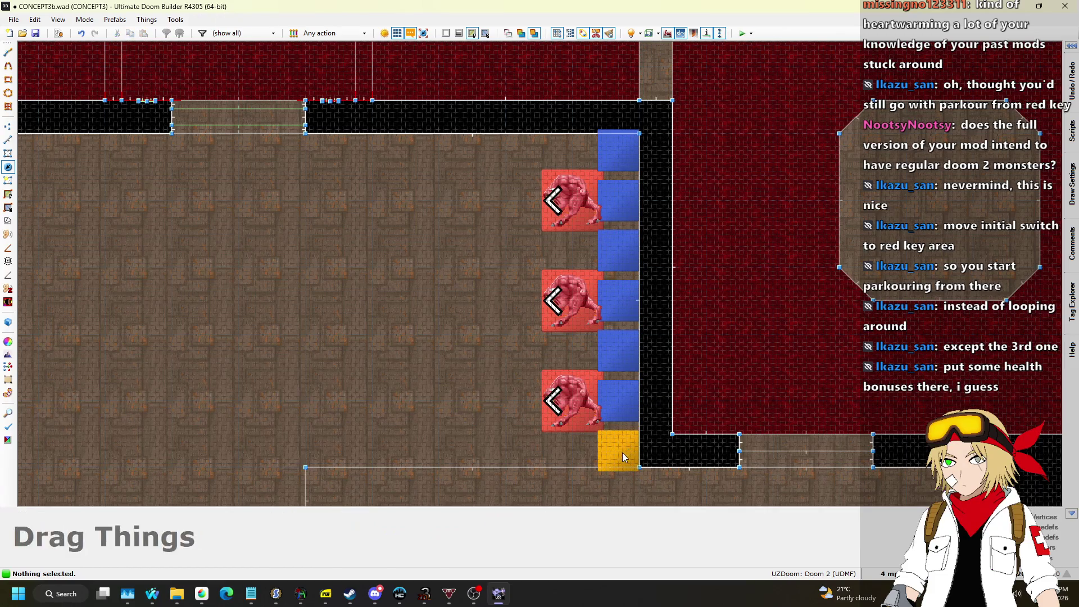
# Fly past the yellow wall, caged-switch, cacodemon and pinky rooms, then return to 2D.
pyautogui.press('w')
pyautogui.press('s')
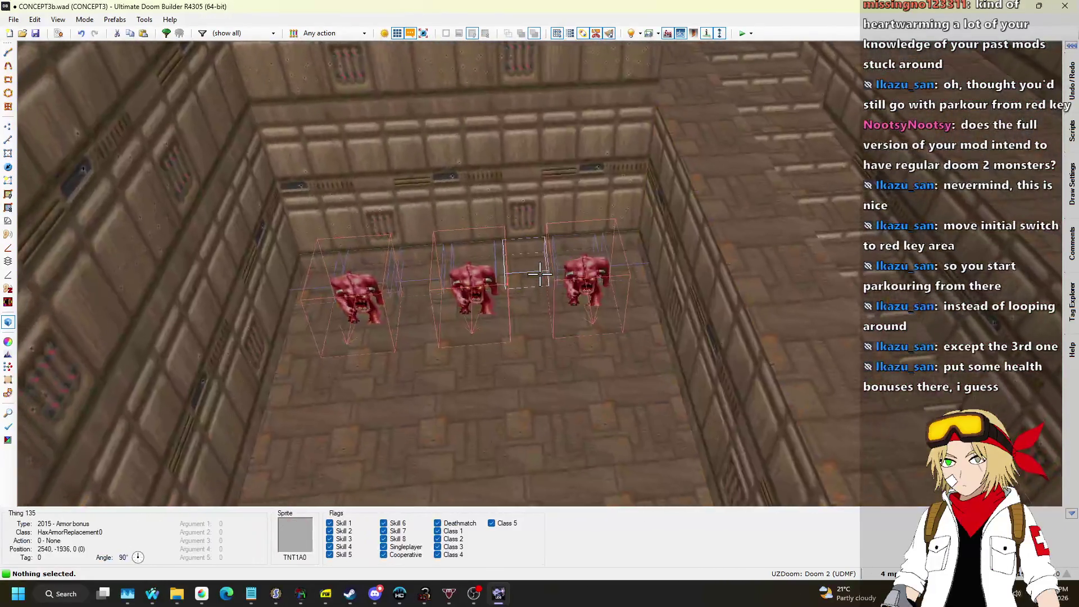
pyautogui.press('w')
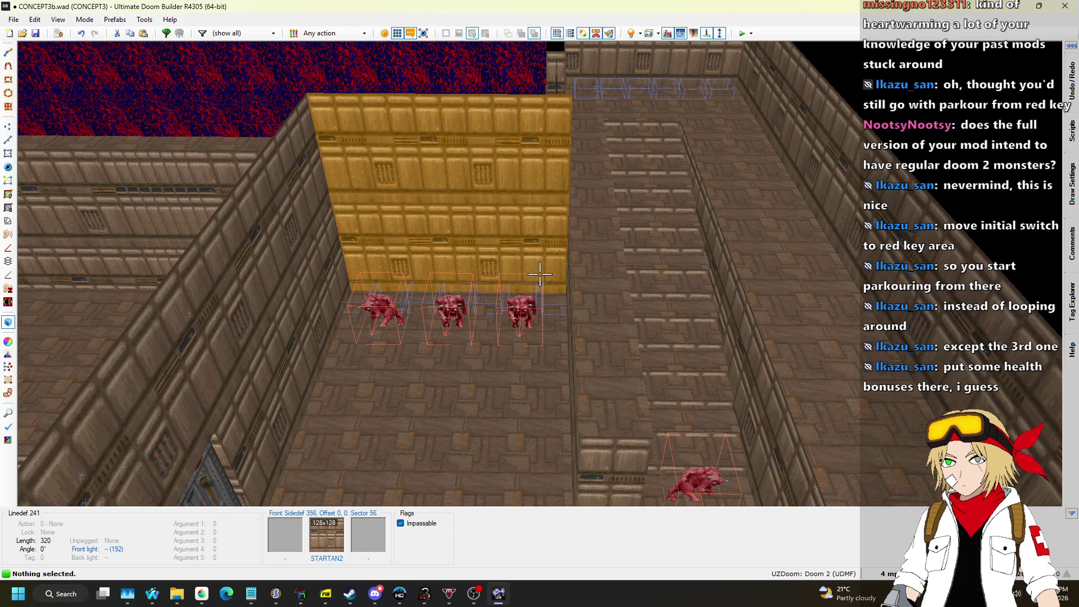
pyautogui.press('w')
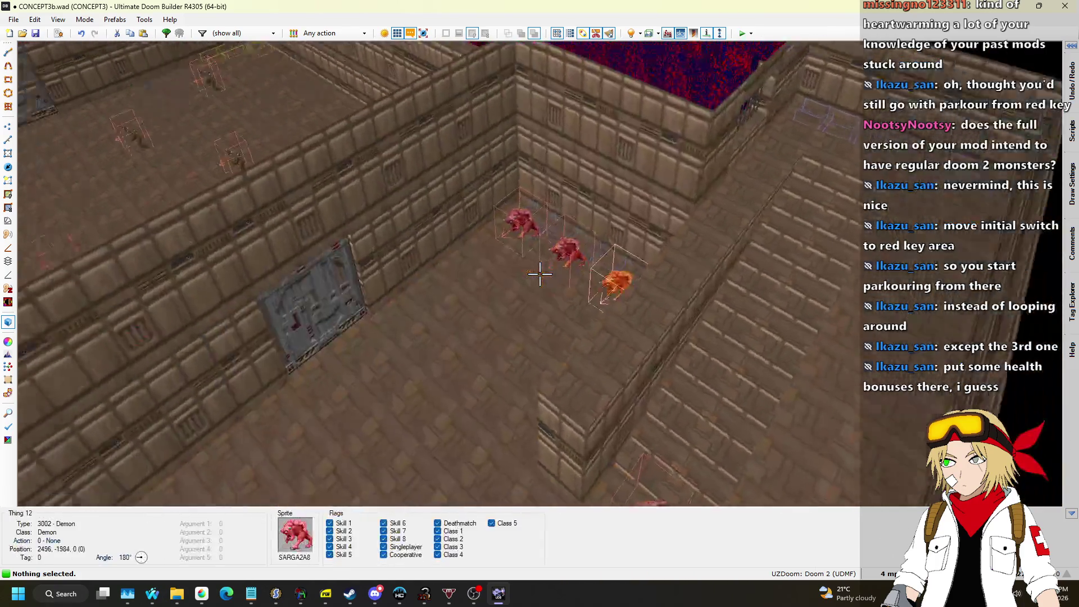
pyautogui.press('w')
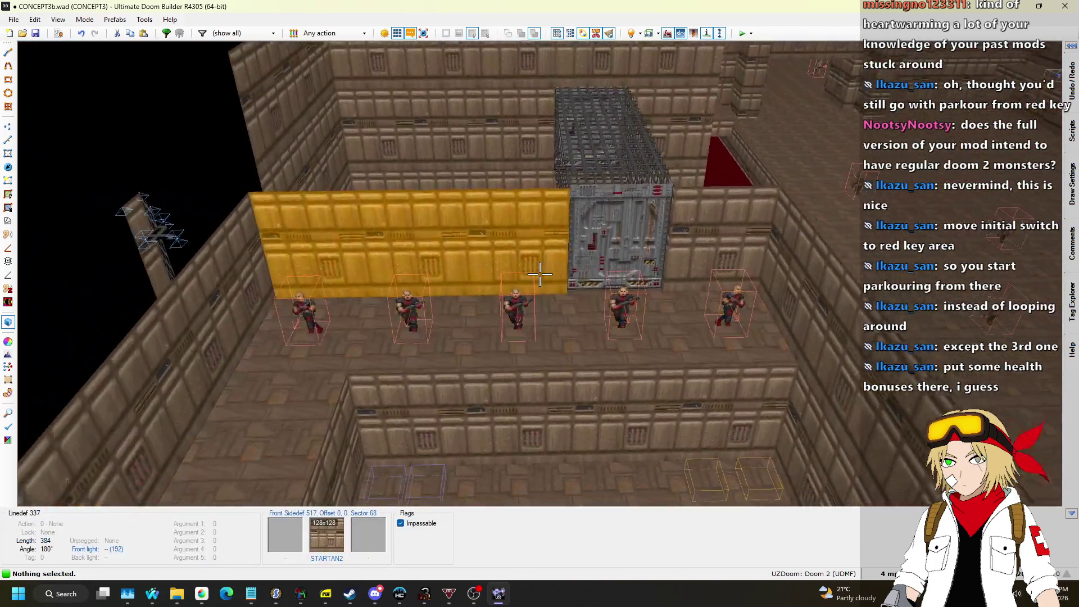
pyautogui.press('w')
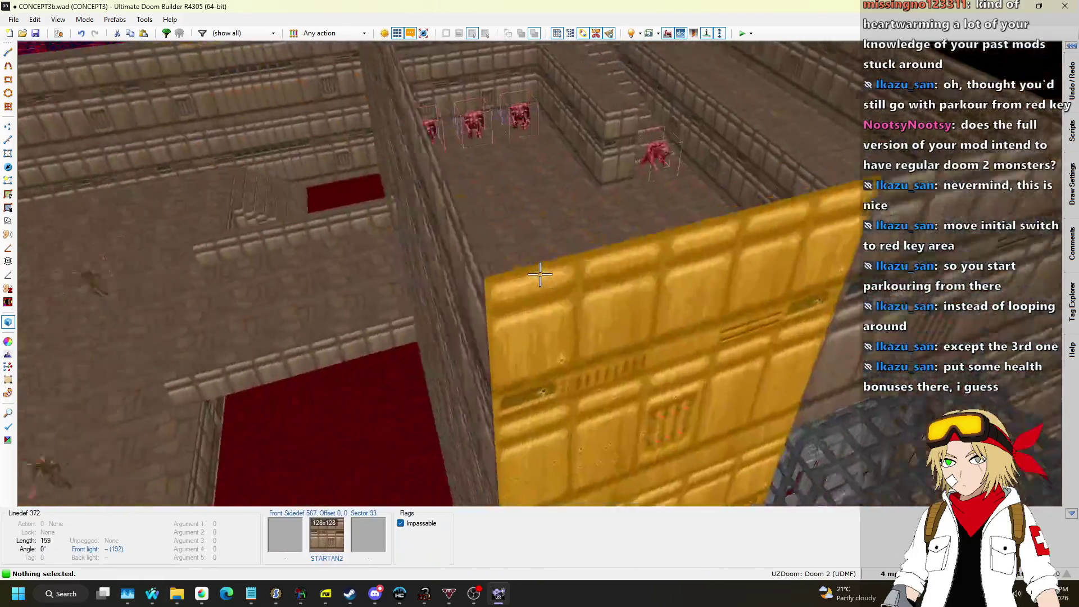
pyautogui.press('w')
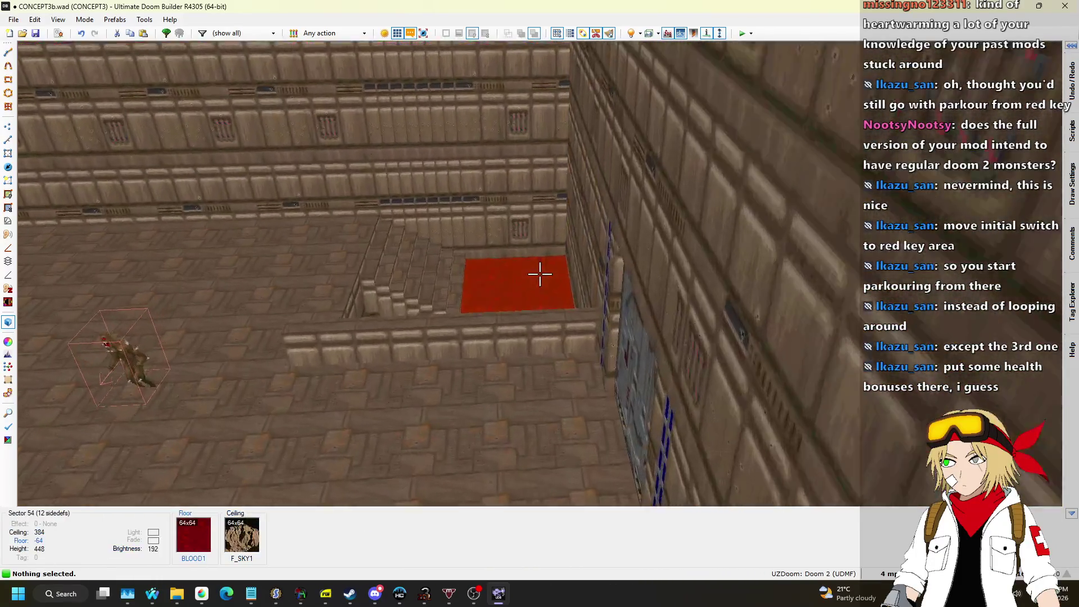
pyautogui.press('w')
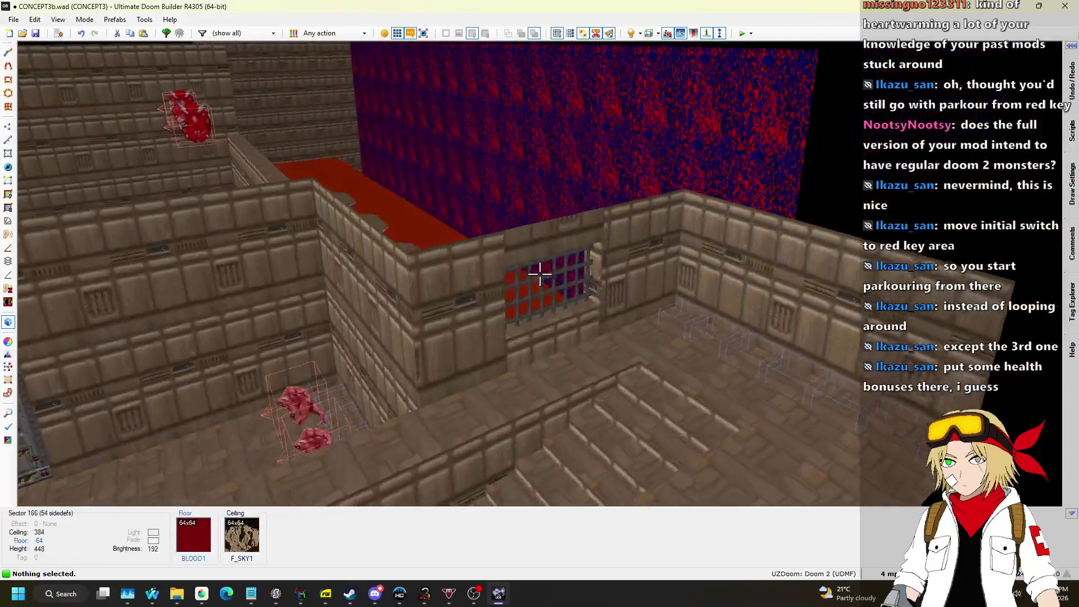
pyautogui.press('q')
pyautogui.scroll(-2, 571, 281)
pyautogui.scroll(3, 608, 155)
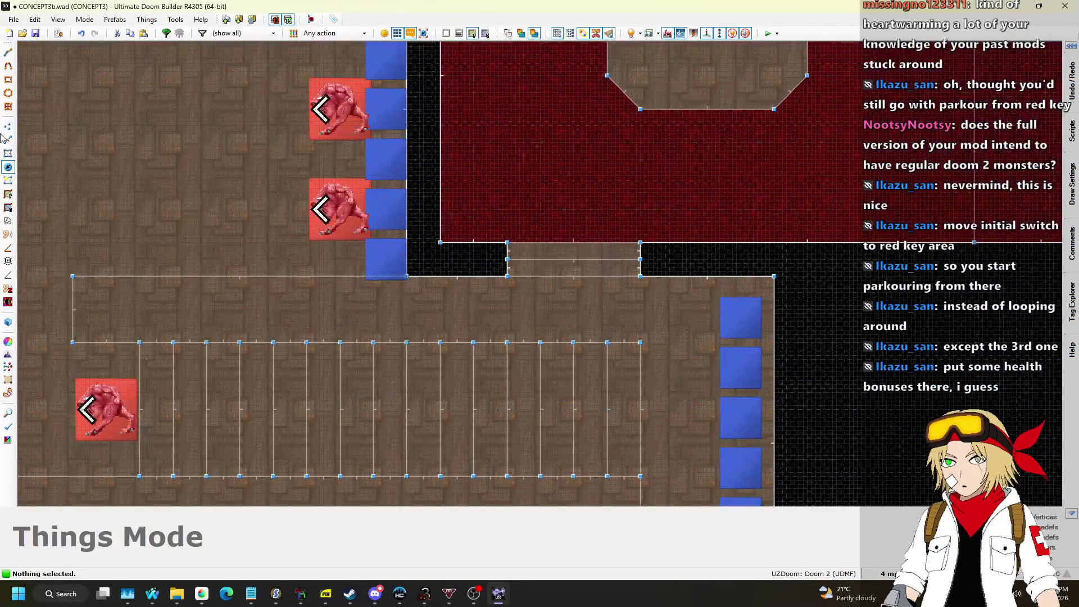
# Edit the properties of the two passage linedefs in Linedefs Mode, then zoom out.
pyautogui.click(8, 141)
pyautogui.click(551, 244)
pyautogui.click(579, 281)
pyautogui.rightClick(579, 291)
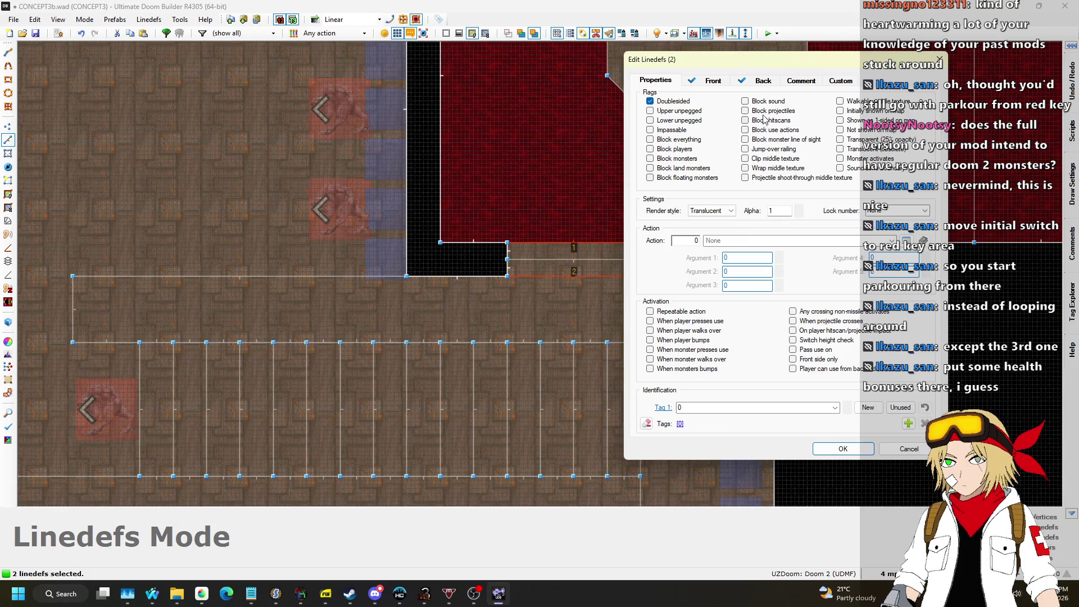
pyautogui.click(844, 449)
pyautogui.scroll(-5, 779, 366)
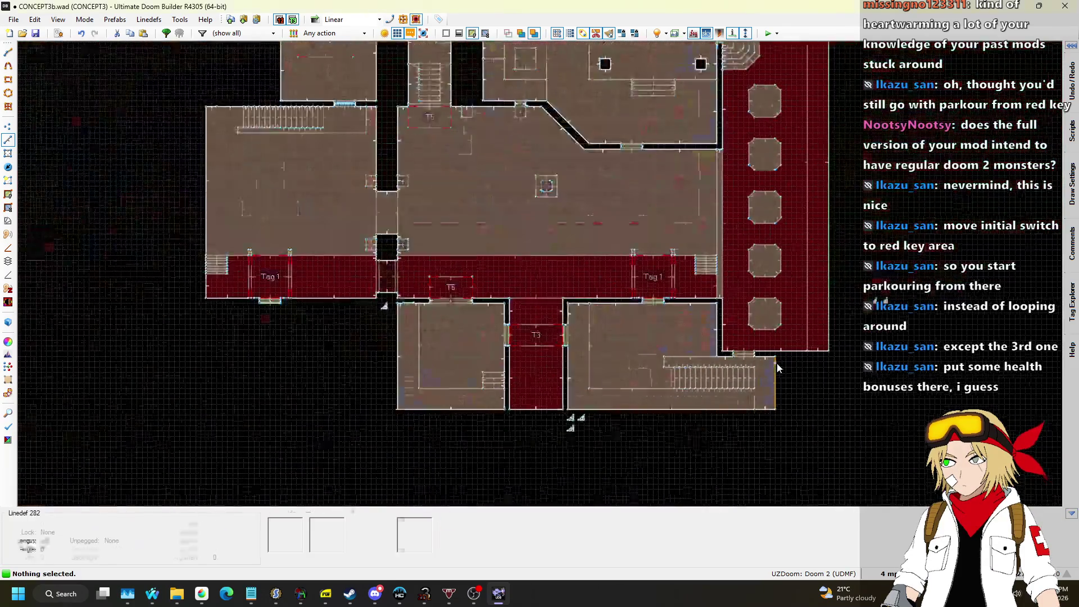
pyautogui.scroll(-2, 778, 368)
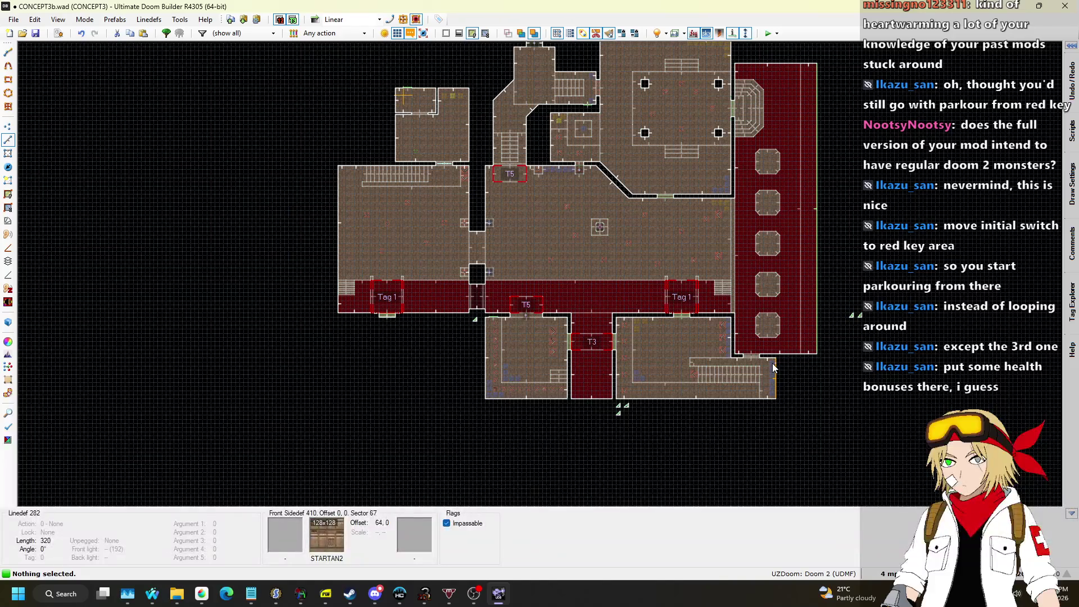
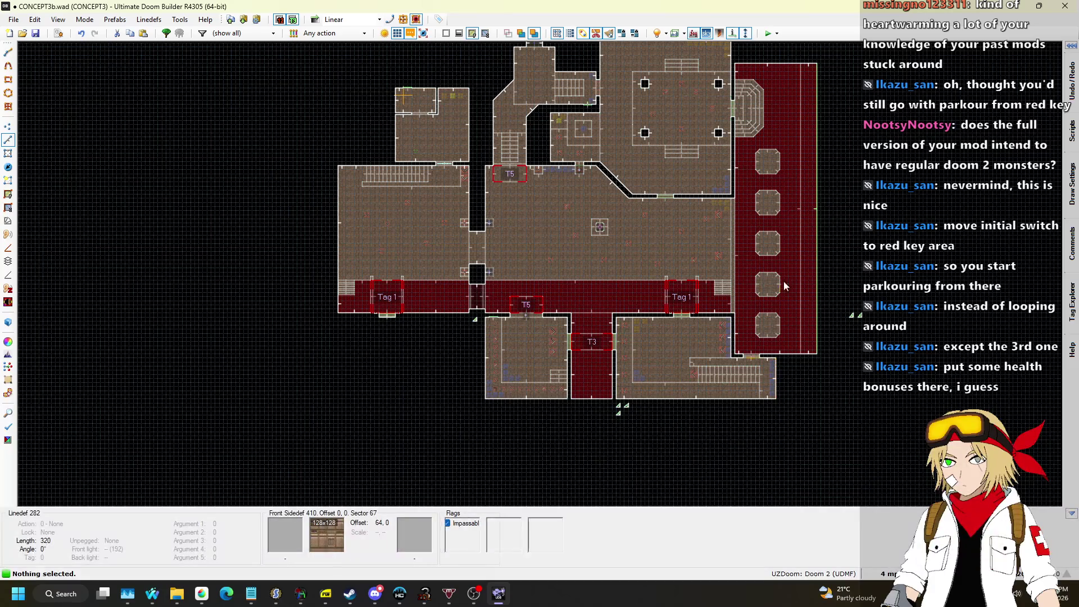
# Zoom in and out to survey the whole CONCEPT3 layout.
pyautogui.scroll(4, 751, 302)
pyautogui.scroll(-3, 847, 275)
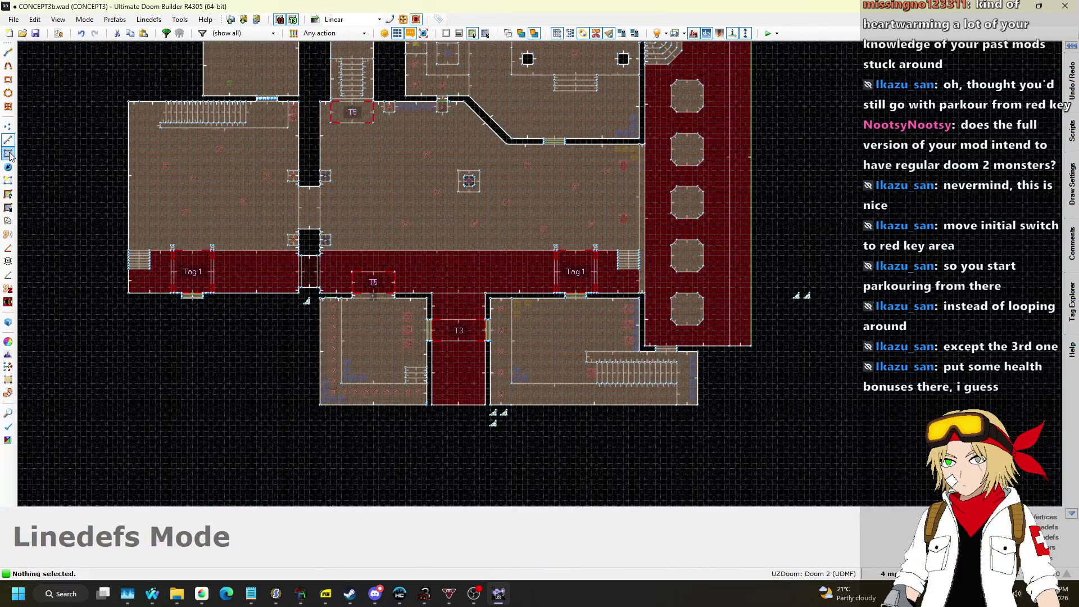
pyautogui.scroll(5, 788, 288)
pyautogui.scroll(-2, 819, 306)
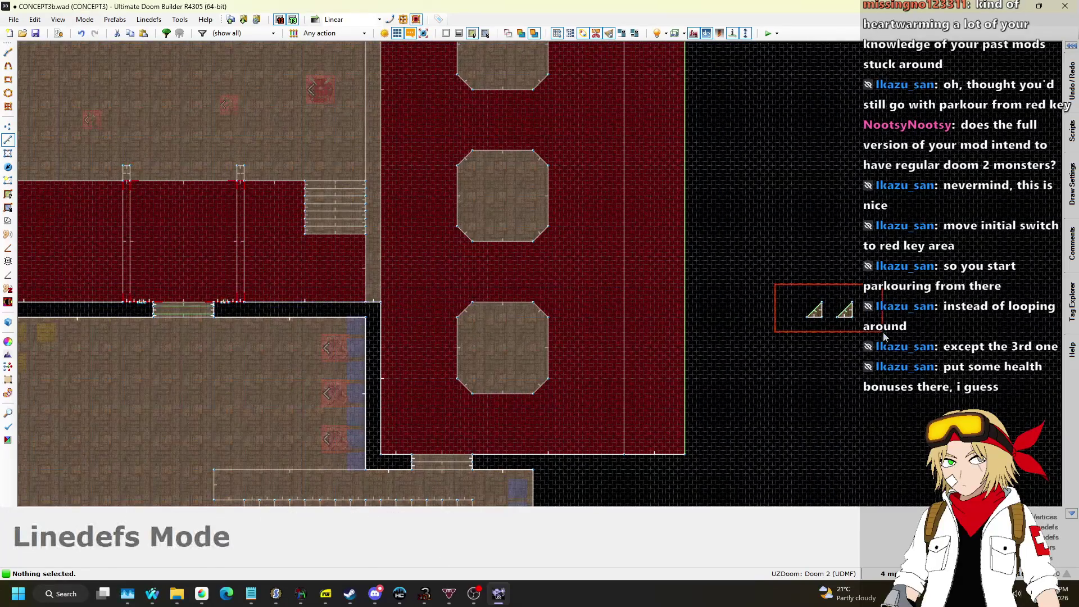
pyautogui.scroll(4, 834, 321)
pyautogui.scroll(-4, 863, 208)
pyautogui.scroll(4, 611, 379)
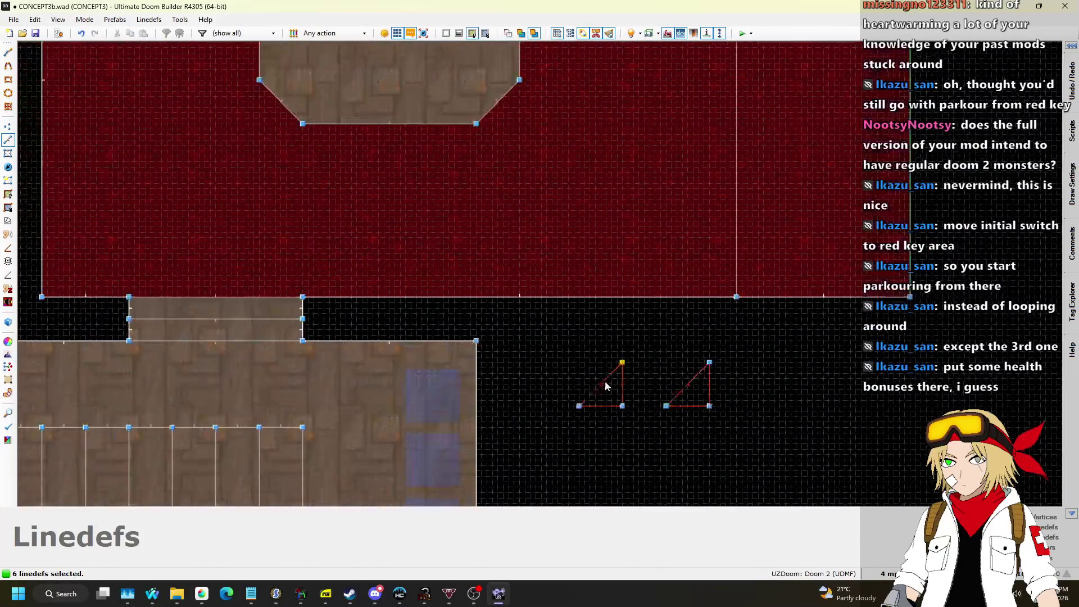
pyautogui.scroll(2, 585, 388)
pyautogui.scroll(-8, 586, 411)
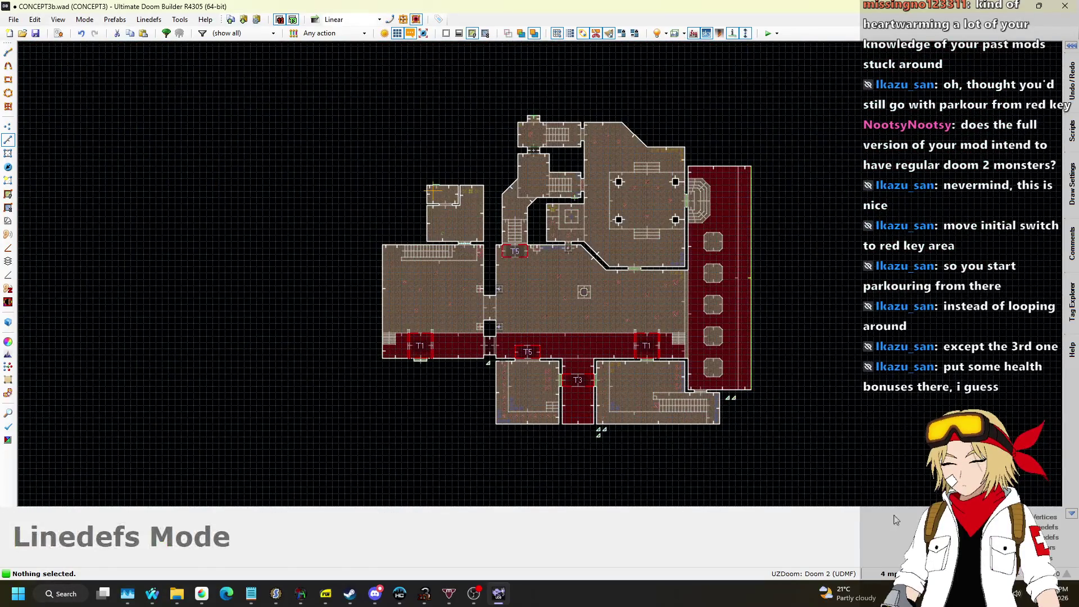
# Set the grid size to 128 map units, then switch to linedefs mode.
pyautogui.click(888, 573)
pyautogui.click(885, 434)
pyautogui.scroll(6, 828, 274)
pyautogui.scroll(-5, 685, 281)
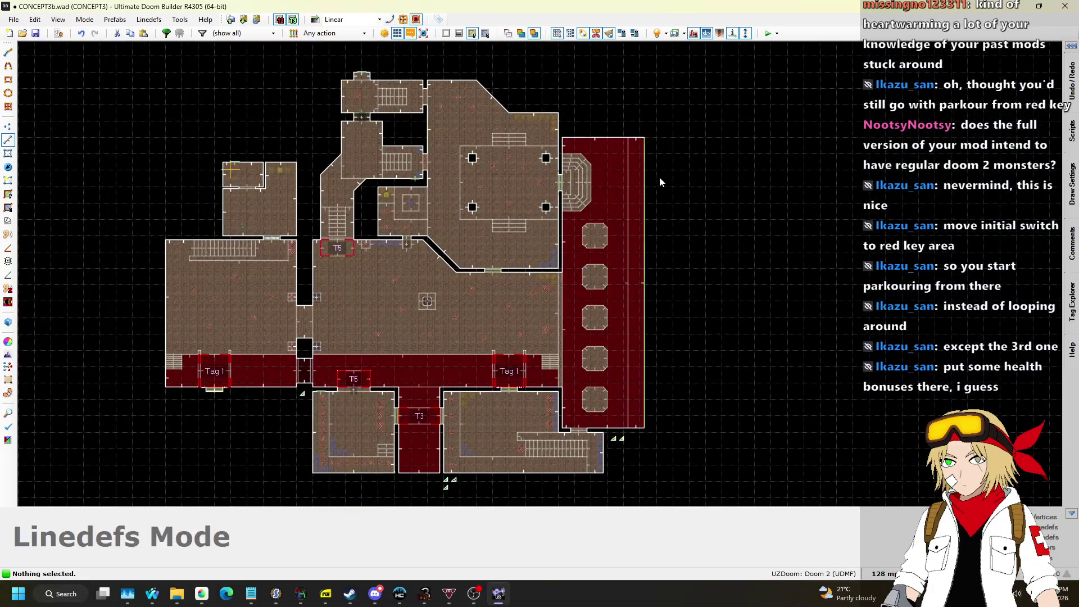
pyautogui.scroll(1, 581, 194)
pyautogui.scroll(-2, 606, 230)
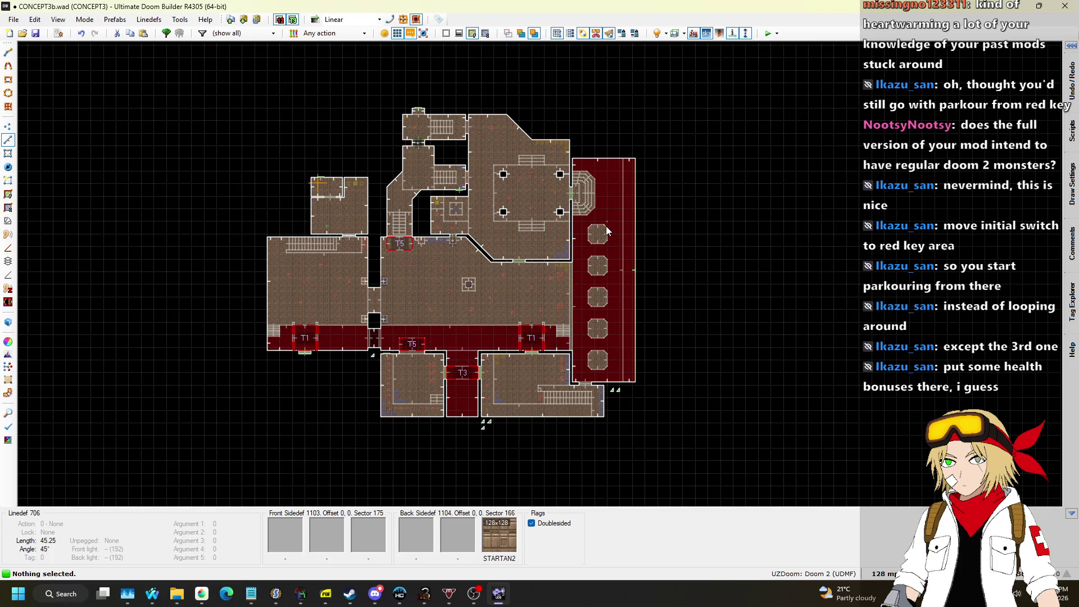
pyautogui.press('l')
pyautogui.scroll(8, 561, 331)
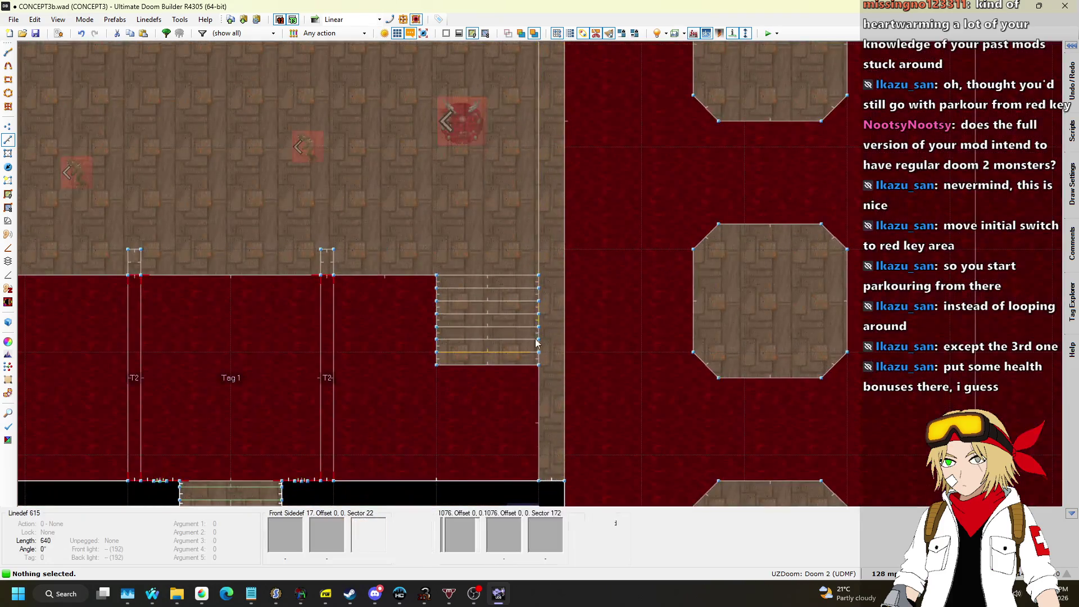
pyautogui.scroll(-4, 537, 342)
pyautogui.moveTo(533, 456)
pyautogui.mouseDown()
pyautogui.moveTo(568, 222)
pyautogui.moveTo(559, 144)
pyautogui.mouseUp()
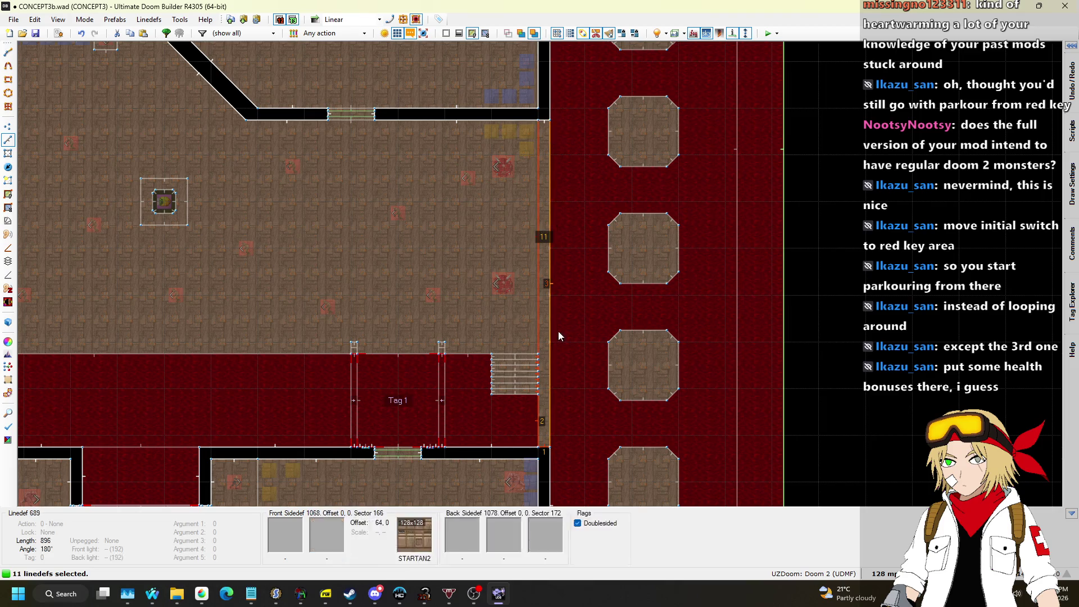
pyautogui.scroll(4, 556, 422)
pyautogui.click(552, 386)
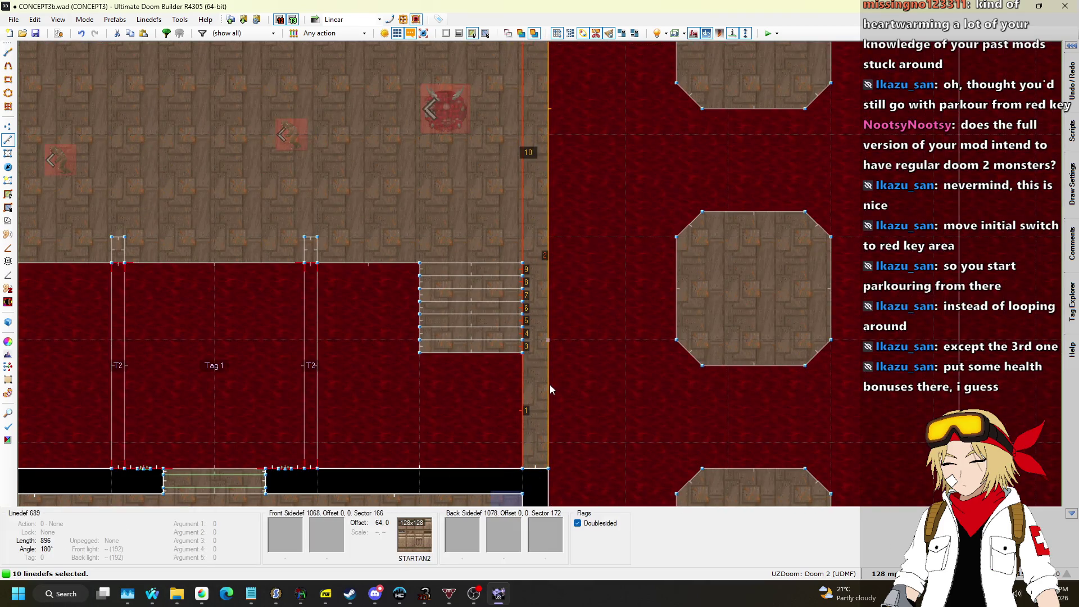
pyautogui.rightClick(550, 385)
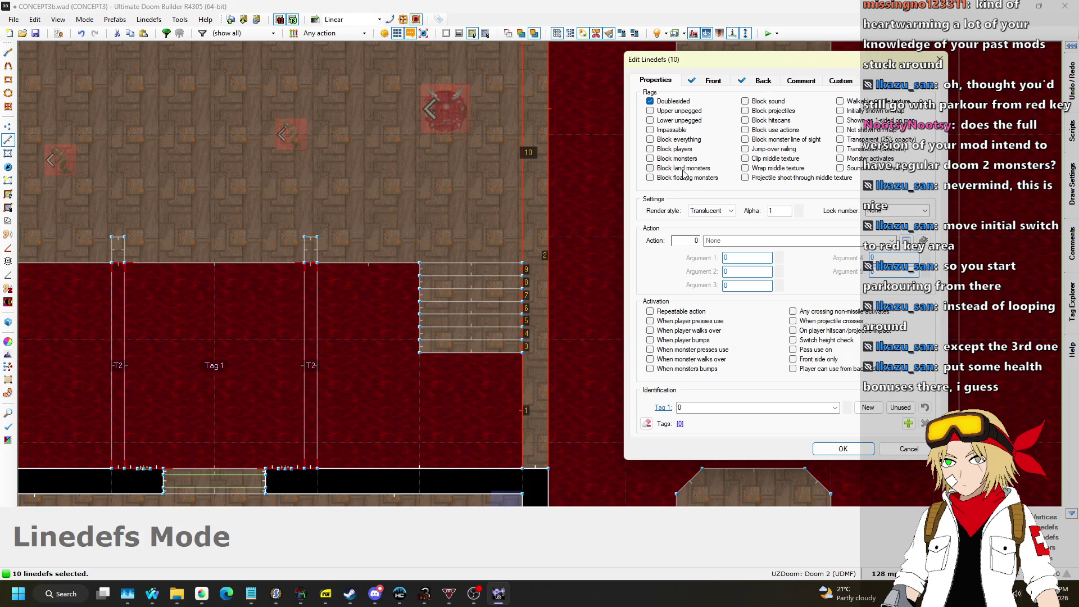
pyautogui.click(844, 449)
pyautogui.scroll(-6, 731, 290)
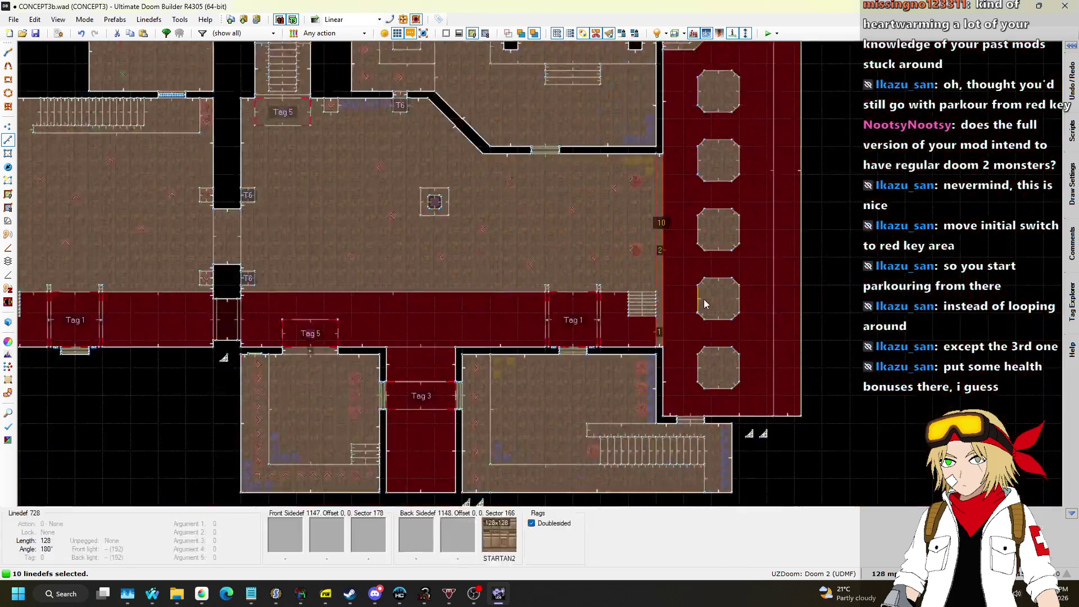
pyautogui.scroll(4, 715, 301)
pyautogui.scroll(-4, 728, 254)
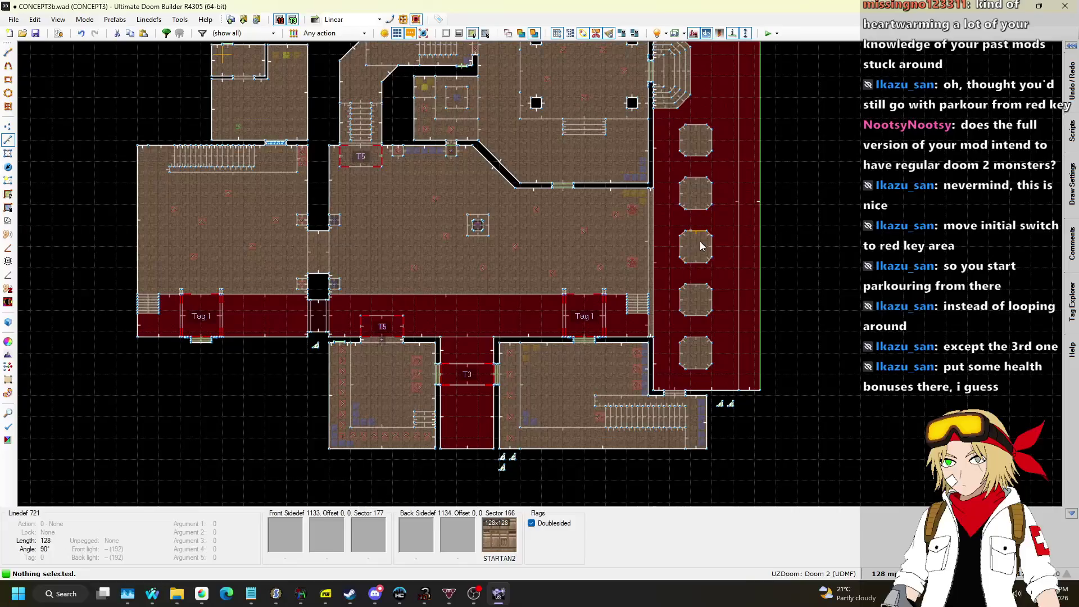
pyautogui.press('l')
pyautogui.scroll(4, 703, 245)
pyautogui.scroll(-5, 706, 244)
pyautogui.press('l')
pyautogui.scroll(6, 653, 220)
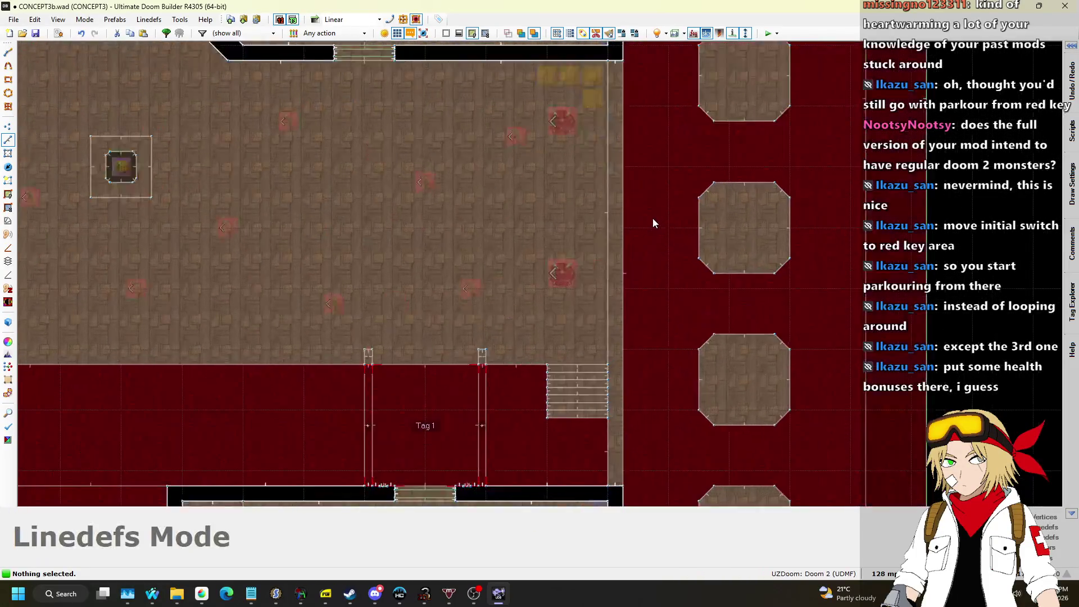
pyautogui.scroll(-3, 651, 217)
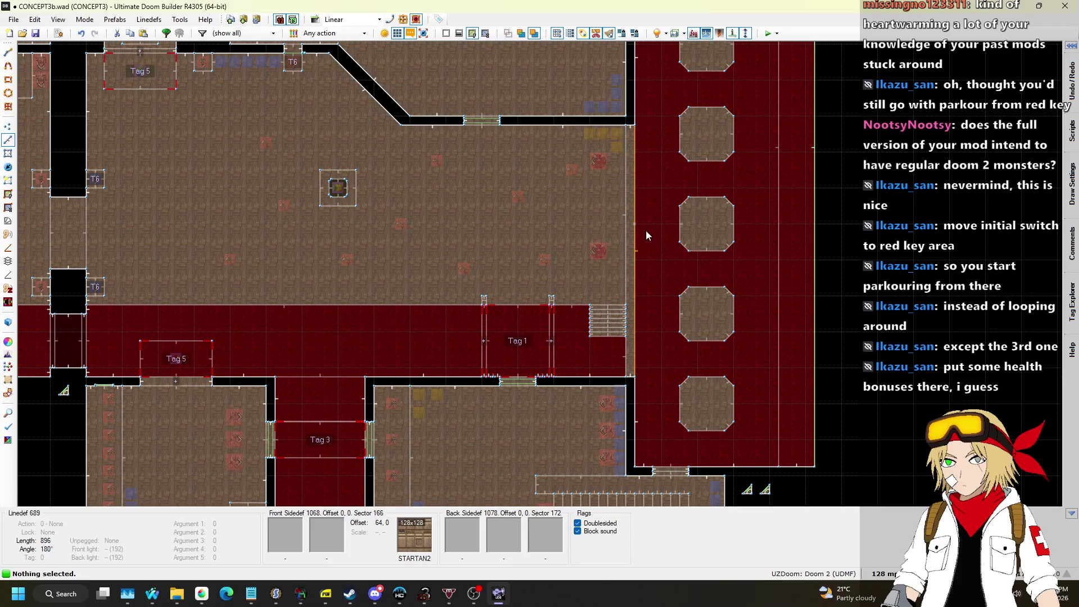
pyautogui.press('l')
pyautogui.hotkey('ctrl', 'z')
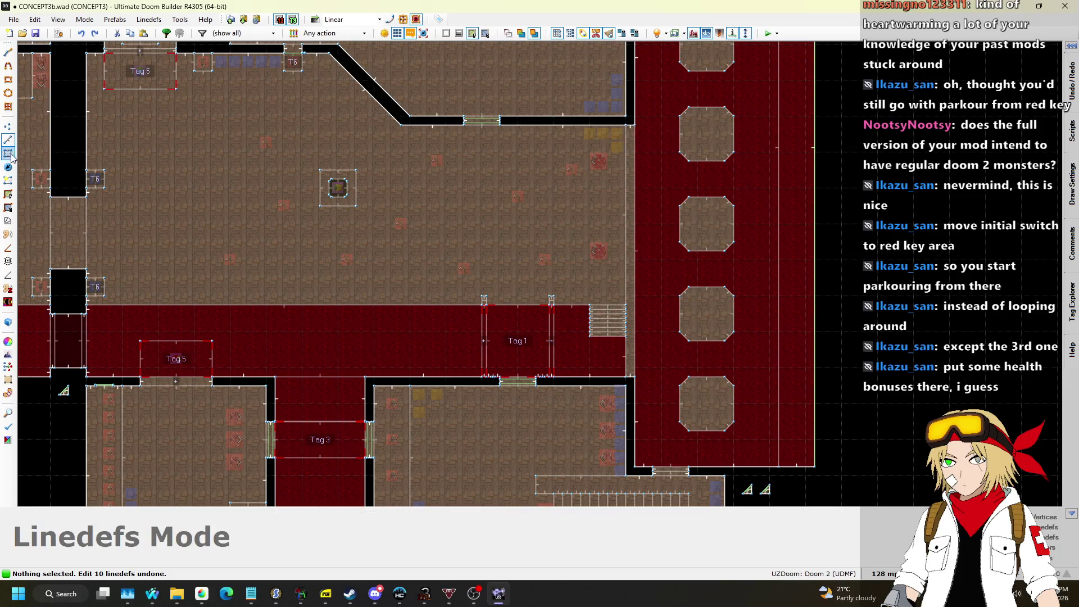
pyautogui.click(8, 167)
# Line up four Cacodemons in a column in the right red corridor, nudged on a 16-unit grid.
pyautogui.moveTo(598, 162); pyautogui.dragTo(662, 152)
pyautogui.moveTo(599, 250); pyautogui.dragTo(661, 187)
pyautogui.hotkey('ctrl', 'c')
pyautogui.hotkey('ctrl', 'v')
pyautogui.click(661, 225)
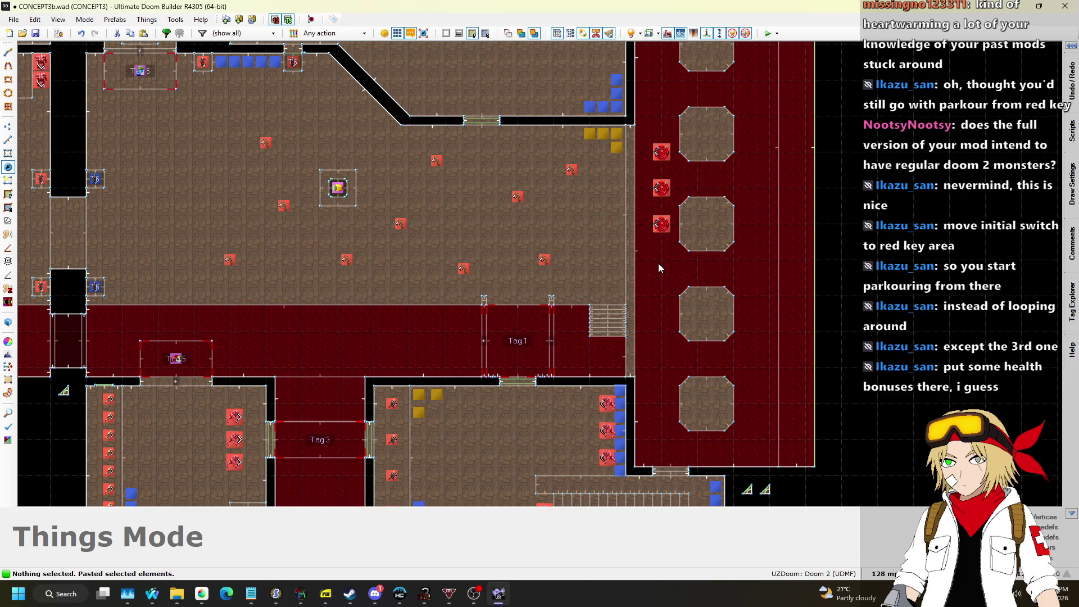
pyautogui.hotkey('ctrl', 'v')
pyautogui.click(661, 261)
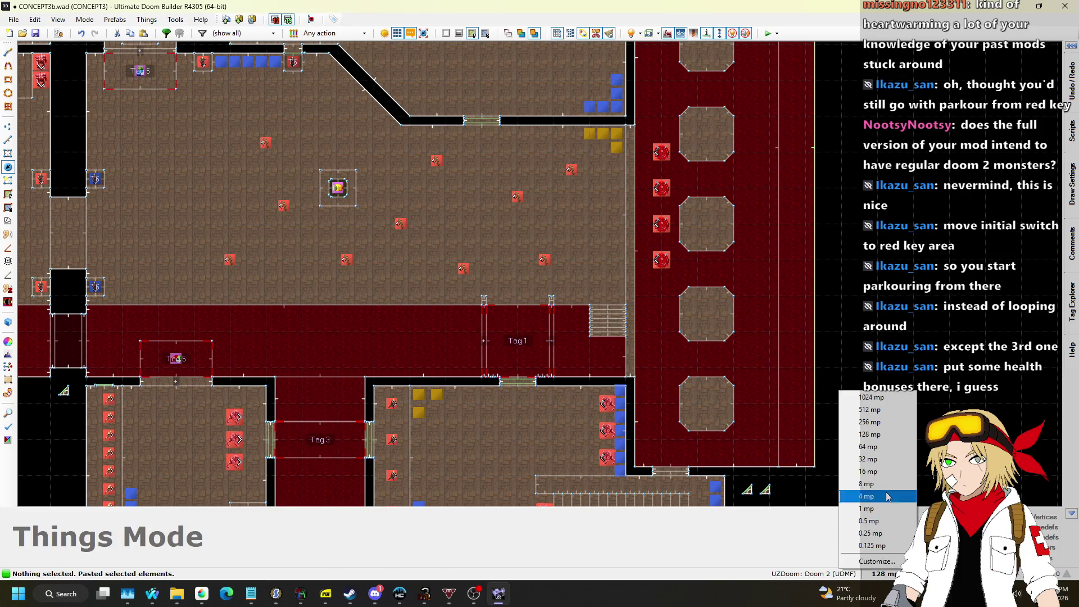
pyautogui.press('[')
pyautogui.press('[')
pyautogui.press('[')
pyautogui.moveTo(646, 129)
pyautogui.mouseDown()
pyautogui.moveTo(683, 288)
pyautogui.moveTo(666, 278)
pyautogui.mouseUp()
# In the 3D view, select all four Cacodemons and lower their height to 168.
pyautogui.scroll(4, 648, 167)
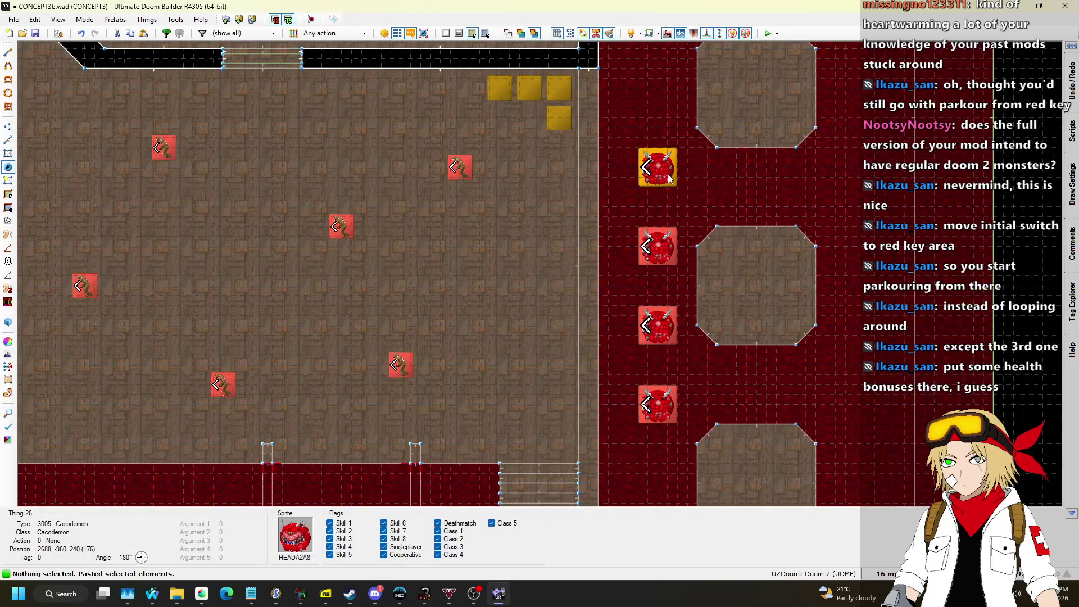
pyautogui.press('w')
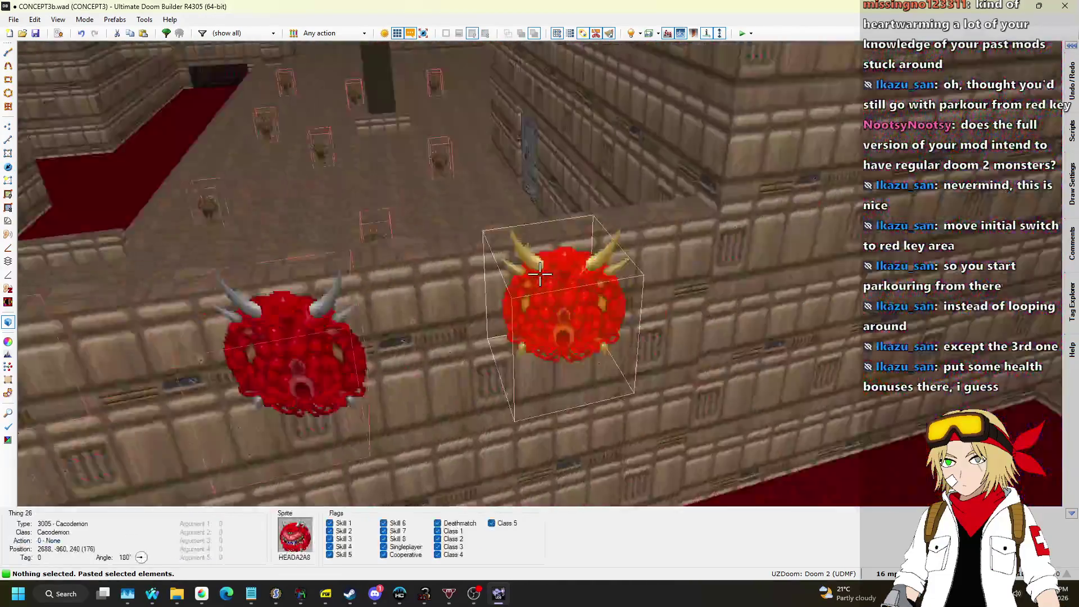
pyautogui.click(540, 274)
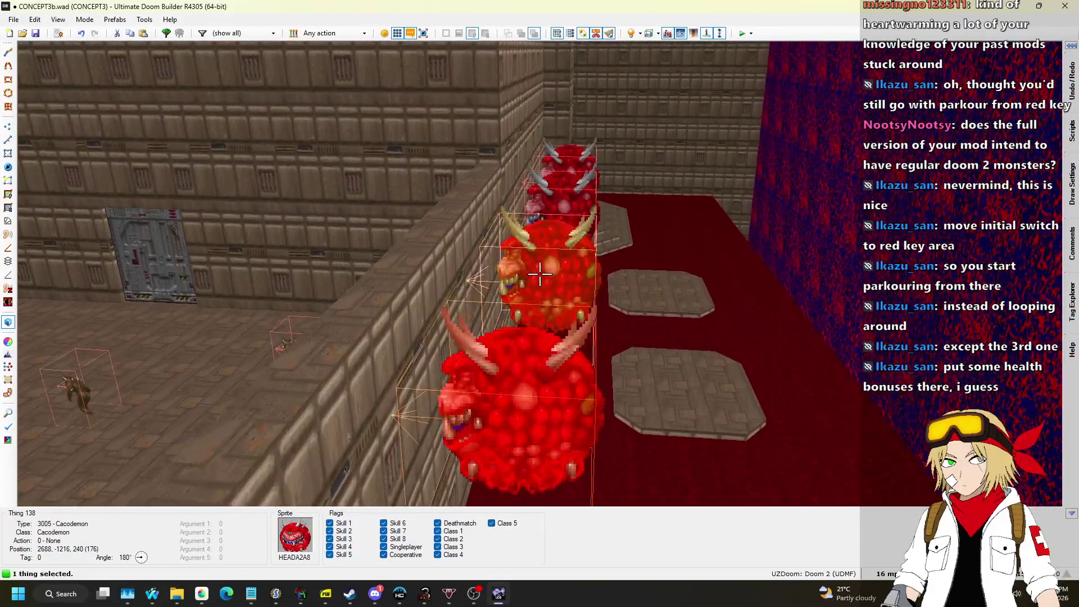
pyautogui.press('s')
pyautogui.scroll(-7, 540, 274)
pyautogui.scroll(-2, 540, 273)
# Back in 2D linedefs mode, set Block sound on the two doorway linedefs.
pyautogui.press('w')
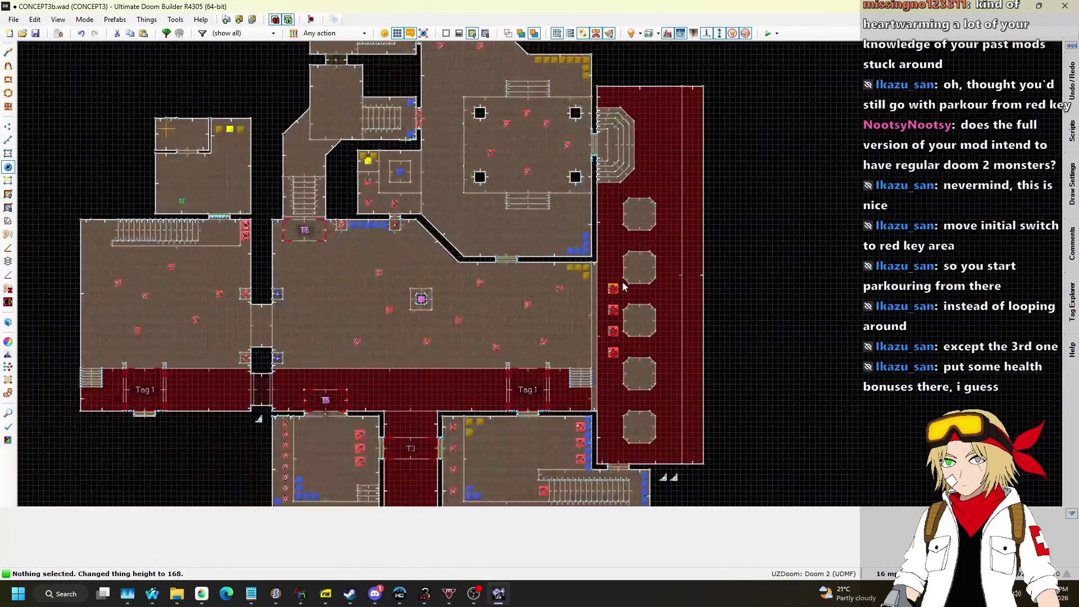
pyautogui.scroll(3, 241, 319)
pyautogui.press('l')
pyautogui.scroll(-3, 354, 225)
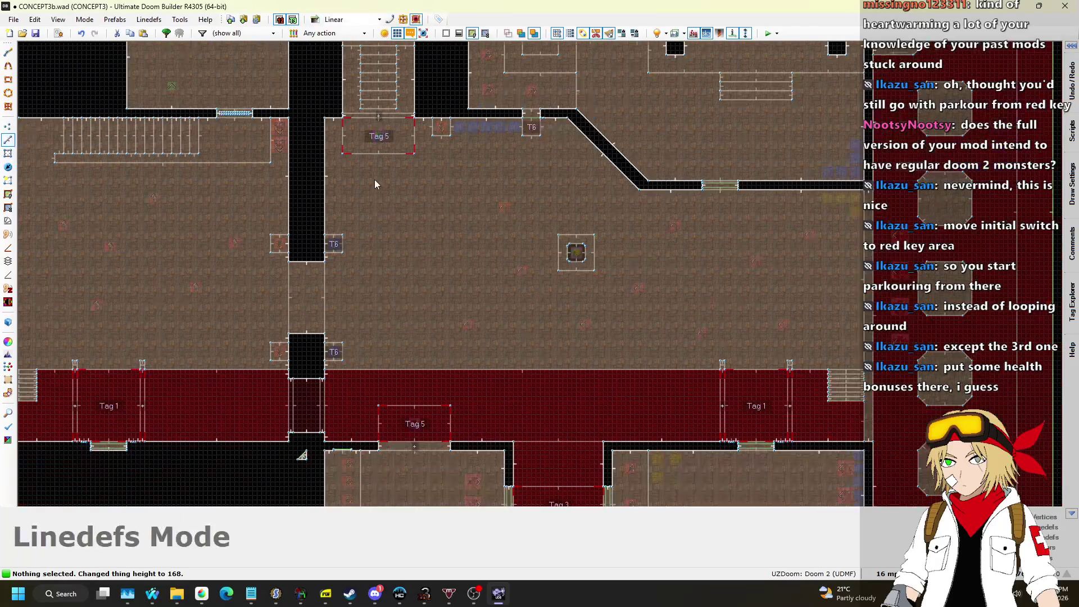
pyautogui.click(312, 295)
pyautogui.click(332, 288)
pyautogui.scroll(3, 405, 296)
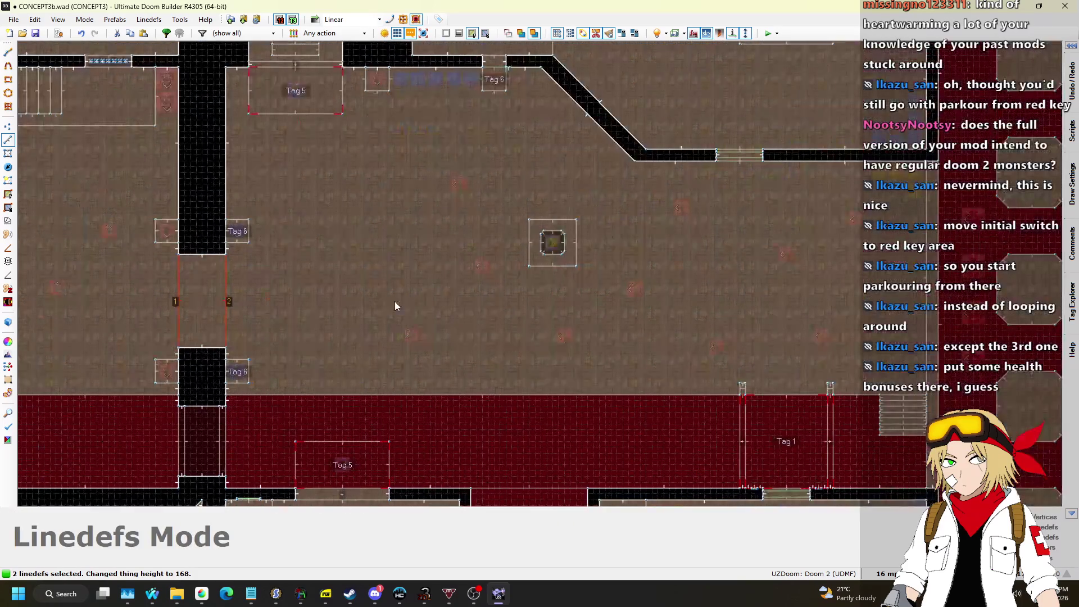
pyautogui.rightClick(224, 300)
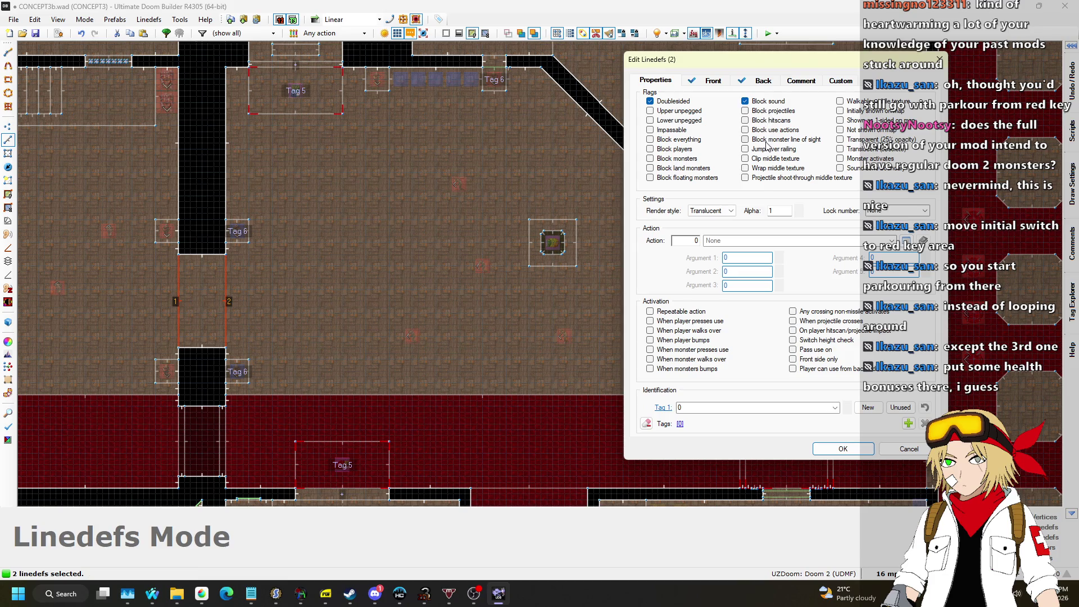
pyautogui.click(844, 449)
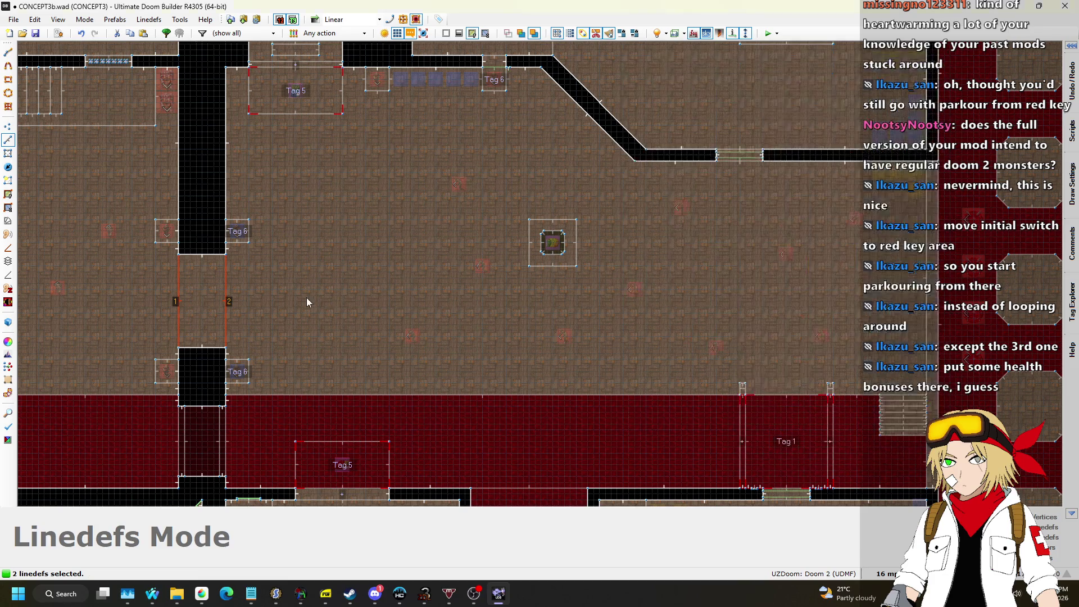
# Flip the doorway's vertical linedef and review its properties and the corridor wall linedef's.
pyautogui.press('l')
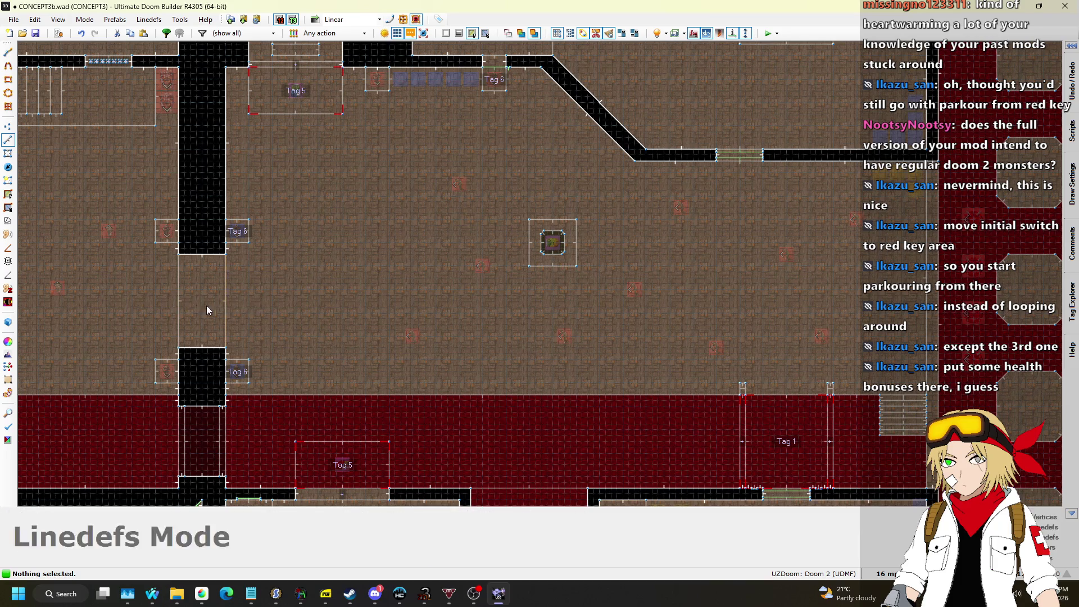
pyautogui.press('f')
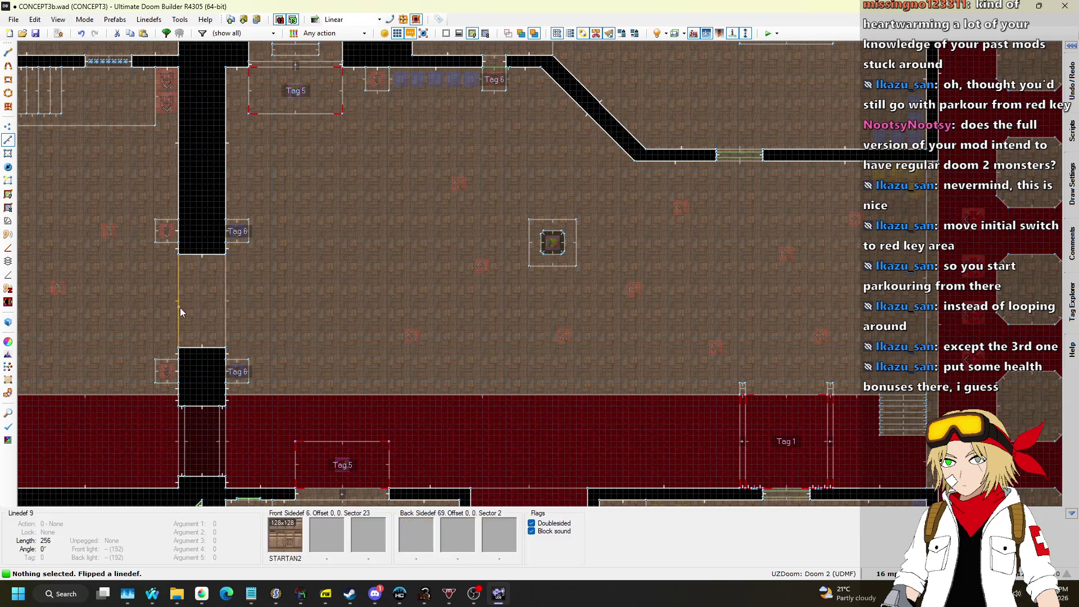
pyautogui.scroll(-3, 474, 176)
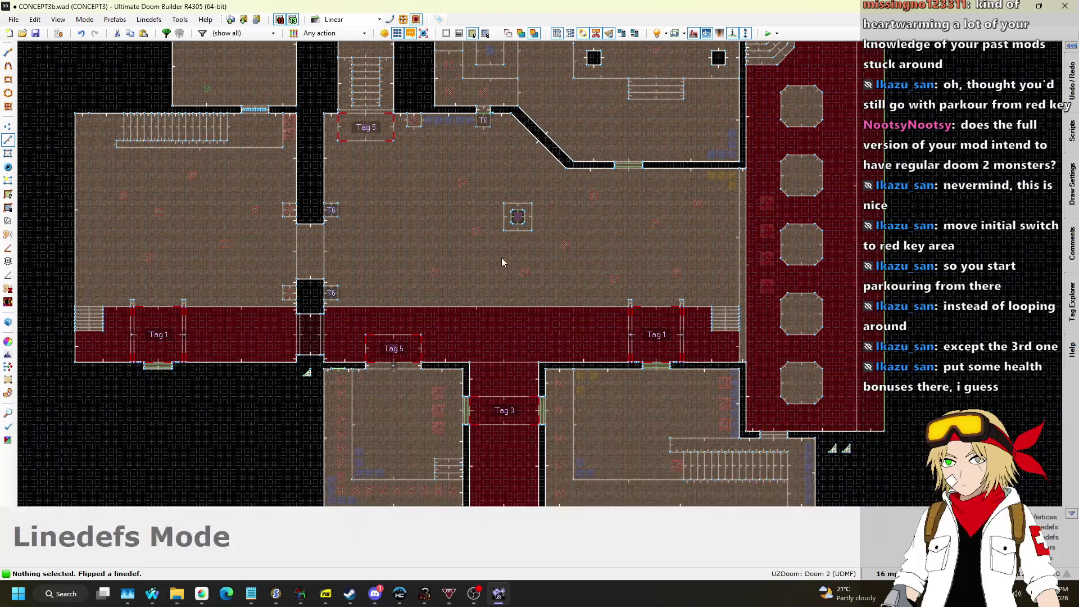
pyautogui.click(300, 257)
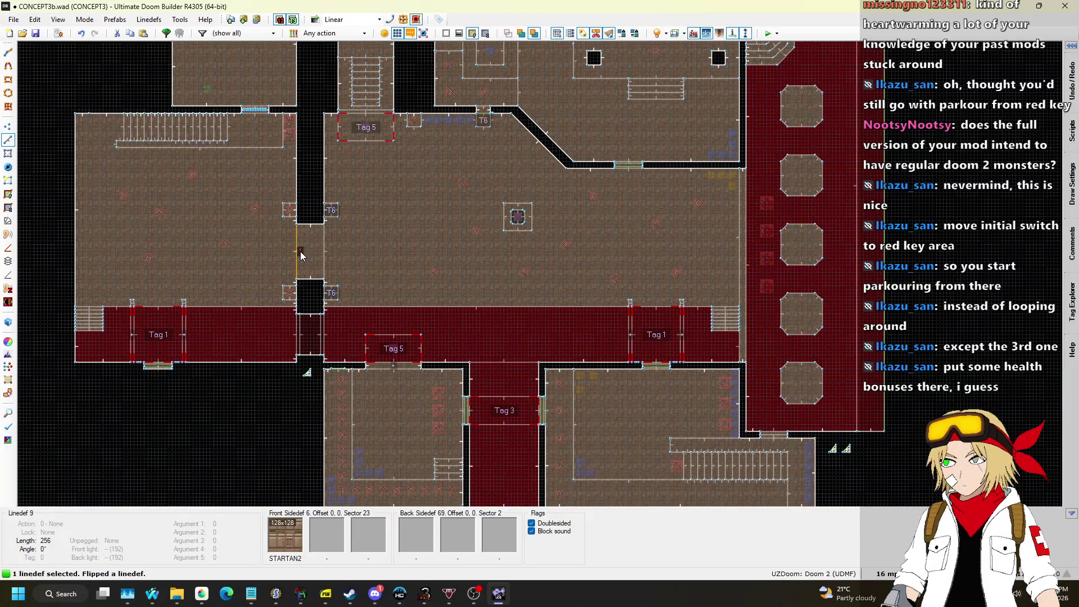
pyautogui.rightClick(368, 255)
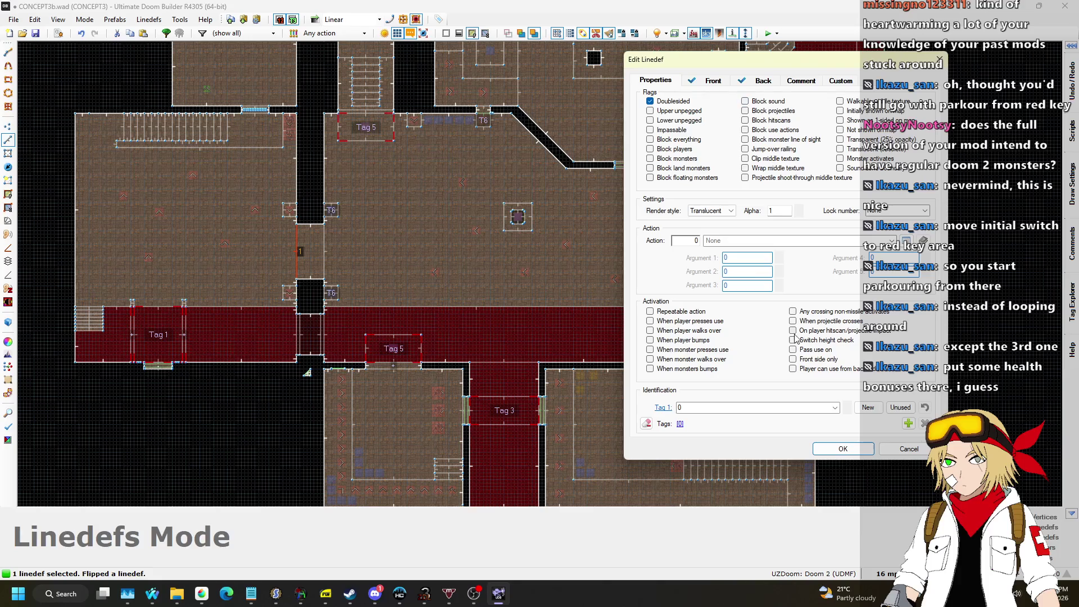
pyautogui.click(843, 449)
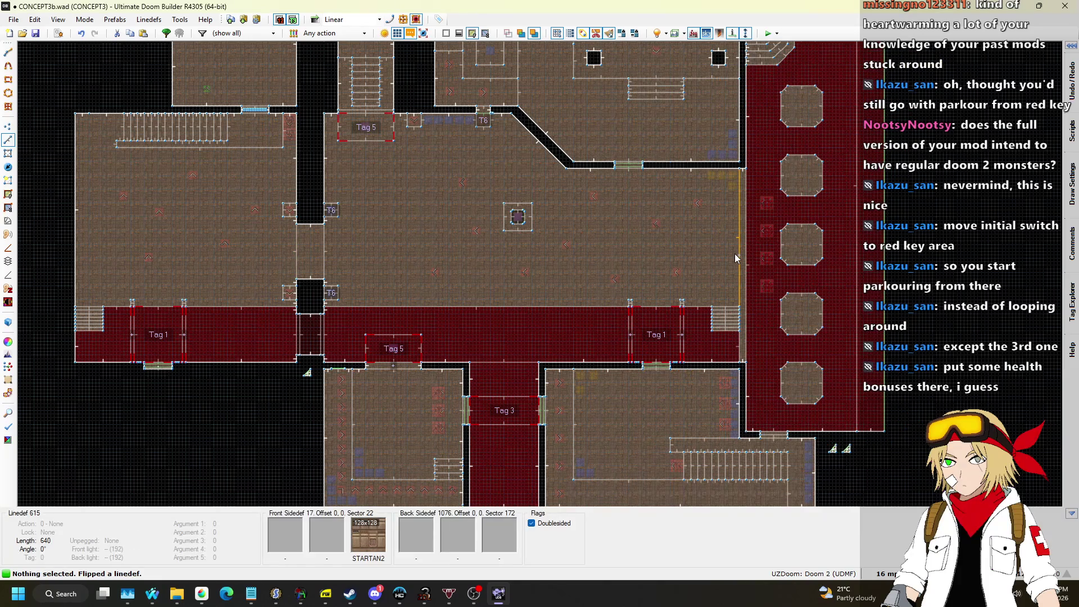
pyautogui.rightClick(735, 258)
pyautogui.click(905, 452)
# Give the nine linedefs along the corridor's upper-right wall the Block sound flag.
pyautogui.scroll(2, 729, 164)
pyautogui.moveTo(729, 164); pyautogui.dragTo(741, 503)
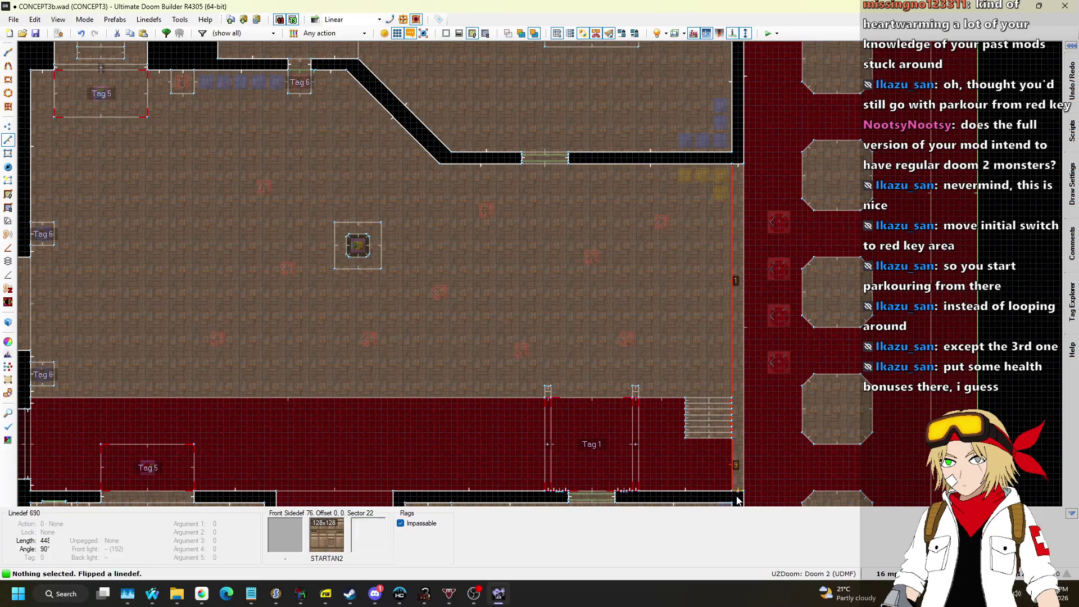
pyautogui.rightClick(732, 291)
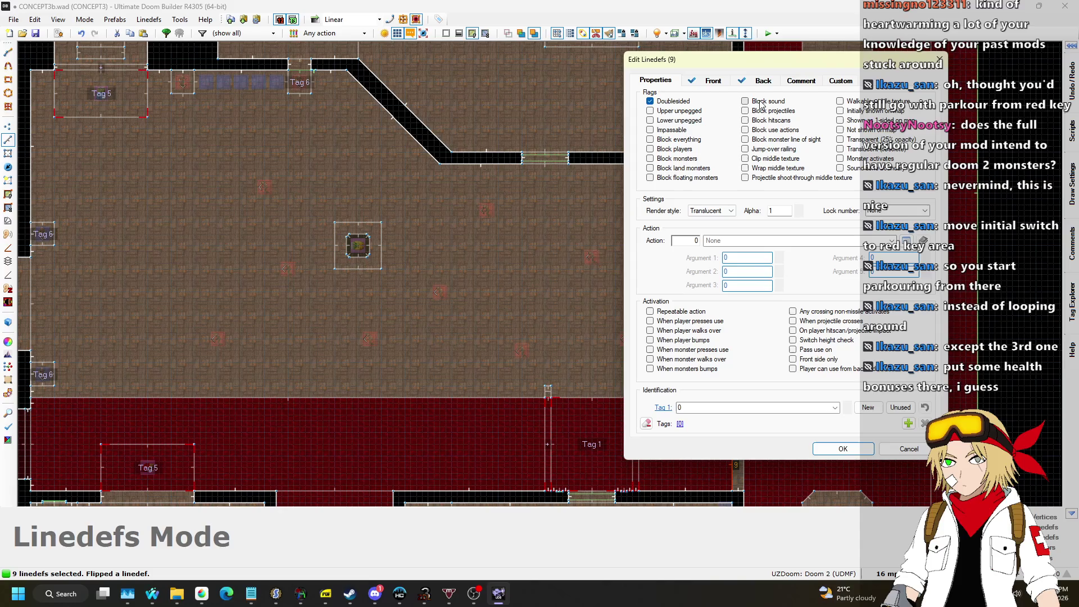
pyautogui.click(843, 448)
pyautogui.scroll(-5, 576, 209)
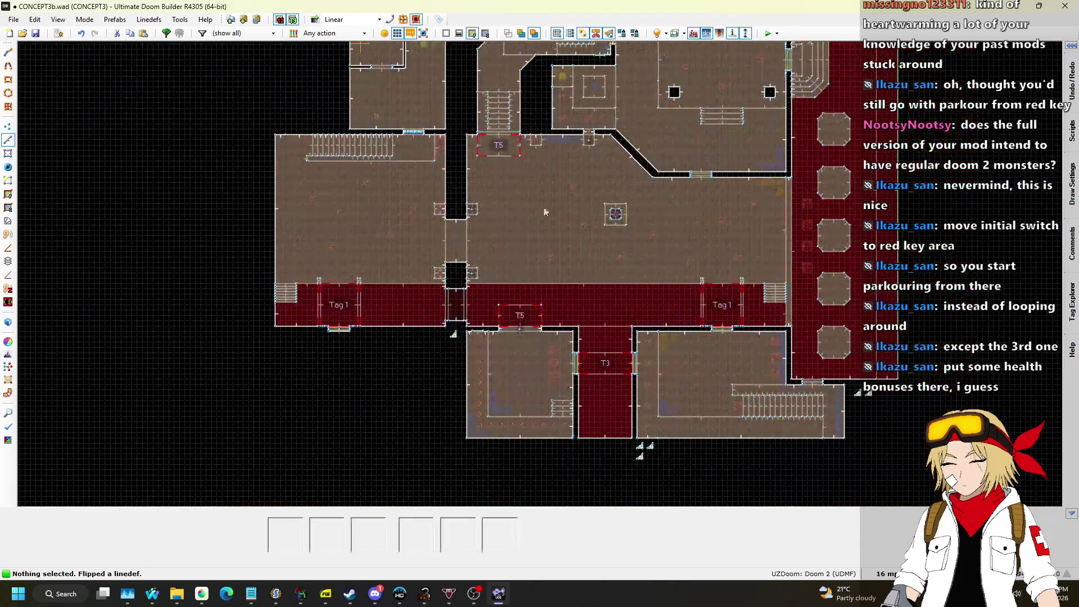
pyautogui.scroll(8, 424, 112)
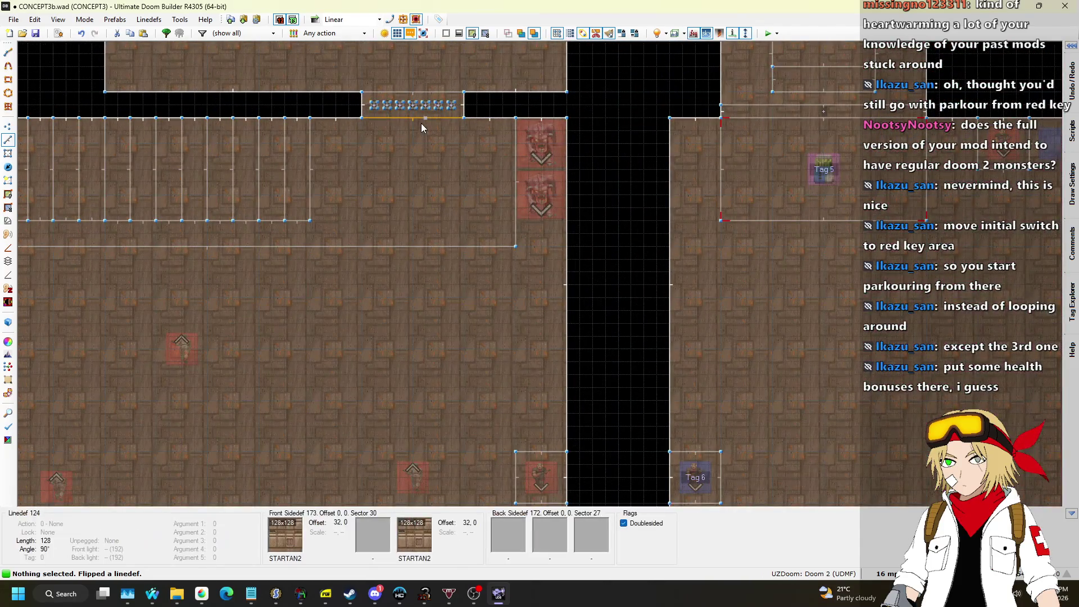
# Set Block sound on the single switch-wall linedef.
pyautogui.click(421, 124)
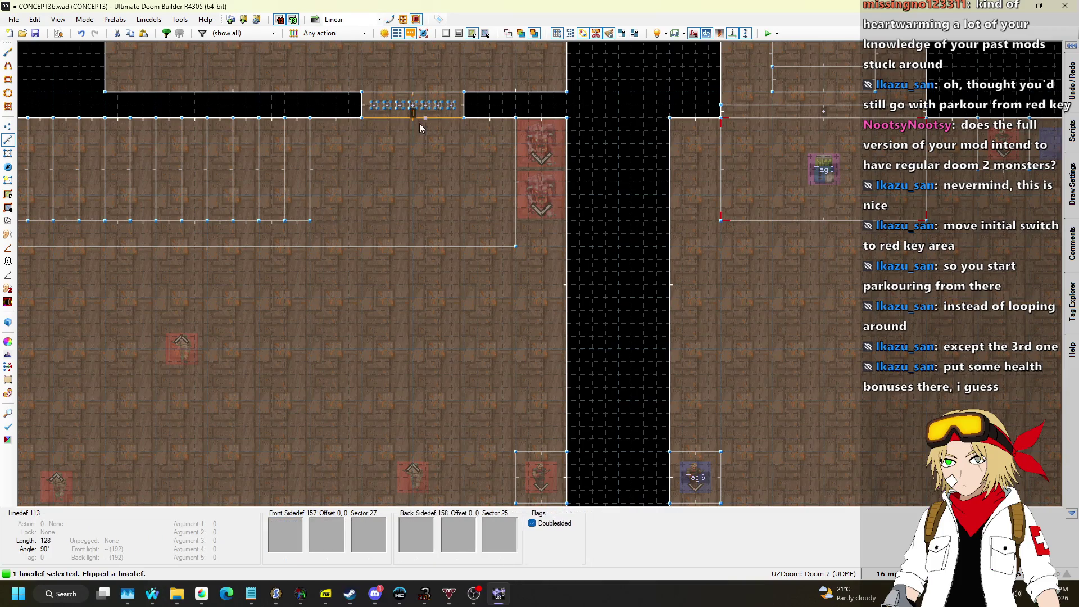
pyautogui.scroll(-3, 422, 123)
pyautogui.rightClick(422, 124)
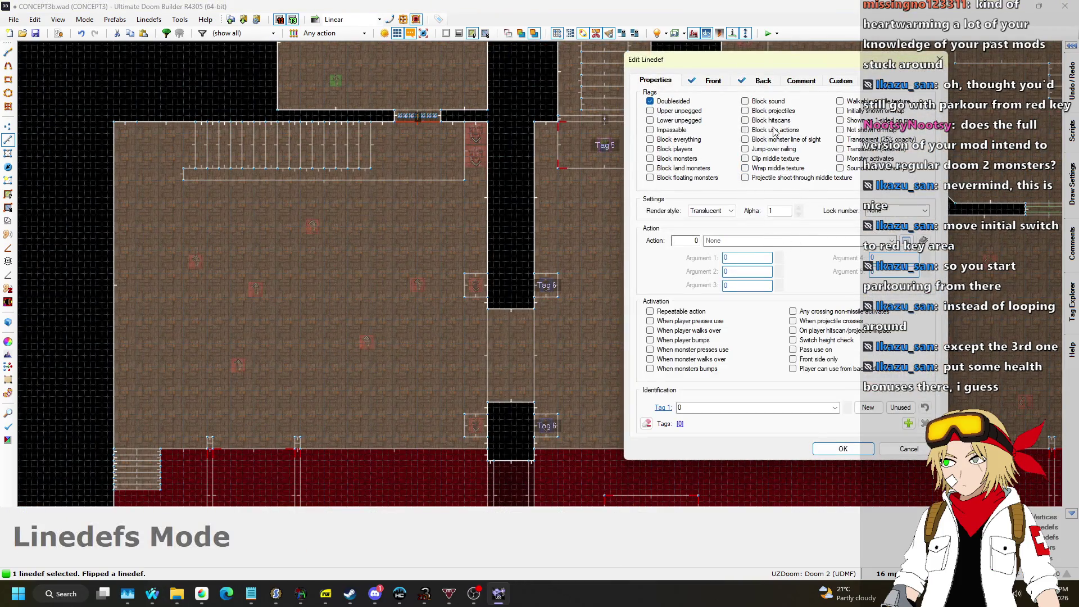
pyautogui.click(843, 448)
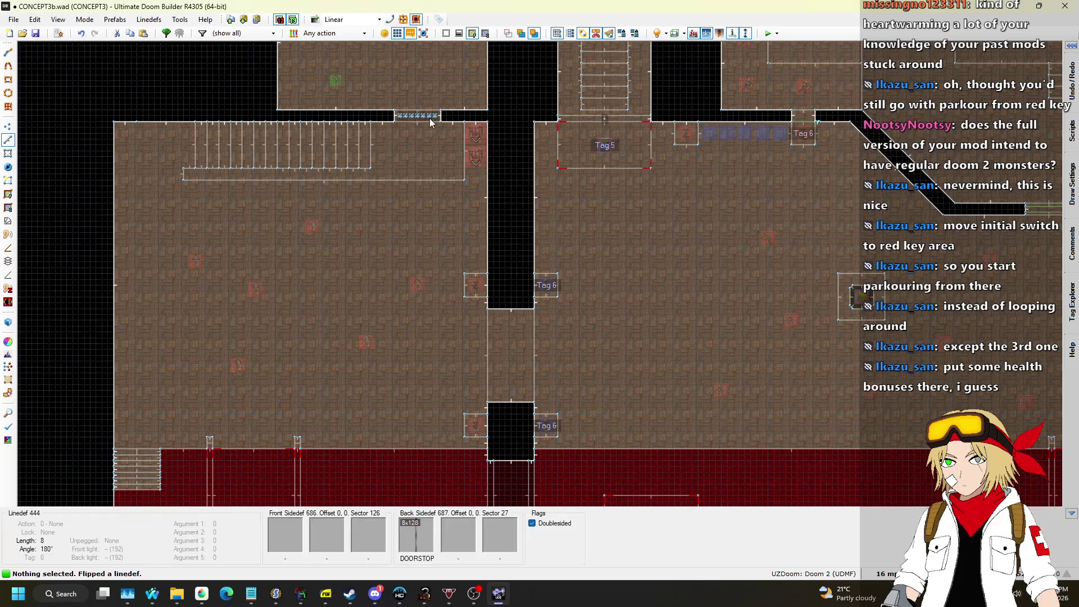
pyautogui.scroll(5, 402, 151)
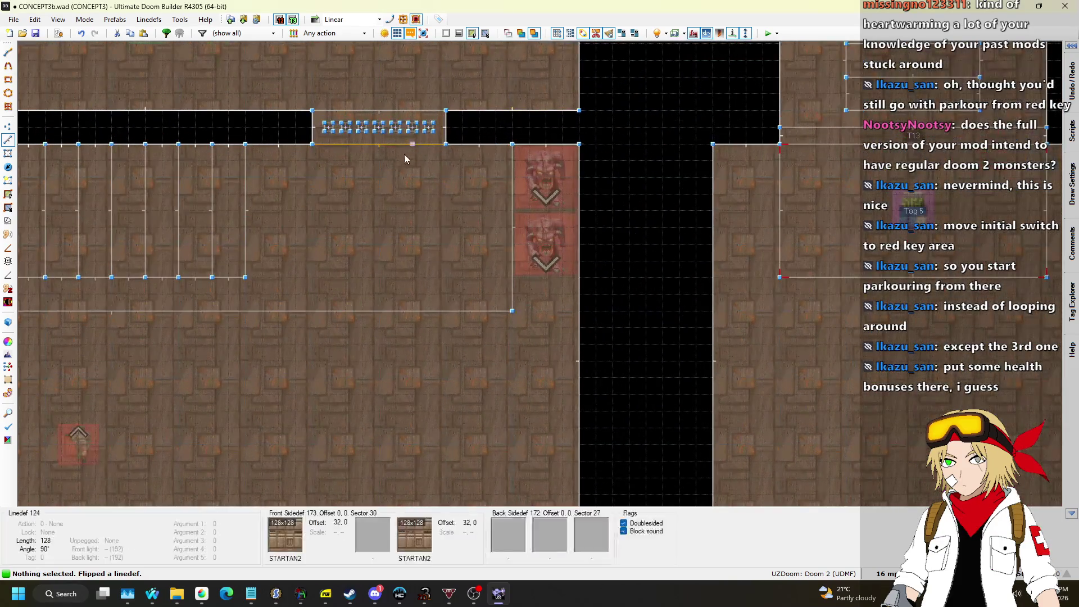
pyautogui.scroll(-5, 397, 144)
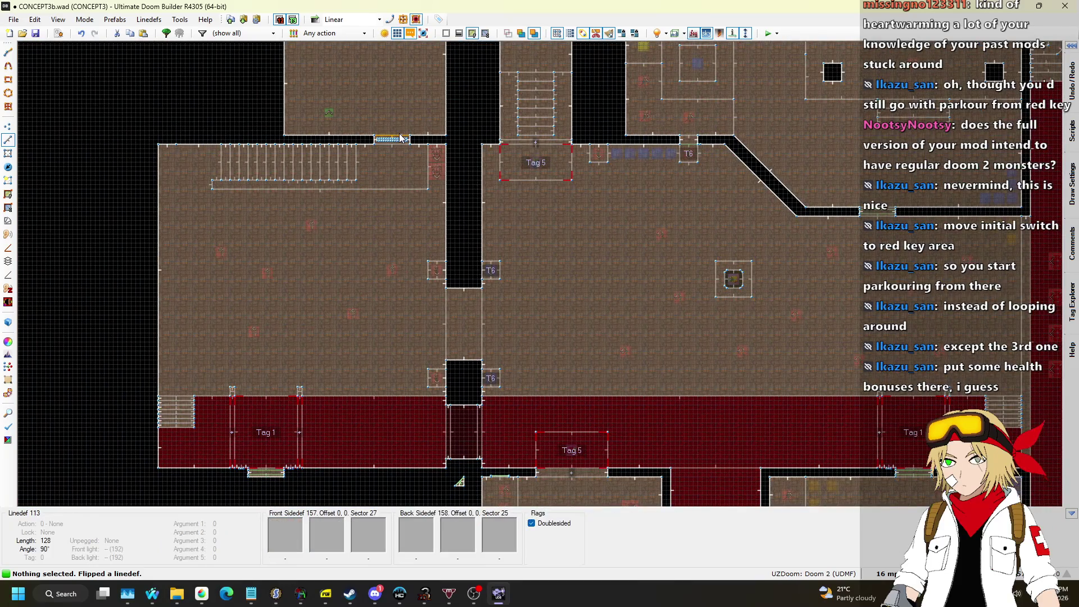
pyautogui.scroll(5, 379, 176)
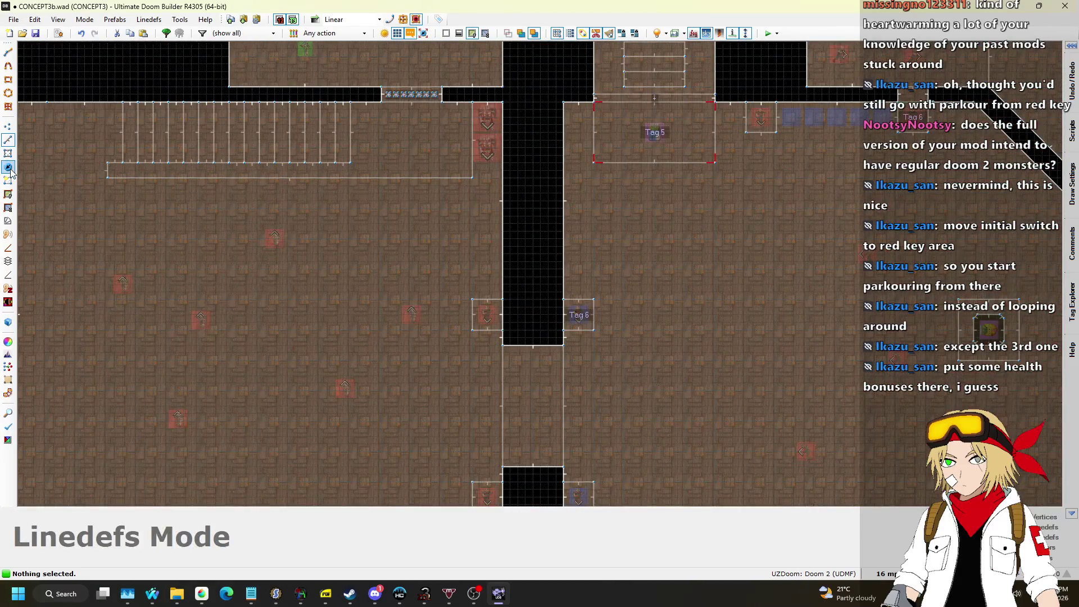
# Insert a Shotgun shells ammunition pickup and move it up beside the demons.
pyautogui.press('t')
pyautogui.scroll(1, 366, 133)
pyautogui.rightClick(588, 218)
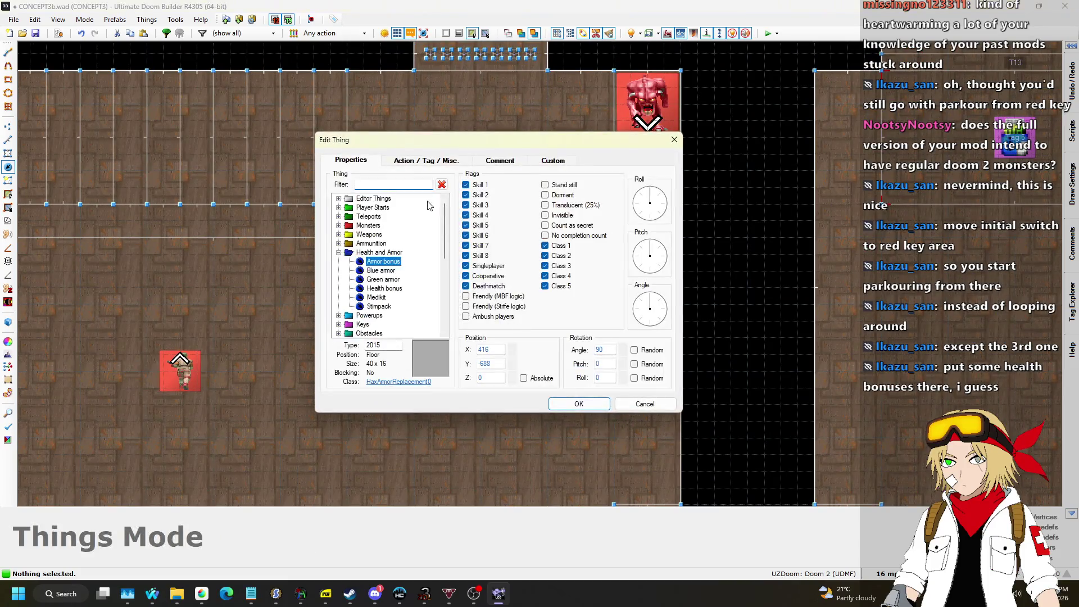
pyautogui.click(339, 252)
pyautogui.click(339, 243)
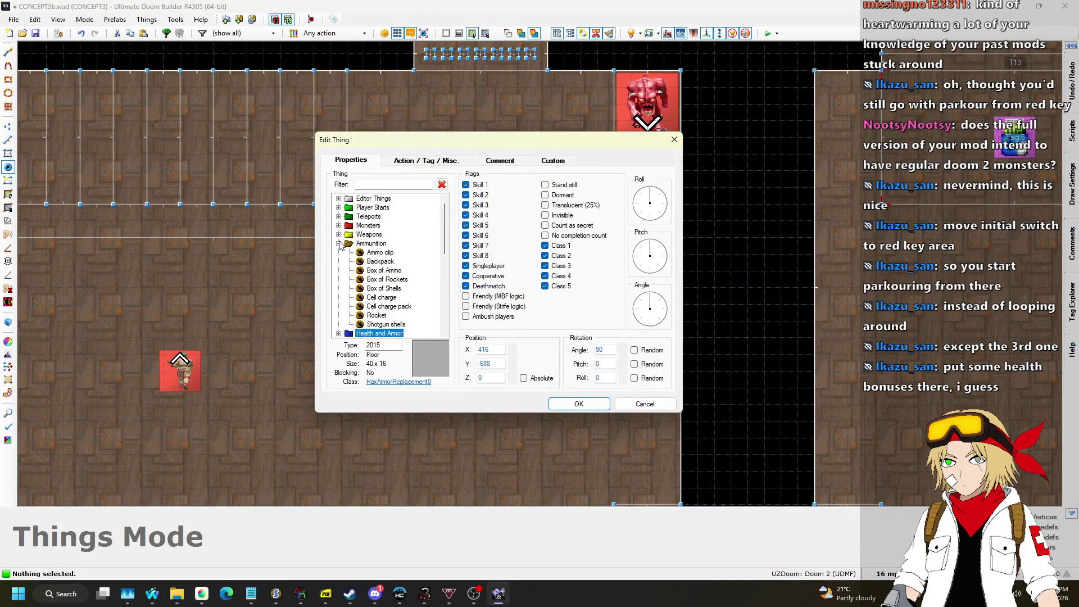
pyautogui.click(386, 325)
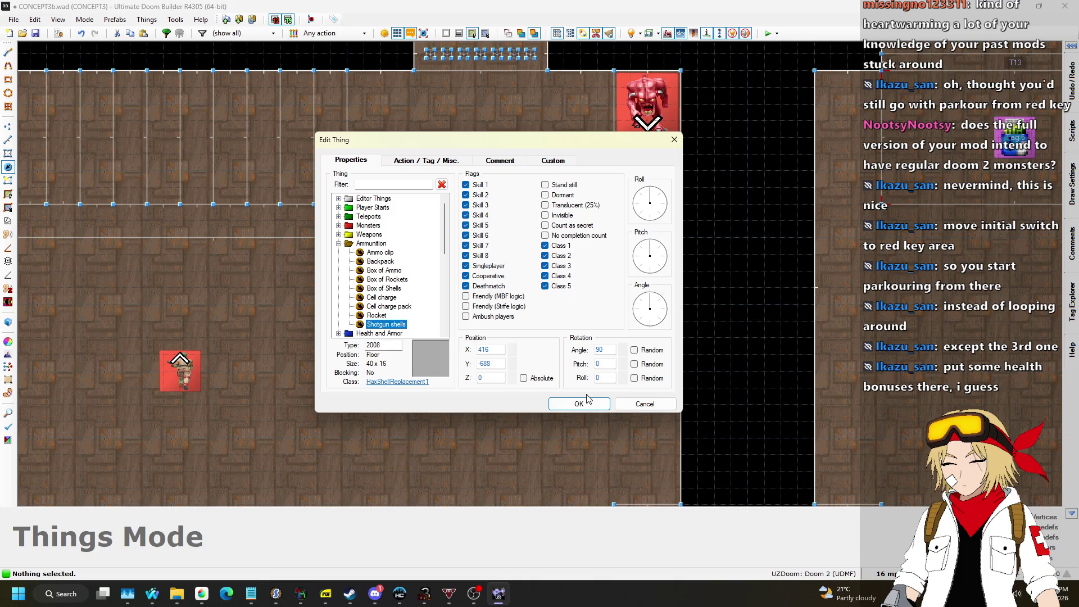
pyautogui.click(578, 403)
pyautogui.moveTo(585, 217); pyautogui.dragTo(578, 157)
# Copy the shotgun shells above the first and align the pickups into an even column.
pyautogui.hotkey('ctrl', 'c')
pyautogui.hotkey('ctrl', 'v')
pyautogui.click(582, 86)
pyautogui.moveTo(575, 91); pyautogui.dragTo(578, 108)
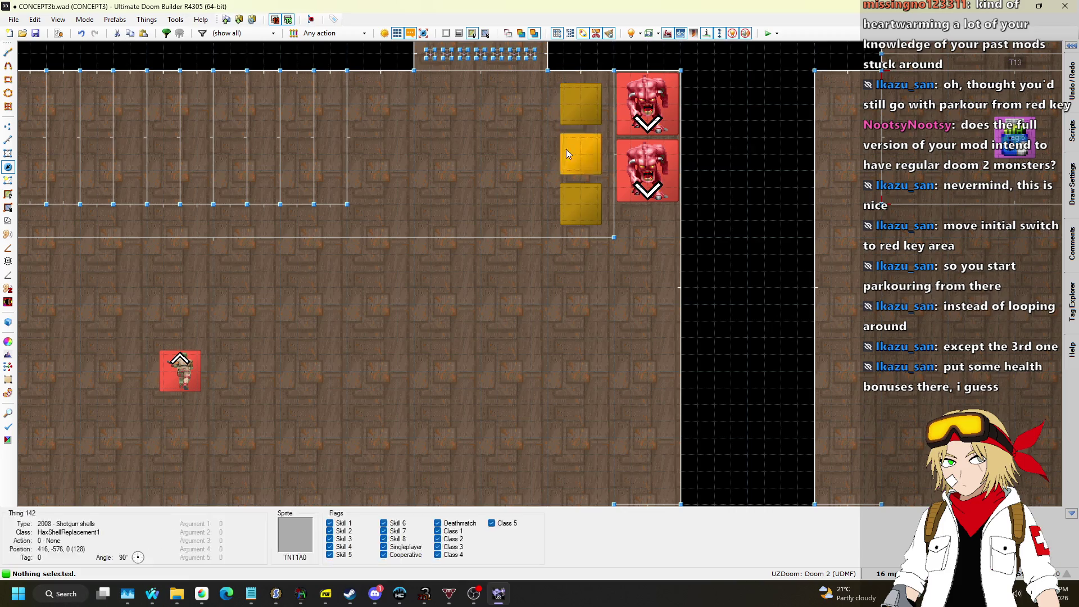
pyautogui.scroll(-4, 464, 230)
# Save the map to CONCEPT3b.wad and zoom to the lower-left room.
pyautogui.hotkey('ctrl', 's')
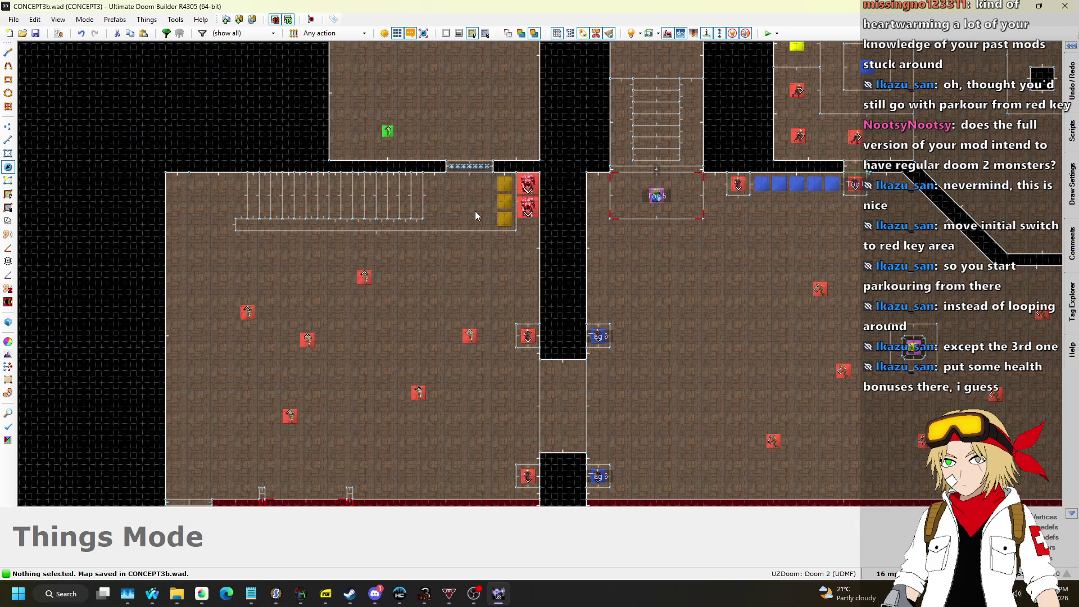
pyautogui.scroll(-4, 486, 180)
pyautogui.hotkey('ctrl', 's')
pyautogui.scroll(6, 421, 382)
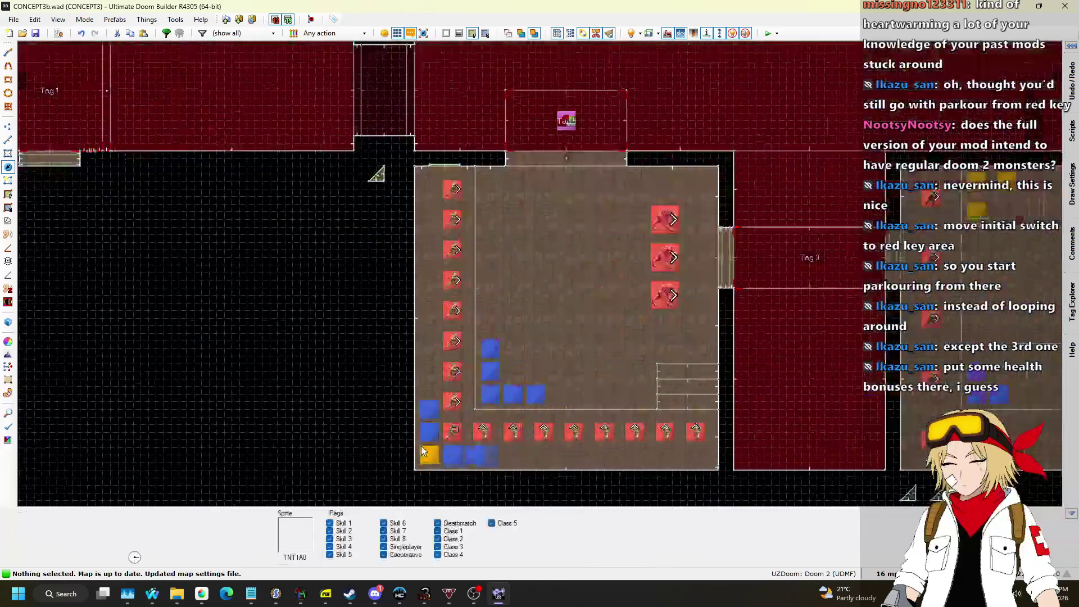
pyautogui.scroll(1, 426, 380)
pyautogui.scroll(-1, 414, 387)
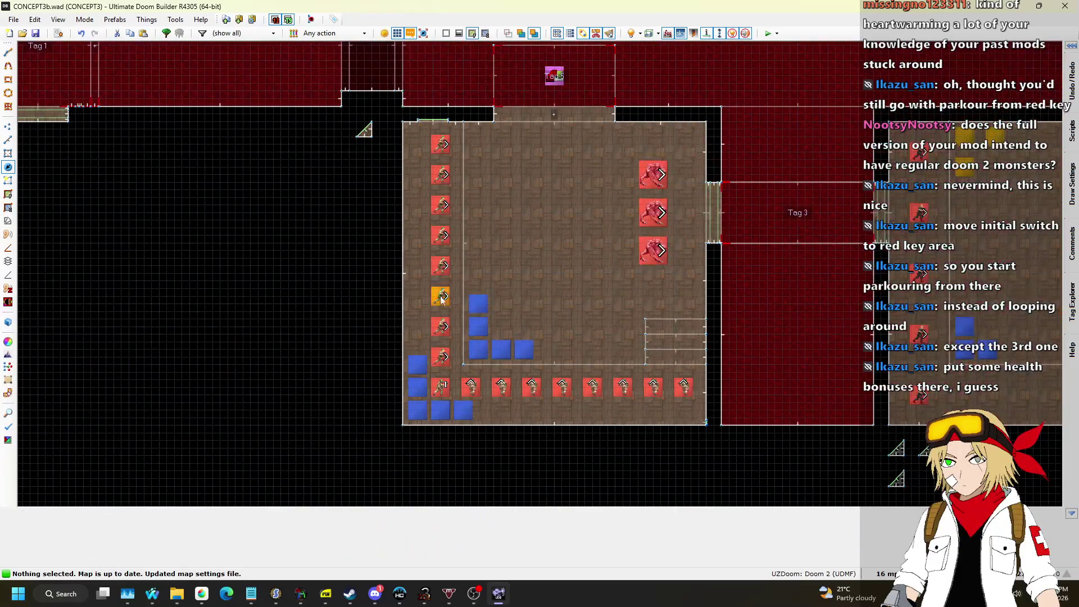
pyautogui.scroll(-2, 632, 212)
pyautogui.scroll(2, 633, 201)
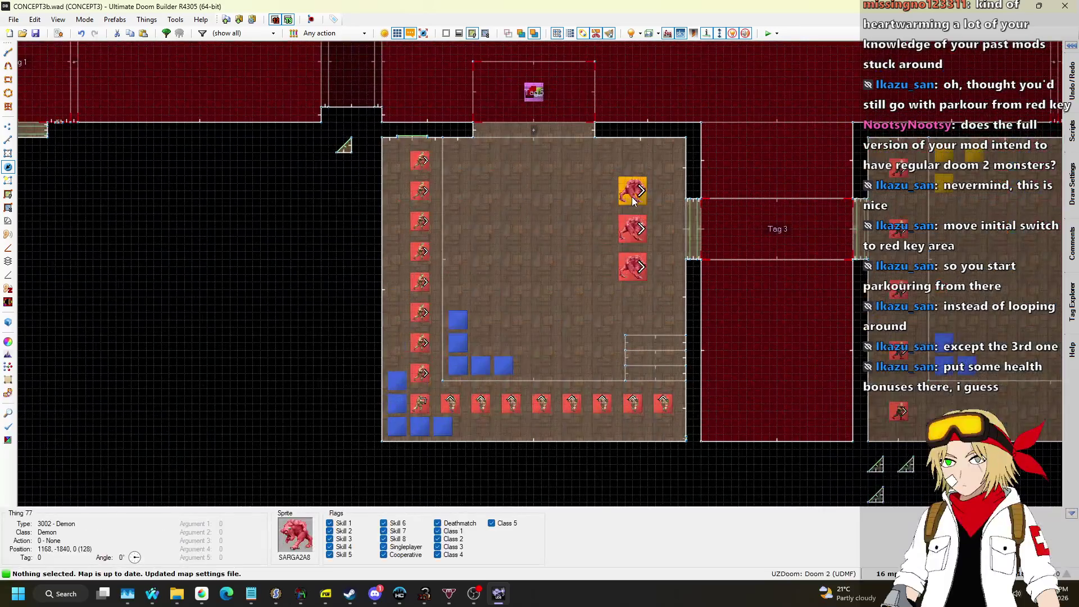
# Box-select the three demons in the lower-left room and delete them.
pyautogui.moveTo(600, 174); pyautogui.dragTo(669, 297)
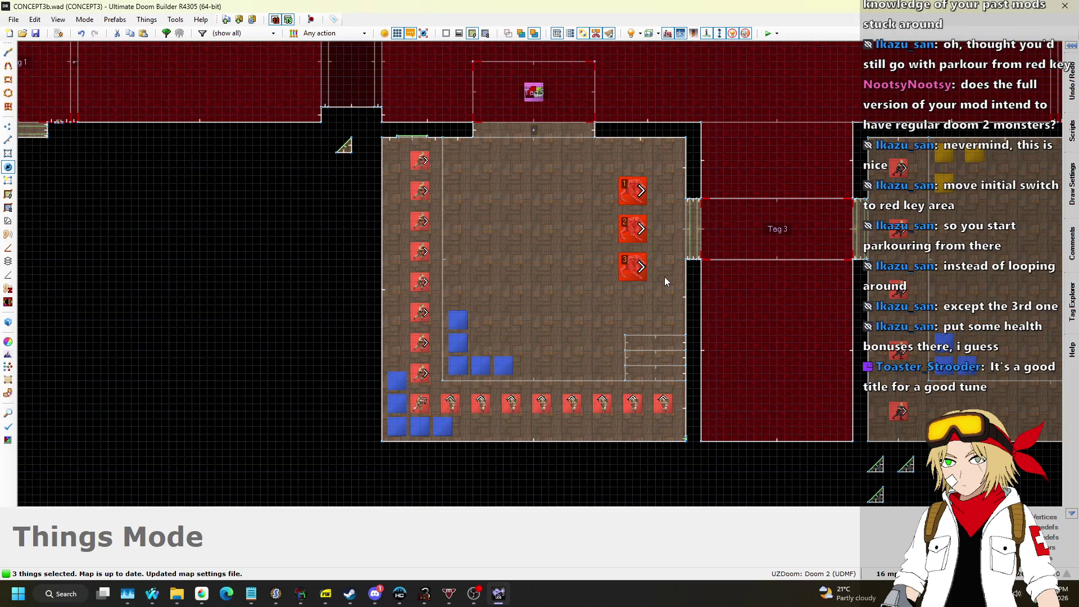
pyautogui.press('Delete')
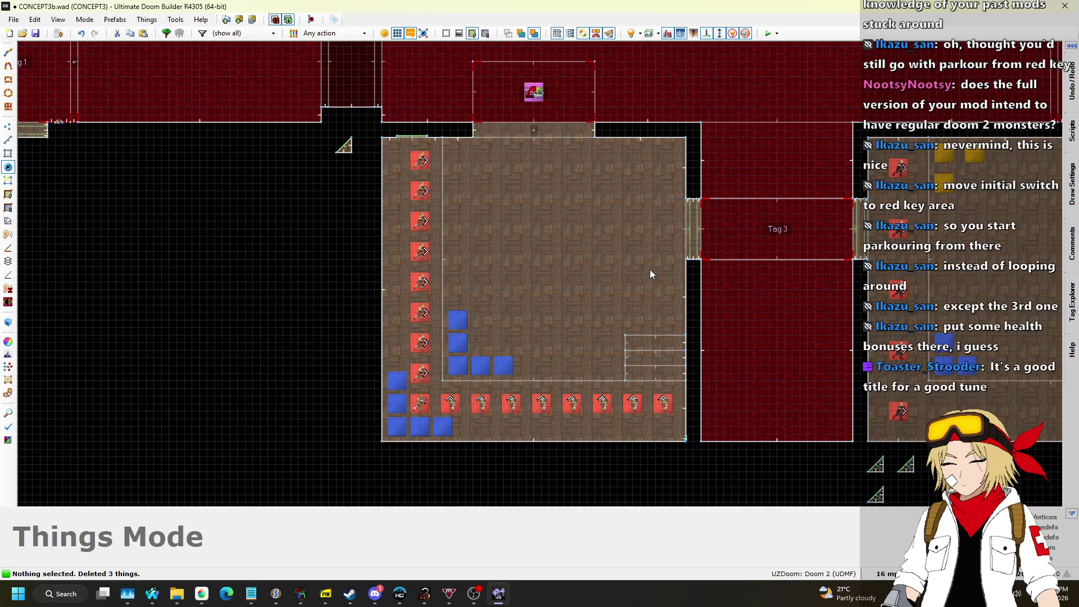
pyautogui.scroll(-3, 650, 269)
pyautogui.scroll(5, 544, 258)
pyautogui.scroll(3, 483, 246)
pyautogui.scroll(-6, 507, 216)
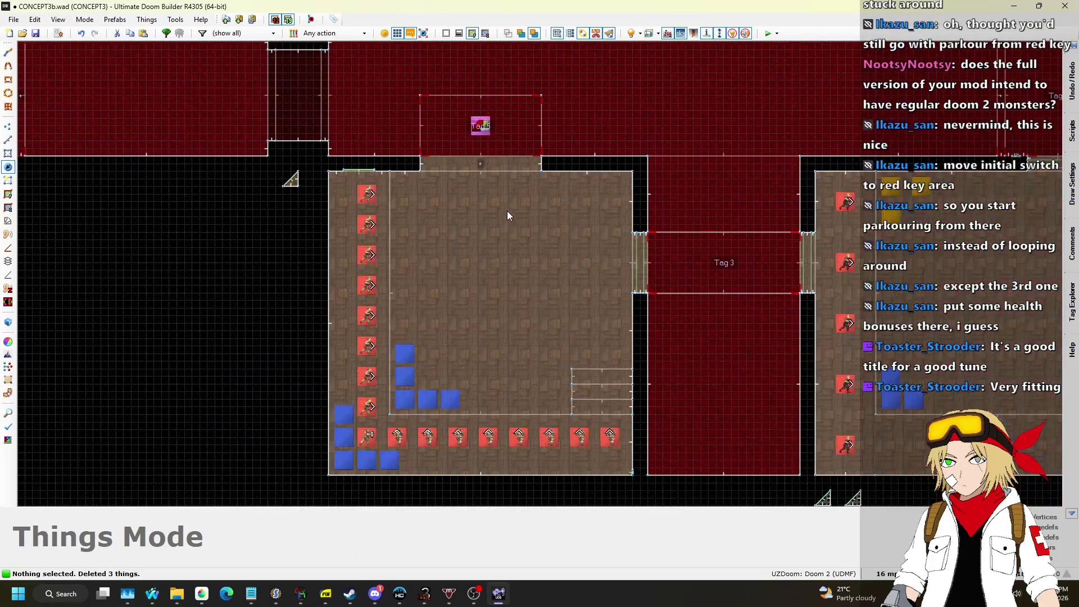
# Save the demon removal to CONCEPT3b.wad.
pyautogui.press('t')
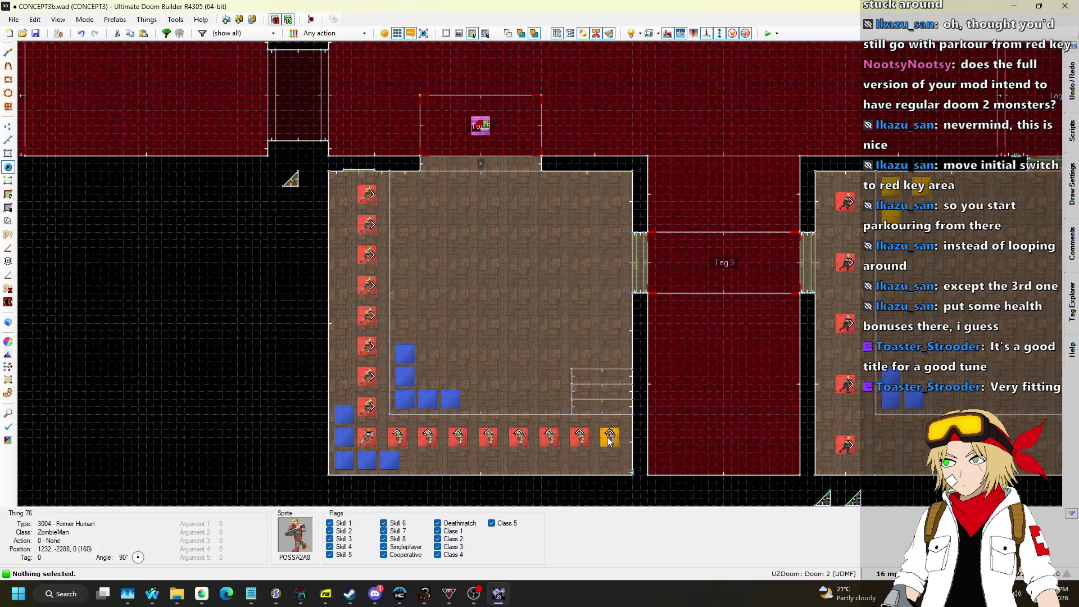
pyautogui.scroll(-3, 535, 368)
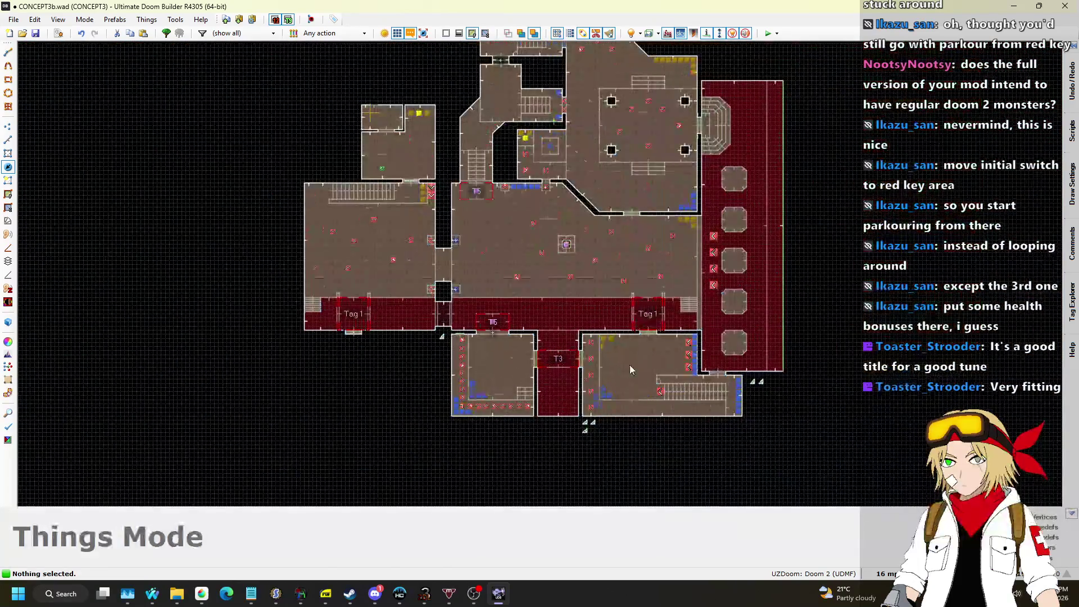
pyautogui.scroll(3, 629, 365)
pyautogui.hotkey('ctrl', 's')
pyautogui.scroll(3, 487, 386)
pyautogui.scroll(-3, 485, 386)
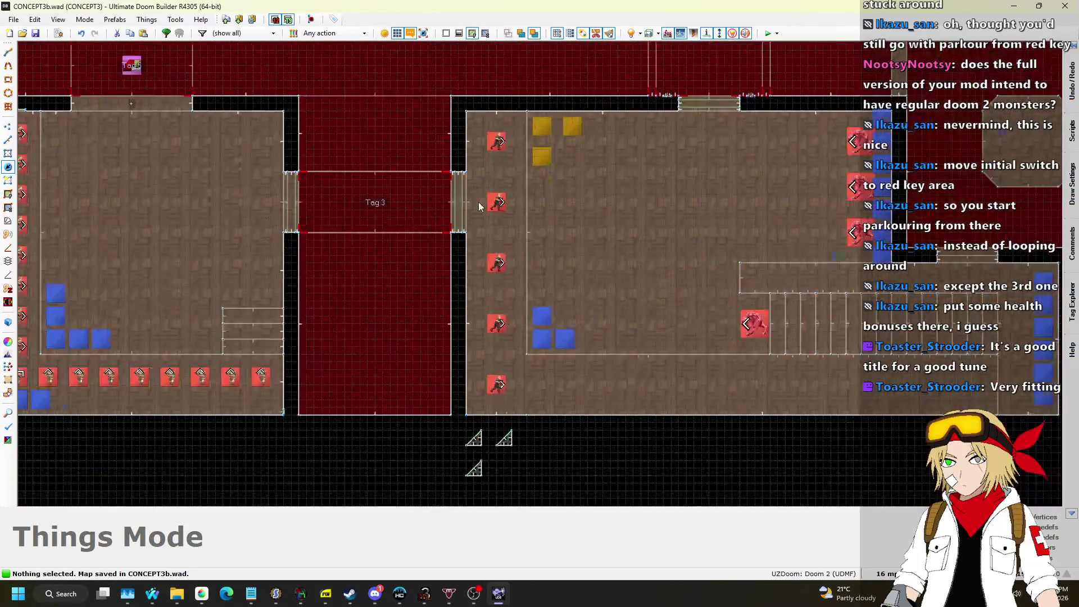
pyautogui.click(9, 144)
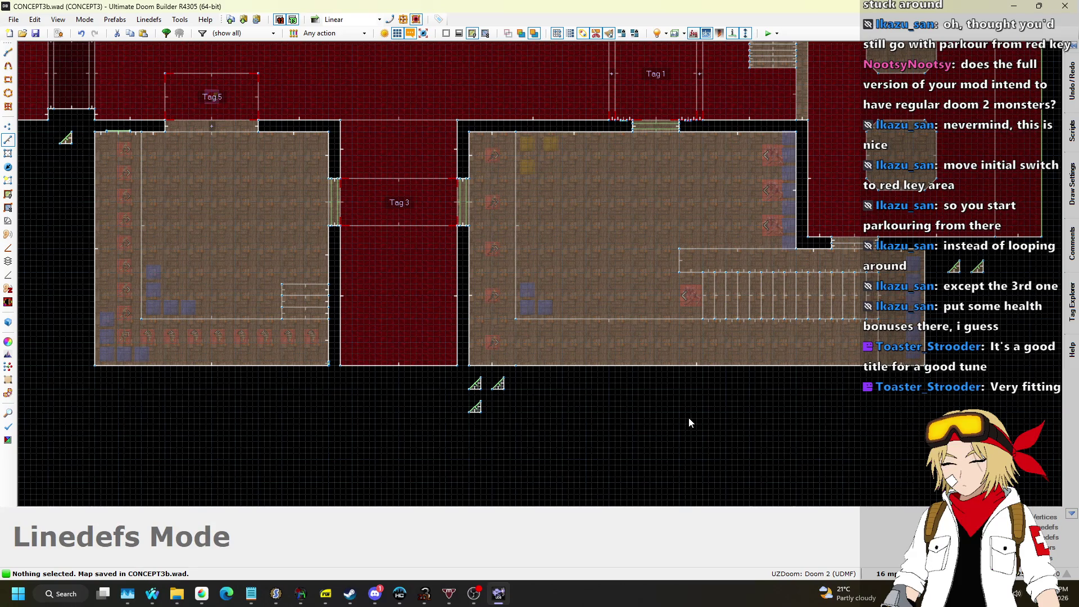
# Set the grid to 128 map units.
pyautogui.scroll(-4, 619, 380)
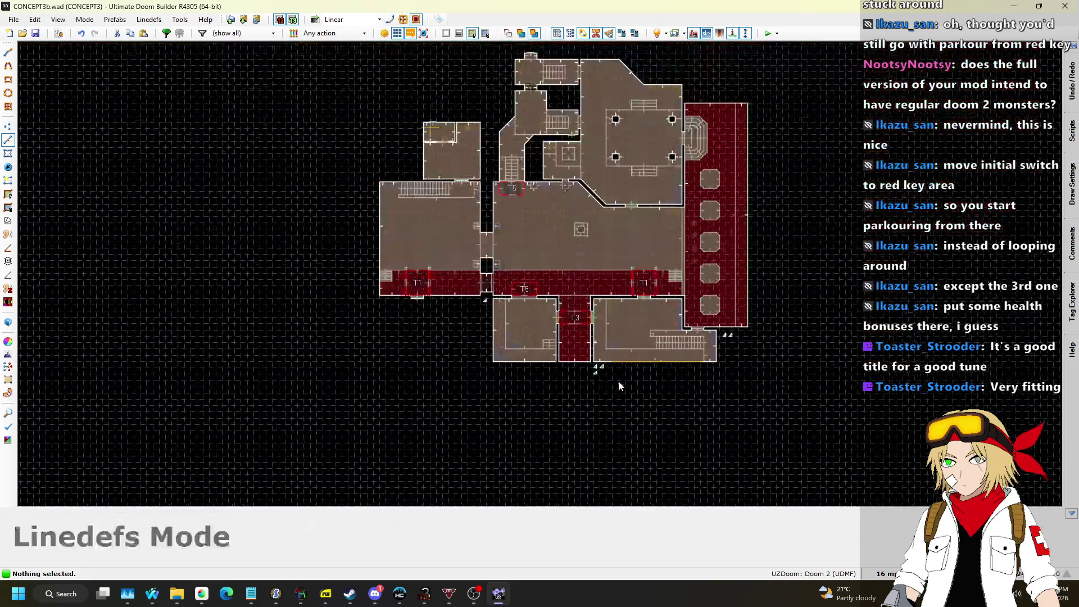
pyautogui.scroll(4, 626, 361)
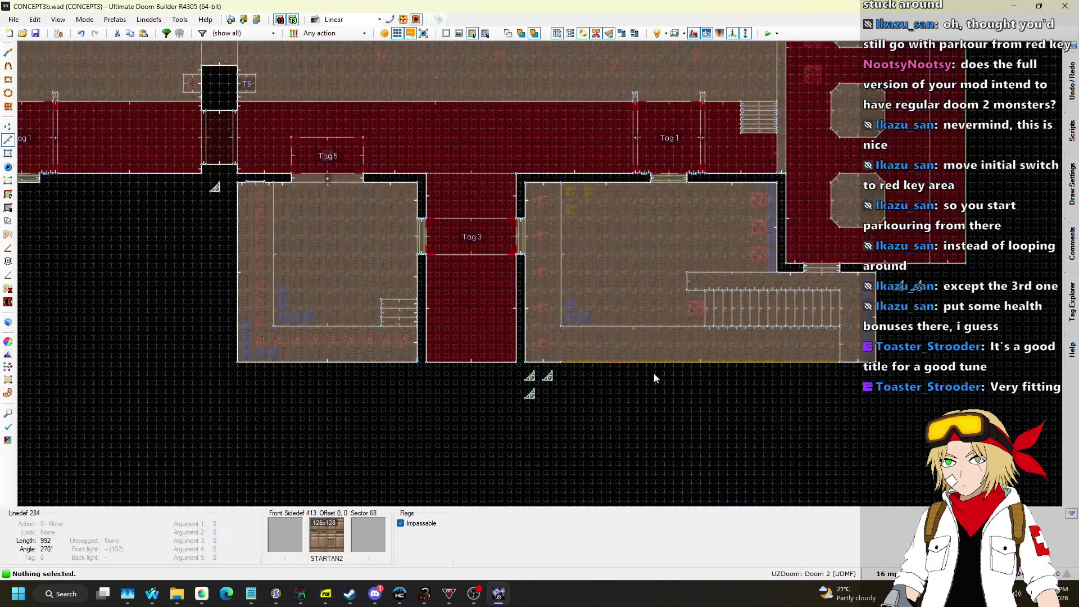
pyautogui.scroll(-3, 467, 326)
pyautogui.scroll(3, 298, 198)
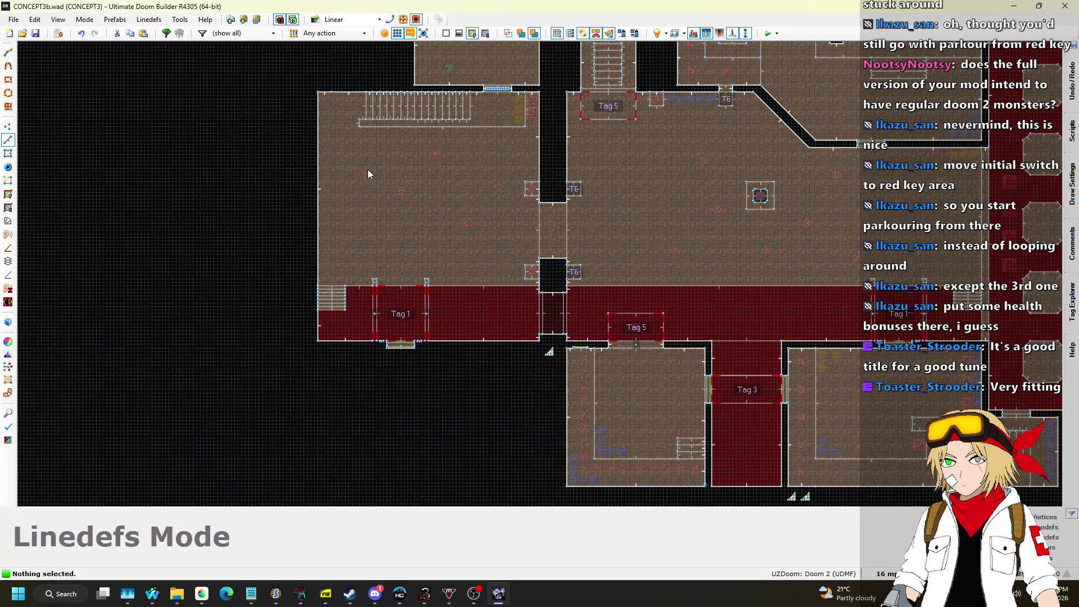
pyautogui.click(7, 141)
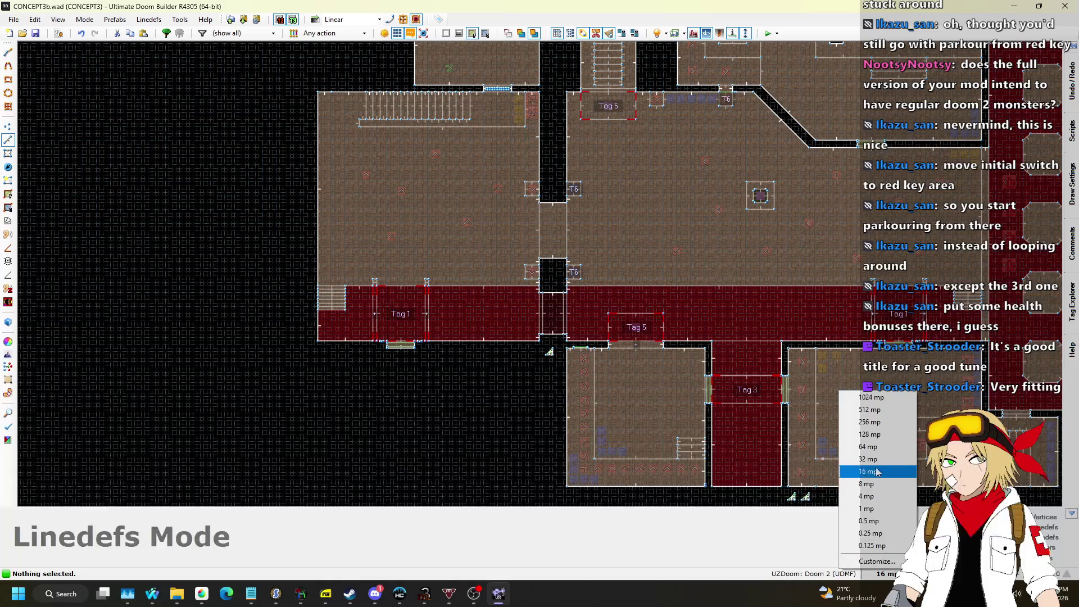
pyautogui.click(869, 435)
# Draw a 512-unit square room west of the large room, undo it, and save.
pyautogui.scroll(1, 205, 160)
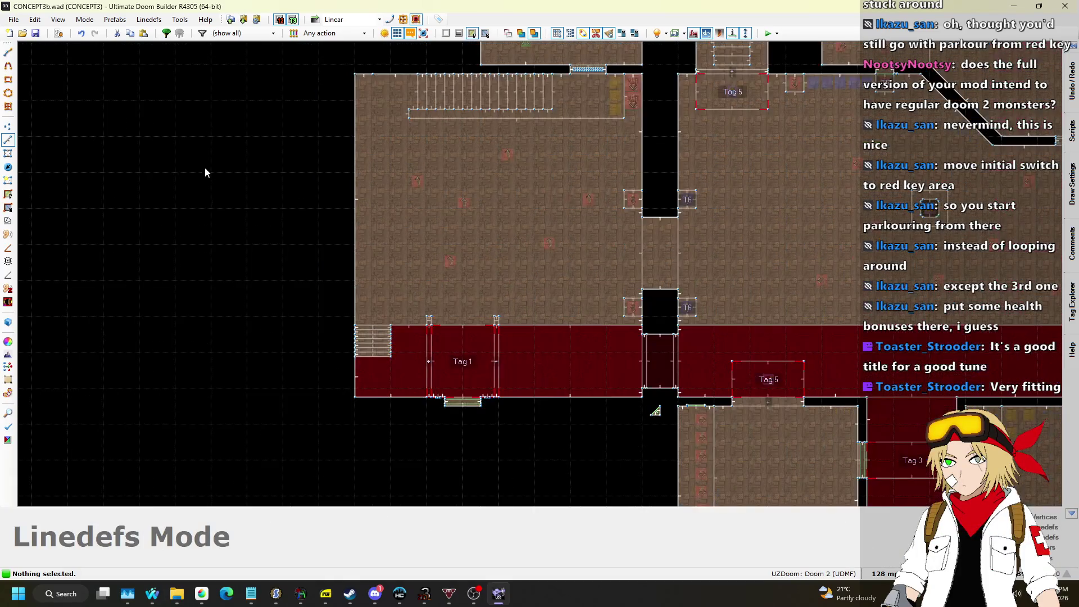
pyautogui.press('d')
pyautogui.click(175, 136)
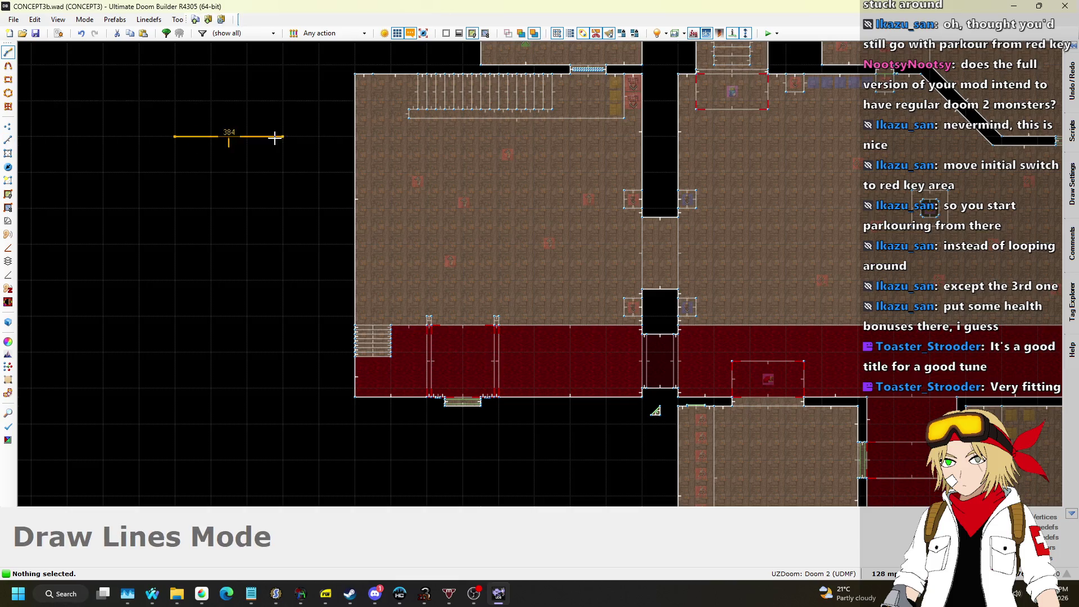
pyautogui.click(319, 136)
pyautogui.click(319, 288)
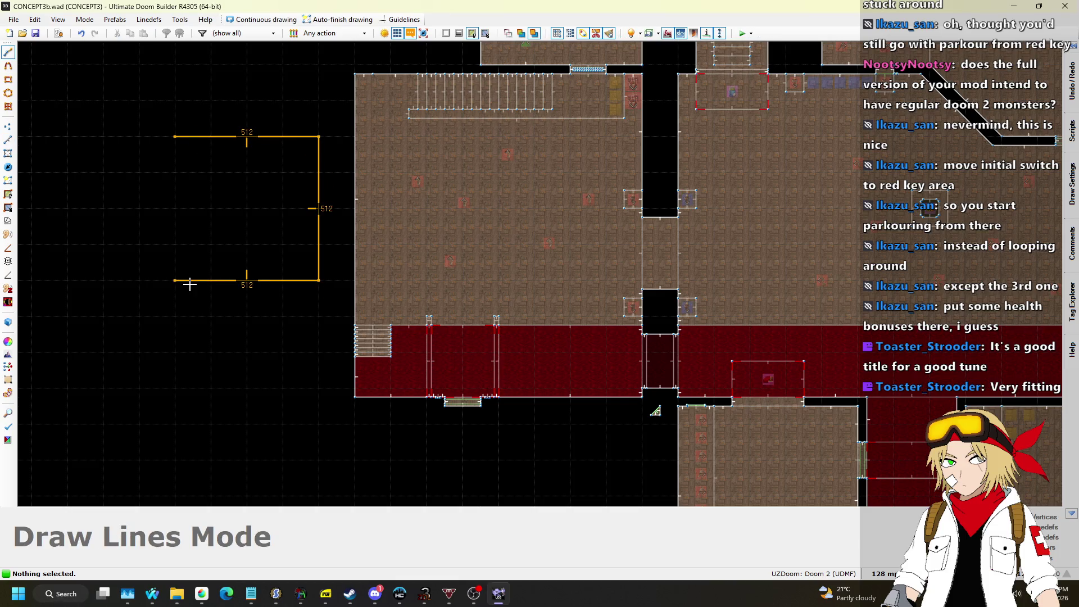
pyautogui.click(191, 144)
pyautogui.scroll(-2, 501, 198)
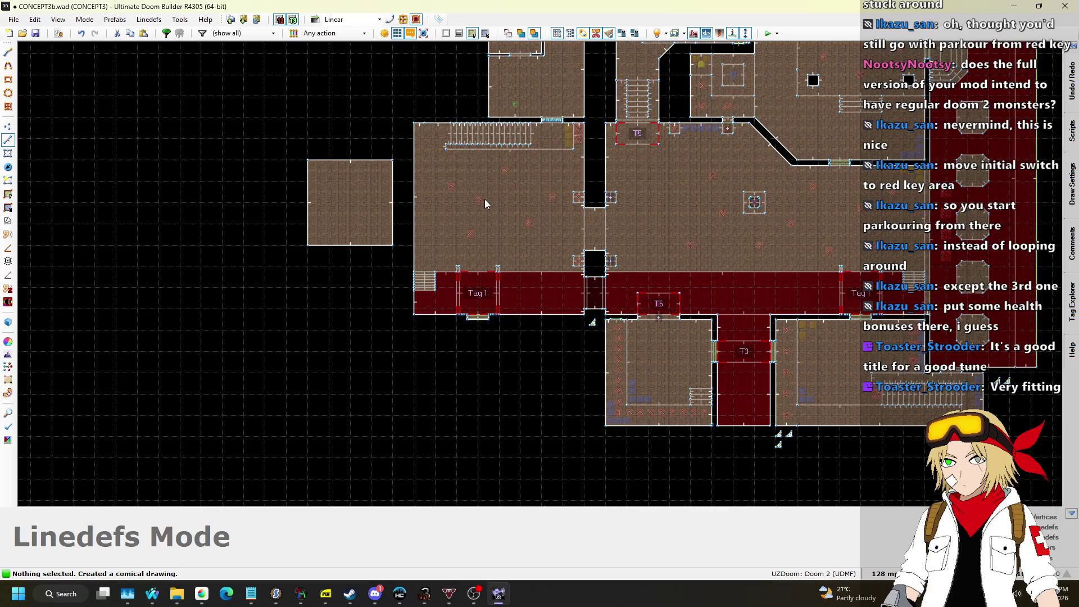
pyautogui.scroll(2, 483, 203)
pyautogui.scroll(-1, 467, 220)
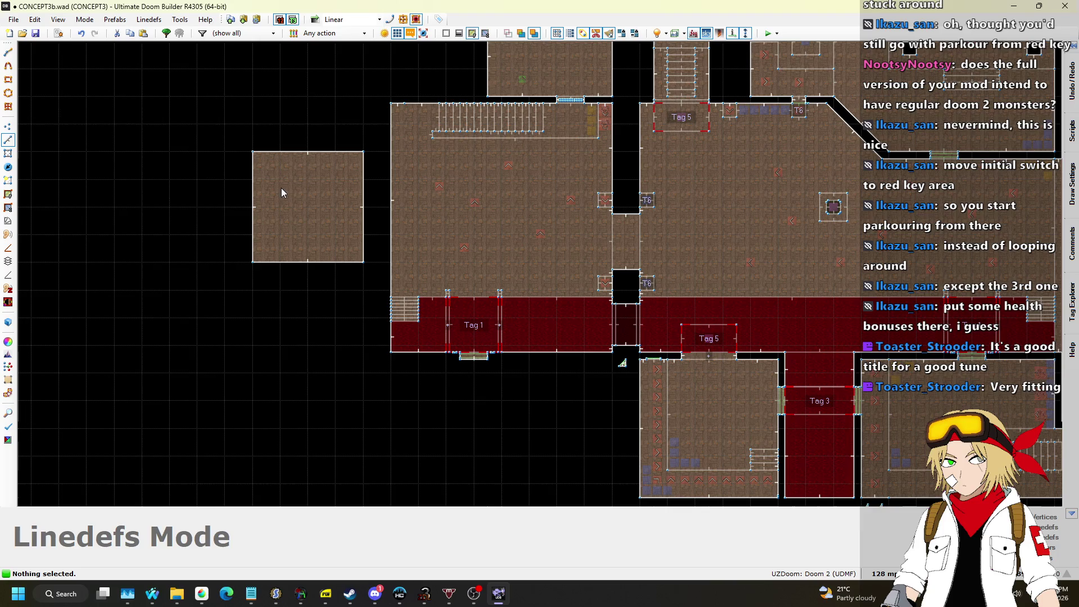
pyautogui.hotkey('ctrl', 'z')
pyautogui.hotkey('ctrl', 's')
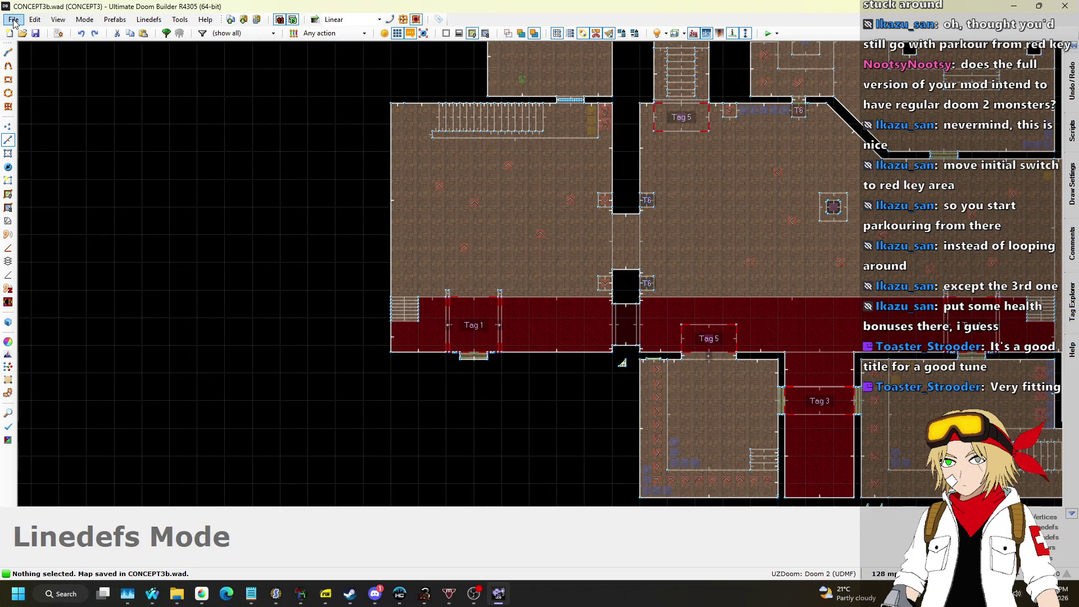
# Redo the square room and save the map as CONCEPT3c.wad.
pyautogui.hotkey('ctrl', 'y')
pyautogui.click(14, 20)
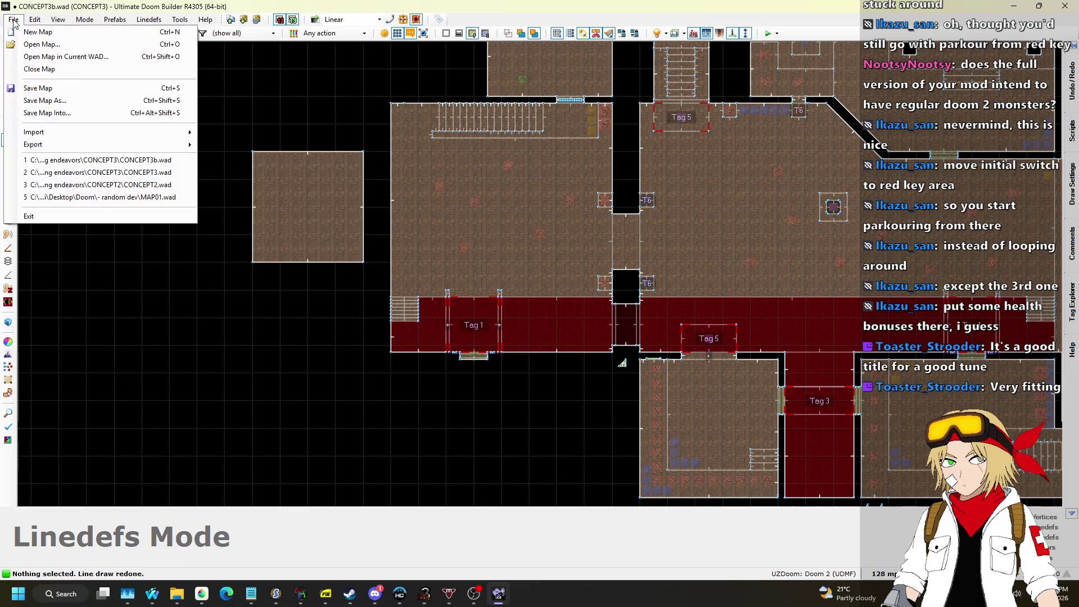
pyautogui.click(34, 104)
pyautogui.press('End')
pyautogui.press('Left')
pyautogui.press('Left')
pyautogui.press('Left')
pyautogui.press('BackSpace')
pyautogui.write('4')
pyautogui.press('Return')
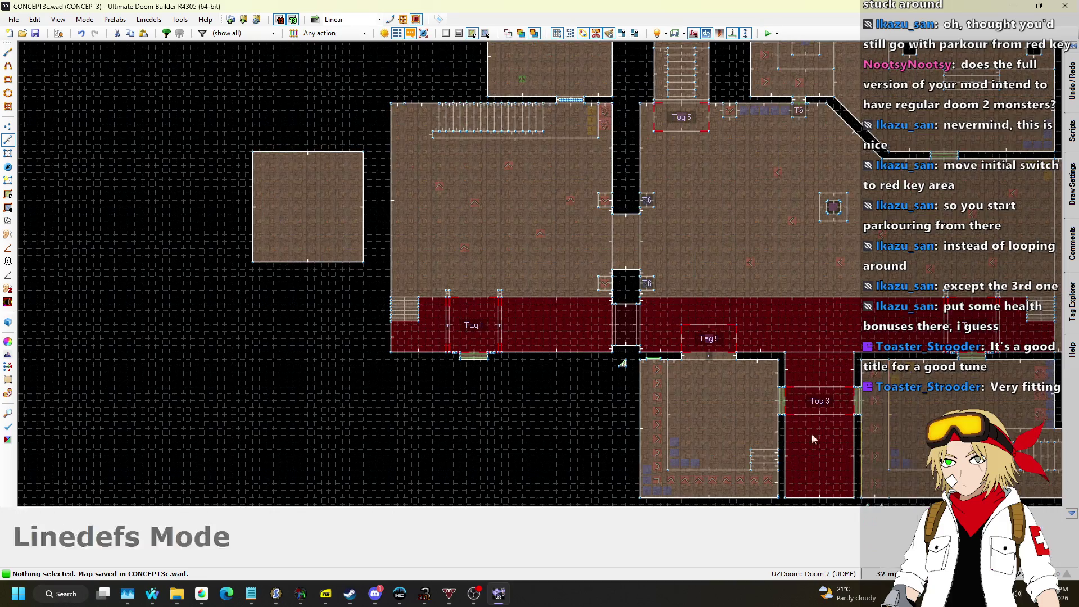
# Select the square room's four walls and move it right and slightly up.
pyautogui.scroll(2, 274, 188)
pyautogui.moveTo(217, 111); pyautogui.dragTo(448, 349)
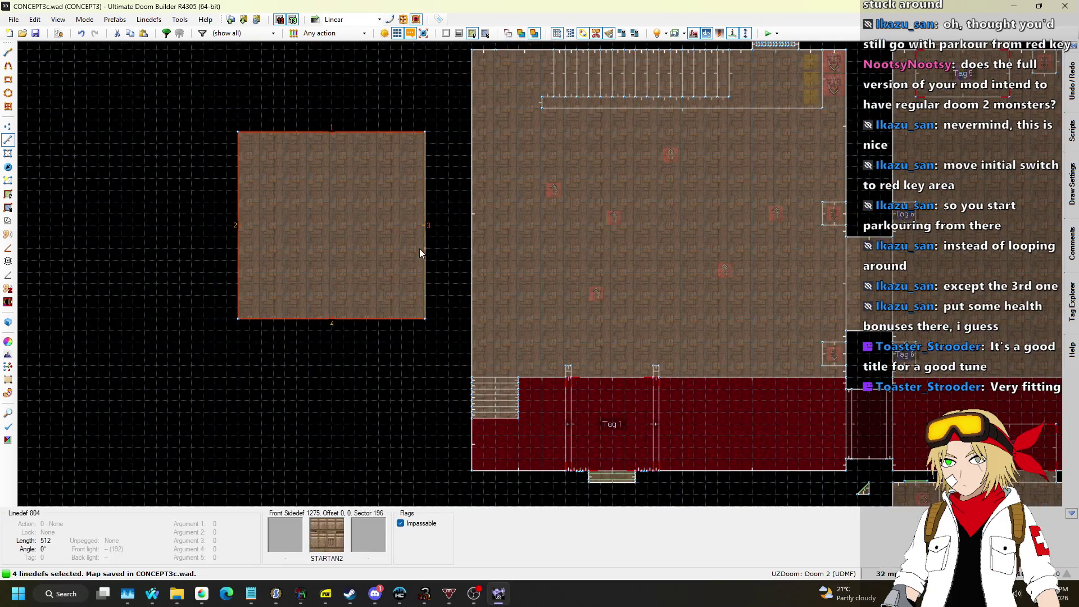
pyautogui.moveTo(429, 234); pyautogui.dragTo(454, 239)
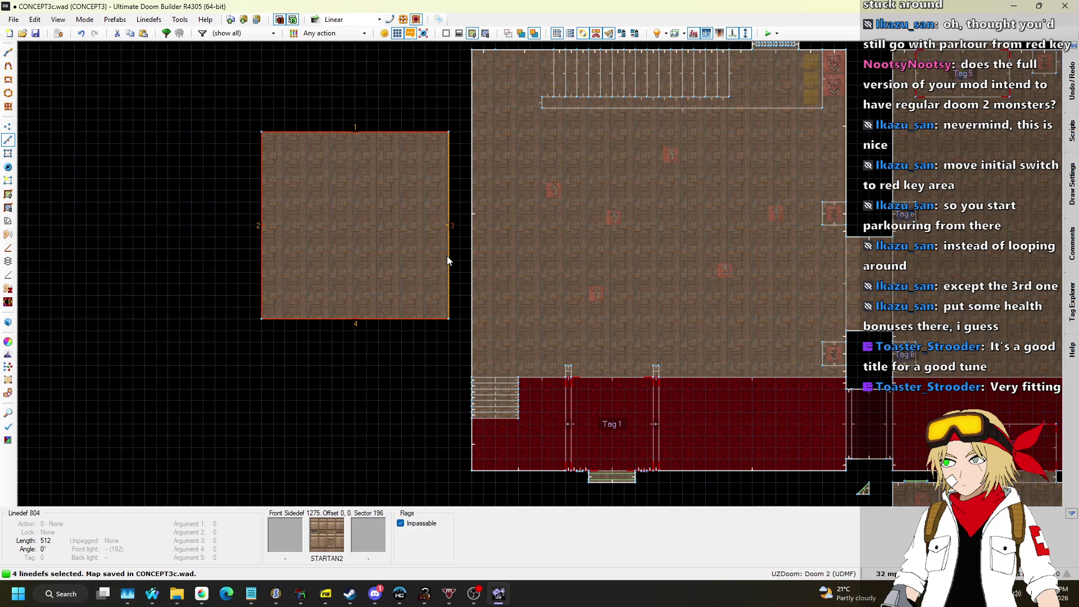
pyautogui.moveTo(447, 255); pyautogui.dragTo(450, 240)
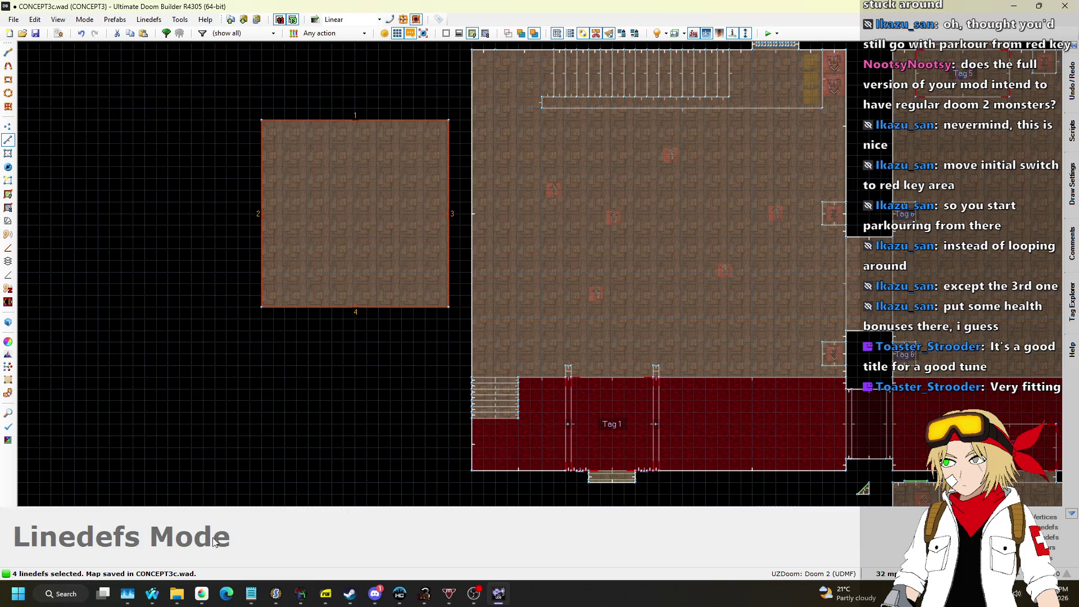
# Open a video link from the song requests page in a new browser tab.
pyautogui.moveTo(162, 597)
pyautogui.click(180, 525)
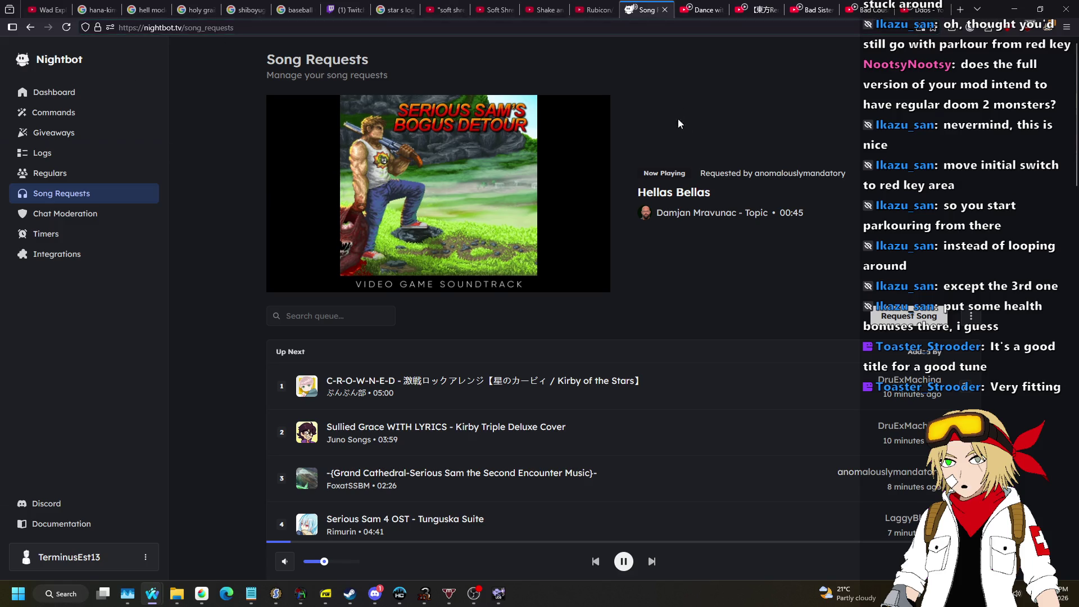
pyautogui.middleClick(699, 192)
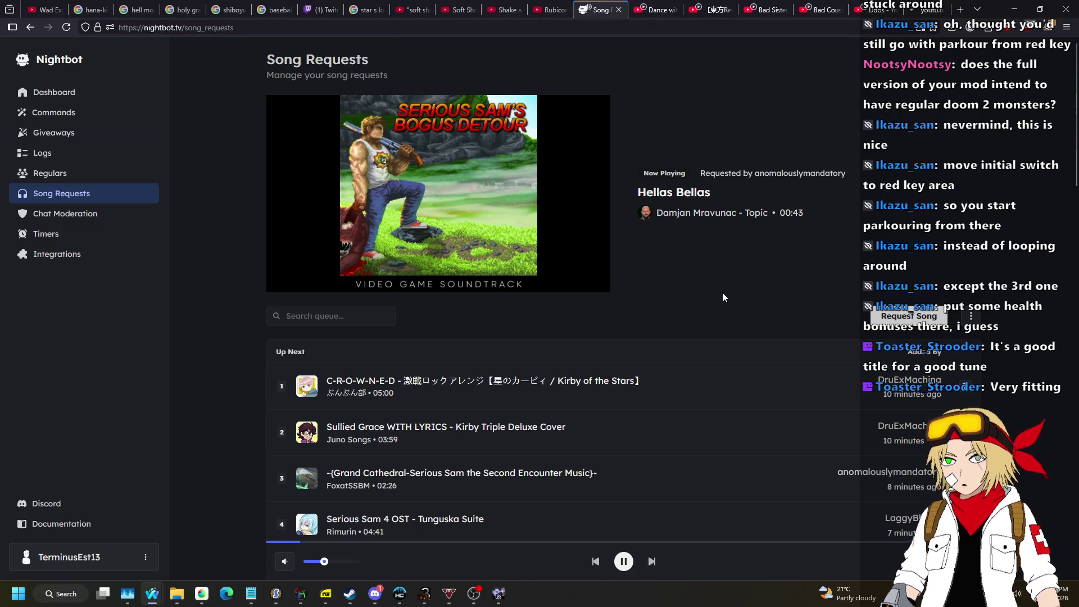
pyautogui.hotkey('alt', 'Tab')
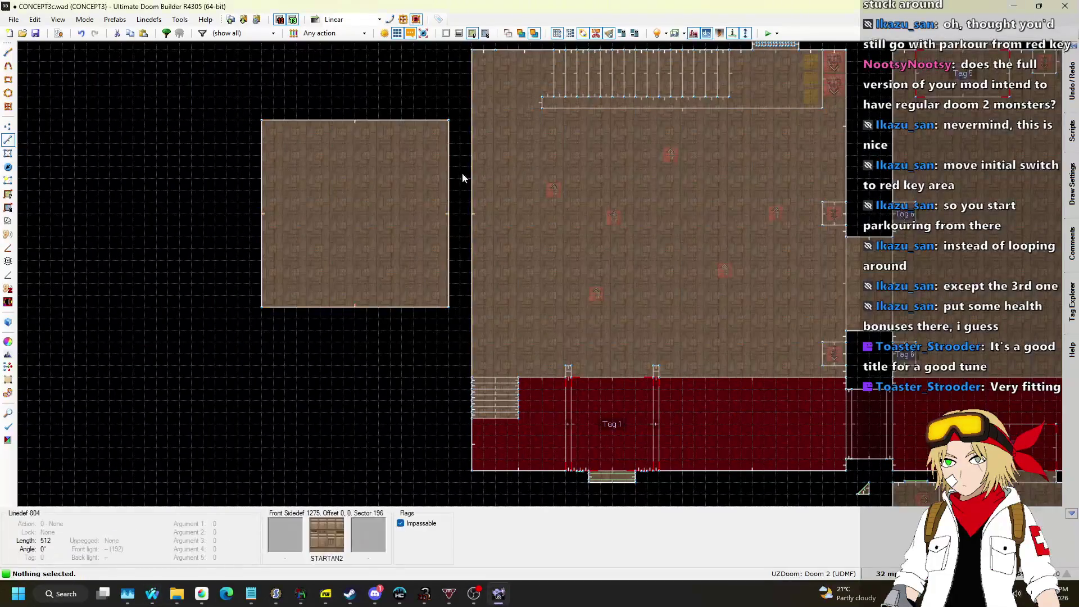
# Fly through the level in Visual Mode, then back in 2D begin outlining a 128×256 area.
pyautogui.scroll(-1, 457, 192)
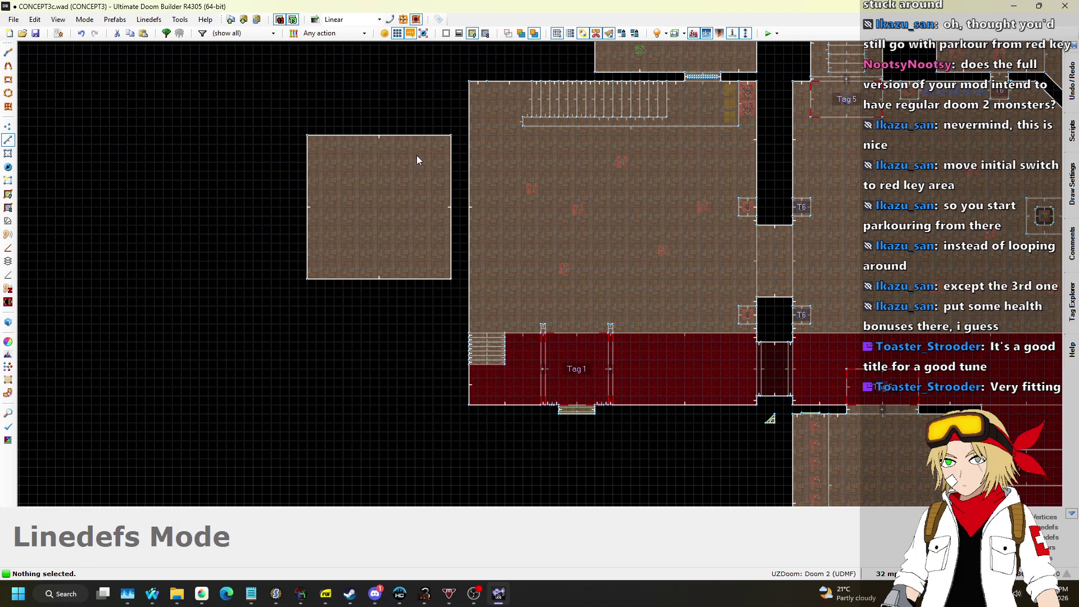
pyautogui.press('q')
pyautogui.press('w')
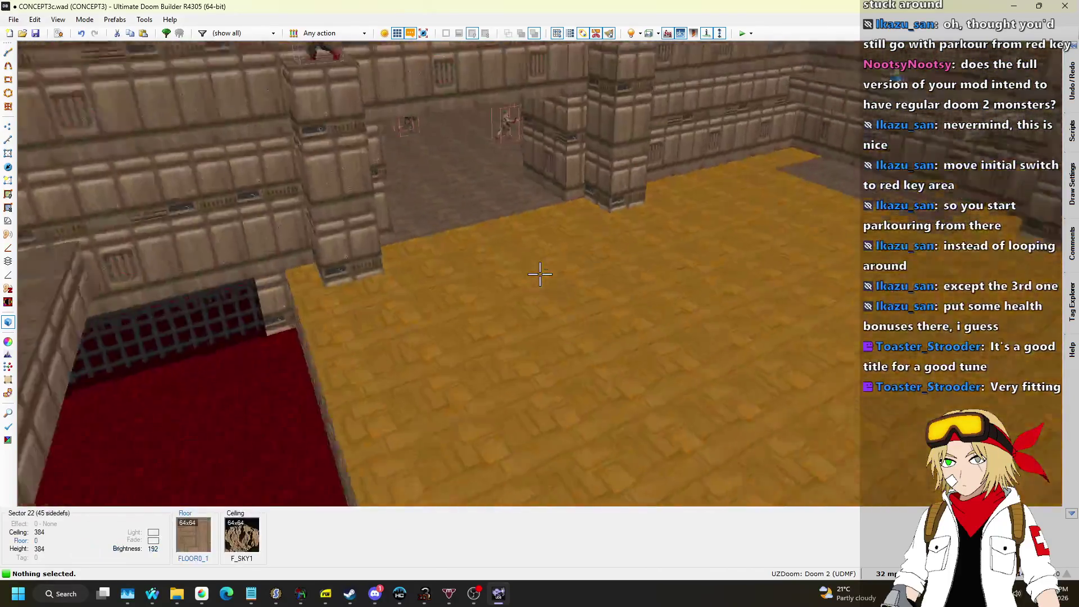
pyautogui.press('w')
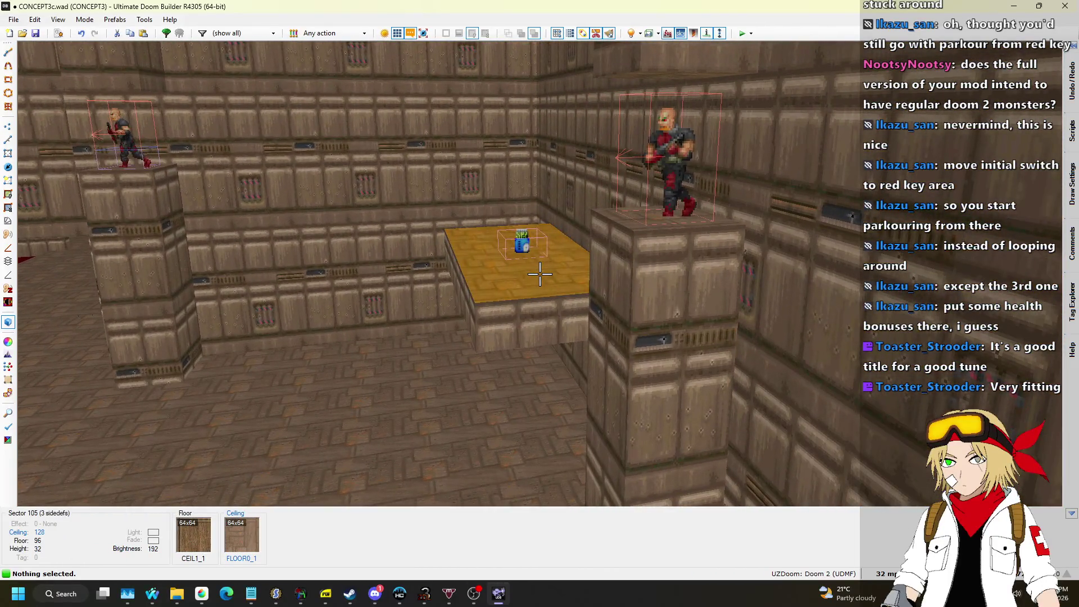
pyautogui.press('w')
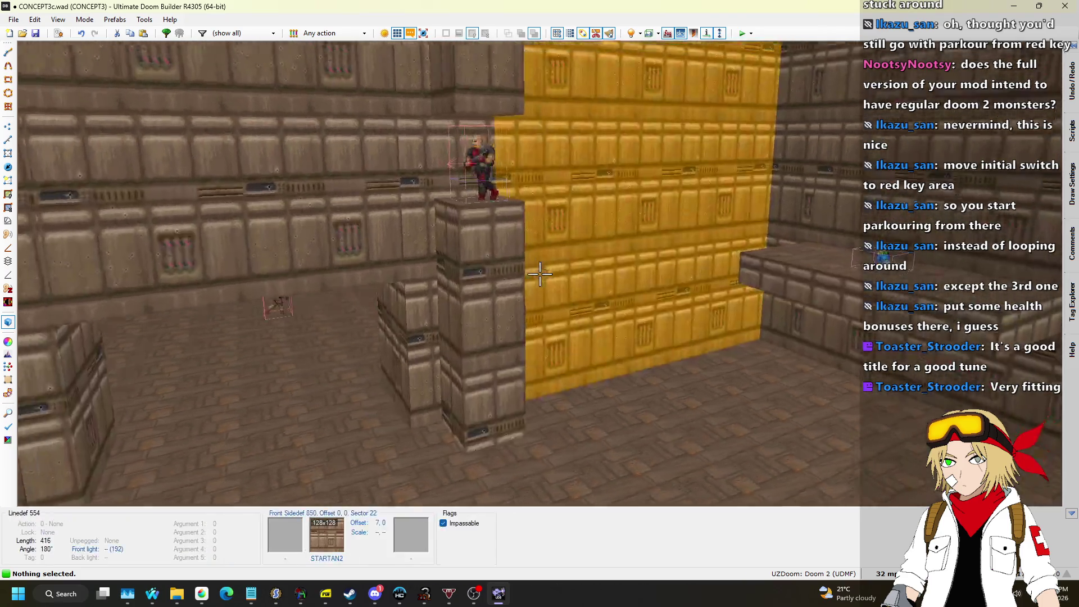
pyautogui.press('w')
pyautogui.press('q')
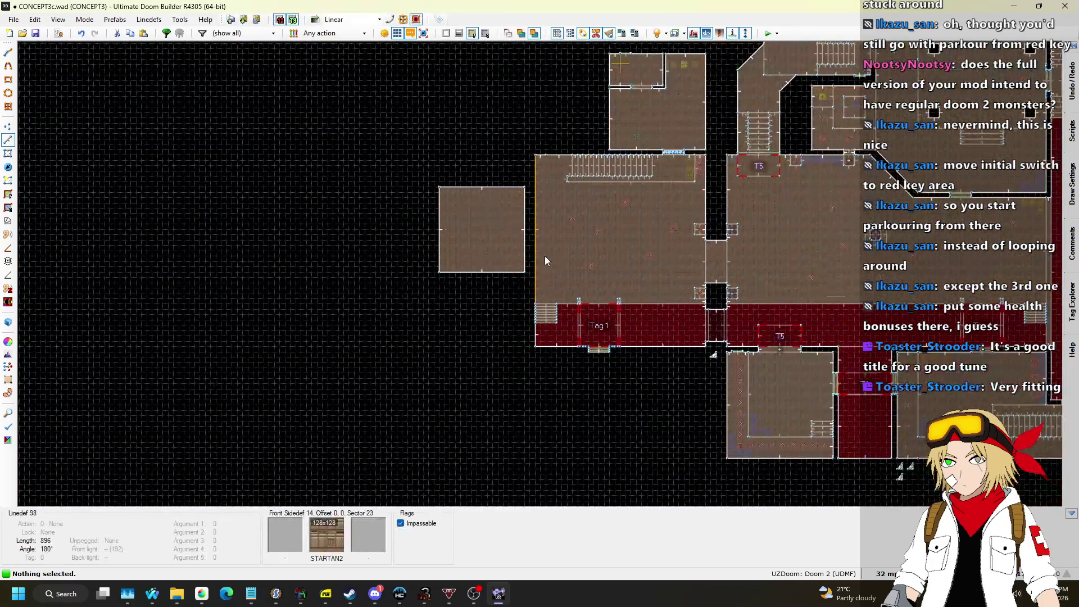
pyautogui.scroll(5, 540, 247)
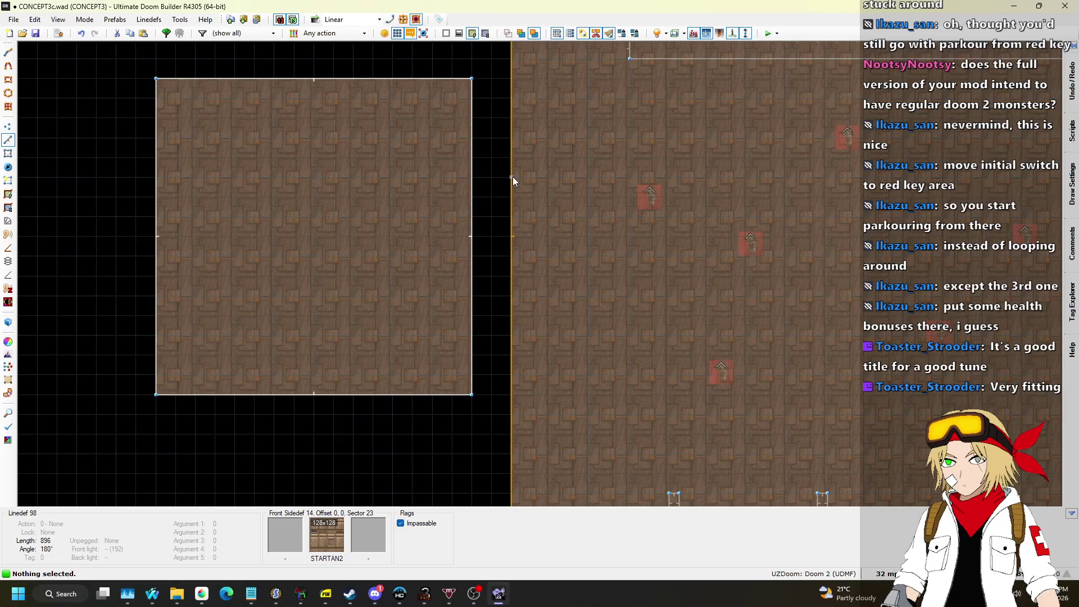
pyautogui.press('space')
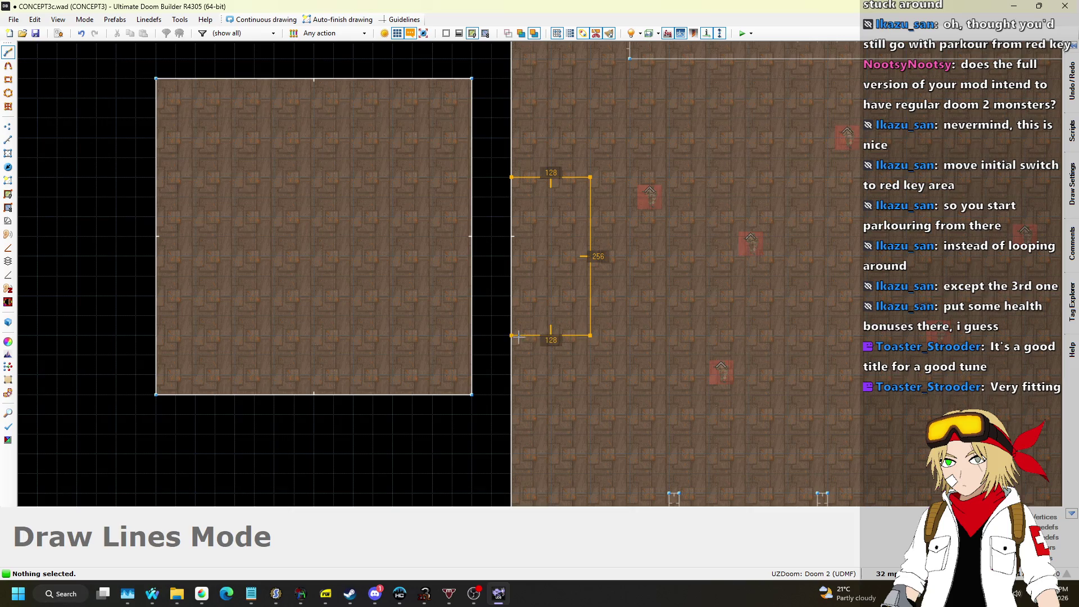
# Close the outline into a new sector and give it Tag 5.
pyautogui.click(518, 247)
pyautogui.moveTo(496, 156); pyautogui.dragTo(597, 349)
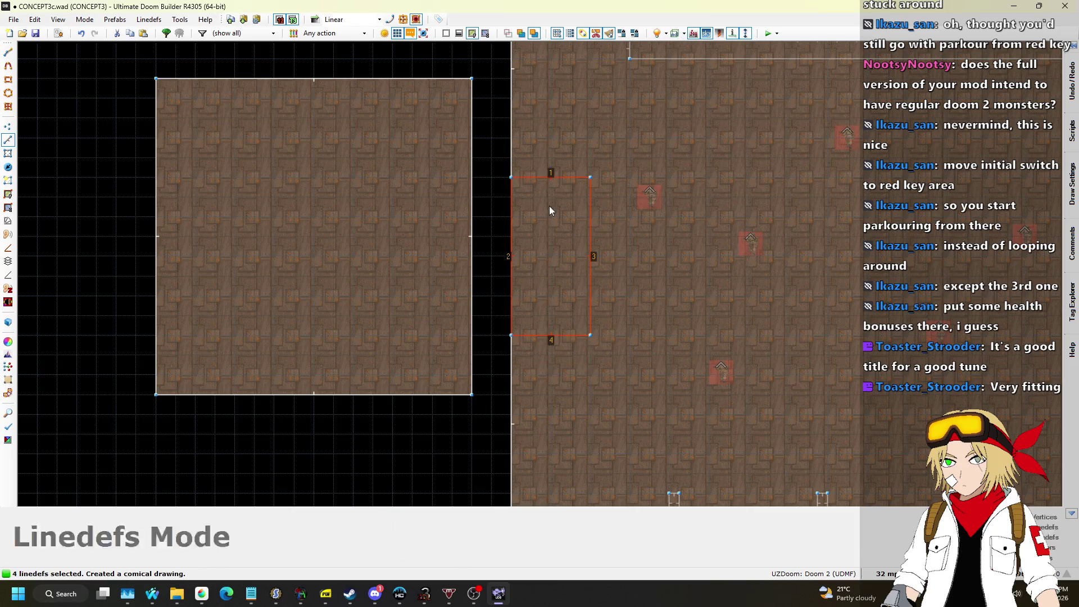
pyautogui.press('l')
pyautogui.scroll(-4, 482, 220)
pyautogui.press('q')
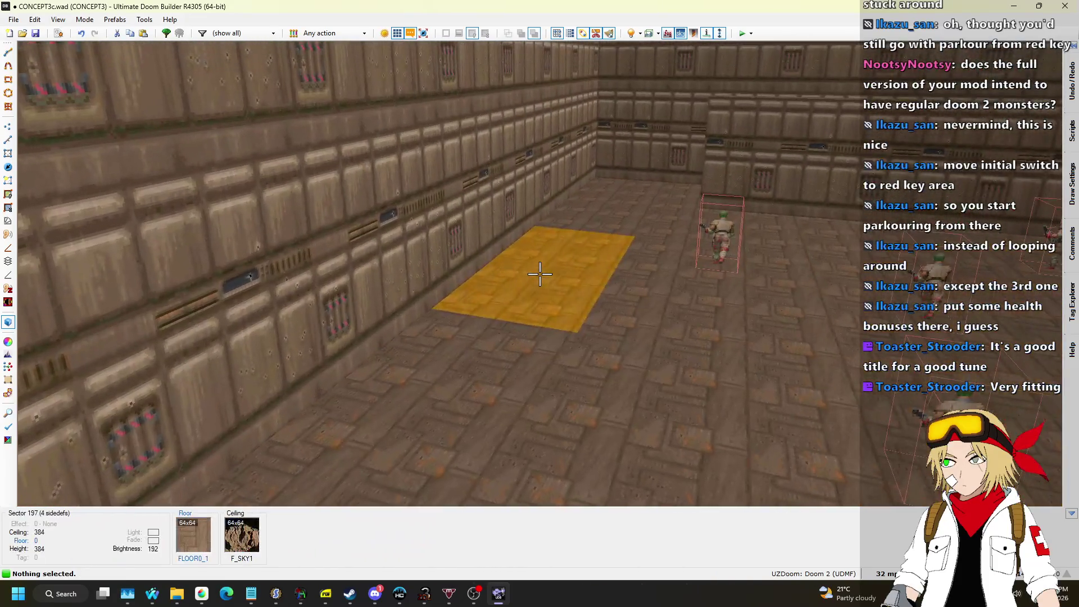
pyautogui.click(540, 274)
pyautogui.rightClick(540, 274)
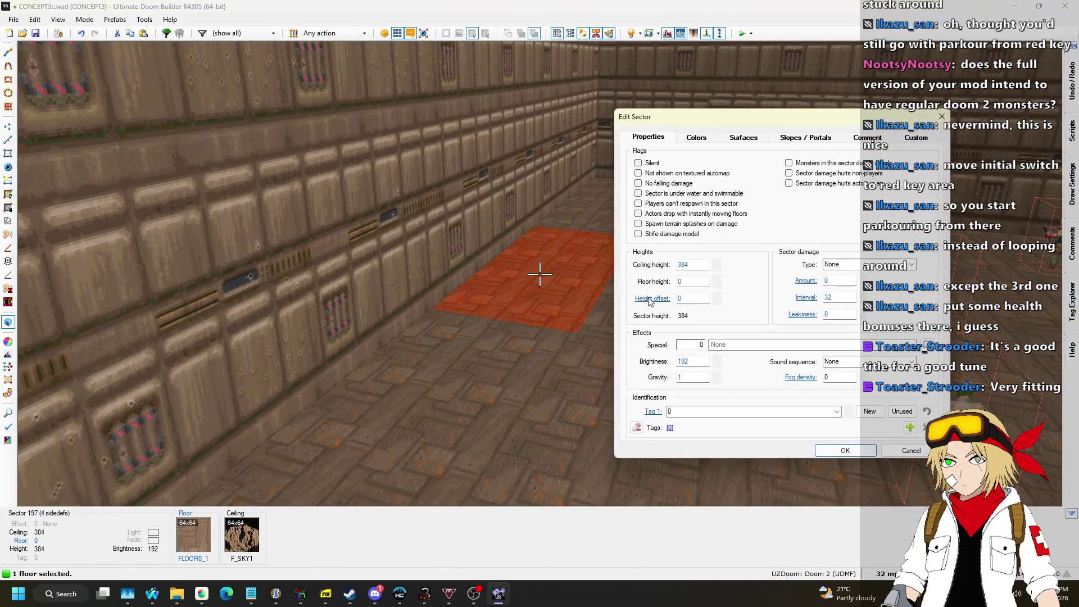
pyautogui.click(840, 450)
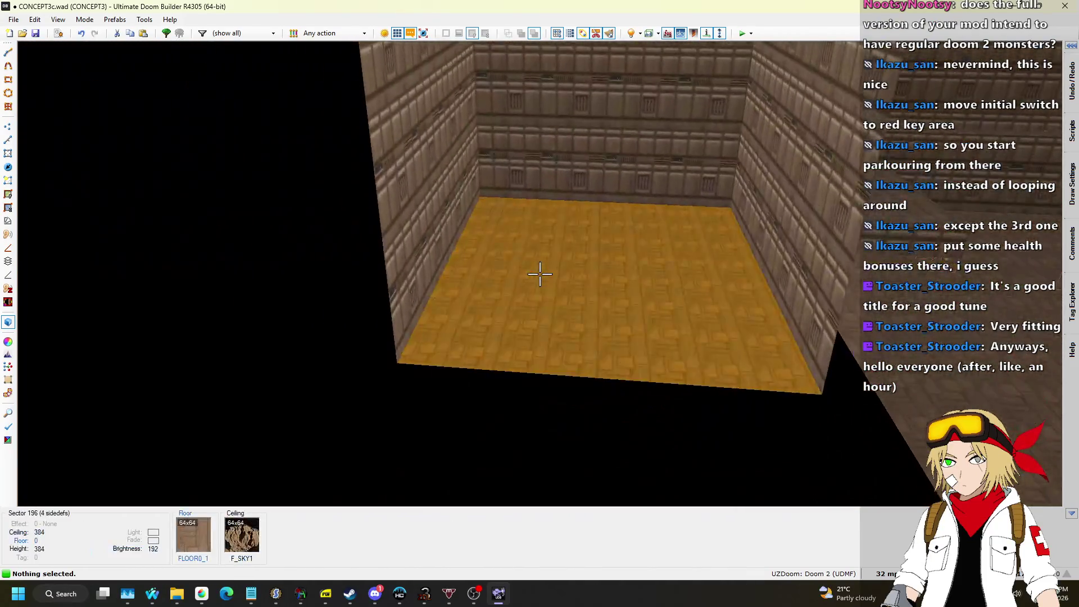
# Raise the west square room's floor to 128.
pyautogui.click(540, 273)
pyautogui.scroll(1, 540, 274)
pyautogui.scroll(7, 539, 273)
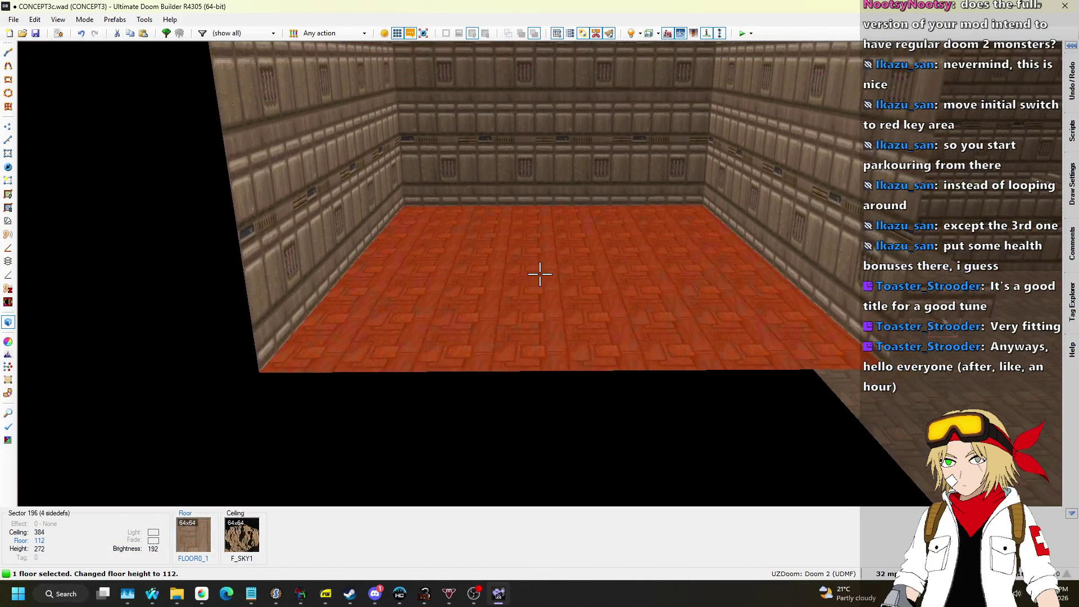
pyautogui.click(540, 274)
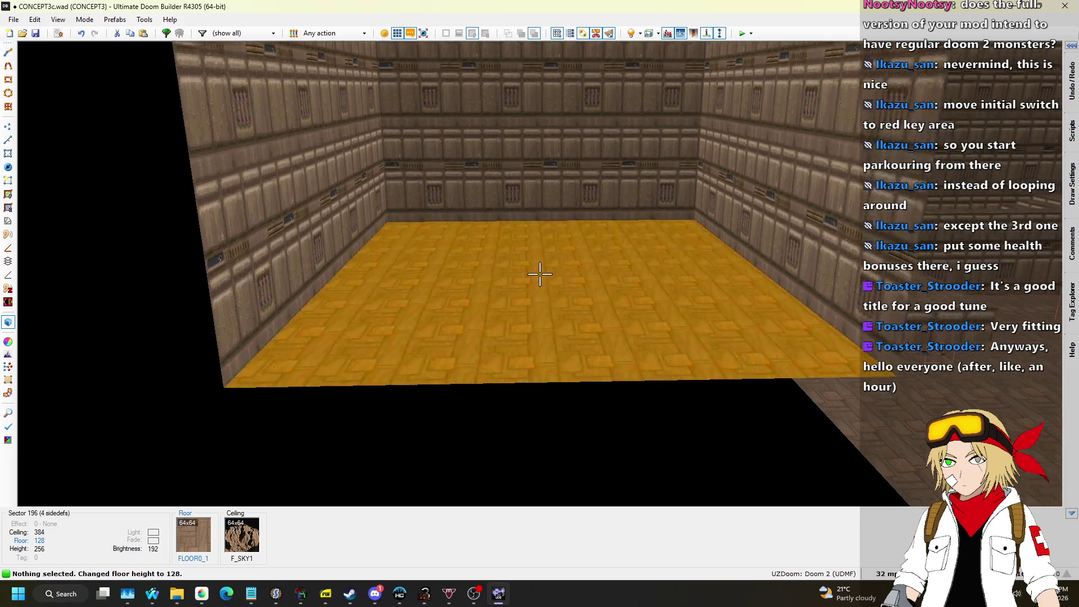
# Outline a 64×256 passage sector bridging the square room and the Tag 5 strip, then view it in 3D.
pyautogui.press('q')
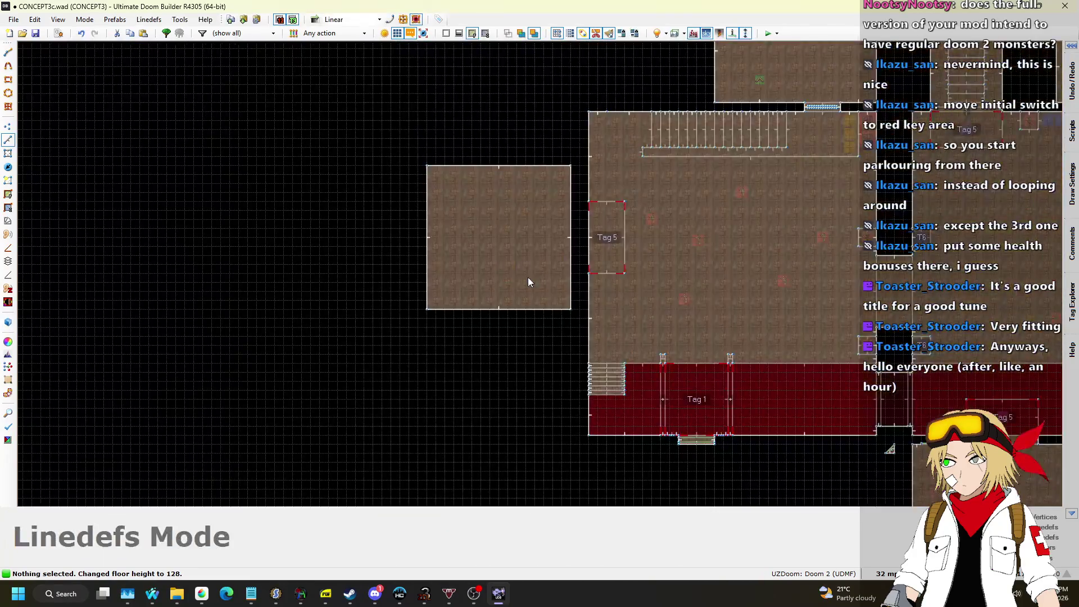
pyautogui.scroll(-2, 529, 278)
pyautogui.scroll(3, 596, 227)
pyautogui.scroll(2, 565, 317)
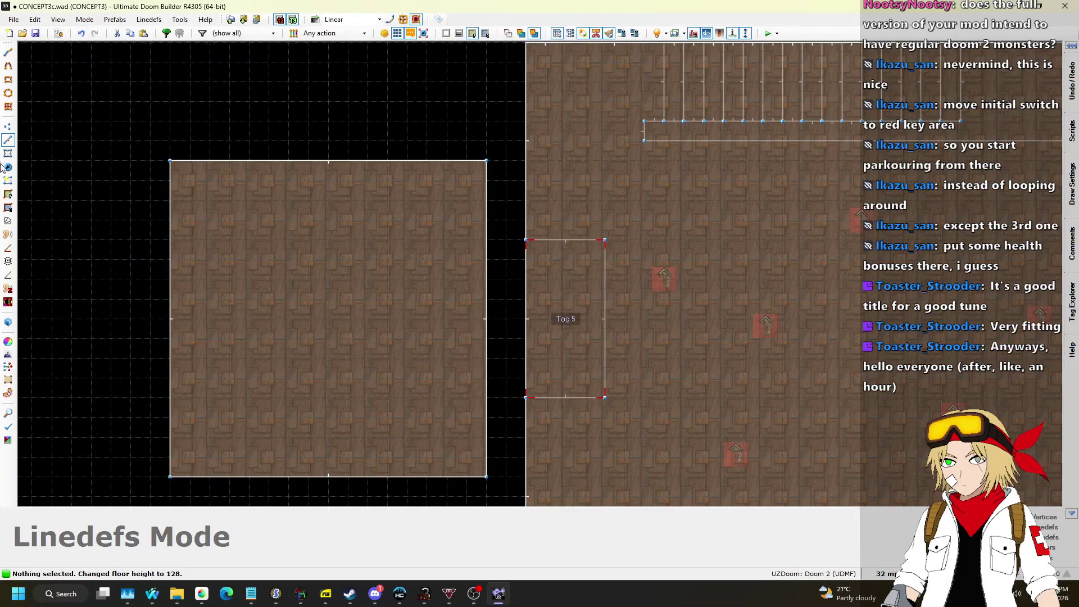
pyautogui.press('d')
pyautogui.click(486, 240)
pyautogui.click(526, 240)
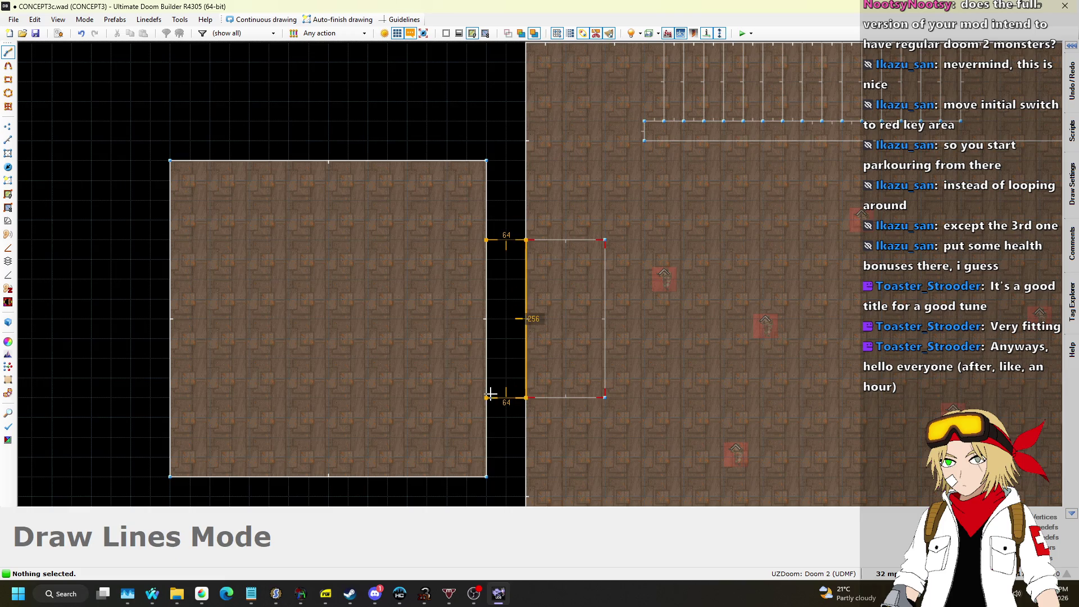
pyautogui.click(486, 241)
pyautogui.press('w')
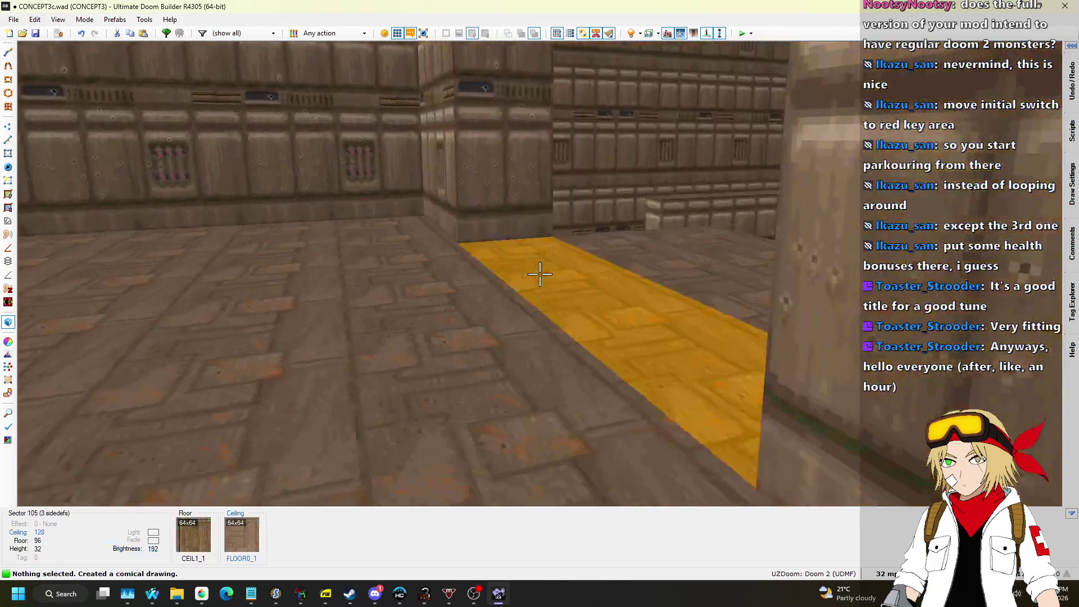
# Copy the low platform's CEIL1_1 ceiling flat onto the next room's ceiling.
pyautogui.click(540, 274)
pyautogui.rightClick(539, 274)
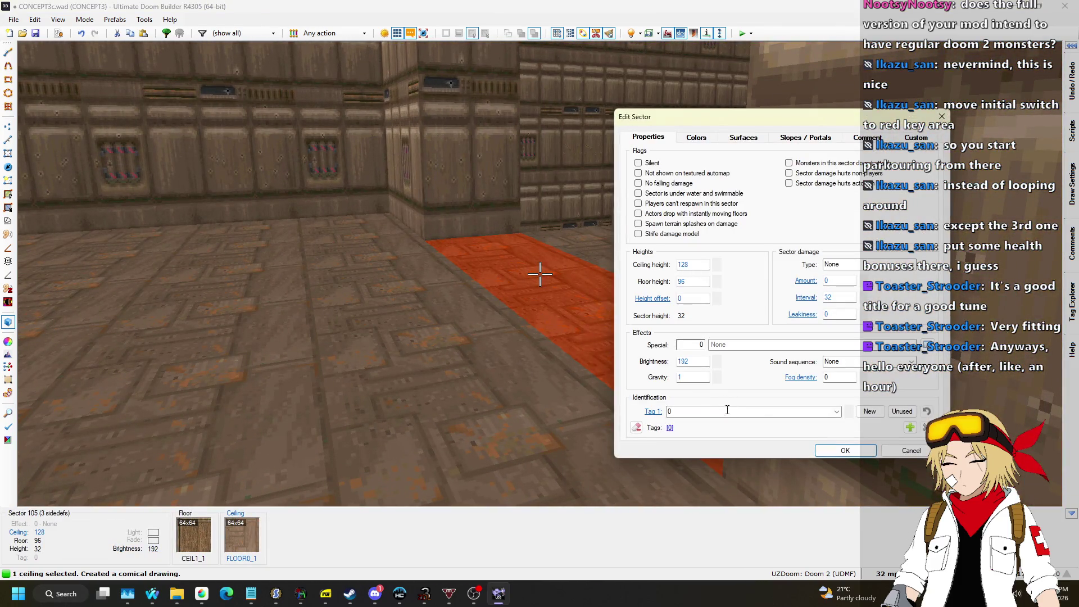
pyautogui.click(909, 450)
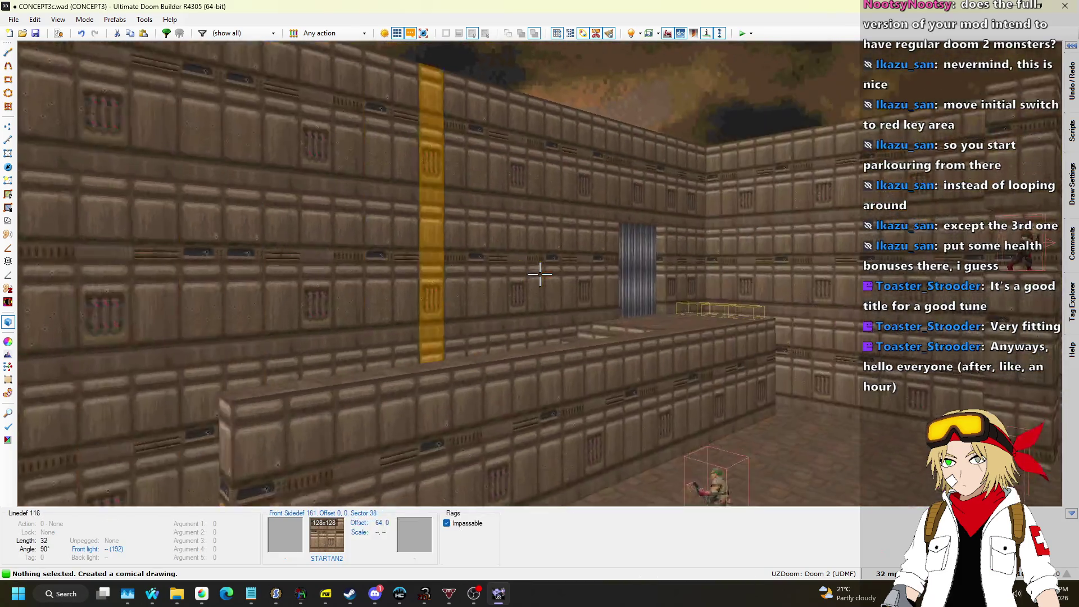
pyautogui.press('w')
pyautogui.hotkey('ctrl', 'c')
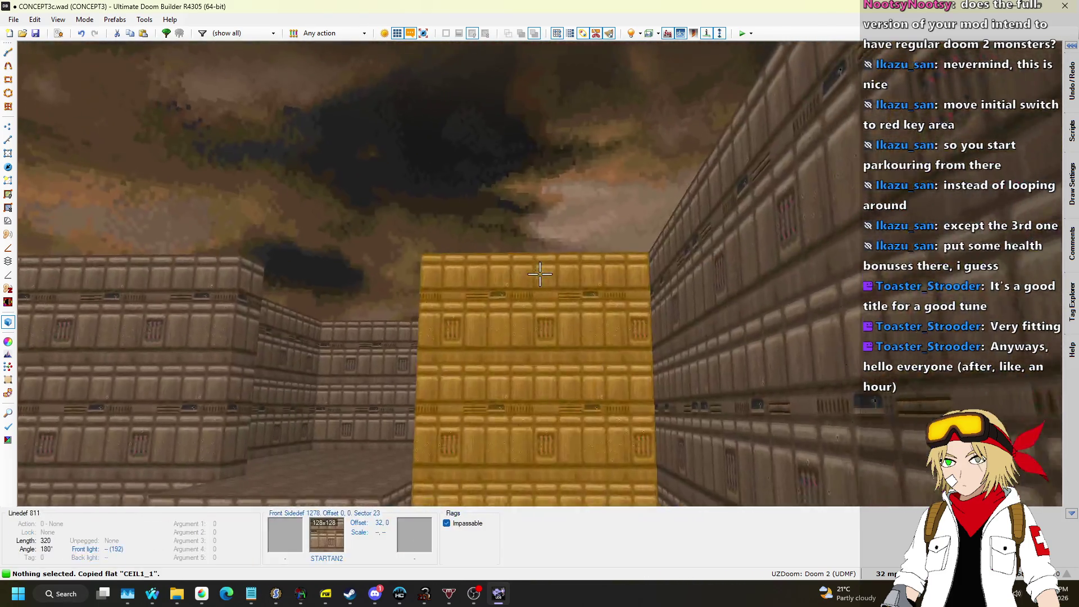
pyautogui.hotkey('ctrl', 'v')
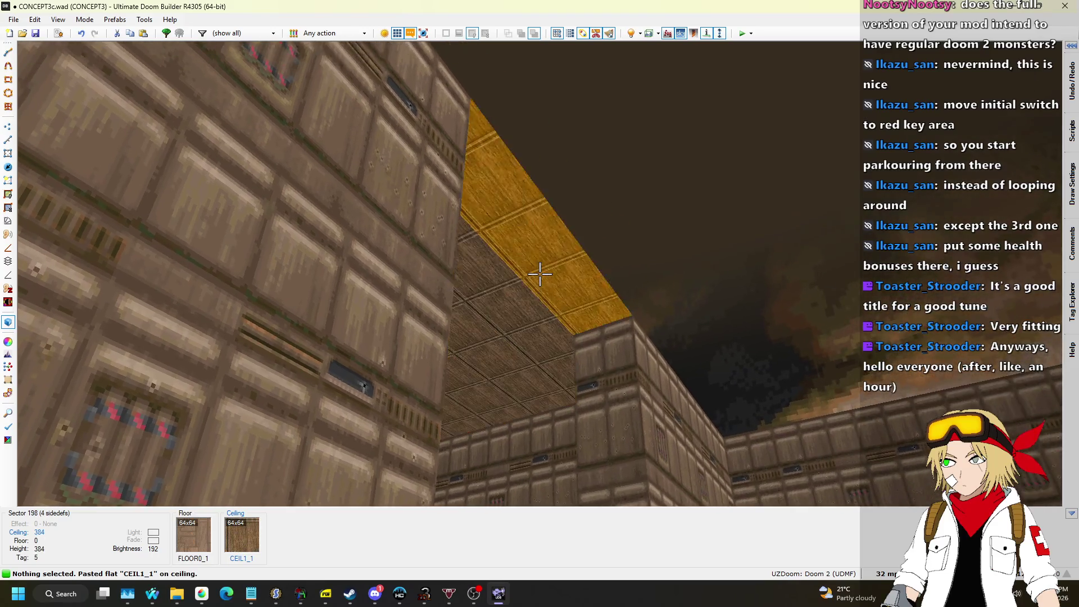
# Lower both of the new area's ceilings to 256.
pyautogui.click(540, 274)
pyautogui.click(540, 274)
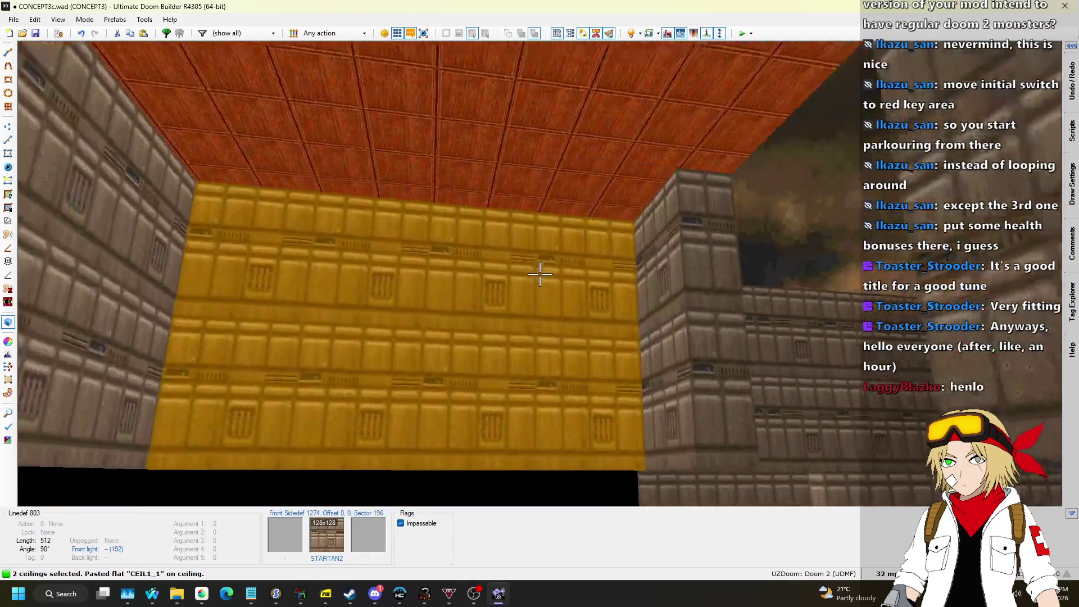
pyautogui.scroll(-3, 540, 274)
pyautogui.scroll(-10, 539, 274)
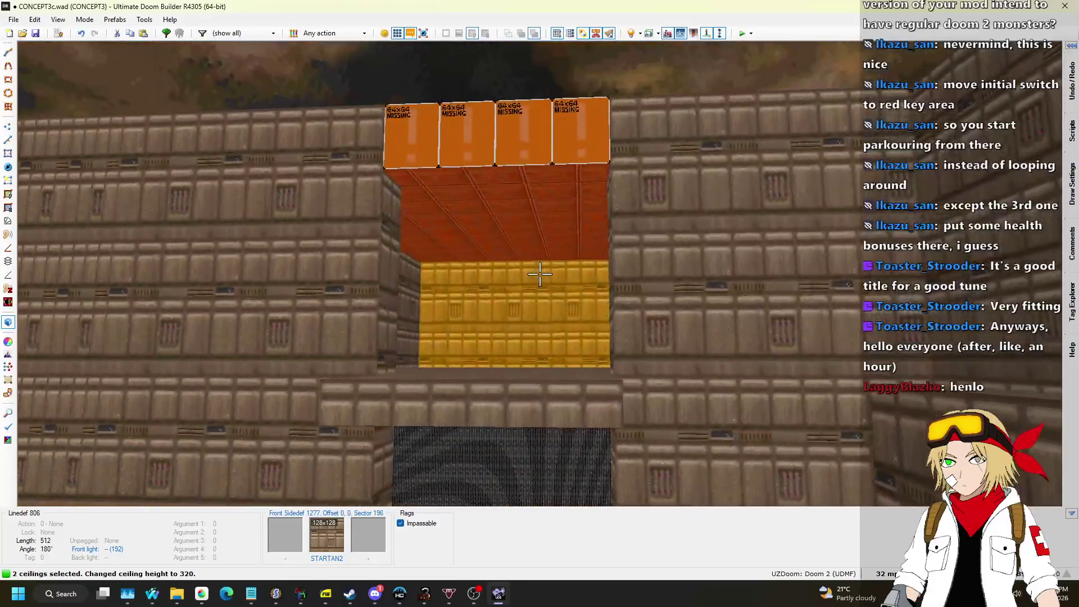
pyautogui.scroll(-2, 540, 274)
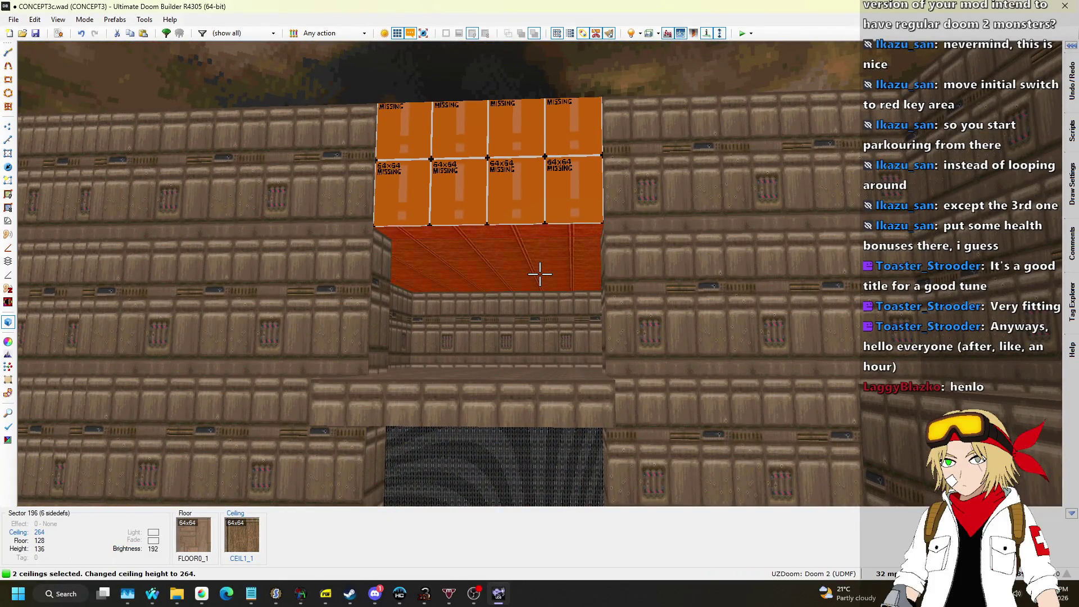
pyautogui.press('w')
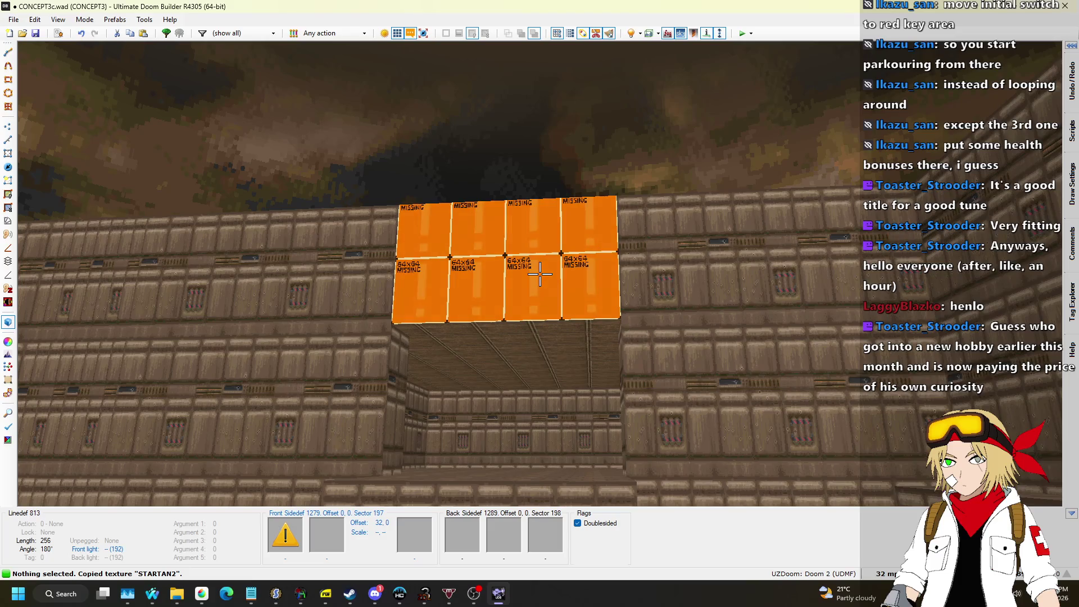
# Paste STARTAN2 onto both missing upper walls.
pyautogui.hotkey('ctrl', 'v')
pyautogui.scroll(-2, 540, 274)
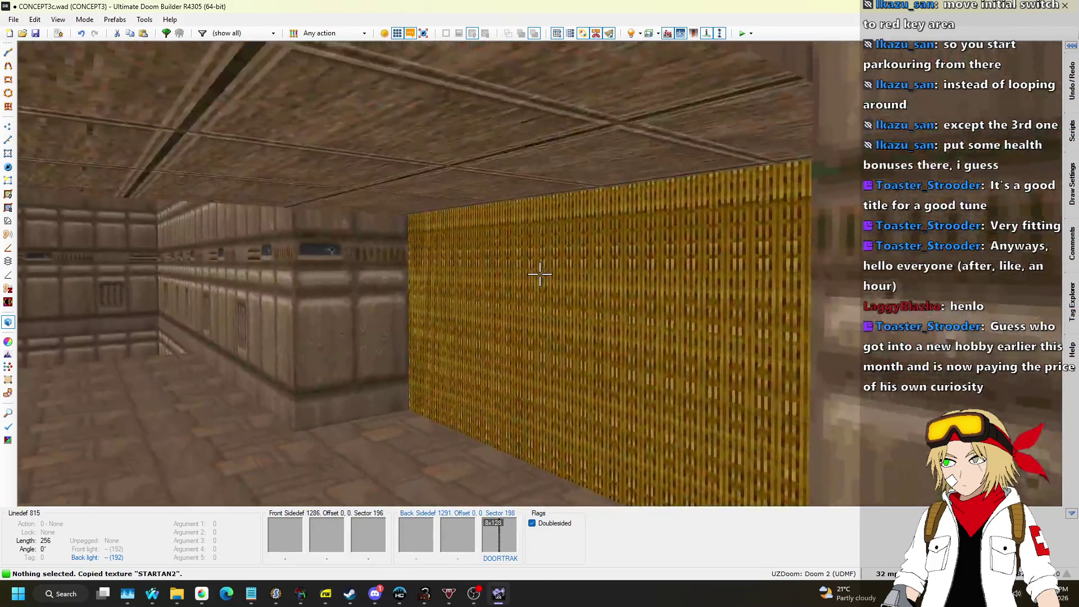
pyautogui.hotkey('ctrl', 'v')
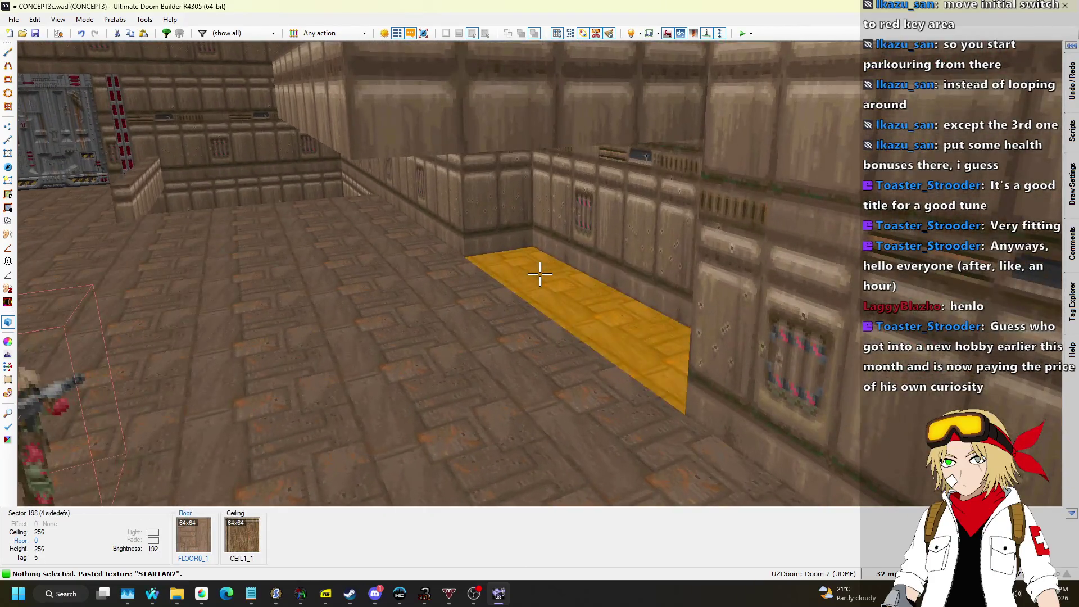
# Change the adjoining floor sector's tag in its properties.
pyautogui.rightClick(540, 273)
pyautogui.click(690, 410)
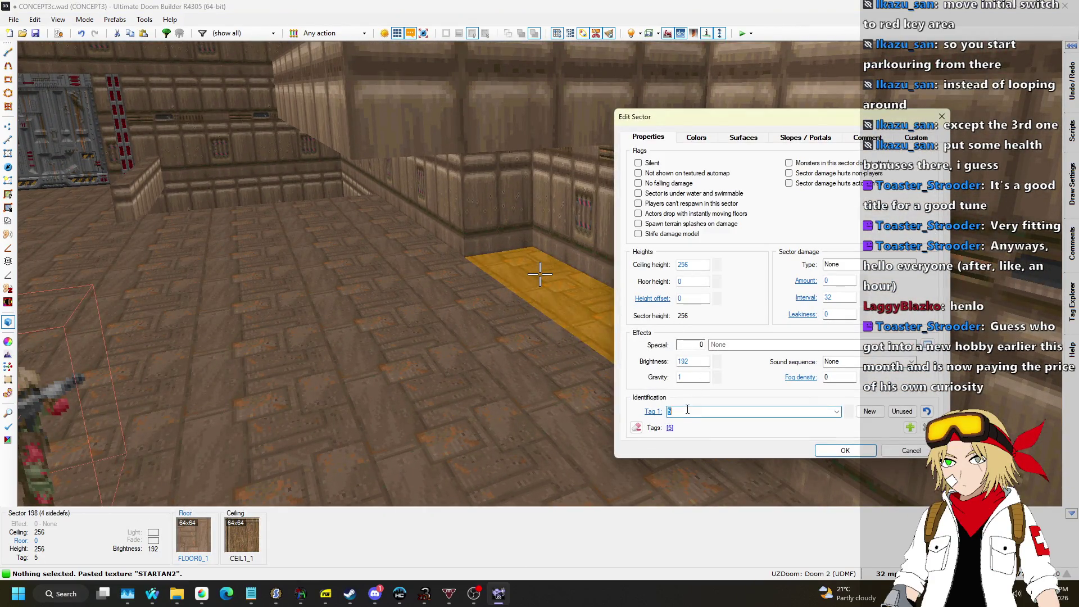
pyautogui.click(852, 452)
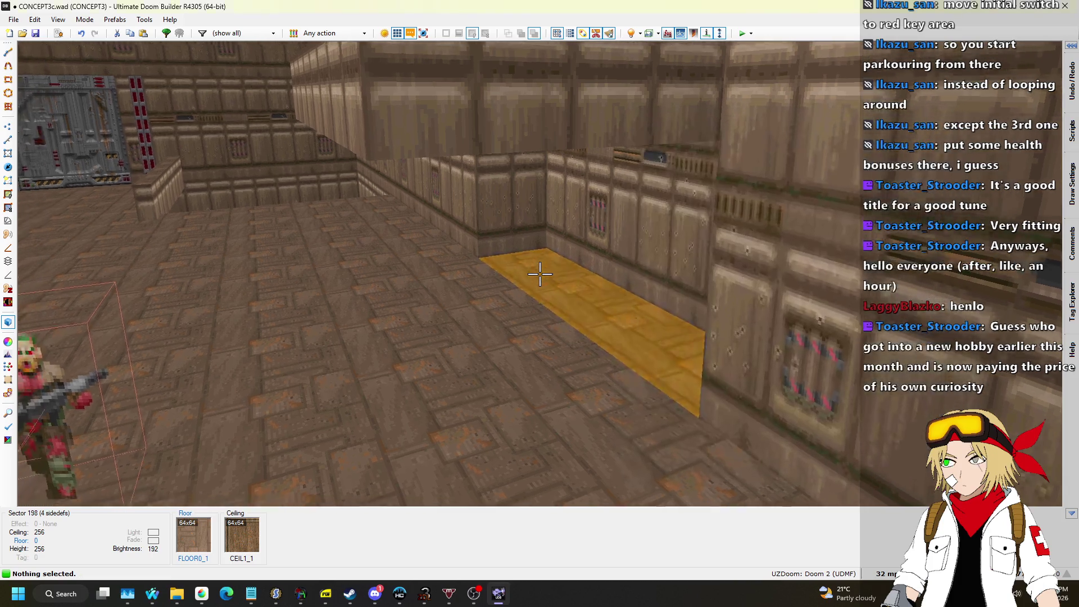
# Shift the new room and passage's 12 linedefs slightly down and save the map.
pyautogui.press('q')
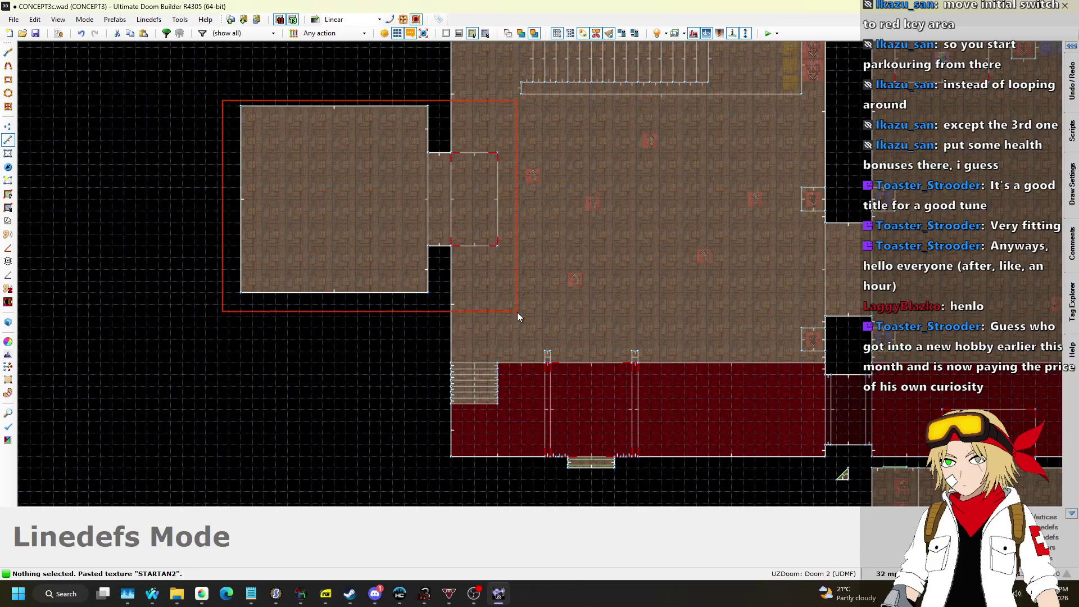
pyautogui.moveTo(482, 155); pyautogui.dragTo(481, 227)
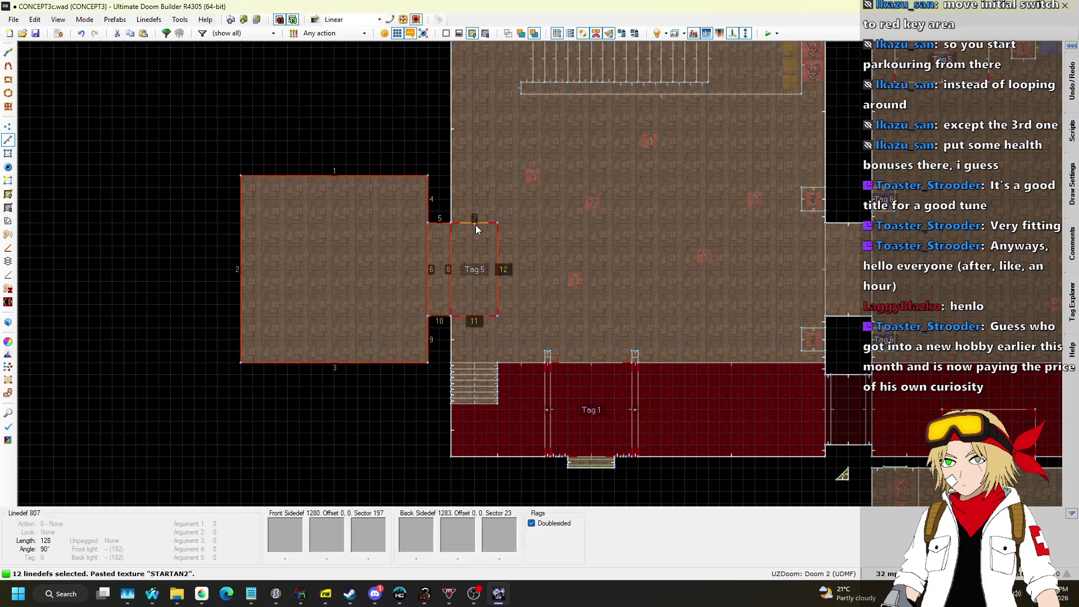
pyautogui.click(564, 222)
pyautogui.hotkey('ctrl', 's')
# Check the room in 3D, then launch the map for a test run.
pyautogui.press('q')
pyautogui.press('s')
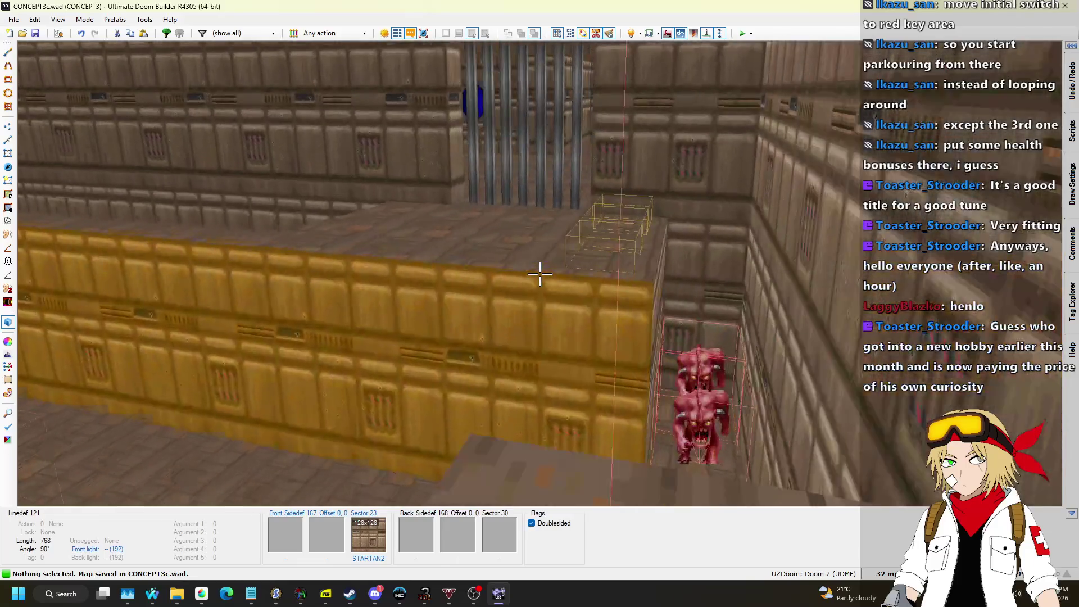
pyautogui.press('q')
pyautogui.scroll(-3, 540, 276)
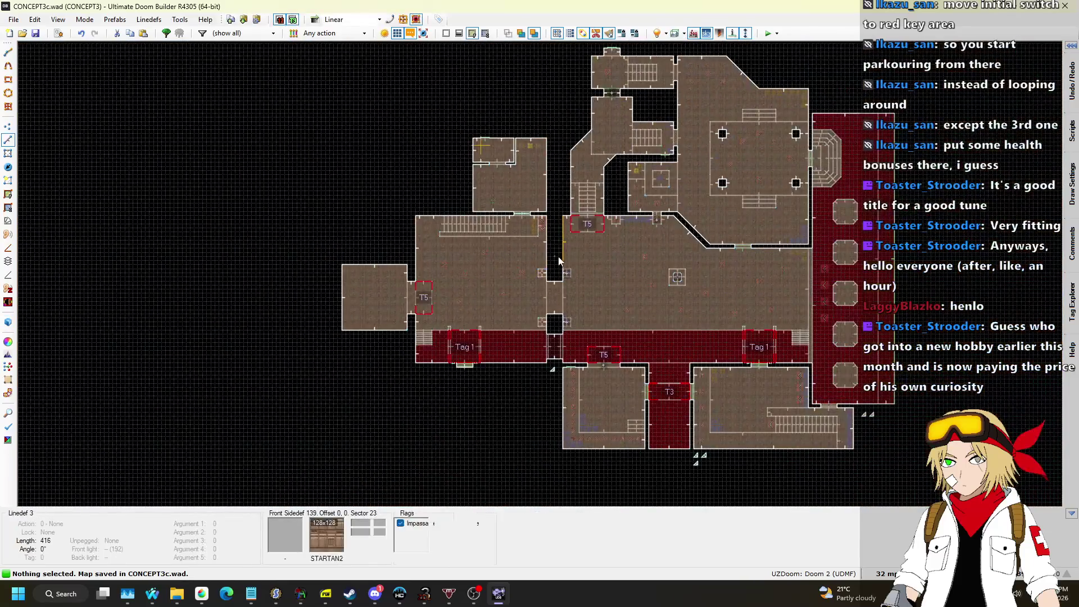
pyautogui.click(769, 35)
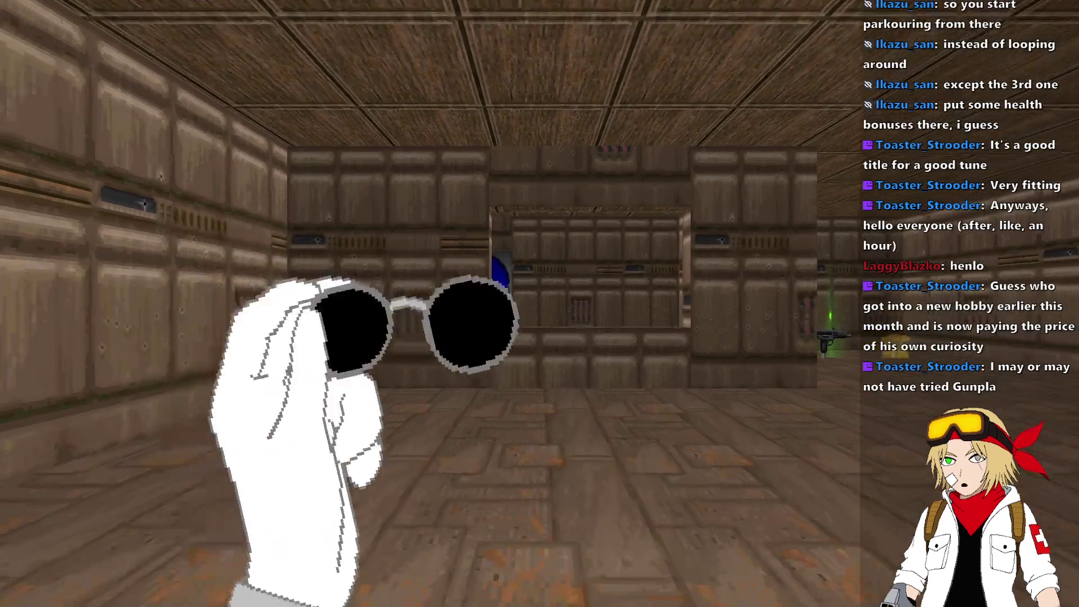
# Walk forward collecting the weapon and ammo, then fire at the first enemies.
pyautogui.press('w')
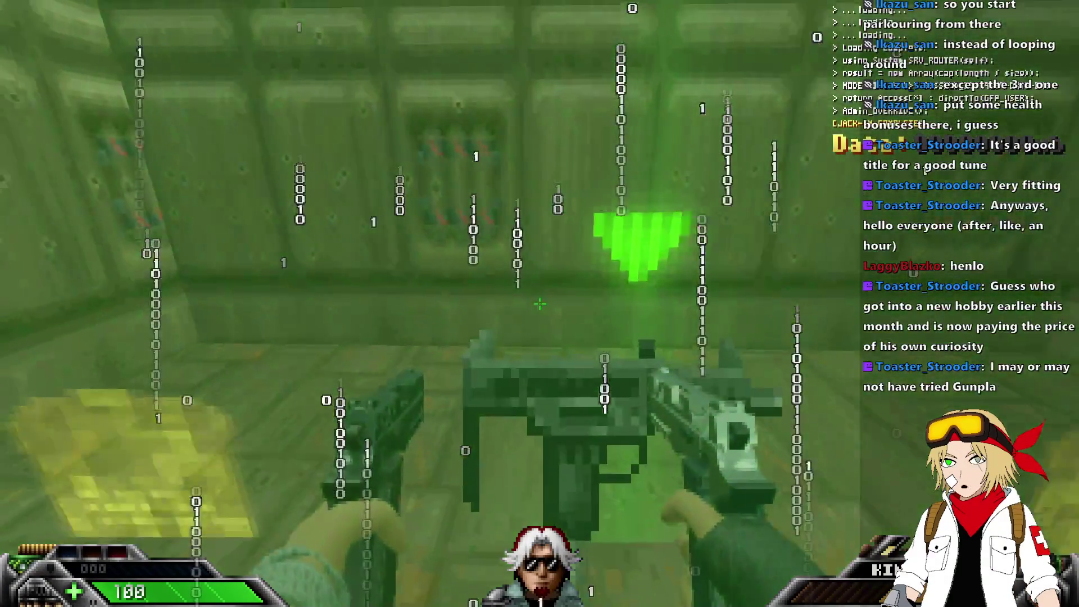
pyautogui.press('w')
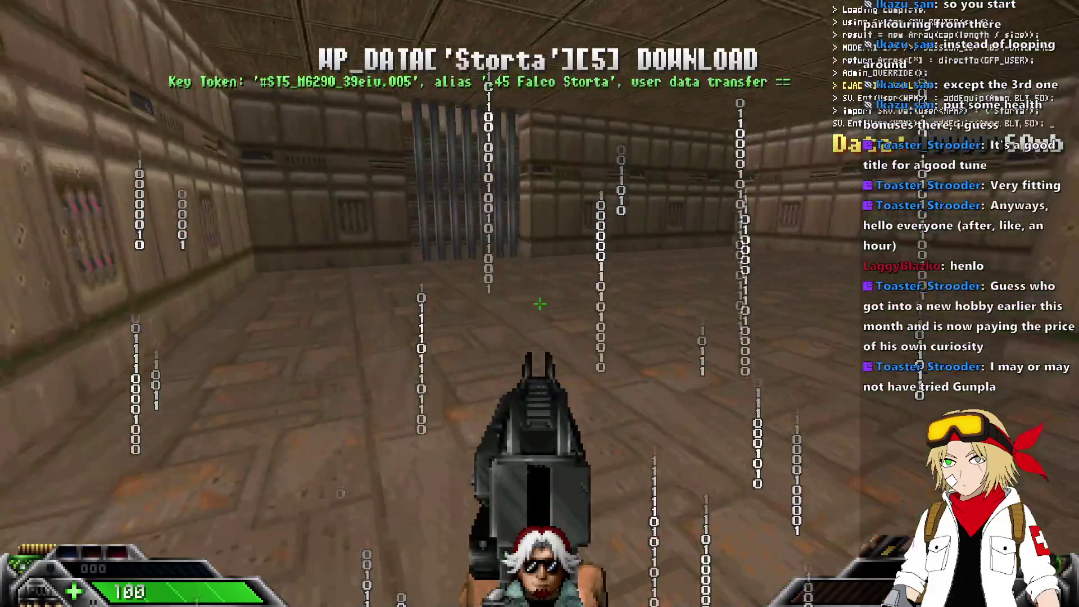
pyautogui.press('w')
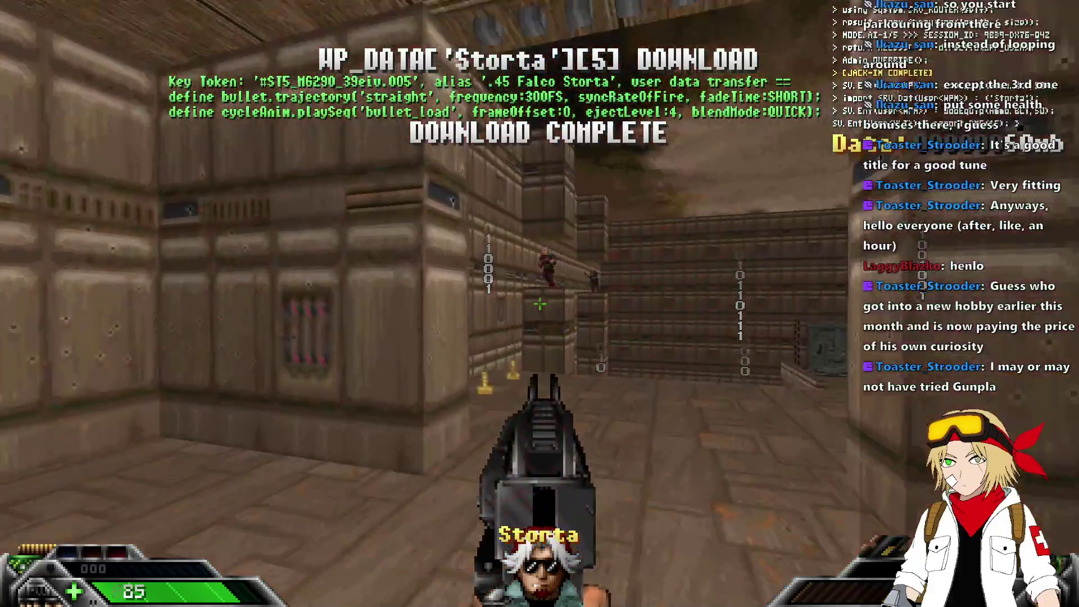
pyautogui.click(539, 304)
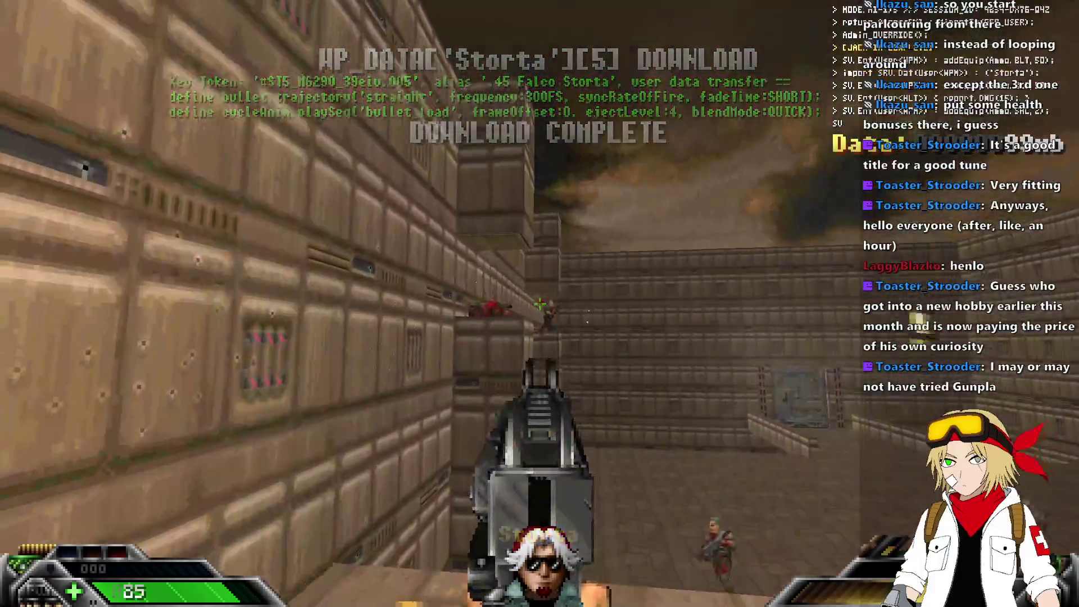
pyautogui.click(540, 304)
# Clear the room and corridor enemies, shoot the cacodemons, then quit back to the editor.
pyautogui.press('w')
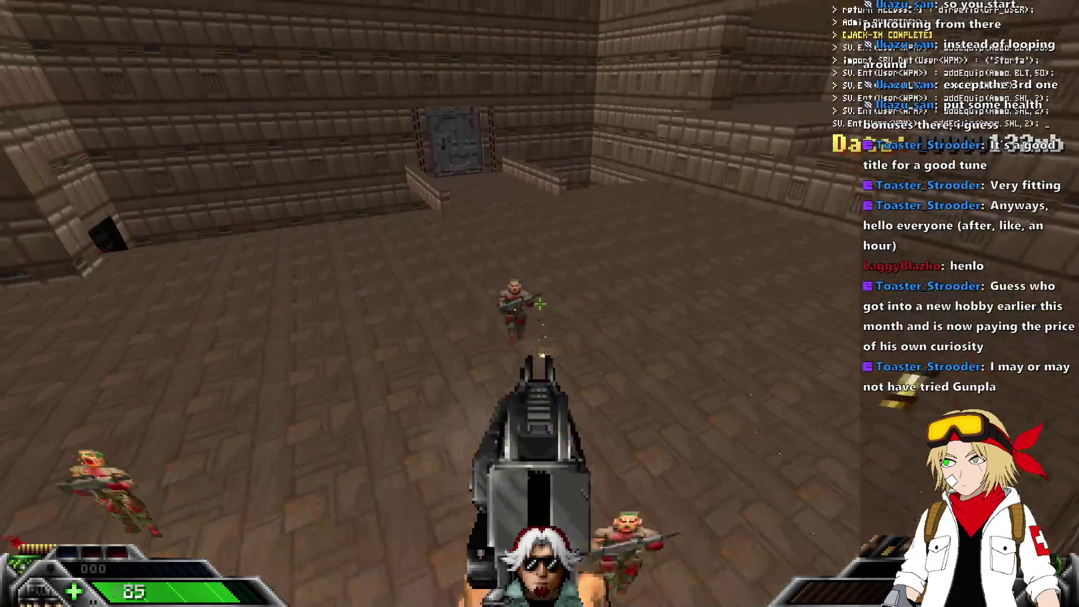
pyautogui.click(540, 303)
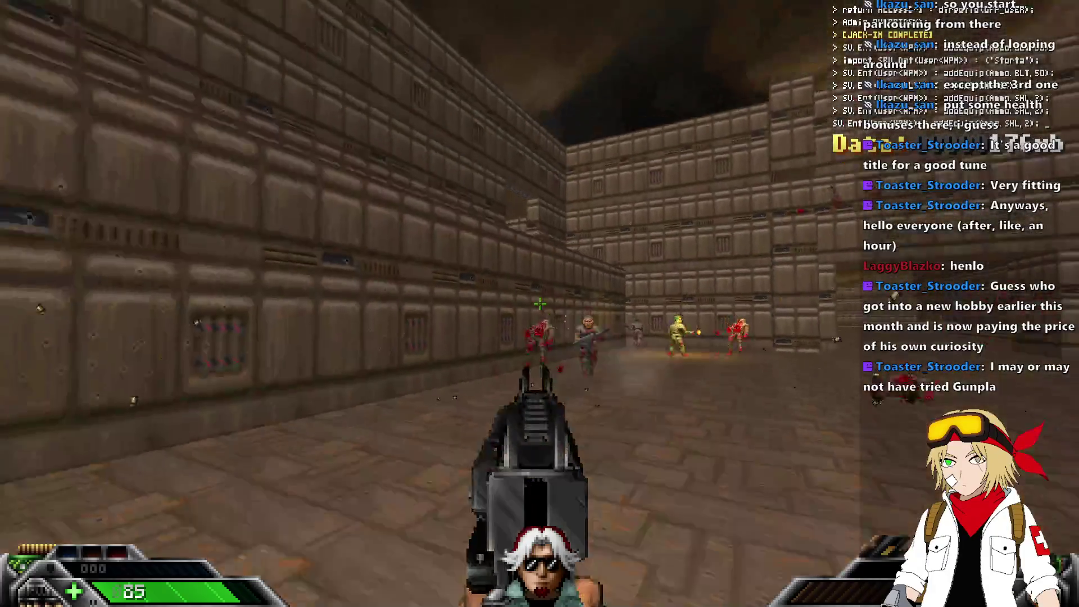
pyautogui.click(539, 304)
pyautogui.click(539, 304)
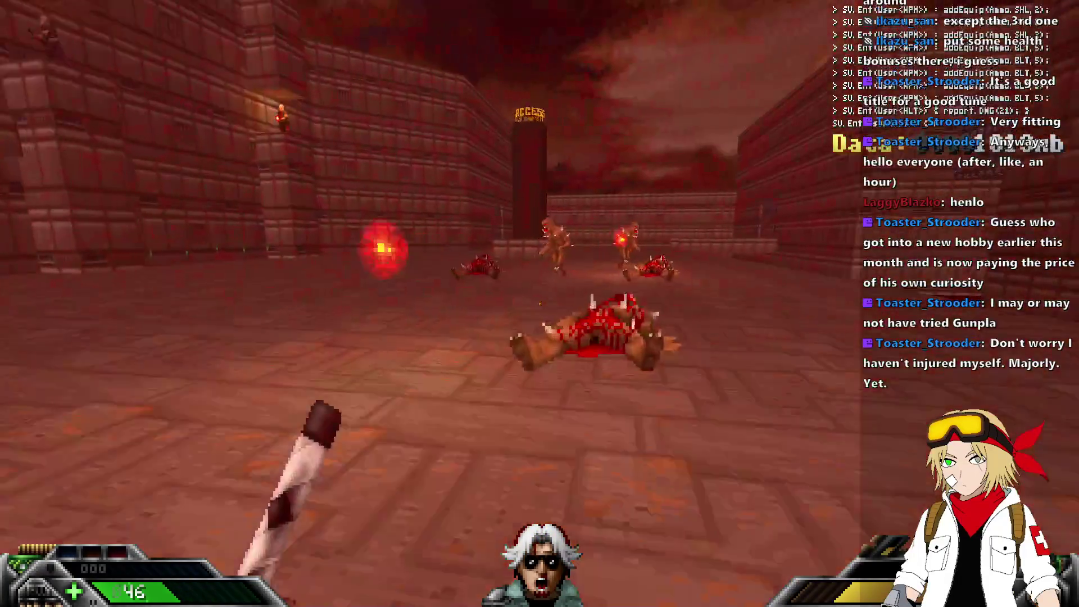
pyautogui.click(539, 304)
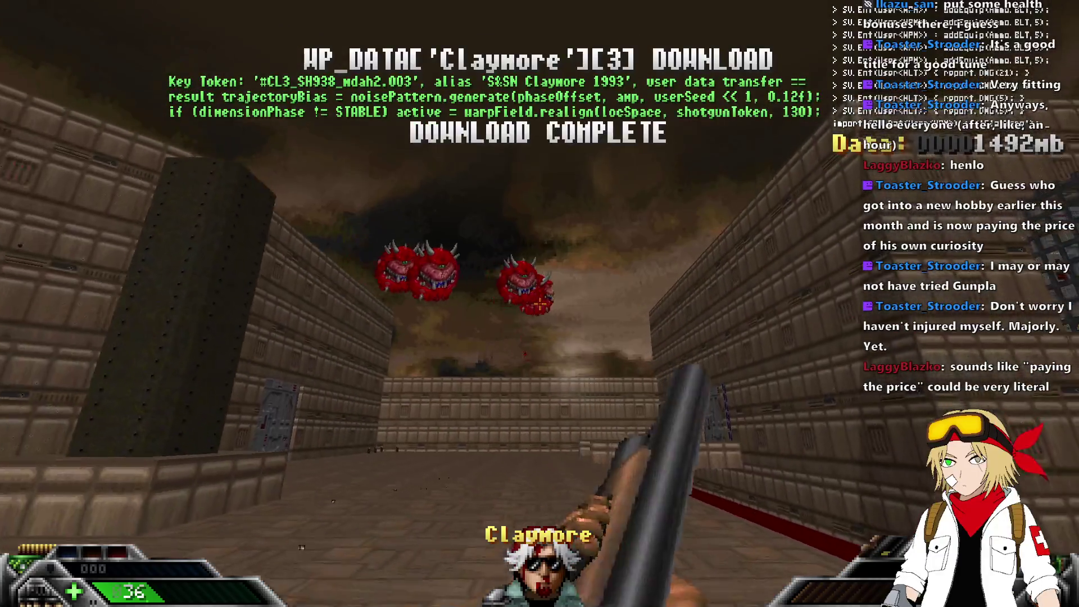
pyautogui.press('w')
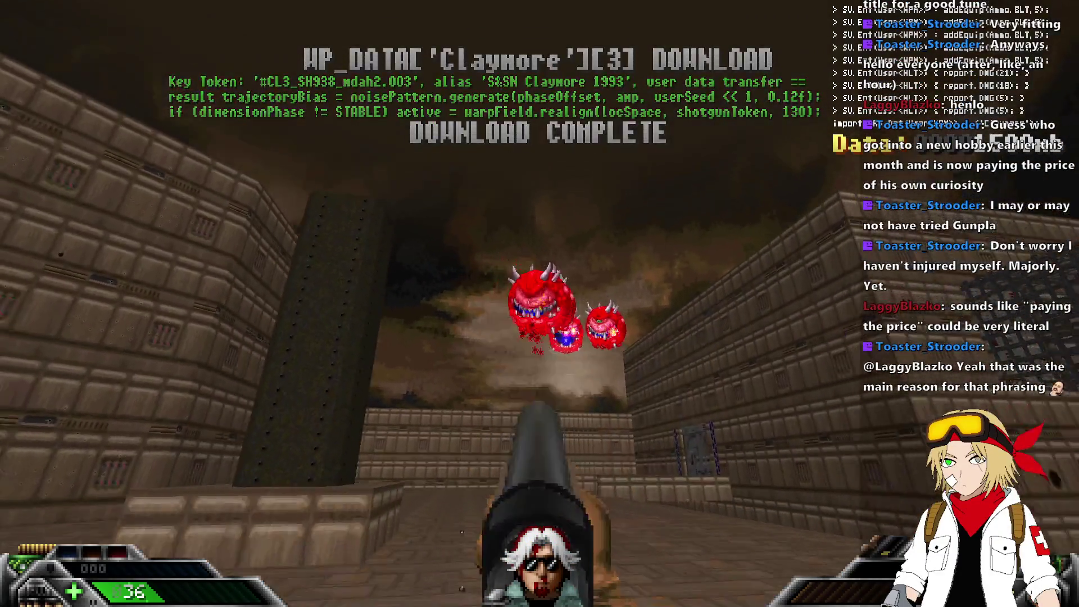
pyautogui.click(540, 304)
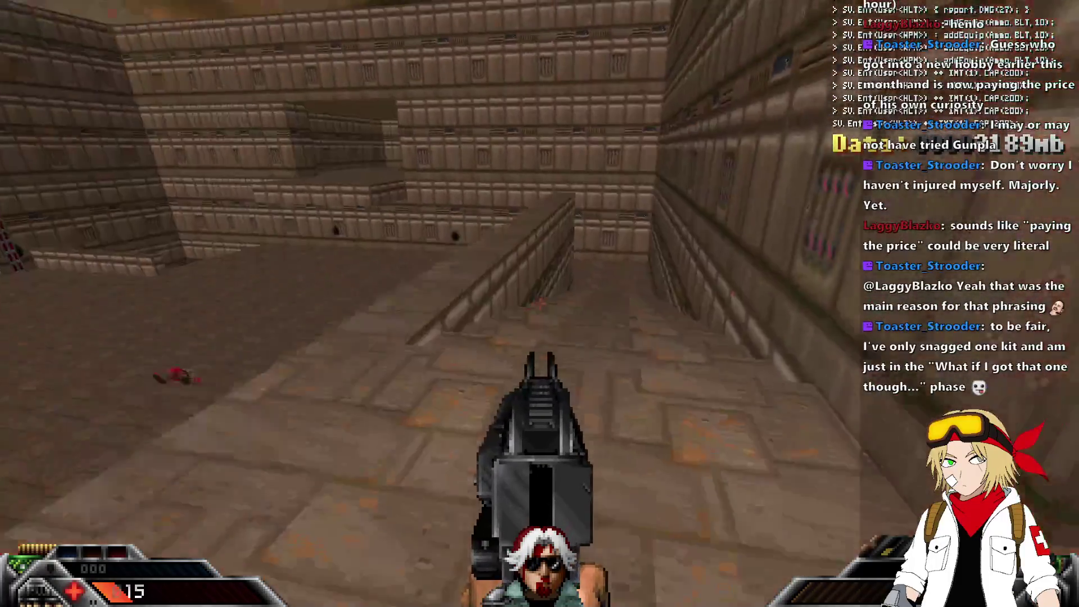
pyautogui.hotkey('alt', 'F4')
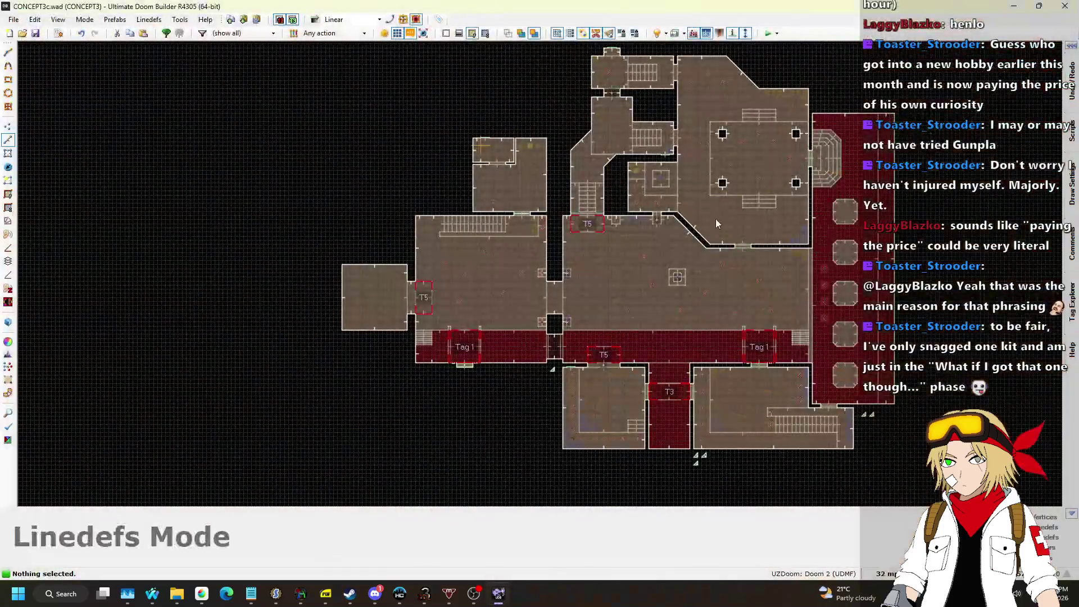
# Draw a new wall line beside the stairs and drag the segment lower.
pyautogui.scroll(6, 515, 233)
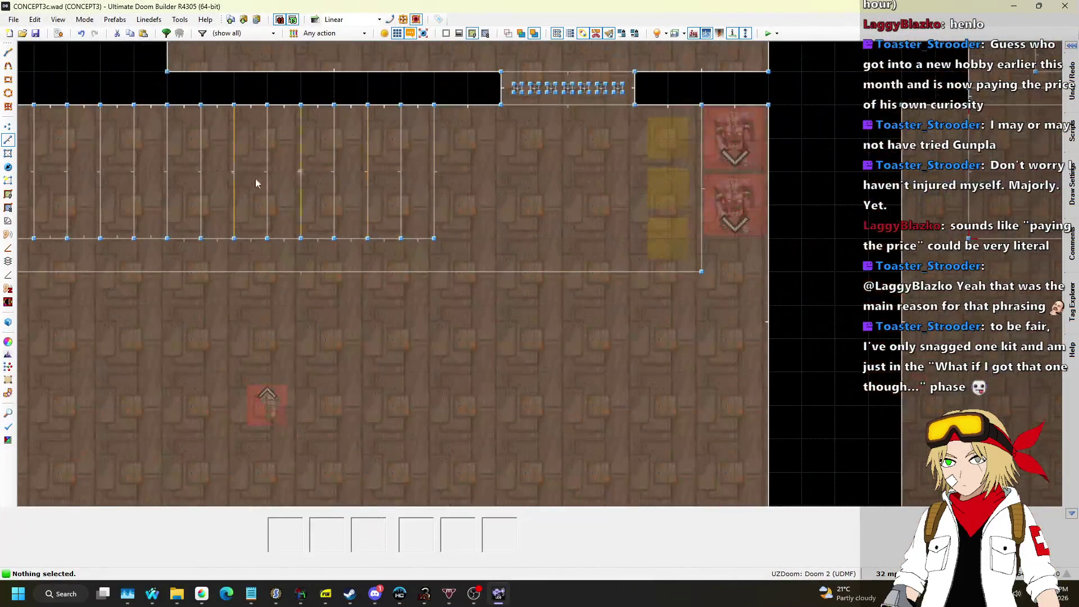
pyautogui.press('d')
pyautogui.click(435, 272)
pyautogui.click(434, 239)
pyautogui.moveTo(562, 273); pyautogui.dragTo(558, 370)
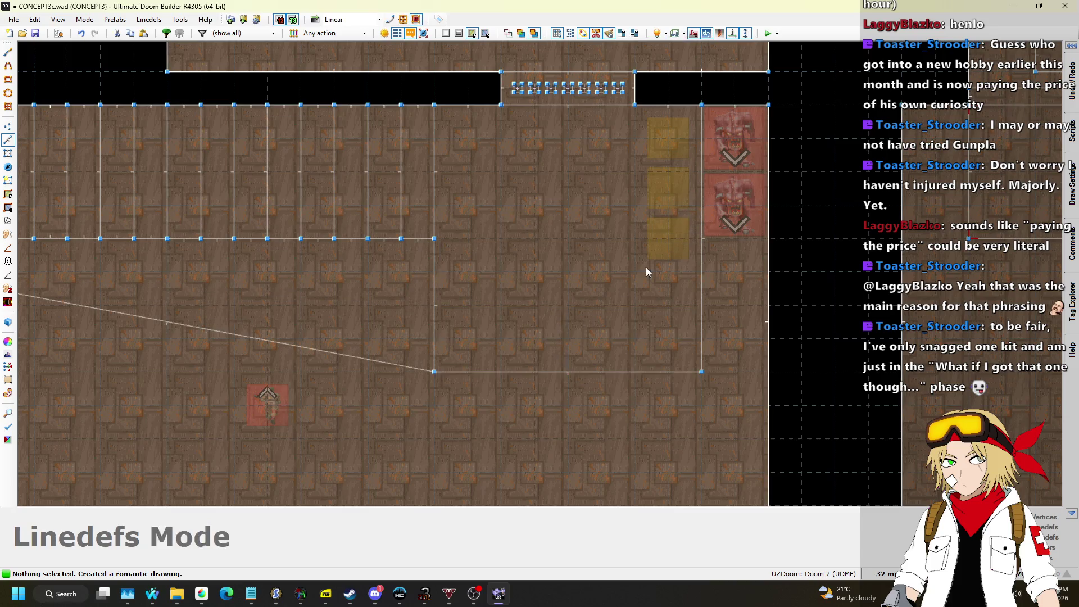
pyautogui.scroll(-3, 725, 208)
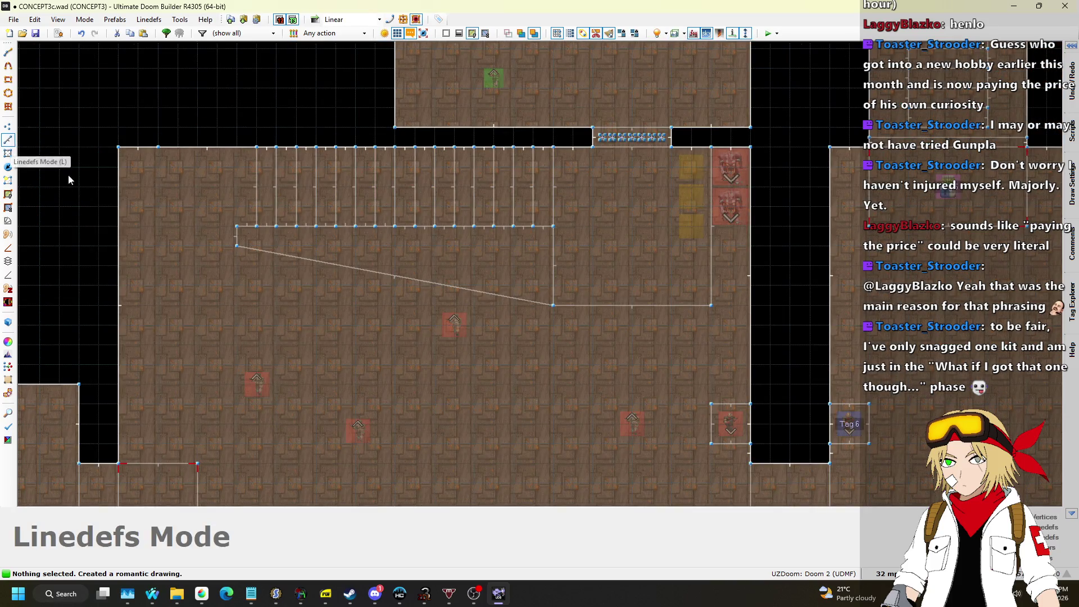
# Reshape the diagonal with an added vertex so it ends on the stairs' edge.
pyautogui.click(9, 128)
pyautogui.moveTo(236, 234)
pyautogui.mouseDown()
pyautogui.moveTo(254, 233)
pyautogui.moveTo(264, 249)
pyautogui.moveTo(293, 231)
pyautogui.moveTo(275, 227)
pyautogui.moveTo(373, 234)
pyautogui.moveTo(374, 213)
pyautogui.mouseUp()
pyautogui.scroll(4, 319, 227)
pyautogui.press('d')
pyautogui.doubleClick(318, 229)
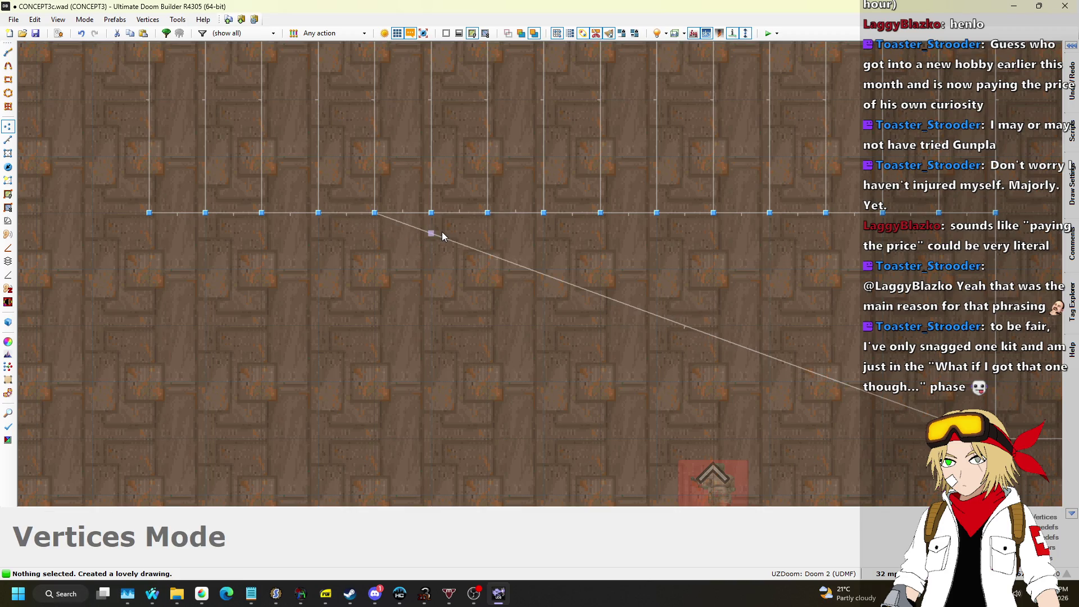
pyautogui.moveTo(759, 356); pyautogui.dragTo(687, 213)
pyautogui.scroll(-4, 727, 303)
# Fly through the new area in 3D, then return to the 2D map.
pyautogui.press('w')
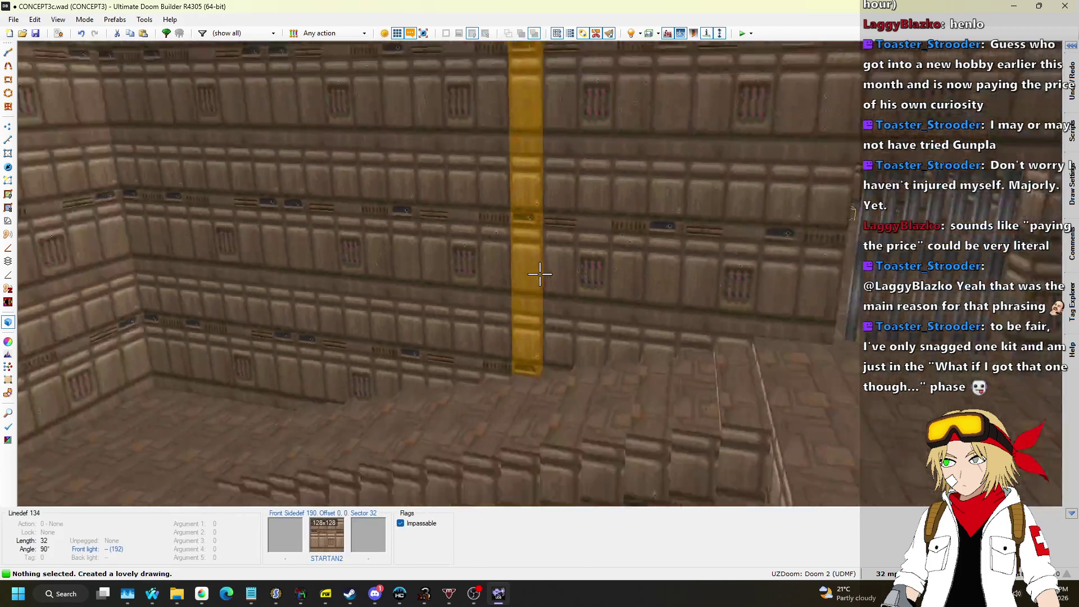
pyautogui.press('w')
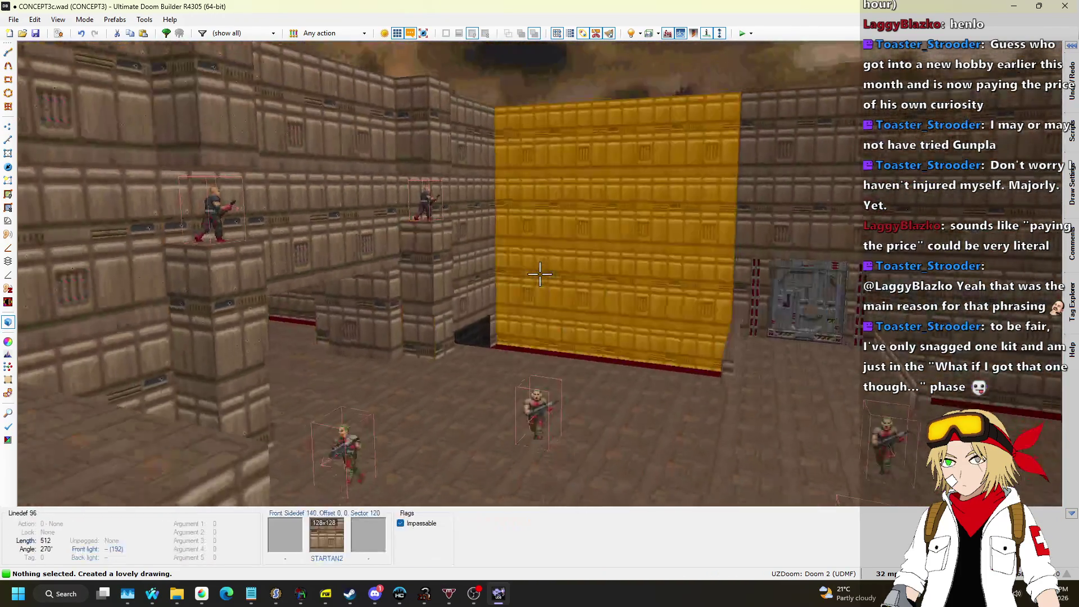
pyautogui.press('w')
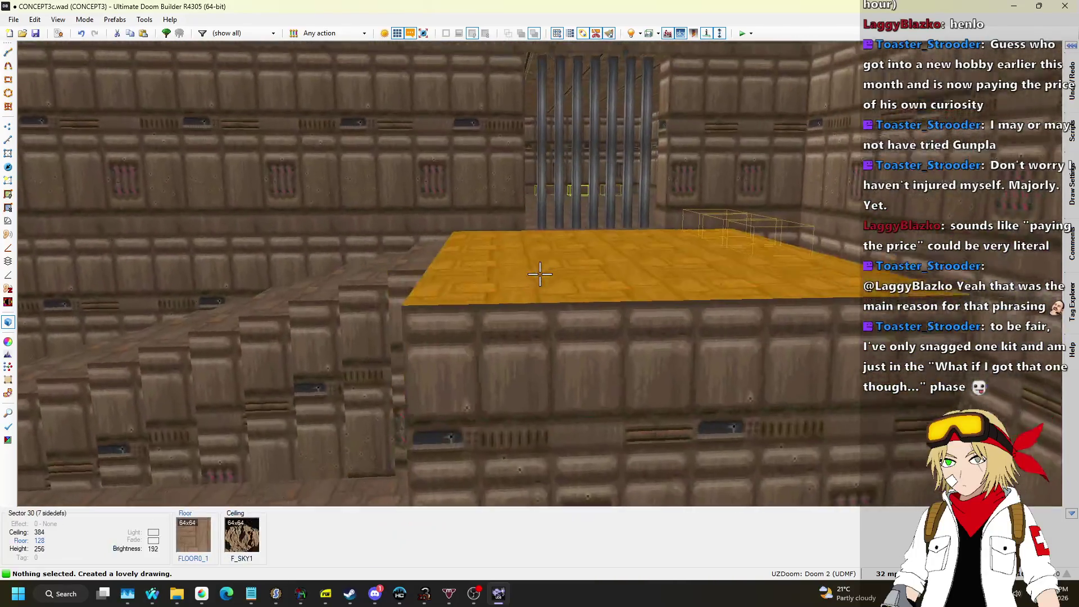
pyautogui.press('q')
pyautogui.scroll(-3, 541, 279)
pyautogui.scroll(5, 551, 279)
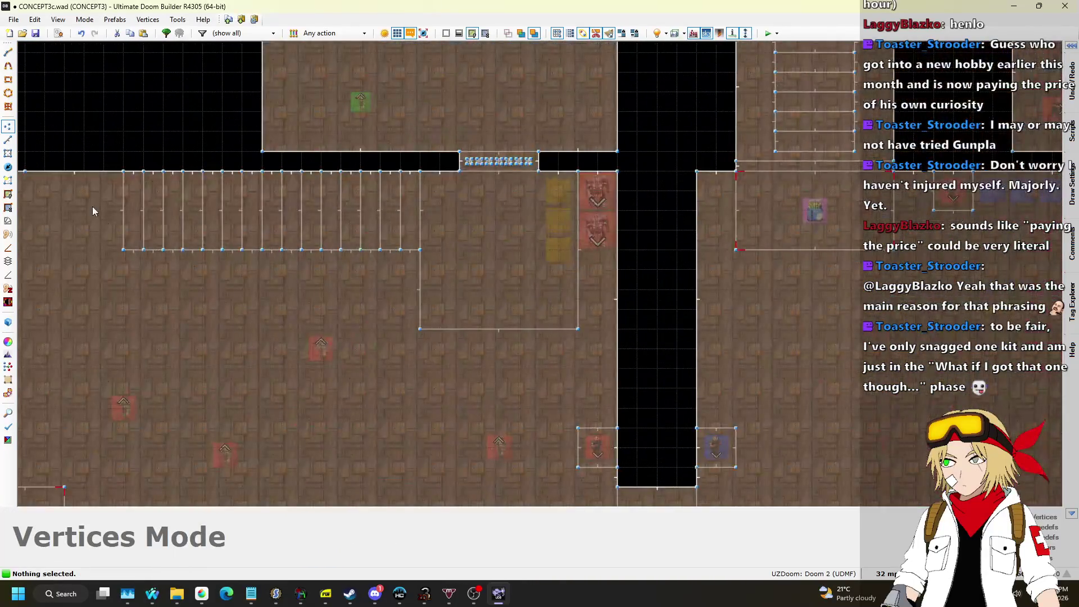
# Place a copy of the third shotgun shells pickup below the column and set the grid to 4.
pyautogui.click(9, 171)
pyautogui.scroll(4, 585, 276)
pyautogui.click(520, 219)
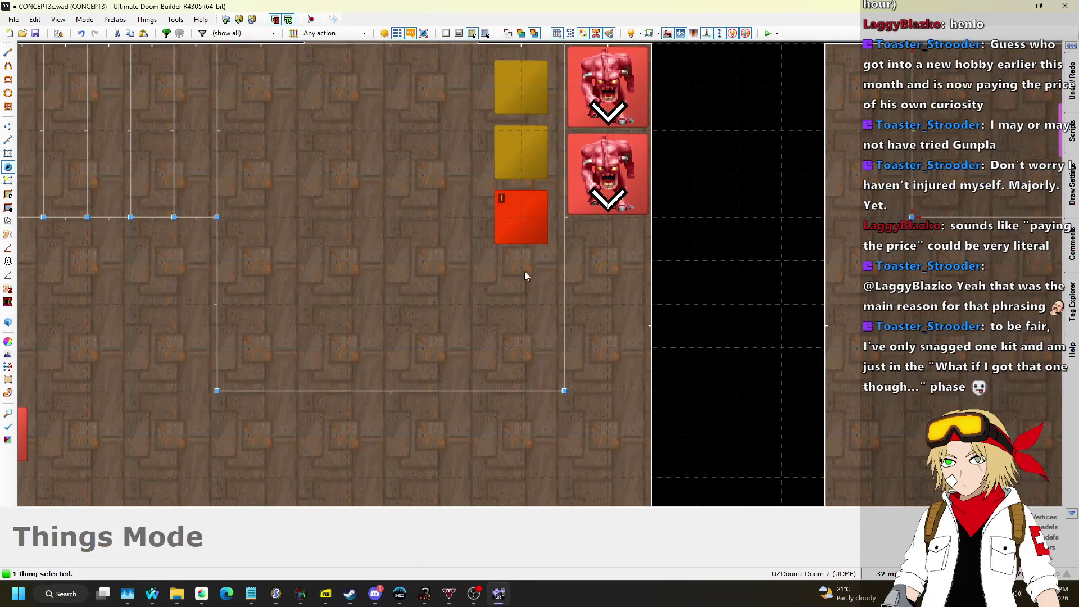
pyautogui.hotkey('ctrl', 'c')
pyautogui.hotkey('ctrl', 'v')
pyautogui.moveTo(503, 324); pyautogui.dragTo(526, 293)
pyautogui.click(893, 574)
pyautogui.click(868, 497)
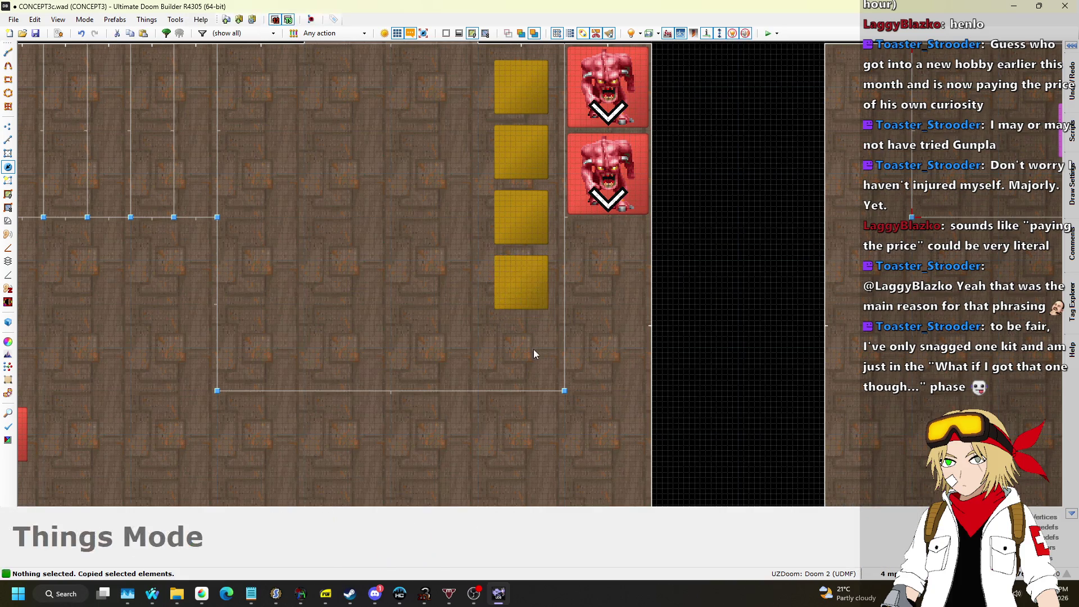
# Paste a fifth shotgun shells pickup at the column's bottom and save the map.
pyautogui.hotkey('ctrl', 'v')
pyautogui.click(516, 345)
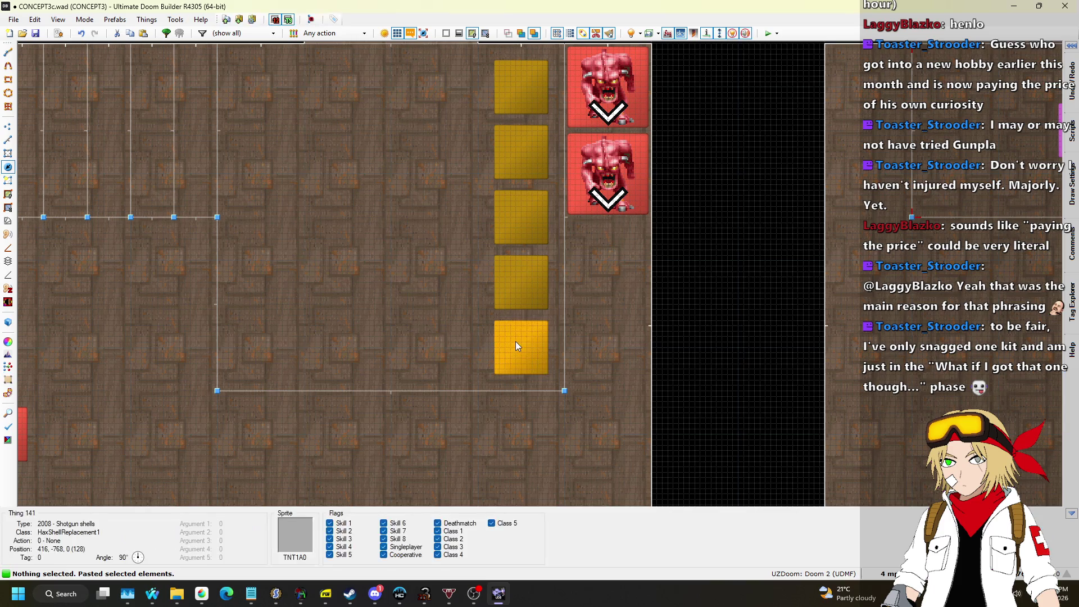
pyautogui.scroll(-4, 512, 276)
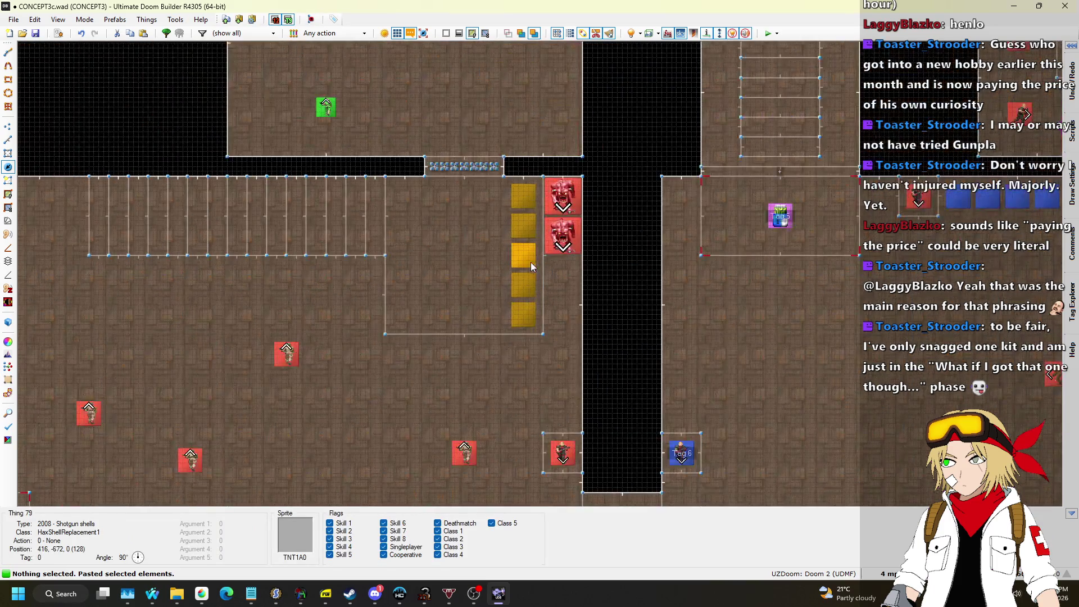
pyautogui.scroll(-5, 527, 248)
pyautogui.hotkey('ctrl', 's')
# Rotate the five pickups 90° into a horizontal row along the room's lower wall.
pyautogui.scroll(4, 501, 329)
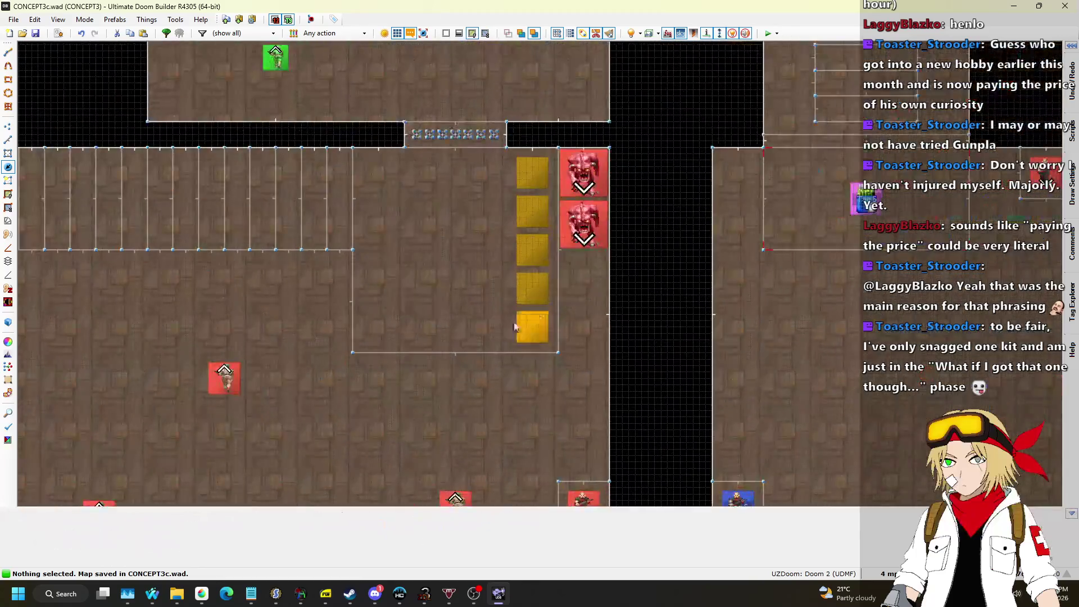
pyautogui.scroll(-4, 621, 191)
pyautogui.scroll(5, 618, 194)
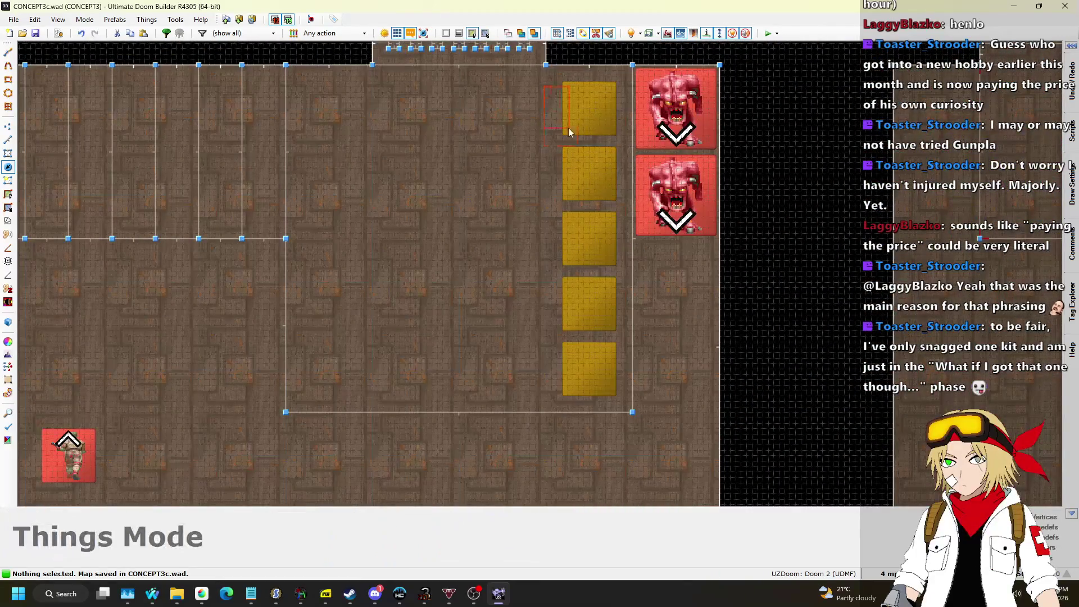
pyautogui.moveTo(618, 417); pyautogui.dragTo(617, 416)
pyautogui.press('e')
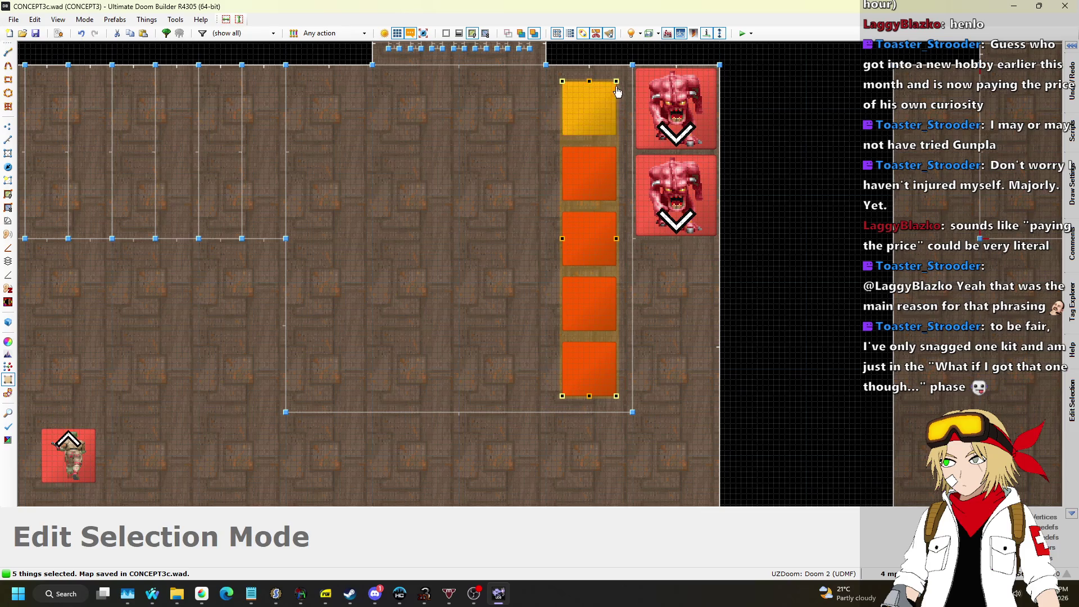
pyautogui.moveTo(616, 81)
pyautogui.mouseDown()
pyautogui.moveTo(445, 169)
pyautogui.moveTo(432, 211)
pyautogui.mouseUp()
pyautogui.moveTo(648, 249); pyautogui.dragTo(520, 385)
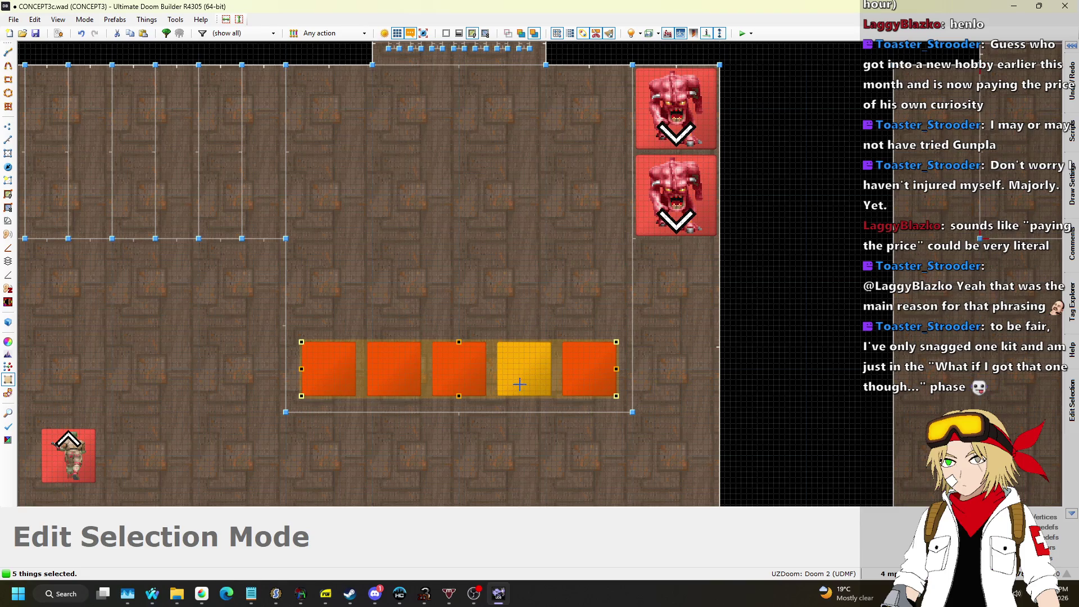
pyautogui.press('Return')
# Save the map with the finished row of shotgun shells.
pyautogui.scroll(-8, 694, 288)
pyautogui.hotkey('ctrl', 's')
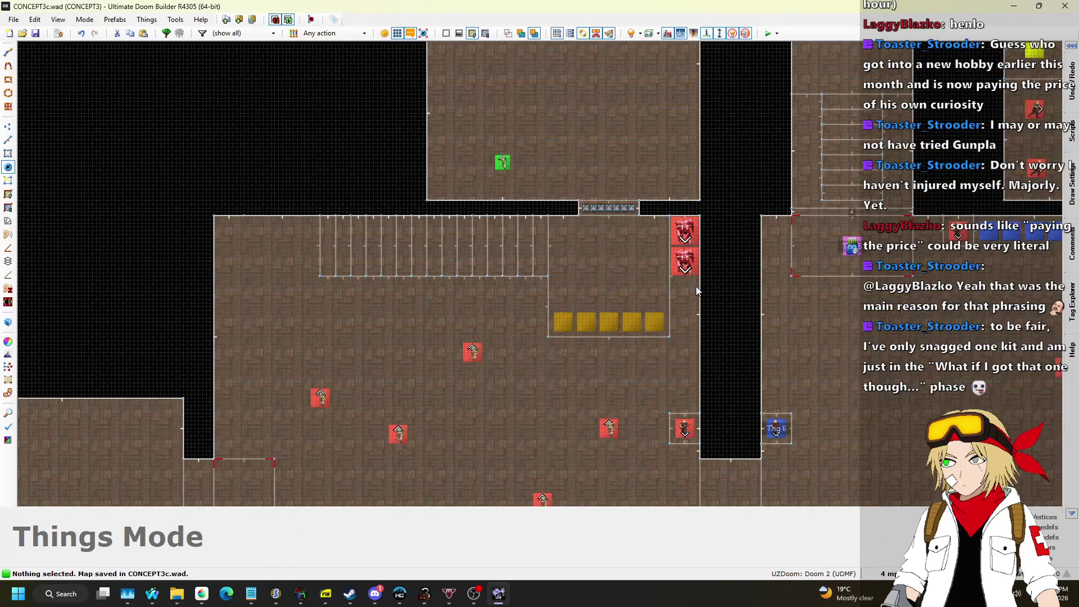
pyautogui.scroll(-3, 654, 249)
pyautogui.scroll(3, 654, 249)
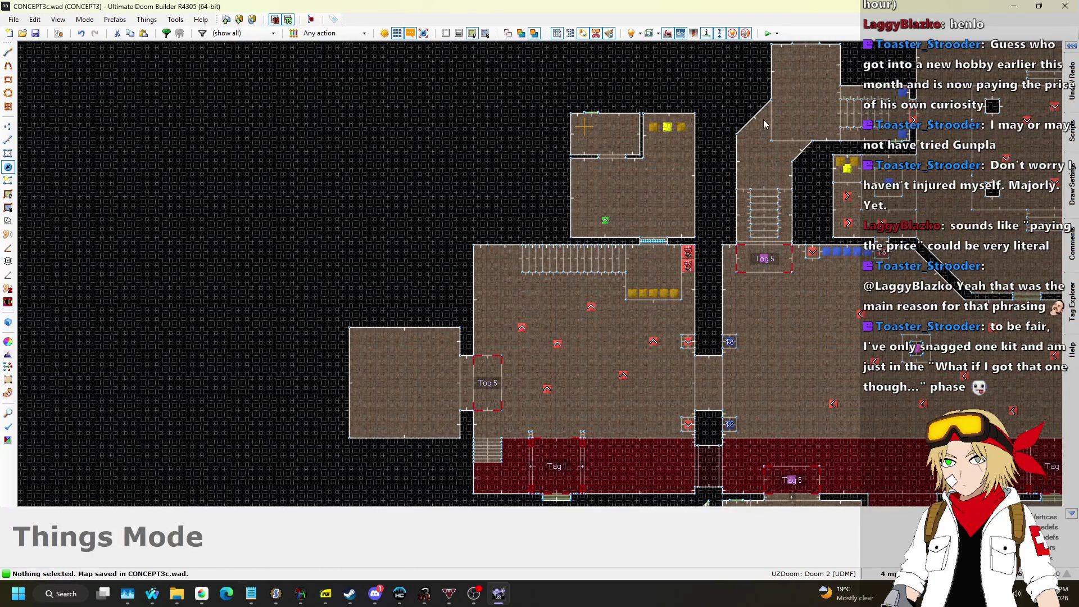
pyautogui.scroll(-3, 731, 337)
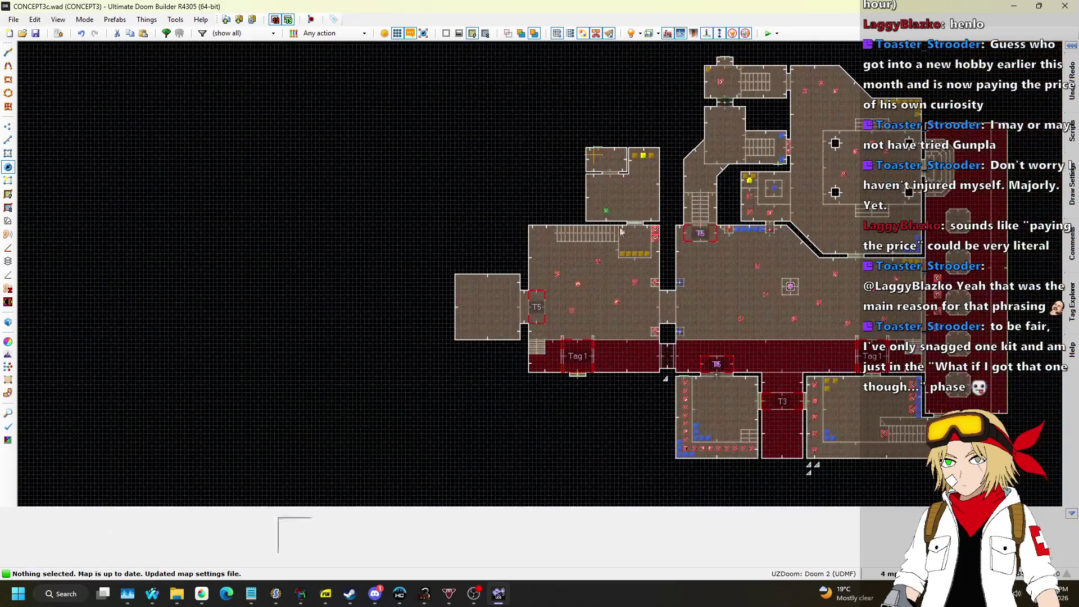
pyautogui.scroll(6, 653, 292)
pyautogui.scroll(1, 808, 451)
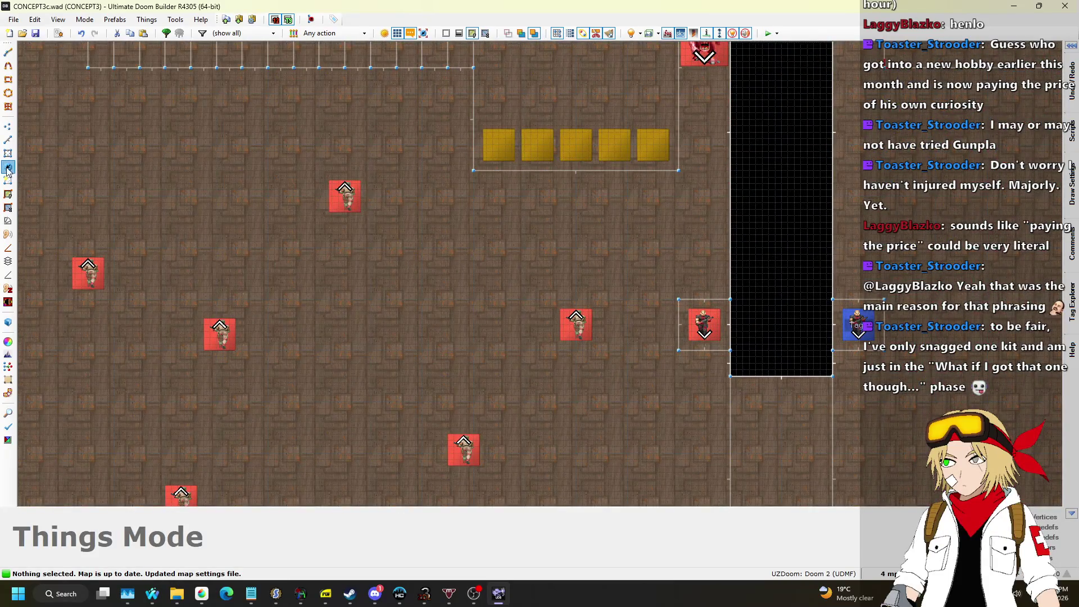
# Preview the level in 3D, then insert a new thing at the Tag 1 area's edge.
pyautogui.press('w')
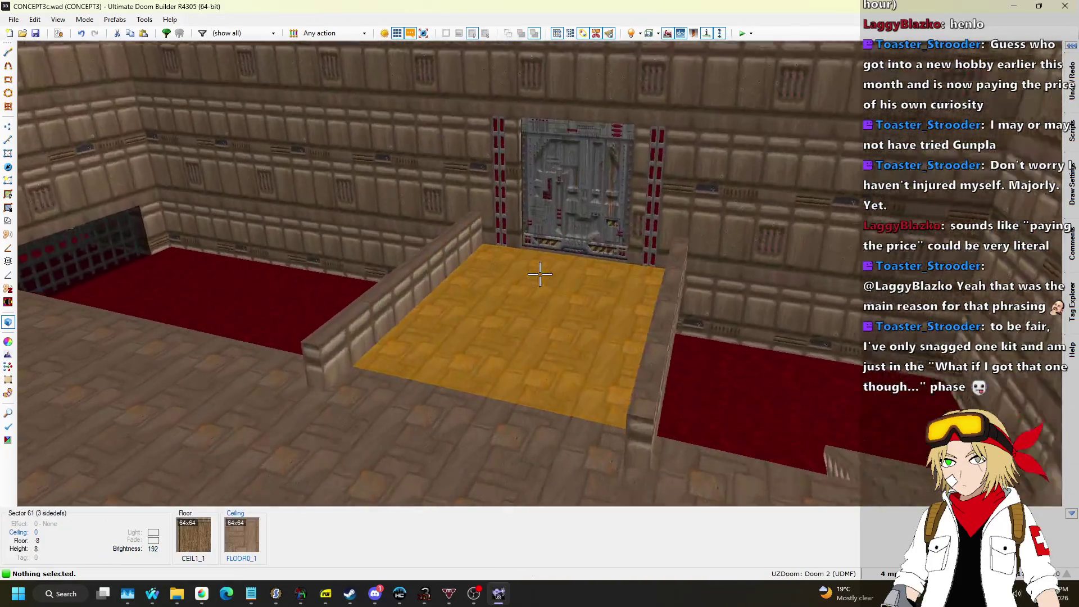
pyautogui.press('w')
pyautogui.scroll(-5, 541, 279)
pyautogui.scroll(4, 540, 270)
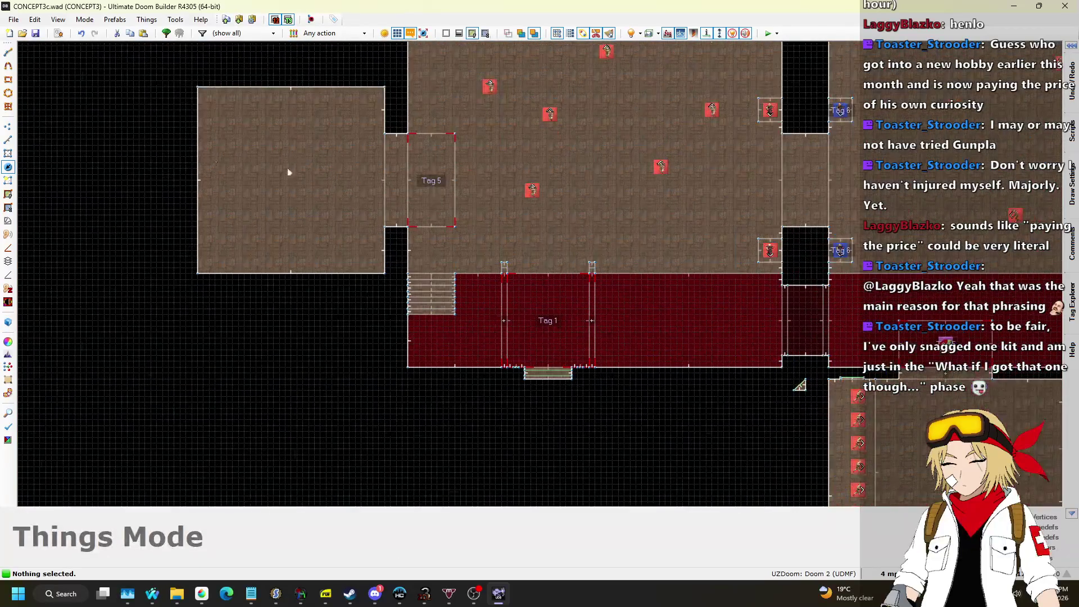
pyautogui.scroll(5, 536, 246)
pyautogui.rightClick(479, 313)
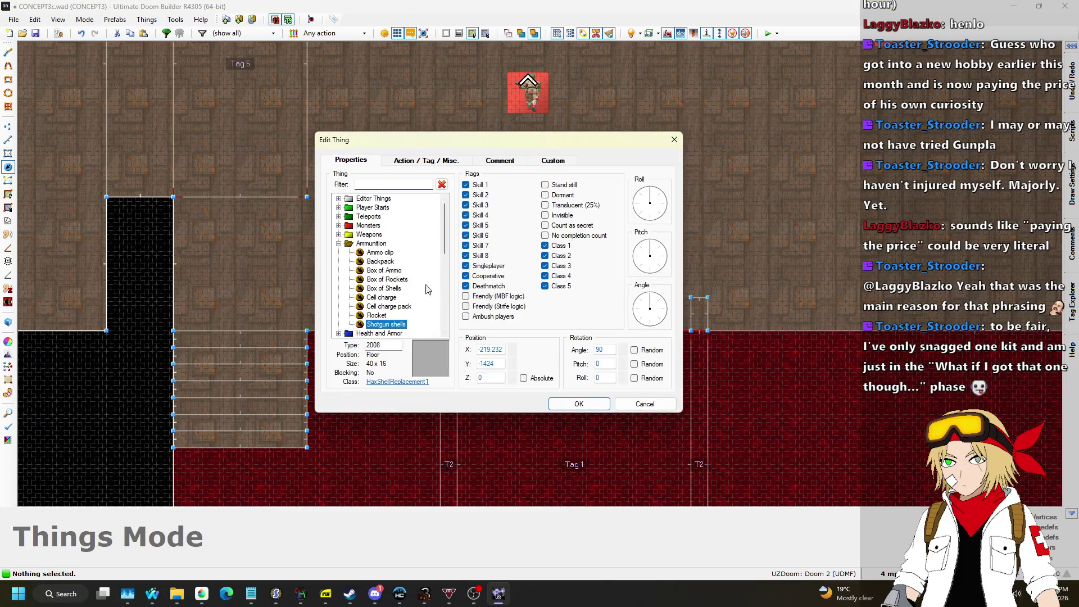
# Set the new thing's type to Stimpack from Health and Armor.
pyautogui.click(339, 244)
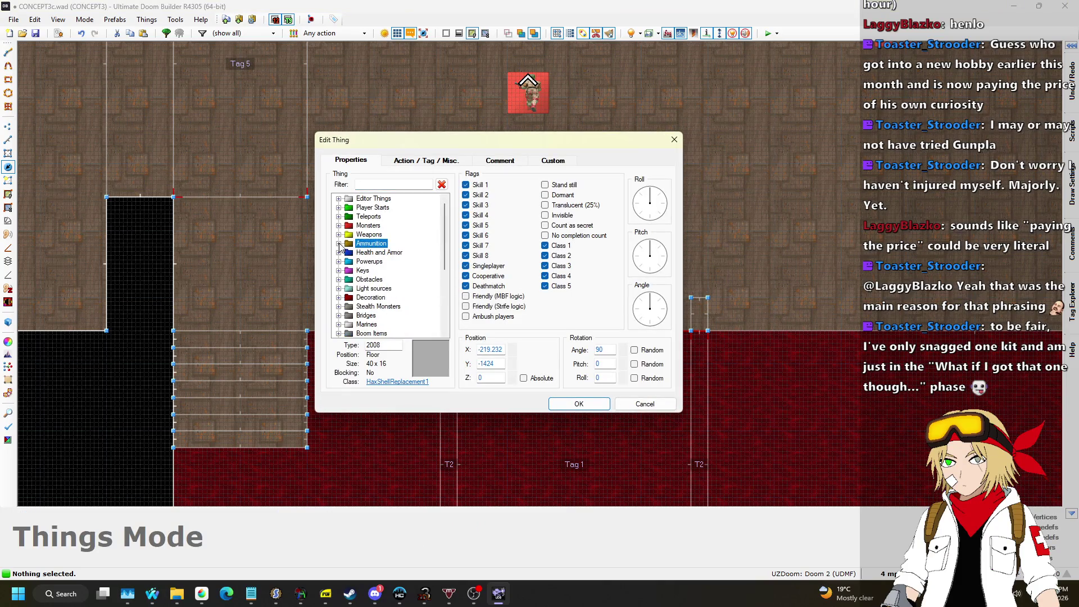
pyautogui.click(339, 253)
pyautogui.click(376, 308)
pyautogui.press('Return')
# Switch the grid to 16 and paste a second stimpack beside the other pillar.
pyautogui.scroll(-4, 563, 265)
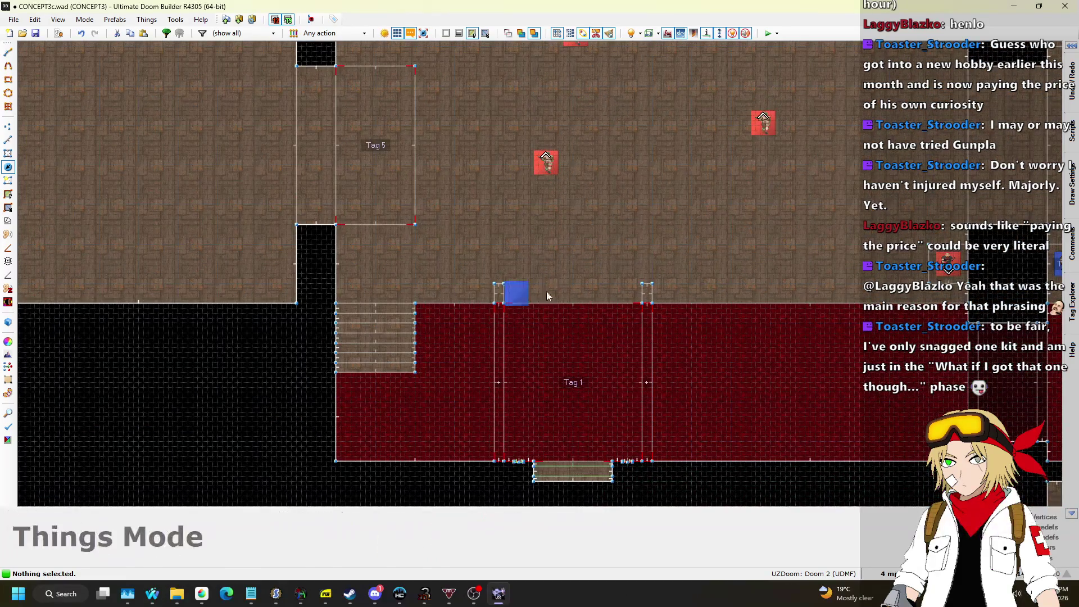
pyautogui.scroll(6, 579, 290)
pyautogui.click(893, 574)
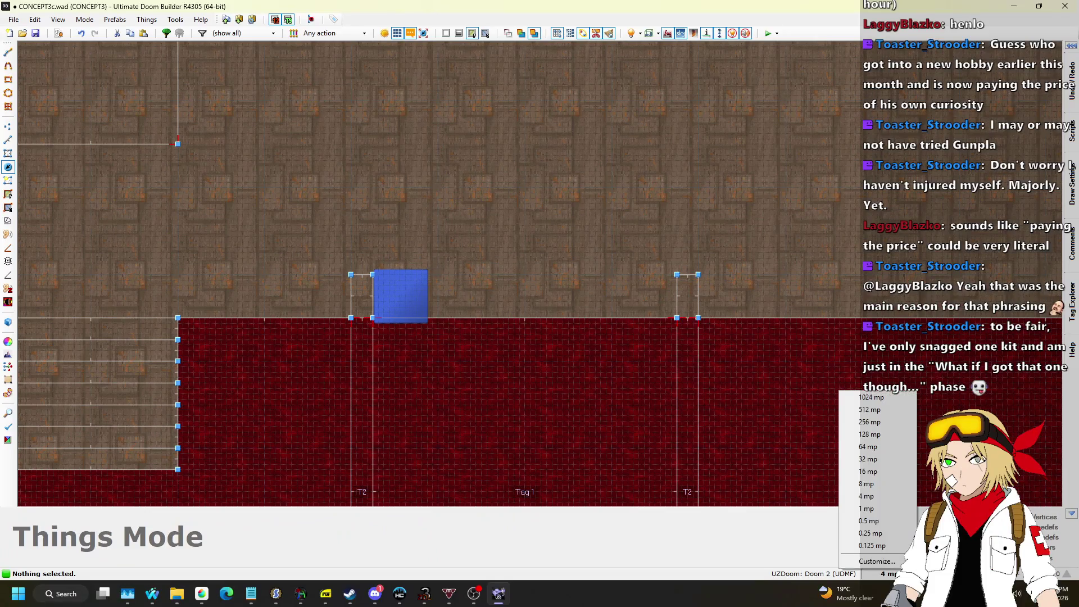
pyautogui.click(877, 476)
pyautogui.hotkey('ctrl', 'v')
pyautogui.click(655, 291)
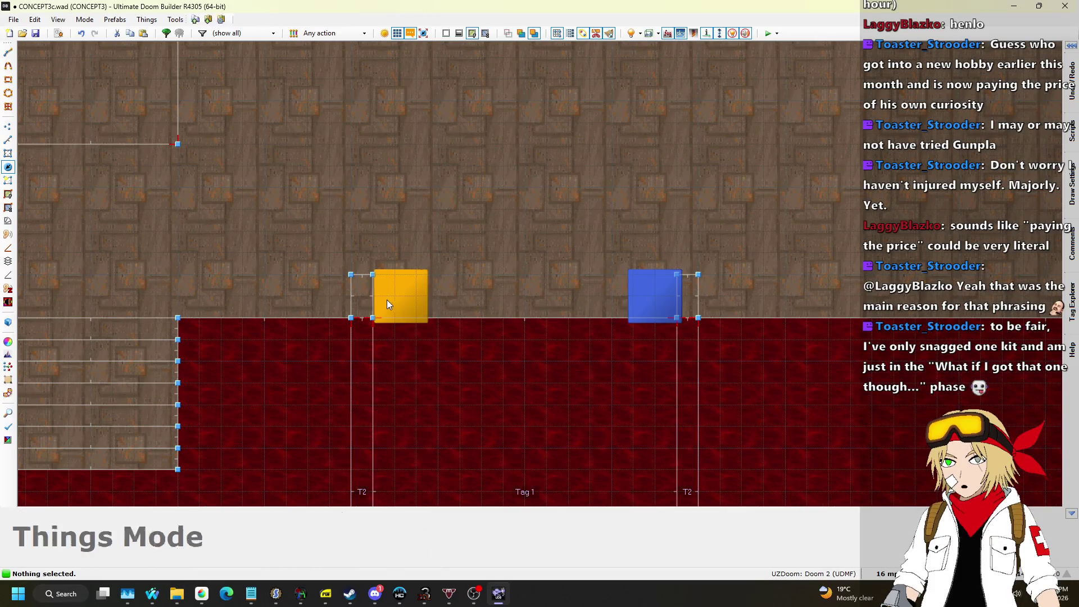
# Move both stimpacks down to flank the small stair opening at the Tag 1 floor edge.
pyautogui.scroll(-2, 406, 235)
pyautogui.moveTo(400, 254)
pyautogui.mouseDown()
pyautogui.moveTo(410, 448)
pyautogui.moveTo(399, 454)
pyautogui.mouseUp()
pyautogui.moveTo(547, 266); pyautogui.dragTo(558, 451)
pyautogui.scroll(-5, 360, 385)
pyautogui.scroll(6, 754, 361)
pyautogui.moveTo(458, 102); pyautogui.dragTo(454, 281)
pyautogui.moveTo(555, 155); pyautogui.dragTo(570, 287)
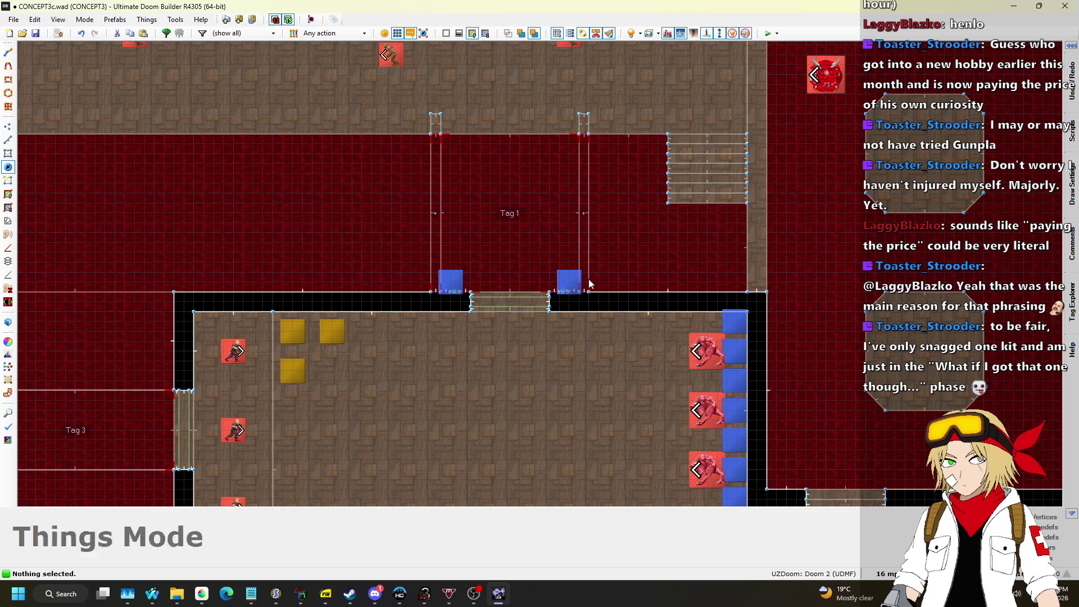
# In 3D view, select the four stimpacks by the lava and raise them to height 64.
pyautogui.press('q')
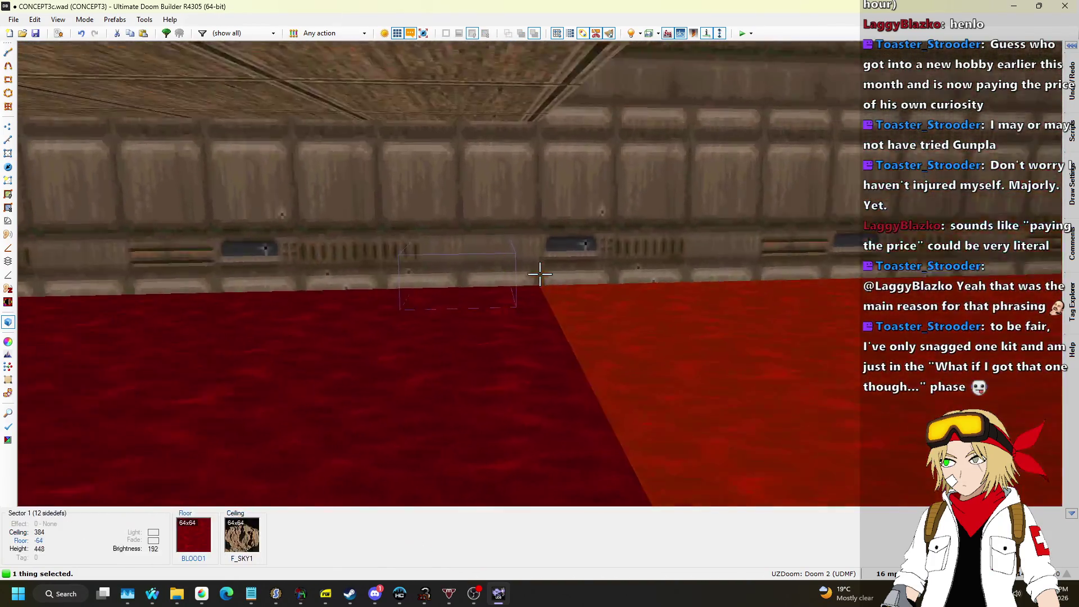
pyautogui.click(539, 273)
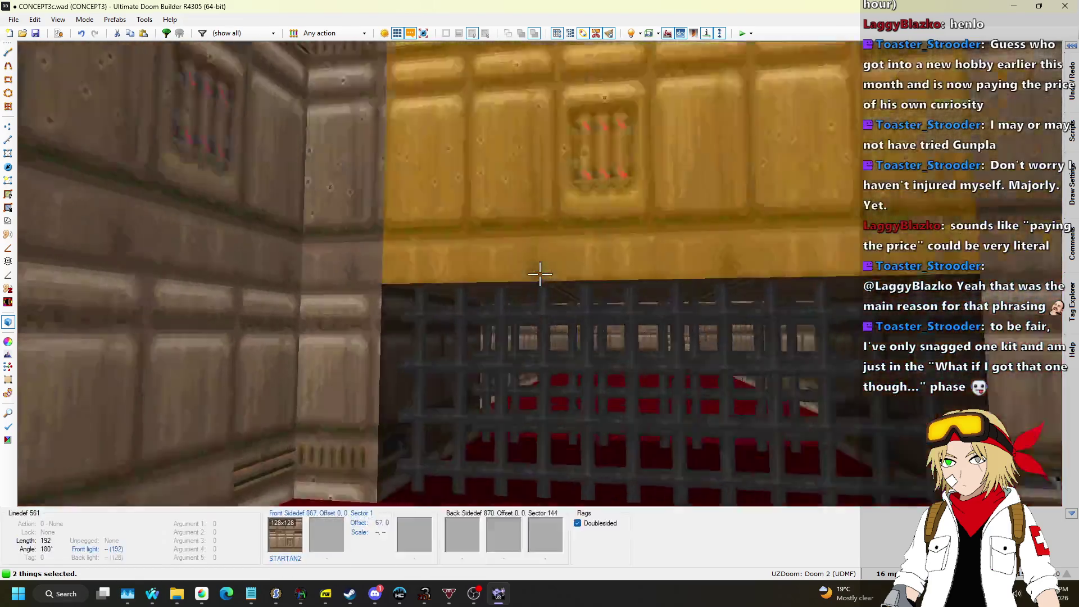
pyautogui.click(540, 274)
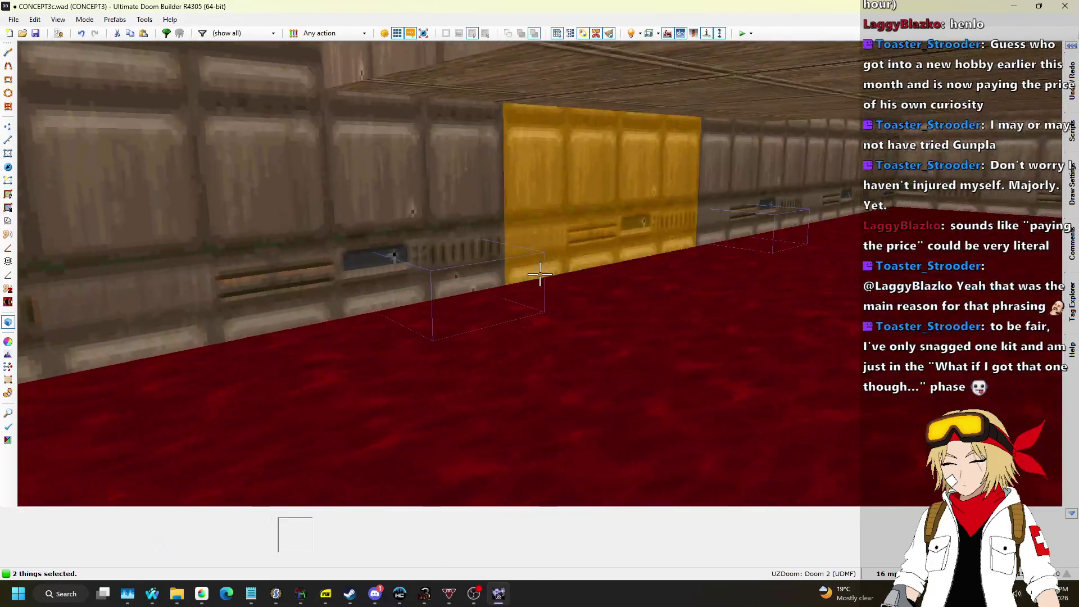
pyautogui.click(539, 274)
pyautogui.click(540, 274)
pyautogui.scroll(1, 540, 274)
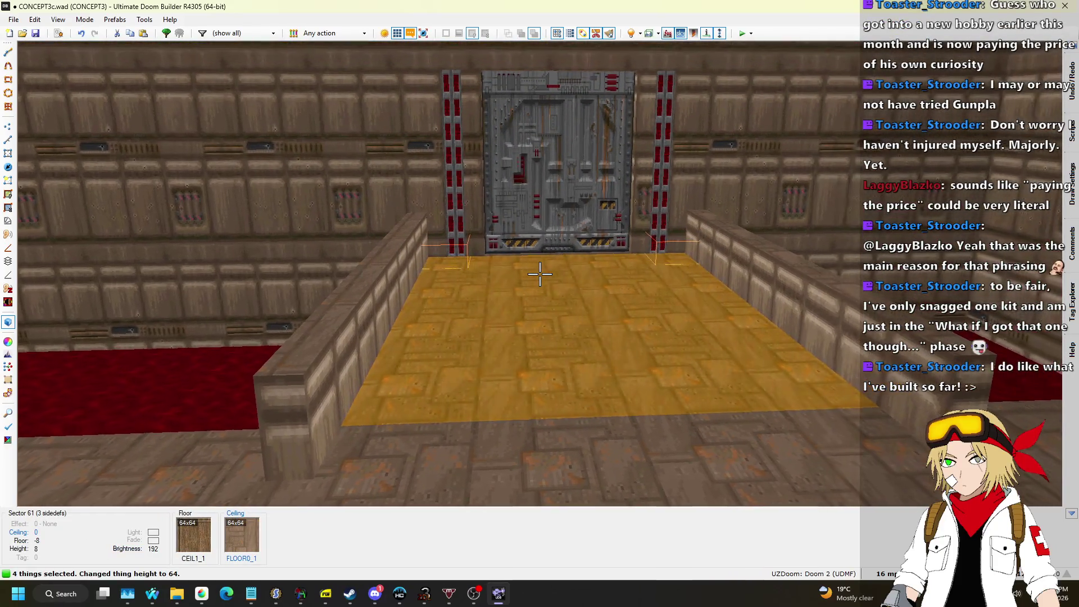
# Clear the stimpack selection and go back from 3D view to the 2D map.
pyautogui.press('c')
pyautogui.press('w')
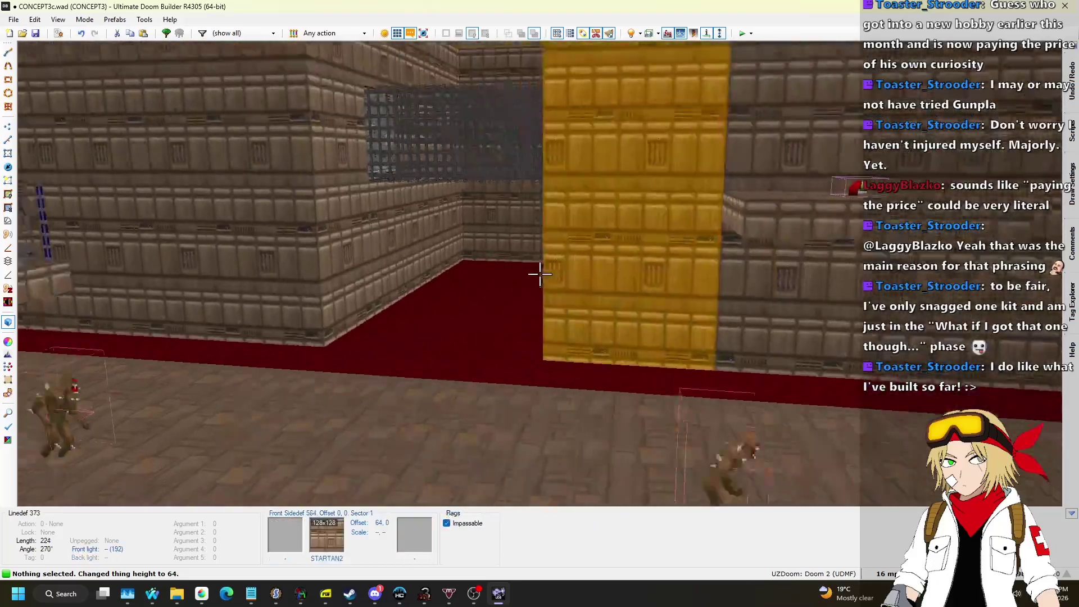
pyautogui.press('q')
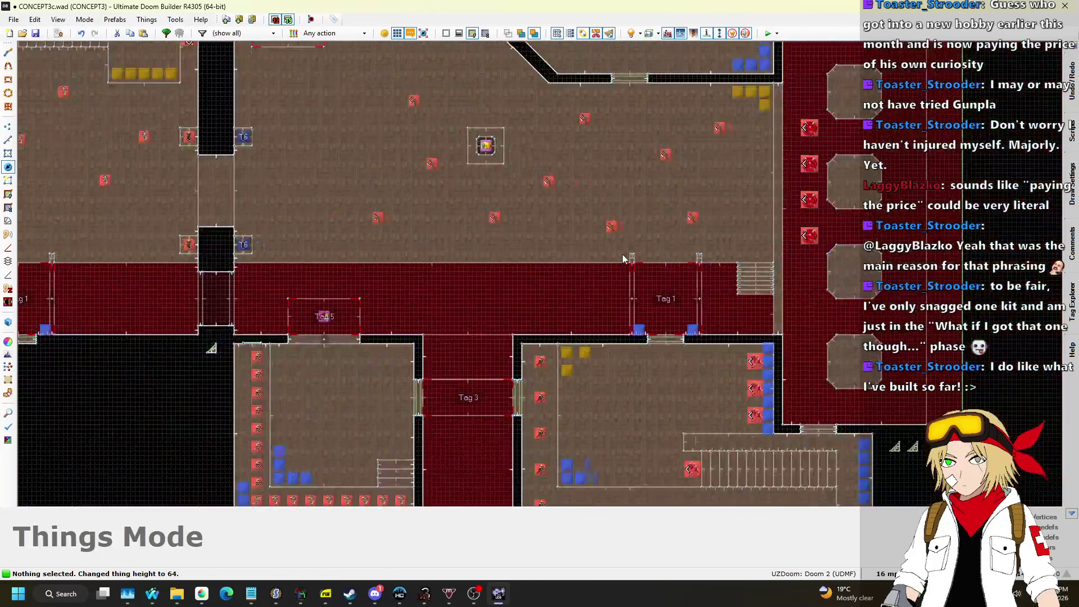
pyautogui.scroll(3, 590, 190)
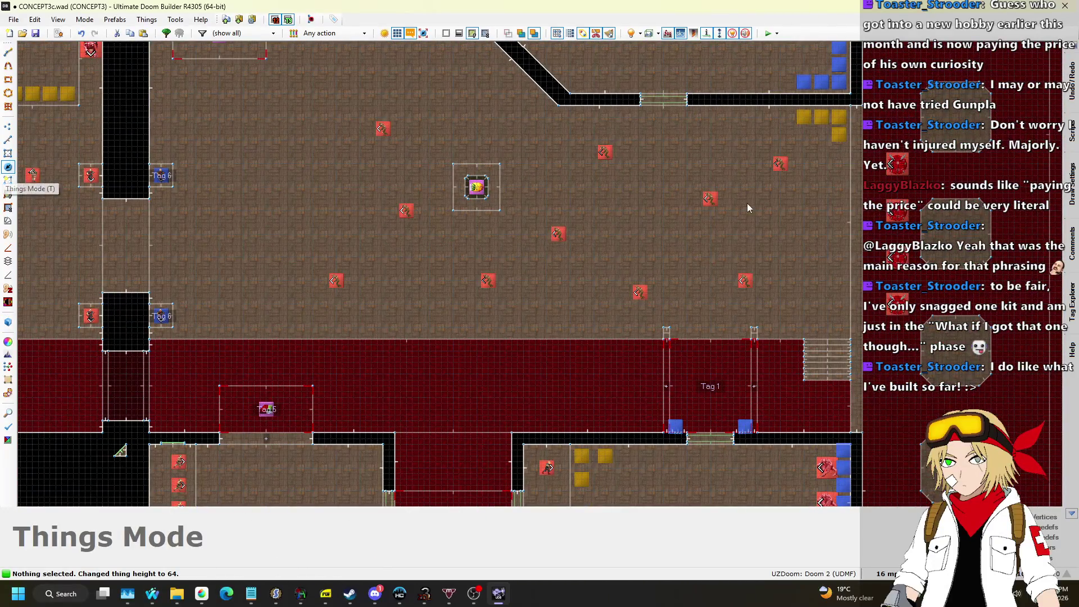
# Insert a new thing near the right wall and make it a Monsters > Demon.
pyautogui.press('Insert')
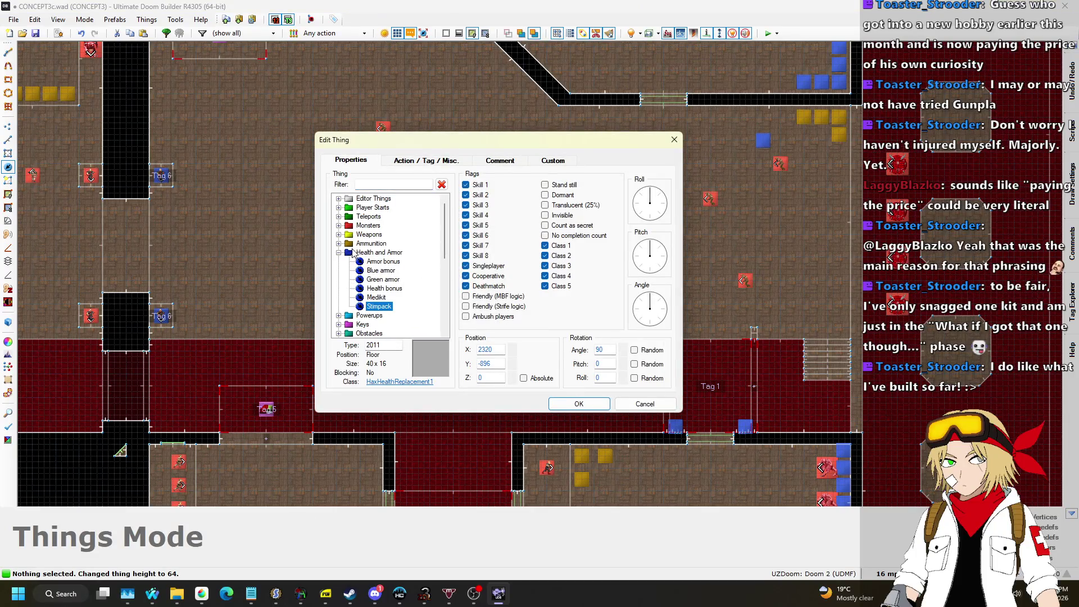
pyautogui.click(339, 225)
pyautogui.click(376, 272)
pyautogui.press('Return')
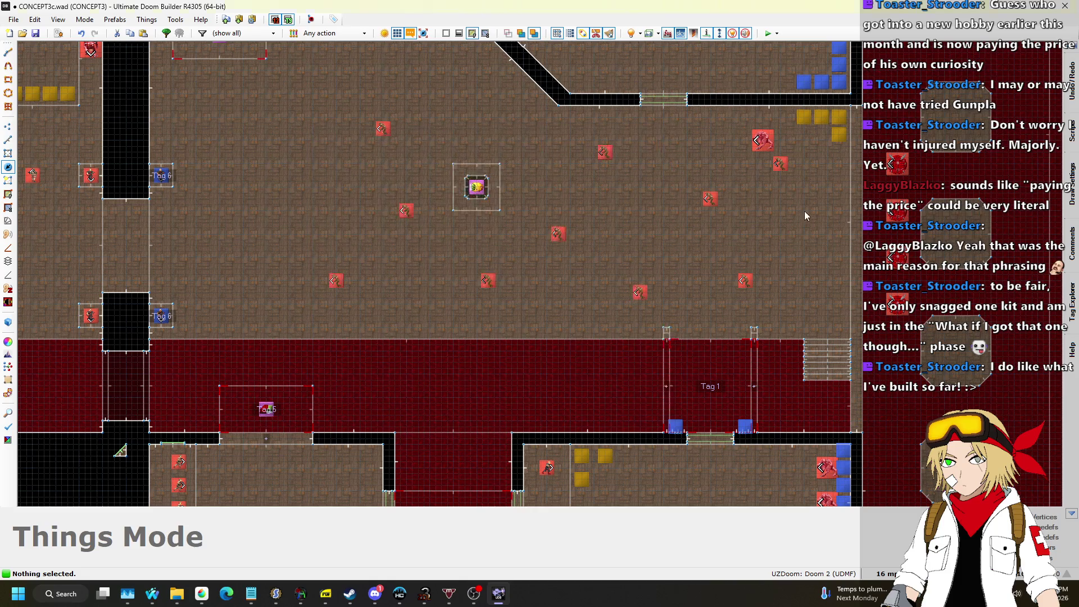
# Briefly check the browser window, then move the Demon lower in the room.
pyautogui.hotkey('alt', 'Tab')
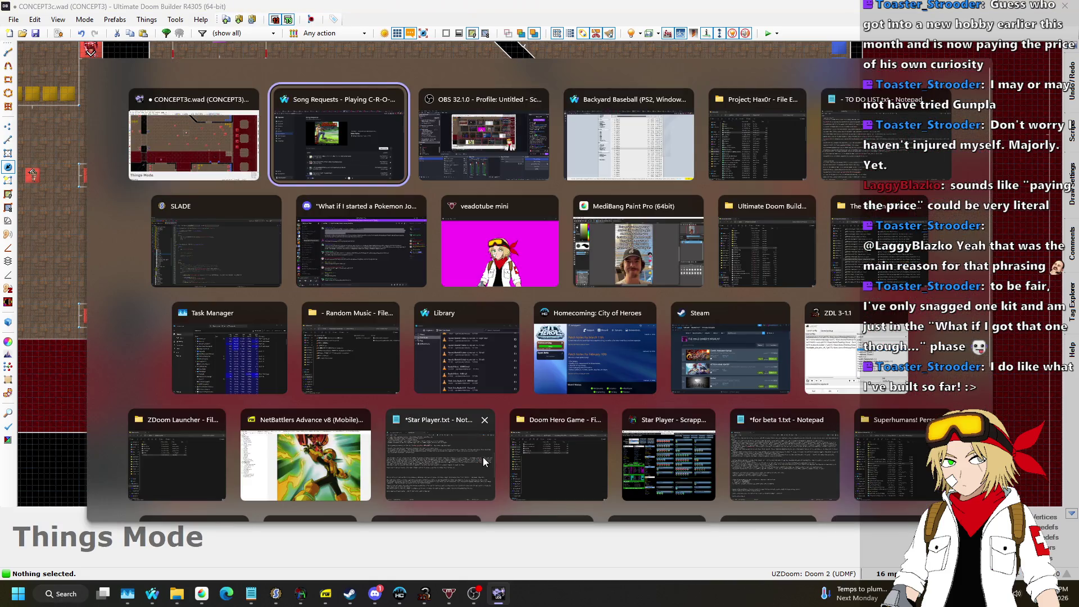
pyautogui.click(323, 163)
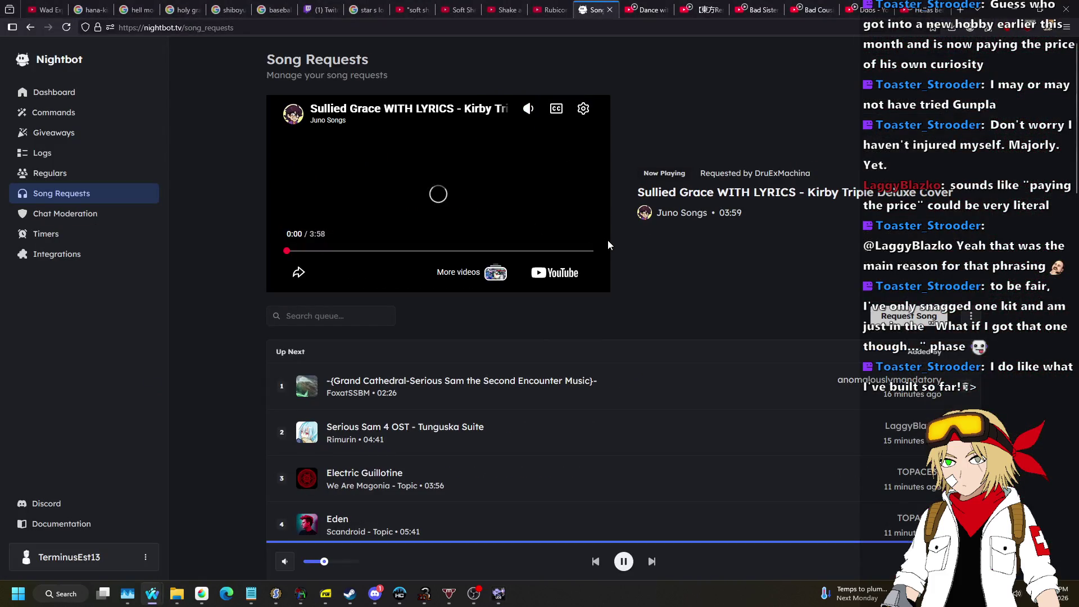
pyautogui.hotkey('alt', 'Tab')
pyautogui.moveTo(802, 217); pyautogui.dragTo(822, 301)
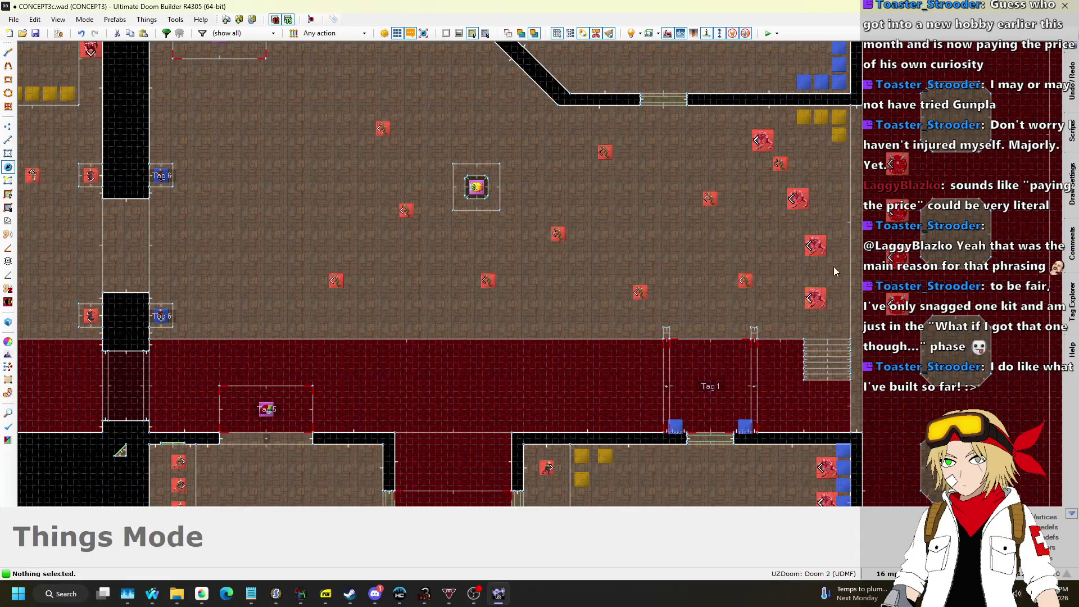
# Nudge the imps slightly into new spots in the upper room.
pyautogui.scroll(-4, 832, 271)
pyautogui.scroll(3, 805, 194)
pyautogui.moveTo(805, 194)
pyautogui.mouseDown()
pyautogui.moveTo(747, 190)
pyautogui.moveTo(727, 228)
pyautogui.mouseUp()
pyautogui.moveTo(777, 287); pyautogui.dragTo(685, 294)
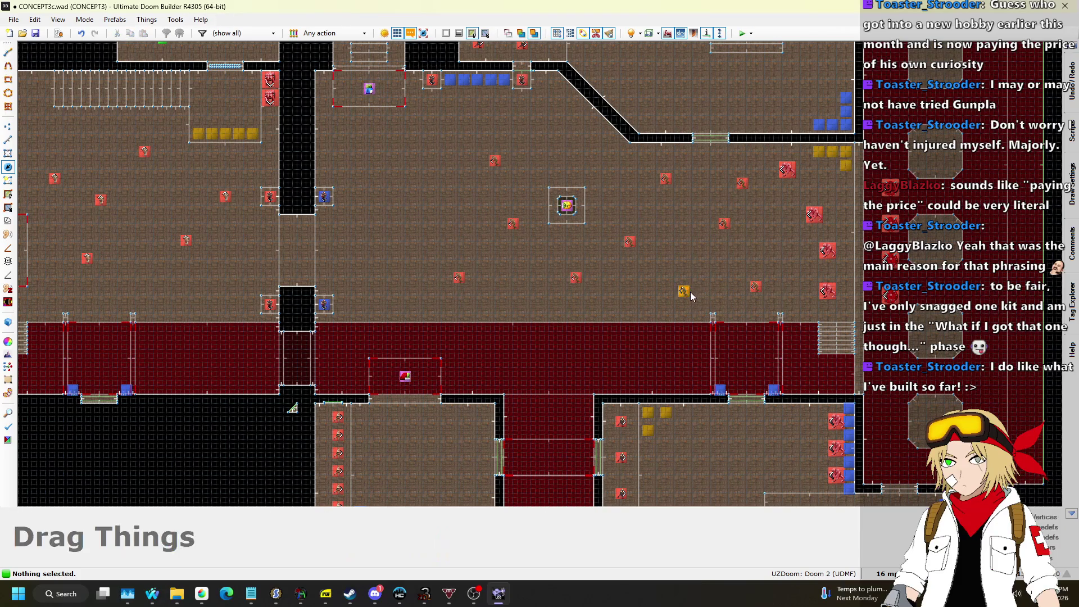
pyautogui.moveTo(630, 243); pyautogui.dragTo(621, 256)
pyautogui.moveTo(809, 213); pyautogui.dragTo(802, 217)
# Change the row of five health bonuses into Ammunition > Shotgun shells.
pyautogui.scroll(-1, 801, 218)
pyautogui.scroll(2, 601, 200)
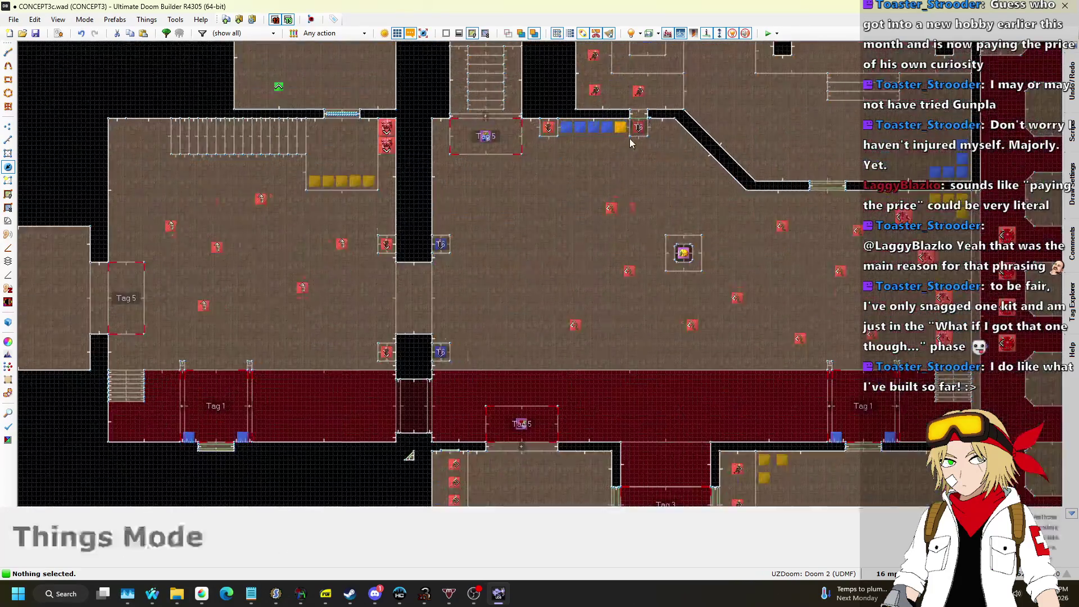
pyautogui.scroll(3, 569, 143)
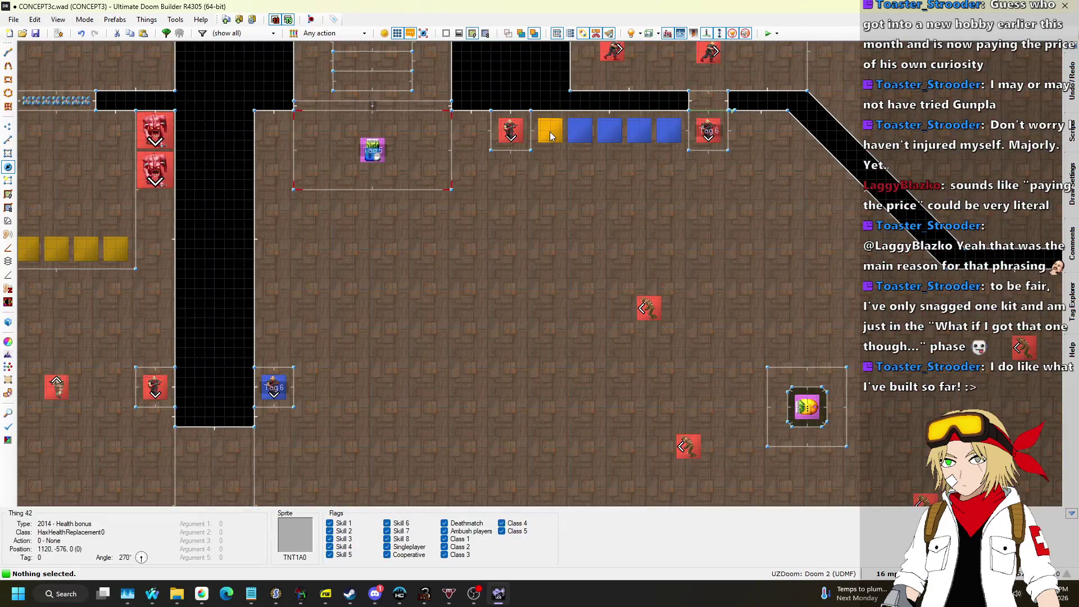
pyautogui.moveTo(531, 152); pyautogui.dragTo(684, 151)
pyautogui.rightClick(669, 131)
pyautogui.click(365, 285)
pyautogui.click(338, 253)
pyautogui.click(339, 244)
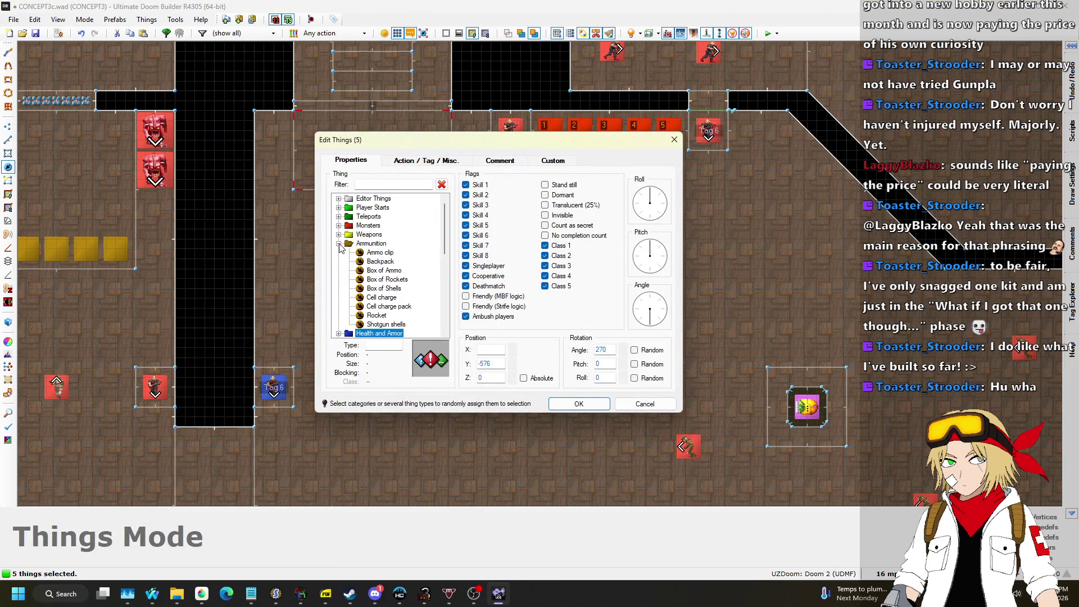
pyautogui.click(579, 404)
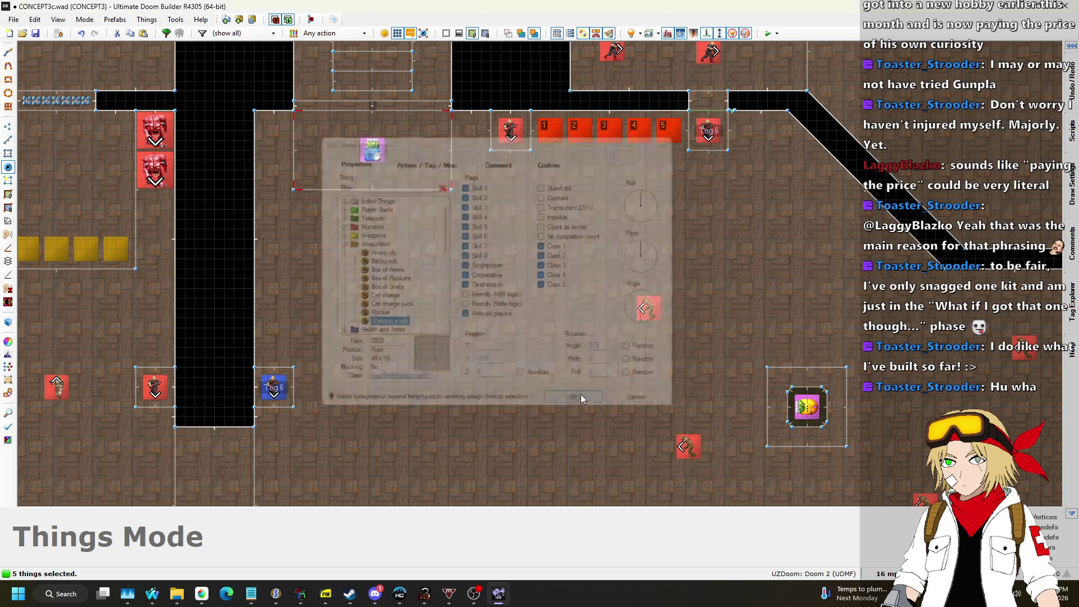
pyautogui.scroll(-3, 540, 259)
pyautogui.scroll(5, 601, 213)
pyautogui.scroll(-7, 624, 164)
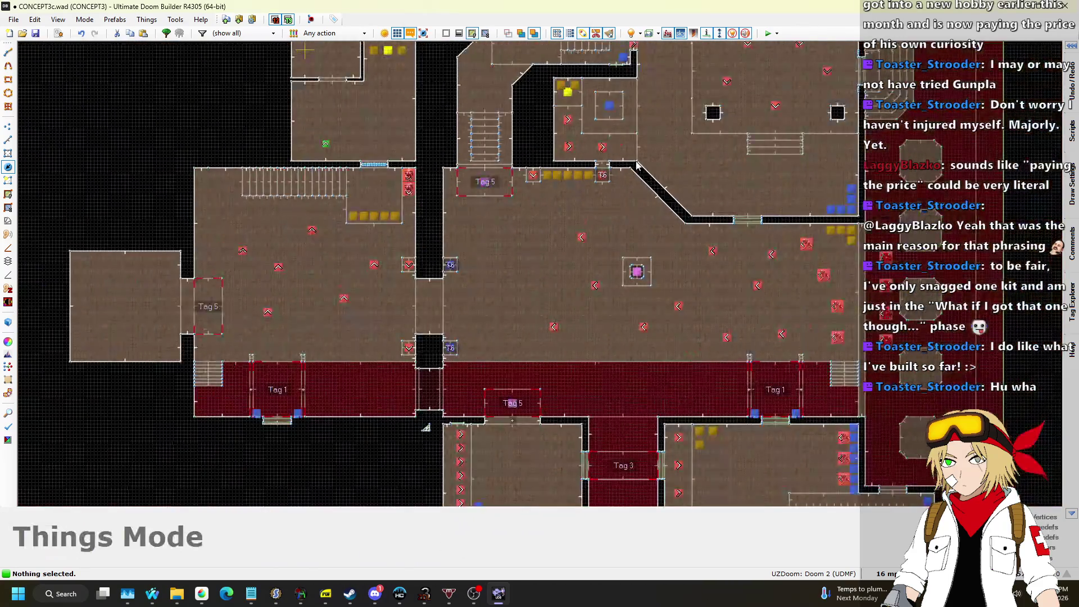
# Paste one more ammo clip below the row of clips.
pyautogui.scroll(3, 596, 171)
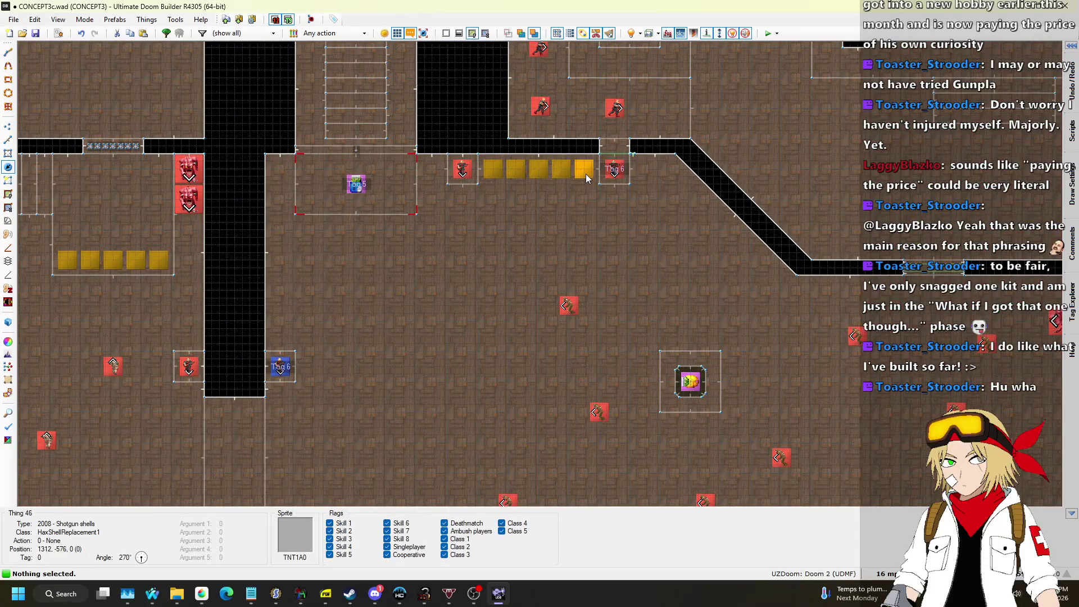
pyautogui.scroll(-3, 587, 176)
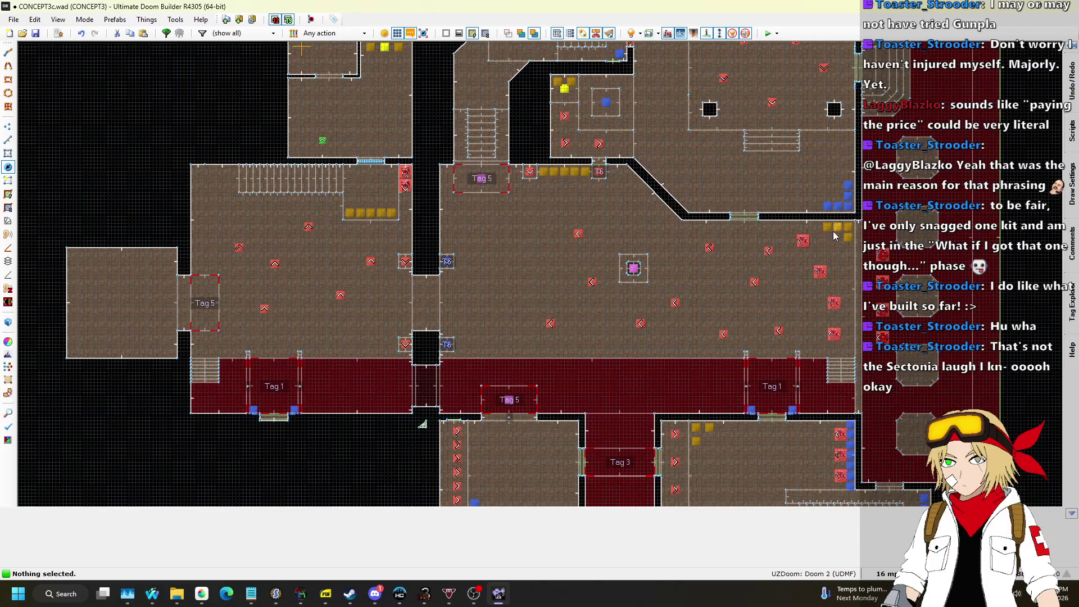
pyautogui.scroll(3, 824, 229)
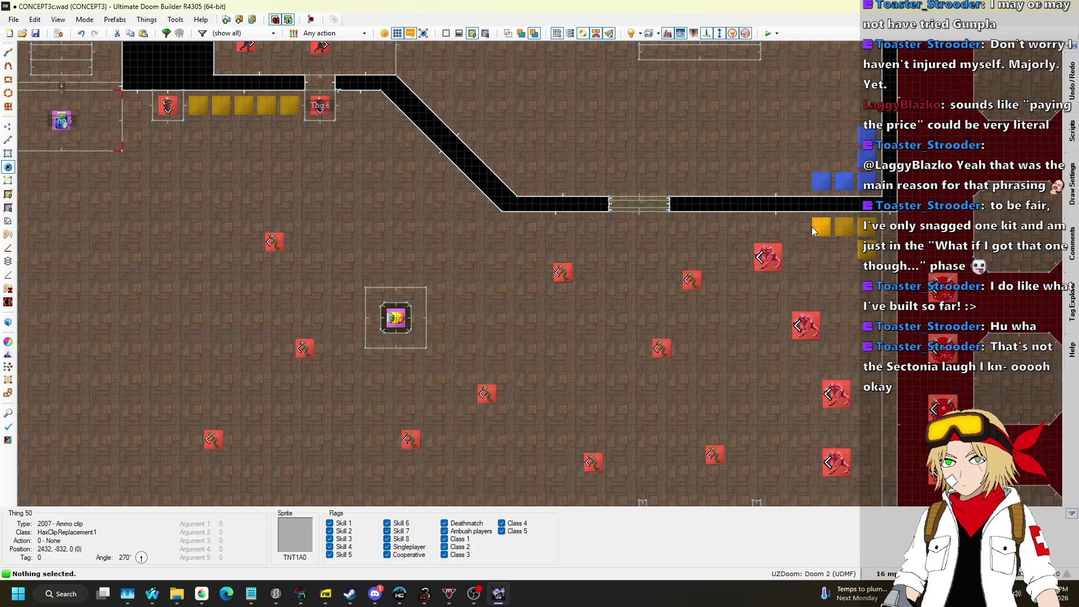
pyautogui.scroll(4, 871, 276)
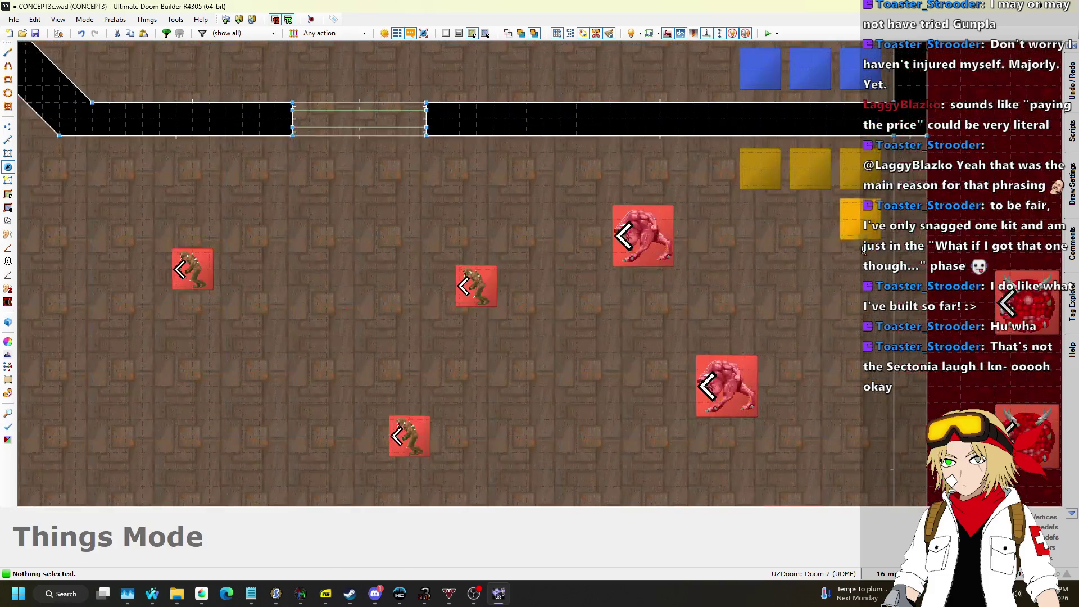
pyautogui.hotkey('ctrl', 'v')
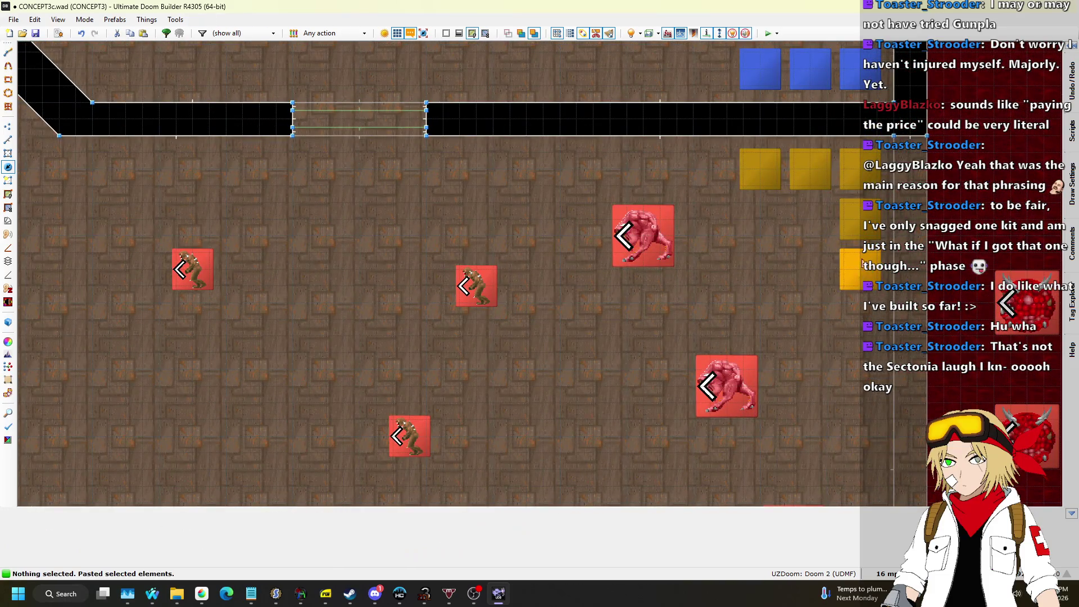
pyautogui.scroll(-5, 866, 270)
pyautogui.scroll(1, 904, 256)
pyautogui.scroll(-5, 904, 256)
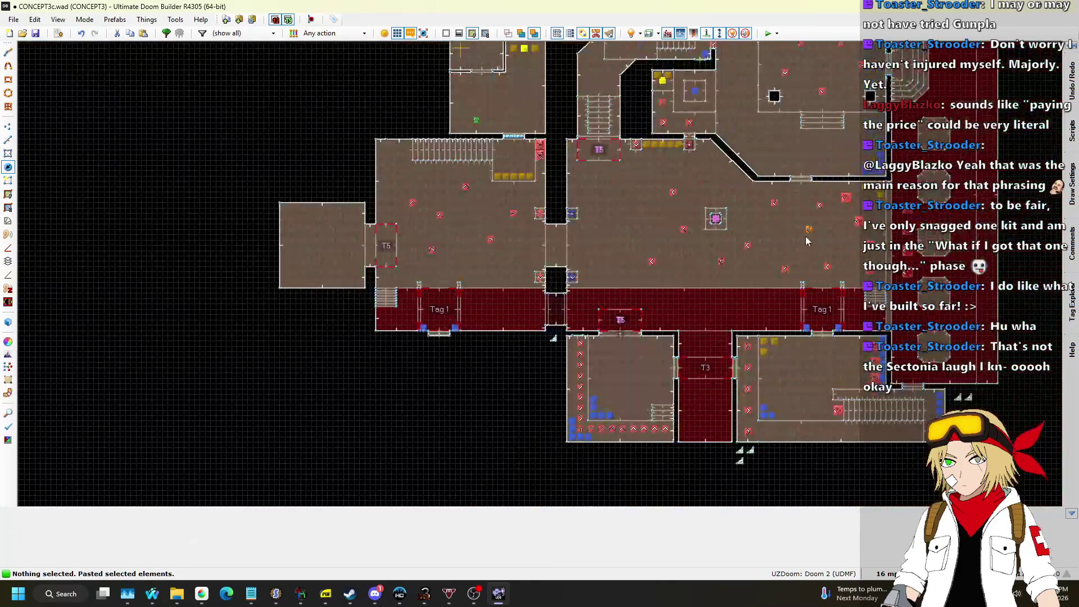
pyautogui.scroll(4, 711, 260)
# Select the thing near the east wall and copy it.
pyautogui.scroll(-2, 595, 249)
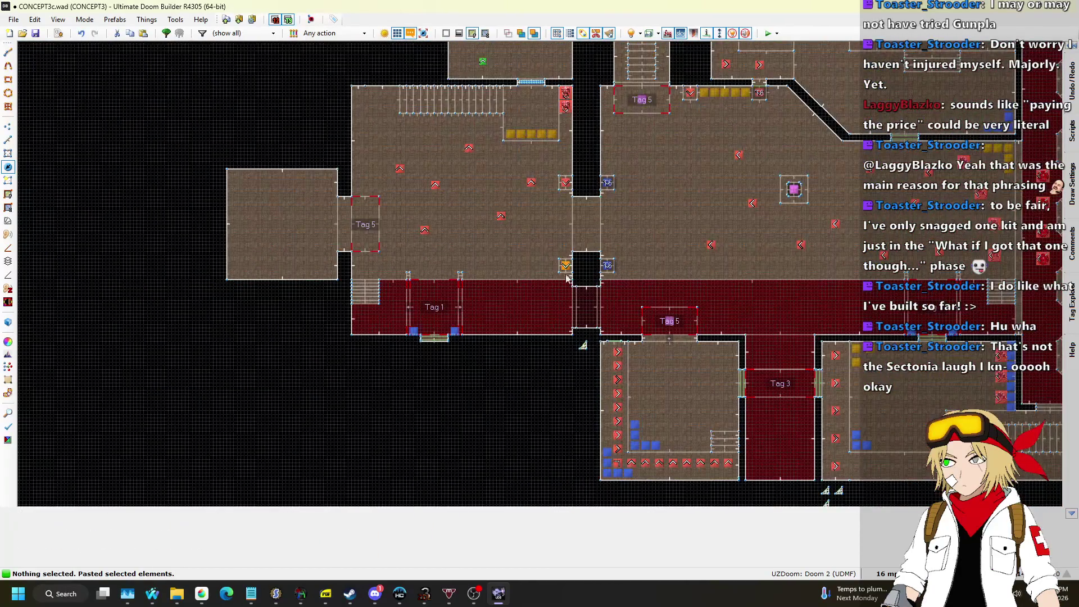
pyautogui.scroll(-4, 618, 281)
pyautogui.scroll(5, 618, 370)
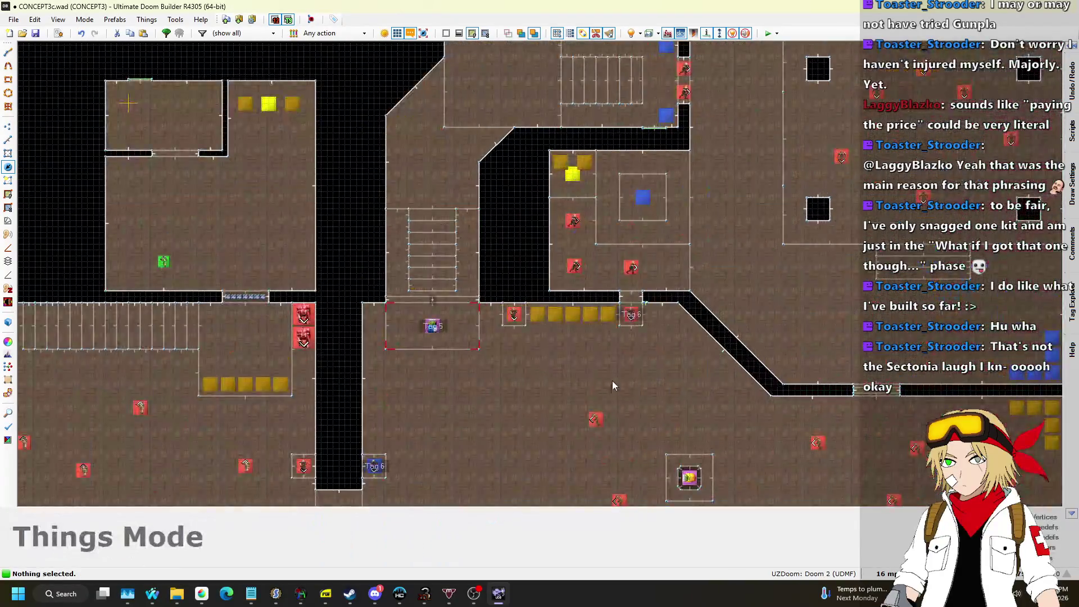
pyautogui.scroll(-2, 753, 372)
pyautogui.scroll(5, 752, 372)
pyautogui.click(804, 248)
pyautogui.hotkey('ctrl', 'c')
pyautogui.scroll(-6, 805, 248)
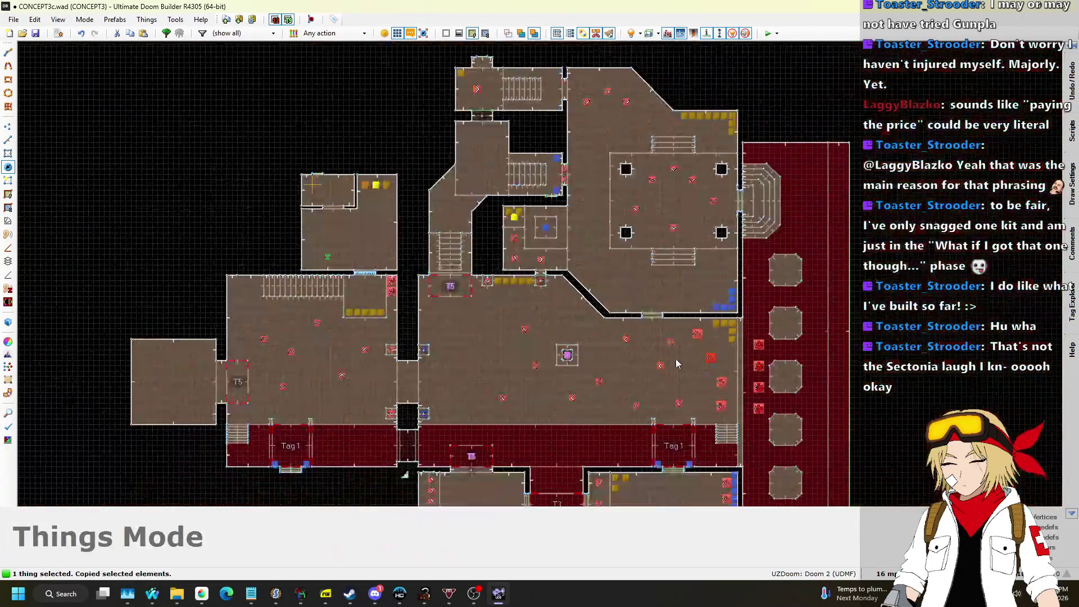
pyautogui.scroll(6, 670, 235)
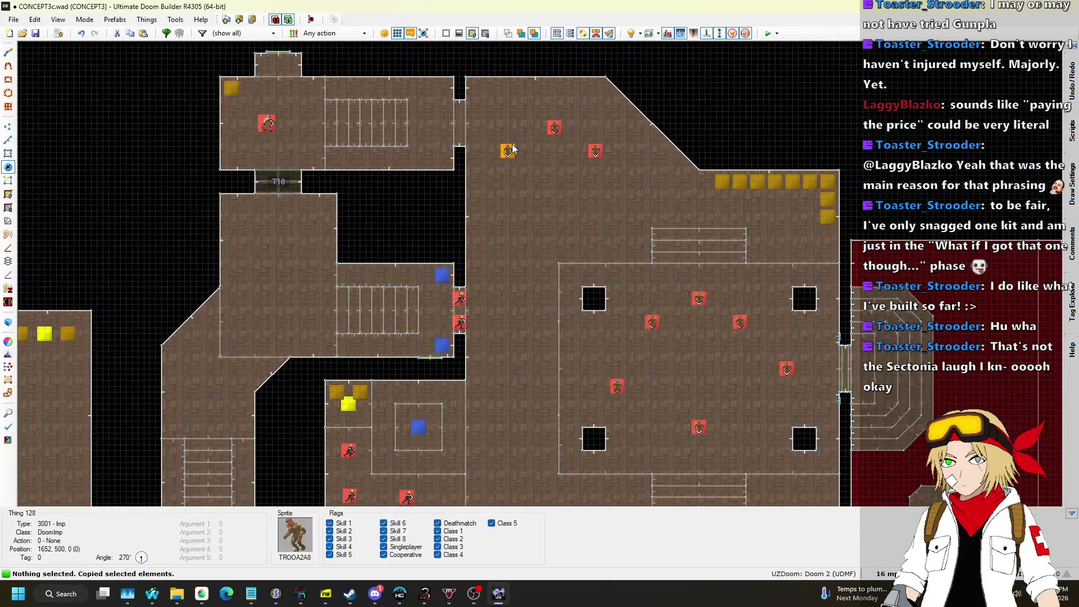
# Move three imps further down within the room.
pyautogui.moveTo(507, 151); pyautogui.dragTo(541, 410)
pyautogui.moveTo(548, 147)
pyautogui.mouseDown()
pyautogui.moveTo(566, 200)
pyautogui.moveTo(578, 368)
pyautogui.moveTo(583, 351)
pyautogui.mouseUp()
pyautogui.moveTo(595, 151)
pyautogui.mouseDown()
pyautogui.moveTo(612, 246)
pyautogui.moveTo(672, 321)
pyautogui.moveTo(683, 357)
pyautogui.mouseUp()
pyautogui.scroll(-3, 684, 357)
pyautogui.scroll(8, 734, 372)
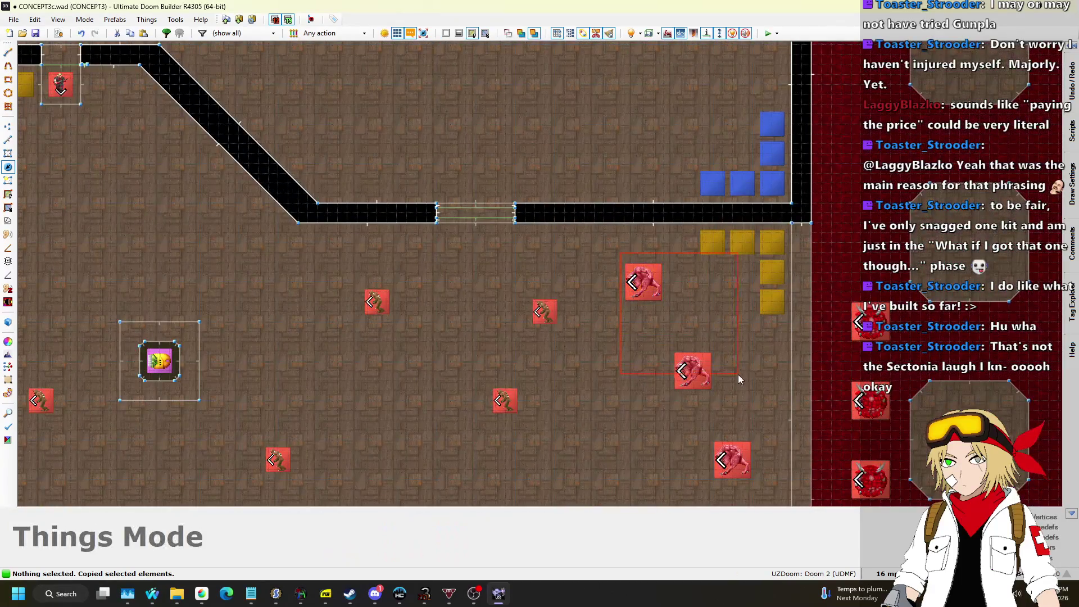
pyautogui.scroll(-6, 774, 431)
# Select the four demons near the east wall and paste them into the upper room.
pyautogui.moveTo(751, 474); pyautogui.dragTo(753, 474)
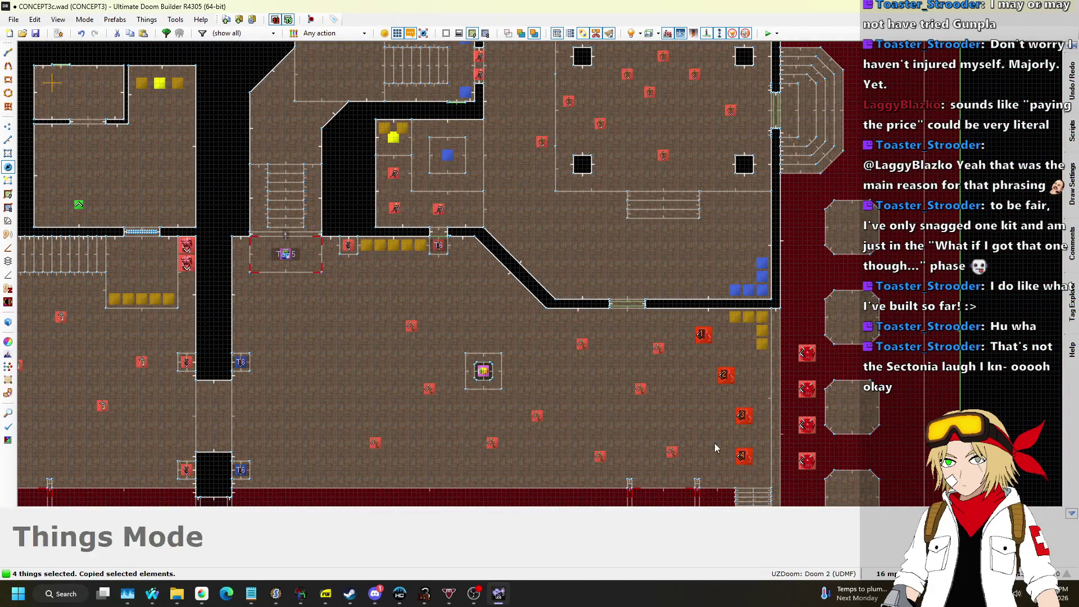
pyautogui.scroll(-2, 657, 282)
pyautogui.scroll(1, 564, 106)
pyautogui.hotkey('ctrl', 'v')
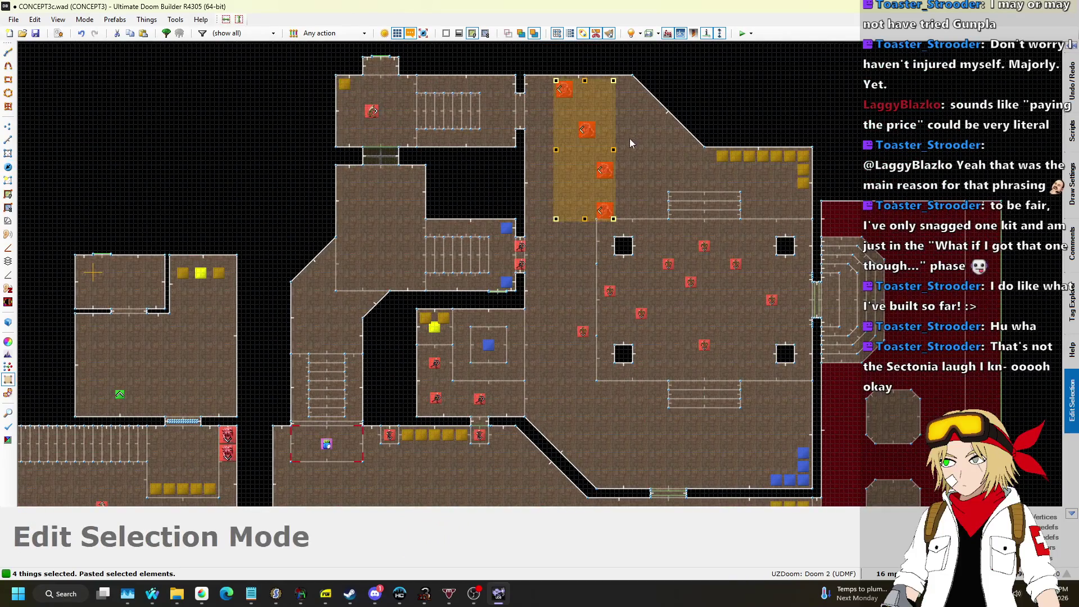
# Rotate the four pasted demons diagonally, commit them, and scatter them across the upper room.
pyautogui.moveTo(614, 81)
pyautogui.mouseDown()
pyautogui.moveTo(555, 149)
pyautogui.moveTo(601, 124)
pyautogui.mouseUp()
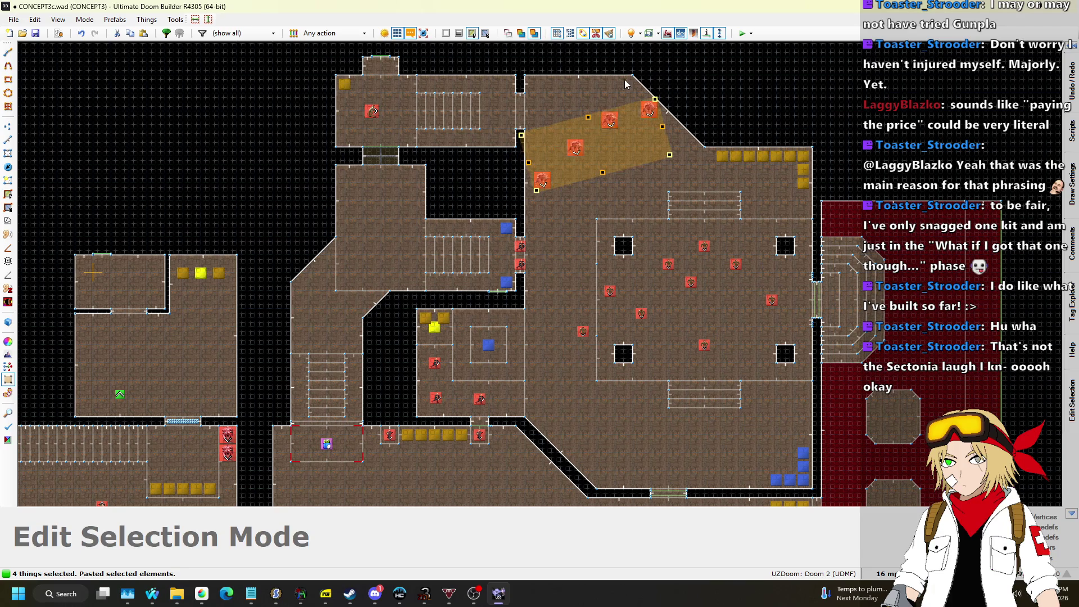
pyautogui.press('Return')
pyautogui.scroll(1, 560, 110)
pyautogui.moveTo(529, 228); pyautogui.dragTo(539, 97)
pyautogui.moveTo(647, 131); pyautogui.dragTo(543, 224)
pyautogui.moveTo(717, 115); pyautogui.dragTo(702, 125)
pyautogui.moveTo(590, 182); pyautogui.dragTo(602, 158)
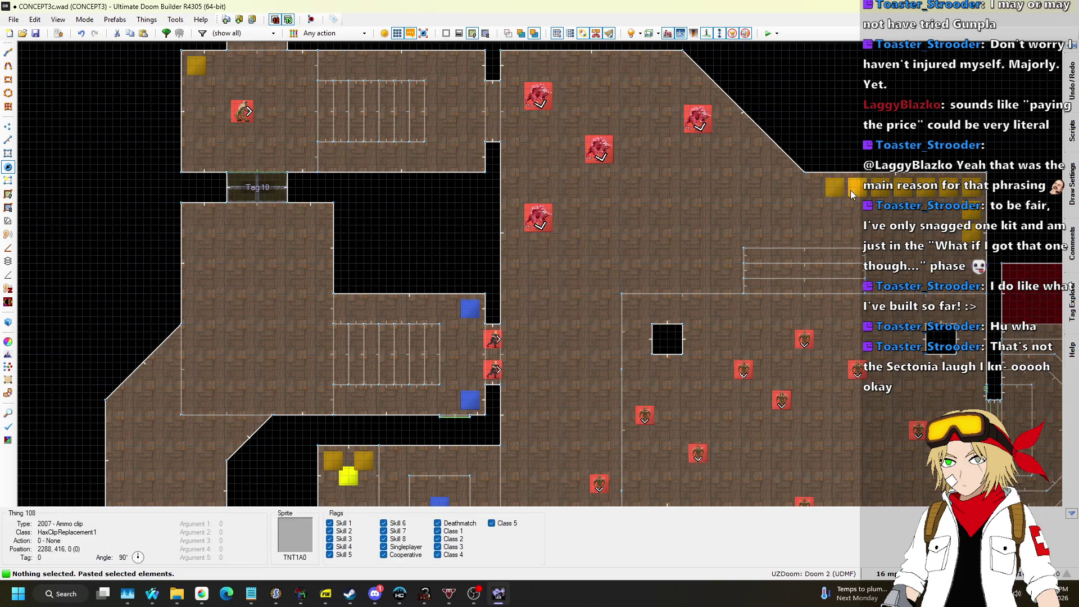
# Copy and paste an ammo clip, then move the row of eight clips along the top wall.
pyautogui.scroll(1, 852, 190)
pyautogui.click(832, 188)
pyautogui.hotkey('ctrl', 'c')
pyautogui.scroll(3, 816, 182)
pyautogui.hotkey('ctrl', 'v')
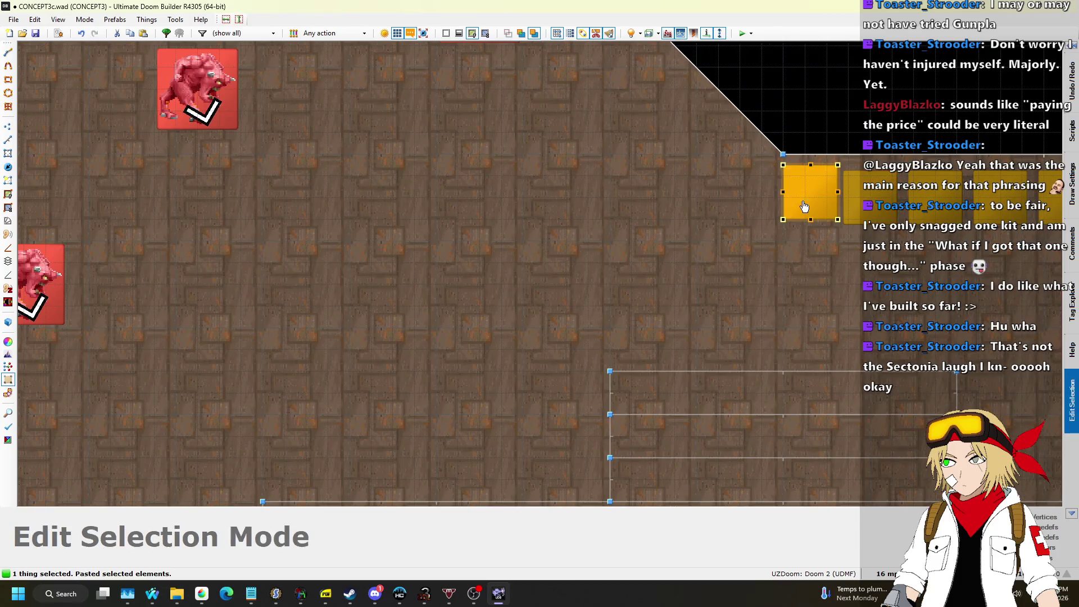
pyautogui.scroll(-3, 711, 259)
pyautogui.press('Return')
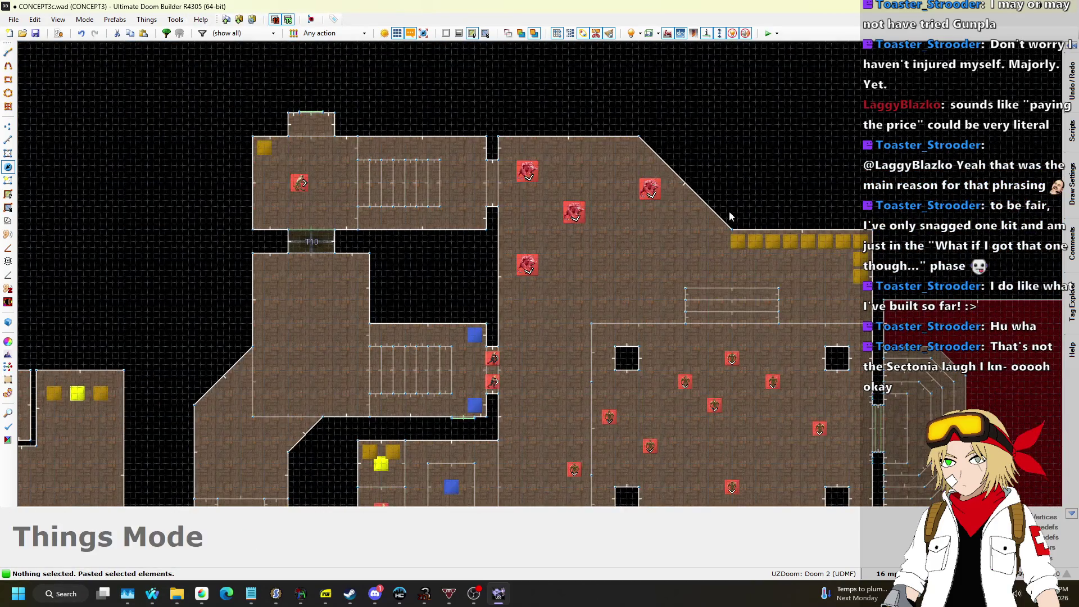
pyautogui.moveTo(717, 222)
pyautogui.mouseDown()
pyautogui.moveTo(868, 252)
pyautogui.moveTo(632, 144)
pyautogui.mouseUp()
pyautogui.scroll(1, 675, 168)
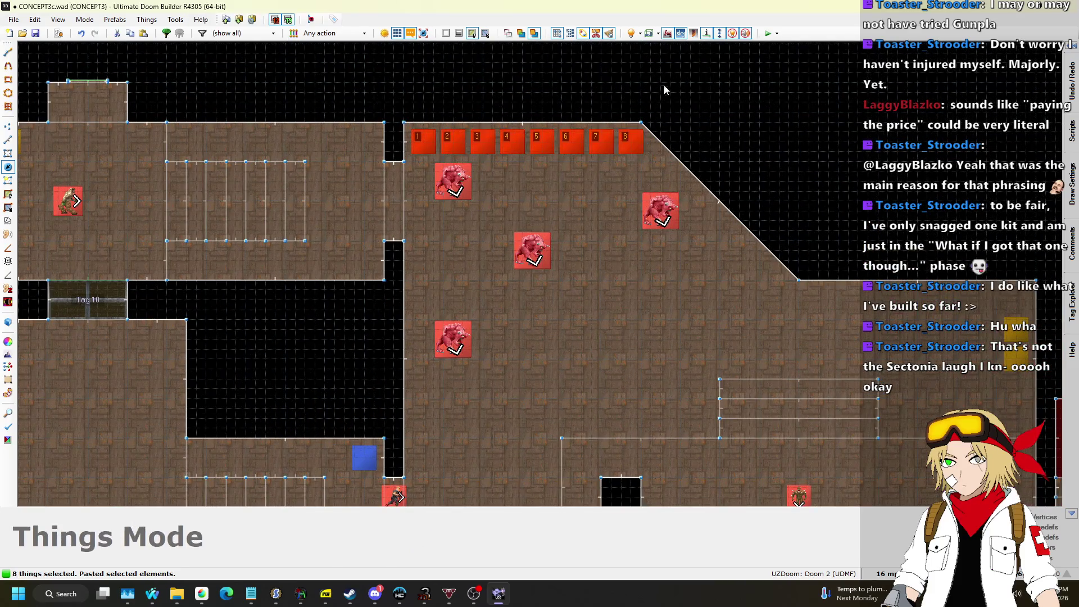
pyautogui.click(677, 102)
pyautogui.scroll(-2, 677, 103)
# Place two spare ammo clips side by side and delete the leftover clip.
pyautogui.moveTo(877, 236)
pyautogui.mouseDown()
pyautogui.moveTo(797, 223)
pyautogui.moveTo(661, 133)
pyautogui.moveTo(659, 110)
pyautogui.mouseUp()
pyautogui.scroll(2, 669, 160)
pyautogui.scroll(-2, 659, 110)
pyautogui.moveTo(880, 239); pyautogui.dragTo(659, 128)
pyautogui.scroll(2, 675, 128)
pyautogui.scroll(-2, 693, 136)
pyautogui.scroll(-2, 683, 134)
pyautogui.scroll(3, 672, 131)
pyautogui.press('Delete')
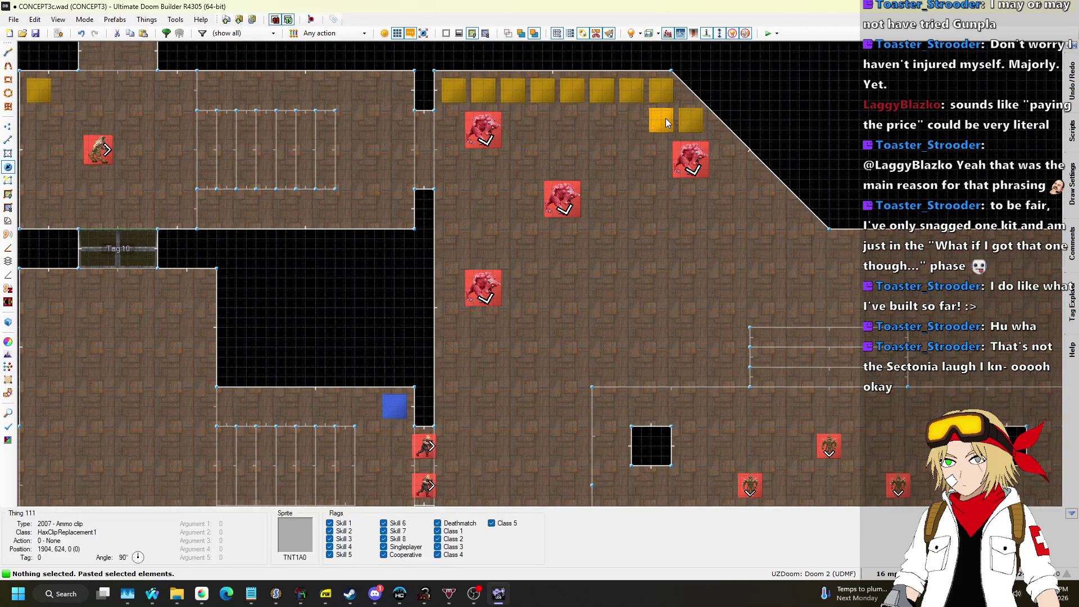
pyautogui.scroll(-2, 671, 131)
# Copy the armor bonuses and paste them rotated 90° into the upper room's northeast corner.
pyautogui.press('t')
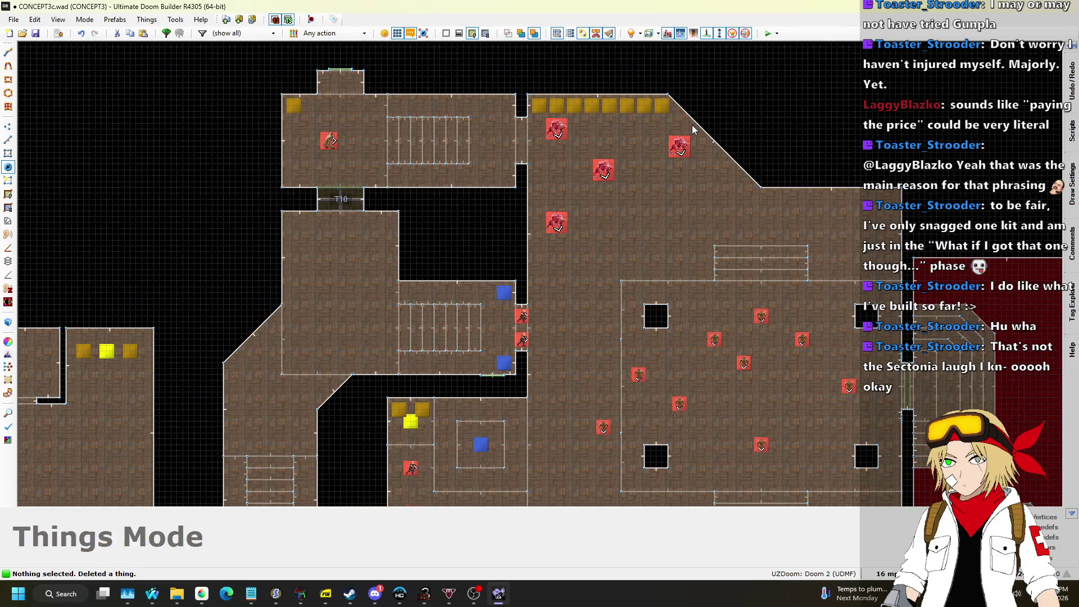
pyautogui.scroll(-3, 689, 125)
pyautogui.scroll(3, 819, 373)
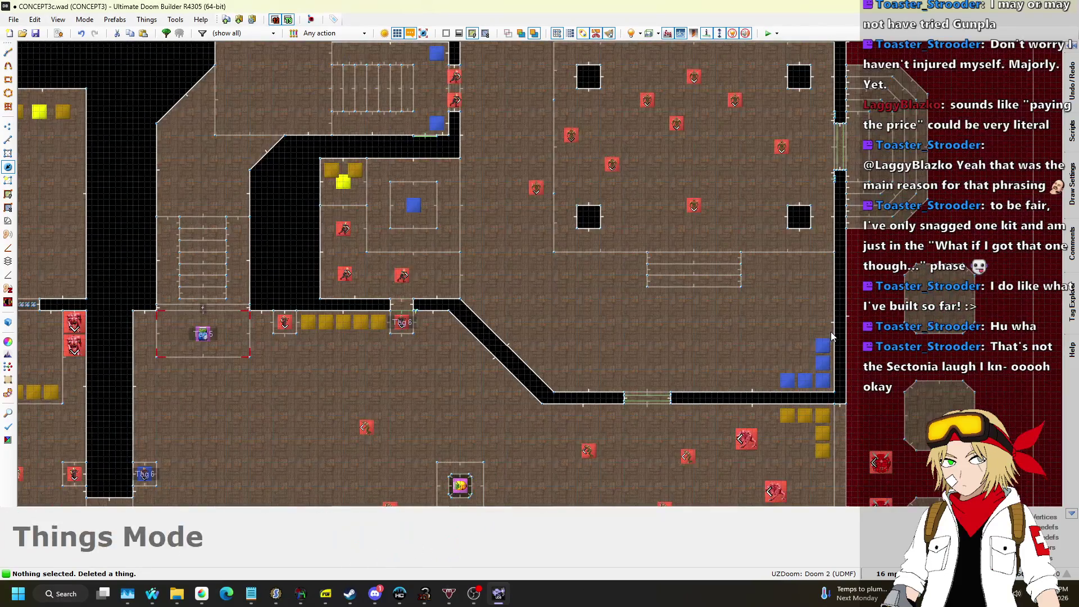
pyautogui.moveTo(846, 329); pyautogui.dragTo(769, 398)
pyautogui.hotkey('ctrl', 'c')
pyautogui.scroll(-4, 769, 398)
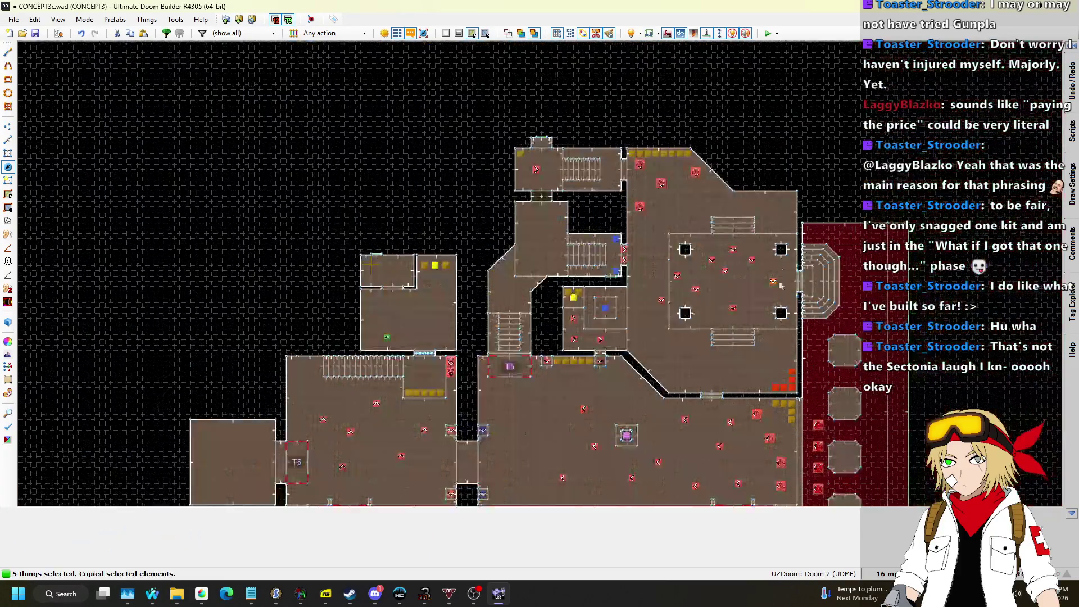
pyautogui.scroll(5, 792, 201)
pyautogui.hotkey('ctrl', 'v')
pyautogui.moveTo(827, 168)
pyautogui.mouseDown()
pyautogui.moveTo(803, 148)
pyautogui.moveTo(763, 168)
pyautogui.moveTo(812, 163)
pyautogui.moveTo(811, 135)
pyautogui.mouseUp()
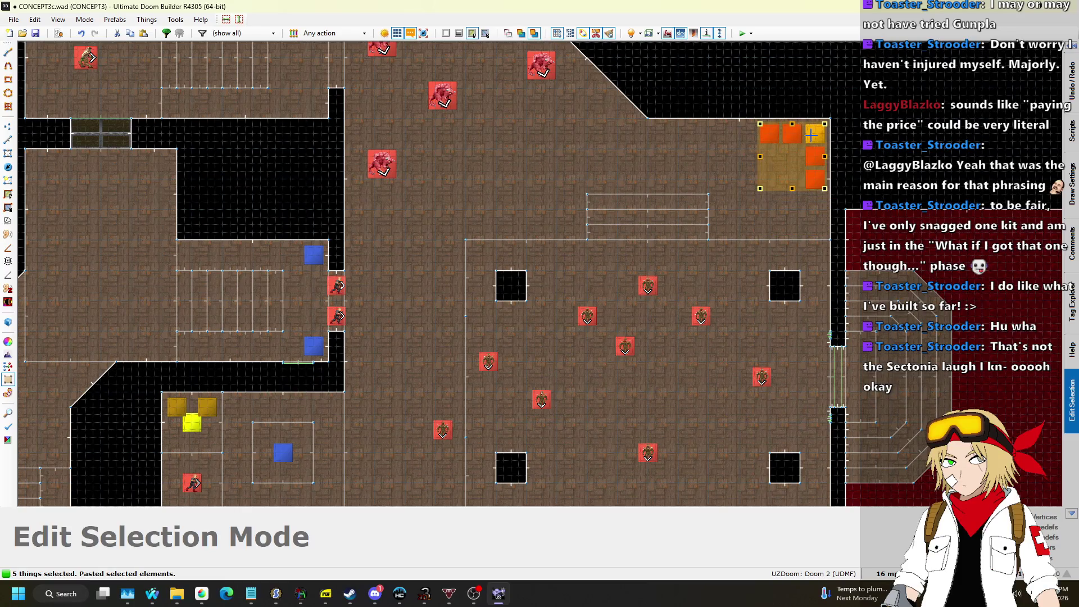
pyautogui.press('Return')
pyautogui.scroll(-5, 818, 109)
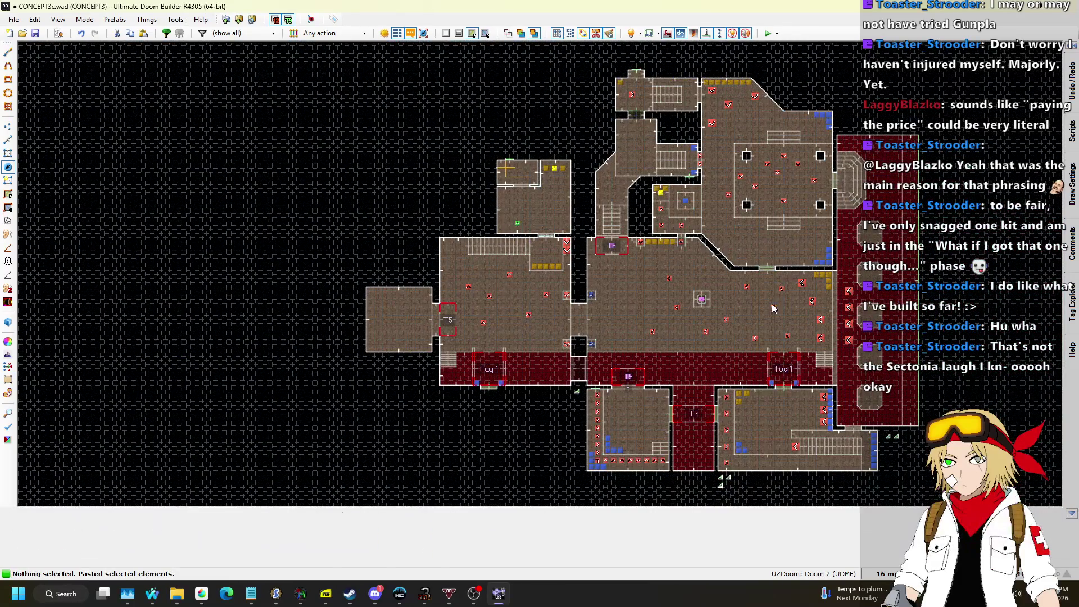
pyautogui.scroll(3, 769, 306)
pyautogui.scroll(-3, 416, 241)
pyautogui.scroll(8, 416, 242)
# Shift the last shotgun shells slightly and change it to an Armor bonus.
pyautogui.moveTo(414, 314); pyautogui.dragTo(394, 357)
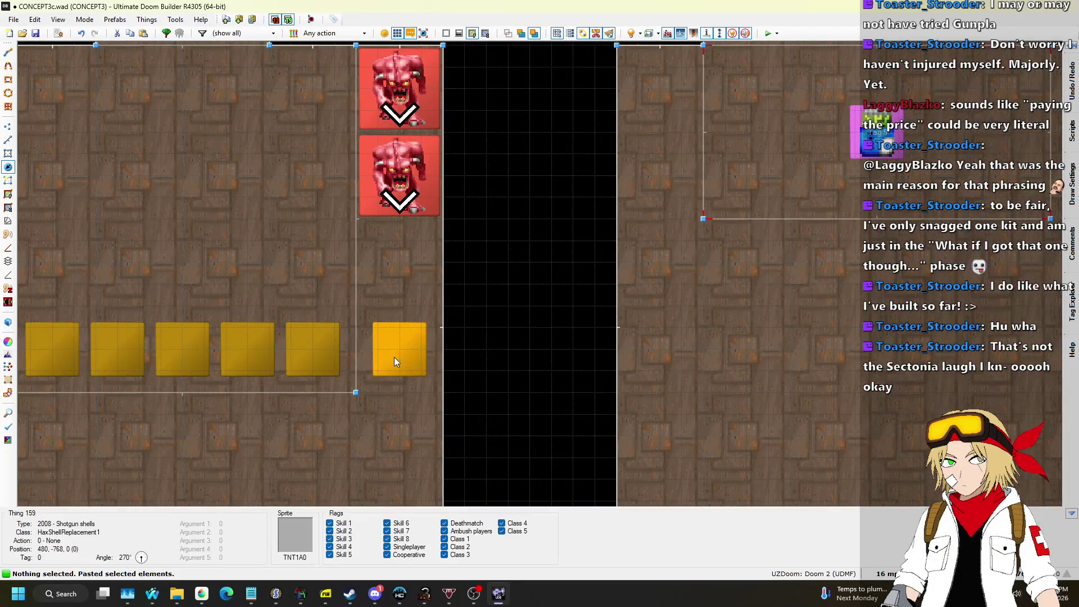
pyautogui.rightClick(393, 356)
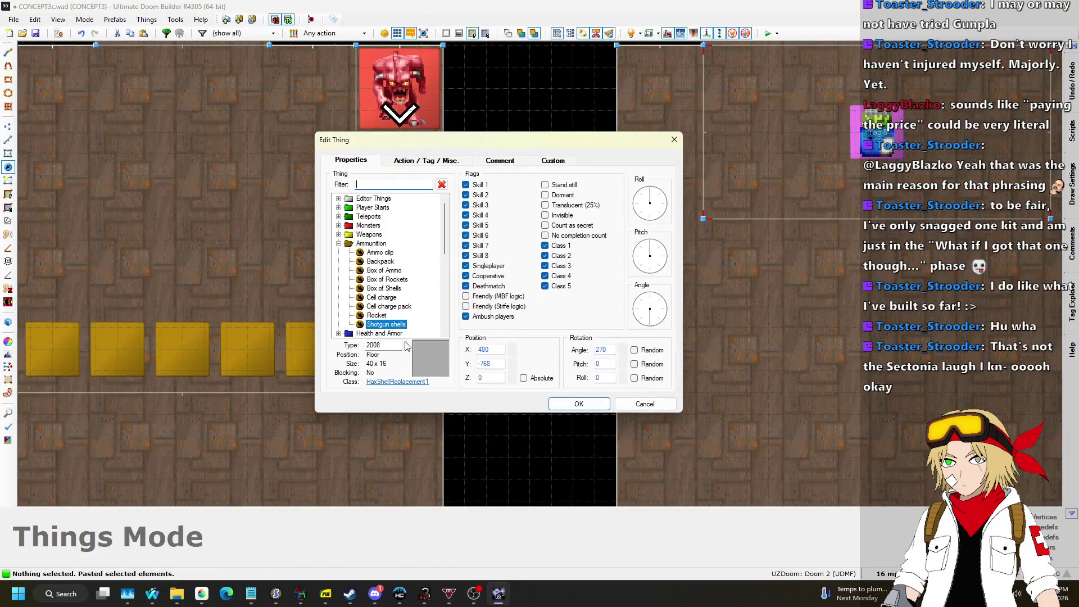
pyautogui.click(338, 244)
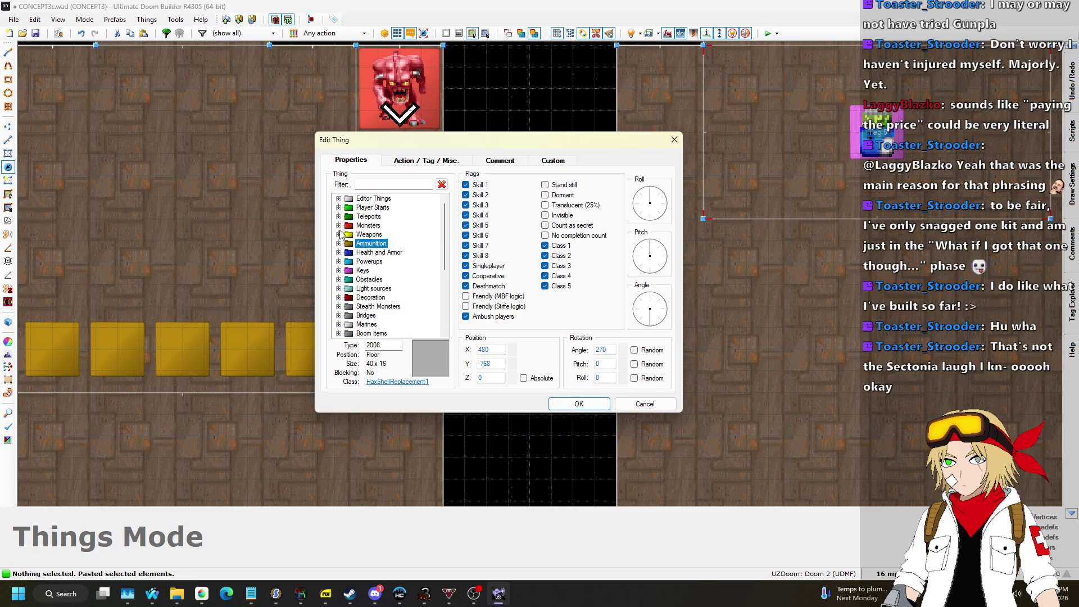
pyautogui.click(339, 253)
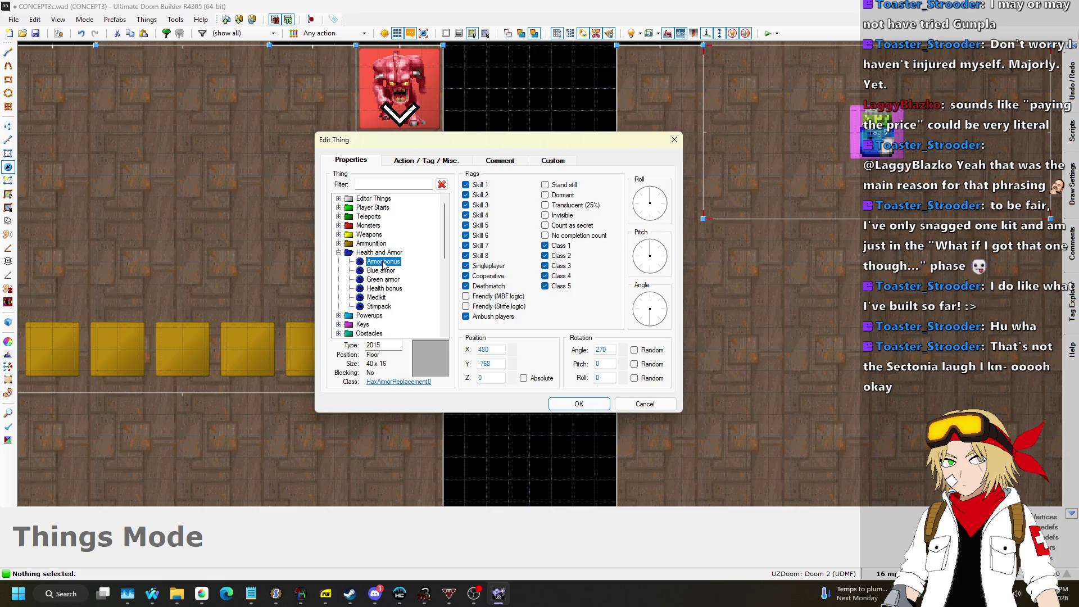
pyautogui.click(579, 403)
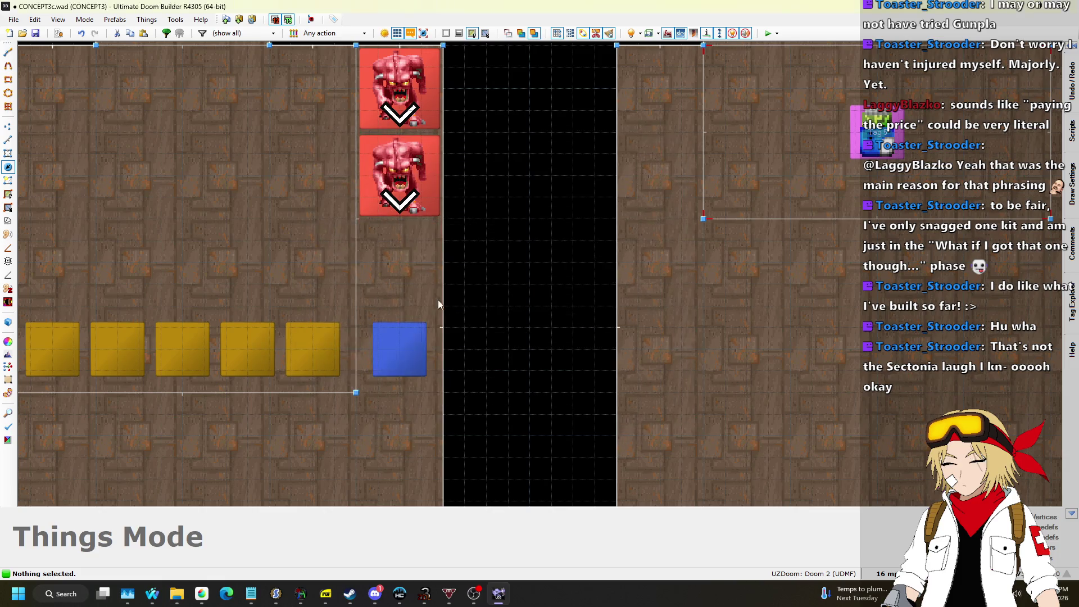
# Paste an Armor bonus copy at the column top and insert another thing unchanged.
pyautogui.hotkey('ctrl', 'v')
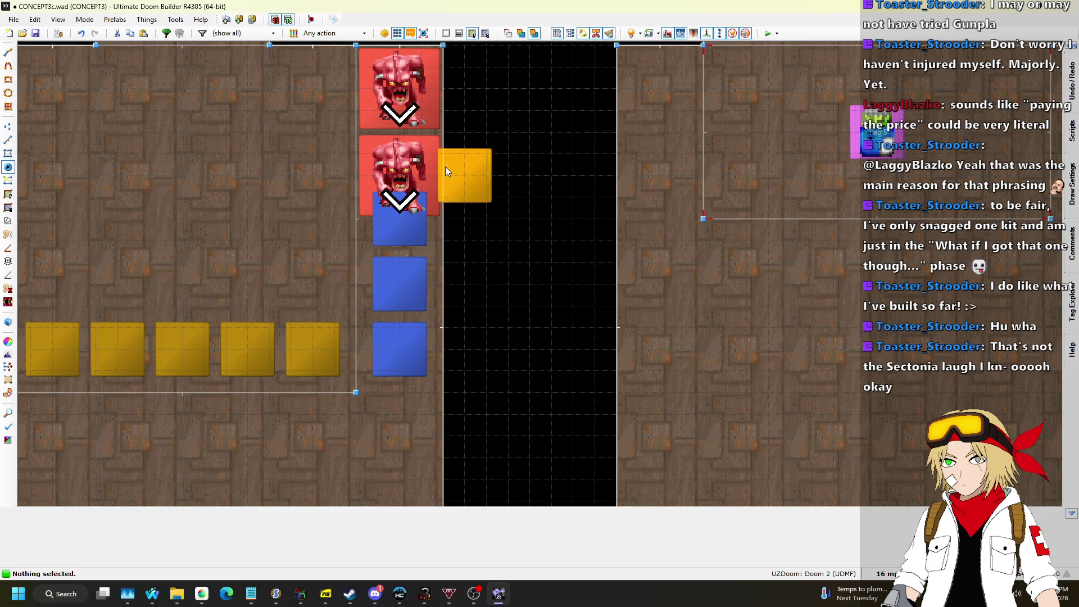
pyautogui.click(398, 85)
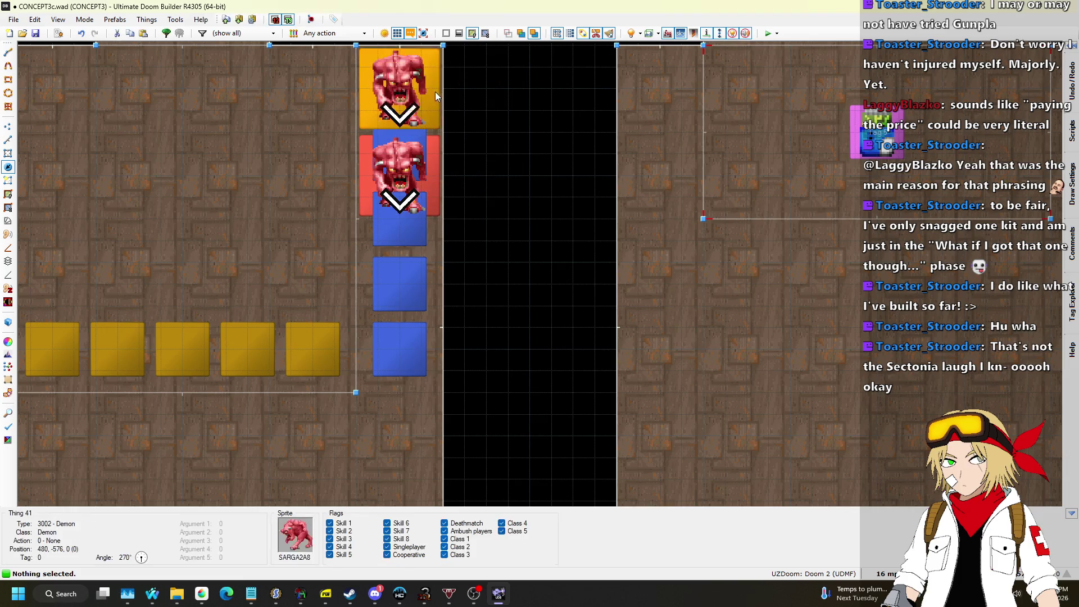
pyautogui.press('Insert')
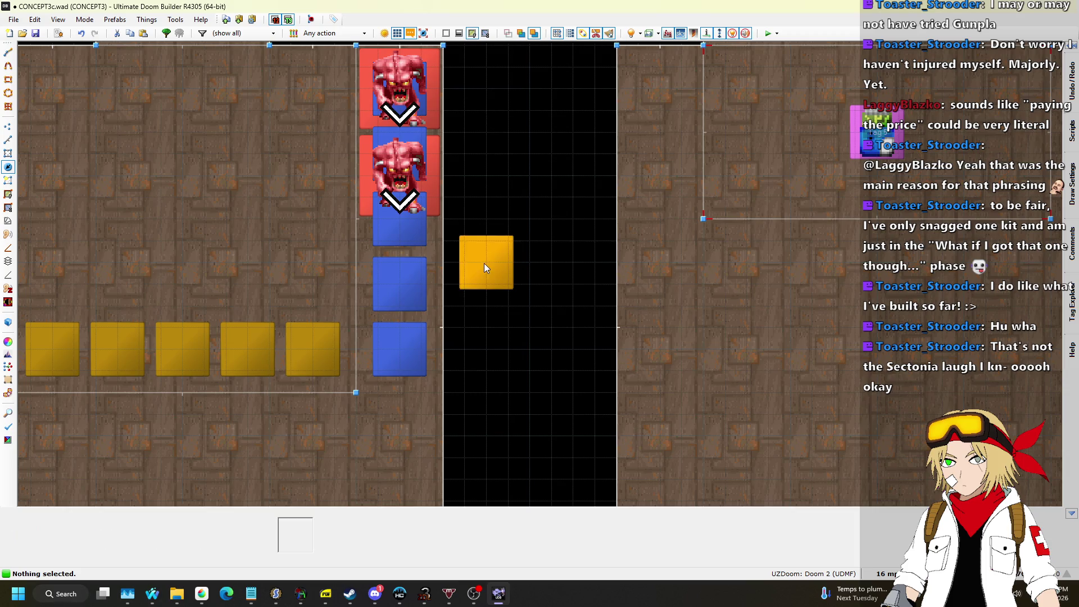
pyautogui.click(642, 402)
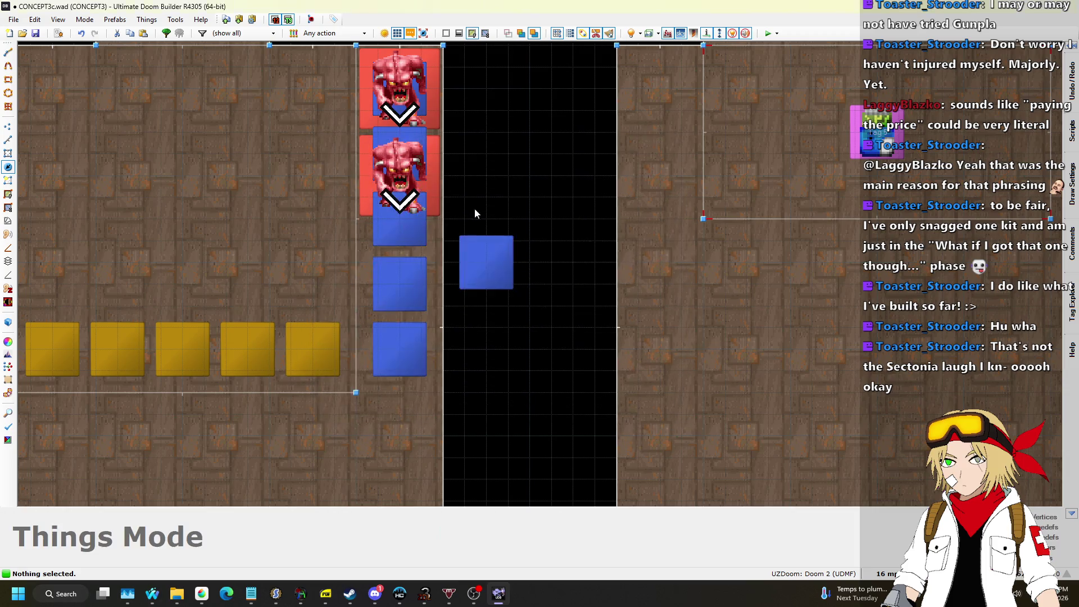
# Copy the second Demon and place the copy lower in the column, on the blue pickup.
pyautogui.hotkey('ctrl', 'c')
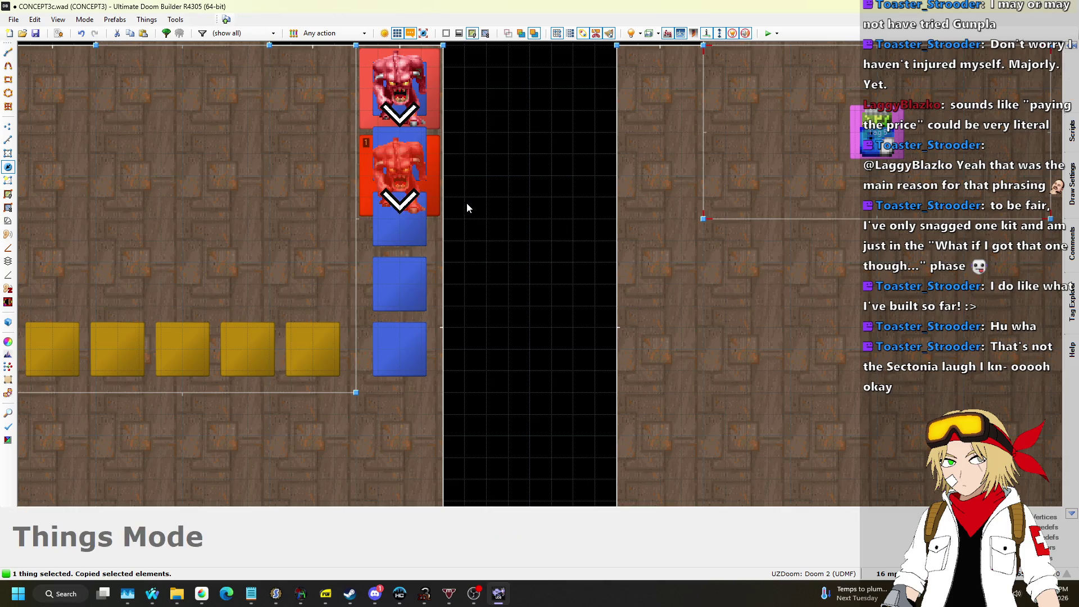
pyautogui.hotkey('ctrl', 'v')
pyautogui.click(422, 260)
pyautogui.click(400, 349)
pyautogui.press('Return')
# Save the map CONCEPT3c.wad.
pyautogui.scroll(-5, 319, 200)
pyautogui.scroll(1, 850, 280)
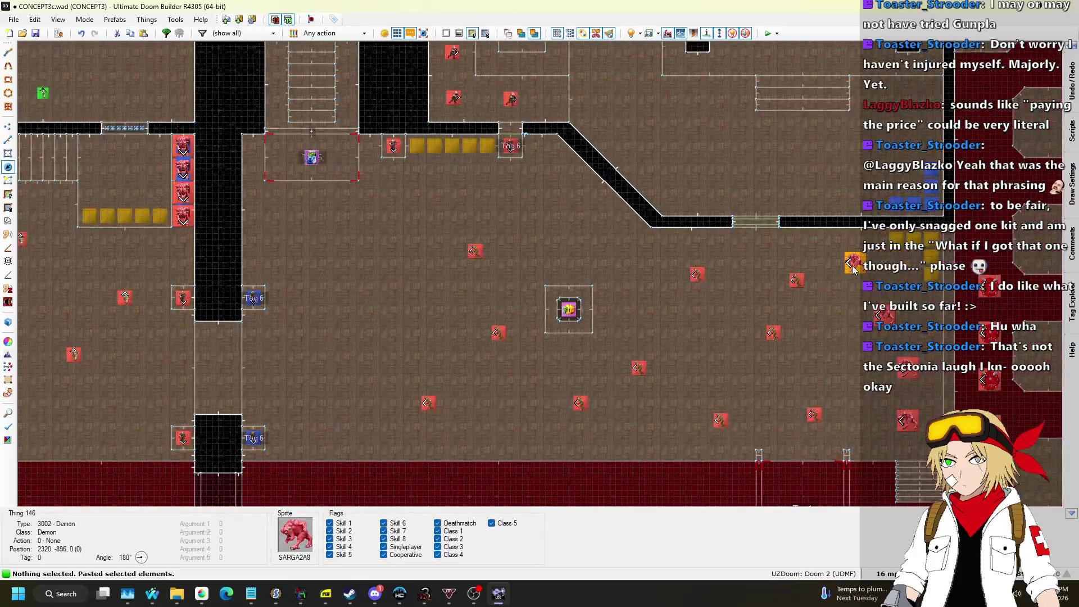
pyautogui.scroll(-4, 853, 269)
pyautogui.scroll(5, 776, 159)
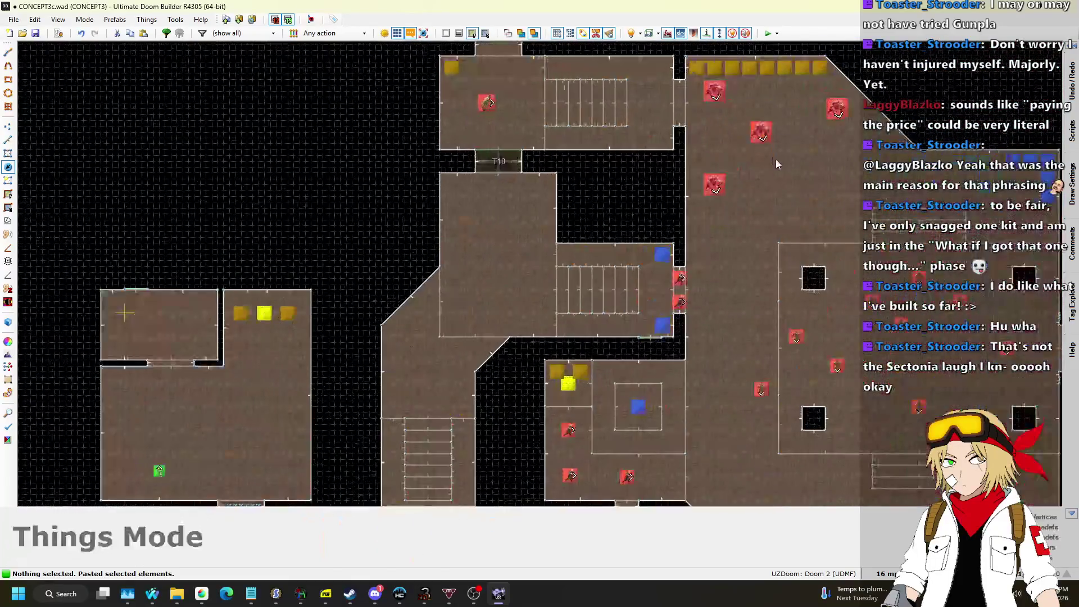
pyautogui.scroll(-3, 817, 104)
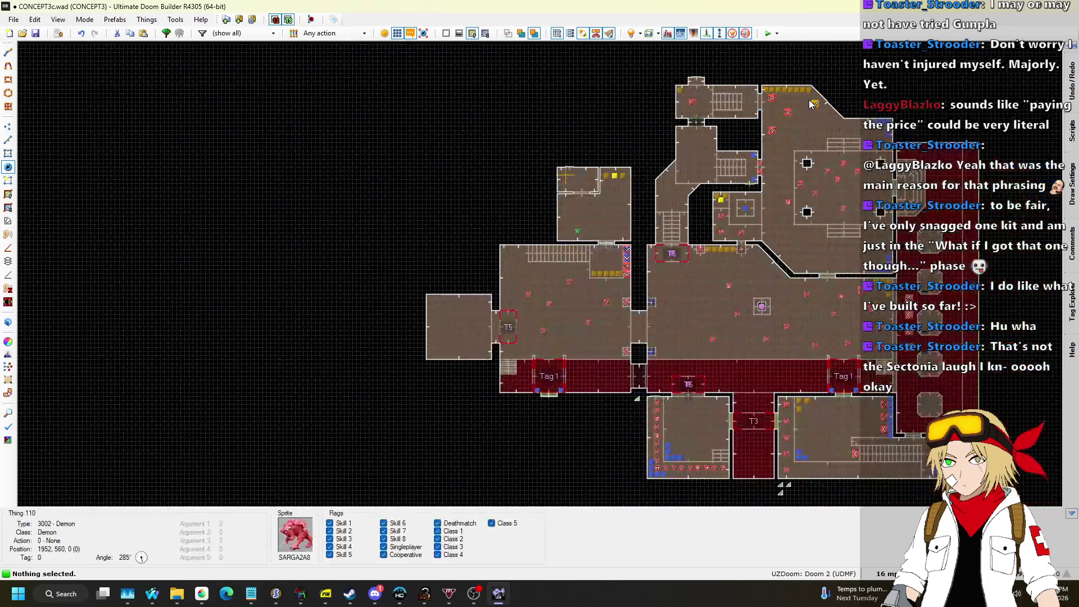
pyautogui.scroll(6, 565, 271)
pyautogui.scroll(1, 566, 271)
pyautogui.hotkey('ctrl', 's')
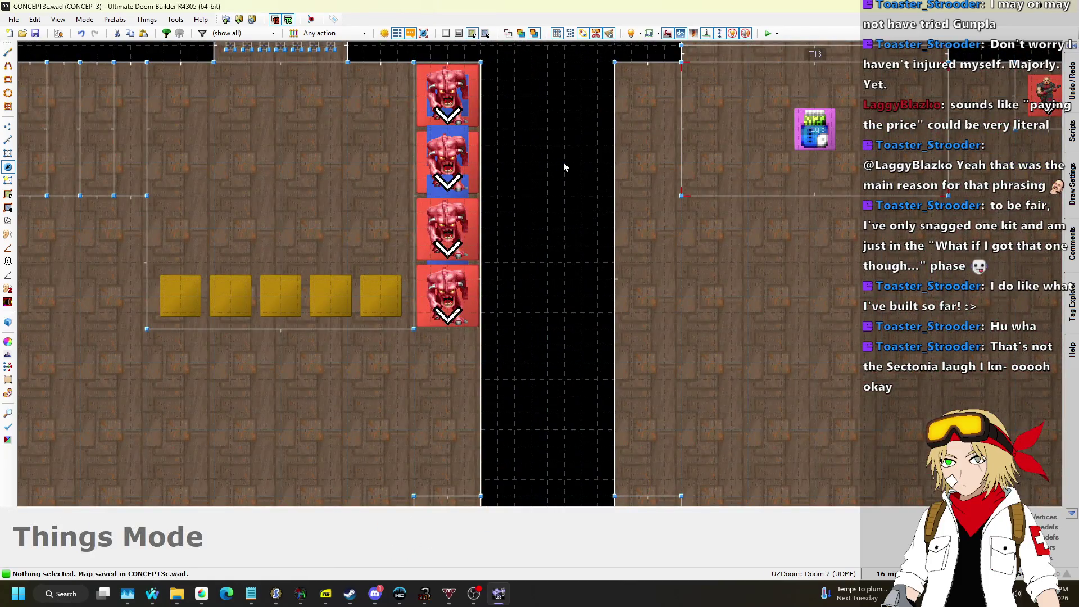
pyautogui.scroll(-5, 563, 163)
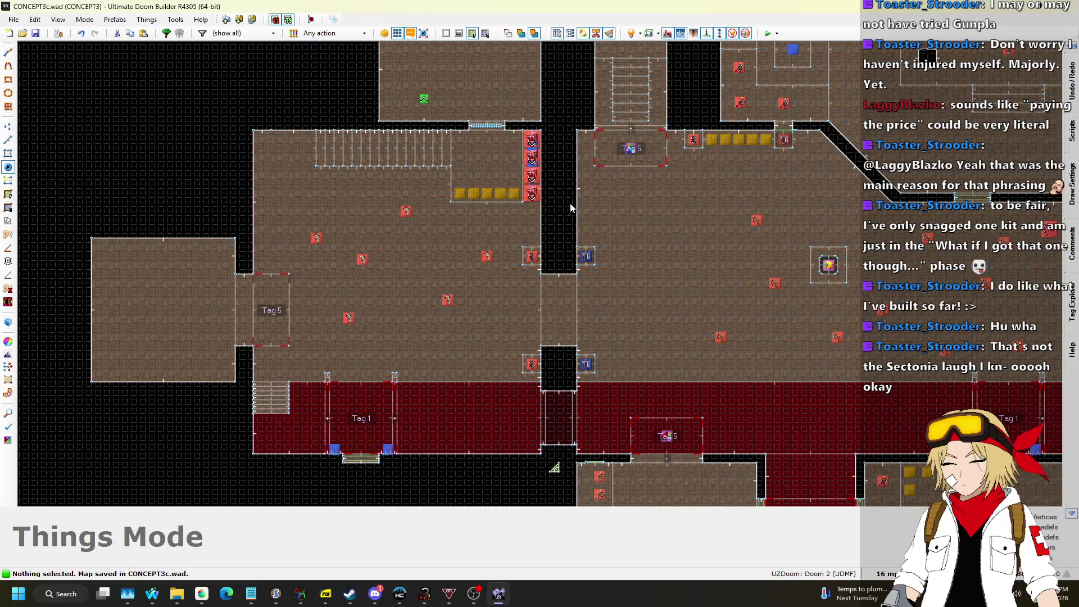
pyautogui.scroll(-4, 430, 207)
pyautogui.scroll(5, 411, 236)
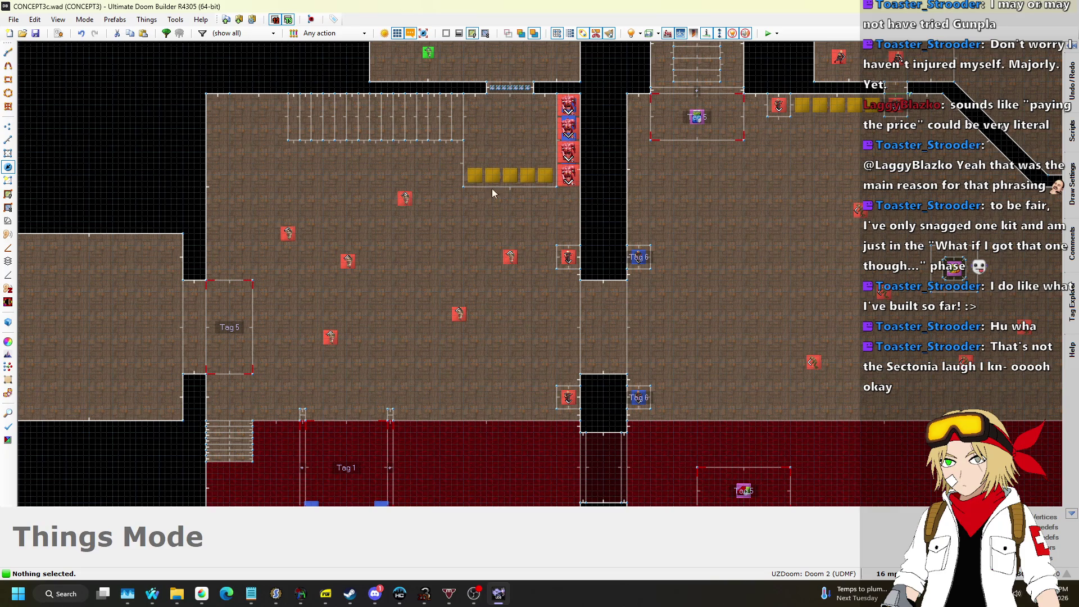
pyautogui.scroll(-3, 518, 167)
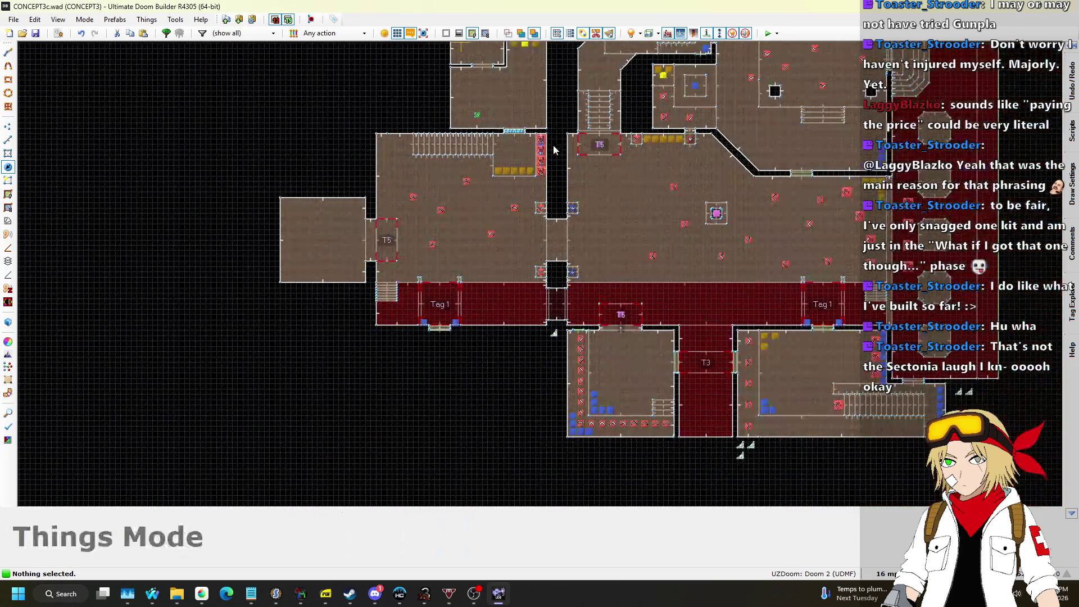
# Set the grid to 32 map units and draw a small doorway stub beneath the western room.
pyautogui.click(9, 139)
pyautogui.scroll(6, 509, 349)
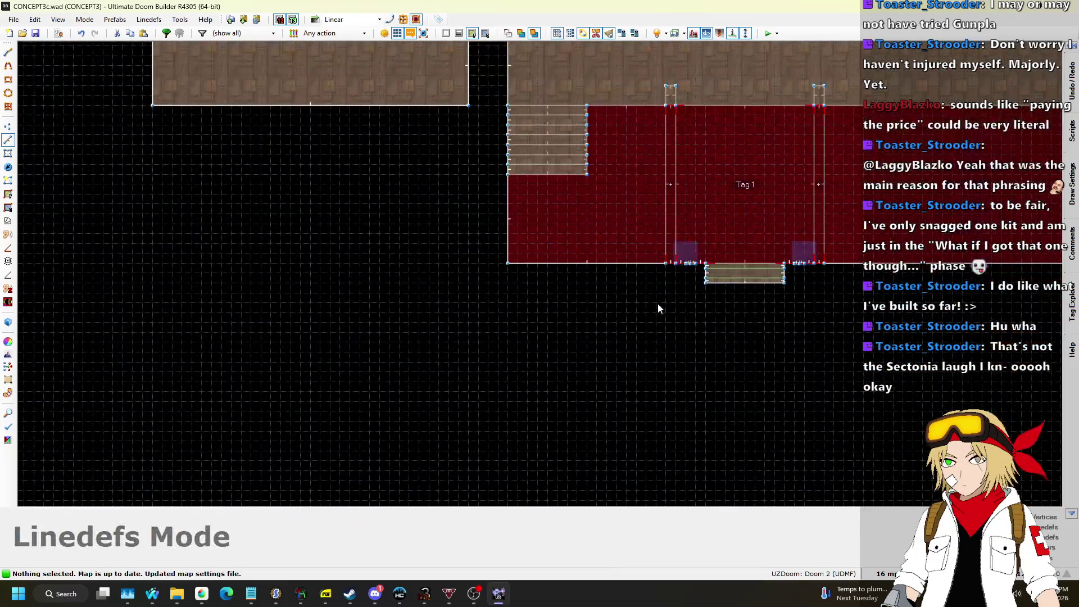
pyautogui.scroll(-1, 342, 261)
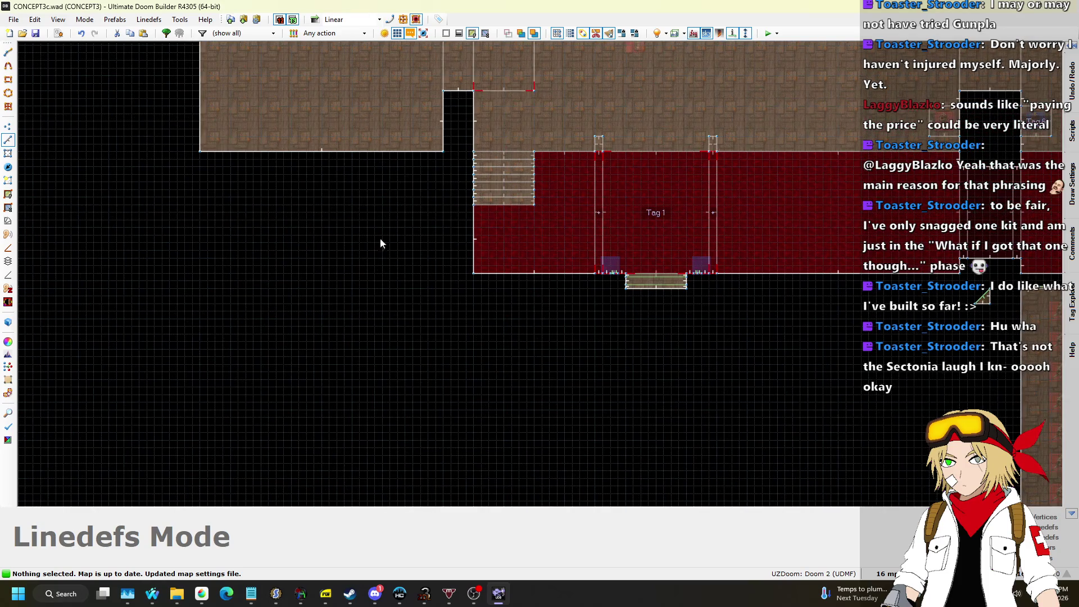
pyautogui.click(885, 574)
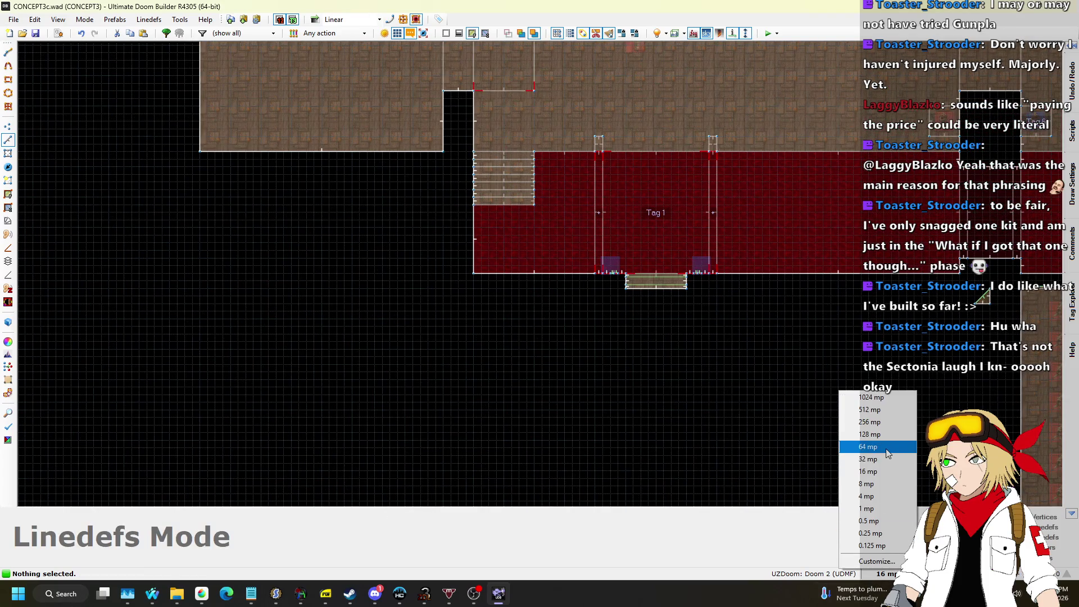
pyautogui.click(869, 459)
pyautogui.scroll(1, 287, 154)
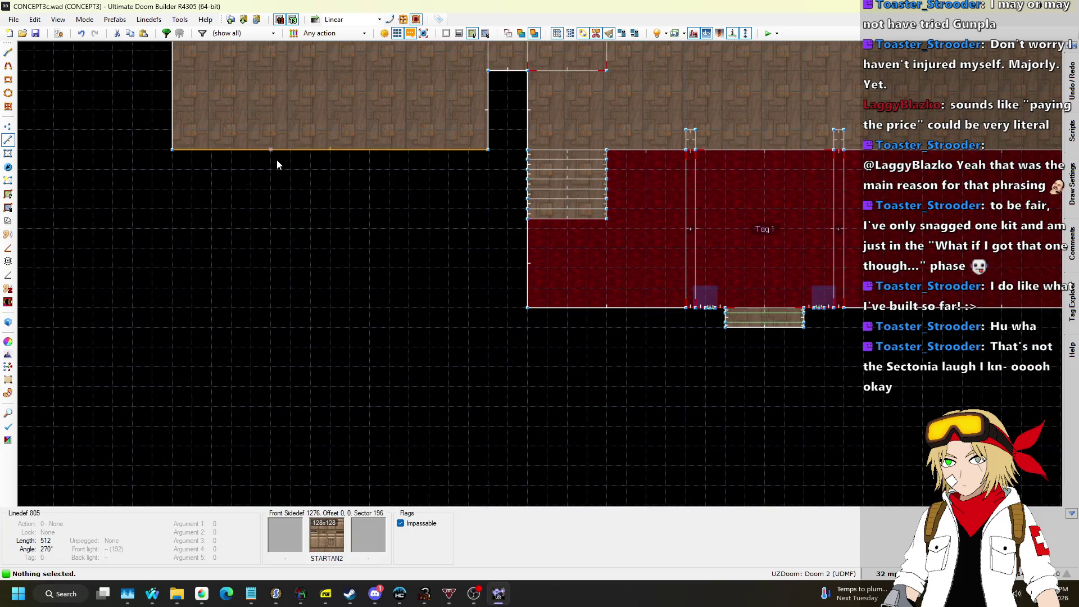
pyautogui.press('d')
pyautogui.click(370, 150)
pyautogui.click(370, 168)
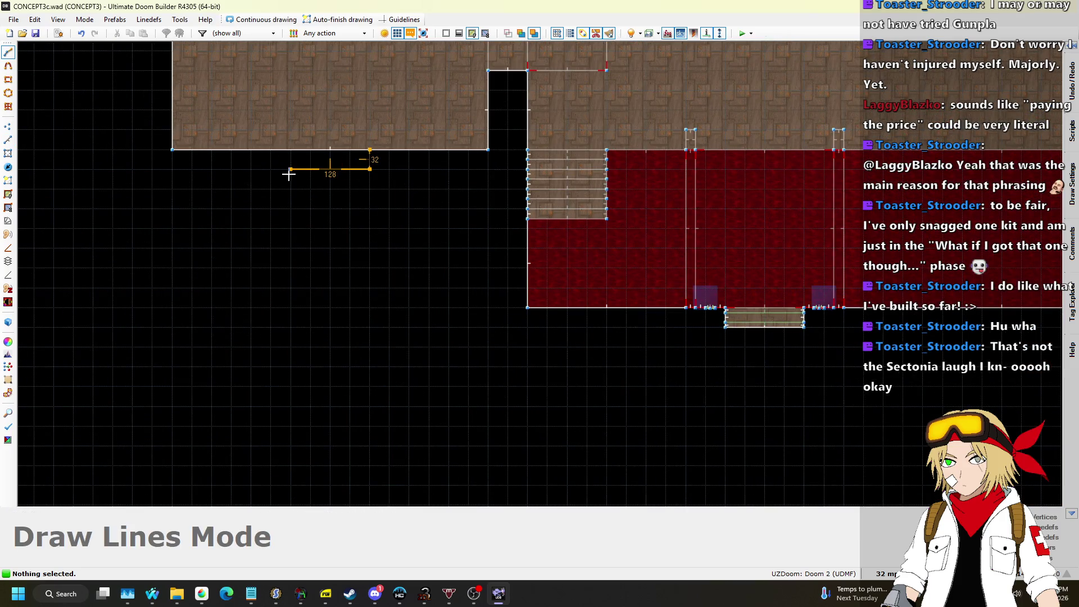
pyautogui.click(370, 150)
pyautogui.scroll(-4, 406, 258)
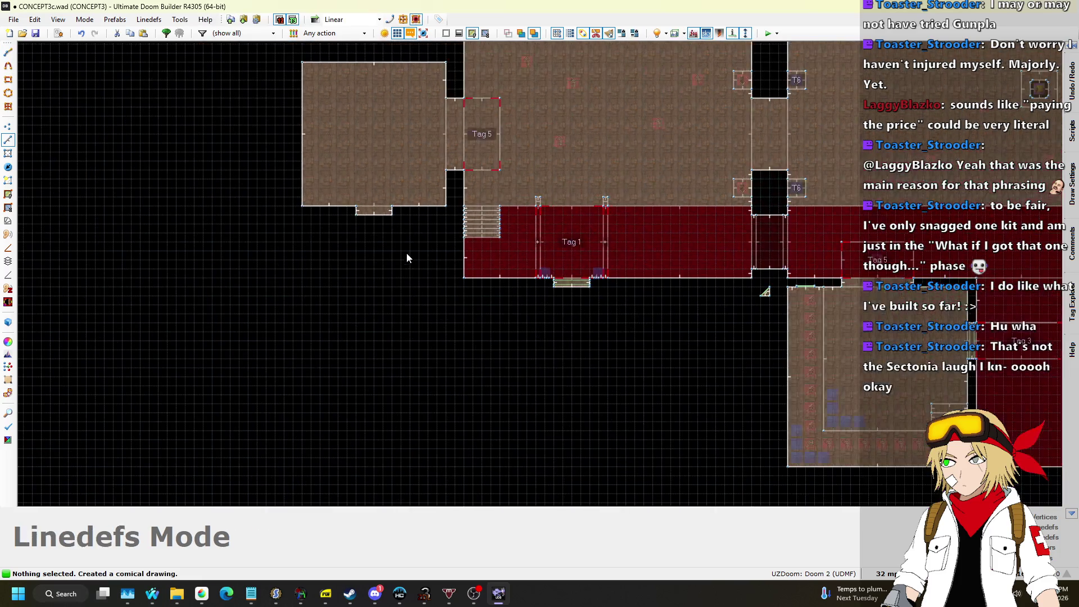
# Copy the western room sector and paste the copy directly below the original.
pyautogui.click(8, 153)
pyautogui.click(421, 157)
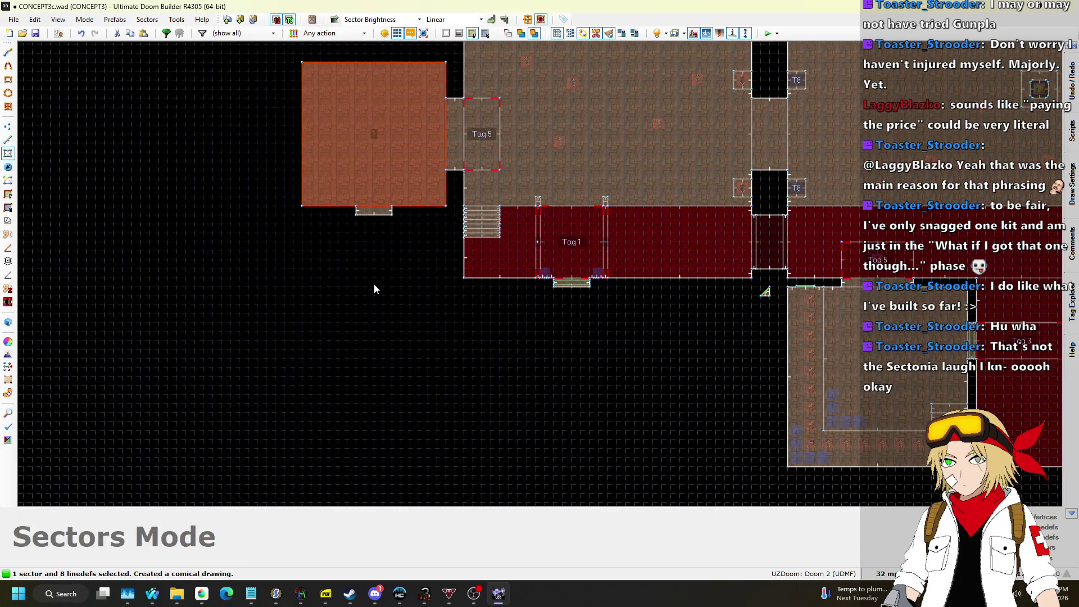
pyautogui.hotkey('ctrl', 'c')
pyautogui.hotkey('ctrl', 'v')
pyautogui.scroll(3, 385, 249)
pyautogui.click(404, 248)
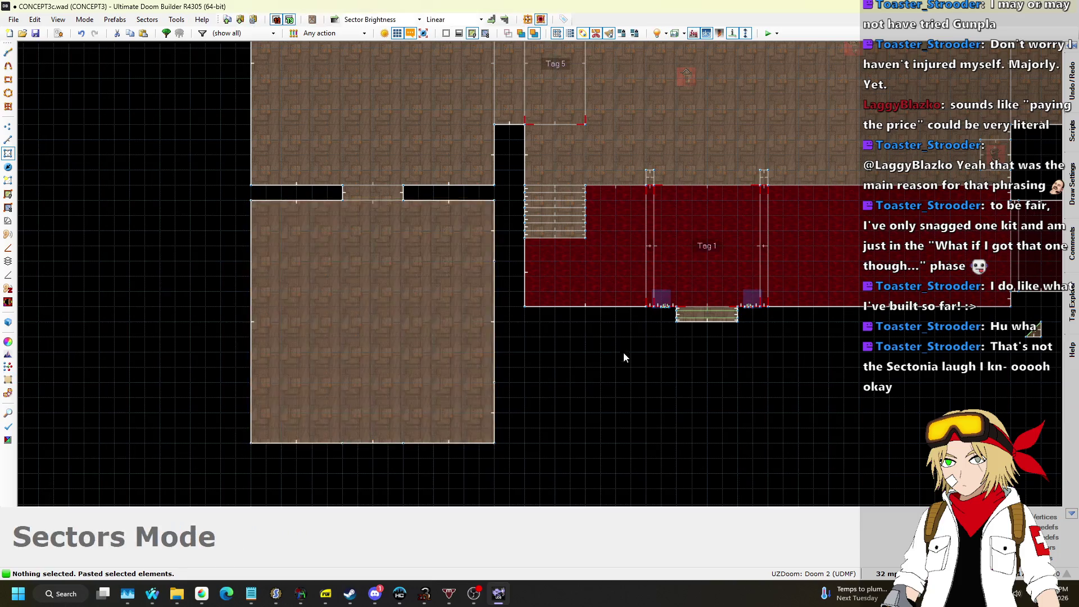
pyautogui.scroll(-2, 622, 355)
pyautogui.scroll(2, 616, 363)
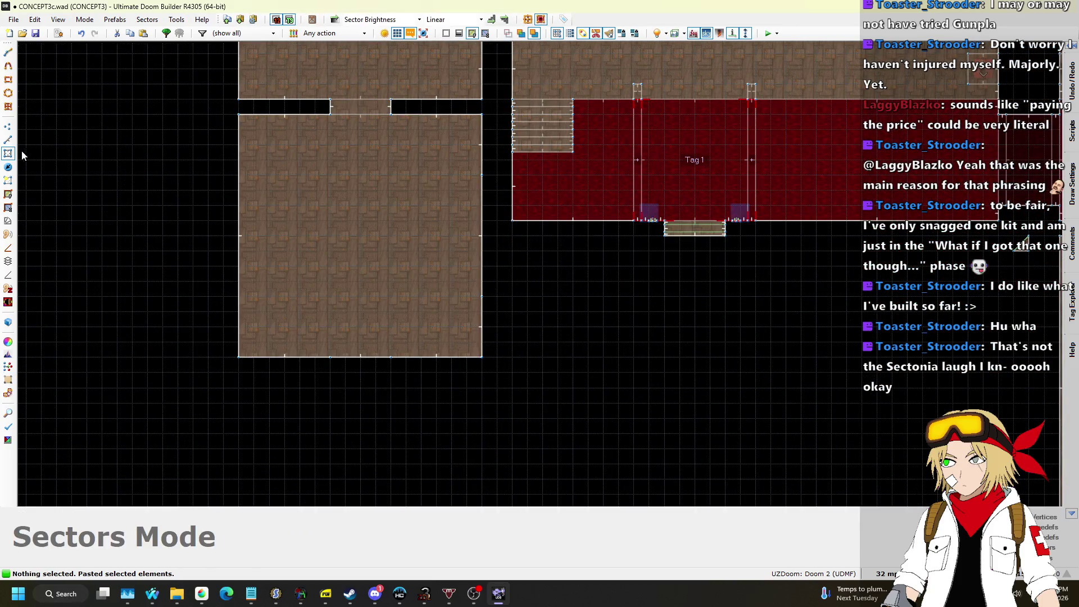
# Delete the two vertices on the right wall of the west room.
pyautogui.press('l')
pyautogui.scroll(1, 647, 289)
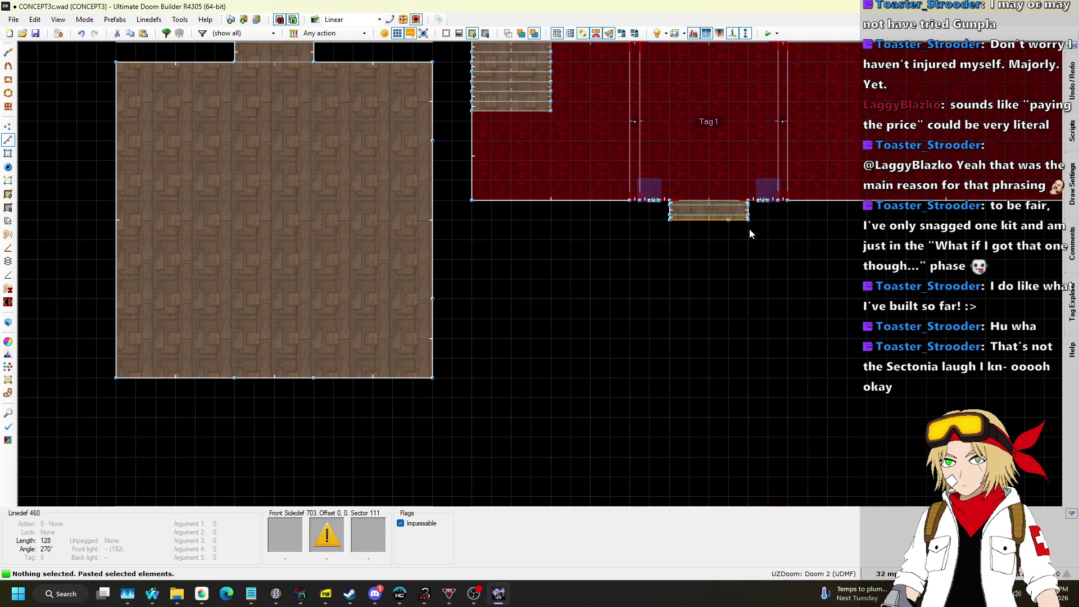
pyautogui.scroll(-2, 464, 315)
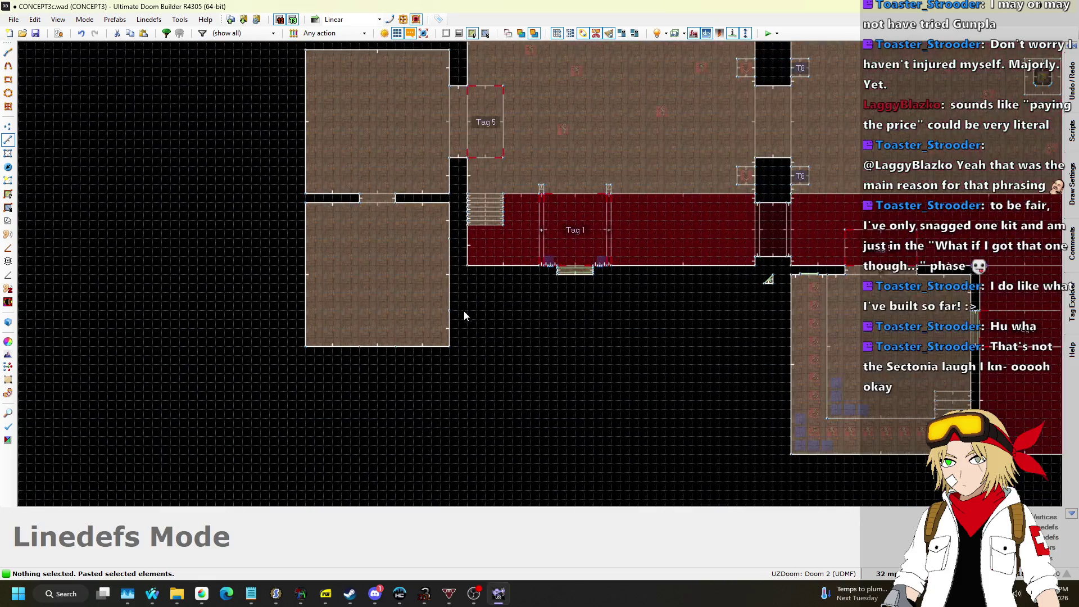
pyautogui.scroll(2, 464, 315)
pyautogui.click(7, 128)
pyautogui.moveTo(458, 385); pyautogui.dragTo(458, 385)
pyautogui.press('Delete')
pyautogui.scroll(-2, 548, 337)
# In 3D, apply STARTAN2 to the untextured doorway walls and raise the two ceilings to 320.
pyautogui.press('q')
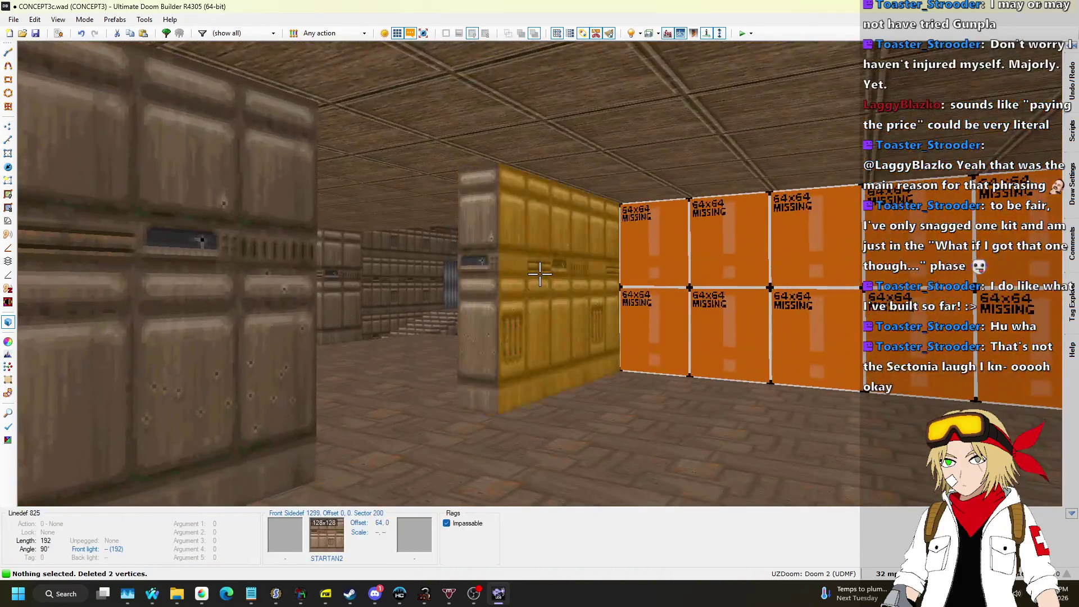
pyautogui.hotkey('ctrl', 'v')
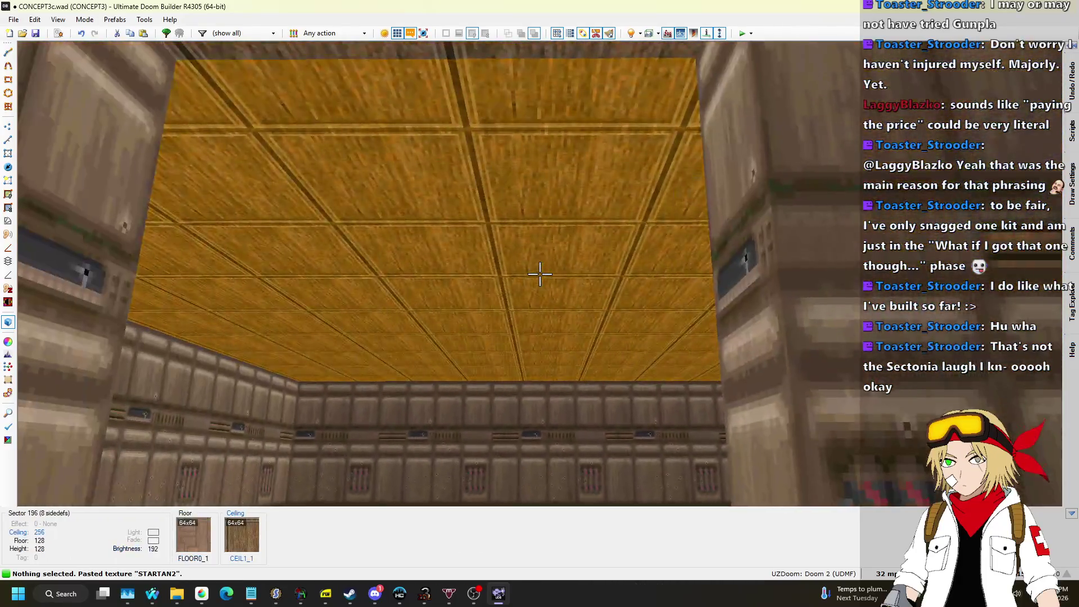
pyautogui.click(540, 274)
pyautogui.click(539, 274)
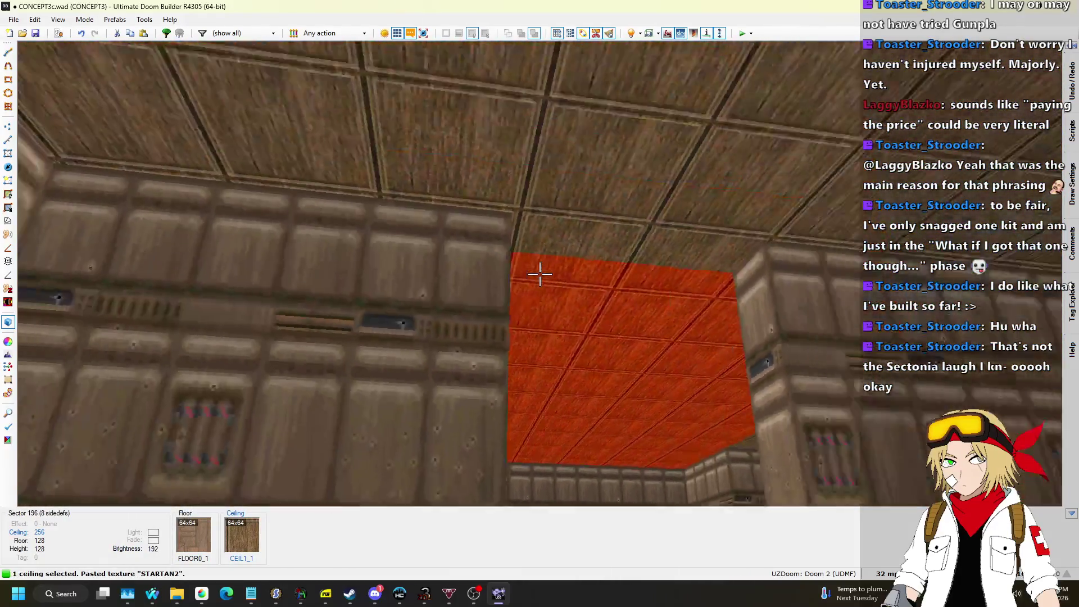
pyautogui.scroll(8, 540, 274)
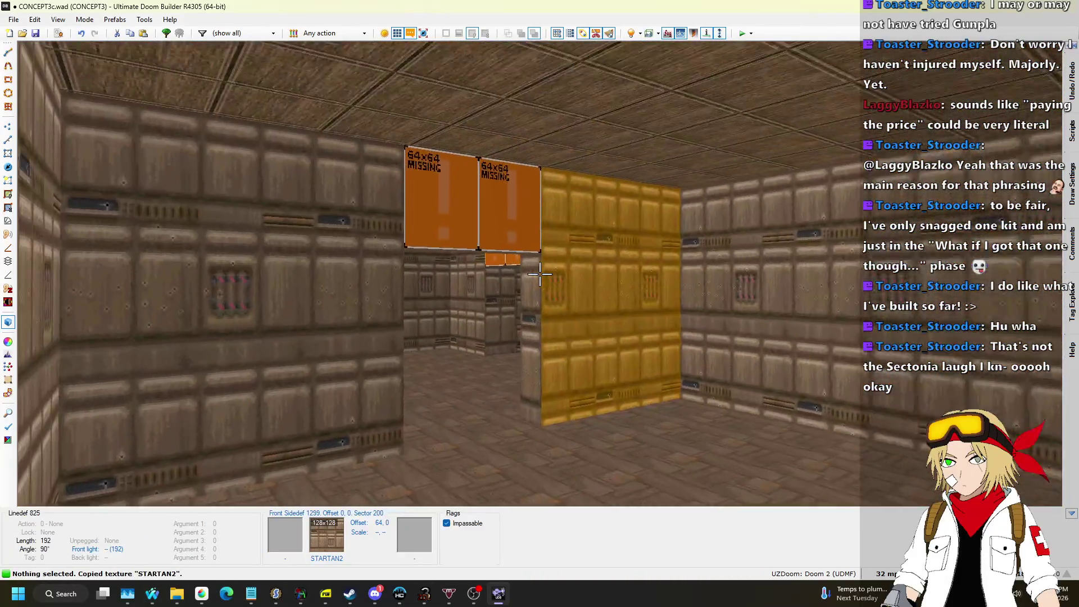
pyautogui.hotkey('ctrl', 'v')
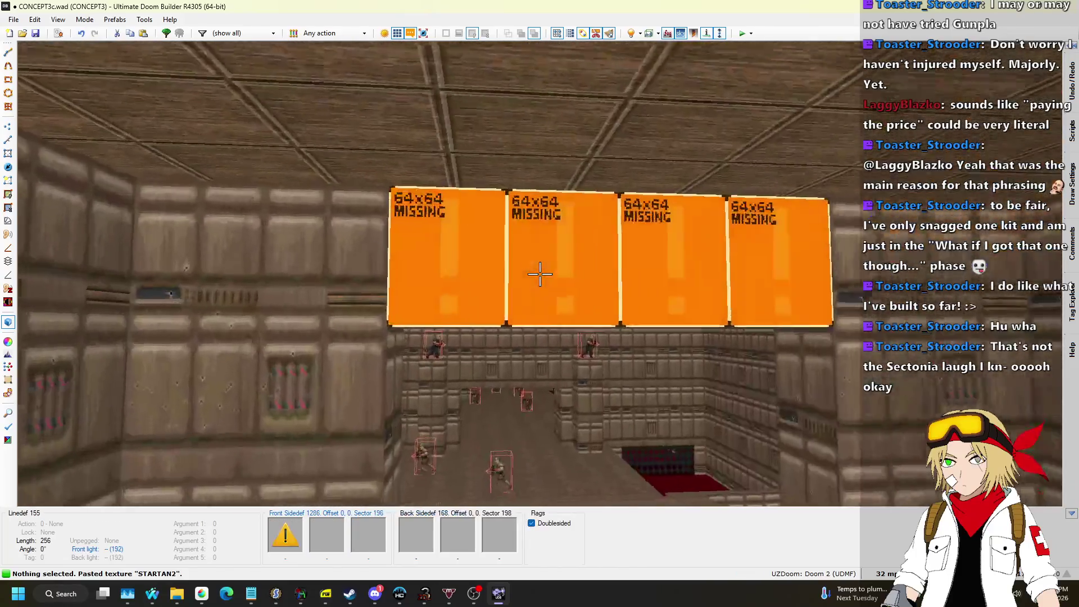
pyautogui.click(540, 274)
pyautogui.click(539, 274)
pyautogui.press('q')
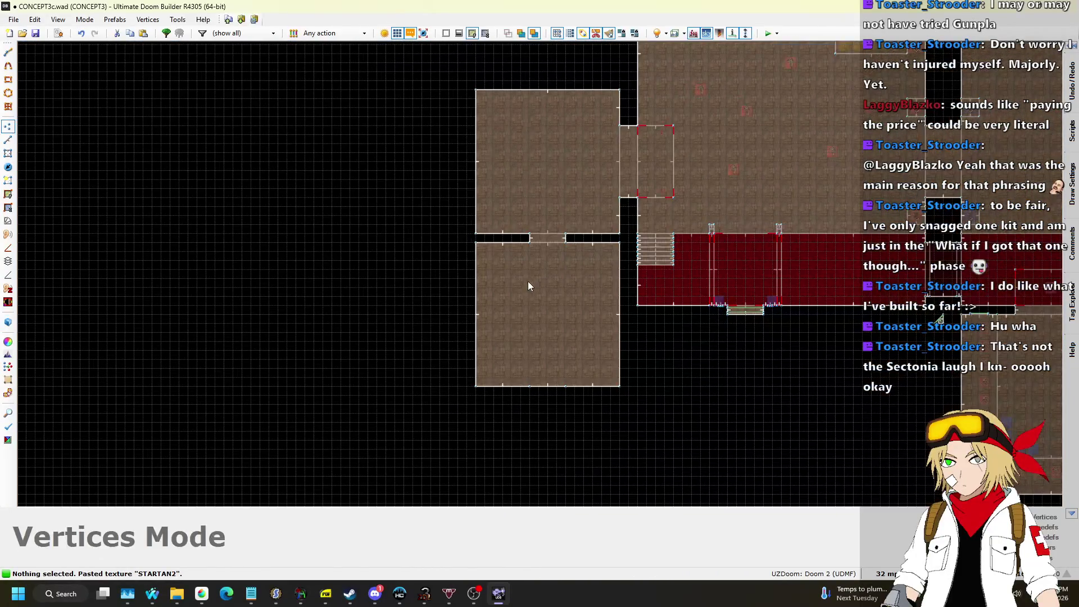
# Delete the two remaining selected vertices so both west rooms join.
pyautogui.scroll(5, 569, 418)
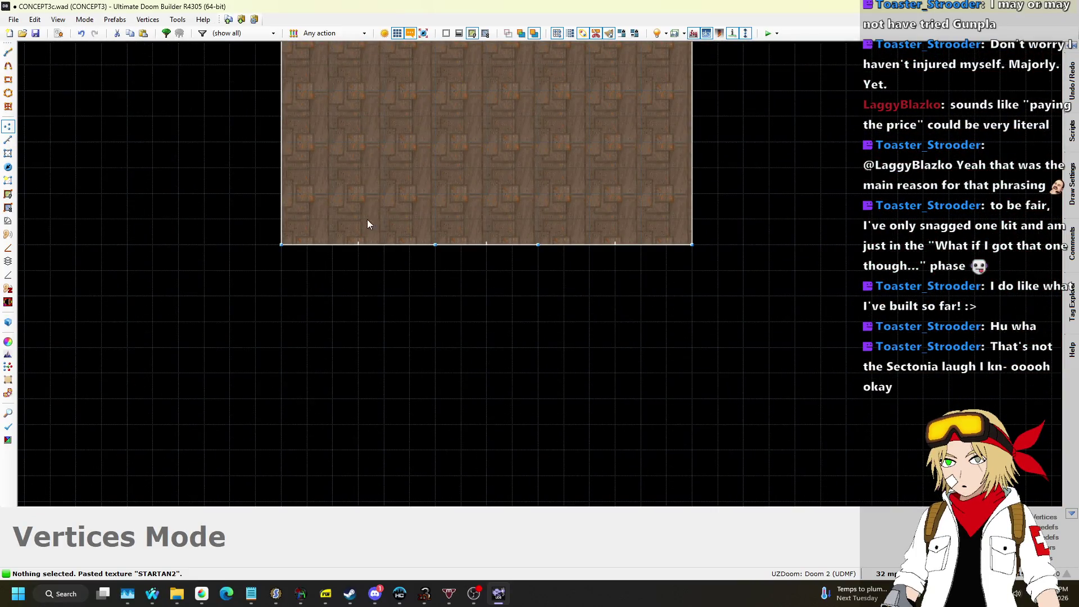
pyautogui.press('Delete')
pyautogui.scroll(-5, 431, 373)
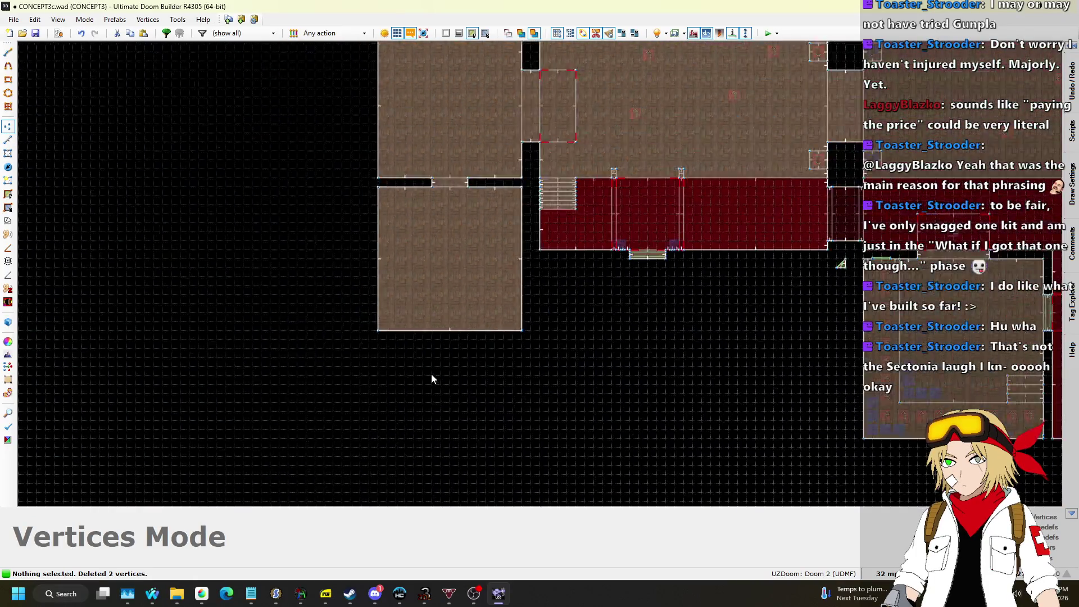
pyautogui.click(8, 141)
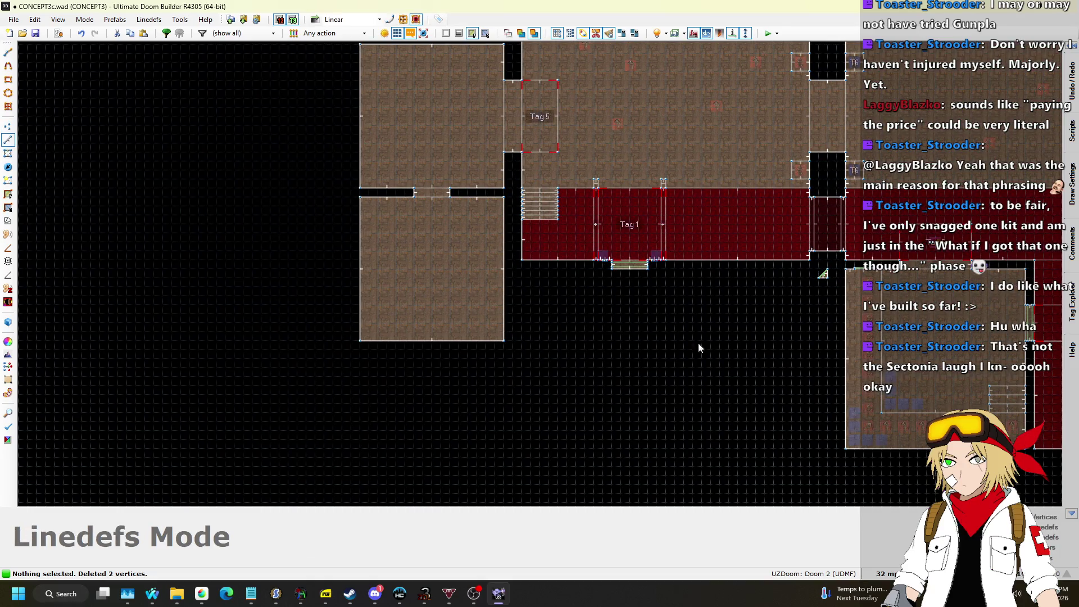
pyautogui.scroll(4, 602, 254)
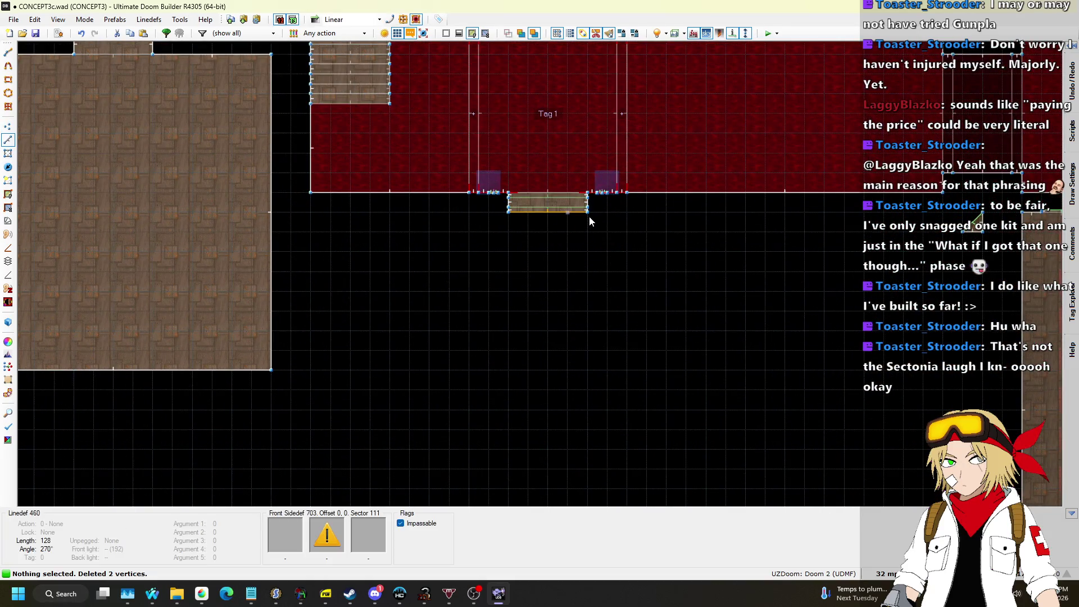
# Draw a 512×128 corridor sector east from the lower west room's wall and check it in 3D.
pyautogui.rightClick(271, 331)
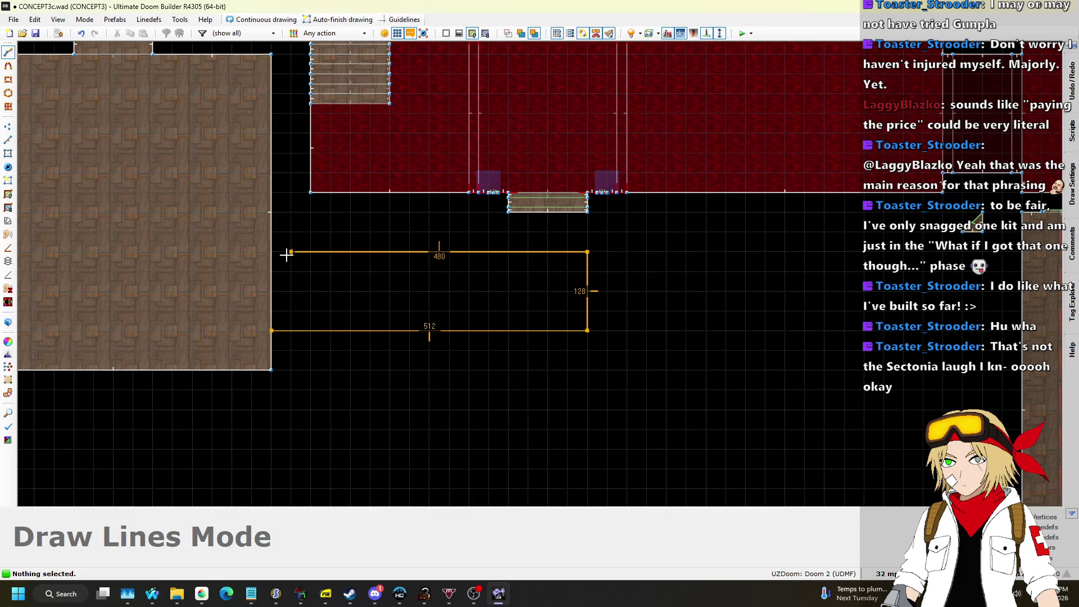
pyautogui.click(276, 319)
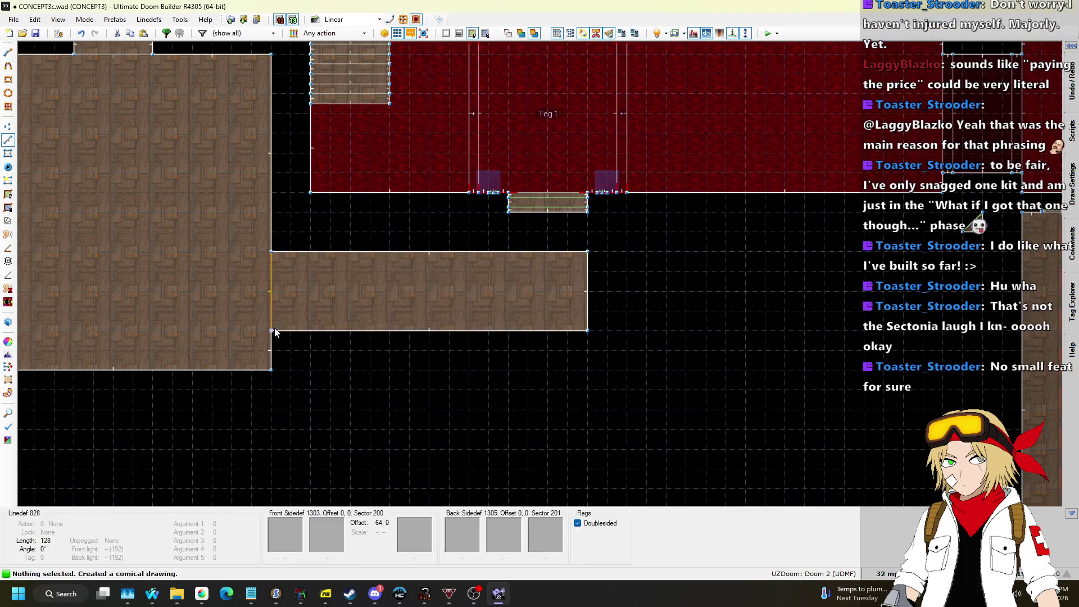
pyautogui.press('q')
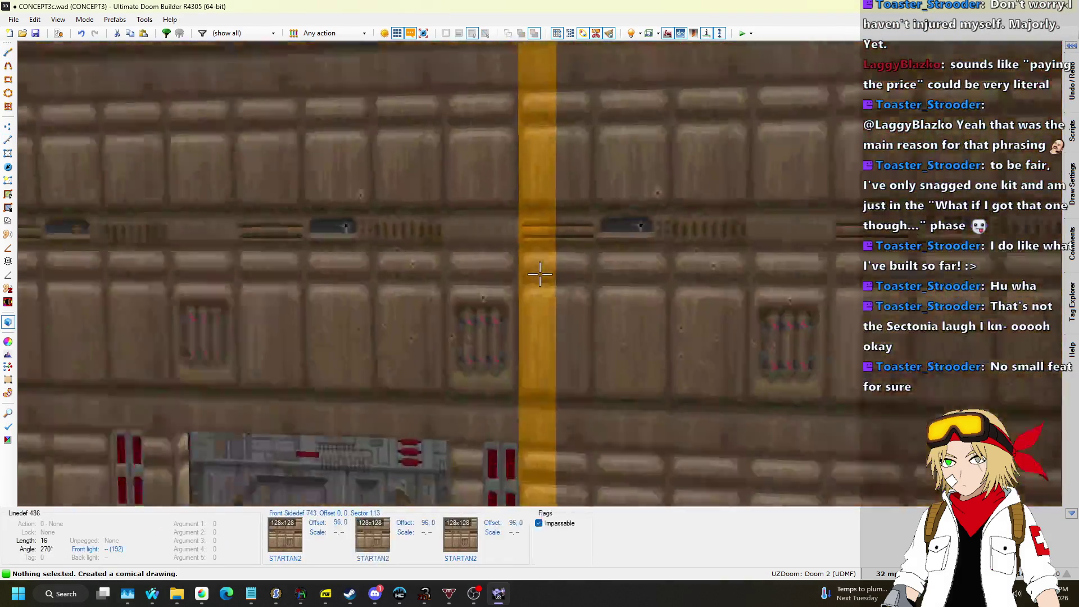
pyautogui.press('w')
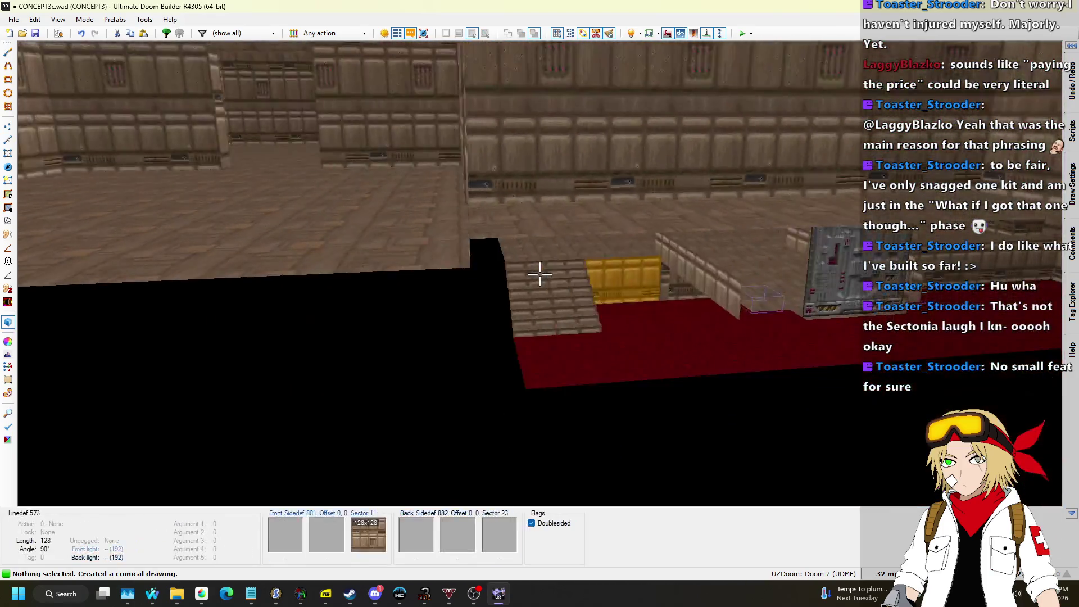
pyautogui.press('q')
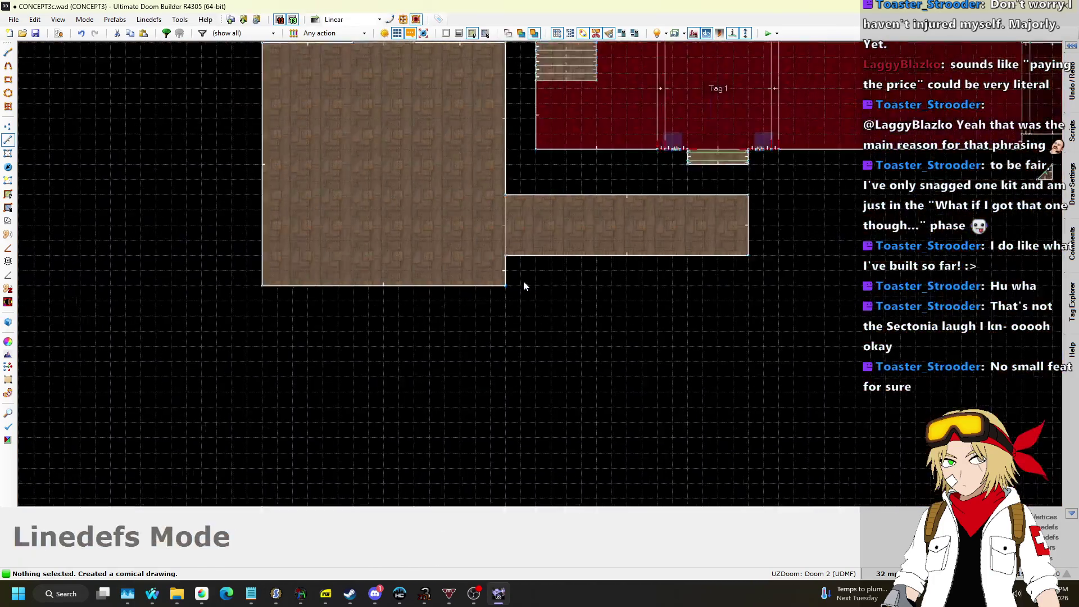
pyautogui.scroll(3, 528, 241)
# Draw the first 128-unit cross lines dividing the western end of the corridor into strips.
pyautogui.press('d')
pyautogui.click(507, 164)
pyautogui.click(507, 268)
pyautogui.rightClick(507, 268)
pyautogui.press('d')
pyautogui.click(534, 165)
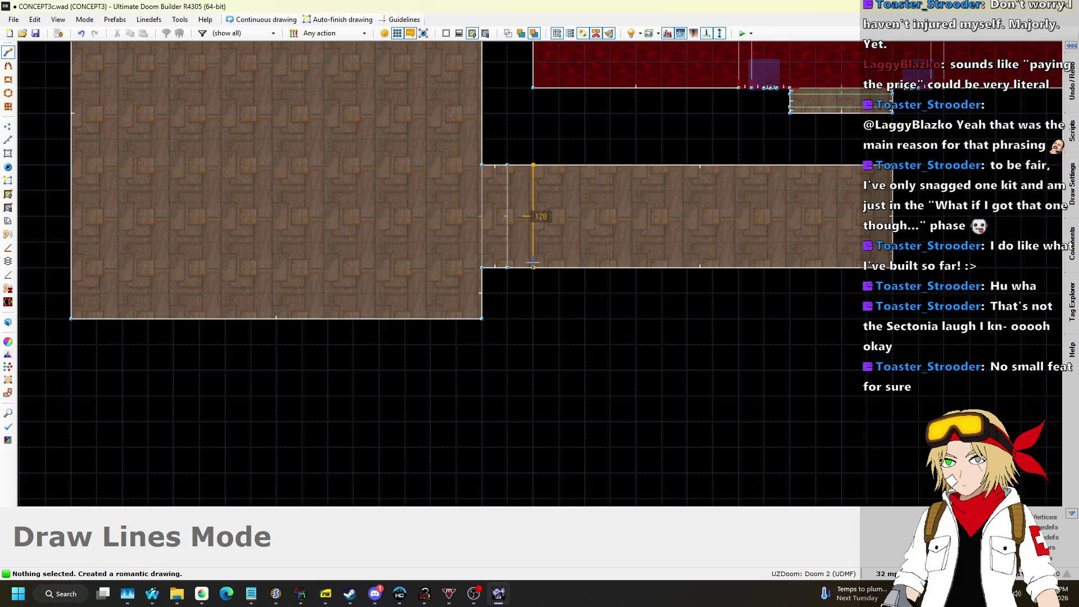
pyautogui.click(534, 267)
pyautogui.press('d')
pyautogui.click(559, 165)
pyautogui.click(559, 267)
pyautogui.press('d')
pyautogui.click(584, 165)
pyautogui.click(585, 268)
# Continue drawing 128-unit cross lines along the rest of the corridor up to its end.
pyautogui.press('d')
pyautogui.click(611, 165)
pyautogui.click(610, 268)
pyautogui.press('d')
pyautogui.click(636, 165)
pyautogui.click(636, 268)
pyautogui.press('d')
pyautogui.click(661, 165)
pyautogui.click(662, 268)
pyautogui.press('d')
pyautogui.click(687, 165)
pyautogui.click(687, 268)
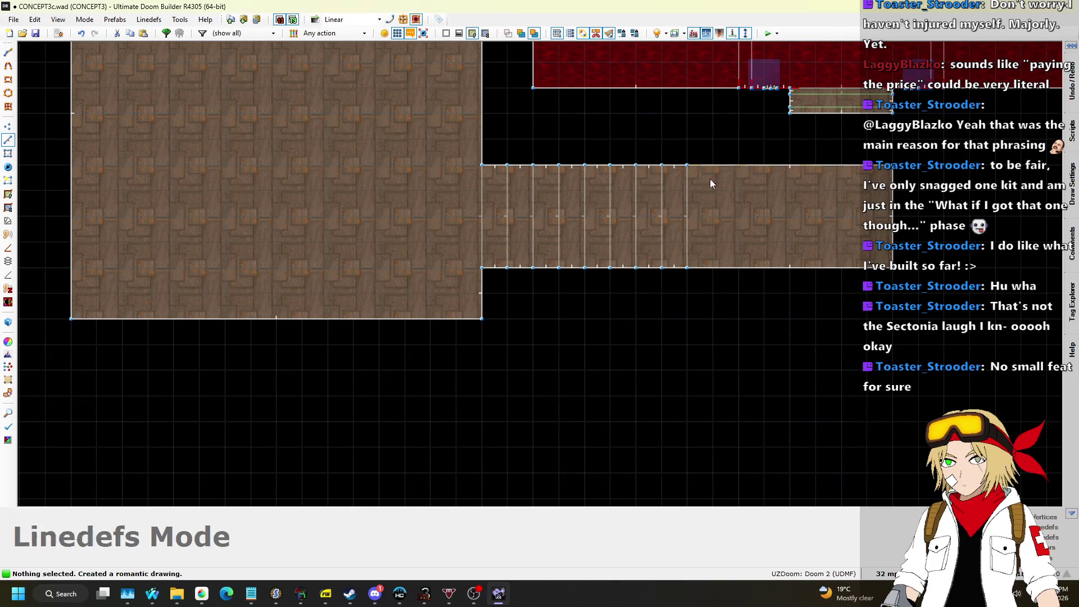
pyautogui.click(713, 268)
pyautogui.click(740, 268)
pyautogui.click(772, 267)
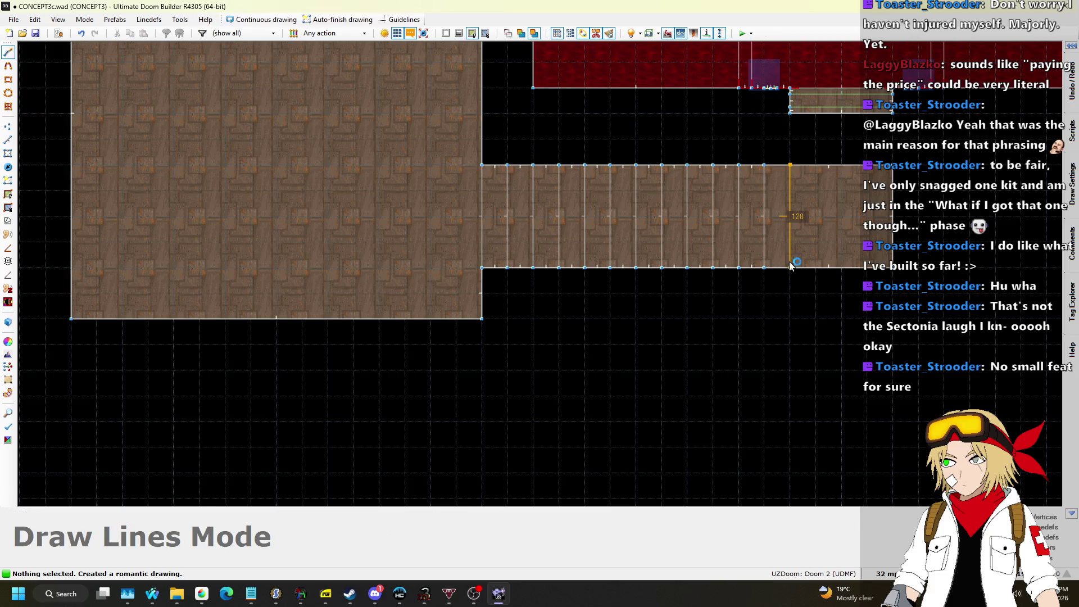
pyautogui.click(813, 268)
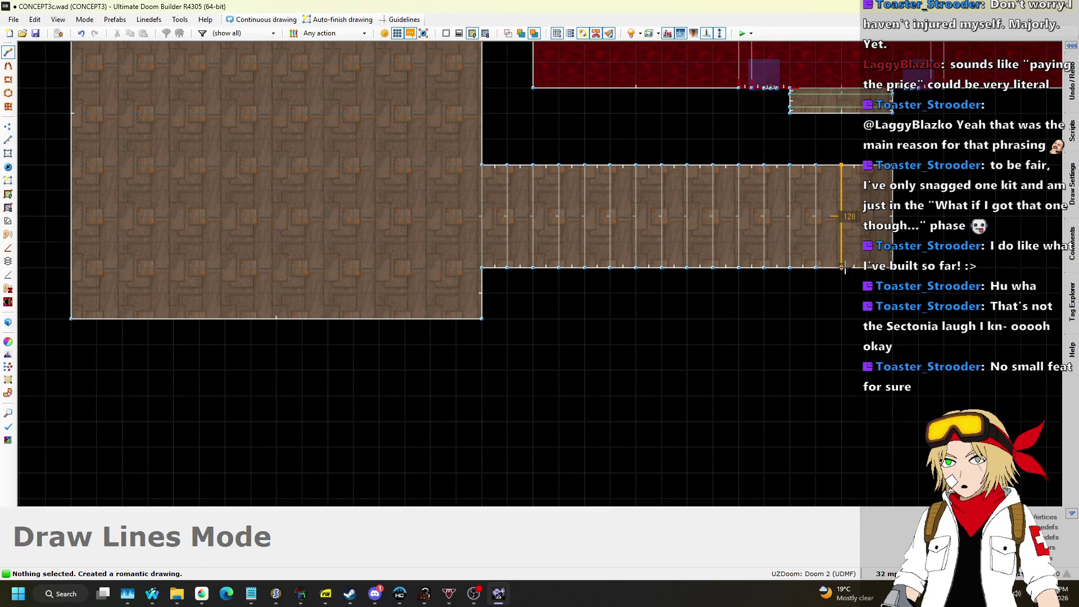
pyautogui.press('w')
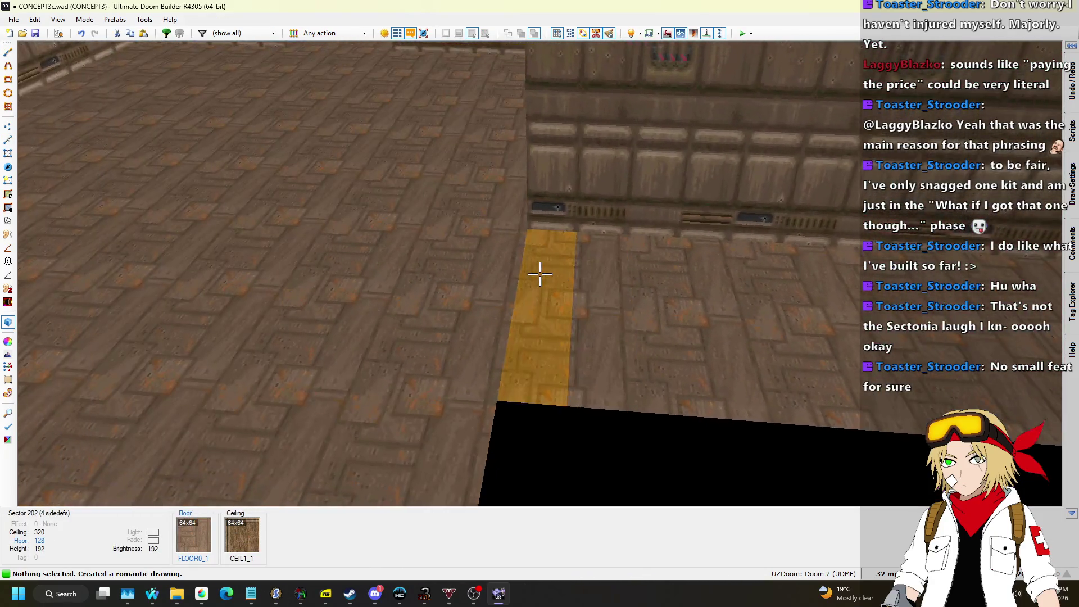
# Select the corridor's step floors in the 3D view.
pyautogui.click(540, 274)
pyautogui.click(540, 274)
pyautogui.click(540, 273)
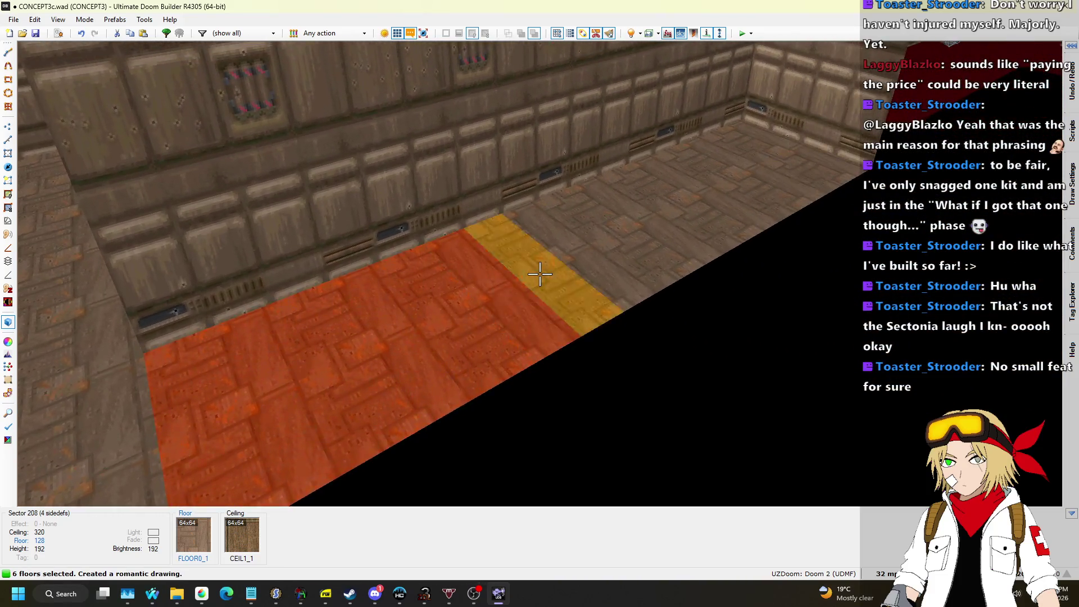
pyautogui.click(540, 274)
pyautogui.click(540, 274)
pyautogui.click(540, 274)
pyautogui.click(540, 274)
pyautogui.click(540, 274)
pyautogui.click(540, 274)
pyautogui.press('w')
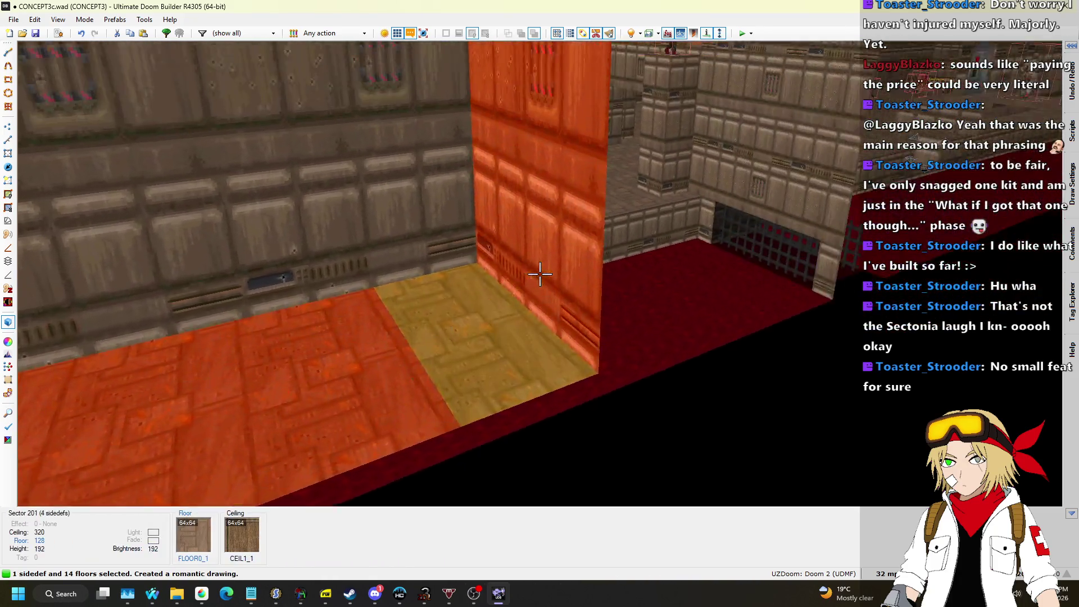
pyautogui.click(540, 274)
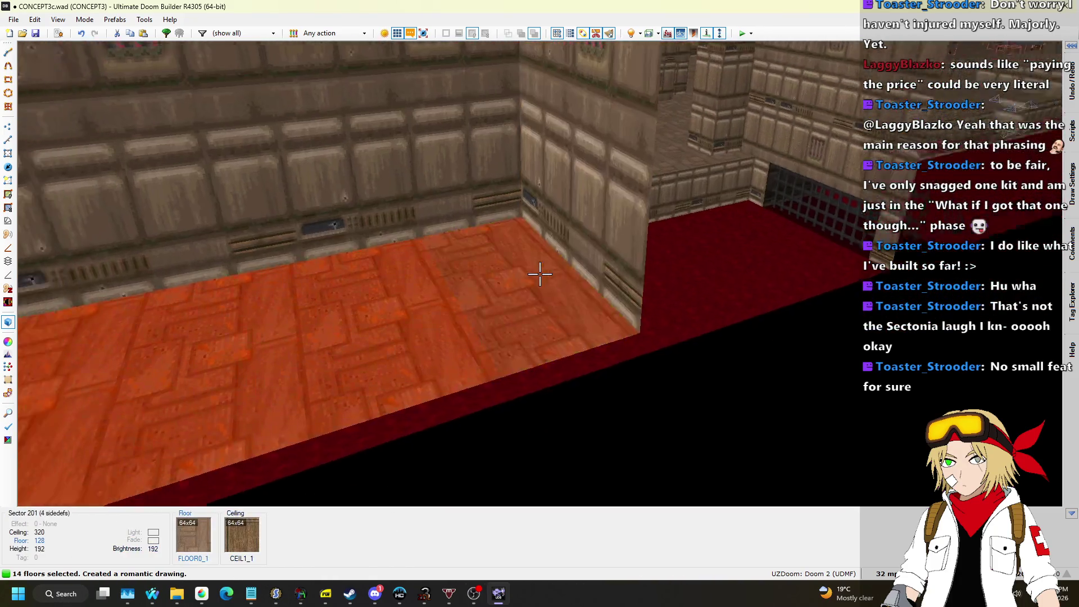
# Adjust the step floor heights, dropping steps from the selection to grade the staircase.
pyautogui.scroll(2, 540, 274)
pyautogui.click(540, 274)
pyautogui.click(539, 274)
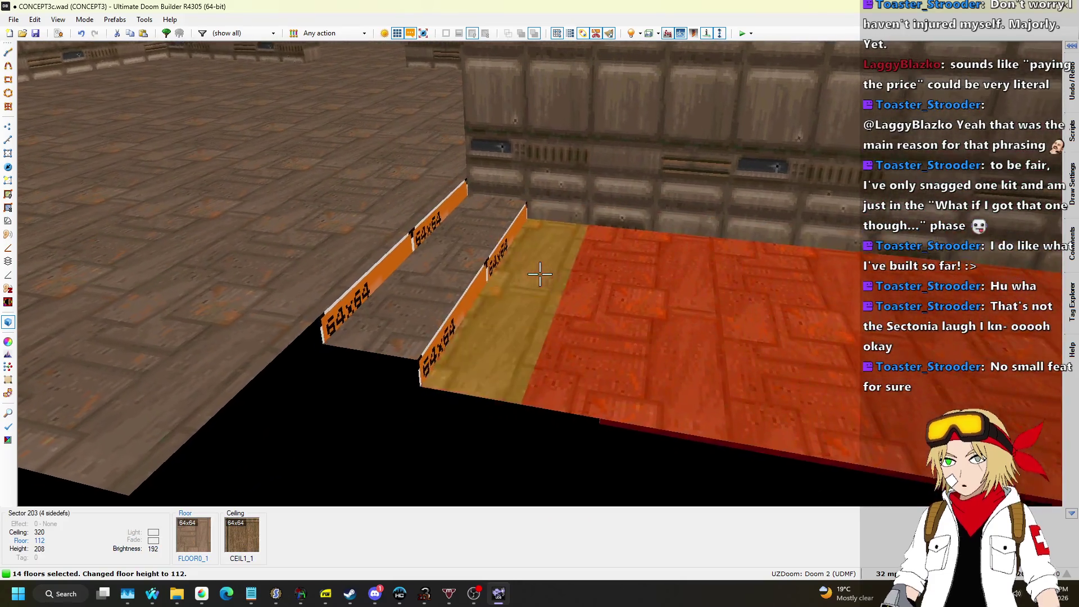
pyautogui.click(540, 273)
pyautogui.scroll(-3, 540, 274)
pyautogui.click(540, 274)
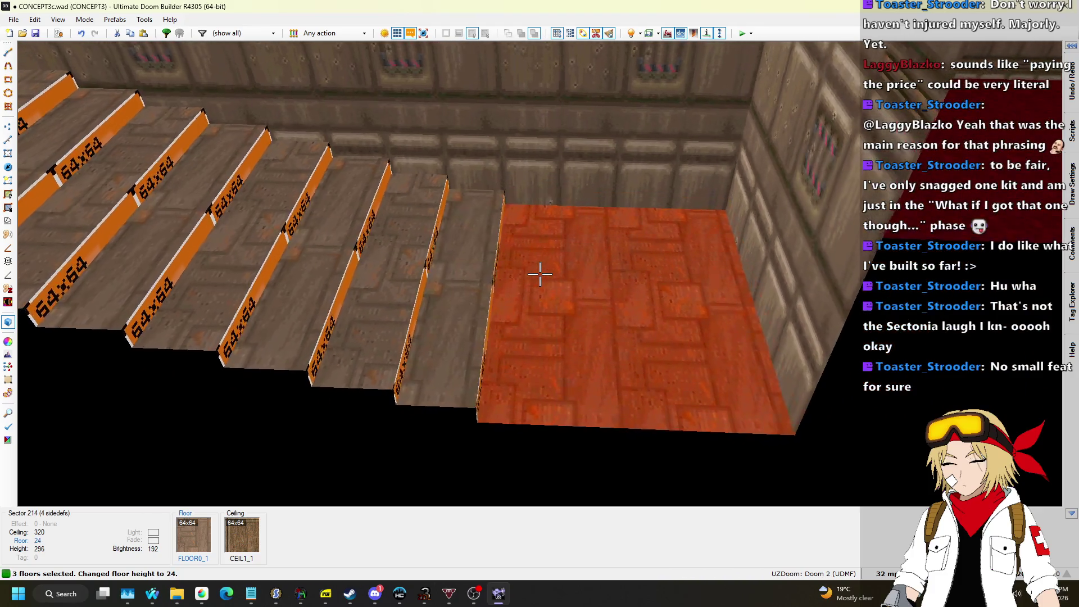
pyautogui.click(539, 273)
pyautogui.click(540, 273)
pyautogui.scroll(-2, 540, 274)
pyautogui.scroll(-1, 540, 274)
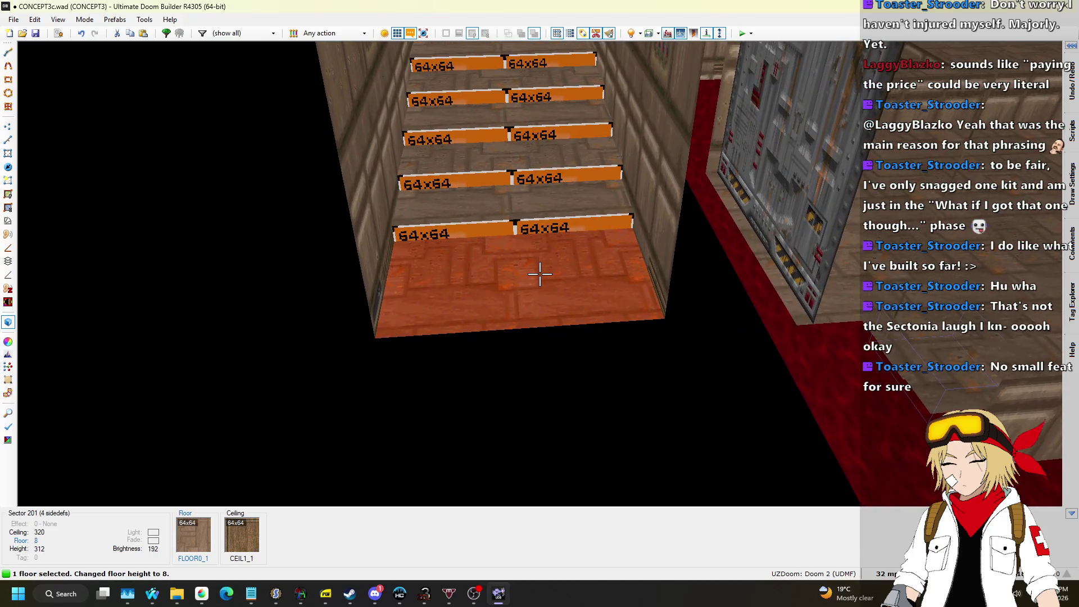
# Fly through the rooms in 3D to inspect the new staircase.
pyautogui.press('q')
pyautogui.press('q')
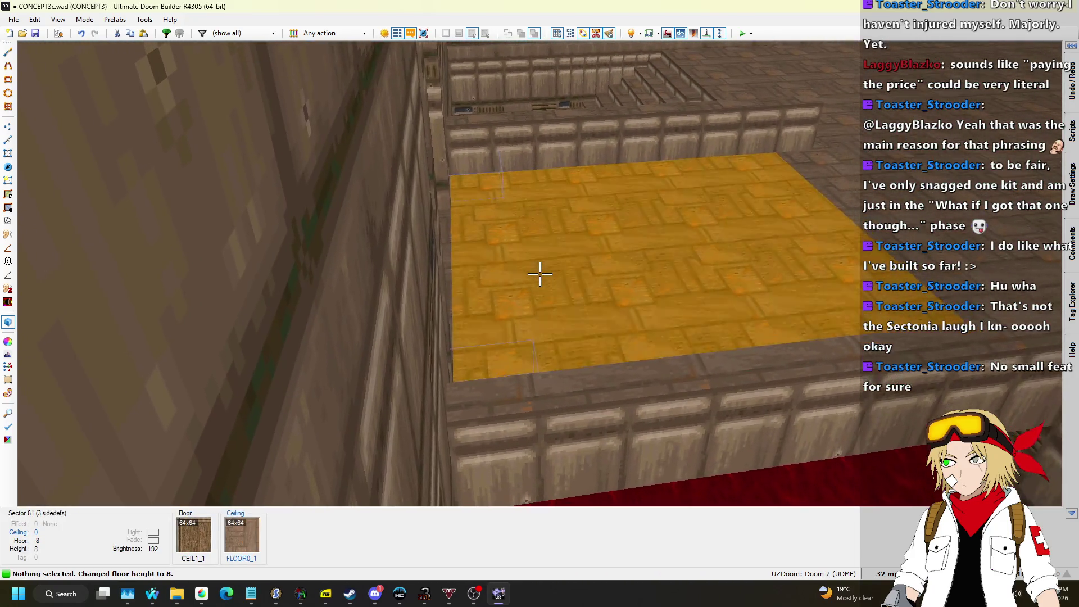
pyautogui.press('w')
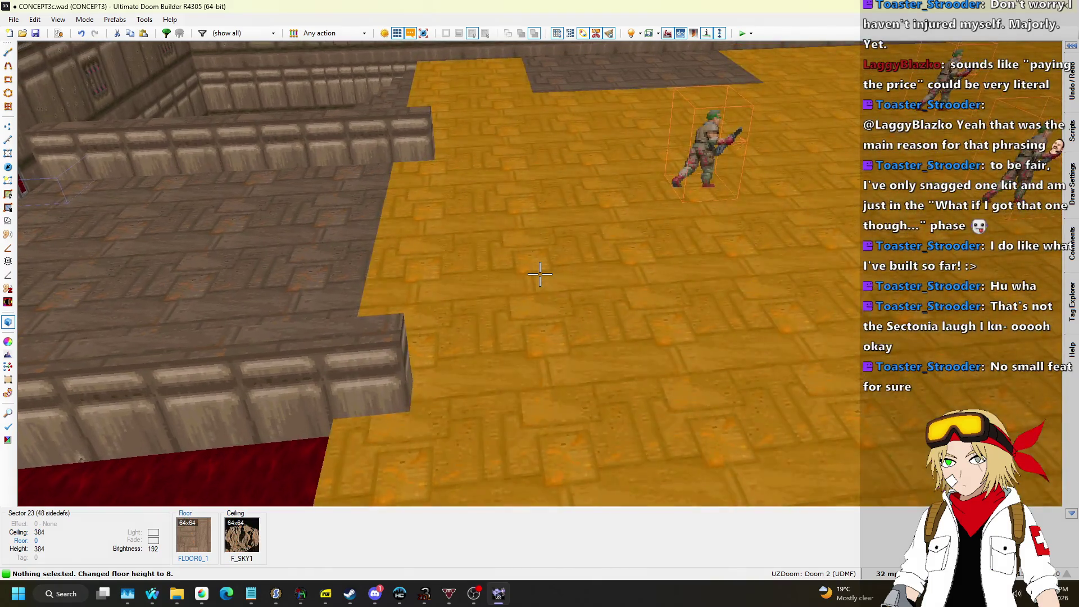
pyautogui.press('w')
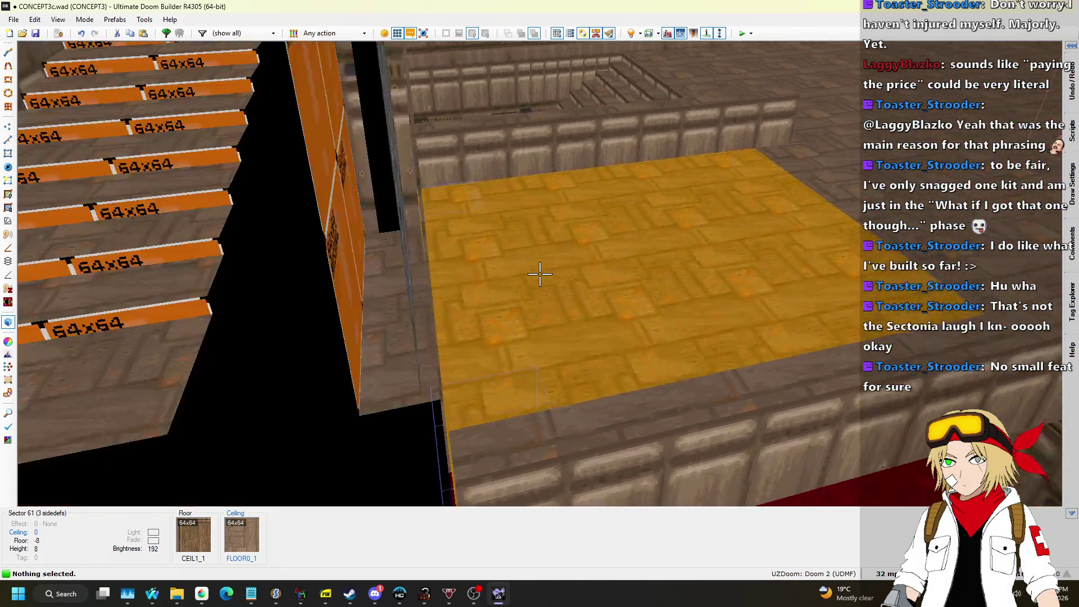
pyautogui.press('w')
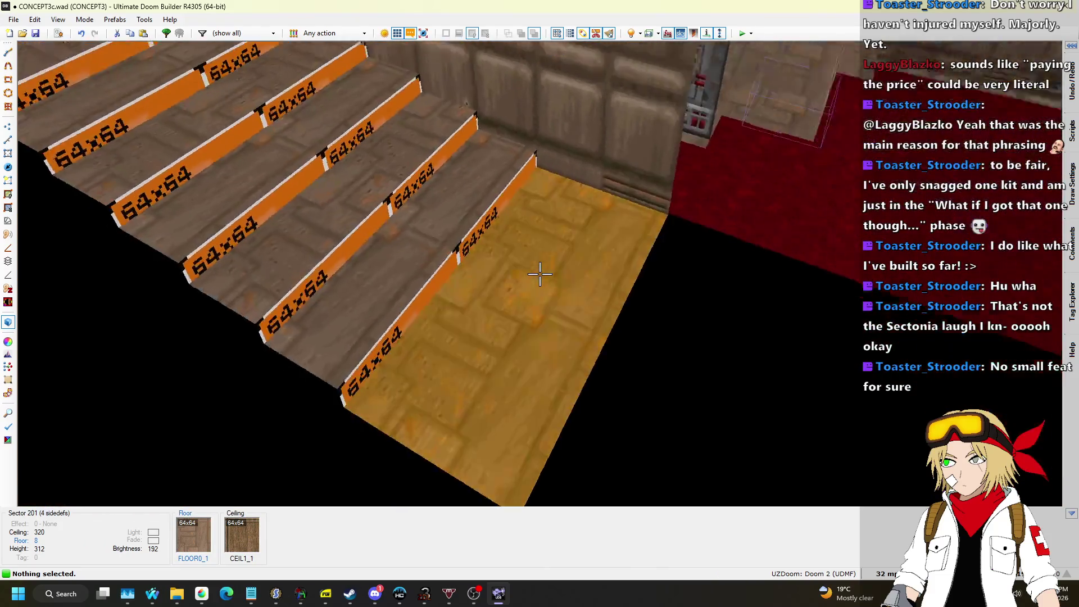
pyautogui.press('w')
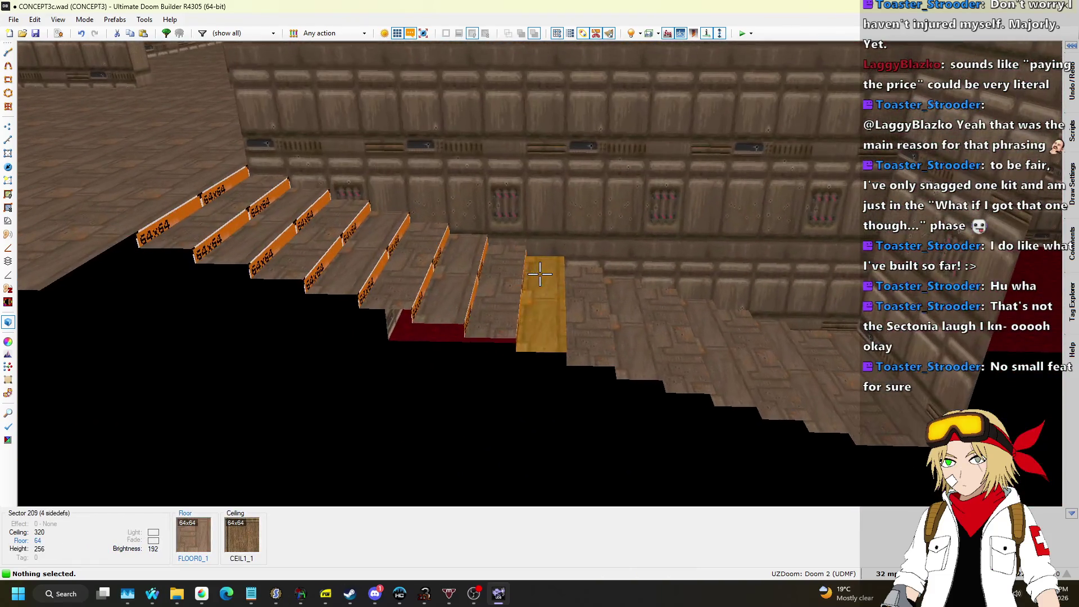
pyautogui.press('q')
pyautogui.scroll(-3, 529, 262)
pyautogui.scroll(5, 610, 155)
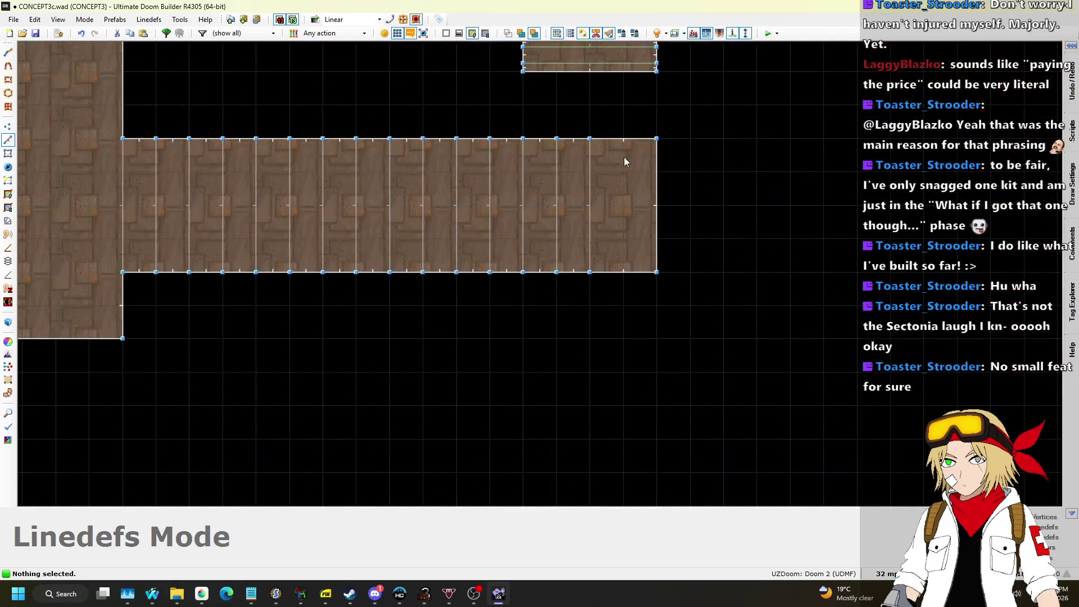
# Draw one more step line near the corridor's end and set its floor to 0.
pyautogui.press('space')
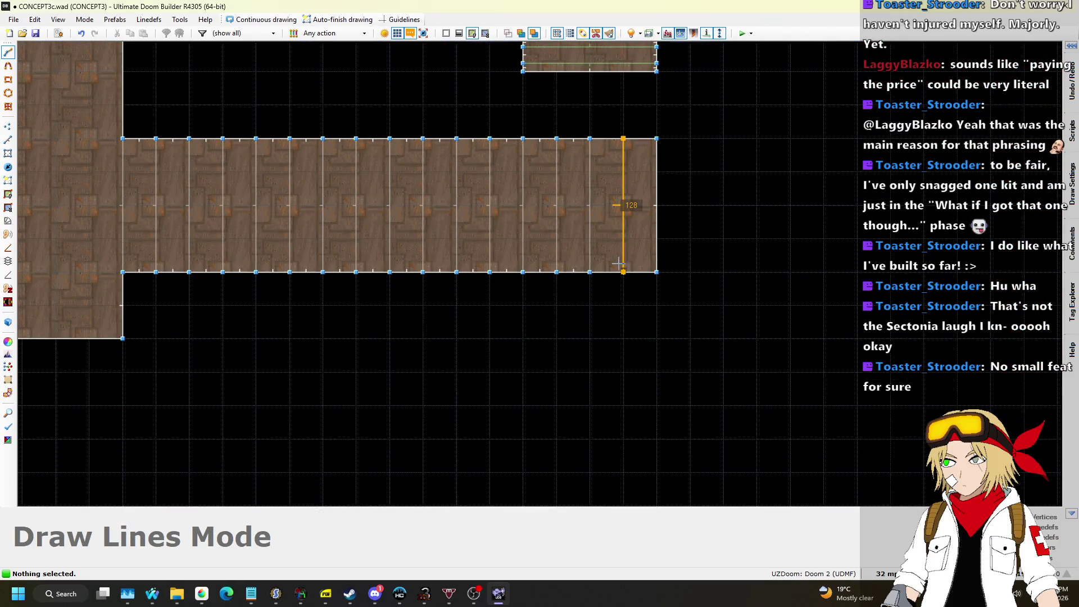
pyautogui.click(624, 271)
pyautogui.press('q')
pyautogui.scroll(-1, 539, 275)
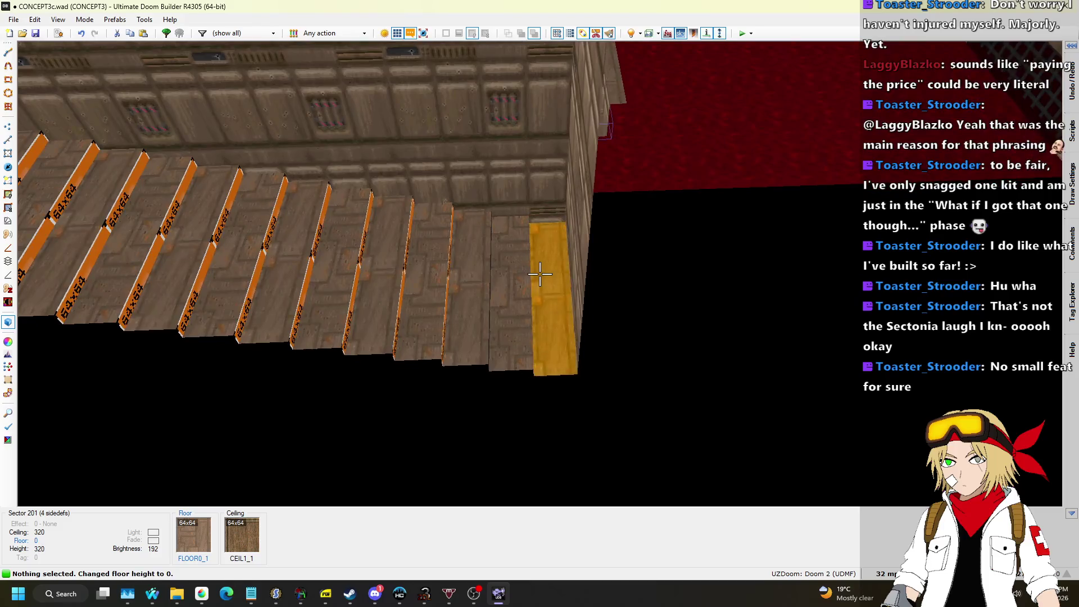
pyautogui.press('q')
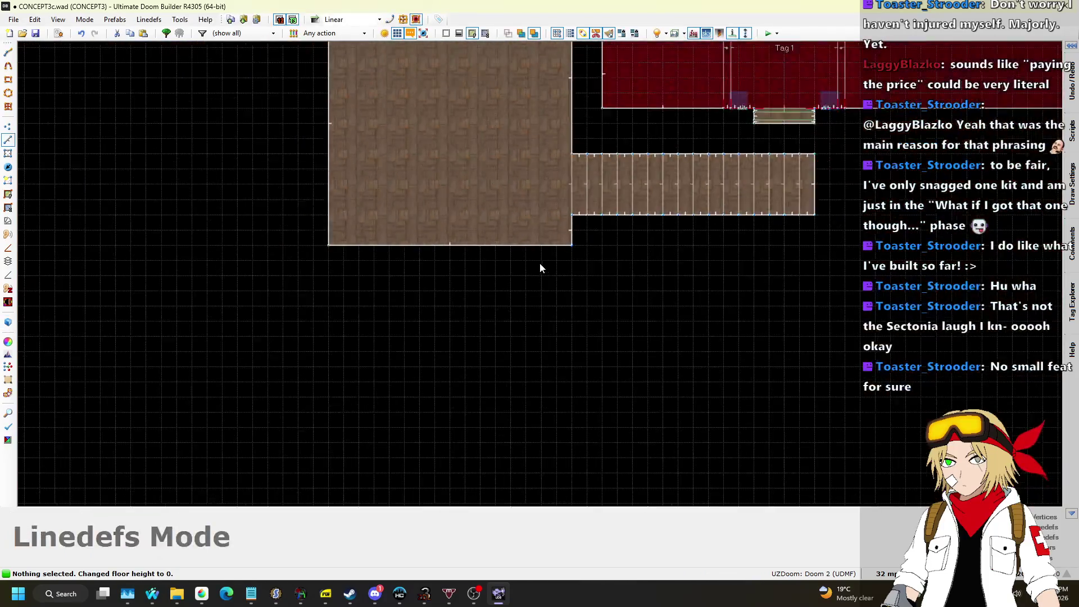
pyautogui.scroll(1, 543, 186)
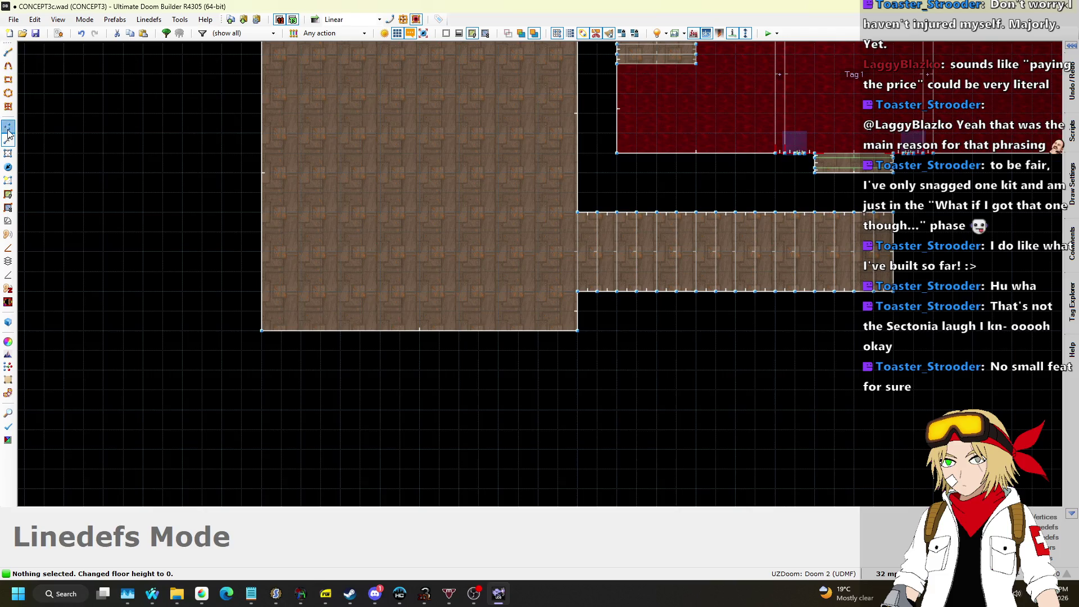
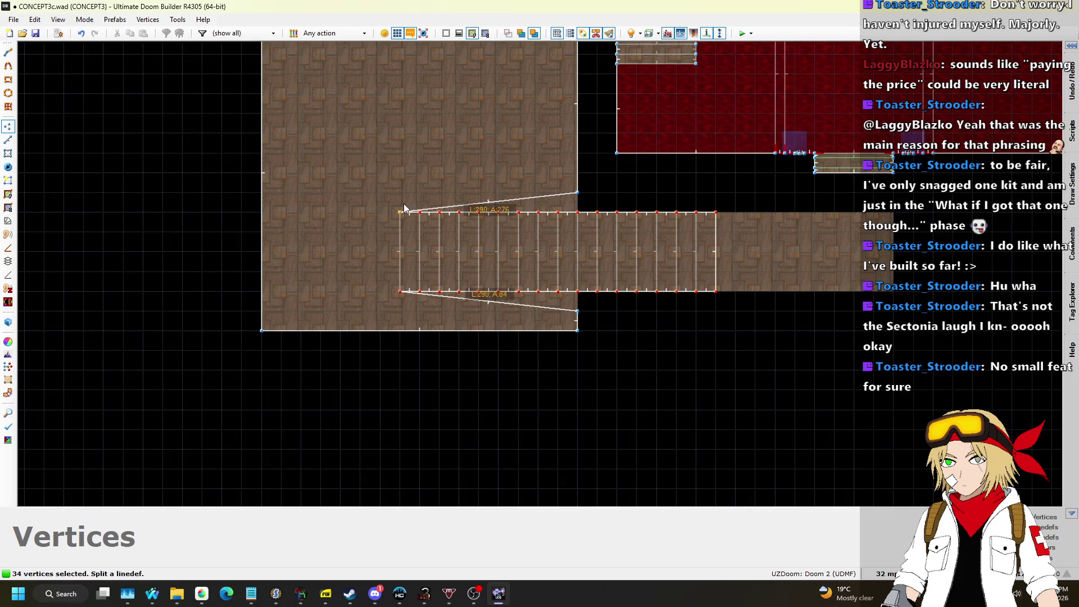
# Try shifting the corridor vertices toward the side room, then undo both moves.
pyautogui.moveTo(404, 204); pyautogui.dragTo(404, 203)
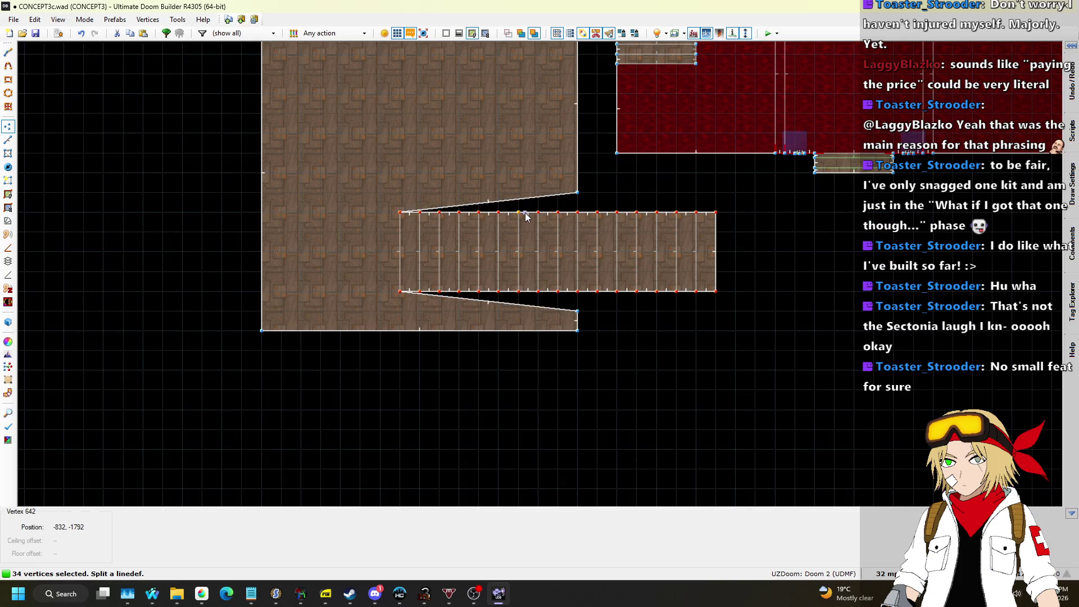
pyautogui.scroll(3, 526, 216)
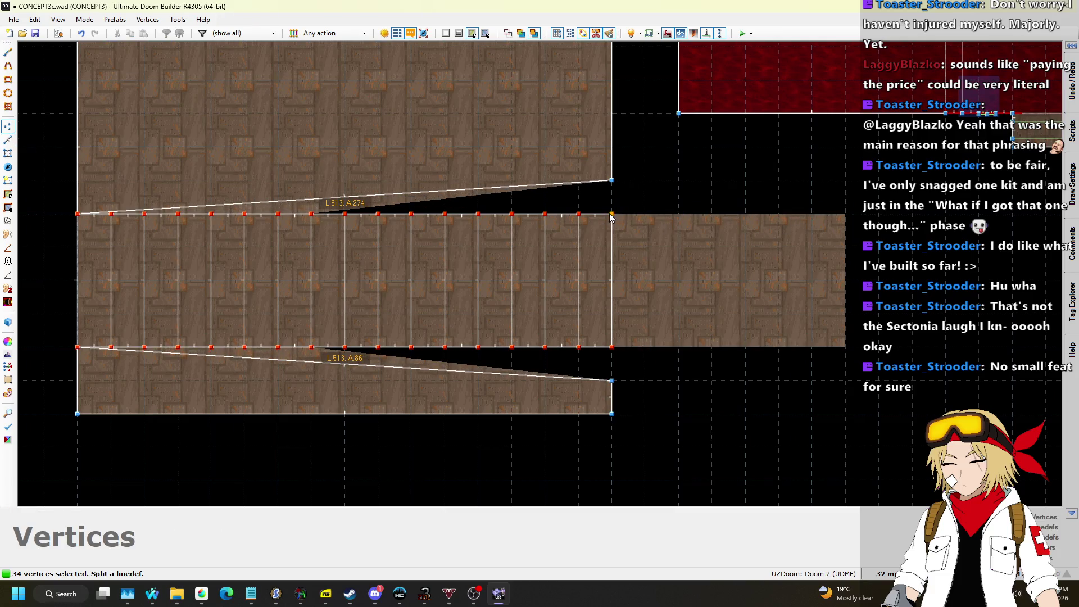
pyautogui.moveTo(632, 219); pyautogui.dragTo(845, 220)
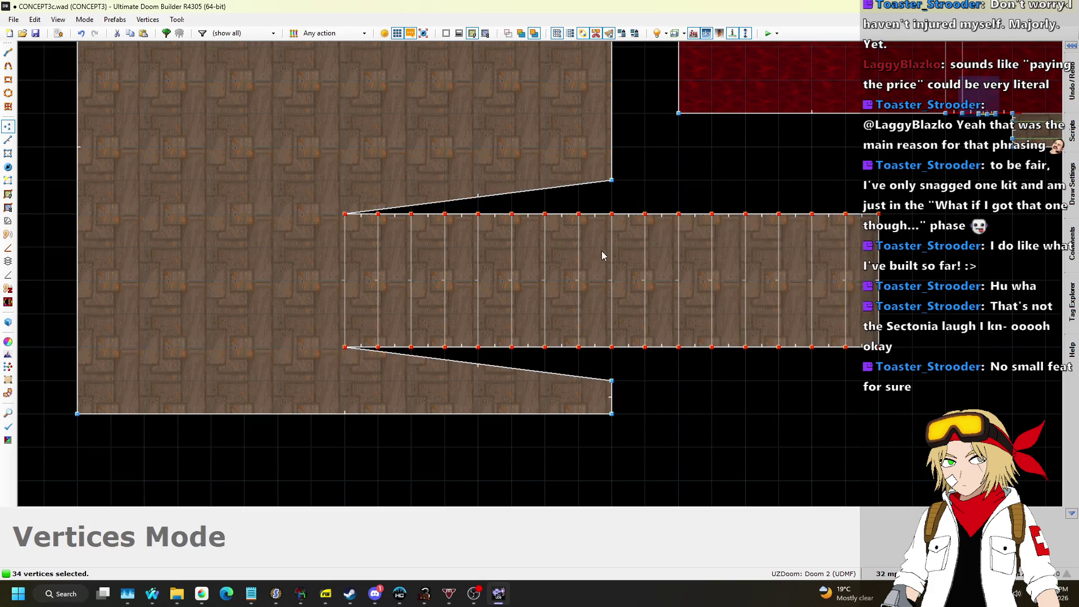
pyautogui.hotkey('ctrl', 'z')
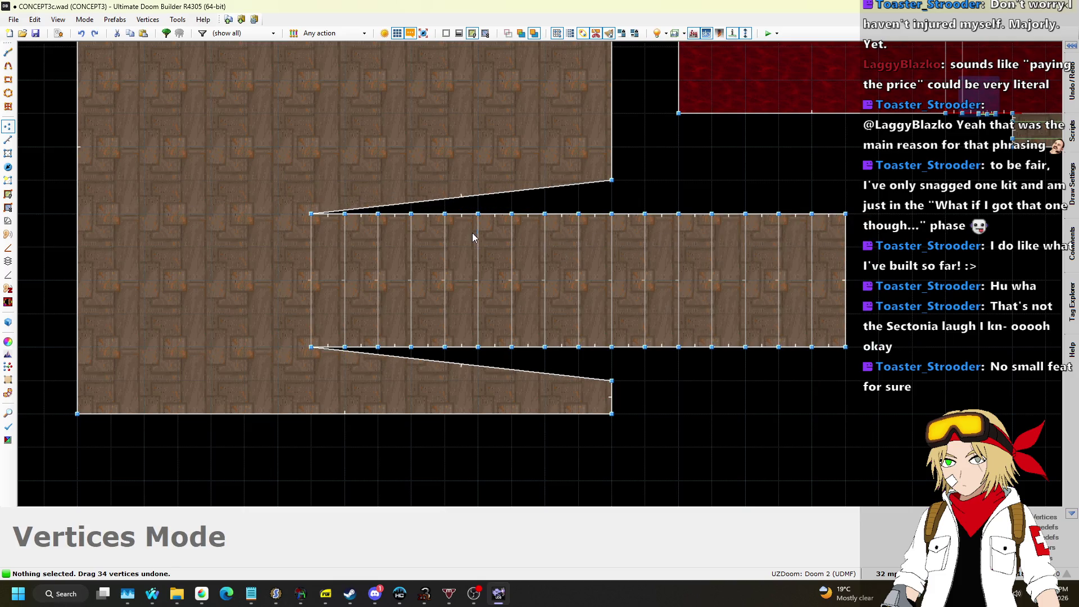
pyautogui.hotkey('ctrl', 'z')
pyautogui.scroll(-3, 582, 214)
# Move the 34 corridor vertices left into the room; undo a trial move of the 49 linedefs.
pyautogui.moveTo(814, 271); pyautogui.dragTo(814, 267)
pyautogui.scroll(3, 669, 251)
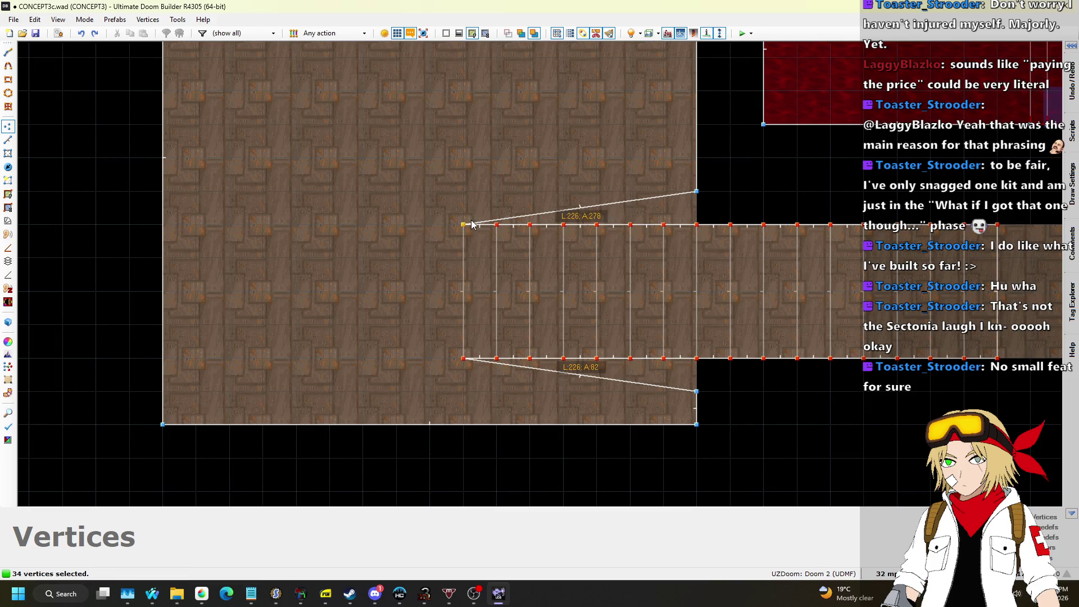
pyautogui.moveTo(448, 224); pyautogui.dragTo(448, 223)
pyautogui.scroll(-2, 428, 184)
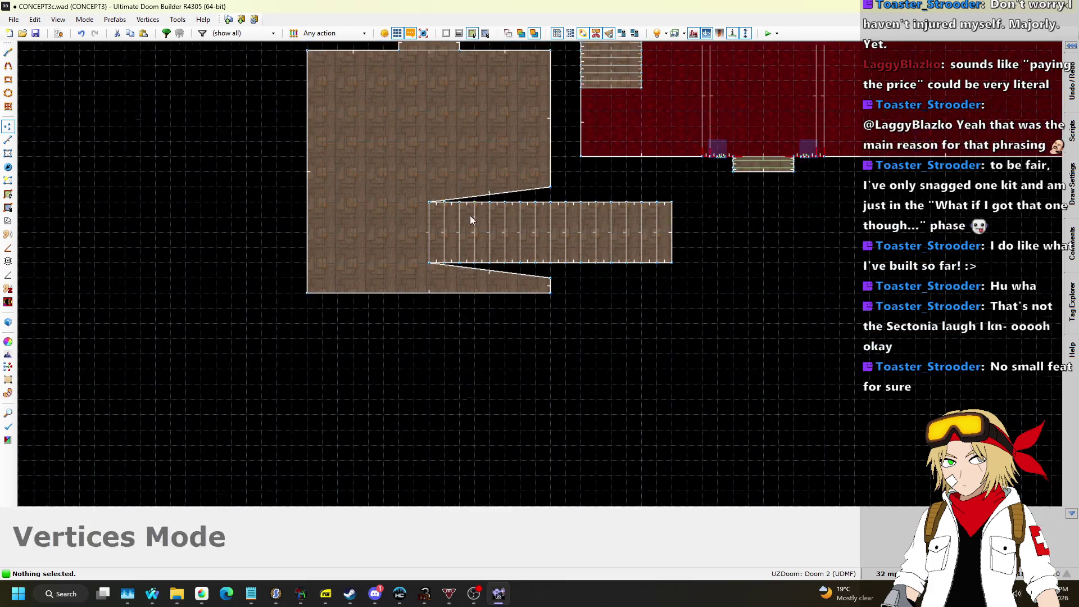
pyautogui.scroll(2, 469, 211)
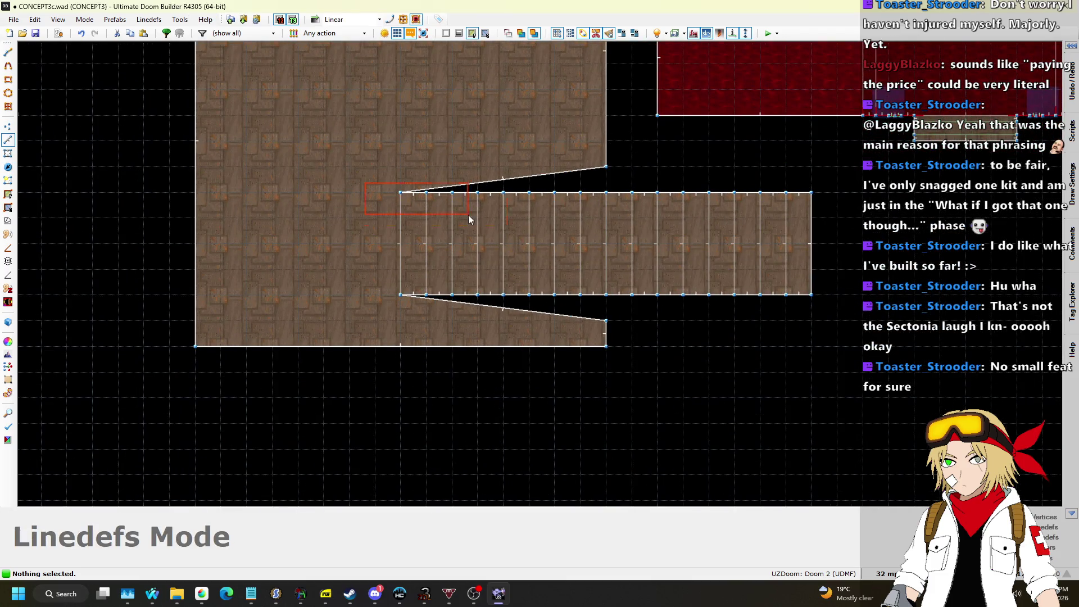
pyautogui.moveTo(849, 298); pyautogui.dragTo(848, 298)
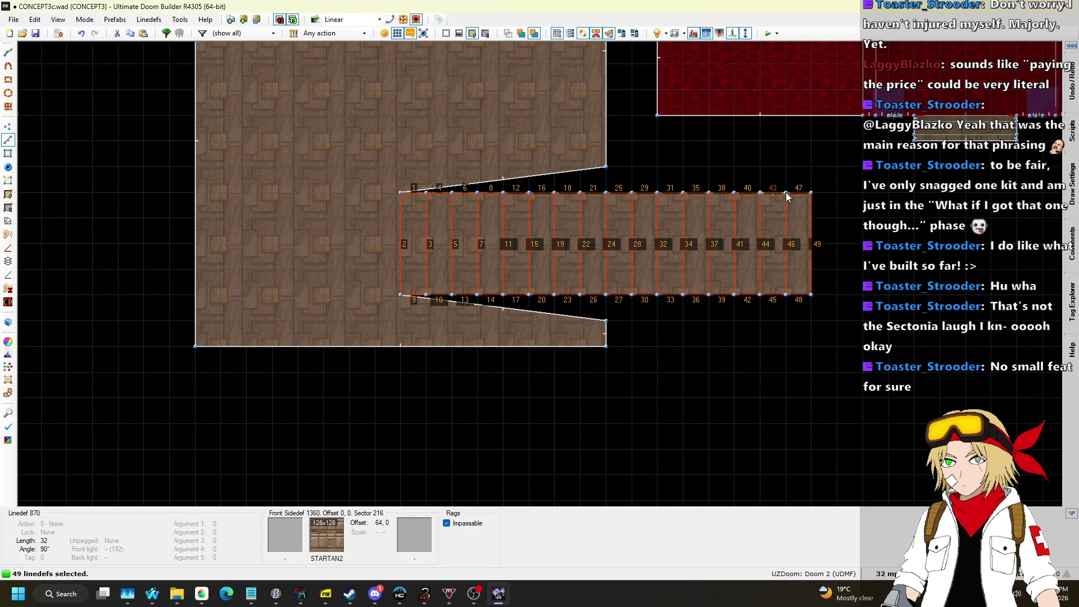
pyautogui.moveTo(786, 194); pyautogui.dragTo(786, 209)
pyautogui.hotkey('ctrl', 'z')
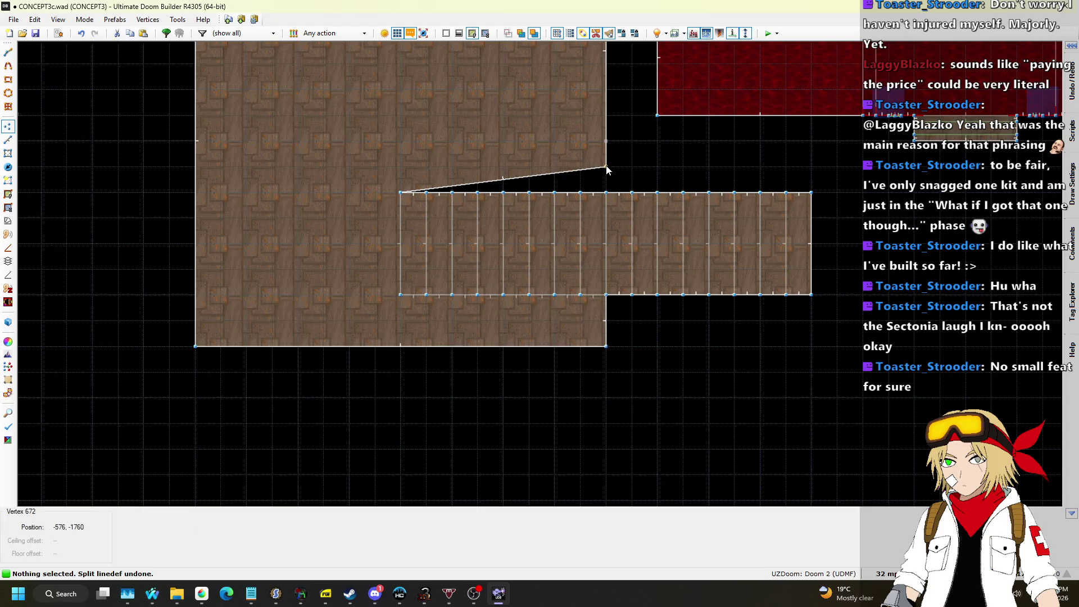
# Inspect the large room and stairs in 3D before editing.
pyautogui.press('q')
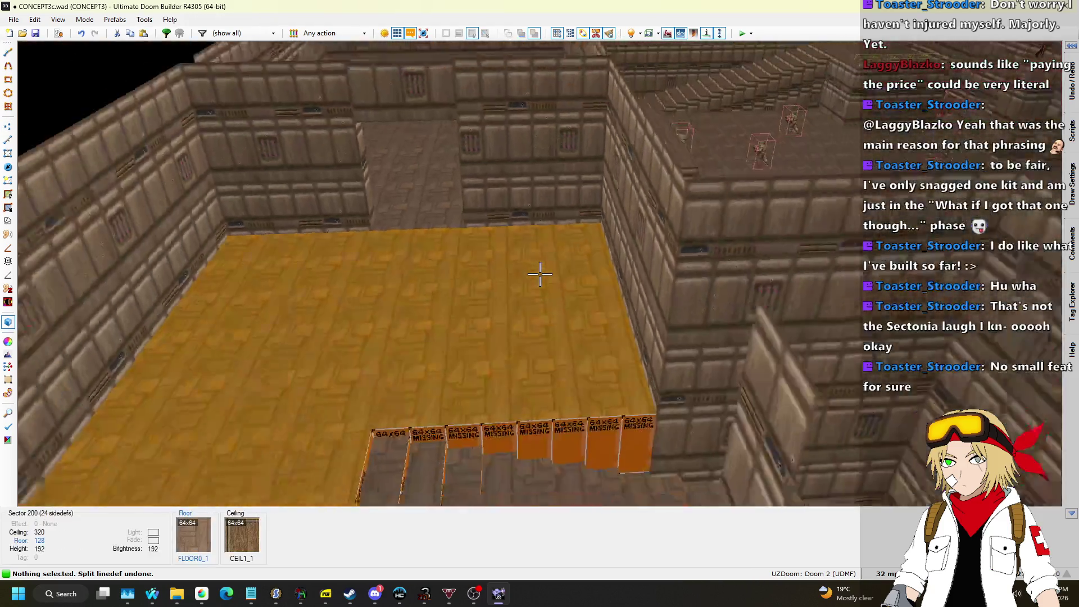
pyautogui.press('w')
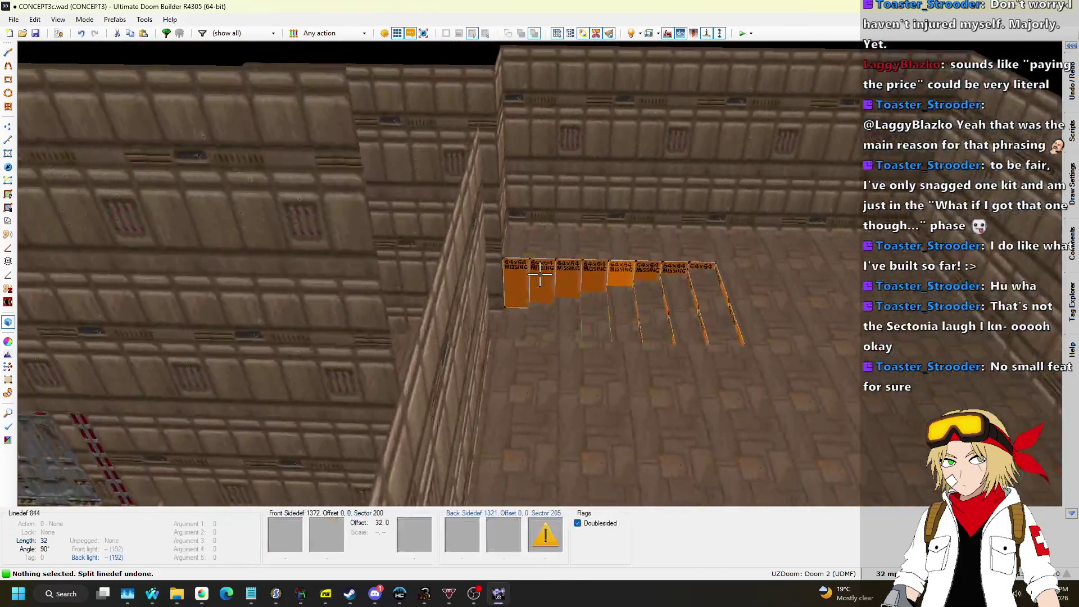
pyautogui.press('w')
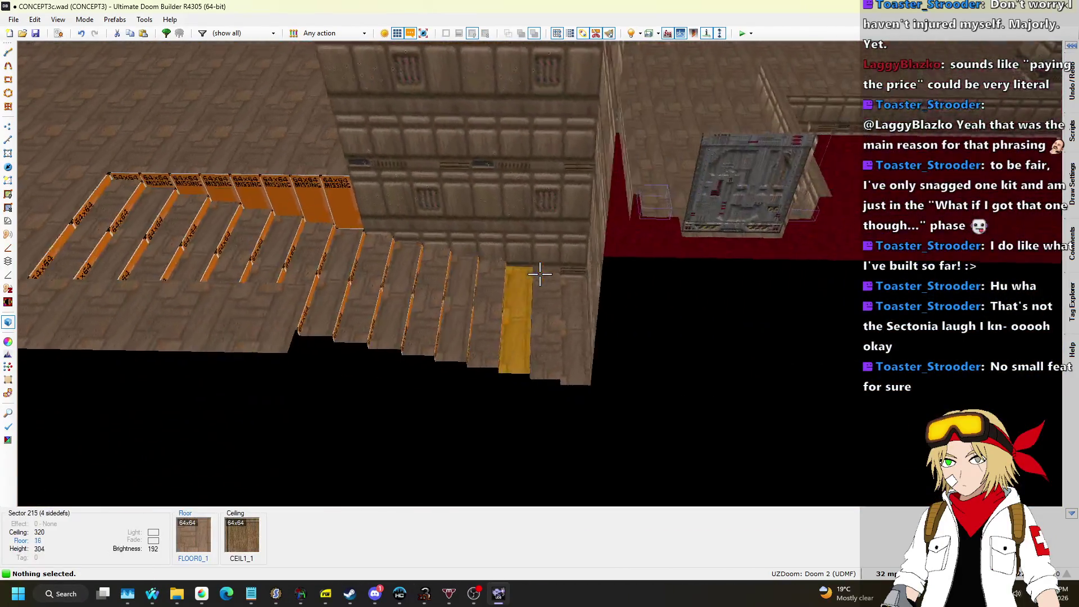
pyautogui.press('q')
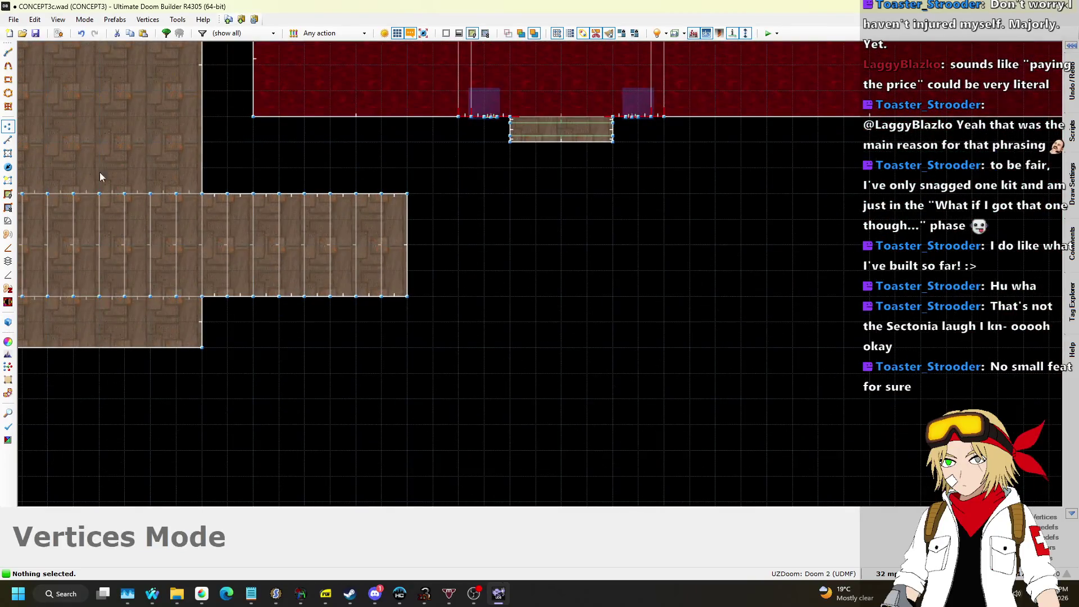
# Draw a 256-unit square room from the corridor end to the ledge, shifting corridor lines down.
pyautogui.click(8, 140)
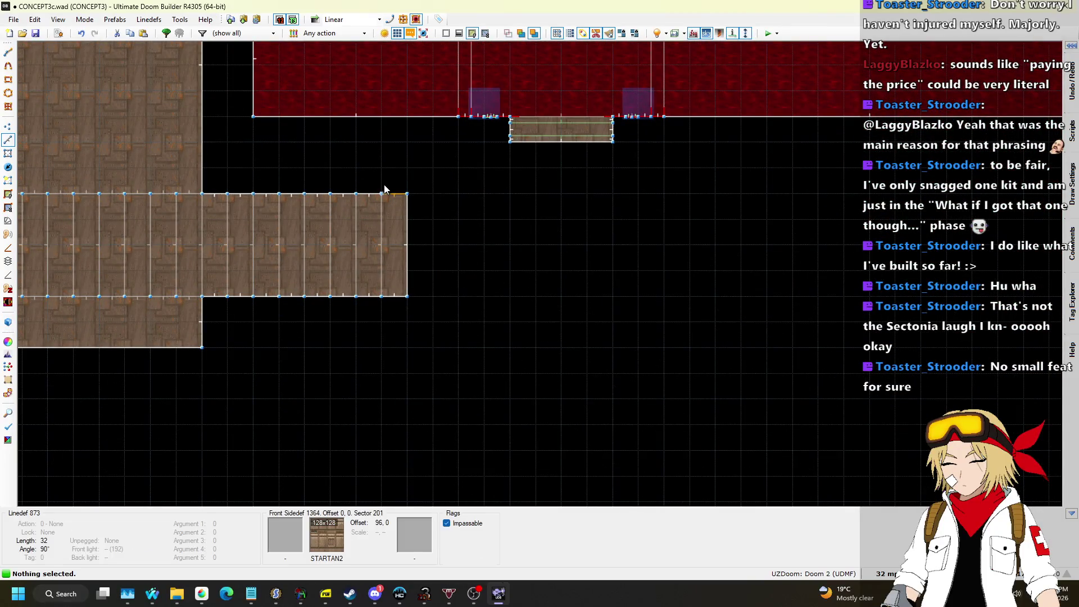
pyautogui.press('space')
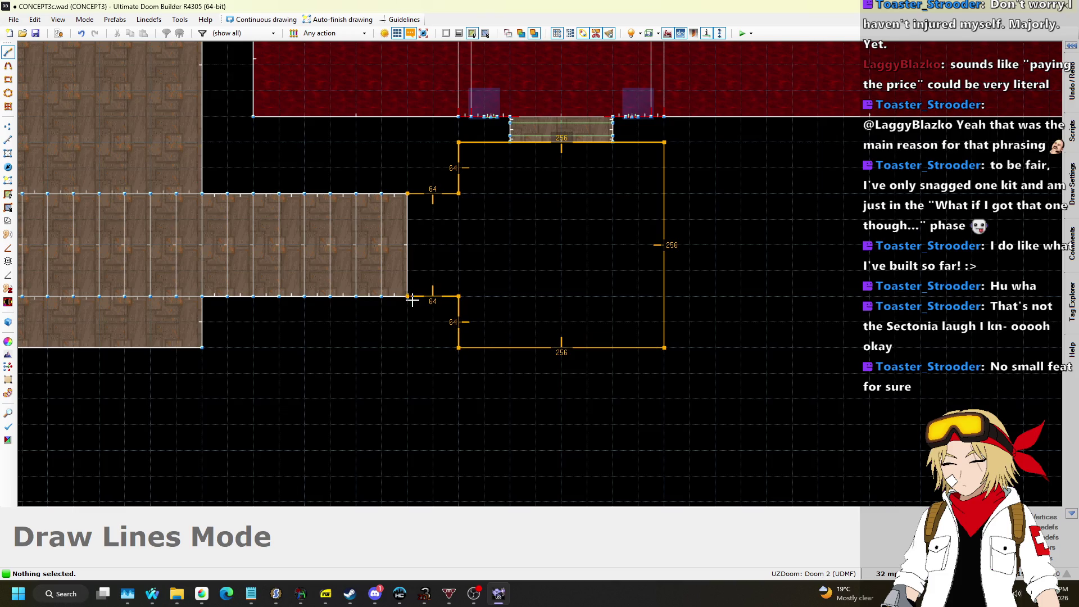
pyautogui.click(402, 199)
pyautogui.scroll(-3, 579, 225)
pyautogui.scroll(3, 451, 244)
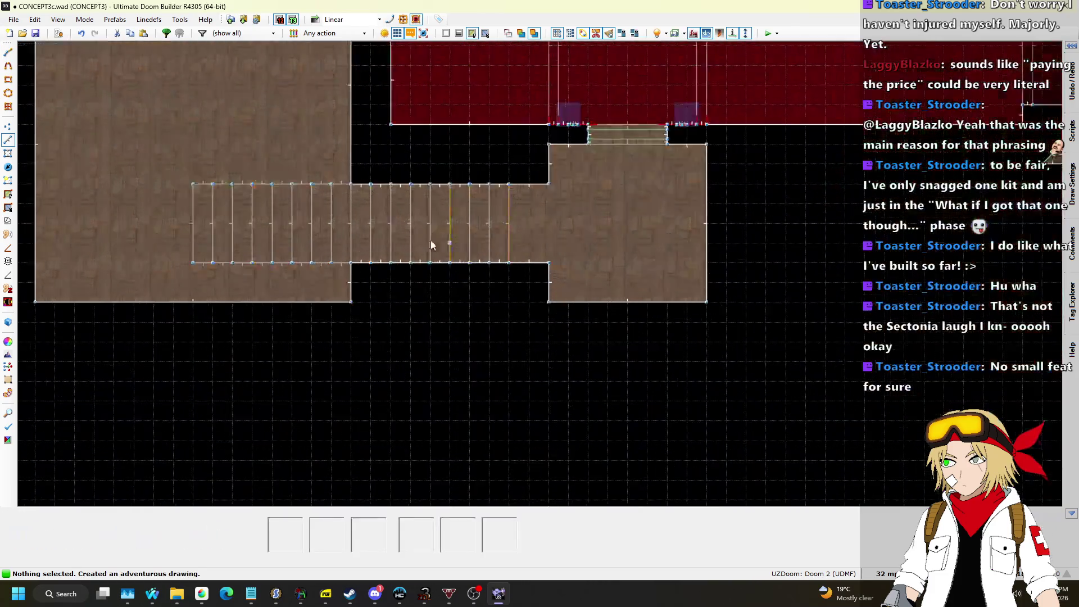
pyautogui.moveTo(603, 262)
pyautogui.mouseDown()
pyautogui.moveTo(555, 294)
pyautogui.moveTo(555, 317)
pyautogui.mouseUp()
pyautogui.press('q')
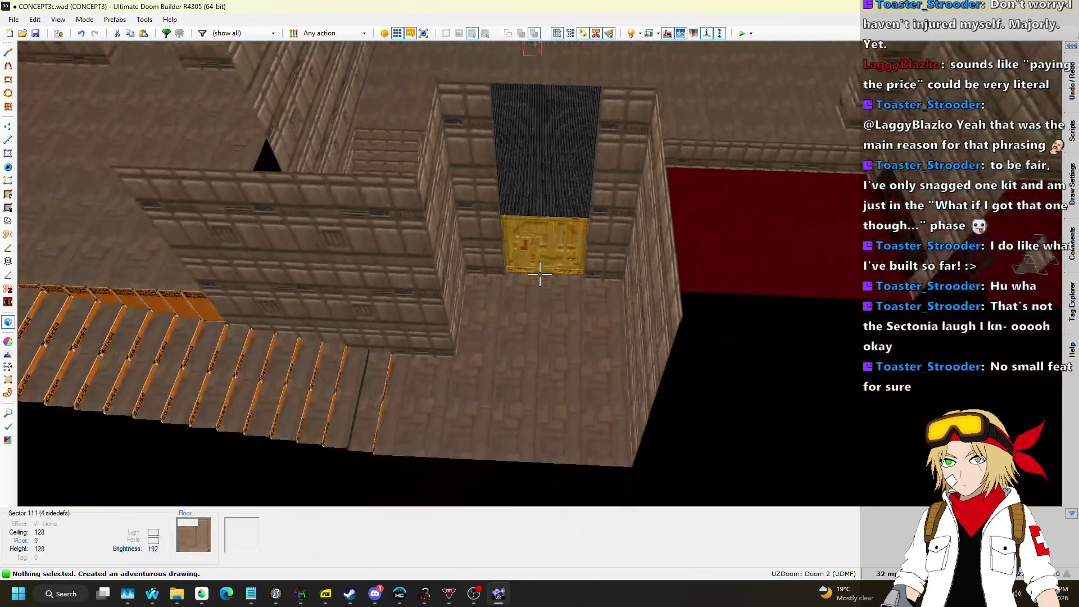
# Apply STARTAN2 to the new wall and lower the seven ceilings over the steps and room.
pyautogui.hotkey('ctrl', 'v')
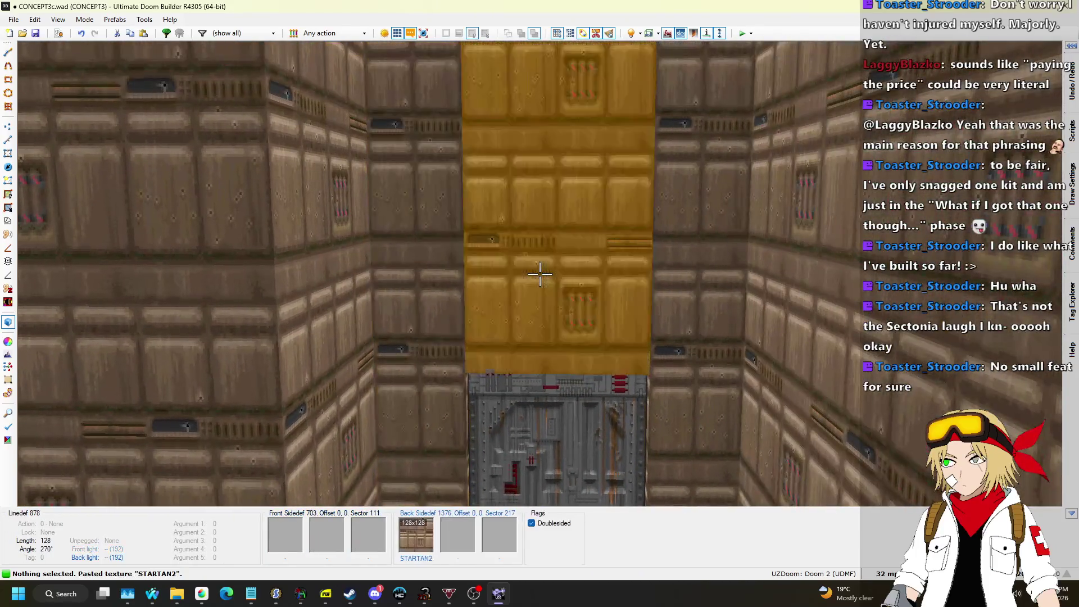
pyautogui.press('s')
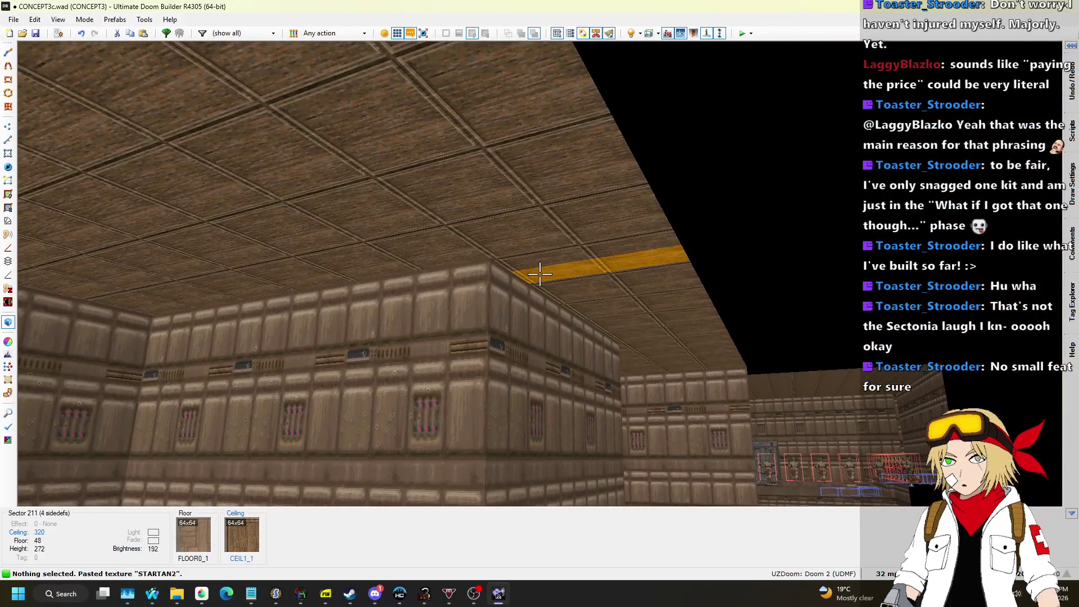
pyautogui.click(540, 275)
pyautogui.click(540, 275)
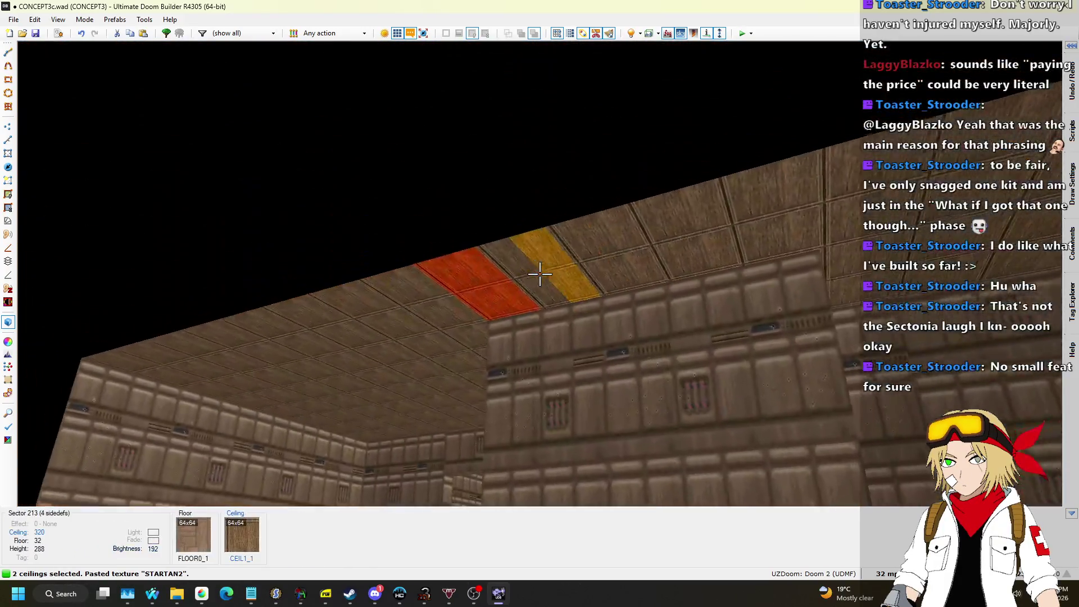
pyautogui.click(539, 274)
pyautogui.click(540, 274)
pyautogui.click(540, 274)
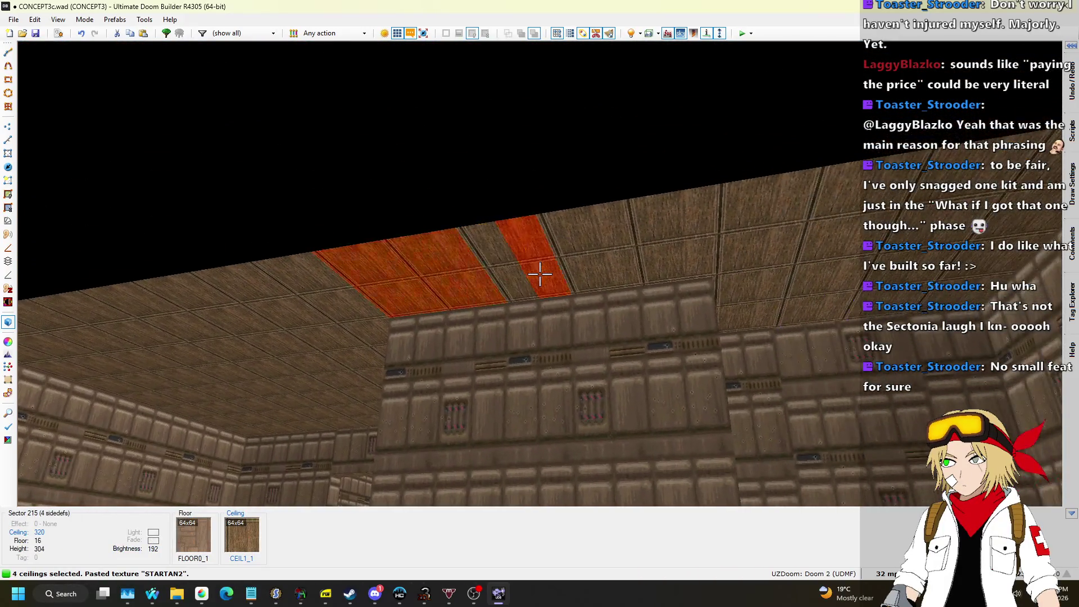
pyautogui.click(540, 274)
pyautogui.click(540, 274)
pyautogui.click(540, 274)
pyautogui.click(540, 274)
pyautogui.scroll(-6, 540, 274)
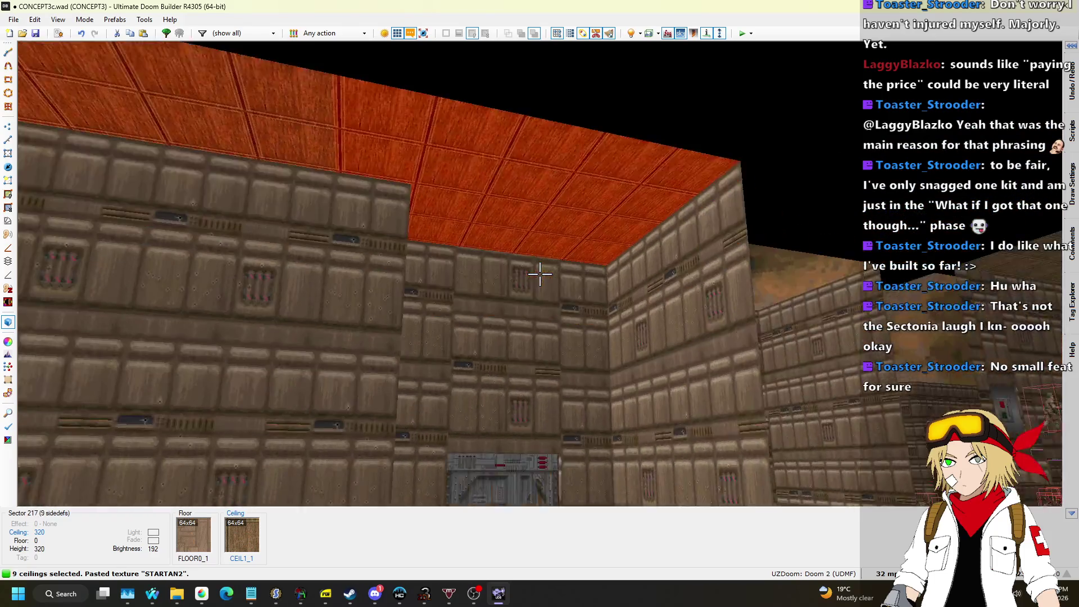
pyautogui.scroll(-5, 539, 274)
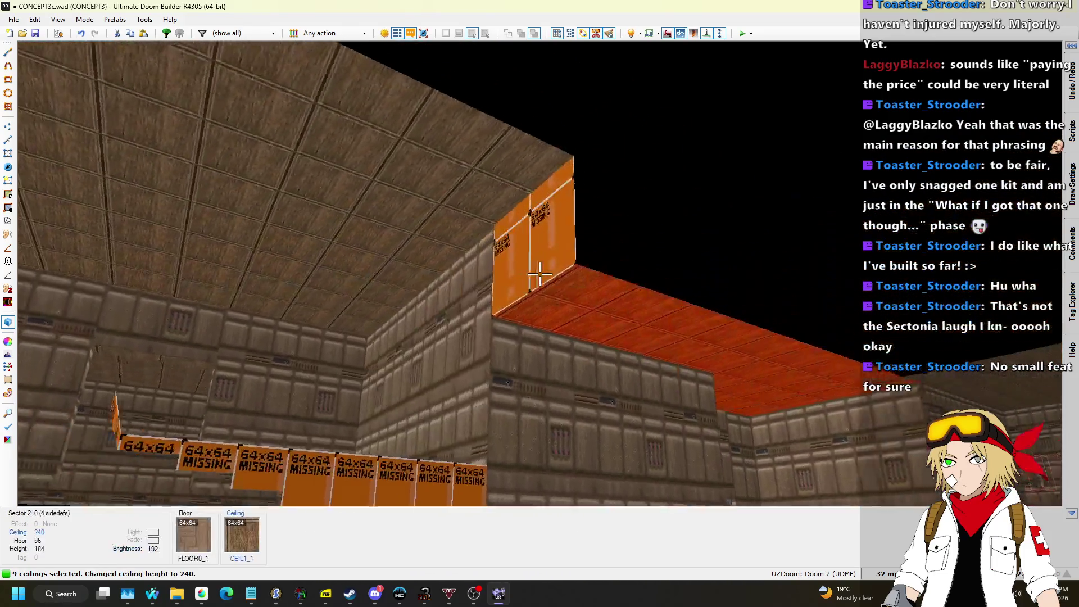
pyautogui.scroll(-5, 540, 275)
pyautogui.press('Escape')
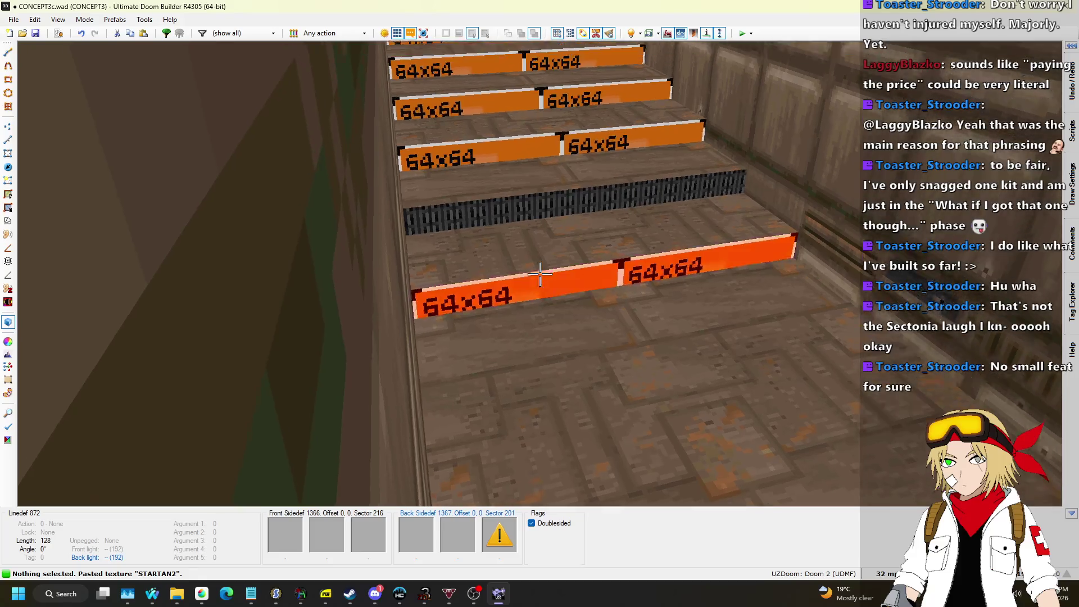
# Select the fifteen untextured step faces along the stair corridor.
pyautogui.click(540, 274)
pyautogui.click(540, 275)
pyautogui.click(540, 275)
pyautogui.click(540, 274)
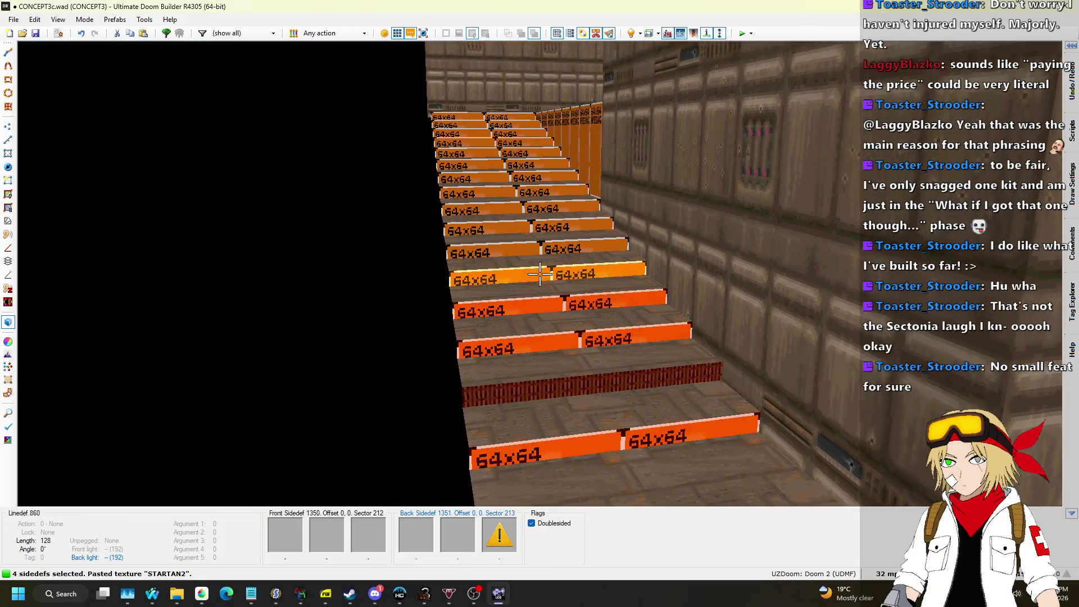
pyautogui.click(539, 274)
pyautogui.click(540, 274)
pyautogui.click(540, 275)
pyautogui.click(540, 275)
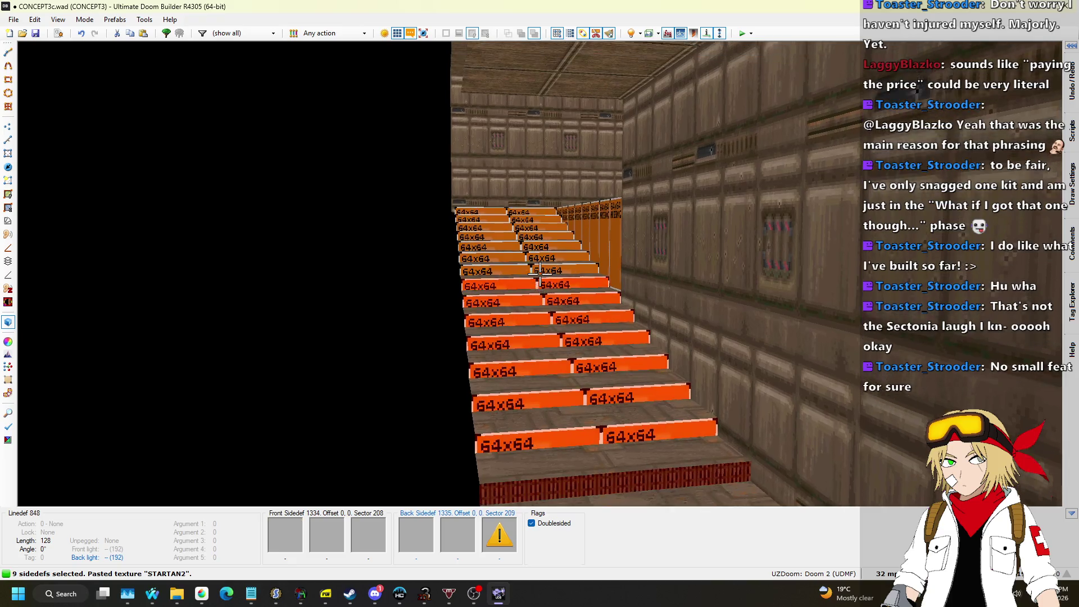
pyautogui.click(540, 275)
pyautogui.click(539, 275)
pyautogui.click(540, 274)
pyautogui.click(539, 274)
pyautogui.click(539, 274)
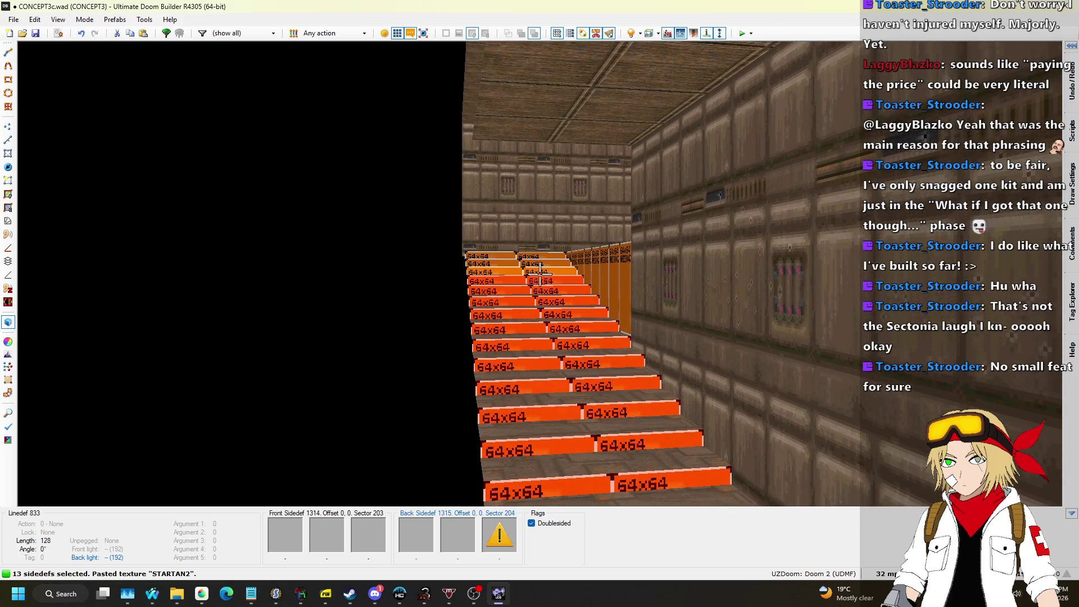
pyautogui.click(539, 274)
pyautogui.click(539, 274)
pyautogui.click(540, 274)
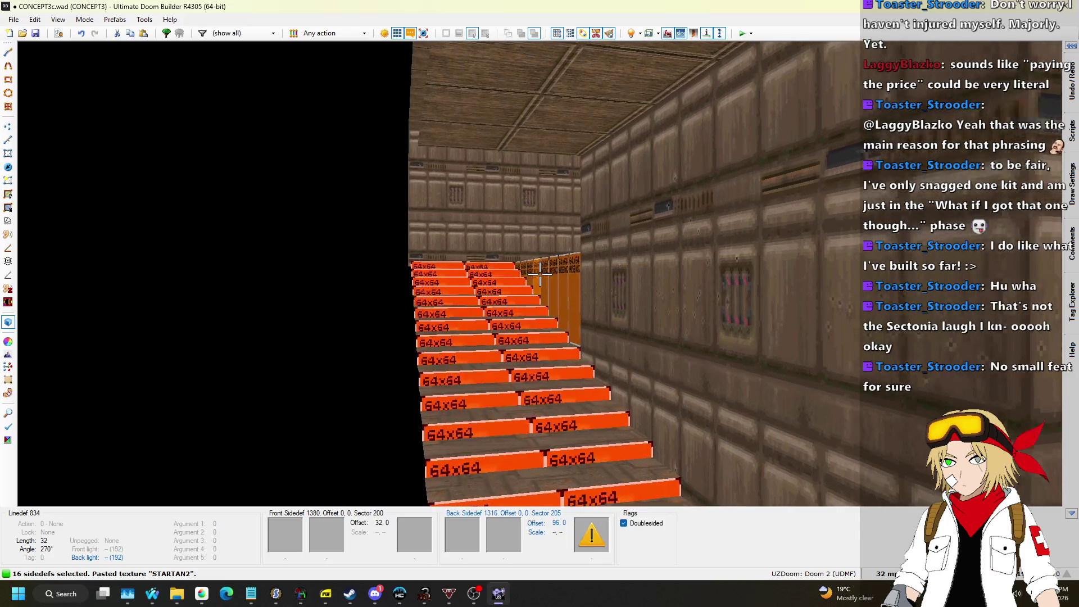
pyautogui.press('s')
pyautogui.press('Escape')
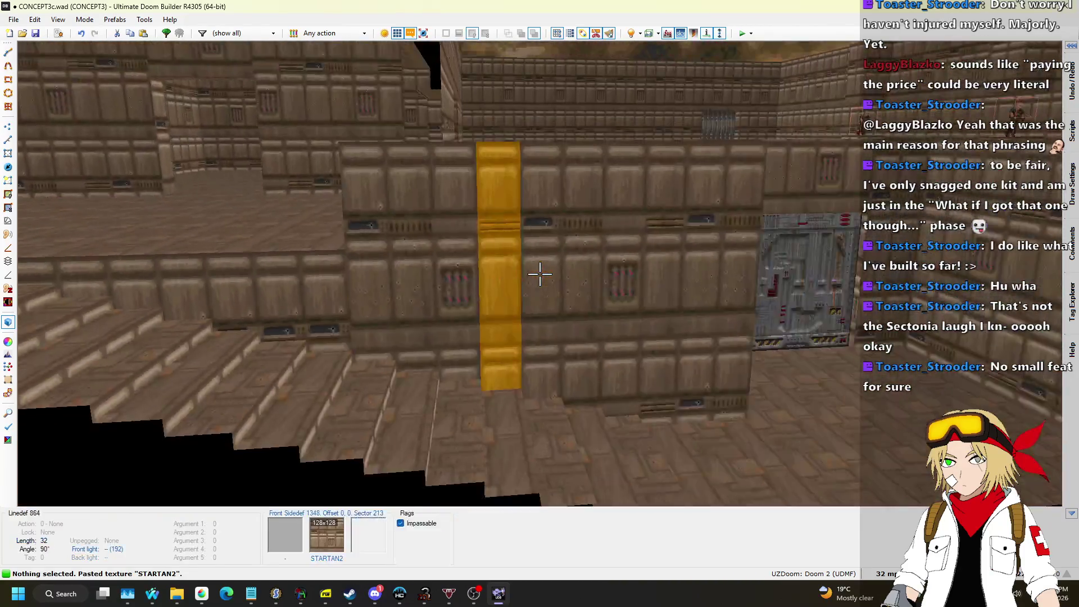
# Reshape the corner beside the lower stairs into a triangular floor with a new line.
pyautogui.press('q')
pyautogui.scroll(-1, 533, 286)
pyautogui.scroll(2, 605, 202)
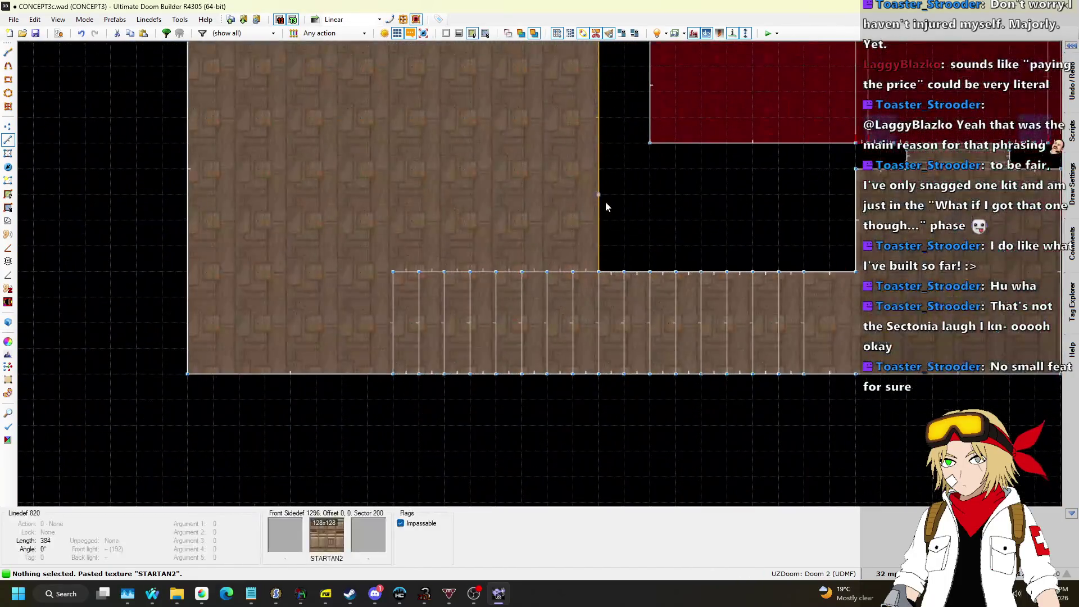
pyautogui.scroll(-1, 369, 208)
pyautogui.scroll(-1, 370, 211)
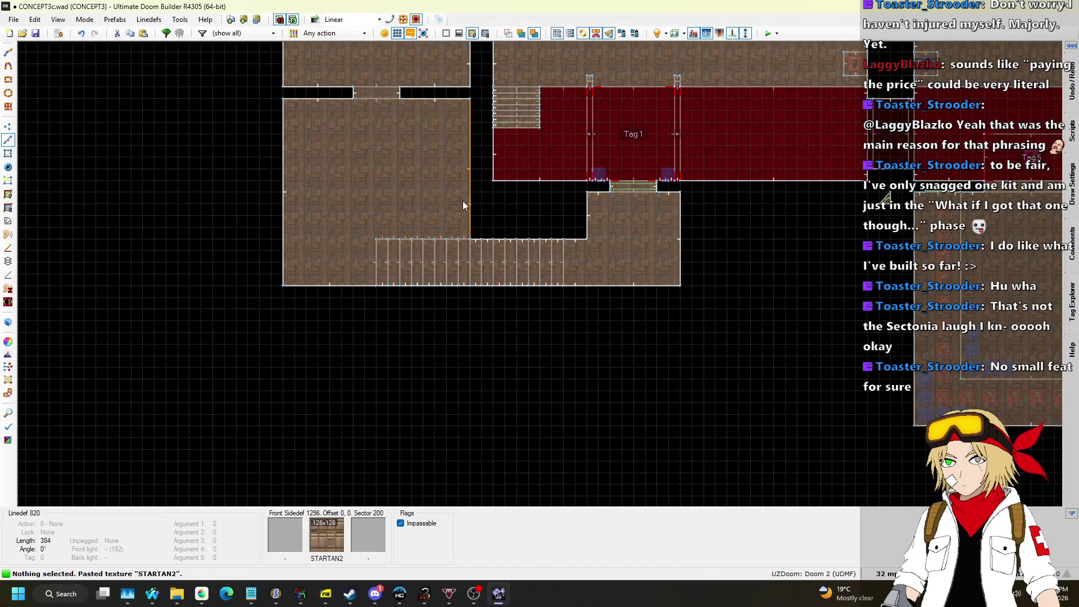
pyautogui.scroll(2, 477, 195)
pyautogui.scroll(-3, 476, 248)
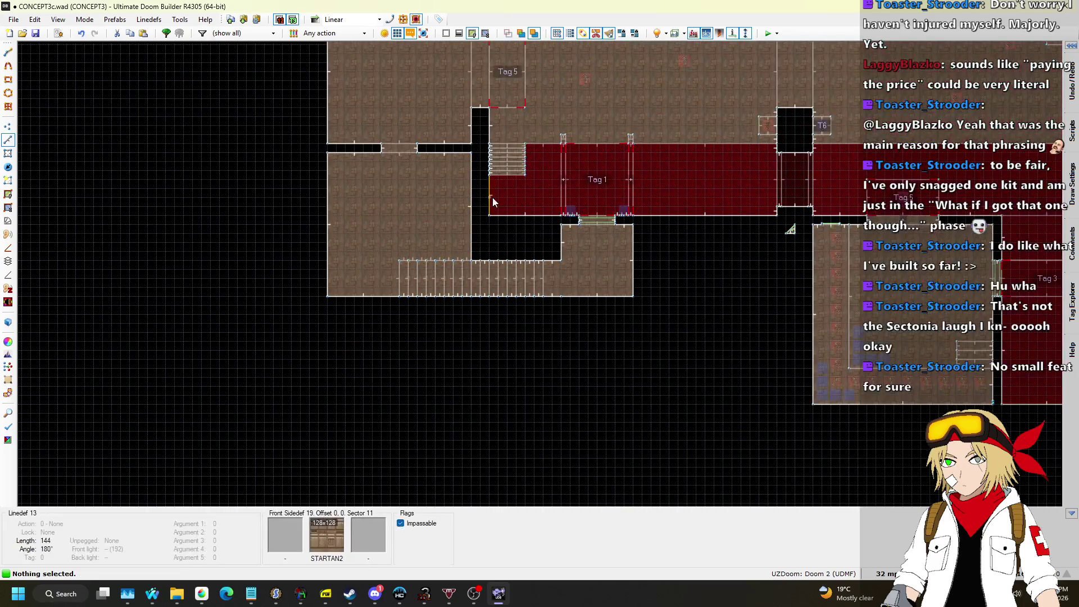
pyautogui.scroll(-2, 461, 231)
pyautogui.scroll(3, 444, 269)
pyautogui.moveTo(387, 153)
pyautogui.mouseDown()
pyautogui.moveTo(472, 287)
pyautogui.moveTo(506, 301)
pyautogui.mouseUp()
pyautogui.scroll(1, 506, 302)
pyautogui.moveTo(229, 208)
pyautogui.mouseDown()
pyautogui.moveTo(526, 265)
pyautogui.moveTo(618, 296)
pyautogui.mouseUp()
pyautogui.scroll(1, 366, 239)
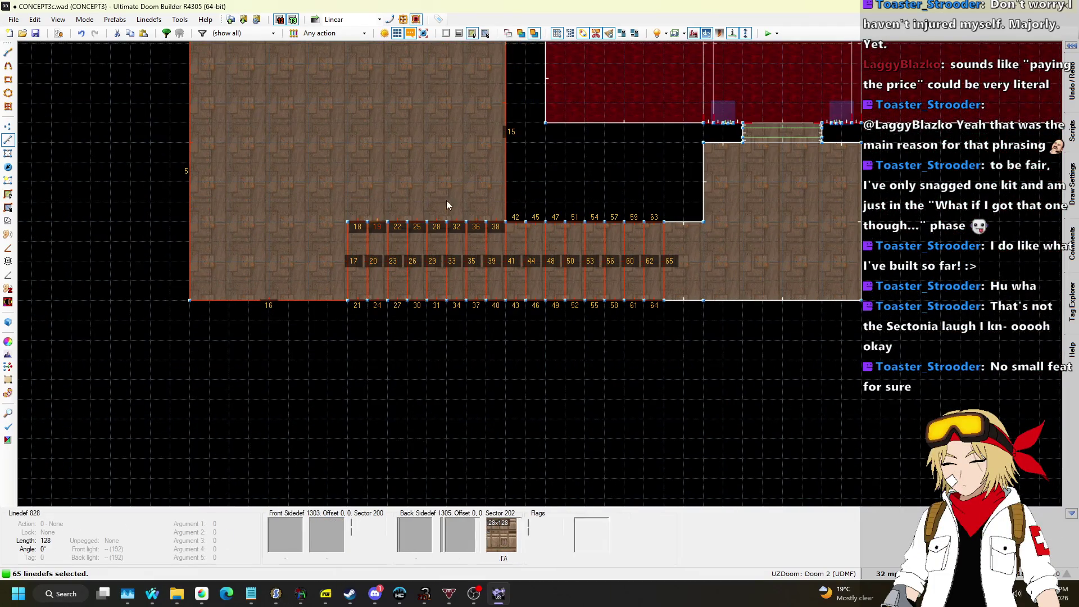
pyautogui.click(520, 177)
pyautogui.scroll(-1, 527, 338)
pyautogui.scroll(-3, 527, 338)
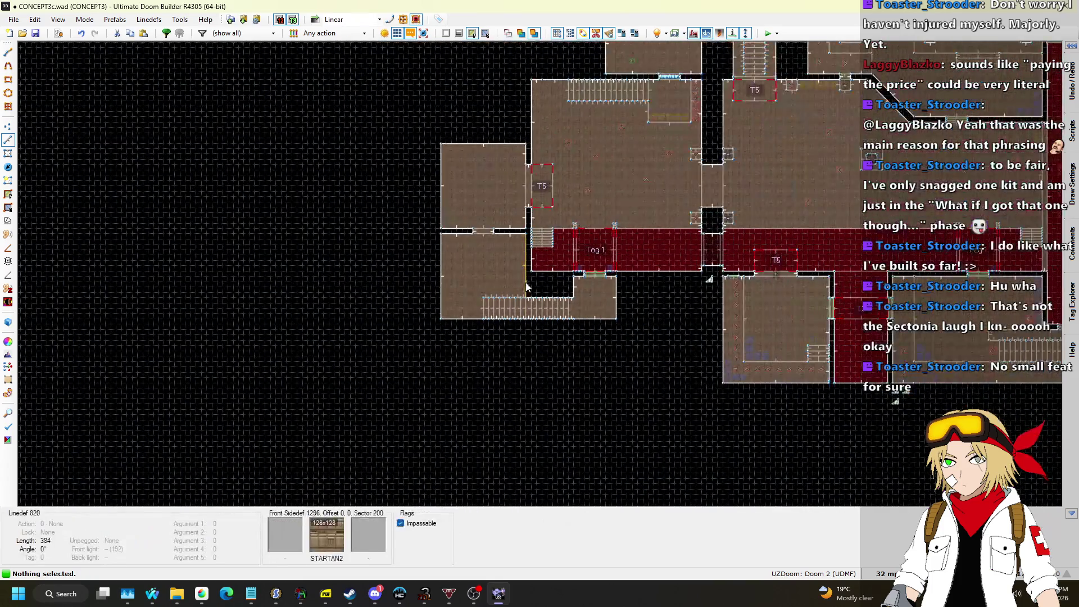
pyautogui.scroll(4, 542, 281)
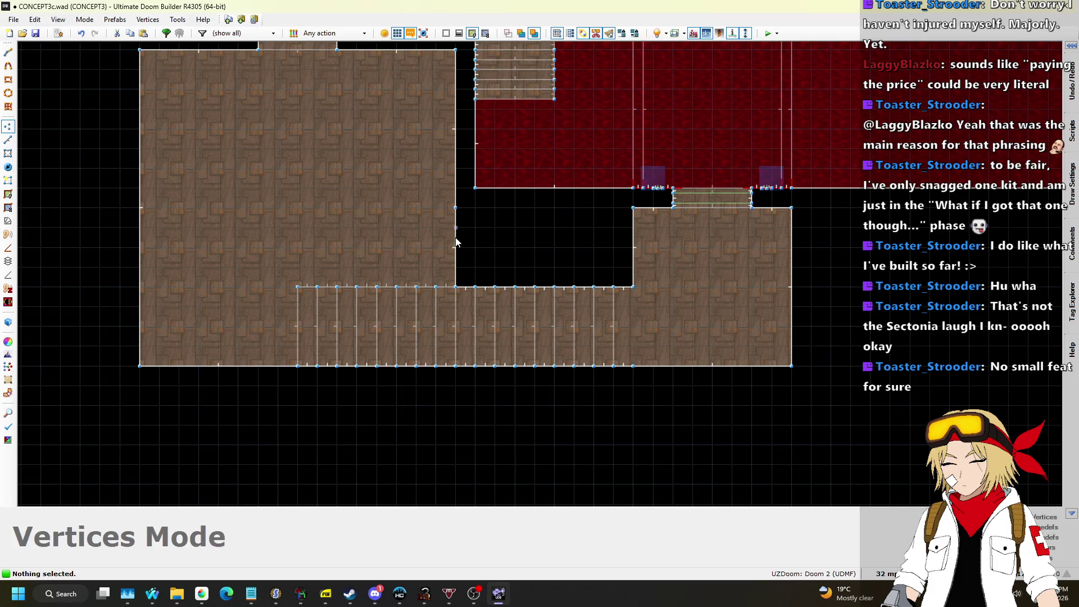
pyautogui.click(613, 209)
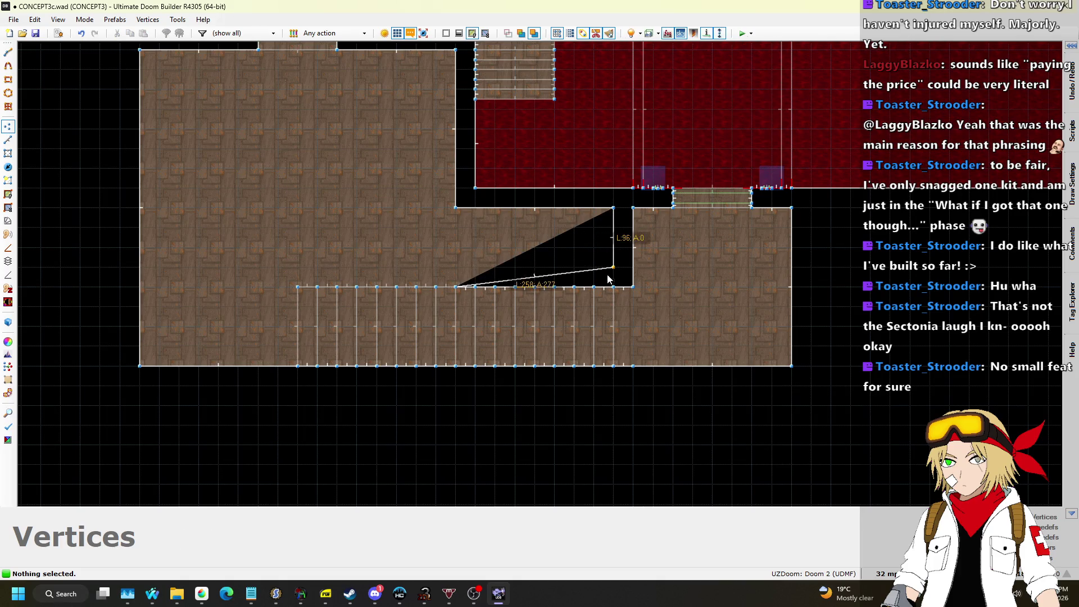
# Fly through the rooms in 3D to preview the reshaped corner.
pyautogui.press('q')
pyautogui.press('w')
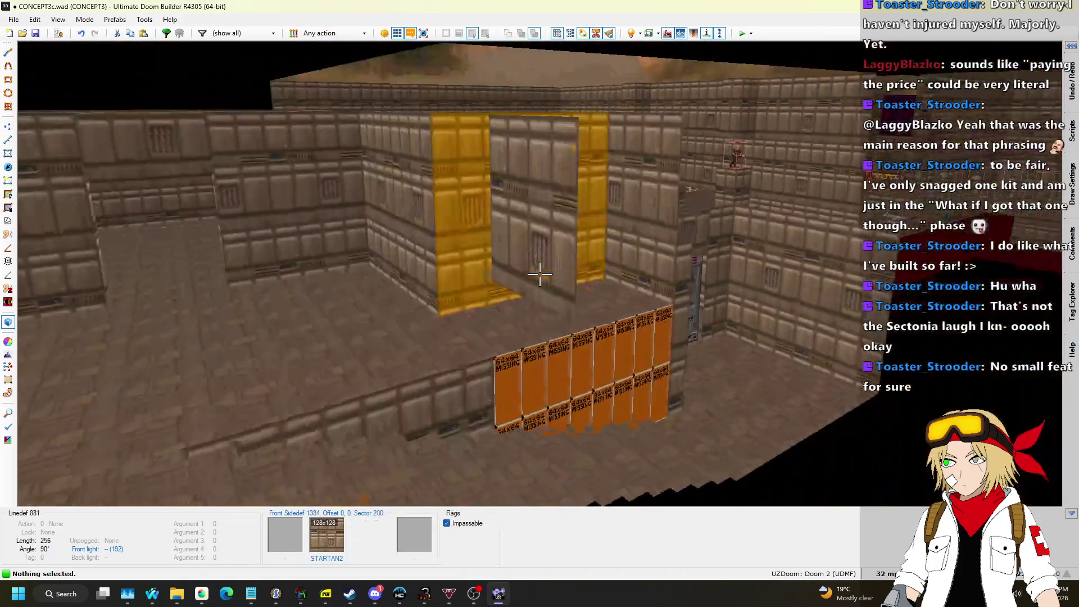
pyautogui.press('w')
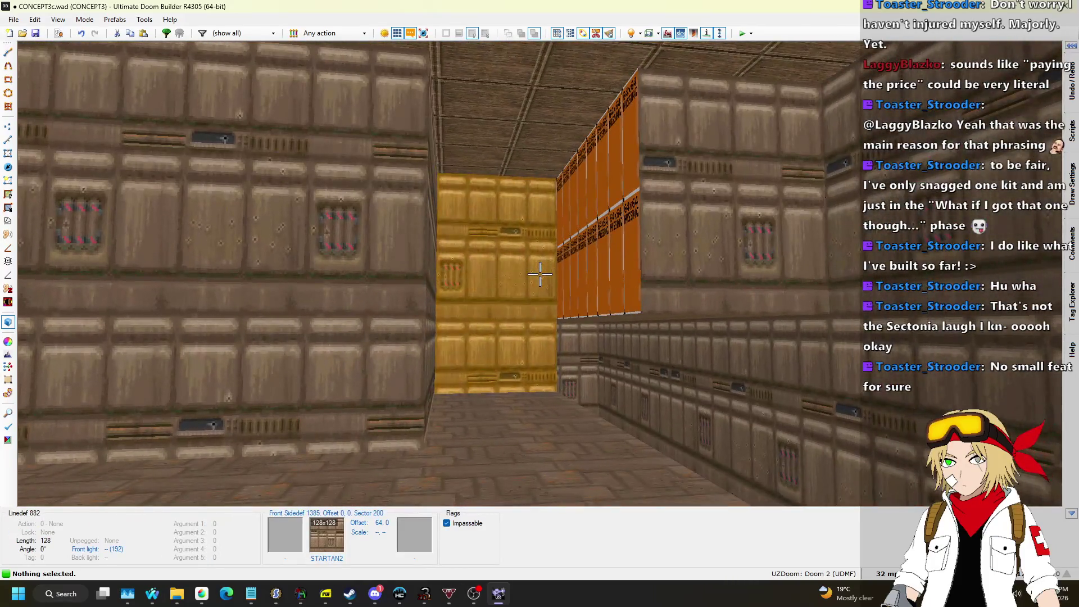
pyautogui.press('q')
pyautogui.scroll(3, 541, 275)
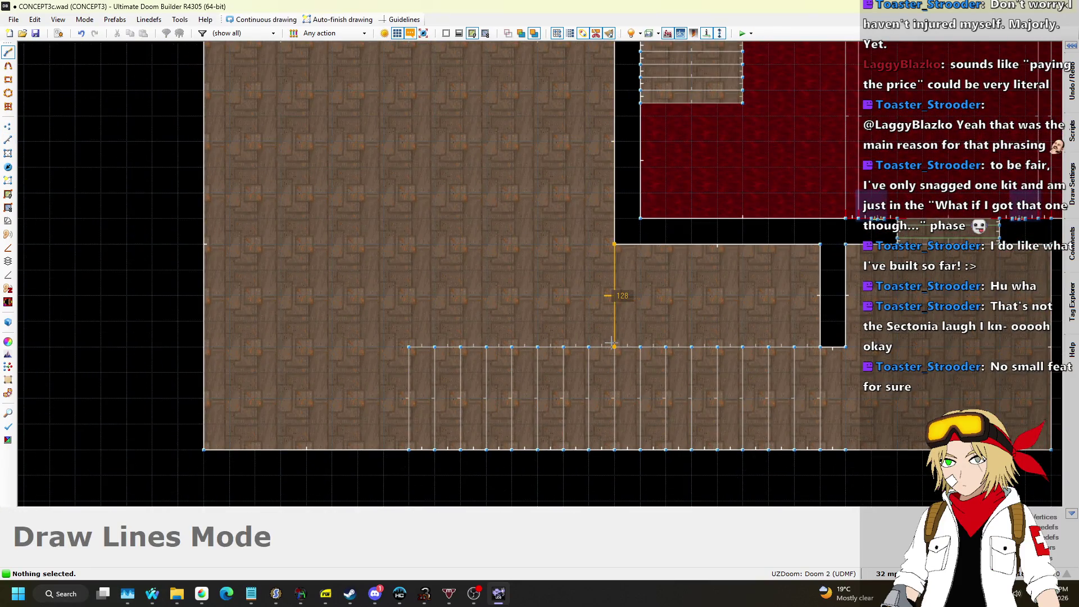
# Apply STARTAN2 to the untextured upper walls around the new area.
pyautogui.press('q')
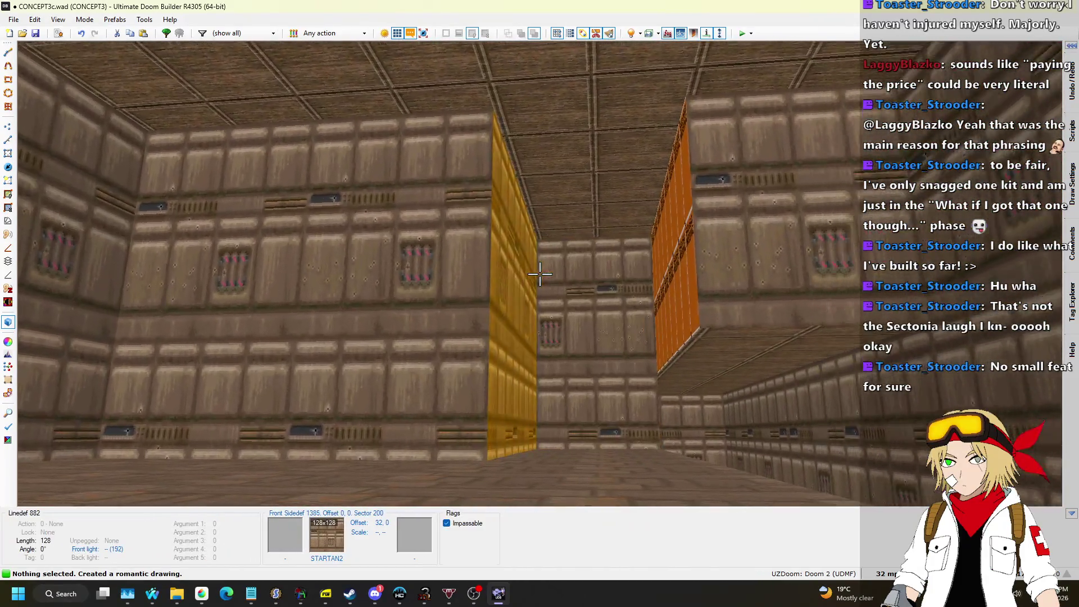
pyautogui.click(540, 274)
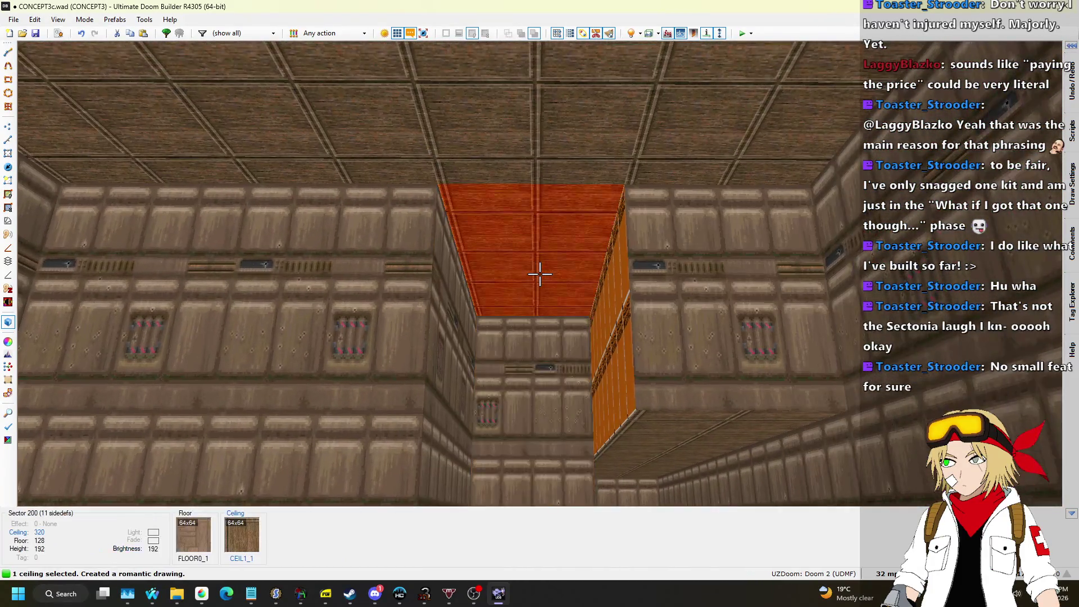
pyautogui.scroll(2, 540, 274)
pyautogui.scroll(-10, 540, 275)
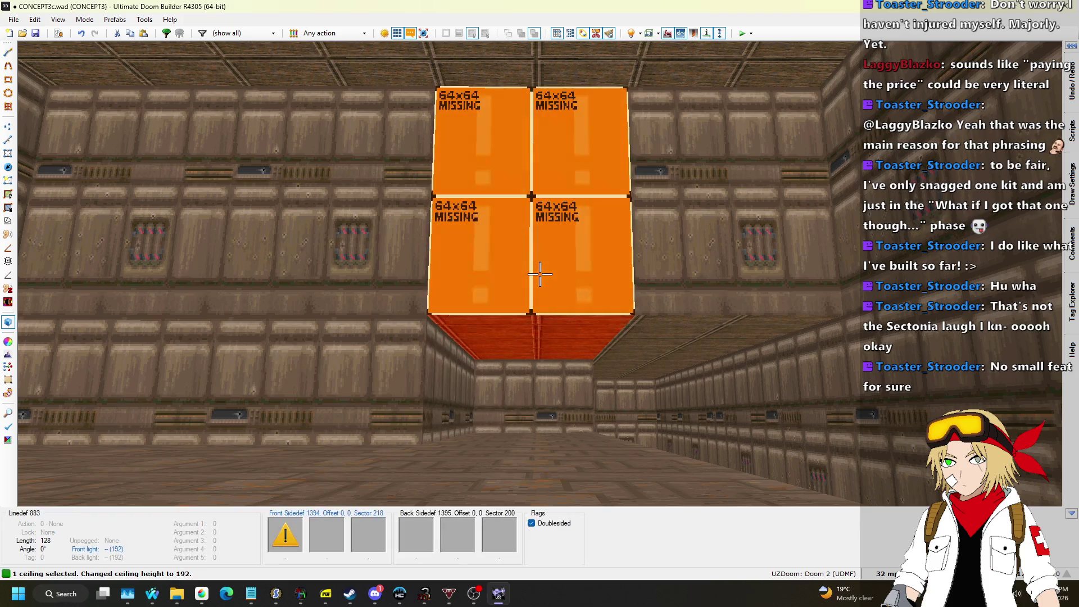
pyautogui.press('s')
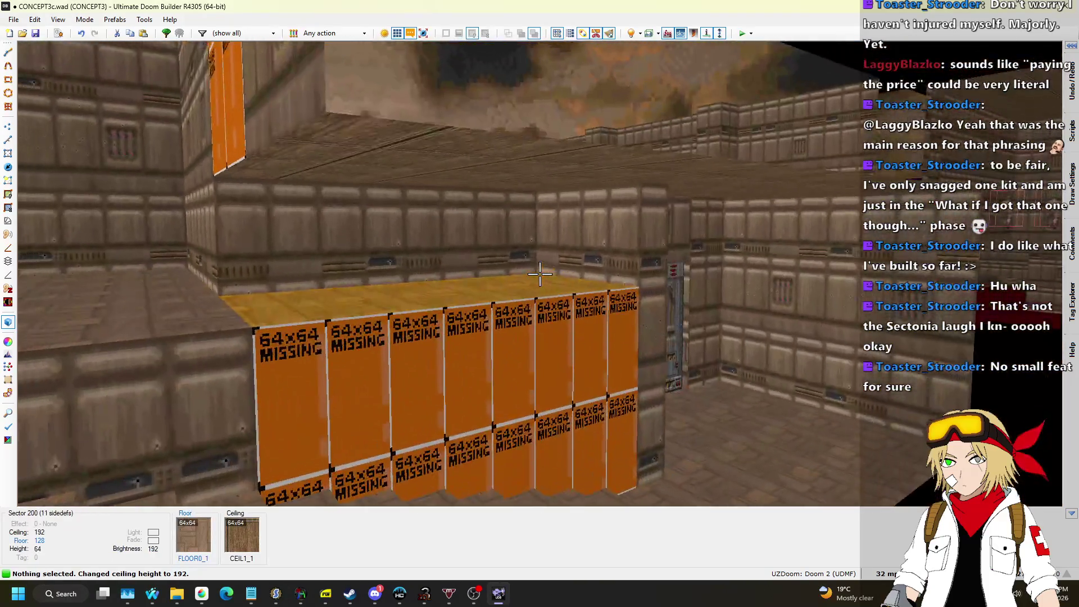
pyautogui.hotkey('ctrl', 'v')
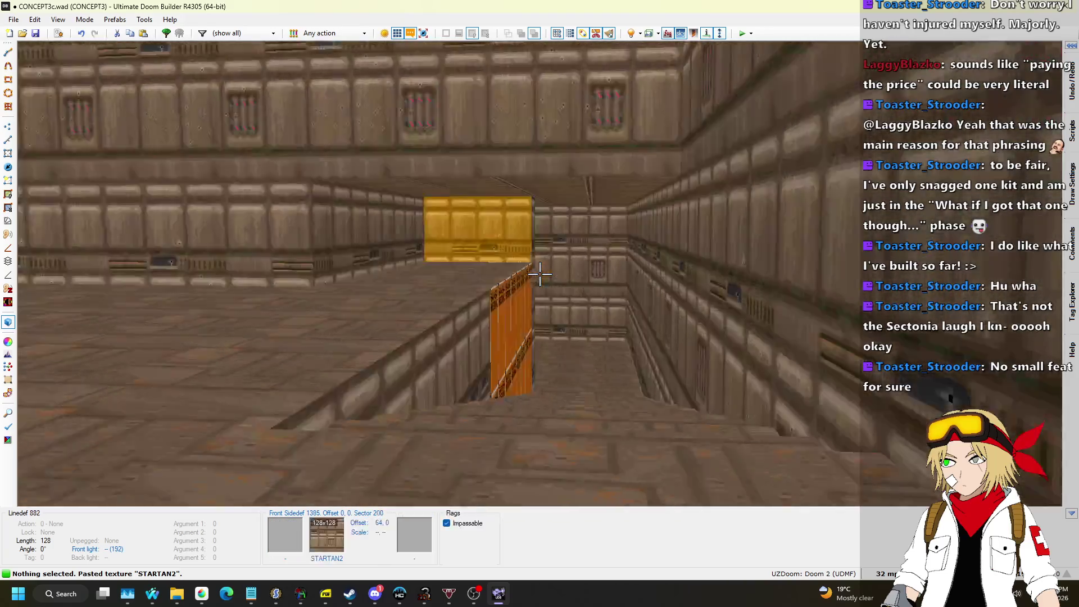
pyautogui.press('s')
pyautogui.hotkey('ctrl', 'c')
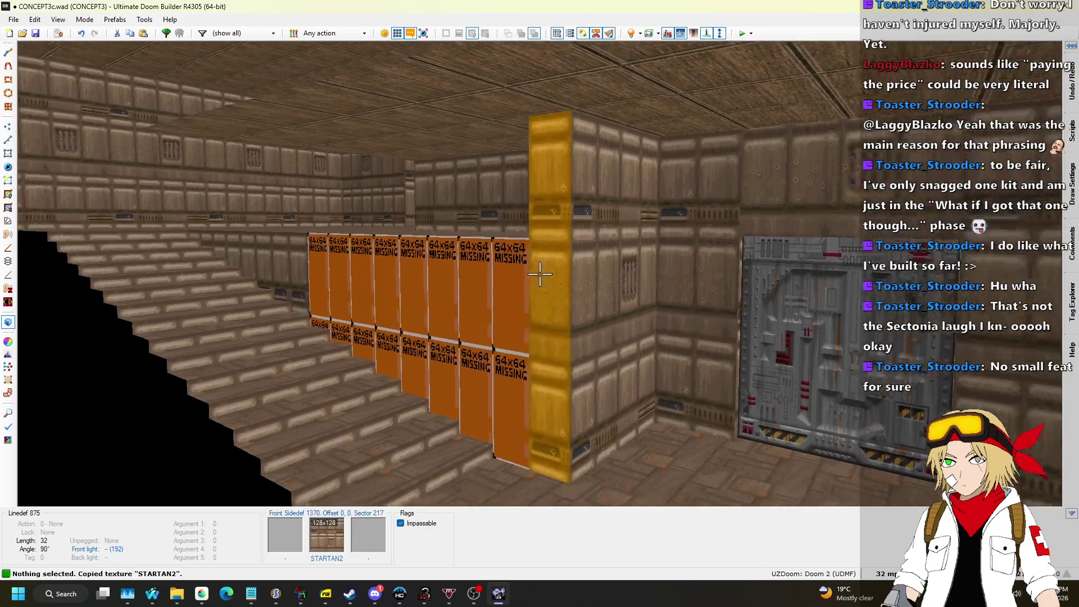
pyautogui.hotkey('ctrl', 'v')
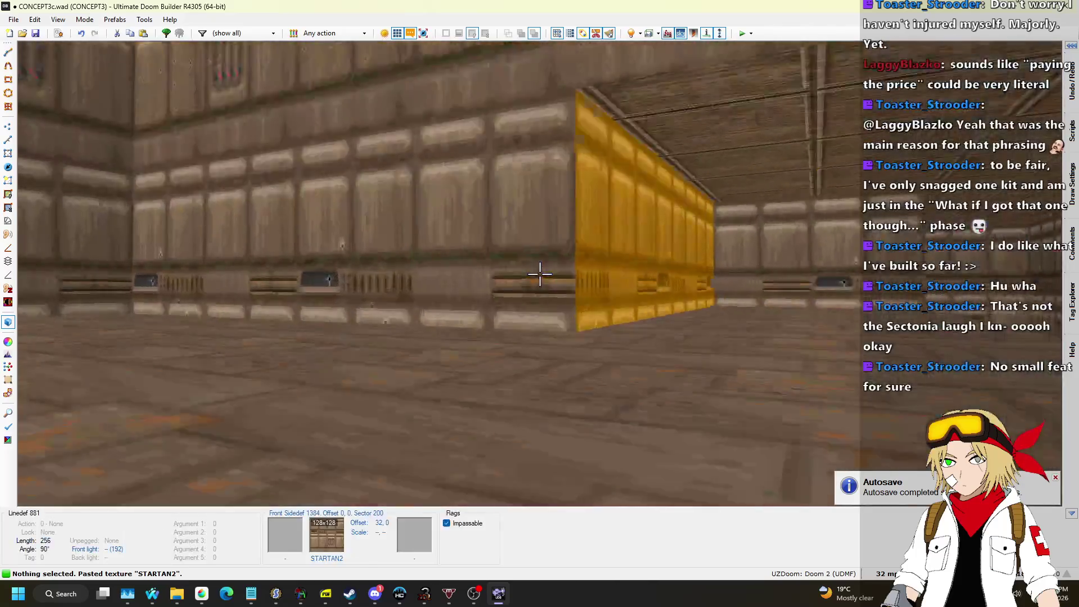
pyautogui.press('q')
# Undo the corner changes to restore the rectangular void, then check it in 3D.
pyautogui.hotkey('ctrl', 'z')
pyautogui.hotkey('ctrl', 'z')
pyautogui.hotkey('ctrl', 'z')
pyautogui.hotkey('ctrl', 'z')
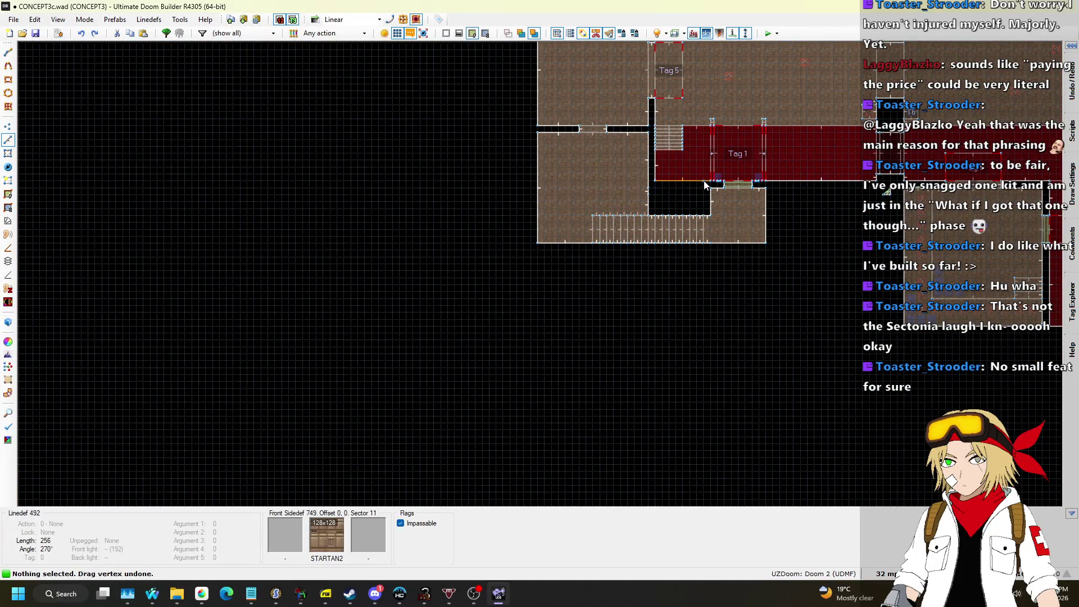
pyautogui.scroll(3, 703, 179)
pyautogui.hotkey('ctrl', 'z')
pyautogui.scroll(-2, 655, 235)
pyautogui.press('w')
pyautogui.press('w')
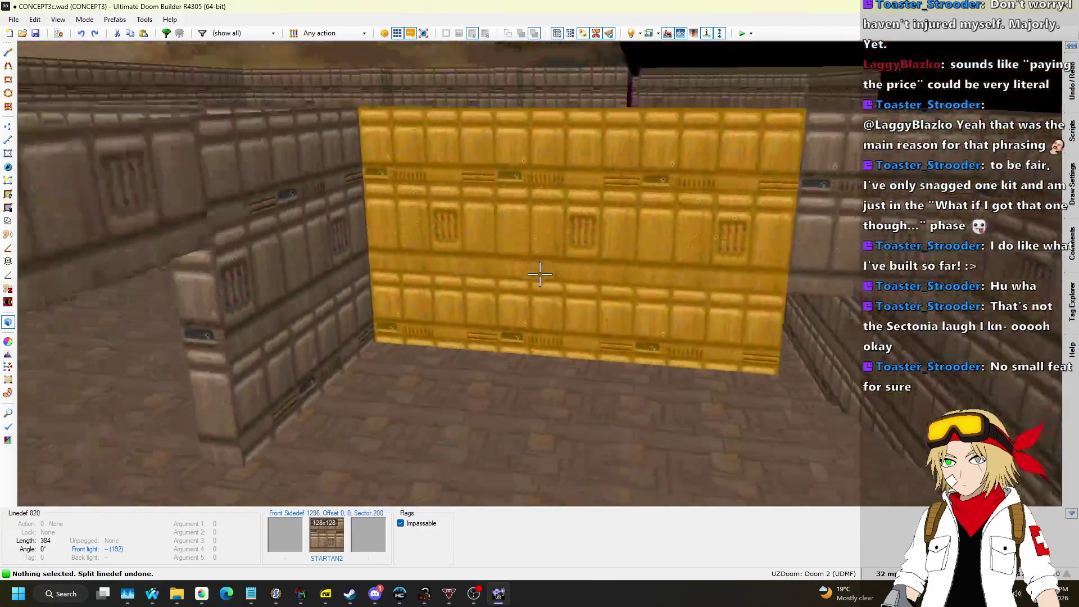
pyautogui.press('w')
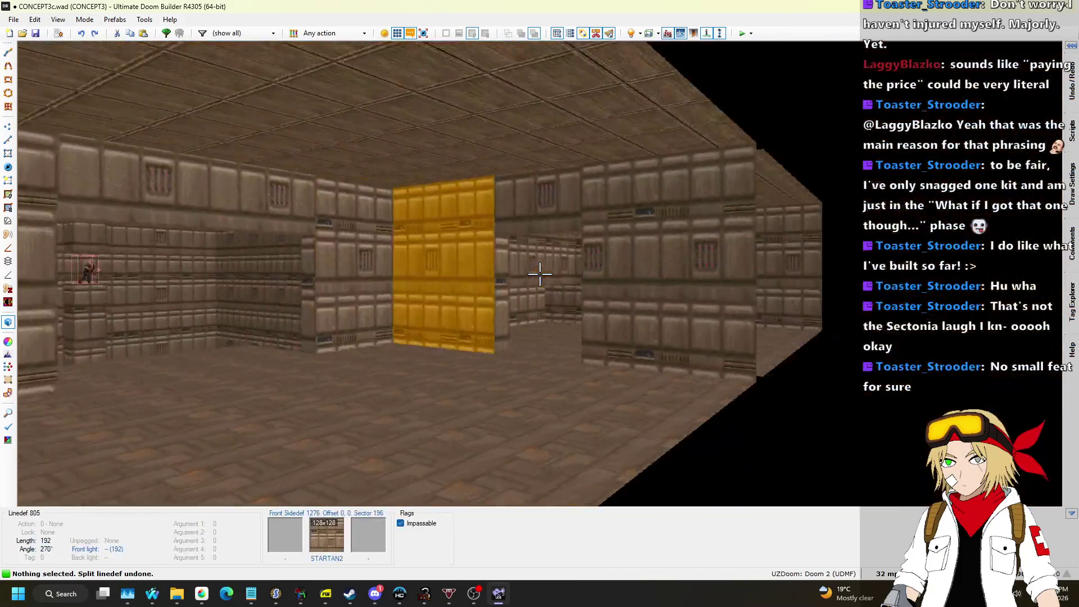
pyautogui.press('w')
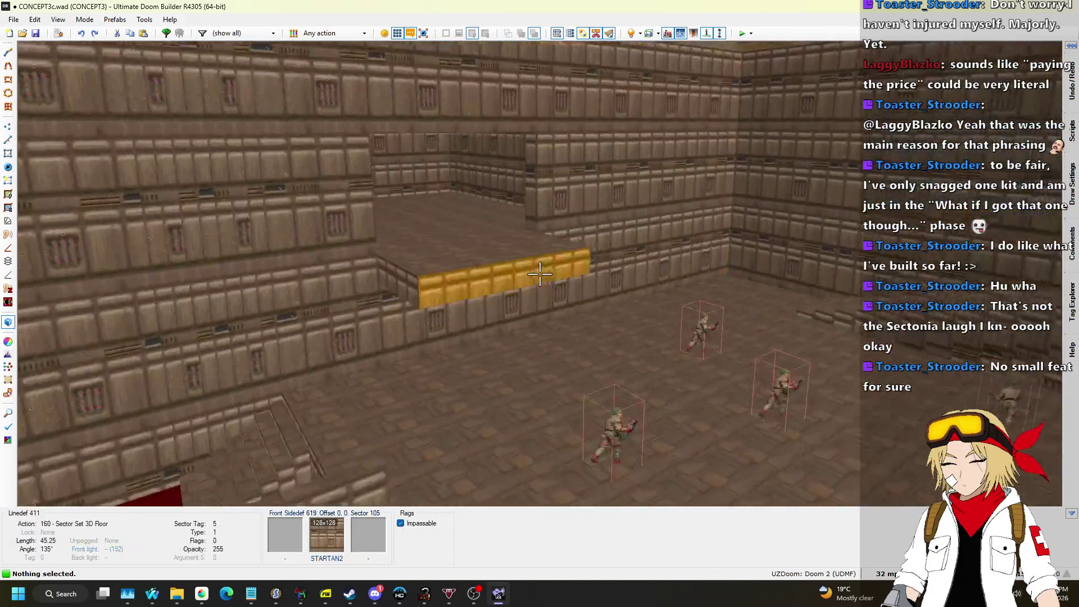
pyautogui.press('w')
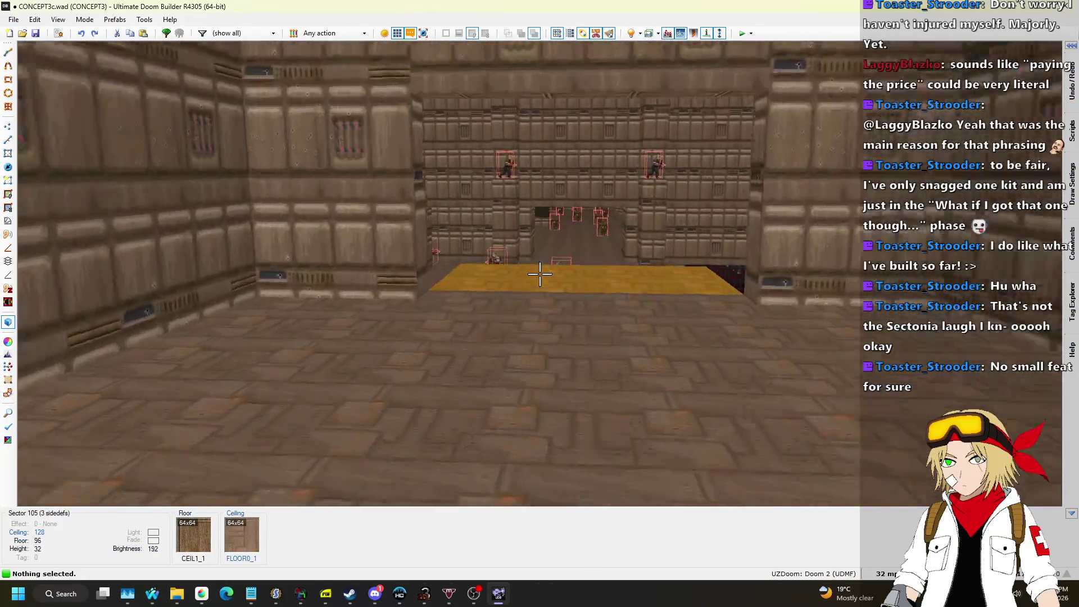
# Zoom out over the whole 2D map, then switch to the Nightbot Song Requests page.
pyautogui.press('s')
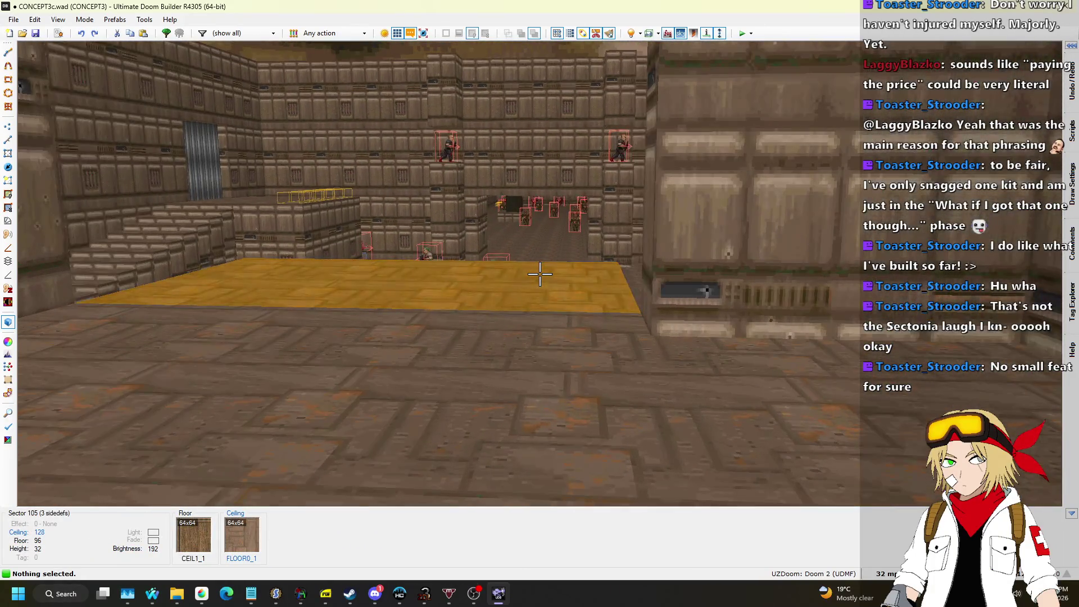
pyautogui.press('q')
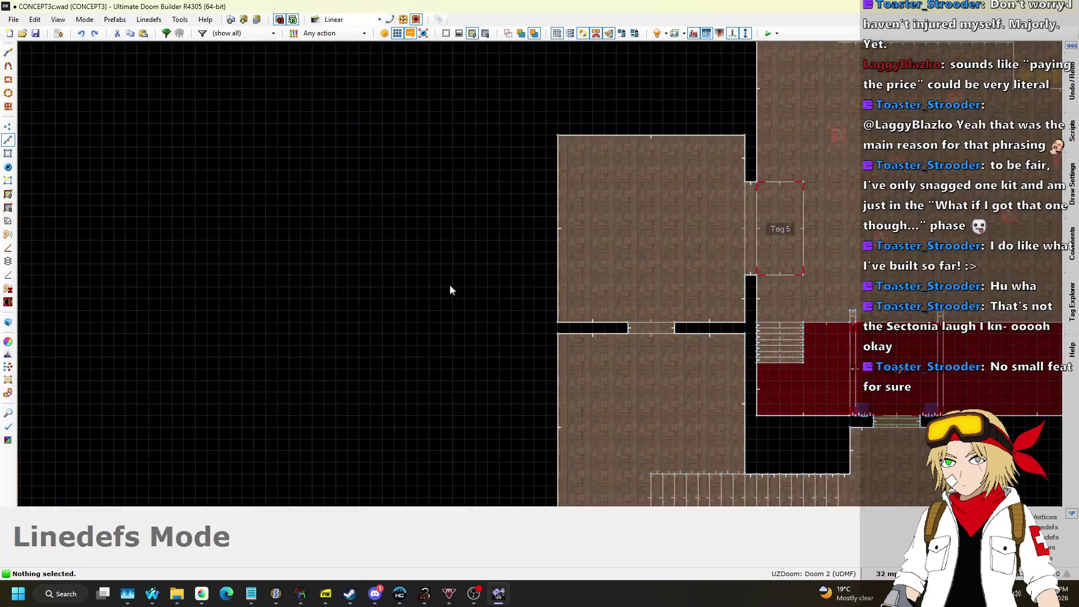
pyautogui.scroll(-5, 470, 285)
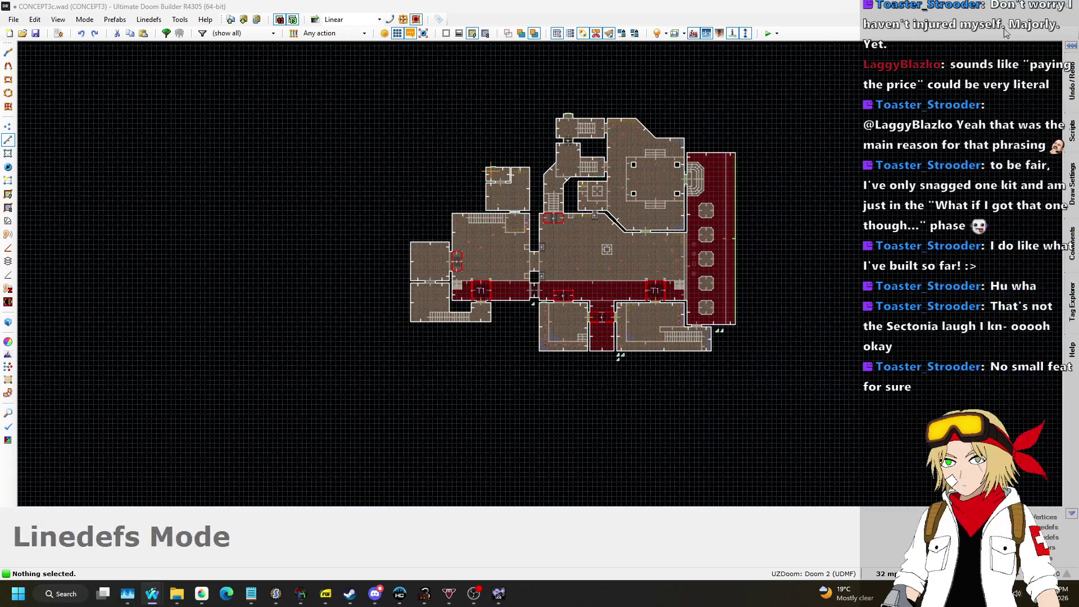
pyautogui.hotkey('alt', 'Tab')
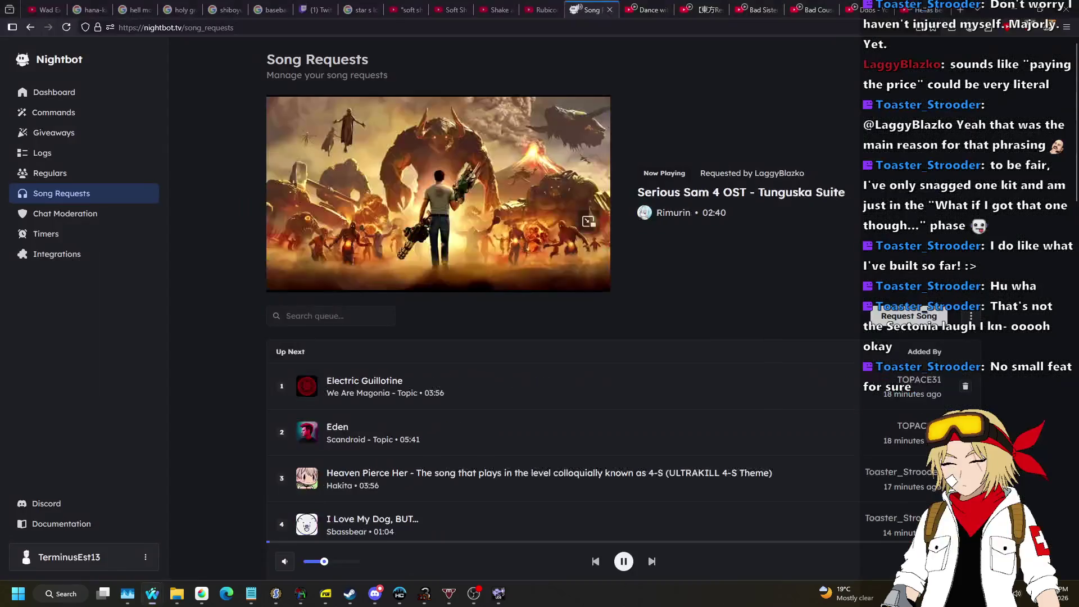
# Open the 'Serious Sam 4 OST - Tunguska Suite' video in a background tab, then return to the editor.
pyautogui.middleClick(773, 198)
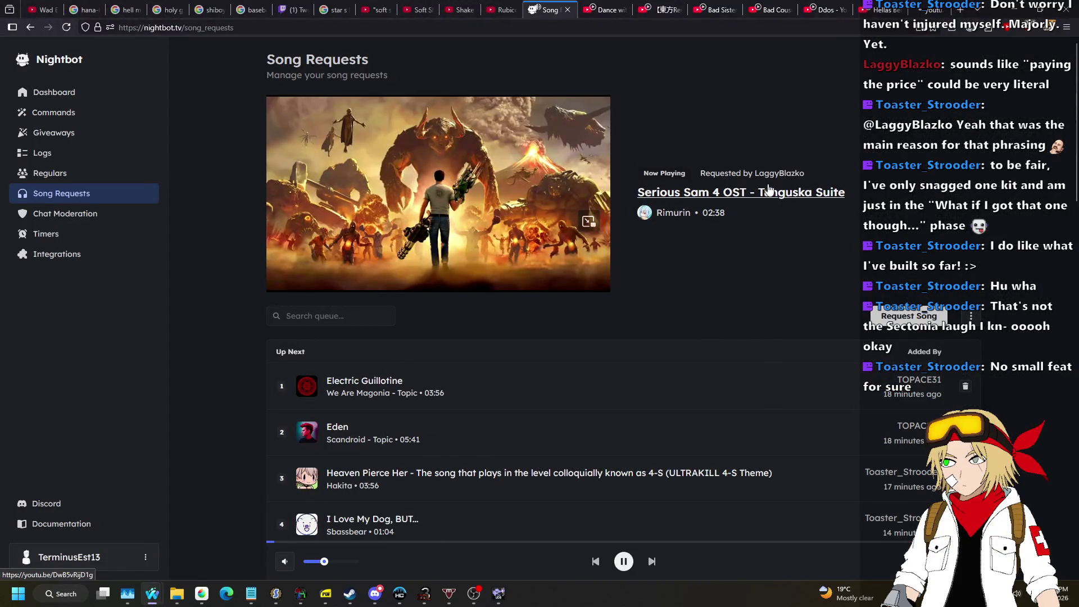
pyautogui.click(375, 593)
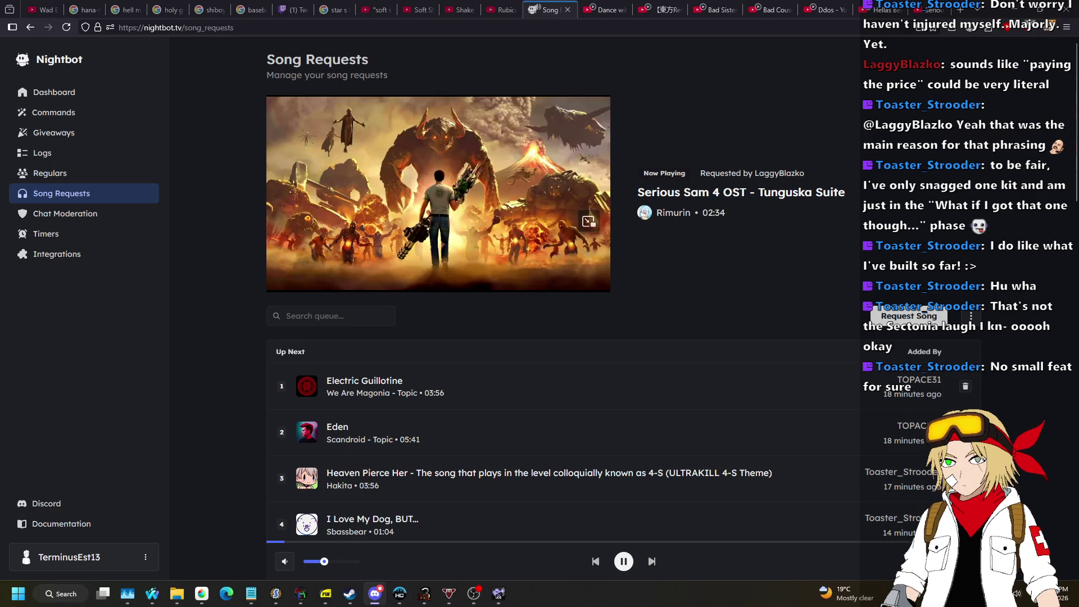
pyautogui.click(474, 594)
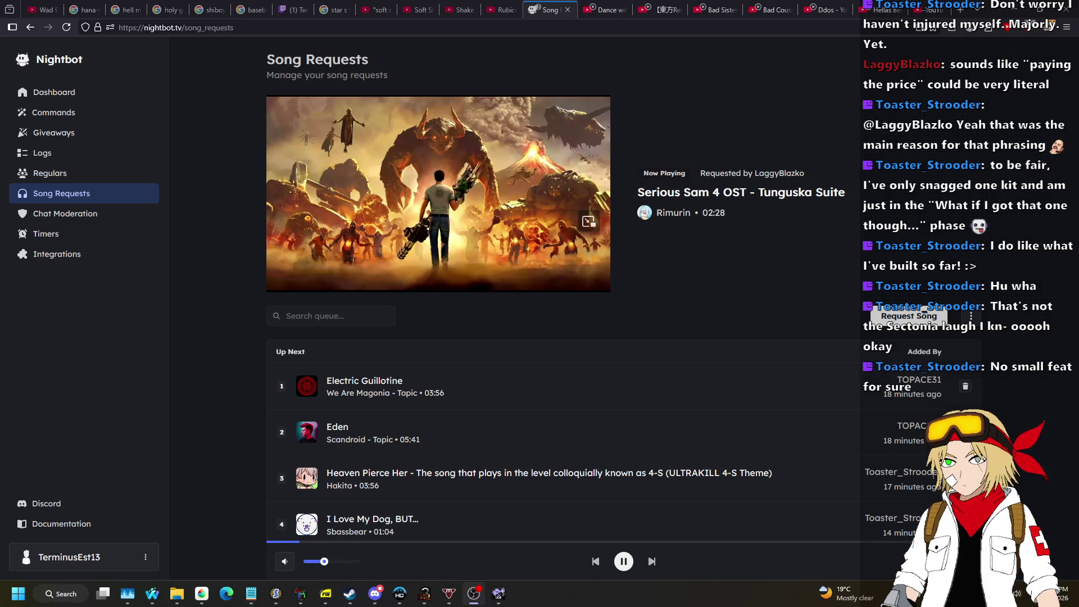
pyautogui.hotkey('alt', 'Tab')
# Copy the small square pillar sector together with its thing.
pyautogui.scroll(5, 495, 292)
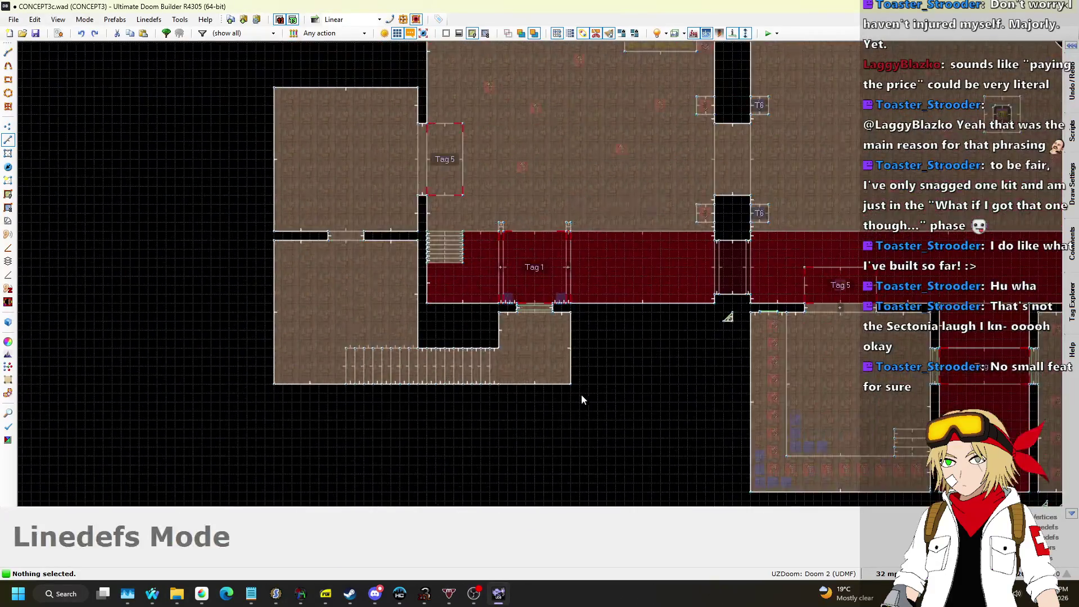
pyautogui.scroll(-5, 582, 400)
pyautogui.scroll(3, 523, 231)
pyautogui.scroll(2, 488, 235)
pyautogui.scroll(-2, 418, 215)
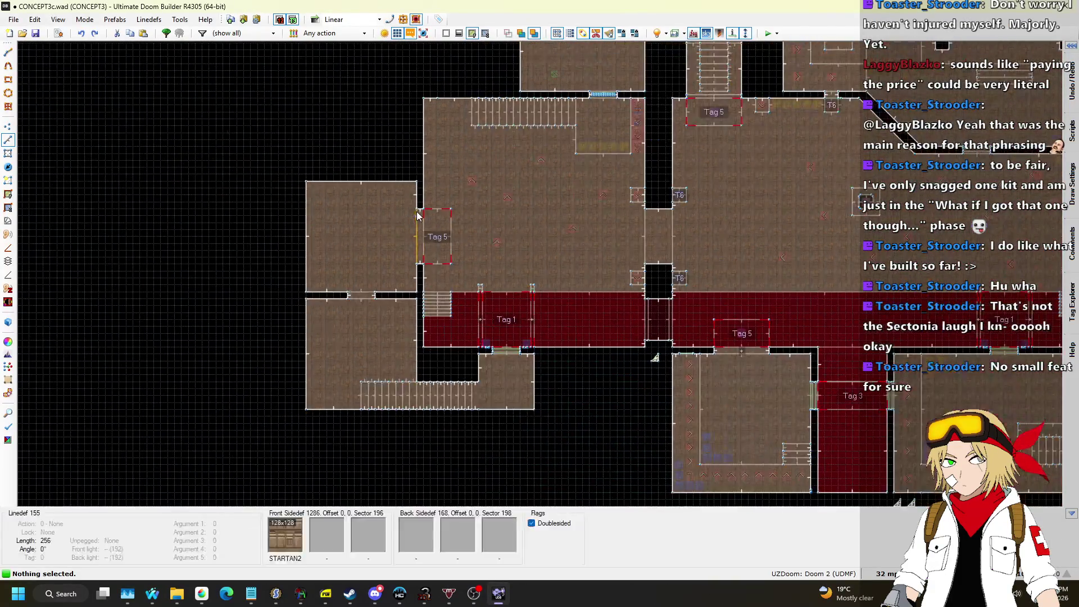
pyautogui.scroll(-2, 441, 213)
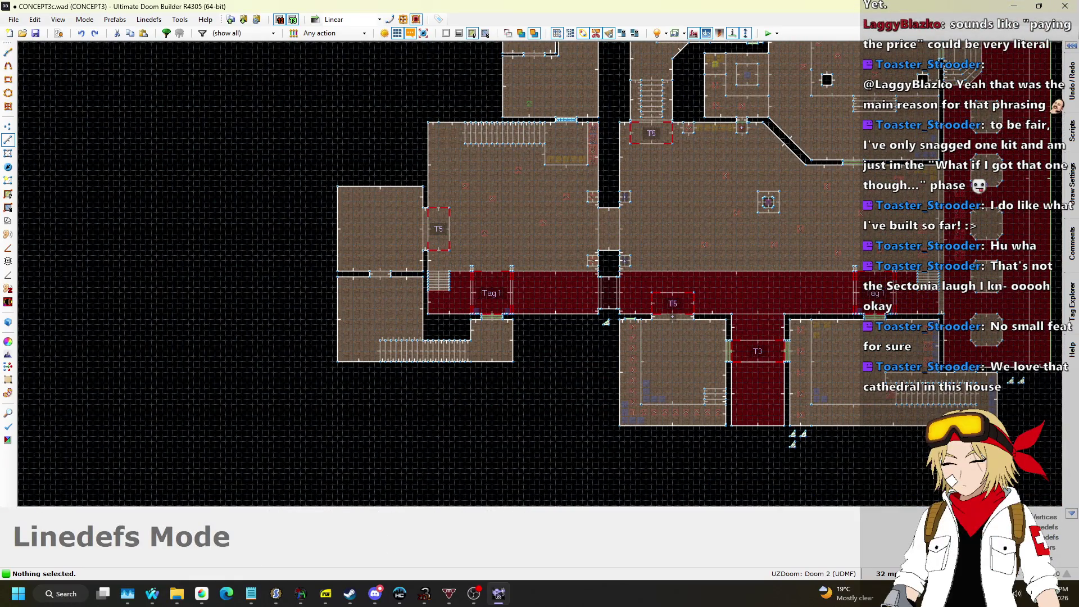
pyautogui.scroll(2, 788, 212)
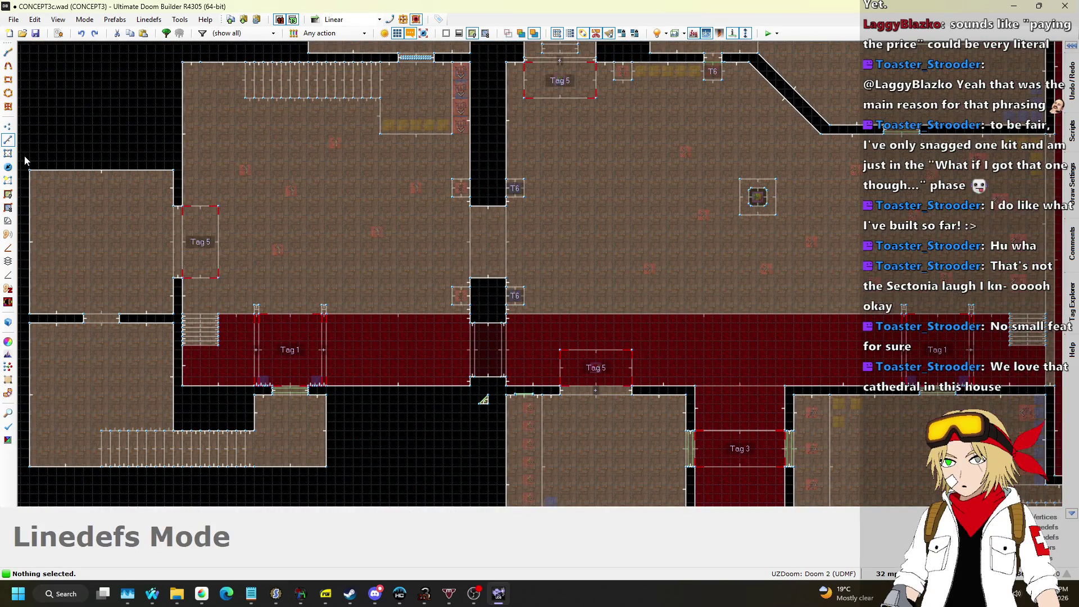
pyautogui.press('t')
pyautogui.scroll(1, 763, 193)
pyautogui.scroll(1, 764, 193)
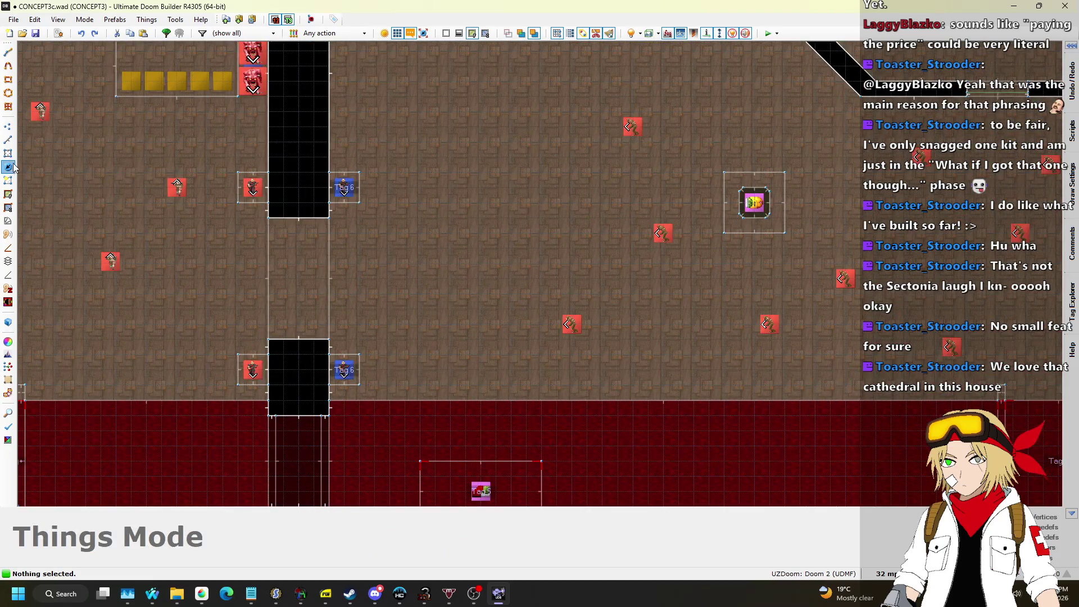
pyautogui.press('l')
pyautogui.moveTo(693, 152); pyautogui.dragTo(815, 255)
pyautogui.scroll(-1, 815, 255)
pyautogui.hotkey('ctrl', 'c')
# Paste the pillar copy and set it down in the centre of the brown-floored room.
pyautogui.hotkey('ctrl', 'v')
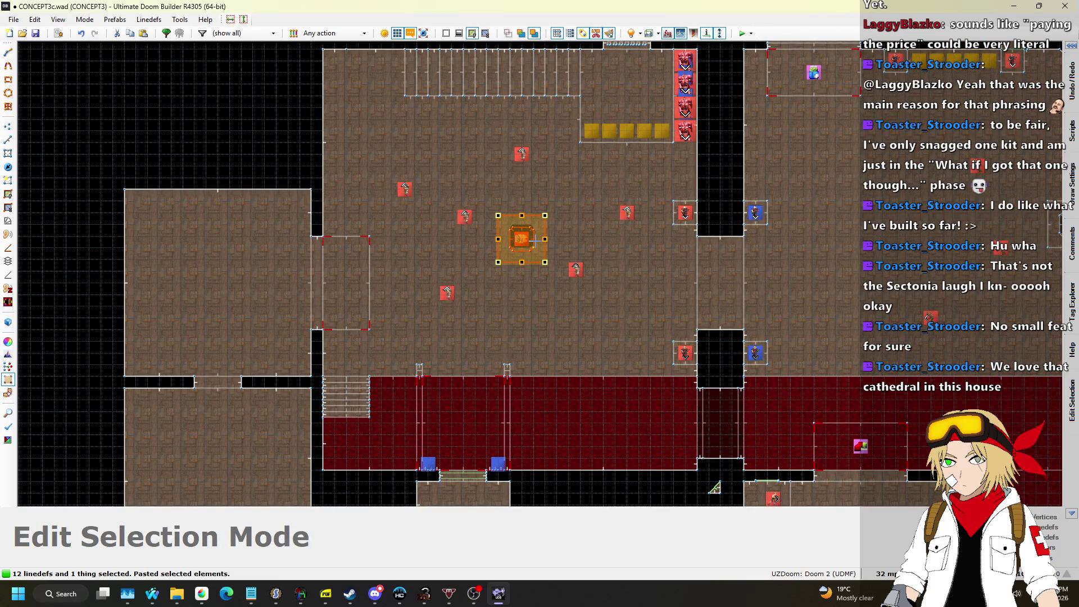
pyautogui.click(535, 215)
pyautogui.press('Return')
pyautogui.scroll(-2, 498, 282)
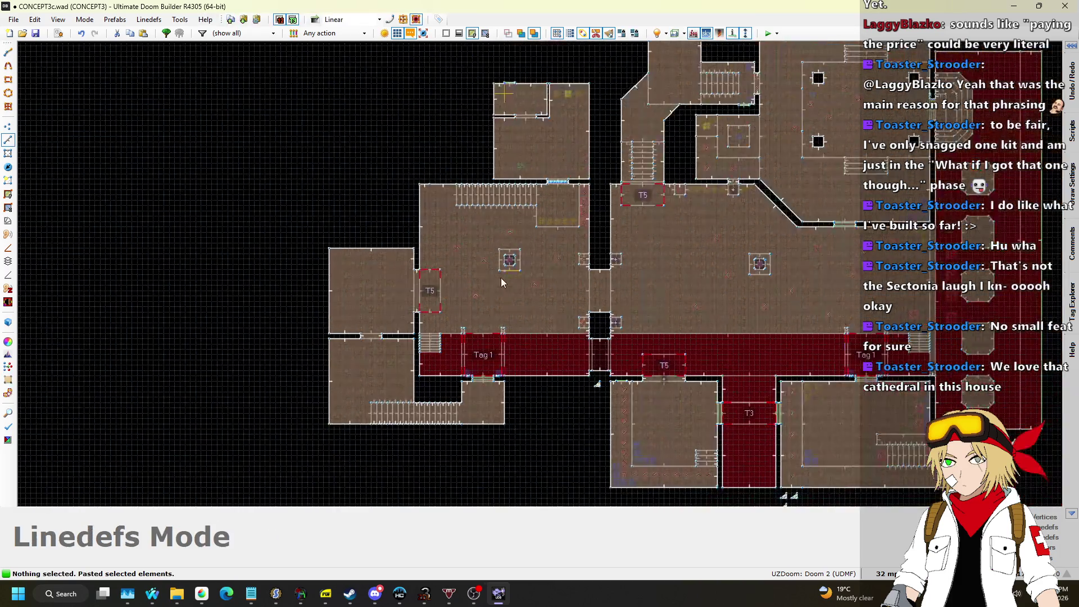
pyautogui.scroll(3, 498, 282)
# Try lines from the box's bottom, left and right edges, cancelling each one.
pyautogui.press('space')
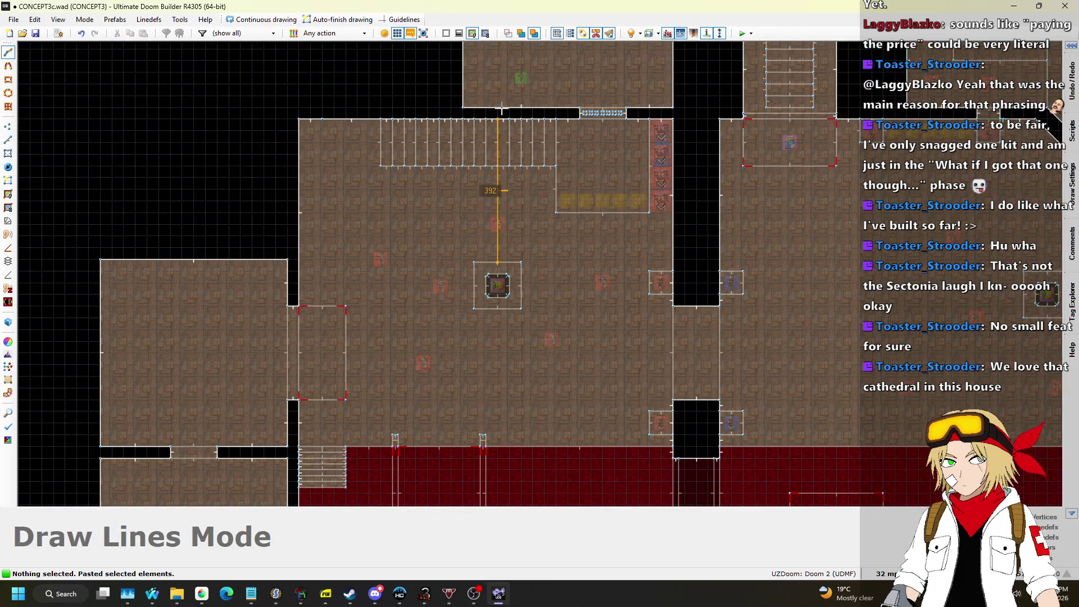
pyautogui.click(498, 309)
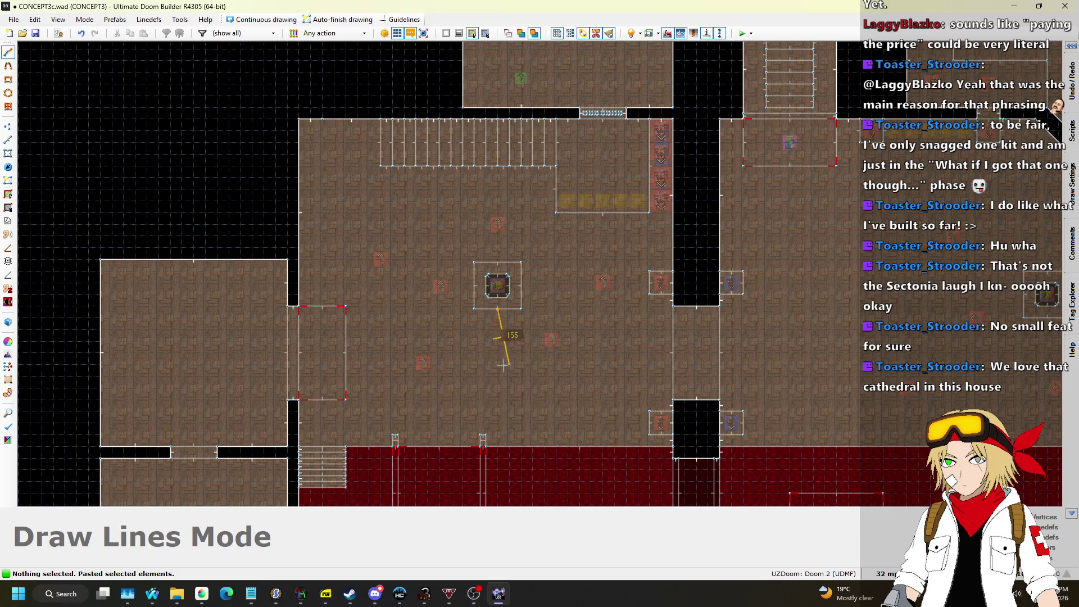
pyautogui.press('BackSpace')
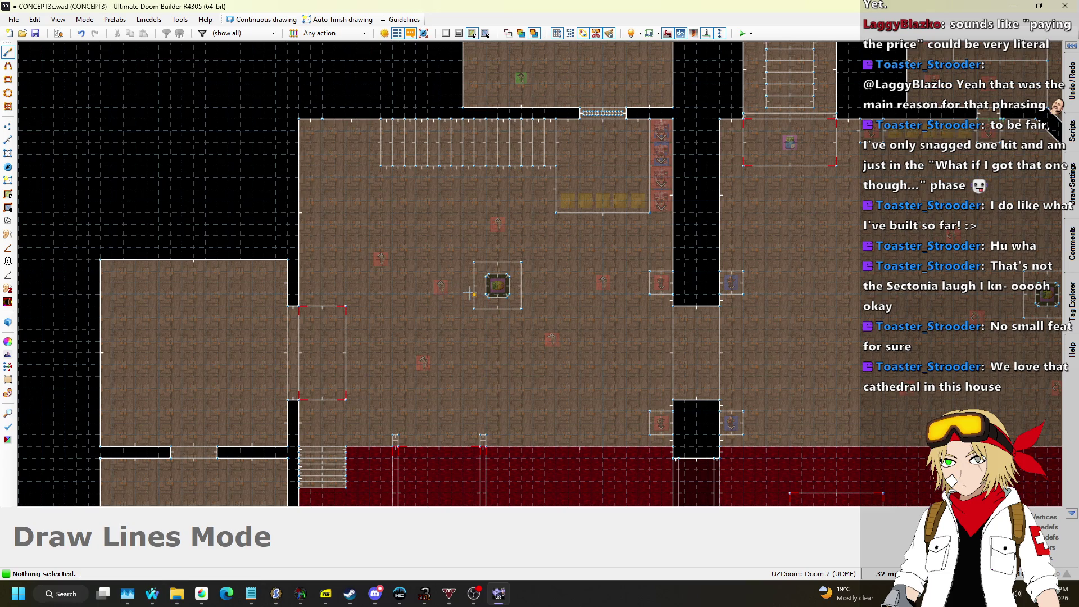
pyautogui.click(478, 293)
pyautogui.press('BackSpace')
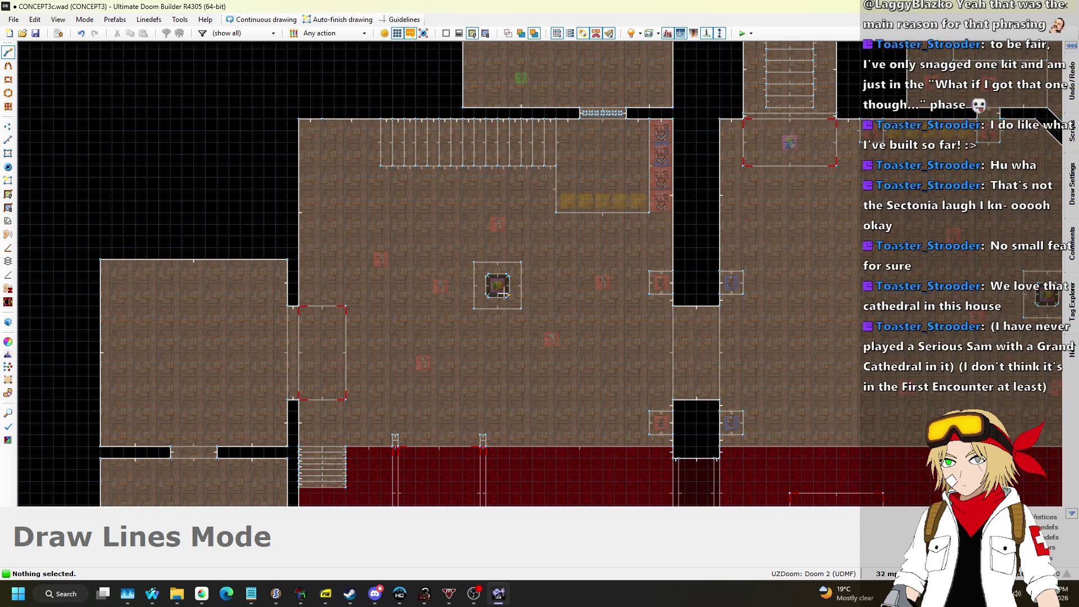
pyautogui.click(523, 291)
pyautogui.press('BackSpace')
pyautogui.press('Escape')
# Select the central box with its item, nudge it up-left, and undo a stray drawing.
pyautogui.moveTo(461, 252); pyautogui.dragTo(544, 338)
pyautogui.moveTo(521, 295); pyautogui.dragTo(515, 281)
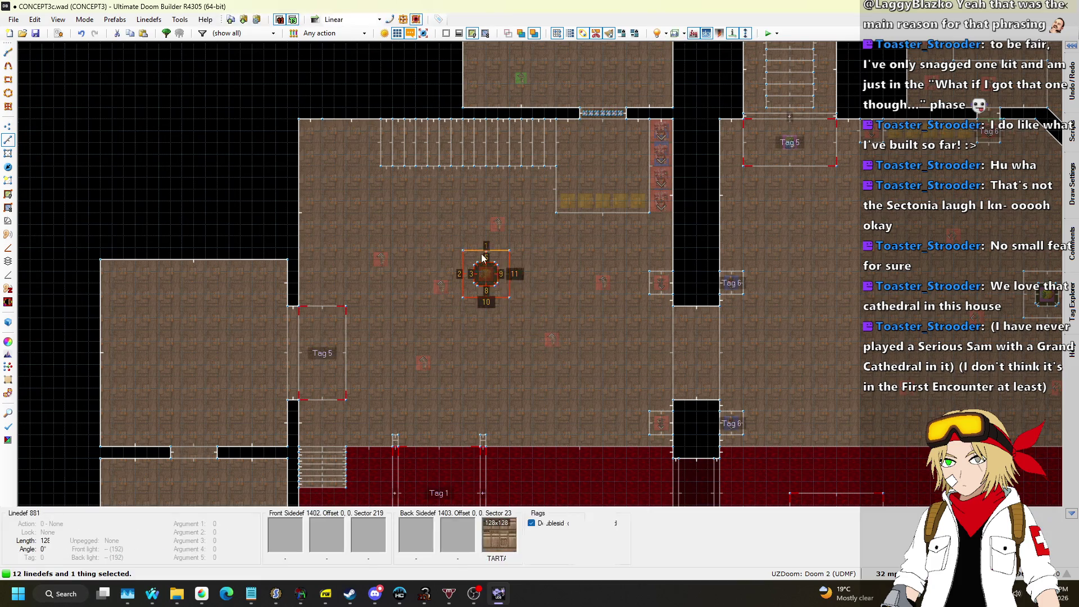
pyautogui.press('d')
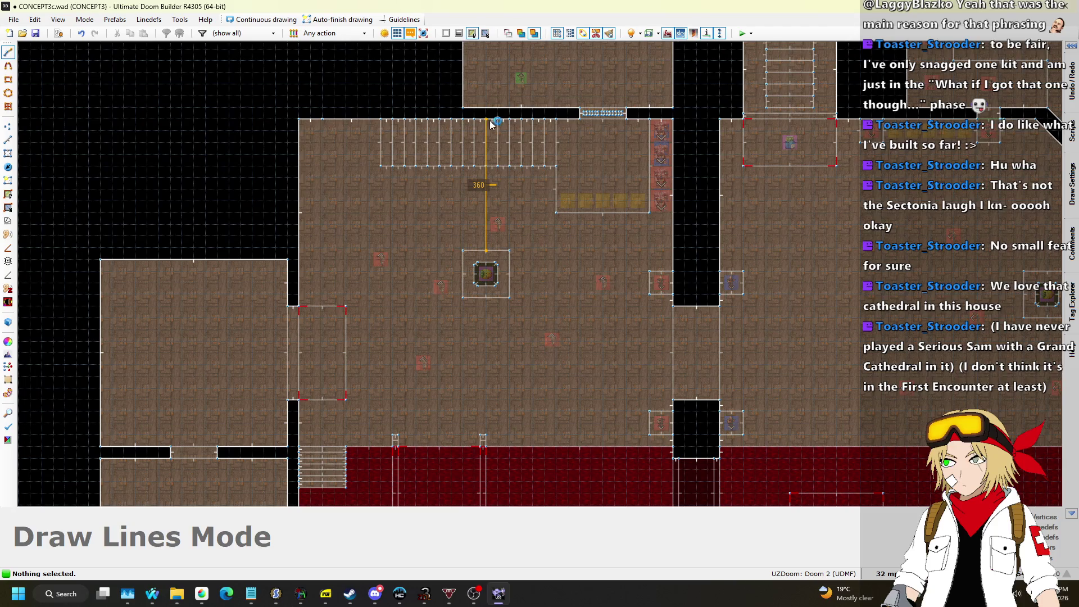
pyautogui.click(497, 297)
pyautogui.press('Escape')
pyautogui.click(522, 308)
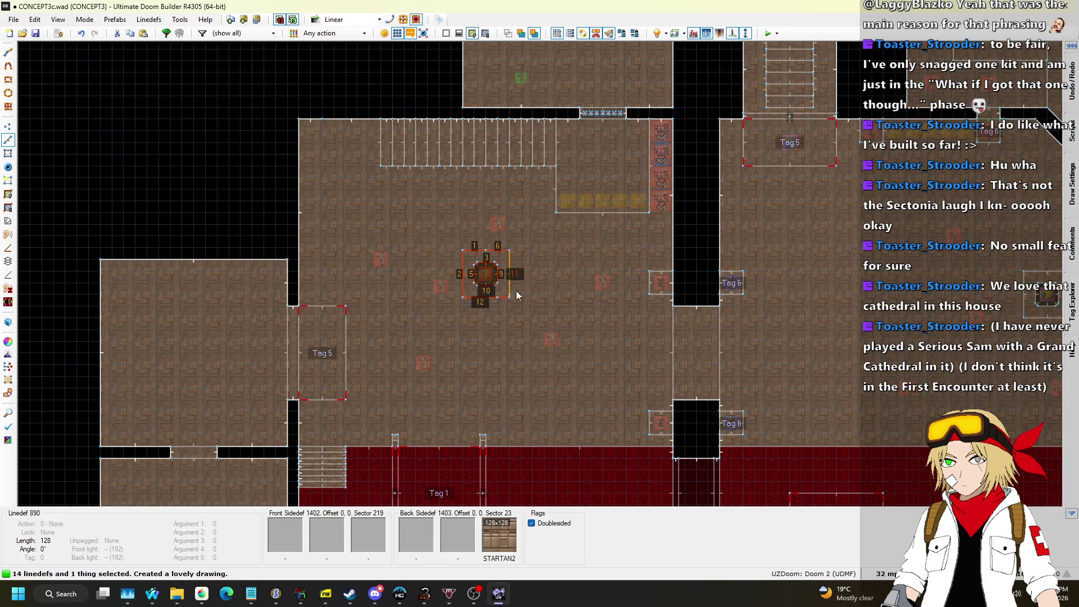
pyautogui.hotkey('ctrl', 'z')
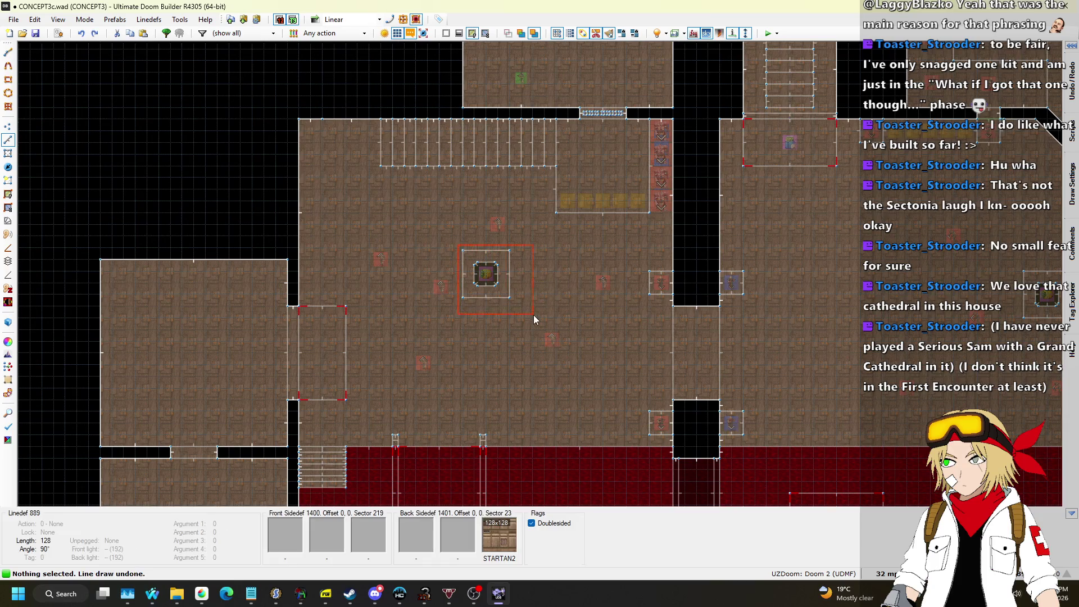
pyautogui.press('l')
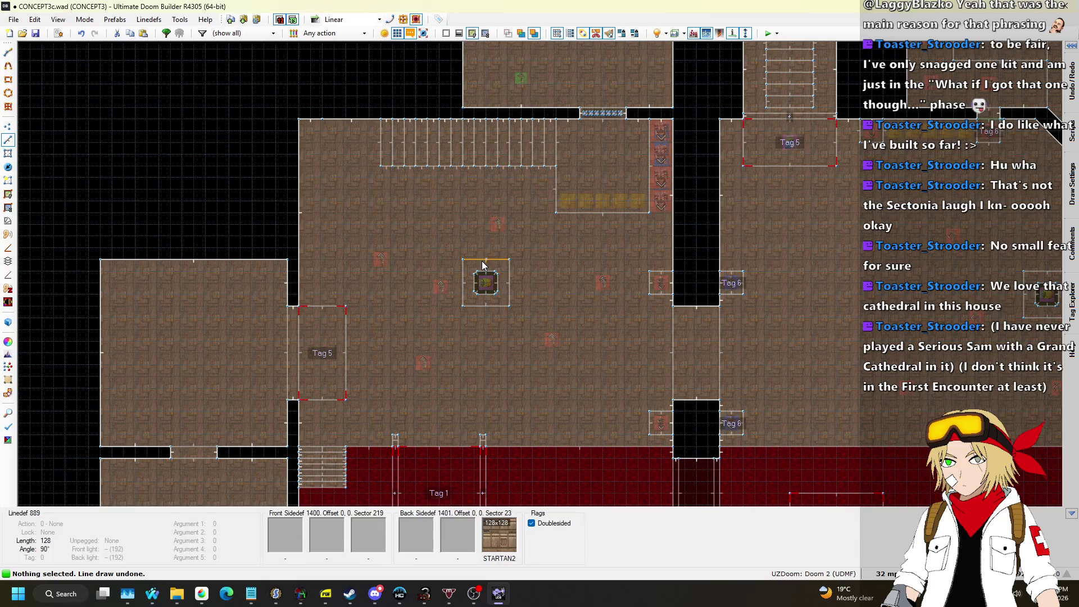
# Try lines again from the box's top, bottom, left and right edges, cancelling every one.
pyautogui.press('d')
pyautogui.click(485, 260)
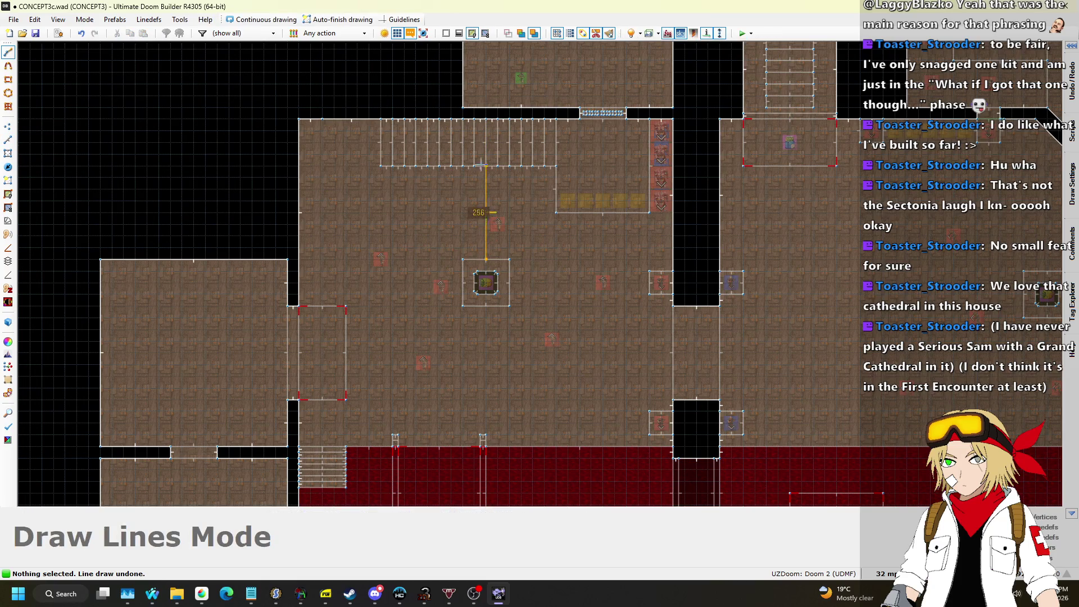
pyautogui.press('BackSpace')
pyautogui.click(498, 306)
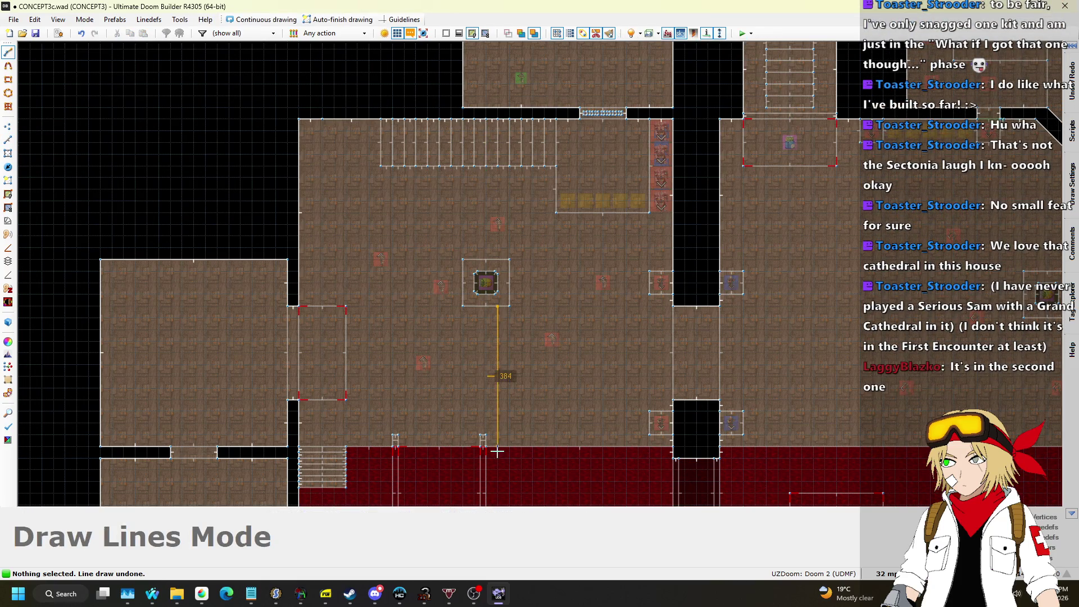
pyautogui.press('BackSpace')
pyautogui.click(462, 282)
pyautogui.press('BackSpace')
pyautogui.click(509, 283)
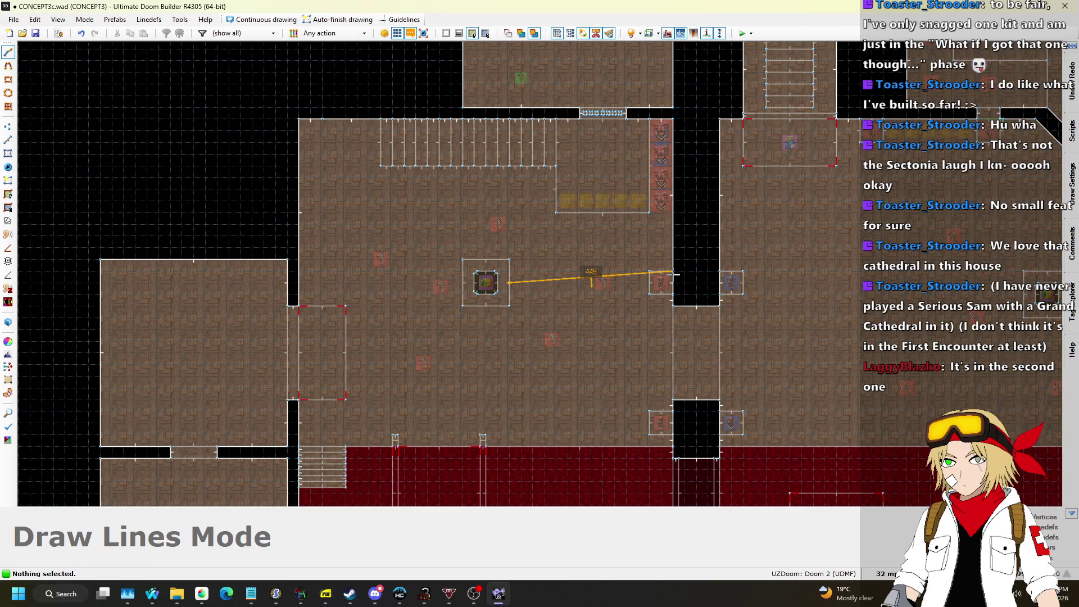
pyautogui.press('Escape')
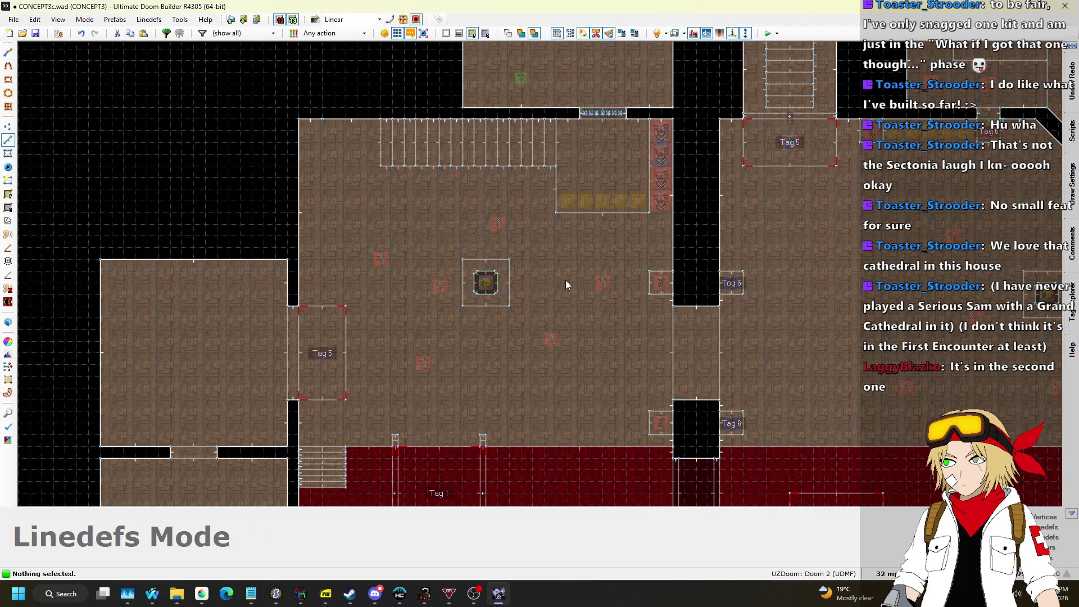
pyautogui.scroll(3, 475, 294)
# In 3D view, change the pillar's Topaz Keycard to Green armor from Health and Armor.
pyautogui.press('w')
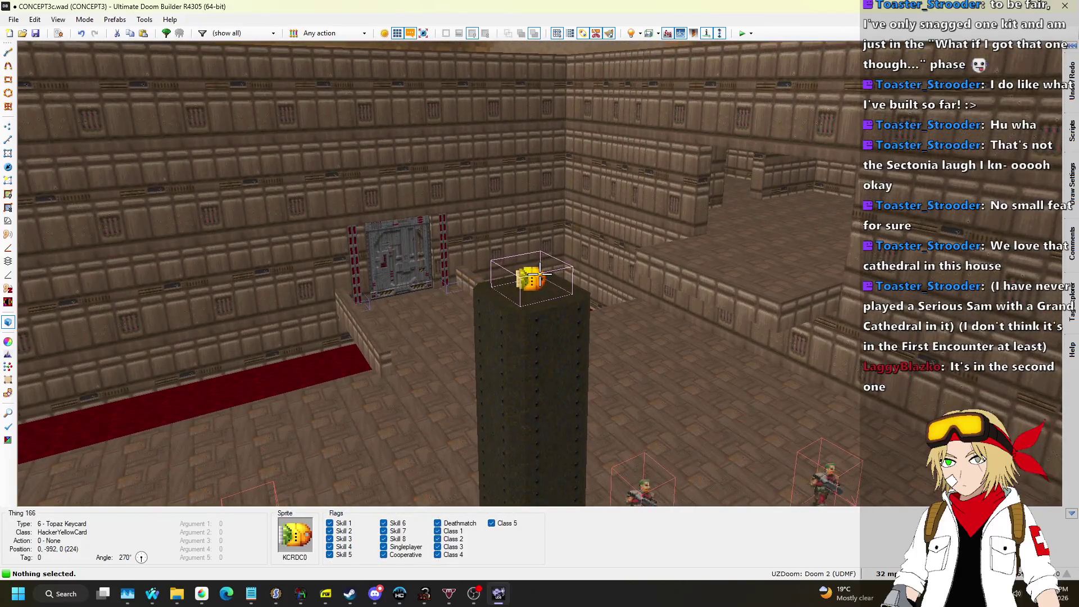
pyautogui.rightClick(540, 275)
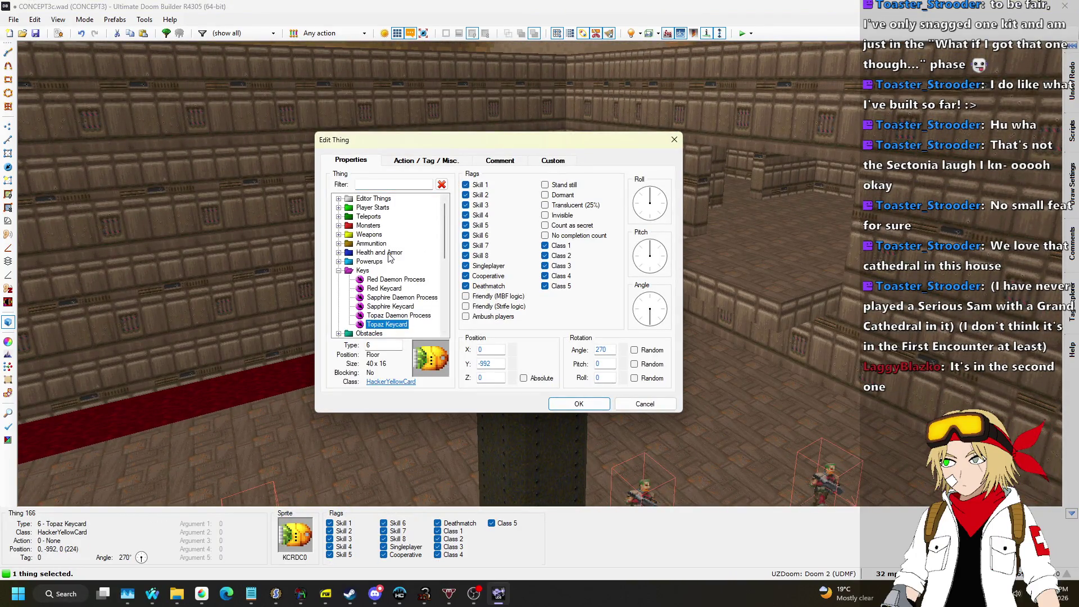
pyautogui.scroll(-2, 389, 257)
pyautogui.scroll(2, 368, 287)
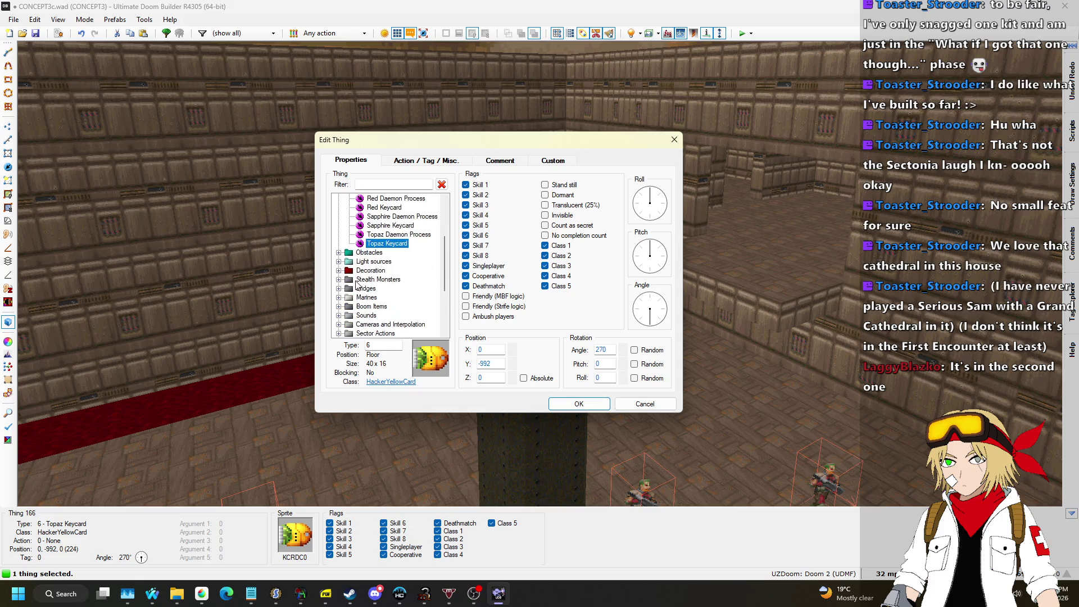
pyautogui.click(339, 271)
pyautogui.click(340, 253)
pyautogui.click(384, 280)
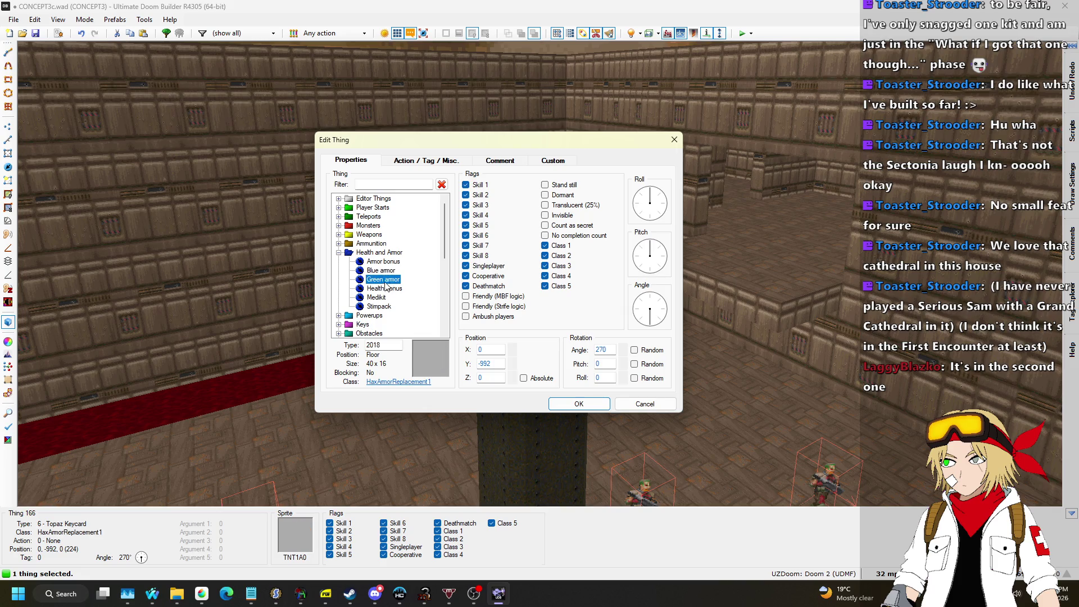
pyautogui.click(579, 404)
# Fly the 3D camera through the rooms, then return to the 2D map.
pyautogui.press('w')
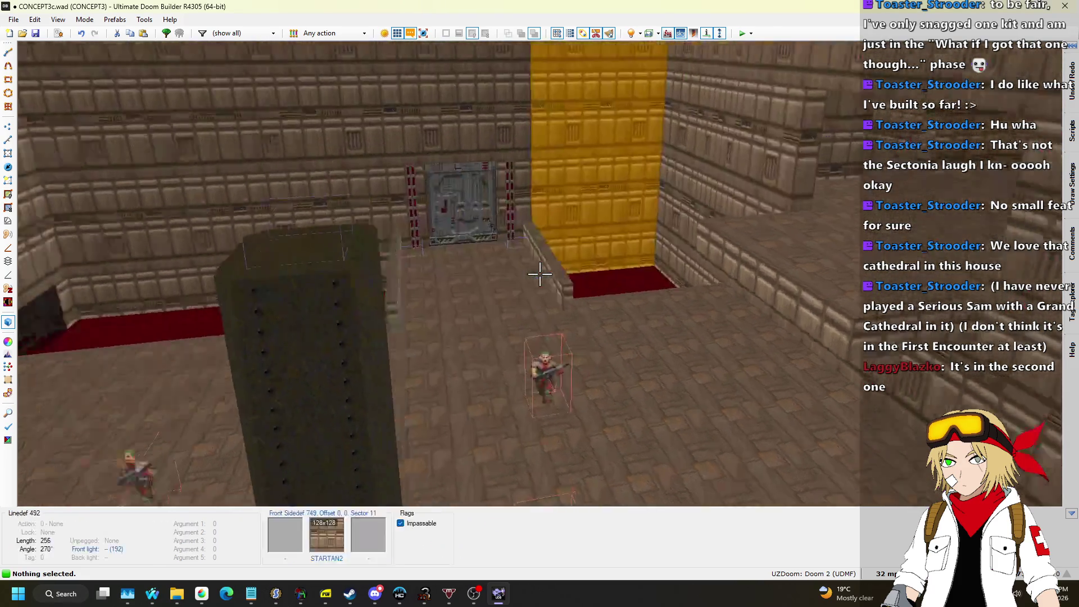
pyautogui.press('w')
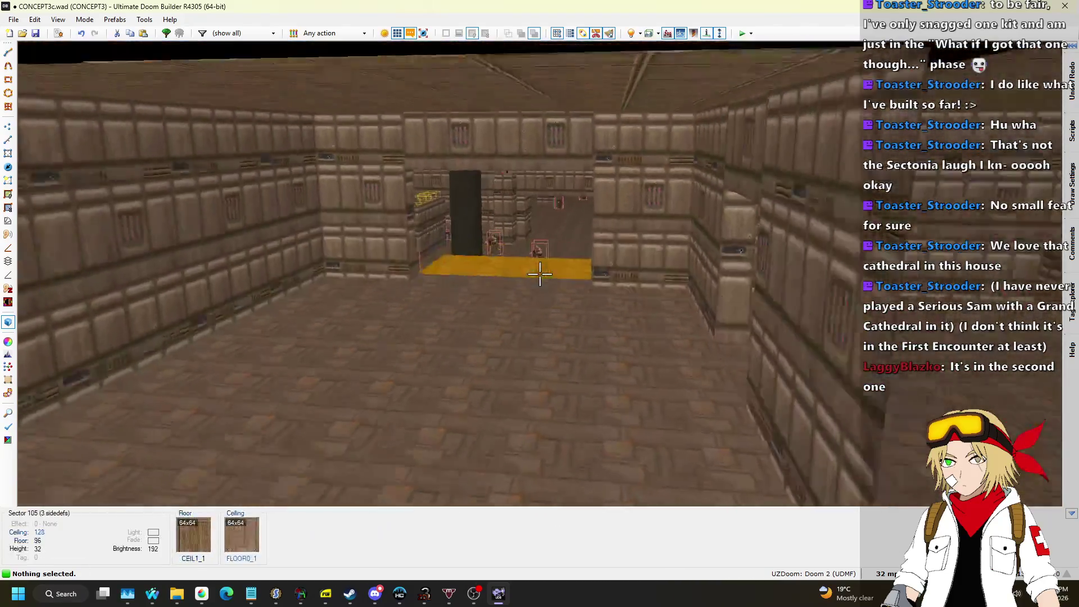
pyautogui.press('w')
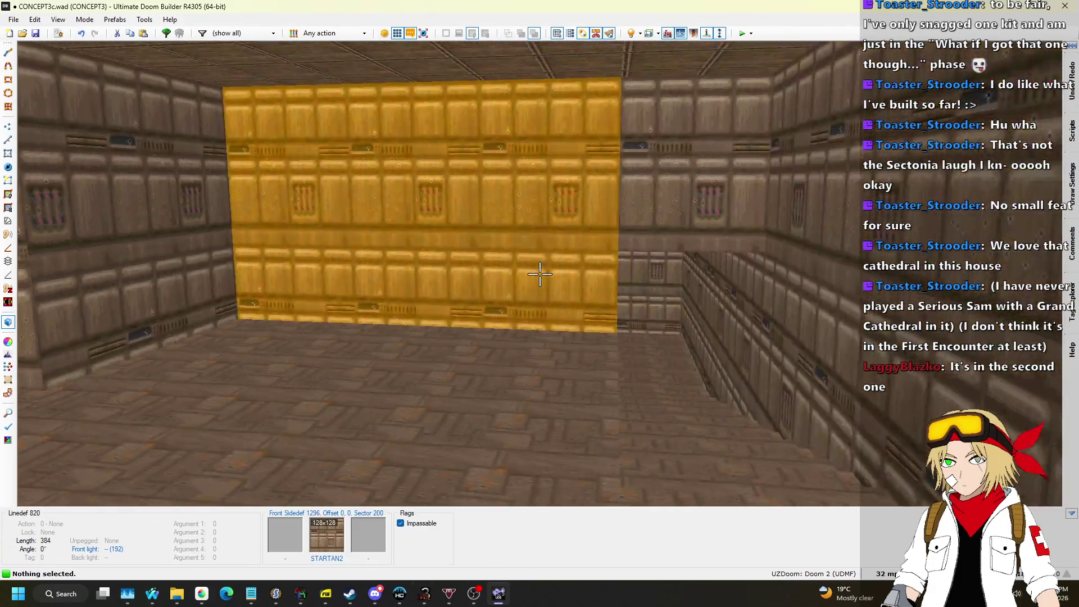
pyautogui.press('w')
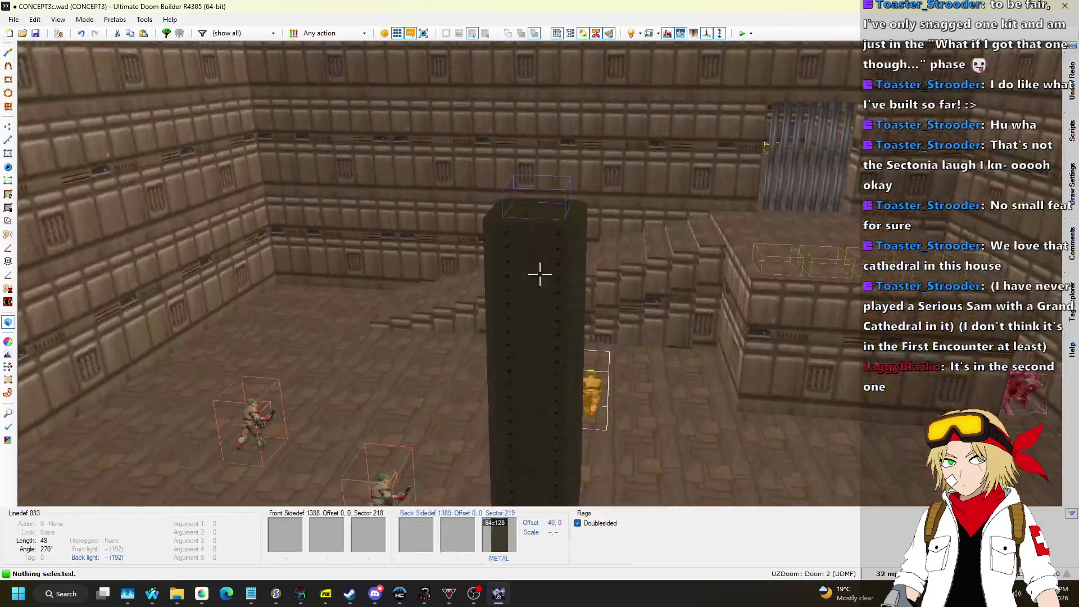
pyautogui.press('q')
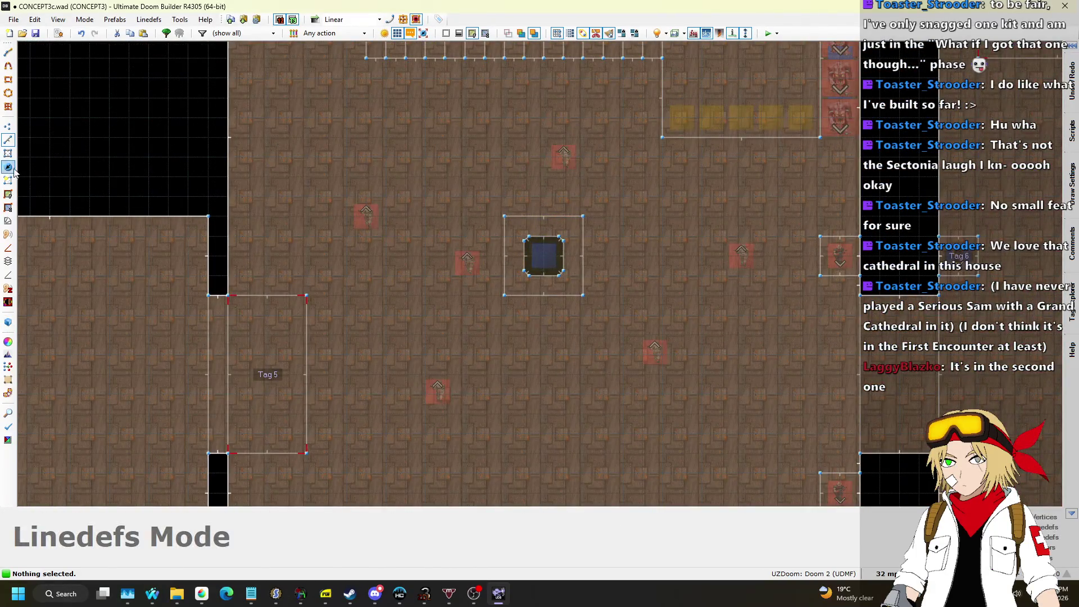
# In Sectors mode, select the central pillar sector and the small right sector and set Tag 15.
pyautogui.click(11, 170)
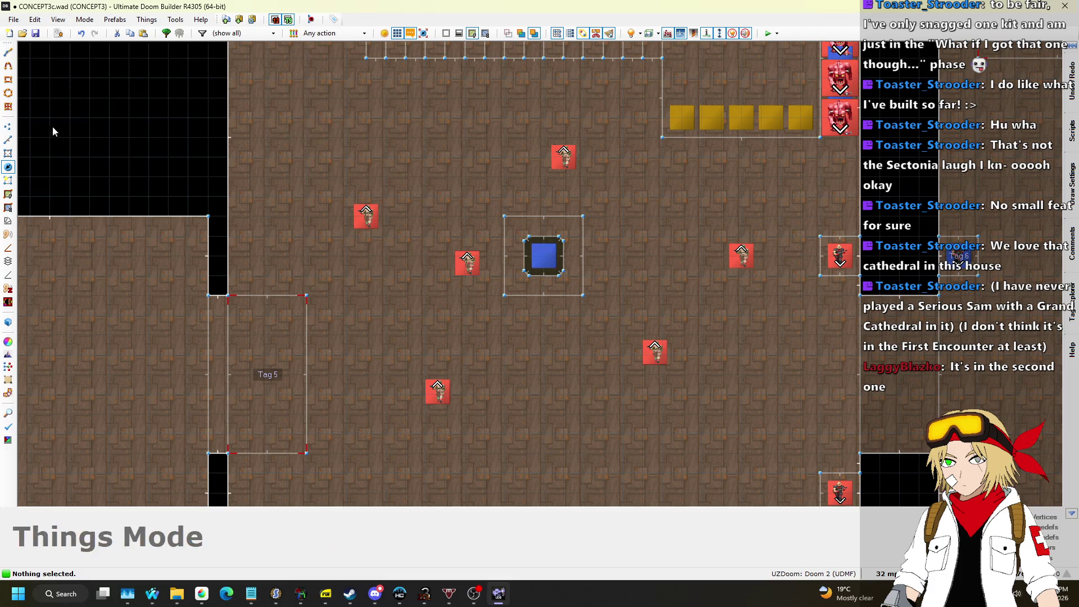
pyautogui.click(8, 153)
pyautogui.click(570, 256)
pyautogui.scroll(-1, 309, 270)
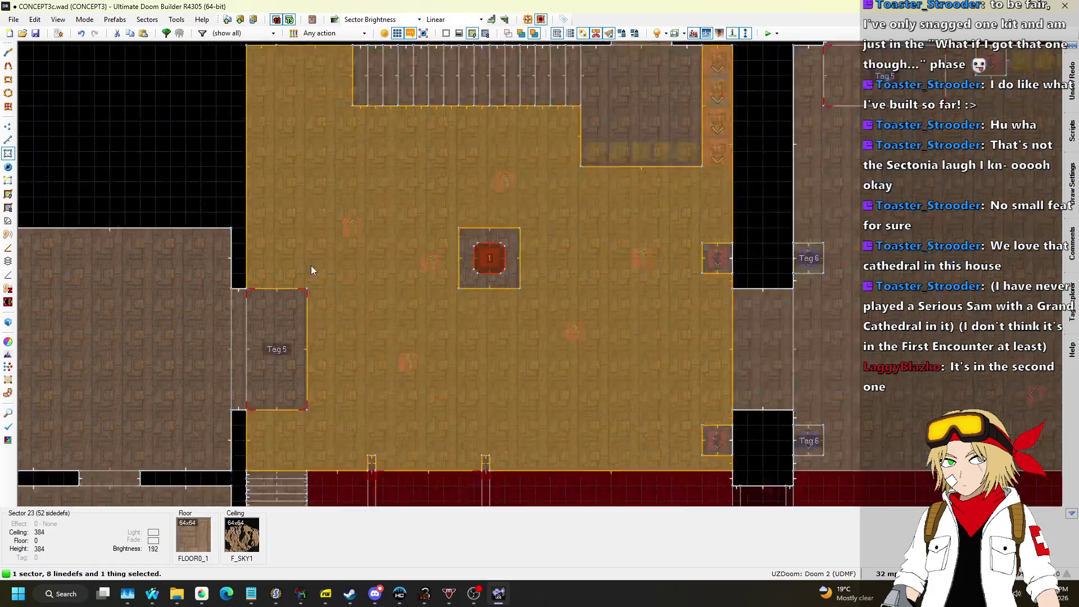
pyautogui.scroll(-3, 844, 314)
pyautogui.scroll(8, 826, 318)
pyautogui.click(826, 317)
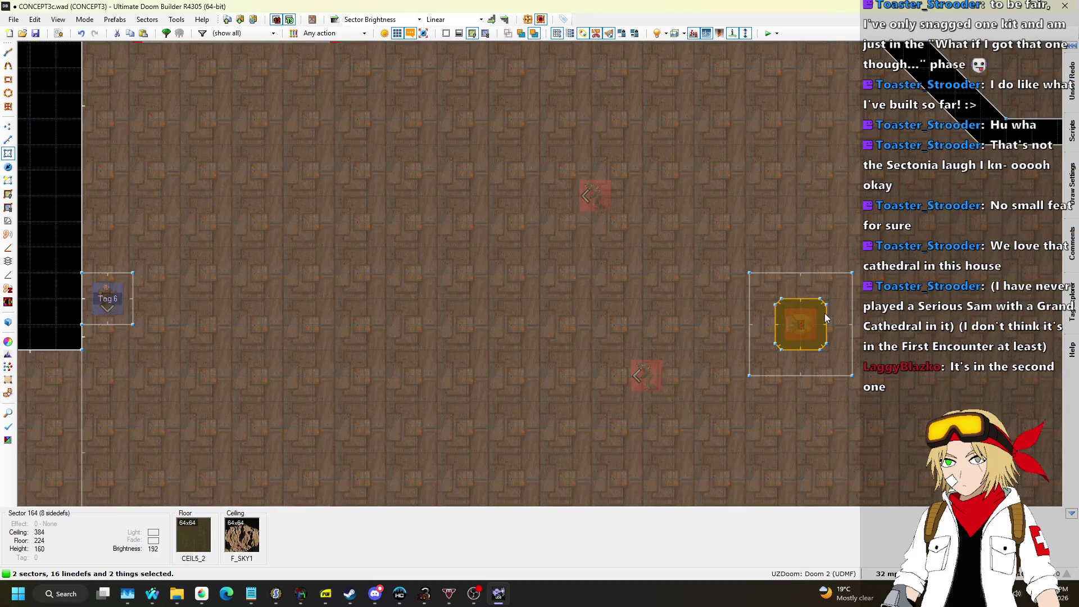
pyautogui.rightClick(826, 317)
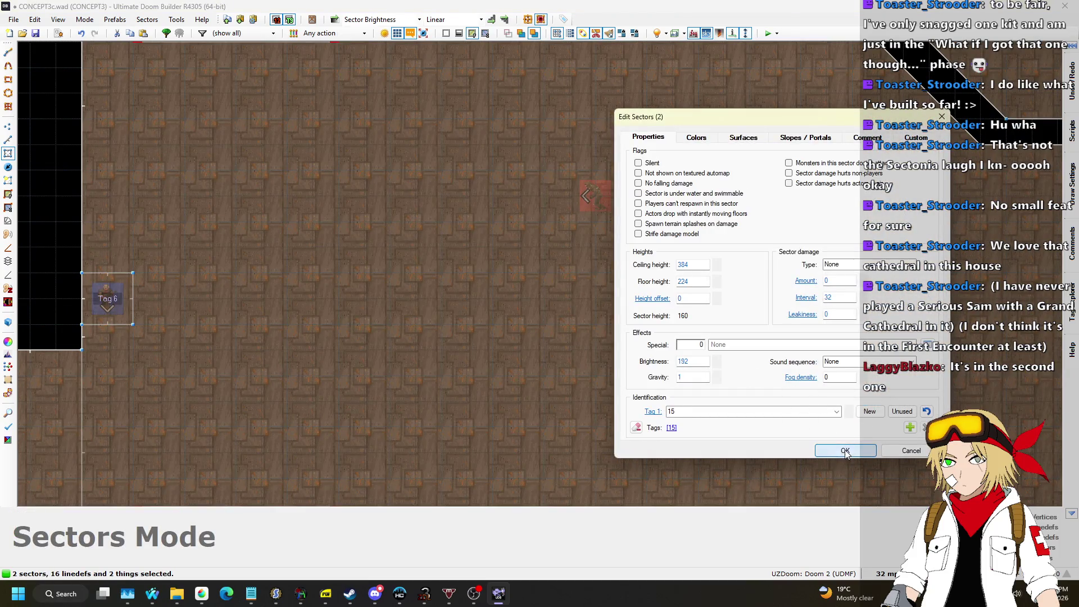
pyautogui.click(845, 452)
pyautogui.scroll(-6, 787, 366)
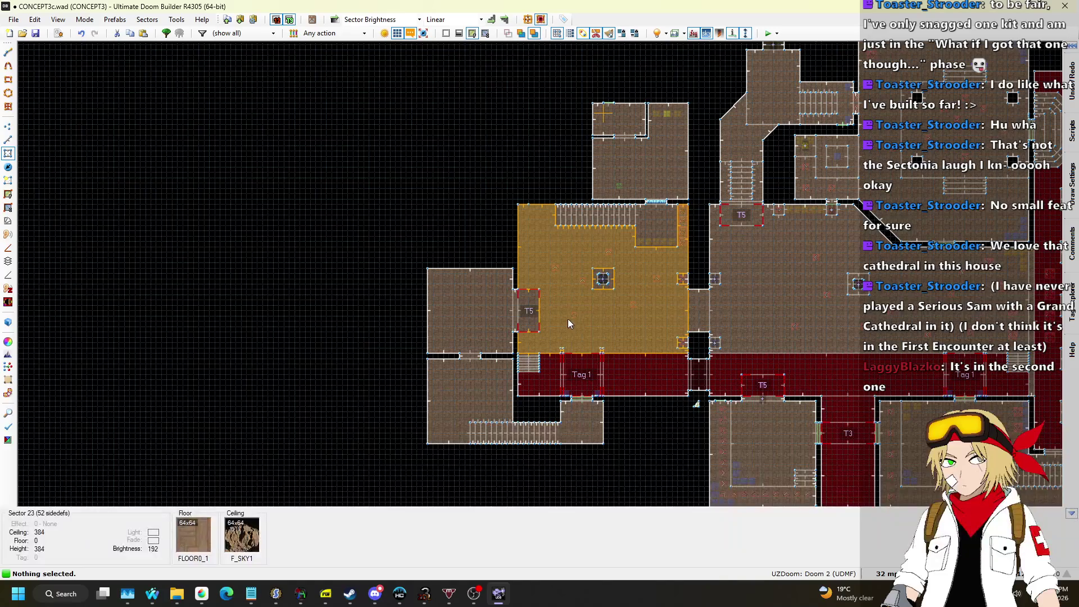
pyautogui.click(379, 595)
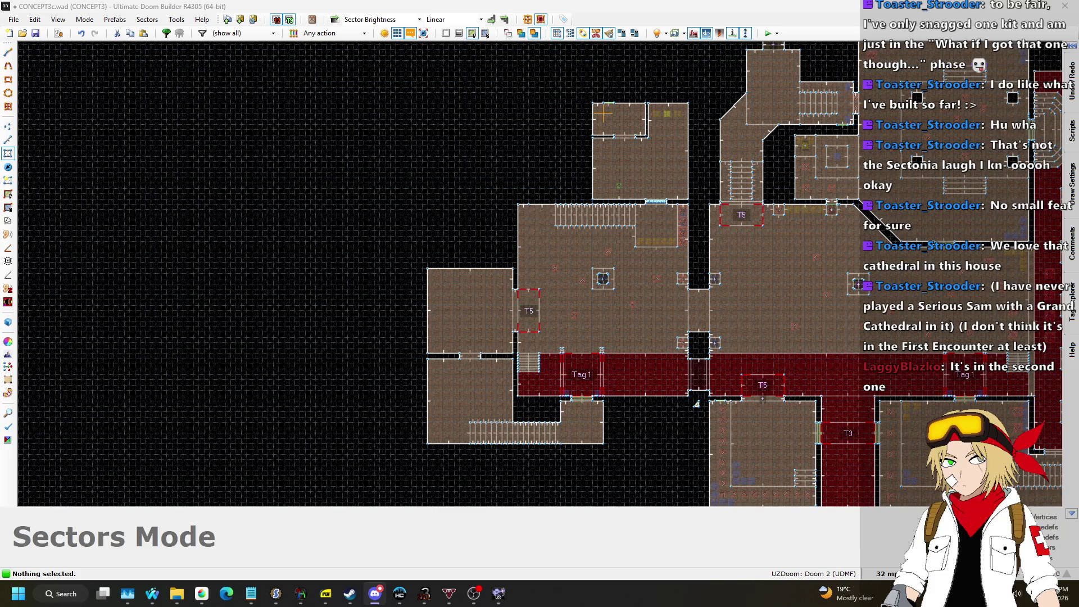
pyautogui.hotkey('alt', 'Tab')
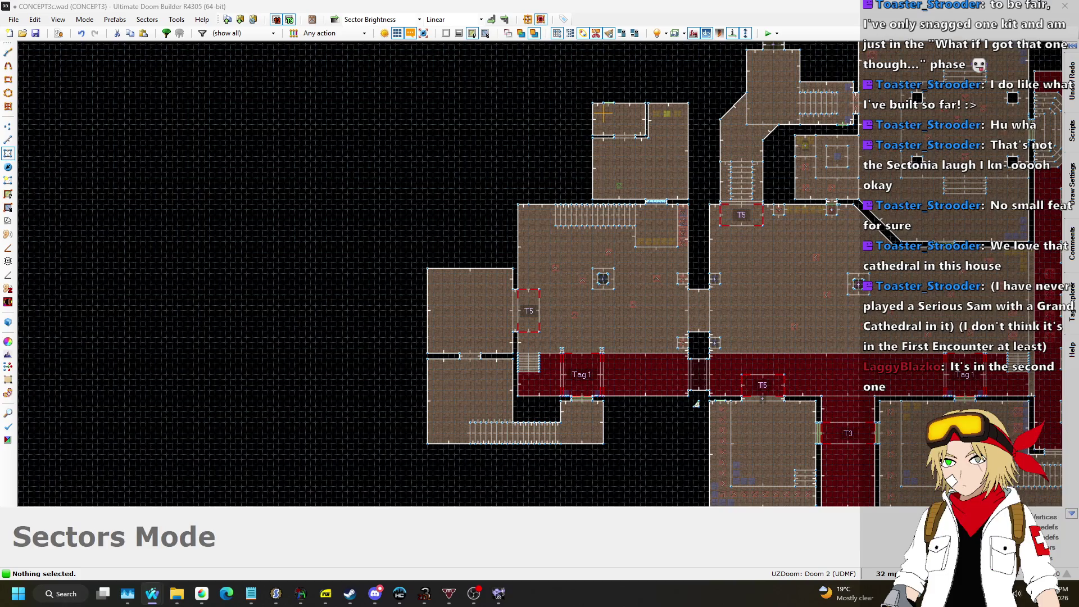
pyautogui.hotkey('alt', 'Tab')
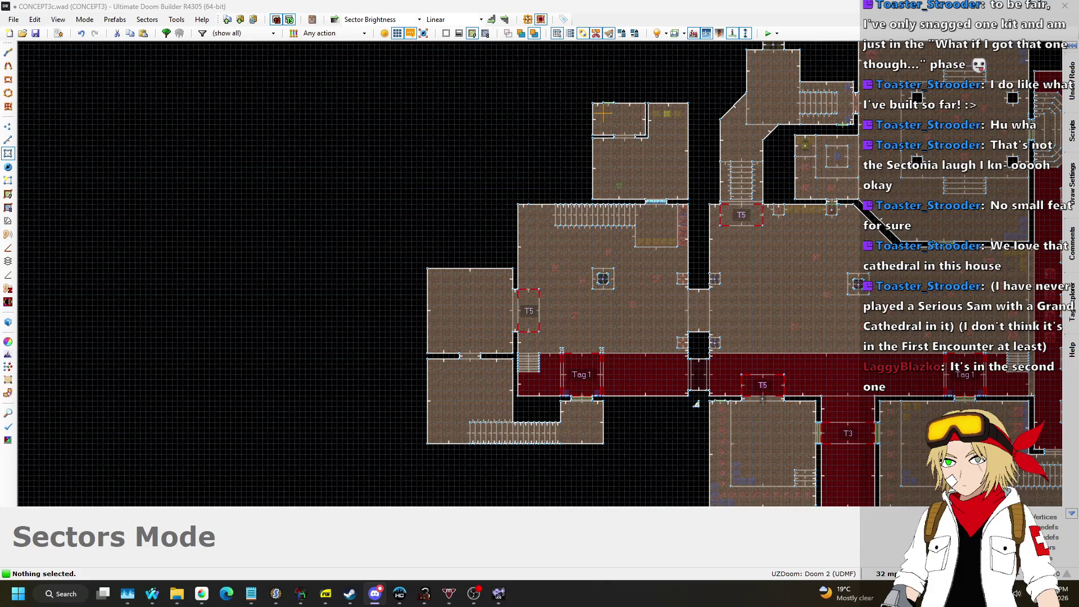
pyautogui.press('l')
pyautogui.scroll(5, 697, 403)
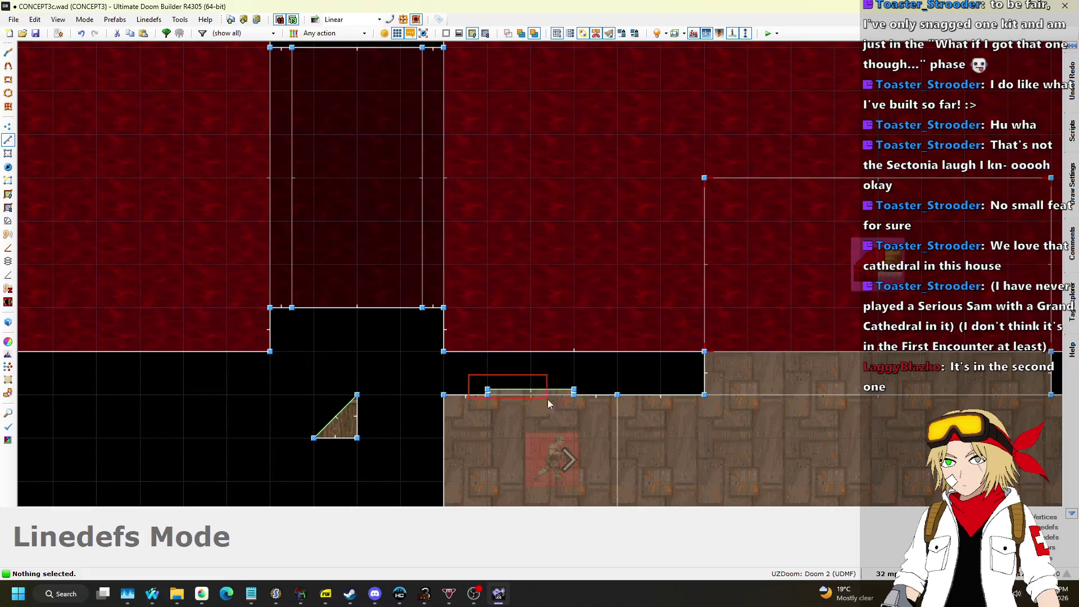
# Copy and paste the four linedefs, then rotate the pasted copy 90° upright.
pyautogui.hotkey('ctrl', 'c')
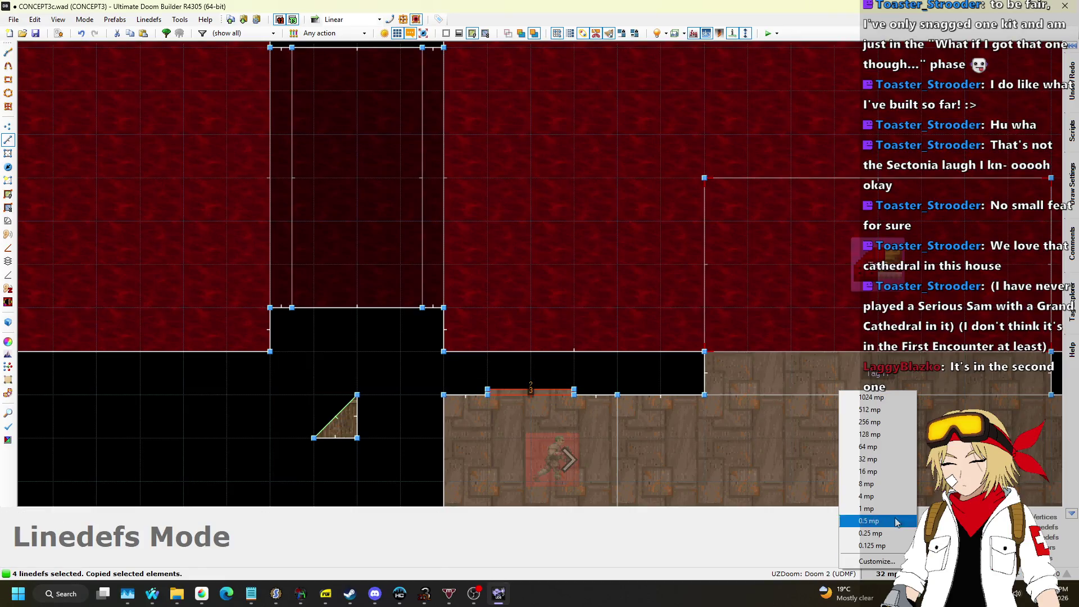
pyautogui.scroll(-5, 920, 410)
pyautogui.scroll(5, 627, 286)
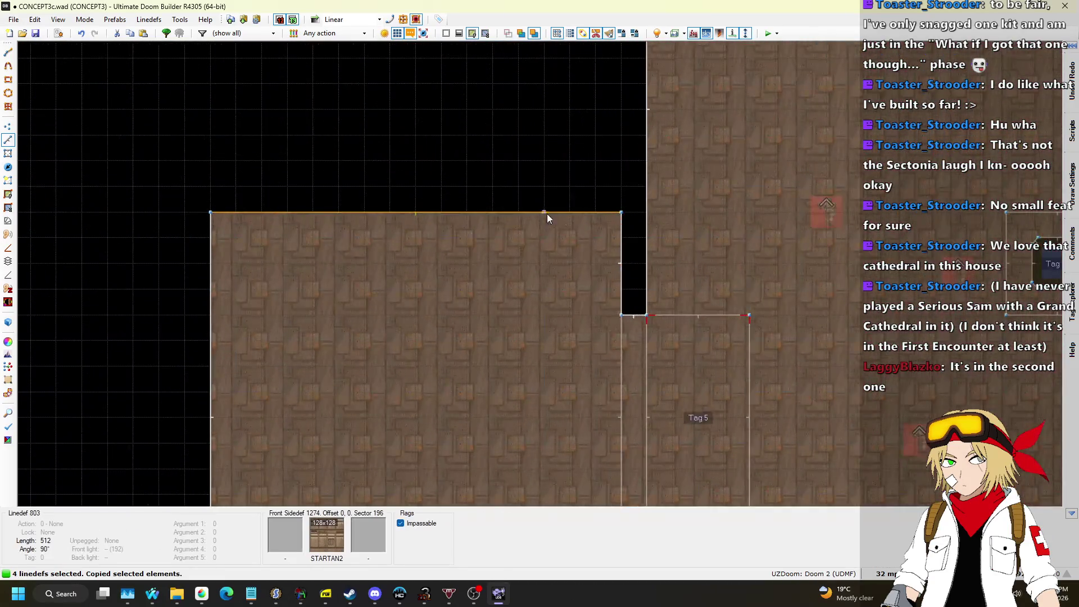
pyautogui.scroll(-1, 574, 186)
pyautogui.scroll(2, 565, 189)
pyautogui.scroll(-5, 564, 188)
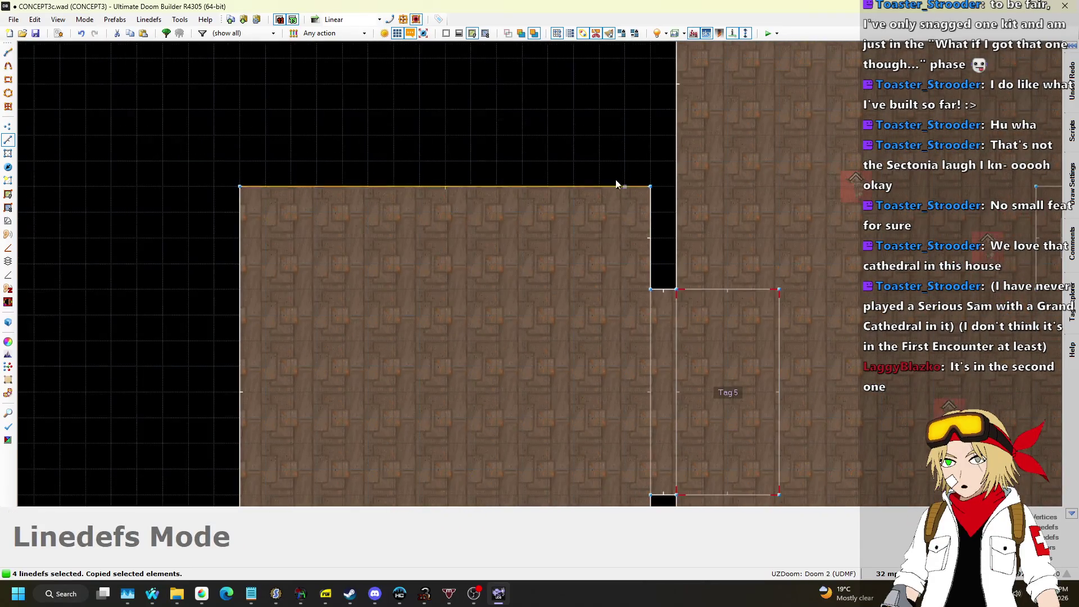
pyautogui.scroll(4, 636, 270)
pyautogui.hotkey('ctrl', 'v')
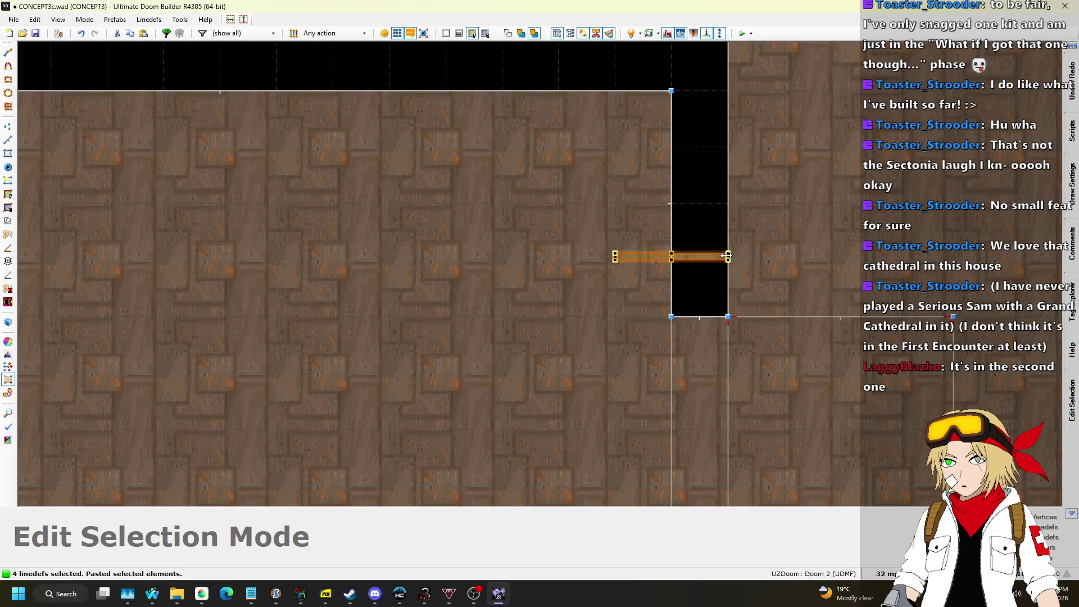
pyautogui.moveTo(728, 256)
pyautogui.mouseDown()
pyautogui.moveTo(707, 290)
pyautogui.moveTo(673, 299)
pyautogui.mouseUp()
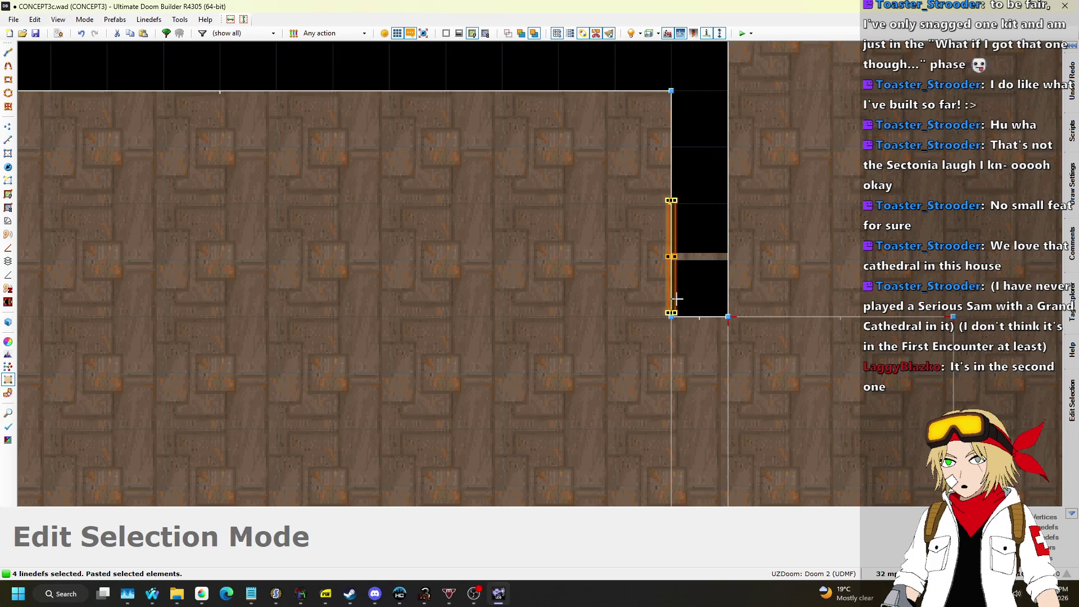
pyautogui.moveTo(677, 229)
pyautogui.mouseDown()
pyautogui.moveTo(686, 177)
pyautogui.moveTo(697, 176)
pyautogui.moveTo(668, 190)
pyautogui.moveTo(523, 207)
pyautogui.mouseUp()
# With the grid at 8 map units, place the copy flush against the black passage's left edge.
pyautogui.scroll(4, 703, 180)
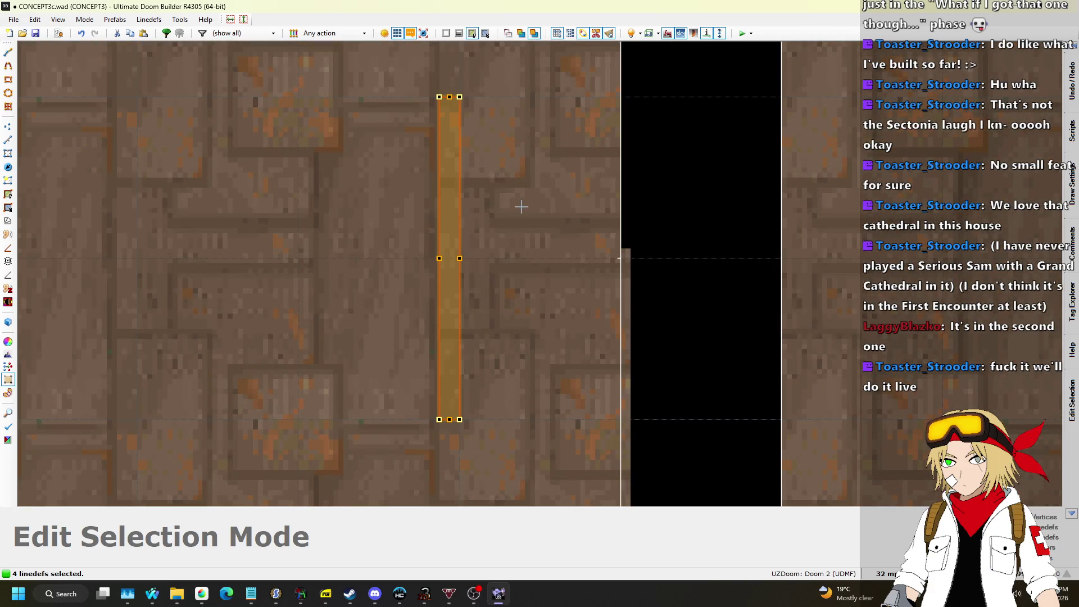
pyautogui.click(885, 573)
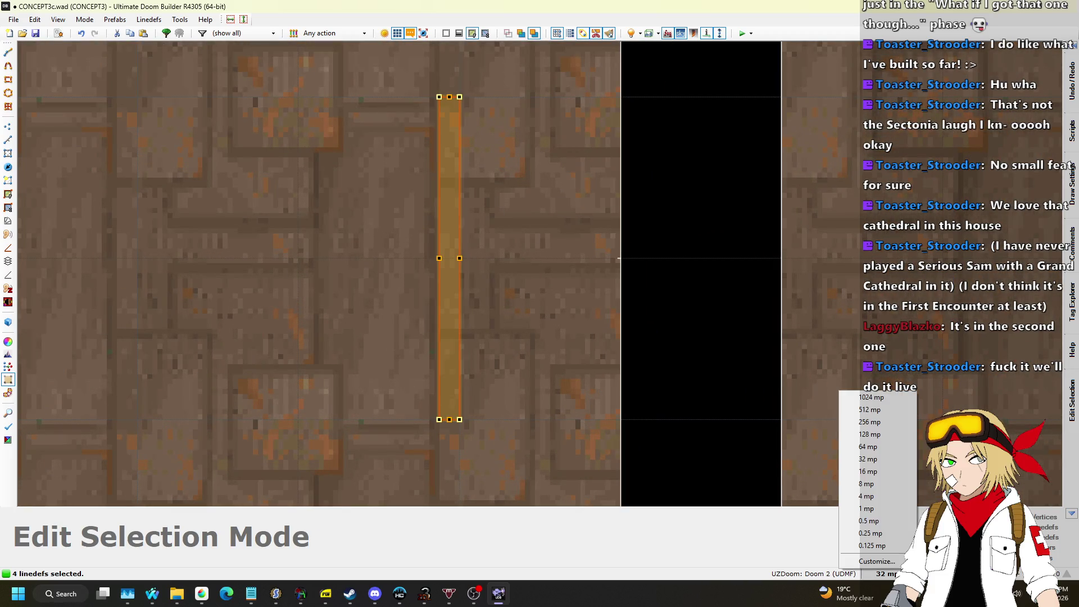
pyautogui.click(866, 482)
pyautogui.moveTo(442, 110); pyautogui.dragTo(624, 113)
pyautogui.press('Return')
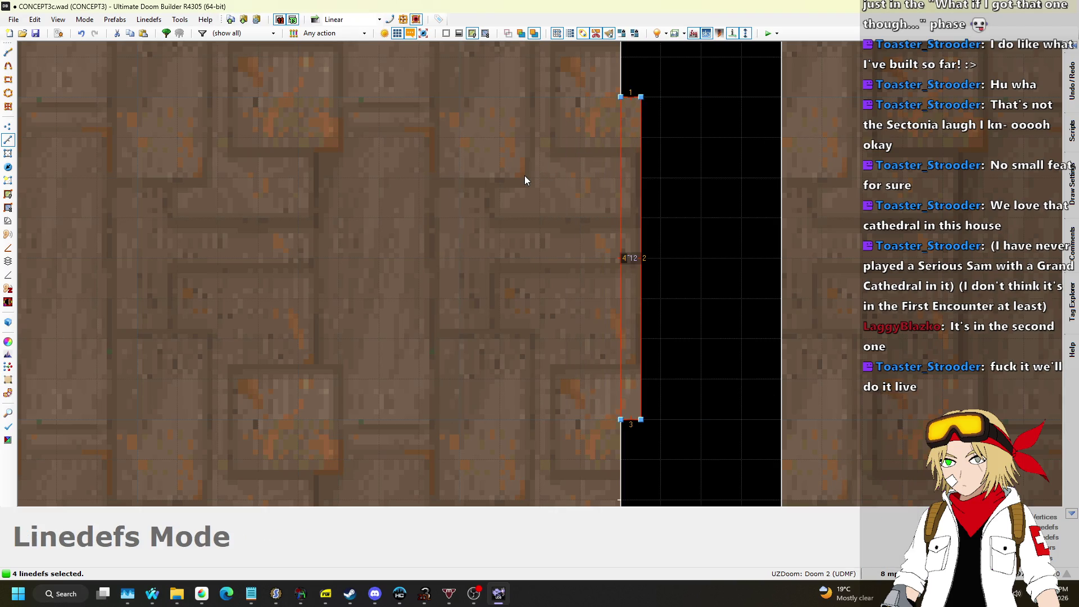
# In 3D view, raise the ceiling to 192 and paste STARTAN2 onto the missing-texture walls.
pyautogui.press('q')
pyautogui.press('w')
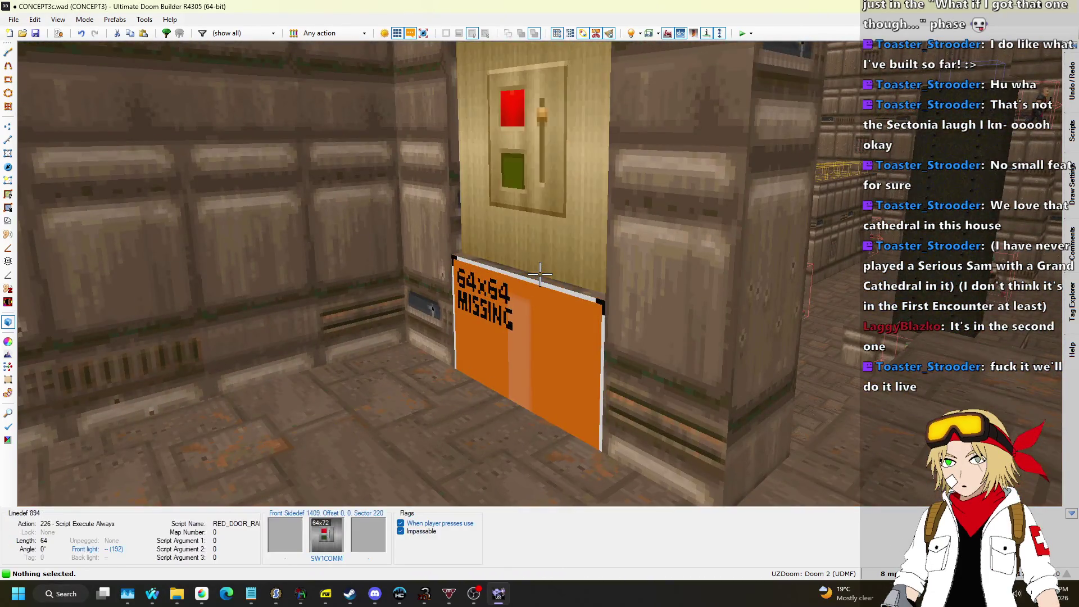
pyautogui.press('w')
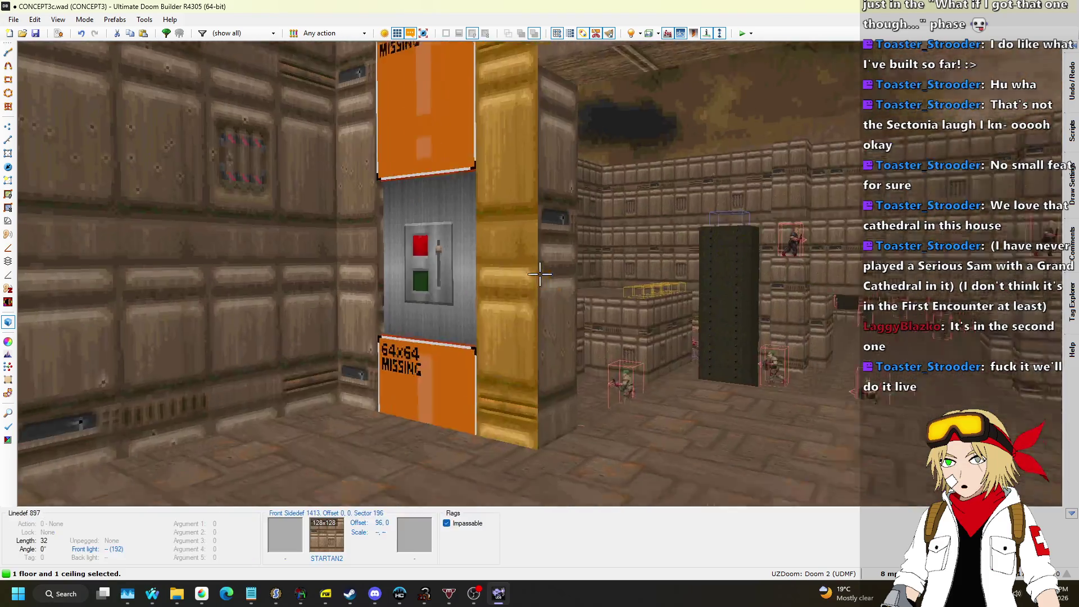
pyautogui.scroll(4, 539, 274)
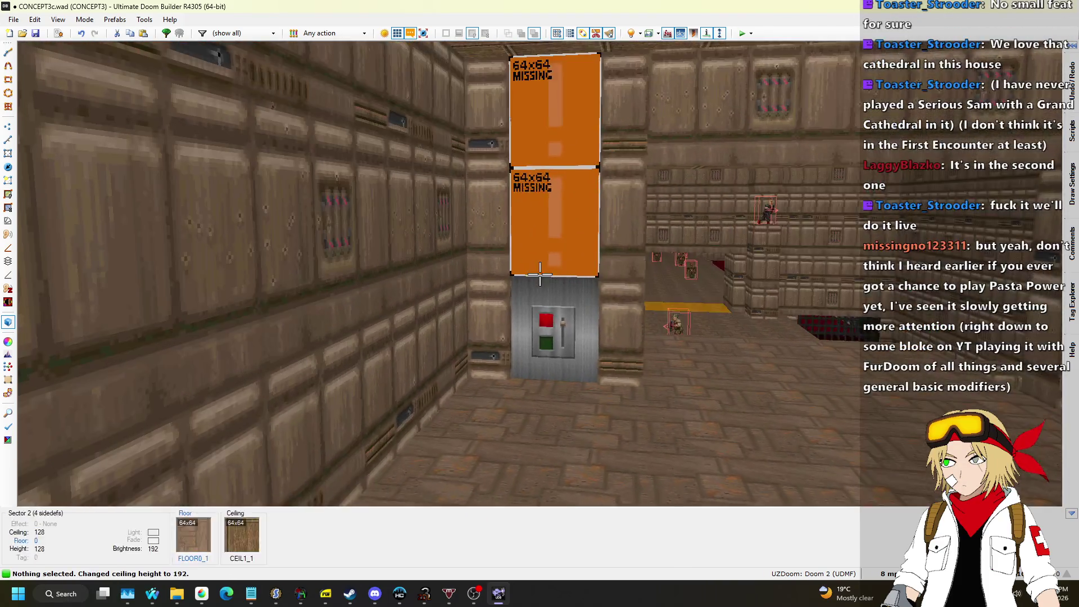
pyautogui.hotkey('ctrl', 'v')
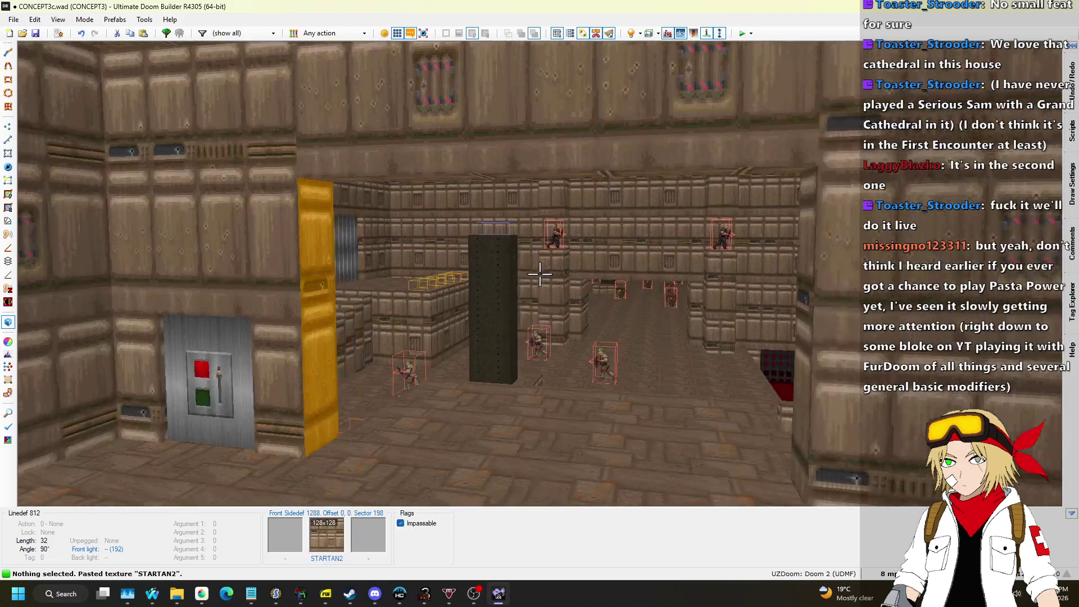
# Delete the sector beside the black passage and paste the copied linedef in its place.
pyautogui.press('q')
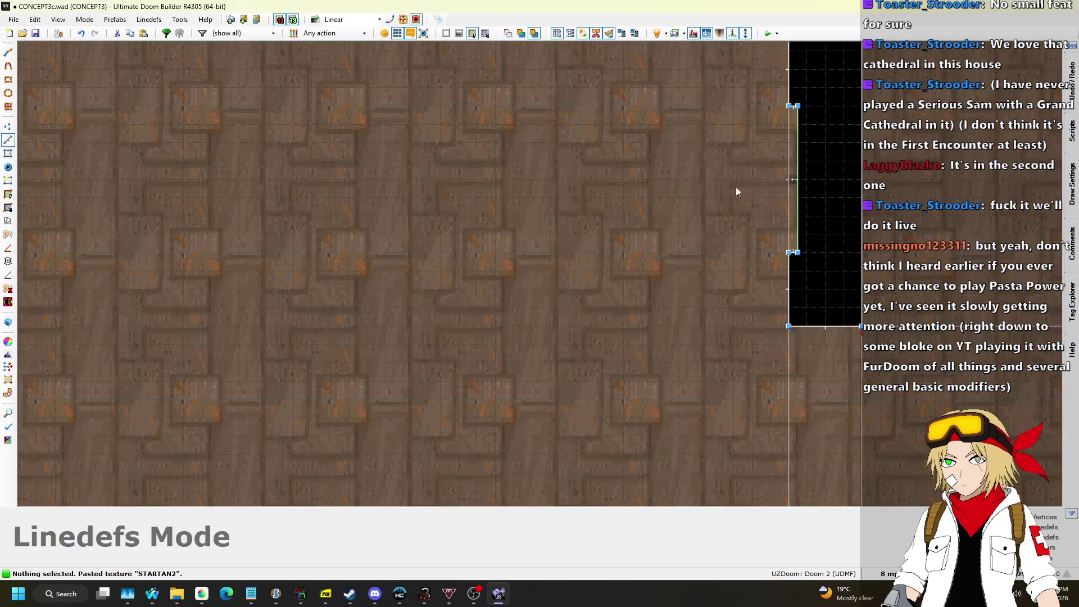
pyautogui.click(11, 152)
pyautogui.press('Delete')
pyautogui.scroll(-4, 636, 120)
pyautogui.scroll(3, 673, 290)
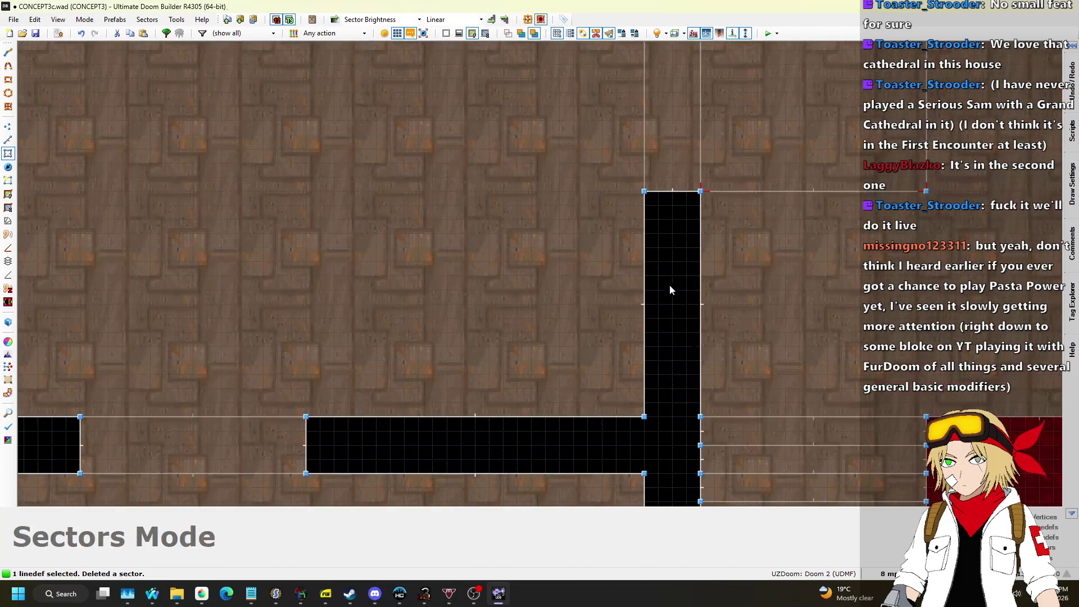
pyautogui.hotkey('ctrl', 'v')
pyautogui.scroll(2, 663, 258)
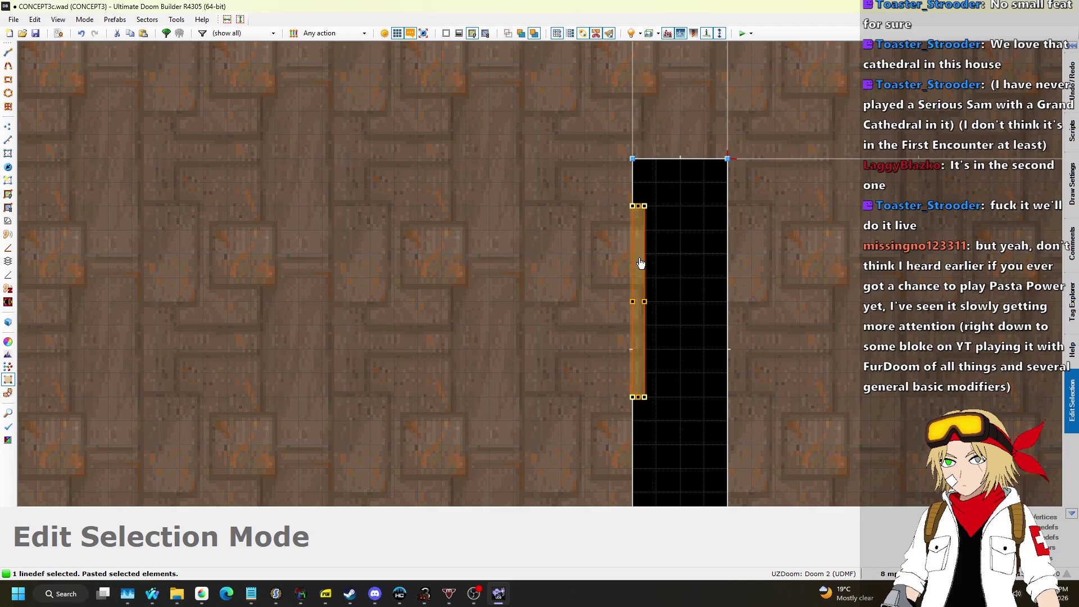
pyautogui.click(641, 263)
pyautogui.scroll(-3, 469, 382)
pyautogui.scroll(3, 495, 225)
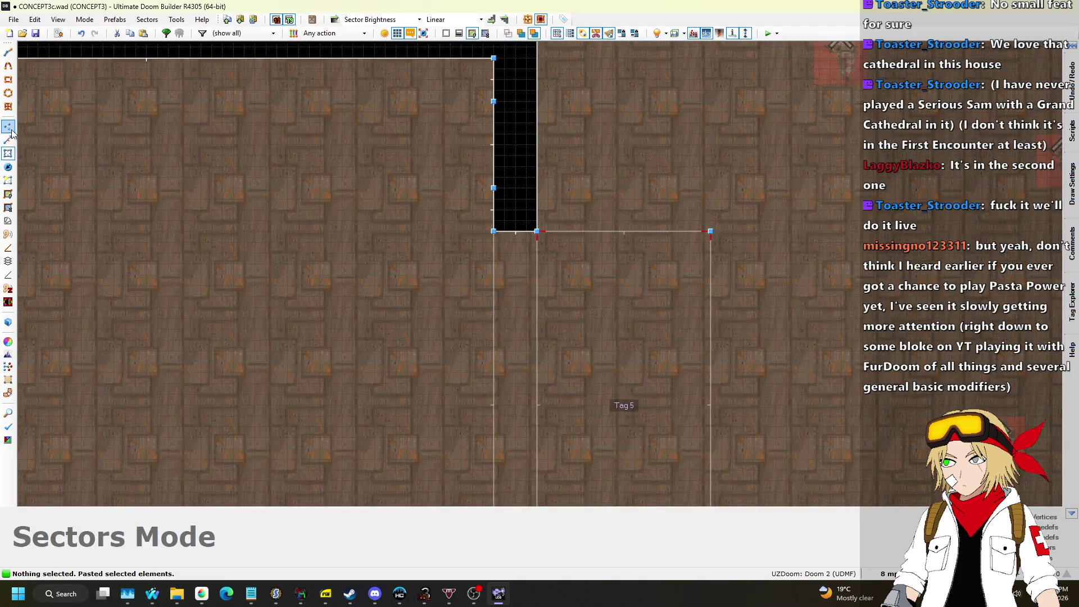
# Delete the two vertices on the column's left edge.
pyautogui.click(9, 127)
pyautogui.moveTo(466, 101); pyautogui.dragTo(517, 204)
pyautogui.press('Delete')
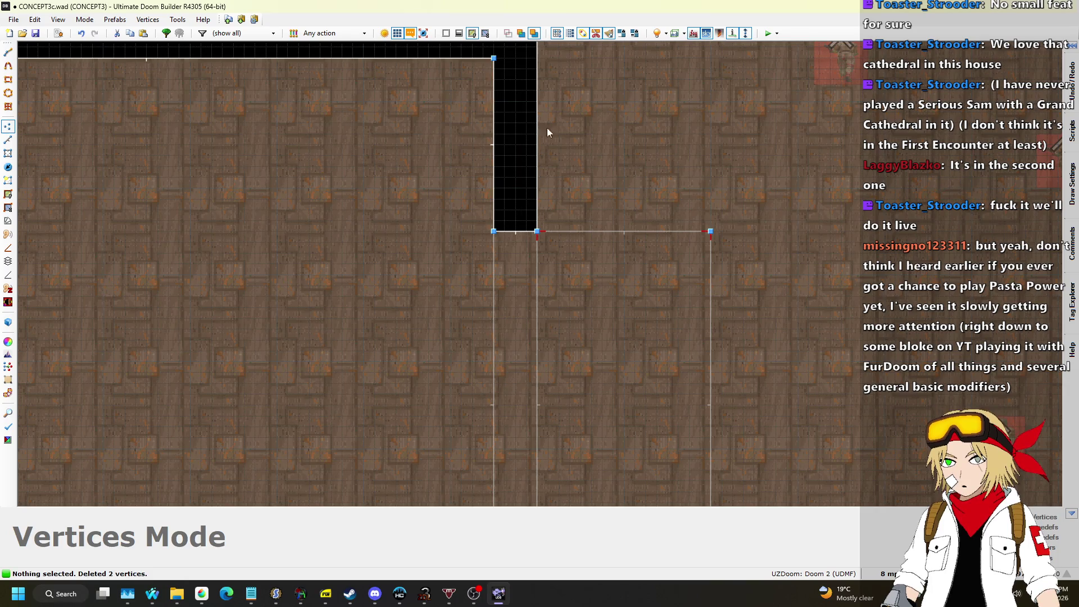
pyautogui.scroll(-3, 543, 144)
pyautogui.scroll(3, 576, 195)
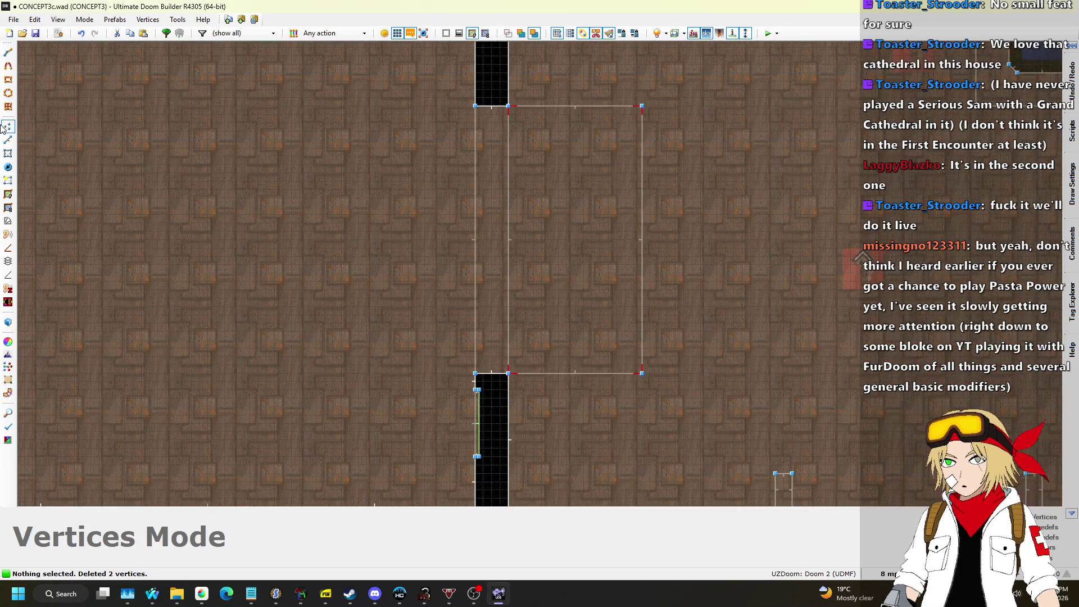
# Give the thin sector a new unused tag, 12, via its sector properties.
pyautogui.click(7, 141)
pyautogui.click(7, 154)
pyautogui.scroll(3, 461, 328)
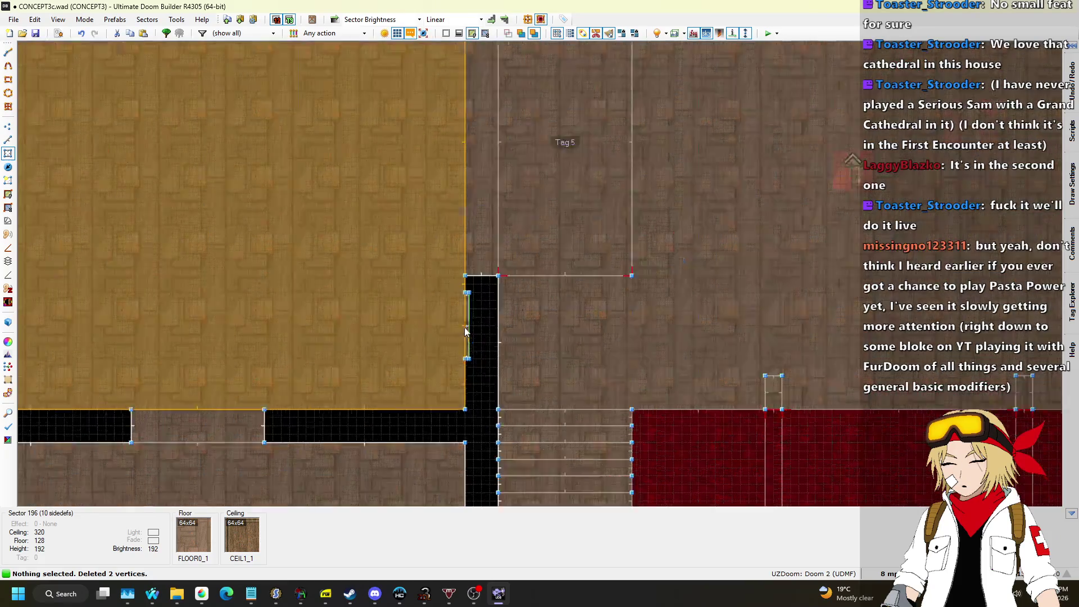
pyautogui.rightClick(469, 320)
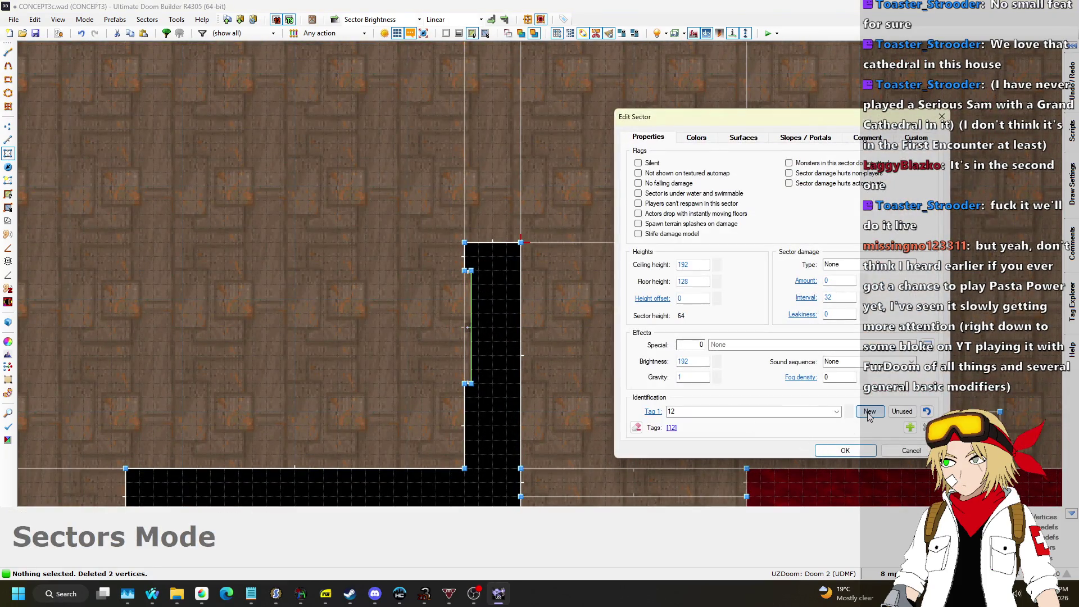
pyautogui.click(840, 451)
pyautogui.scroll(-4, 415, 349)
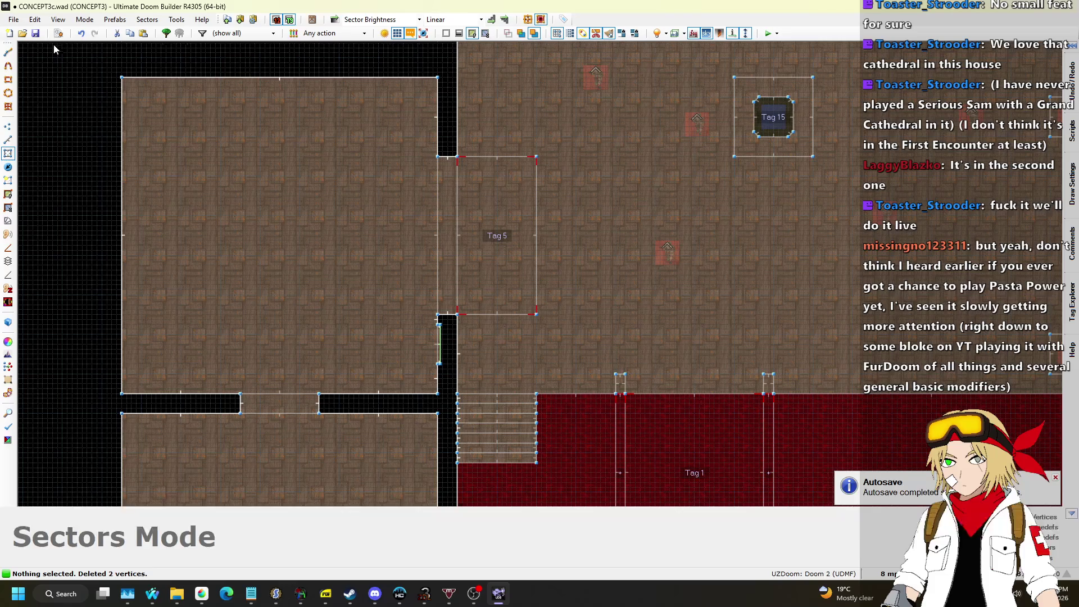
pyautogui.click(59, 33)
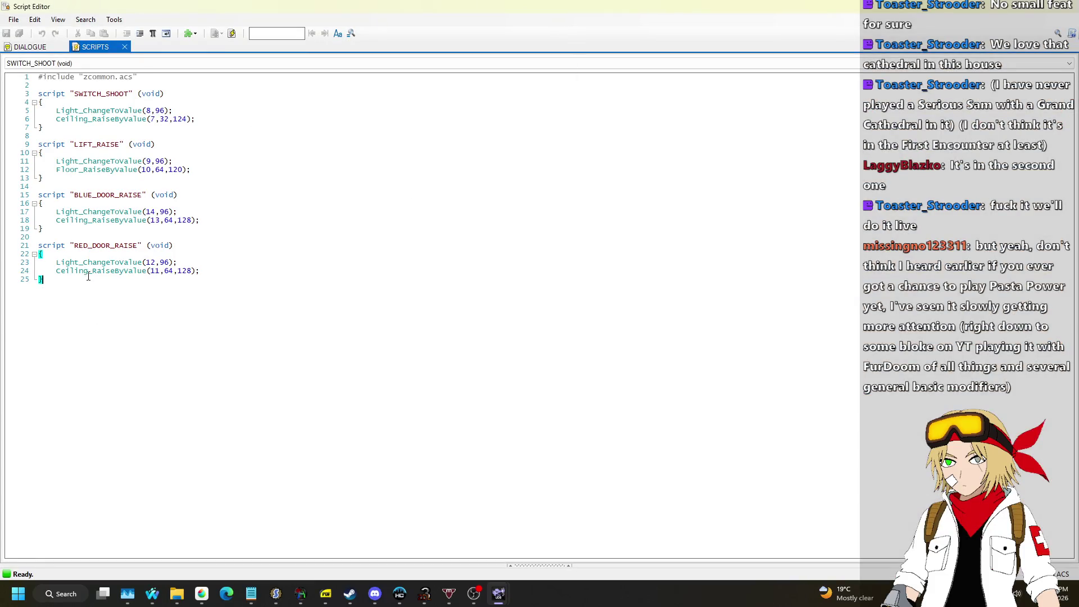
# Duplicate the RED_DOOR_RAISE script and rename the copy YELLOW_PILLAR_LOWER.
pyautogui.moveTo(80, 285); pyautogui.dragTo(57, 227)
pyautogui.hotkey('ctrl', 'c')
pyautogui.click(105, 294)
pyautogui.hotkey('ctrl', 'v')
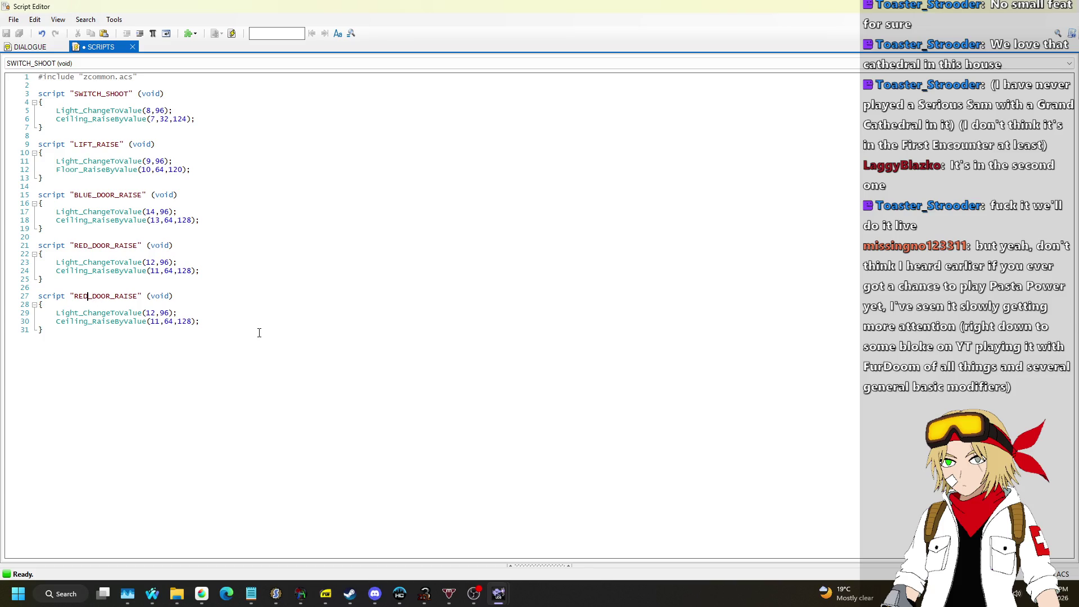
pyautogui.write('YELLOW')
pyautogui.press('Right')
pyautogui.hotkey('ctrl', 'shift', 'Right')
pyautogui.write('PI')
pyautogui.write('LLAR_LOWER')
# Change the light tag to 16 and the movement call to Floor_LowerByValue on tag 15.
pyautogui.press('Down')
pyautogui.press('Down')
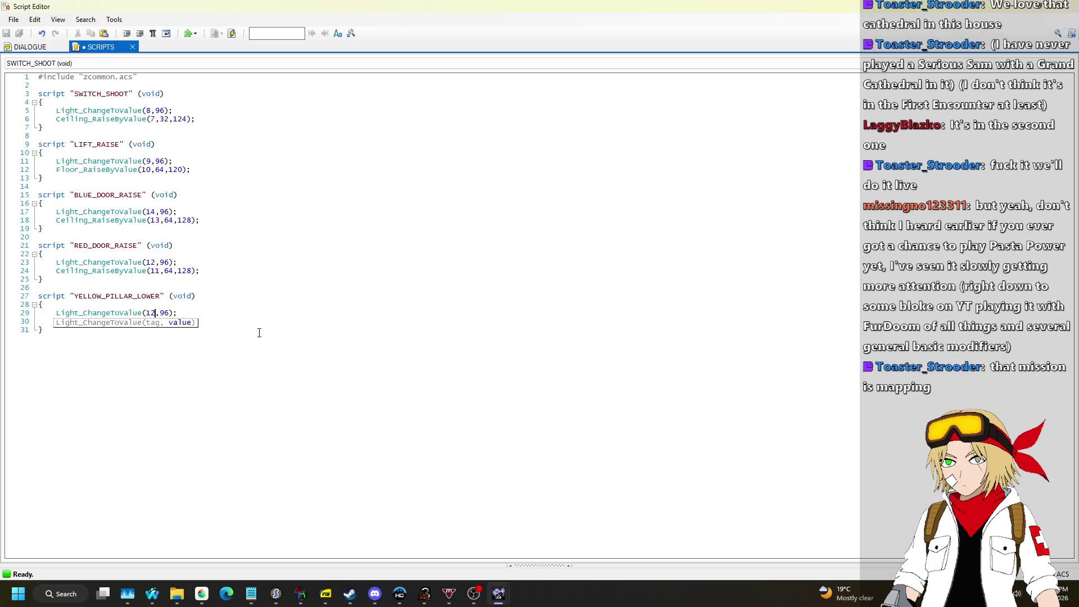
pyautogui.write('6')
pyautogui.press('Down')
pyautogui.press('BackSpace')
pyautogui.write('5,64,128);')
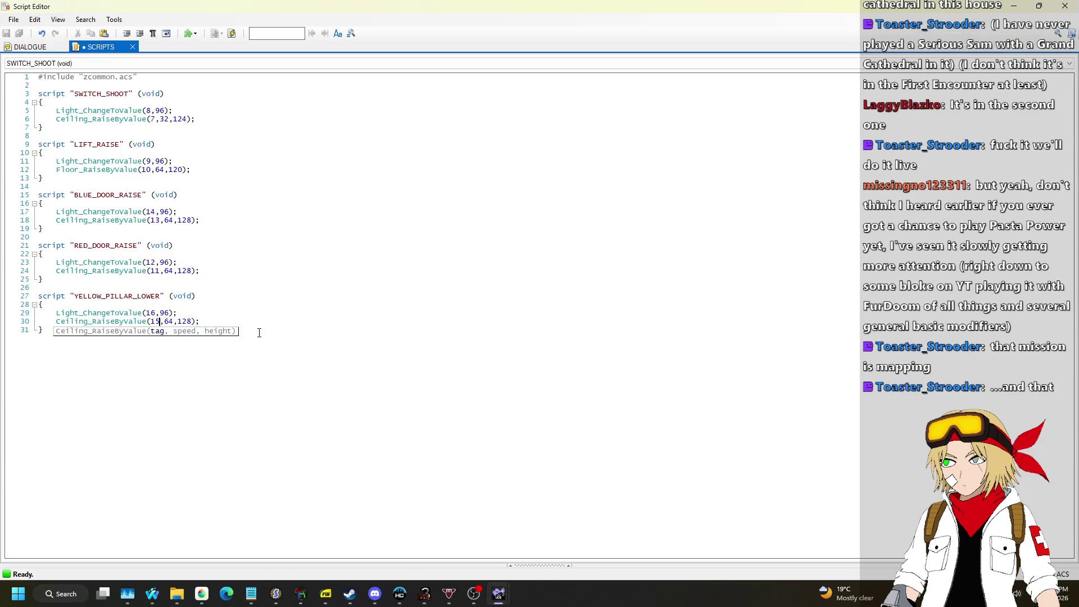
pyautogui.press('Left')
pyautogui.press('Left')
pyautogui.press('Left')
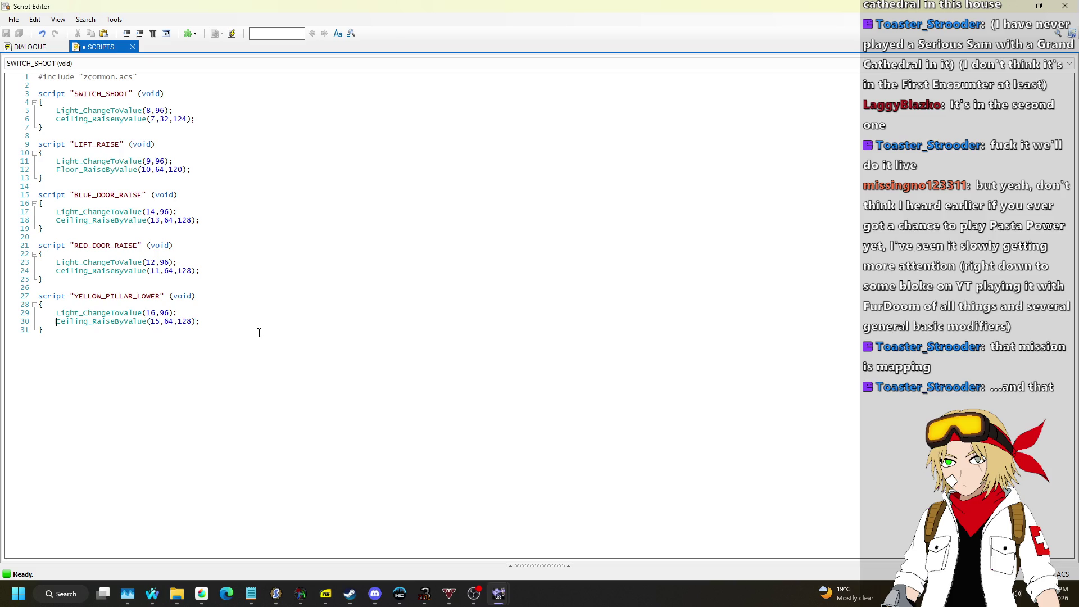
pyautogui.write('Floo')
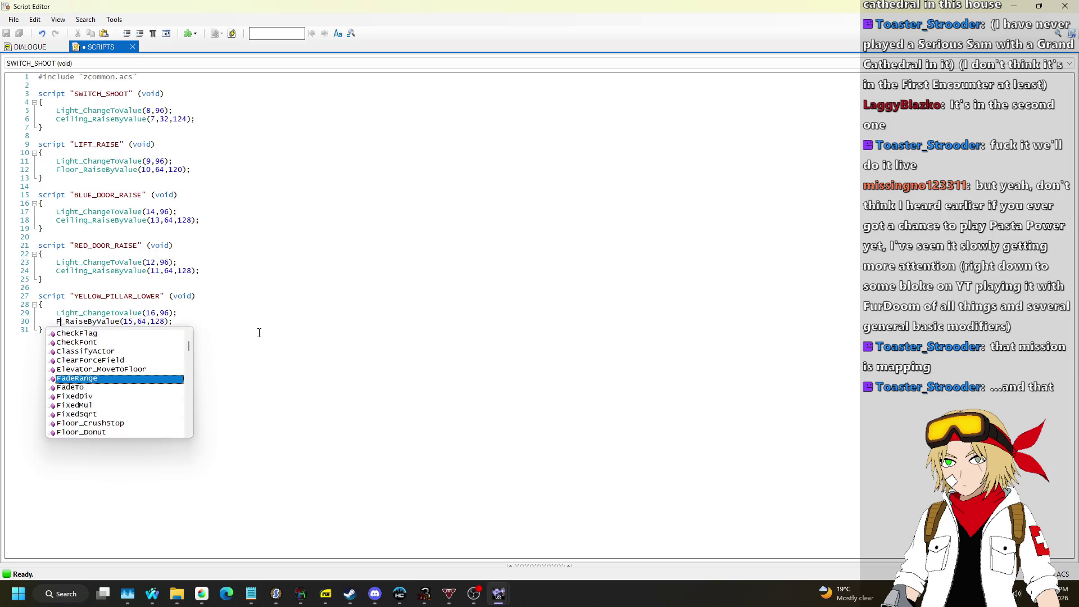
pyautogui.write('r')
pyautogui.press('Right')
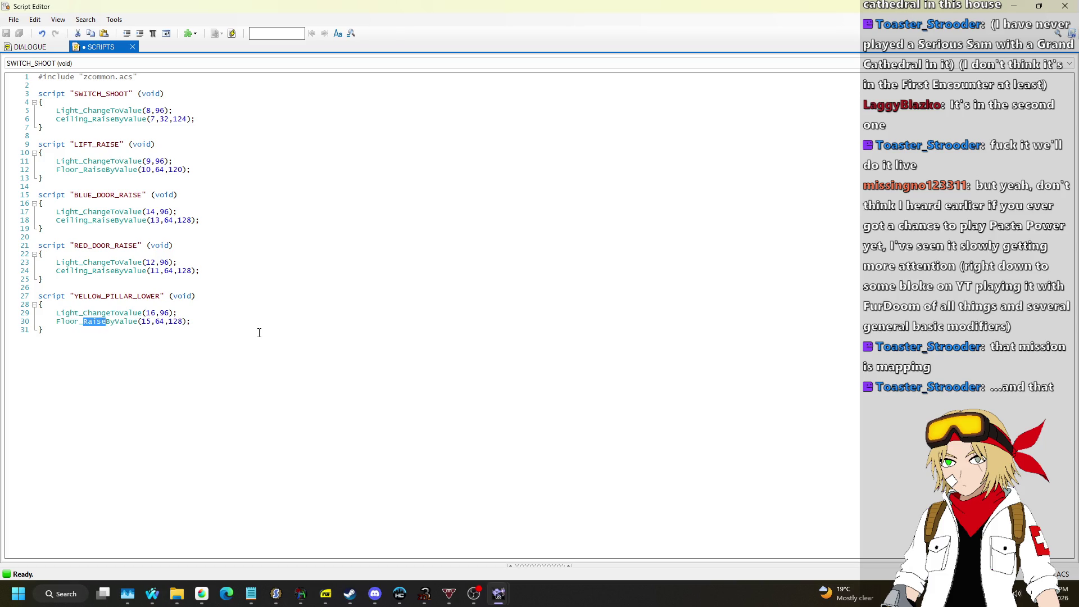
pyautogui.write('Lowe')
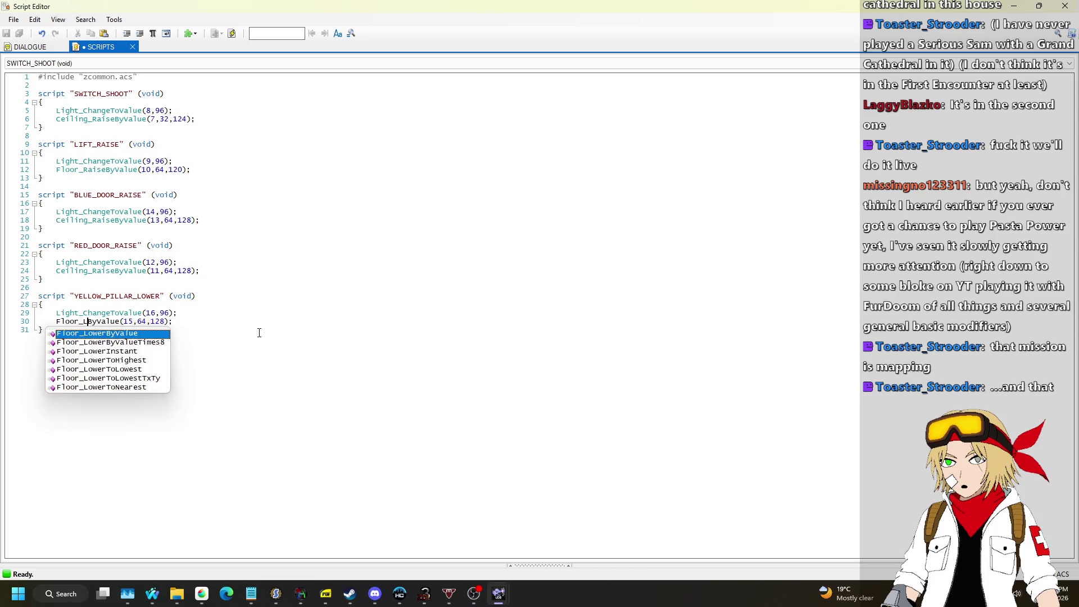
pyautogui.write('r')
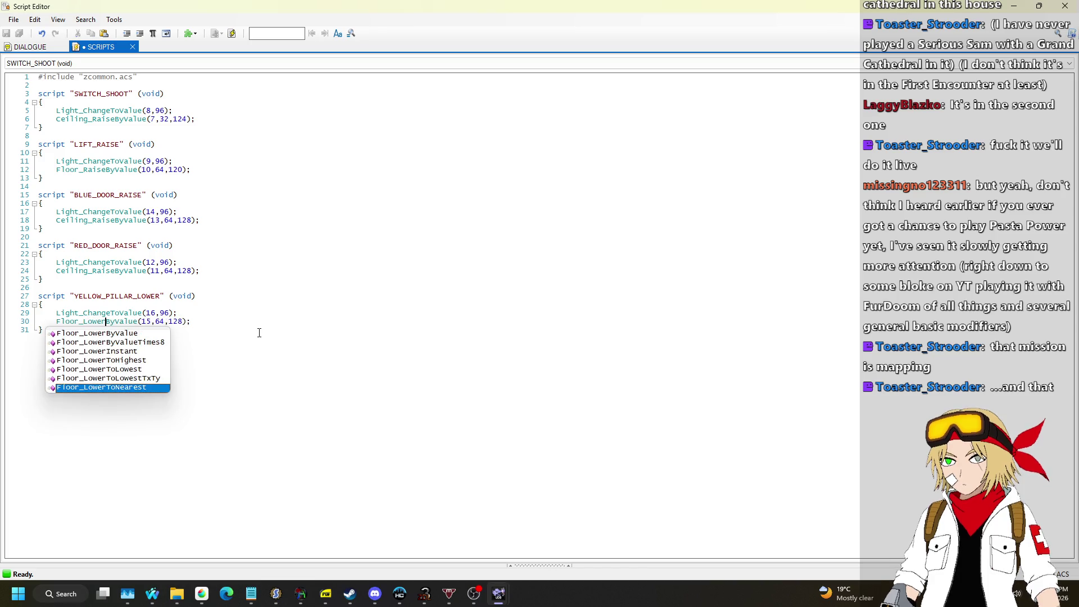
pyautogui.click(189, 304)
# Compile the scripts without errors and close the Script Editor.
pyautogui.click(232, 33)
pyautogui.click(518, 169)
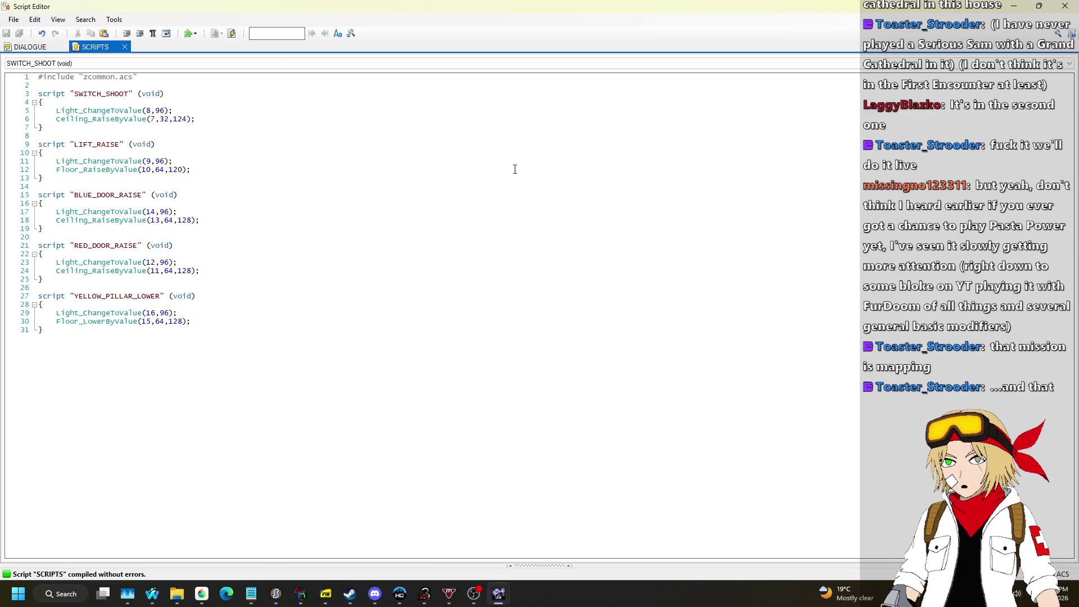
pyautogui.click(1062, 6)
# In 3D view, copy STARTAN2 and paste it onto the missing-texture door wall.
pyautogui.scroll(3, 565, 254)
pyautogui.press('q')
pyautogui.press('w')
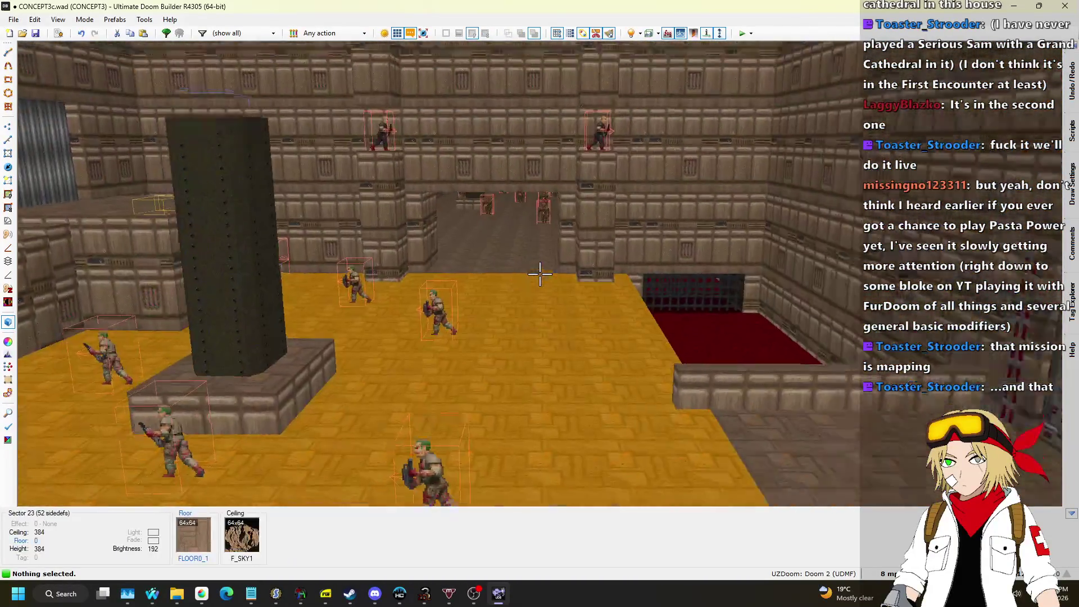
pyautogui.hotkey('ctrl', 'c')
pyautogui.hotkey('ctrl', 'v')
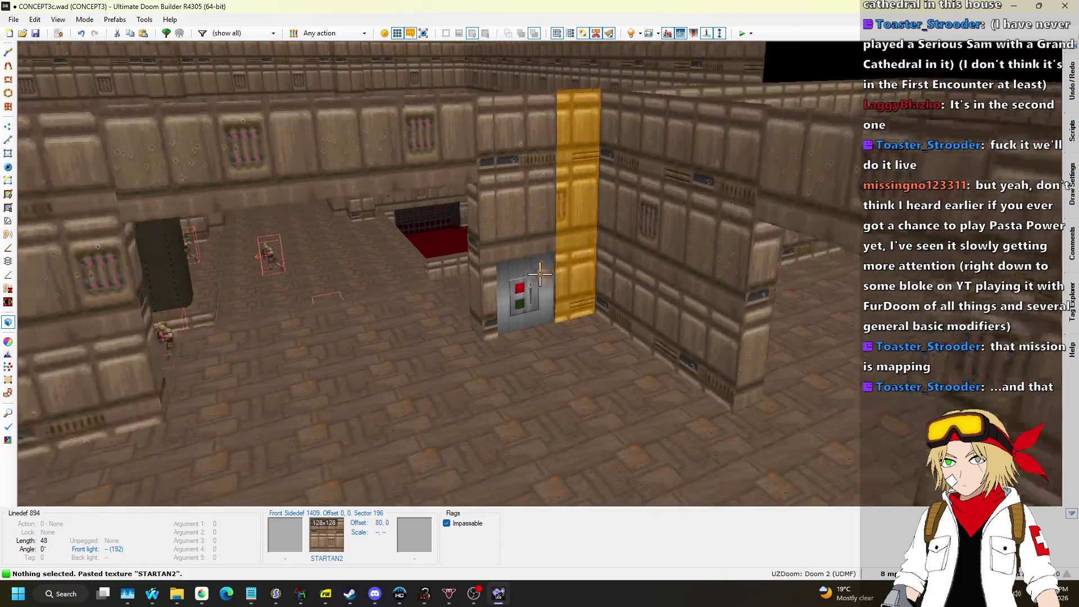
pyautogui.press('q')
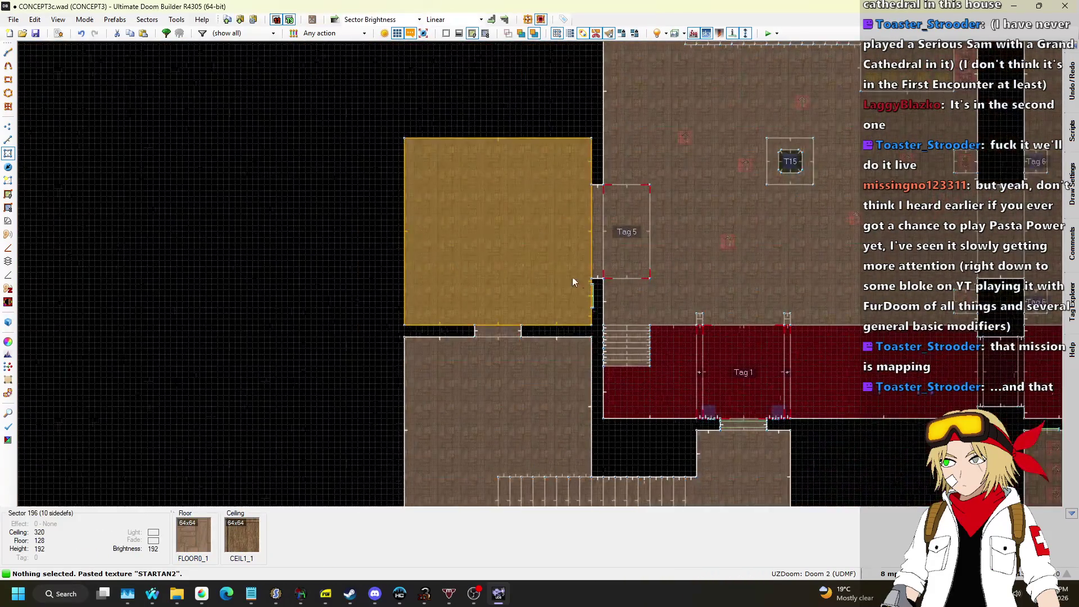
# Drag the black strip's left-edge lines, undo the move, reposition them, and preview the room in 3D.
pyautogui.scroll(5, 567, 276)
pyautogui.click(8, 141)
pyautogui.moveTo(551, 236); pyautogui.dragTo(601, 395)
pyautogui.moveTo(585, 298); pyautogui.dragTo(581, 323)
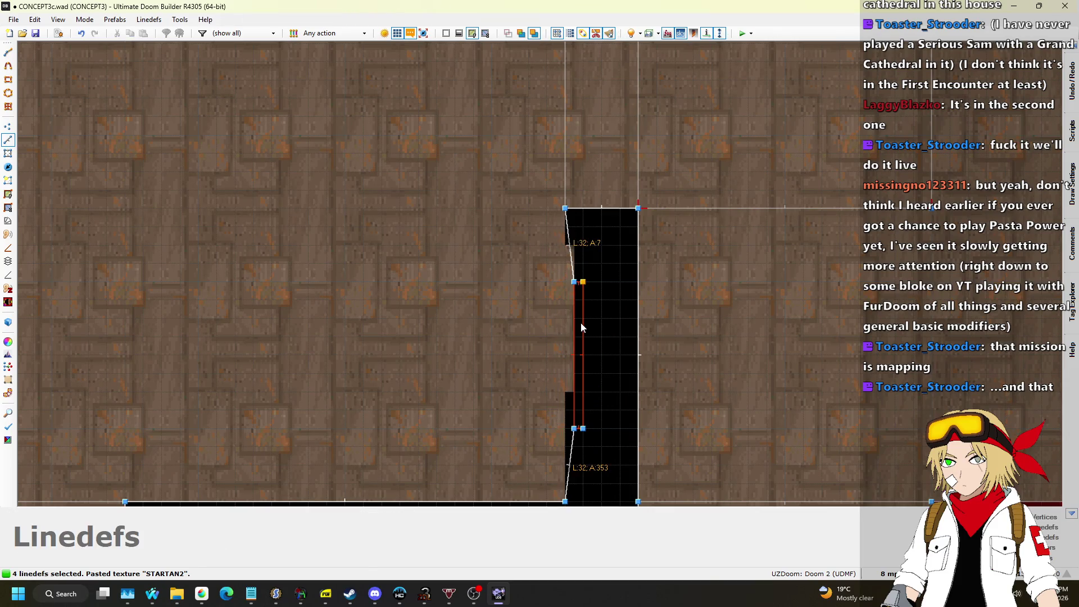
pyautogui.hotkey('ctrl', 'z')
pyautogui.moveTo(543, 238); pyautogui.dragTo(599, 421)
pyautogui.moveTo(568, 257); pyautogui.dragTo(568, 293)
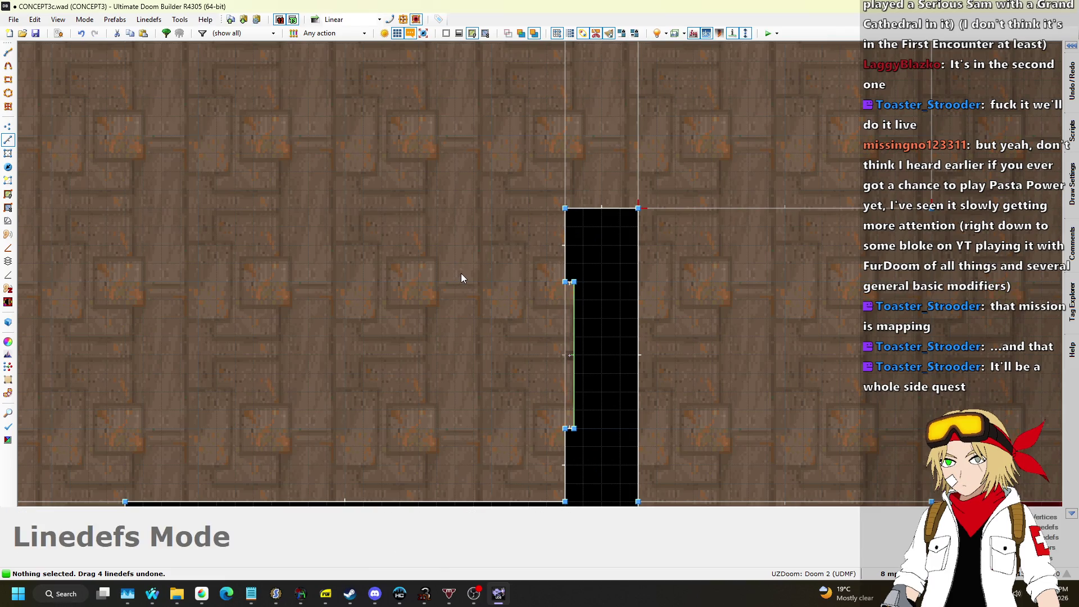
pyautogui.press('q')
pyautogui.press('s')
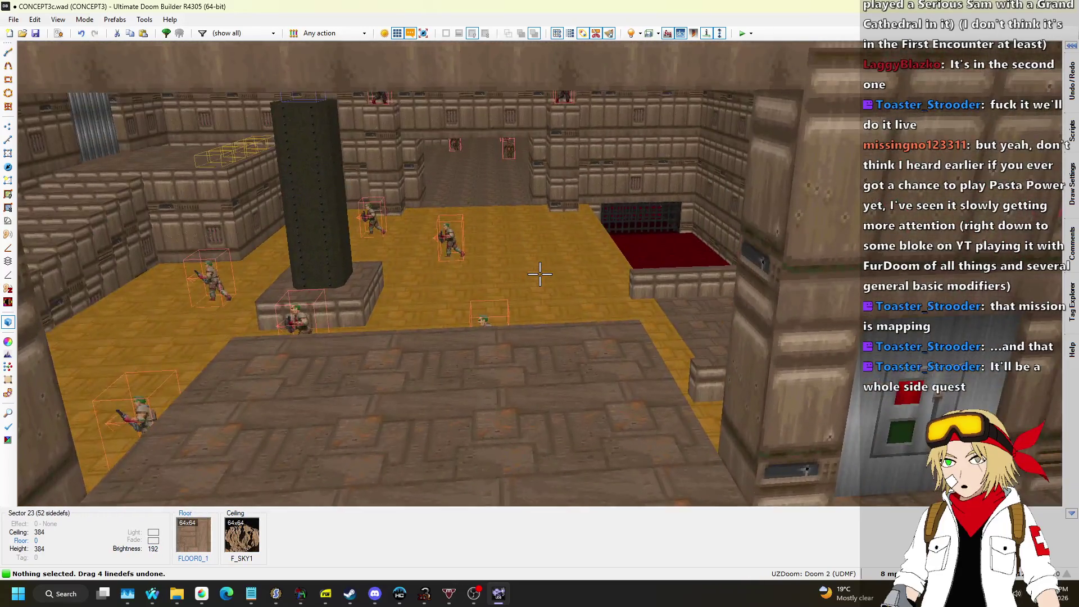
# Return to the 2D map and save it.
pyautogui.press('q')
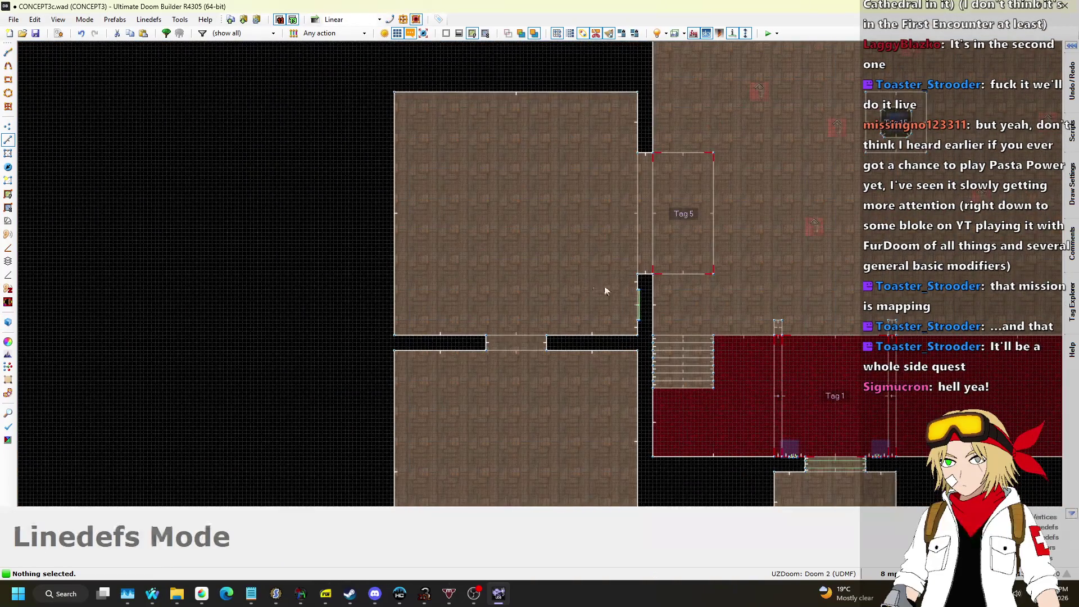
pyautogui.scroll(3, 643, 315)
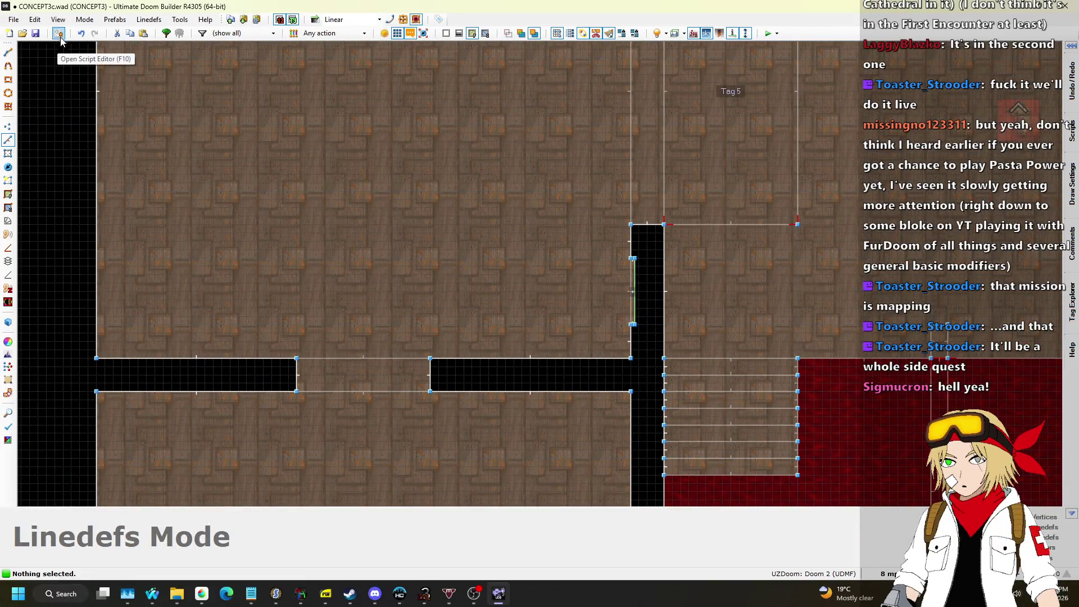
pyautogui.click(58, 33)
pyautogui.scroll(-5, 285, 232)
pyautogui.scroll(3, 365, 141)
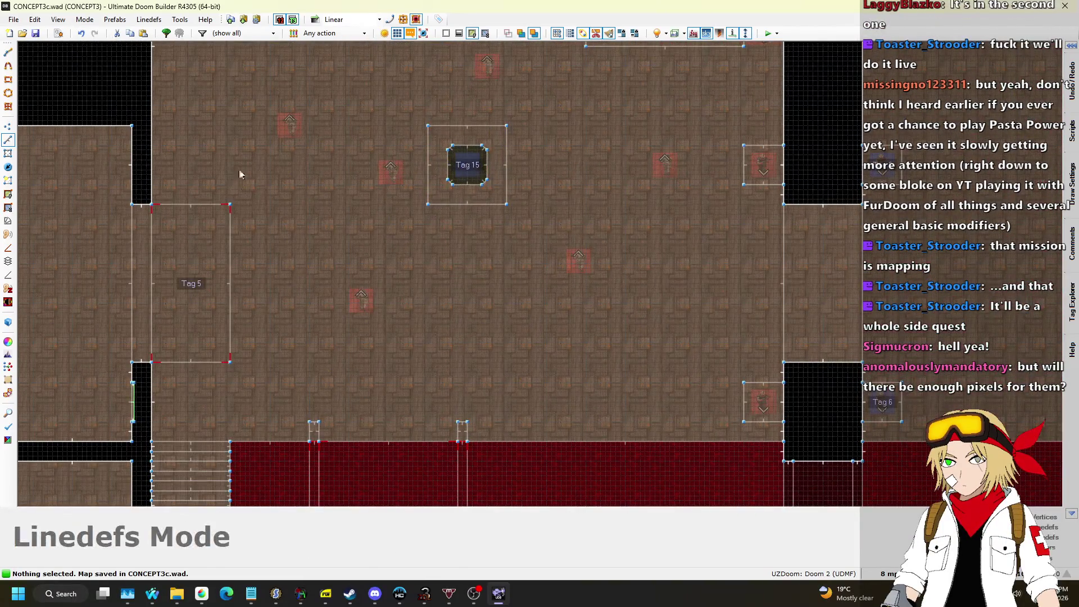
pyautogui.scroll(9, 115, 421)
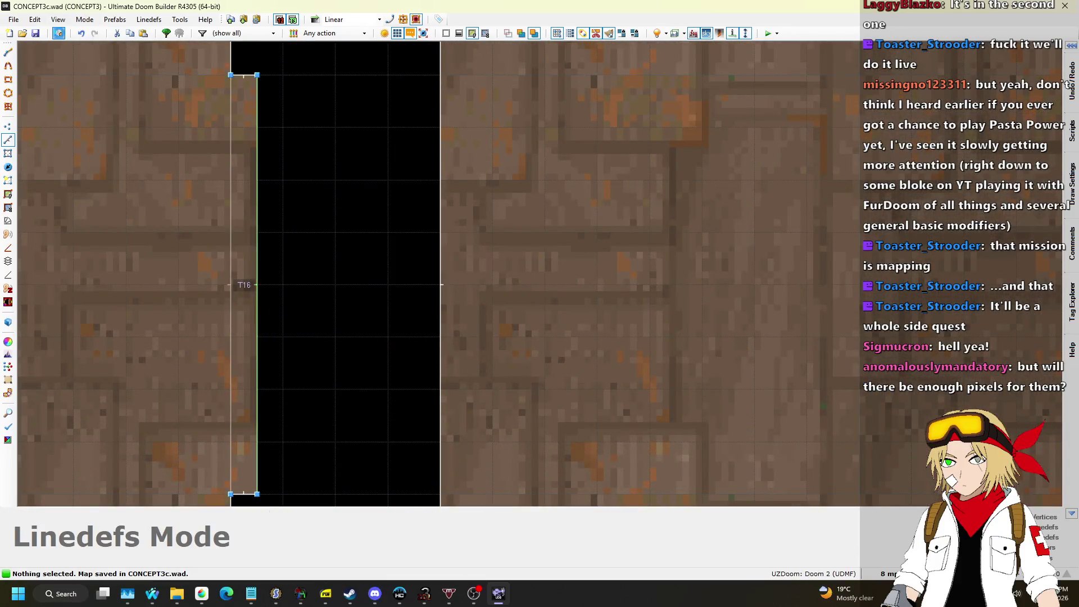
# Compile the map's ACS scripts in the Script Editor without errors.
pyautogui.press('F10')
pyautogui.press('F9')
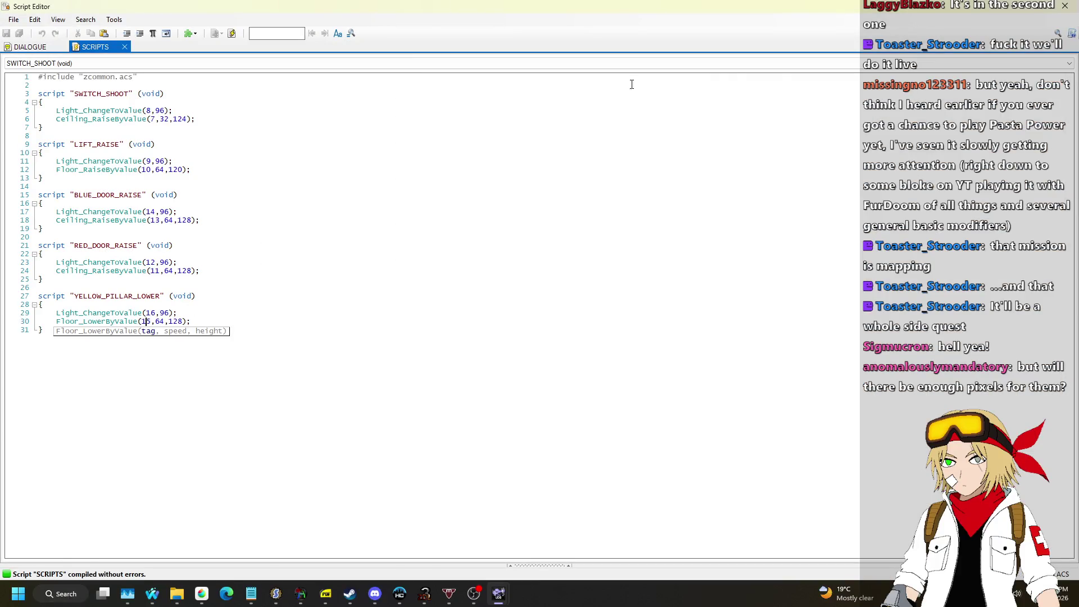
pyautogui.click(1062, 6)
# Inspect the tag 15 pillar from above in 3D Visual Mode.
pyautogui.scroll(-7, 444, 281)
pyautogui.scroll(3, 608, 150)
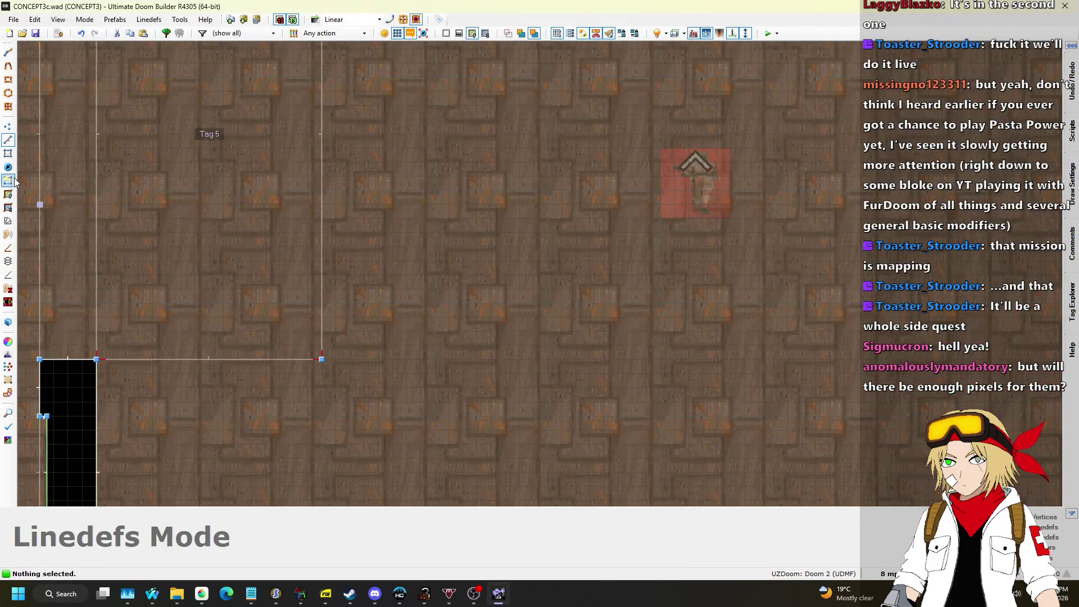
pyautogui.press('w')
pyautogui.press('s')
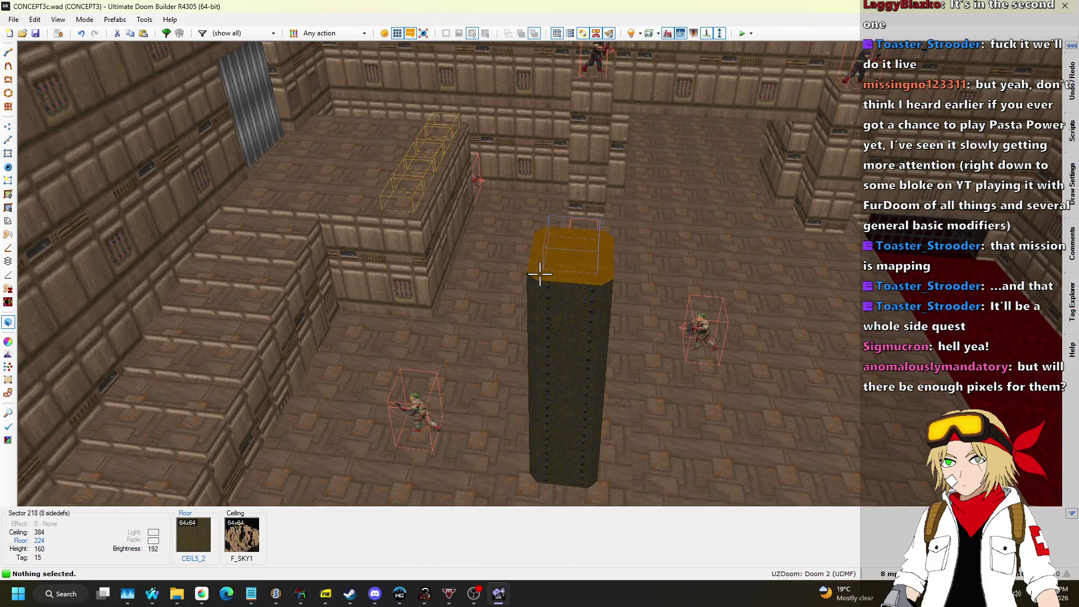
pyautogui.press('w')
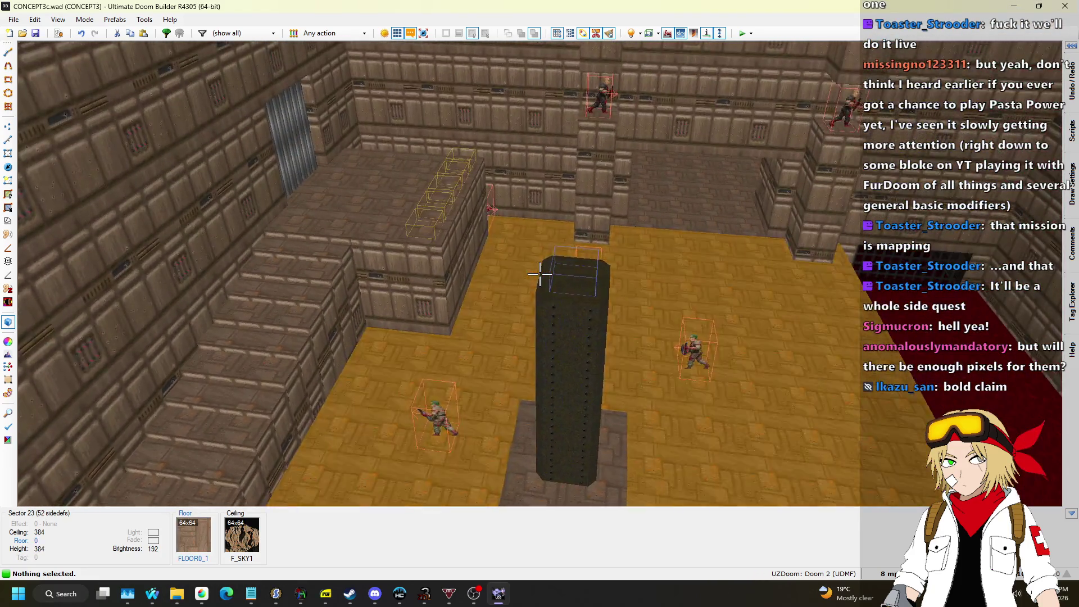
# Change YELLOW_PILLAR_LOWER's Floor_LowerByValue(15,64,128) to 160 and compile the scripts.
pyautogui.press('q')
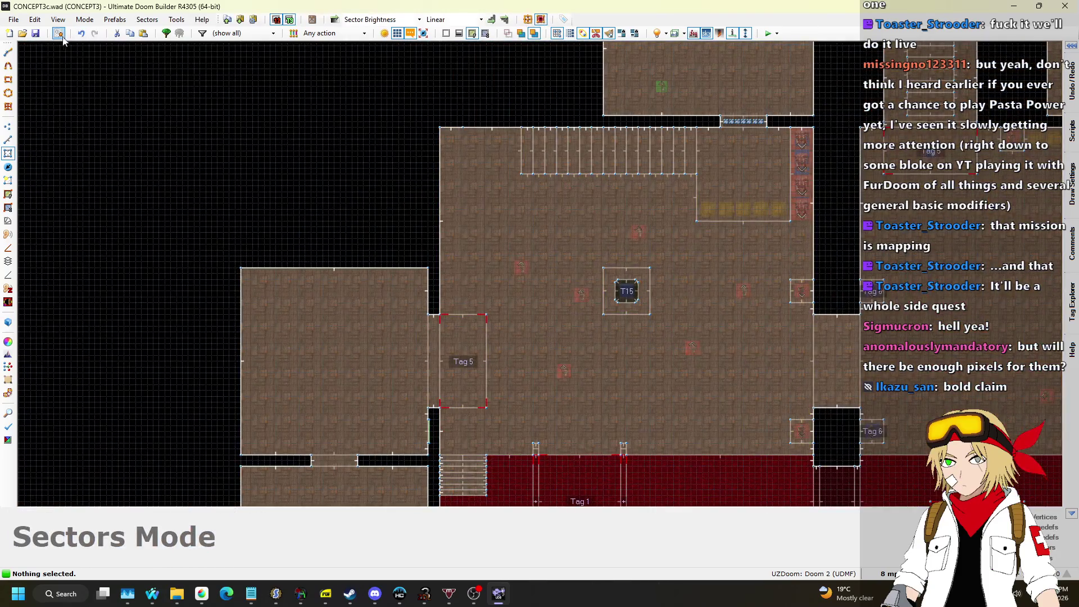
pyautogui.click(60, 33)
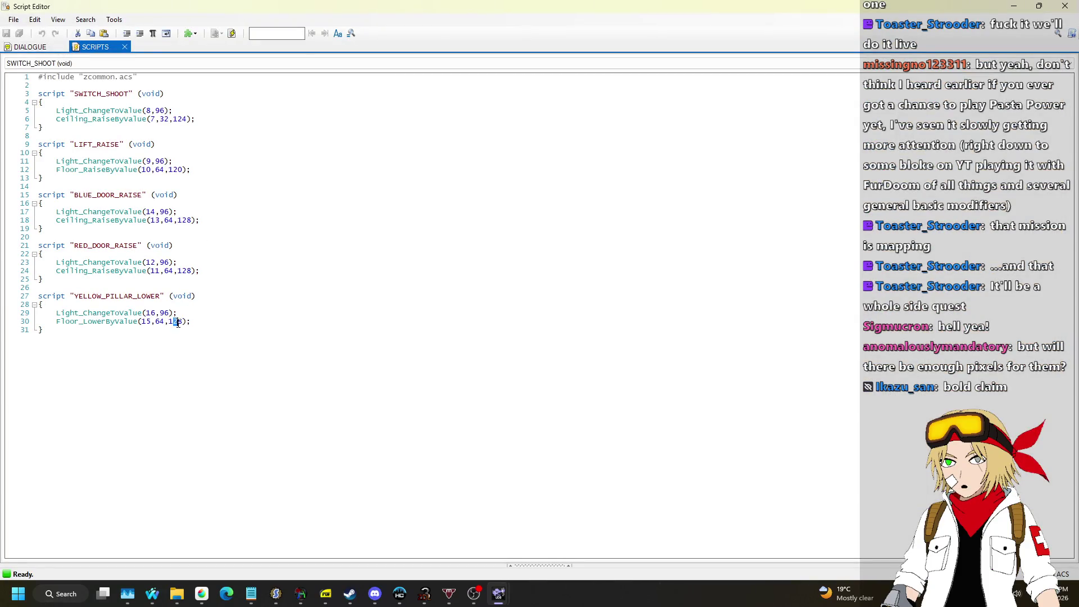
pyautogui.write('60')
pyautogui.press('F9')
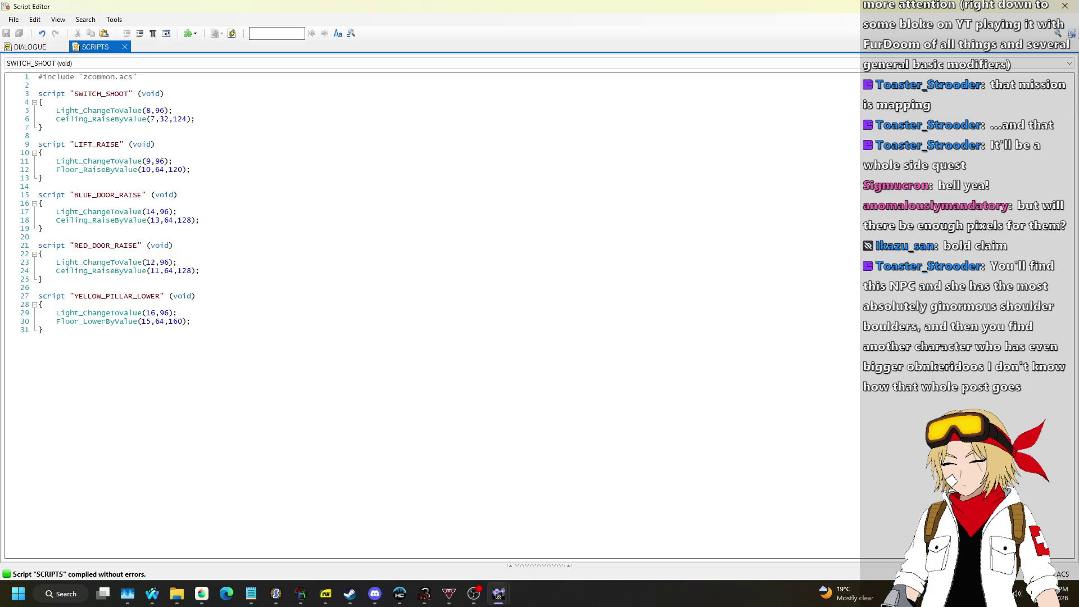
pyautogui.hotkey('alt', 'Tab')
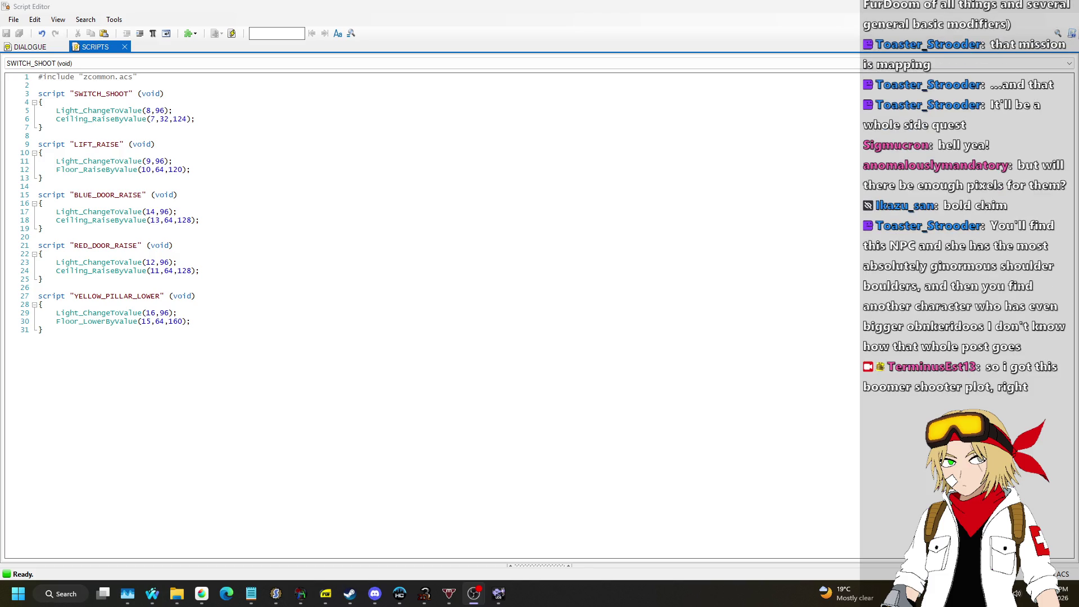
pyautogui.click(1059, 15)
# Switch to Linedefs mode and save the map.
pyautogui.scroll(-3, 419, 277)
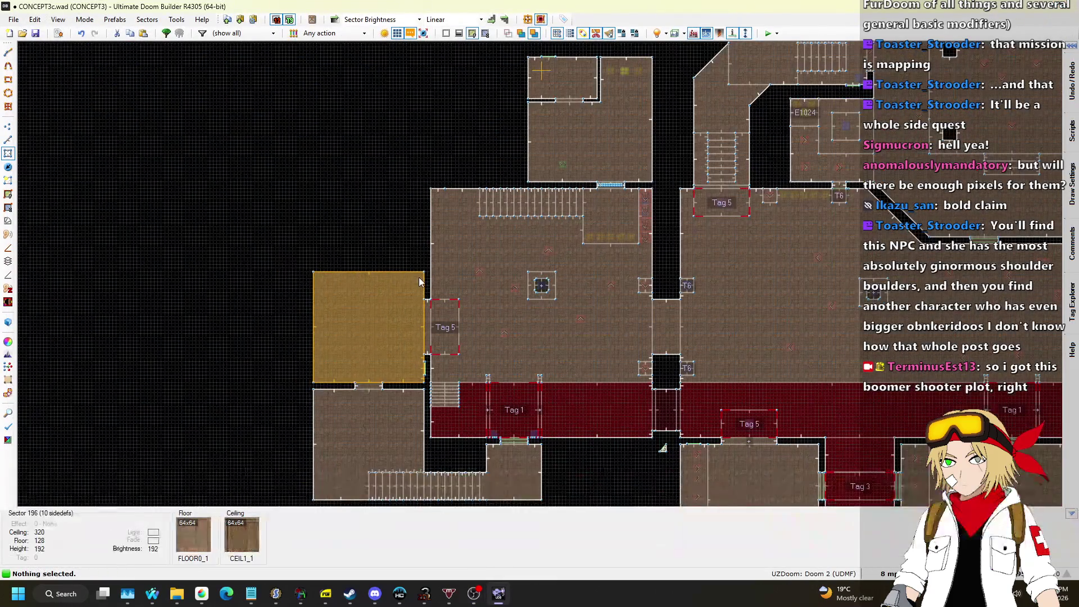
pyautogui.click(8, 139)
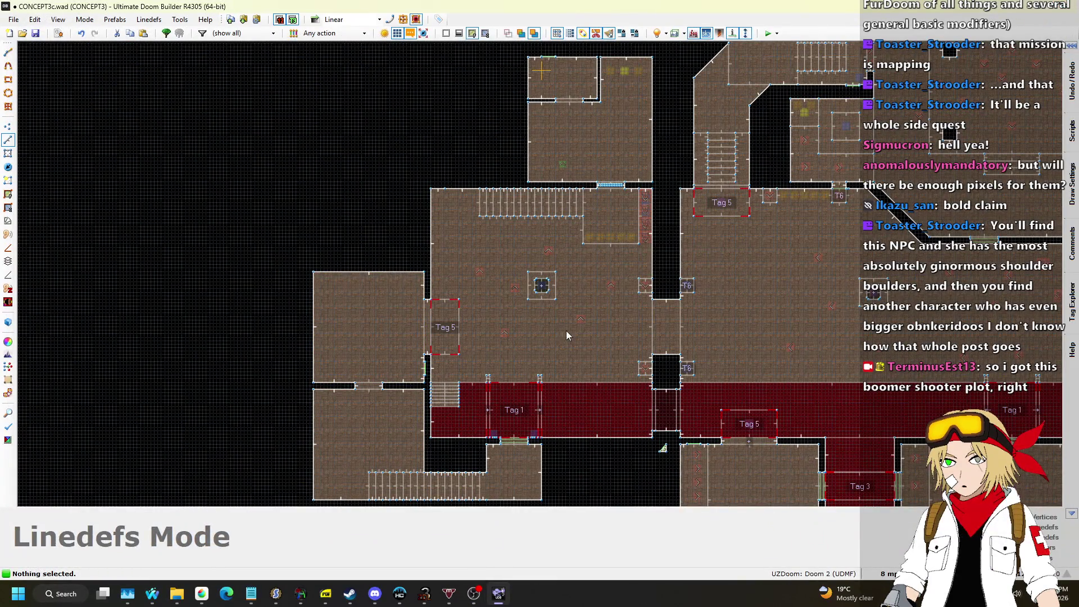
pyautogui.scroll(6, 556, 315)
pyautogui.scroll(-8, 463, 191)
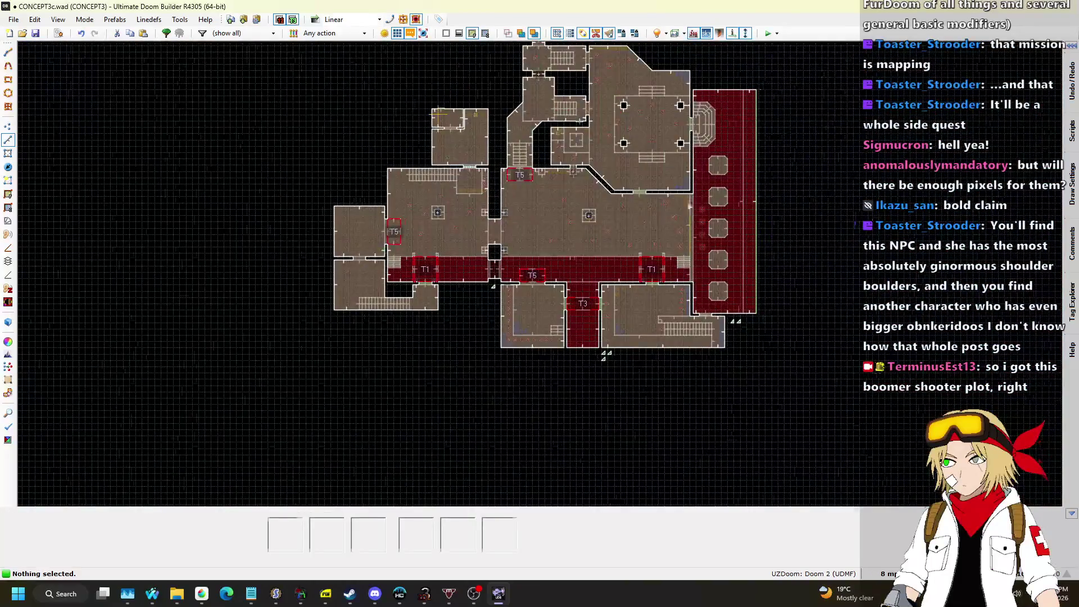
pyautogui.scroll(3, 575, 295)
pyautogui.scroll(-2, 558, 258)
pyautogui.hotkey('ctrl', 's')
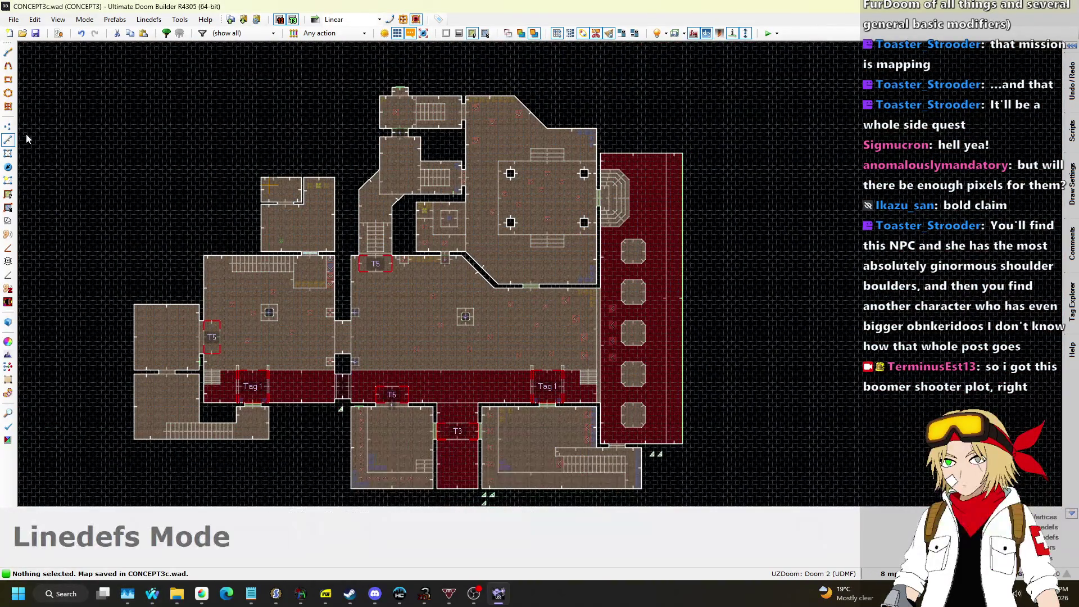
pyautogui.scroll(3, 656, 403)
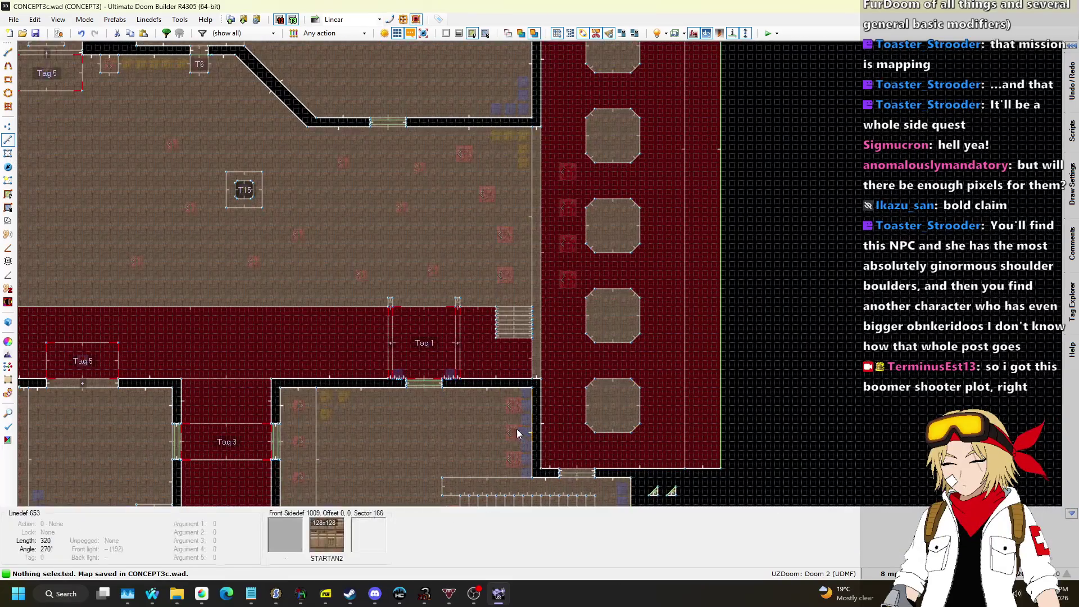
pyautogui.scroll(-1, 520, 432)
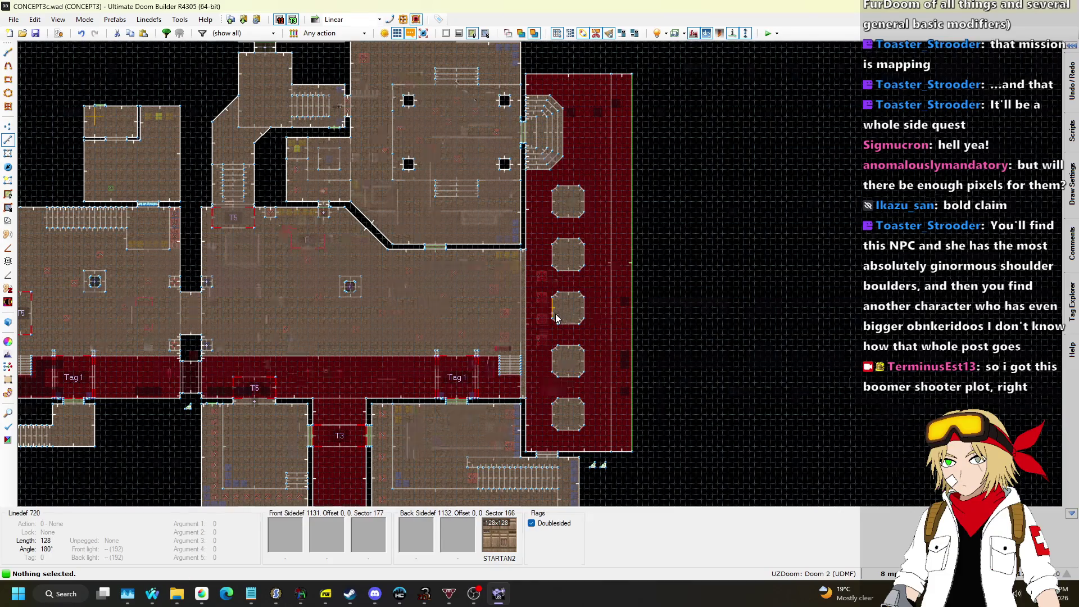
pyautogui.scroll(-3, 561, 313)
pyautogui.scroll(3, 618, 241)
# Set the grid size to 64.
pyautogui.press('l')
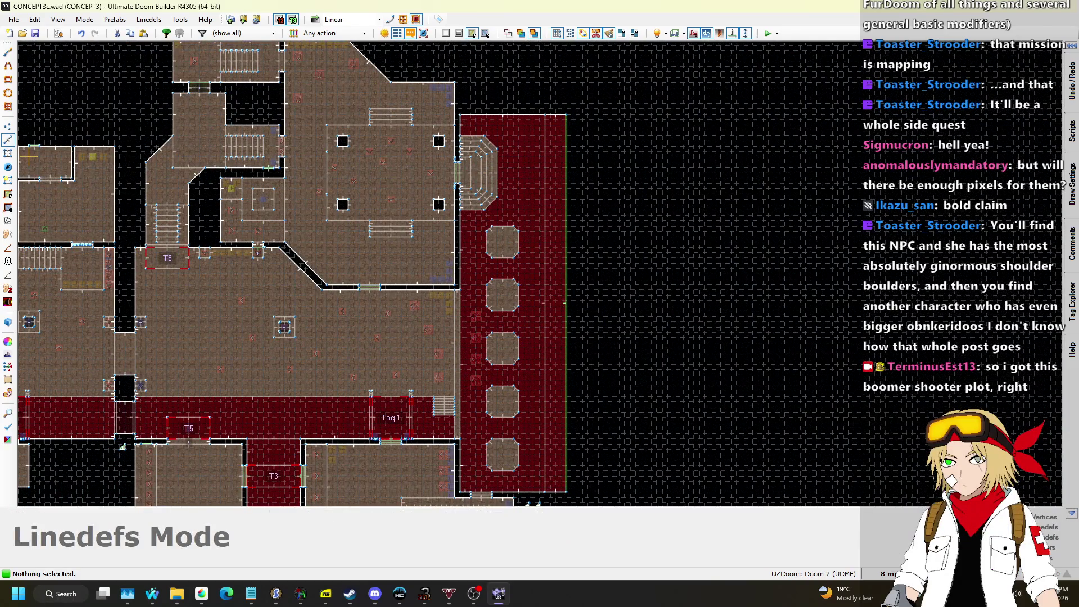
pyautogui.click(886, 574)
pyautogui.click(877, 449)
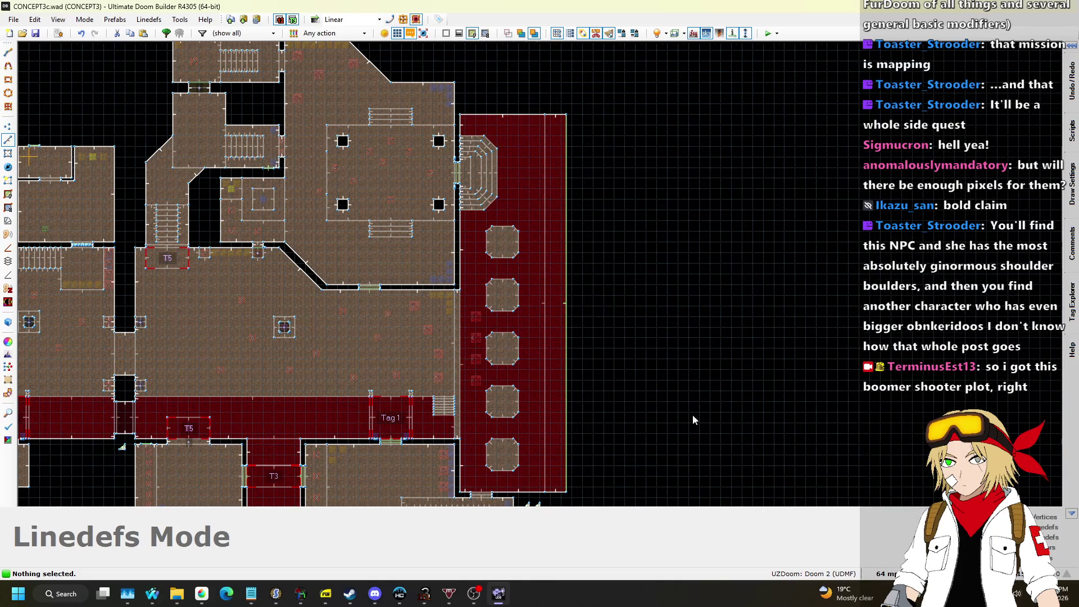
pyautogui.scroll(-5, 617, 270)
pyautogui.scroll(6, 559, 452)
pyautogui.scroll(-3, 600, 385)
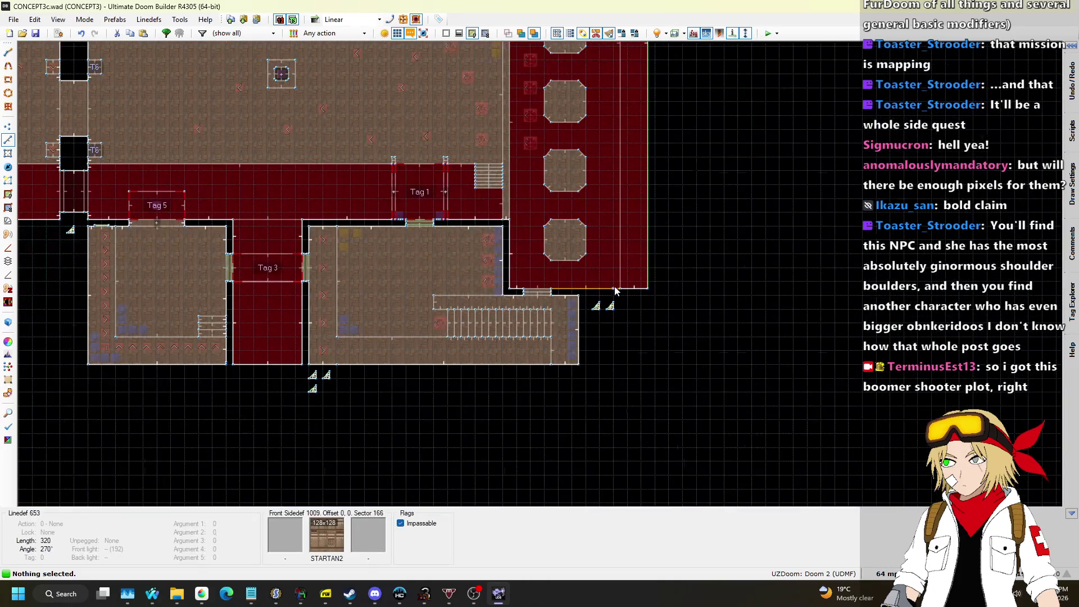
pyautogui.scroll(2, 544, 313)
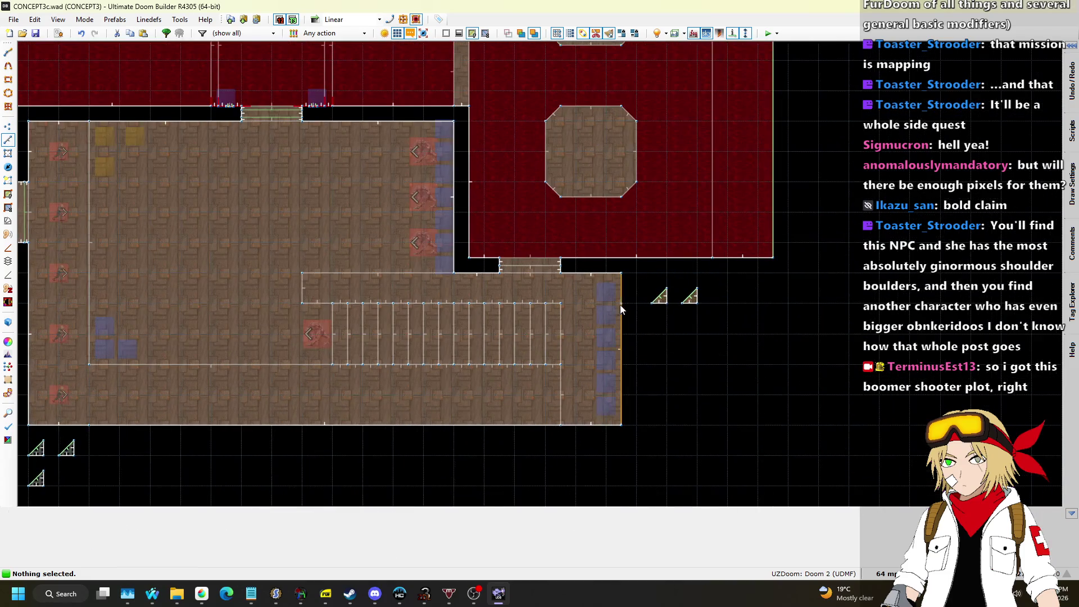
# Move the two 3D-floor control triangles next to the others below the lower room.
pyautogui.press('l')
pyautogui.moveTo(639, 316)
pyautogui.mouseDown()
pyautogui.moveTo(713, 281)
pyautogui.moveTo(465, 383)
pyautogui.moveTo(479, 369)
pyautogui.mouseUp()
pyautogui.scroll(-1, 699, 297)
pyautogui.click(504, 388)
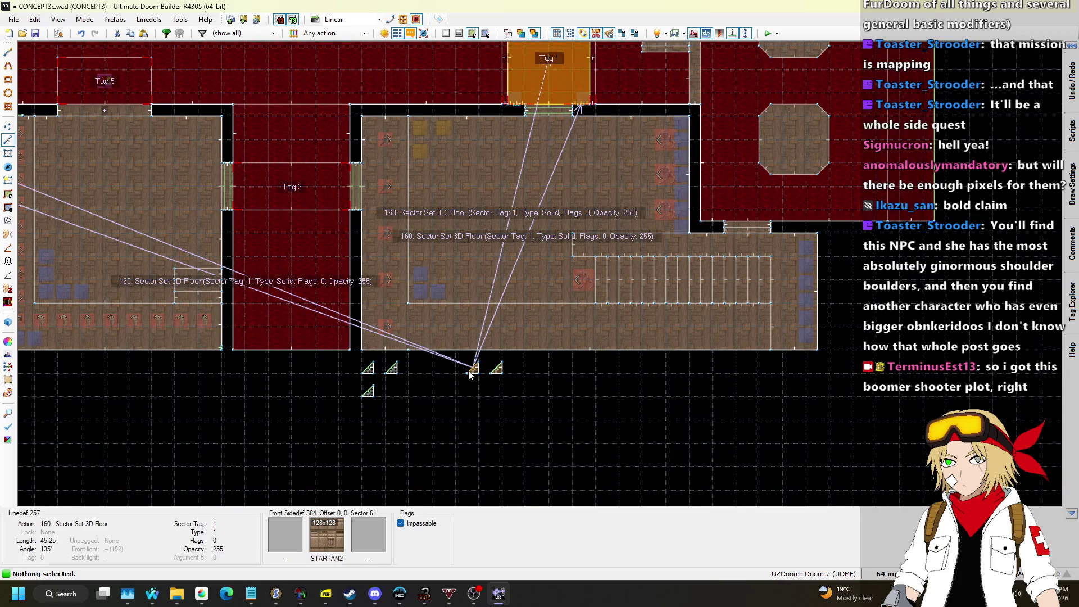
pyautogui.scroll(-2, 488, 373)
# Save CONCEPT3c.wad and check the lava corridor in 3D.
pyautogui.press('l')
pyautogui.hotkey('ctrl', 's')
pyautogui.press('q')
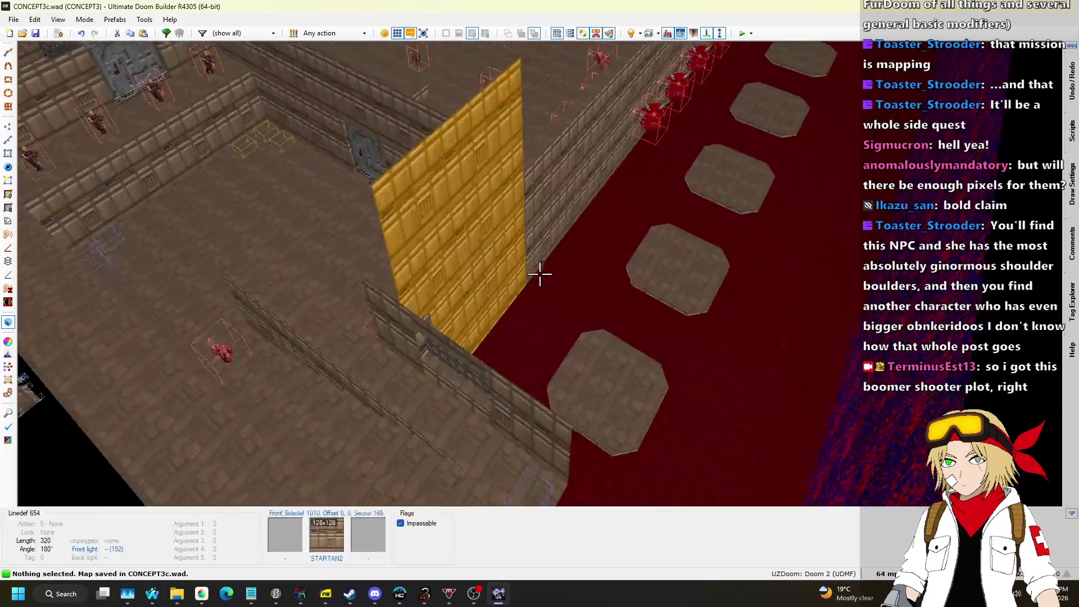
pyautogui.press('w')
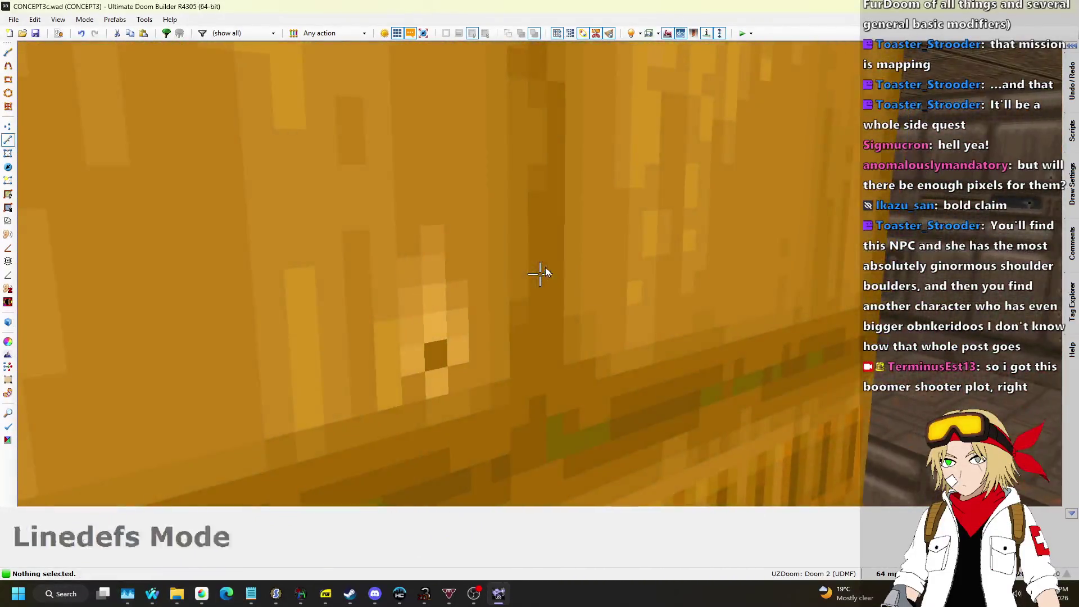
pyautogui.press('q')
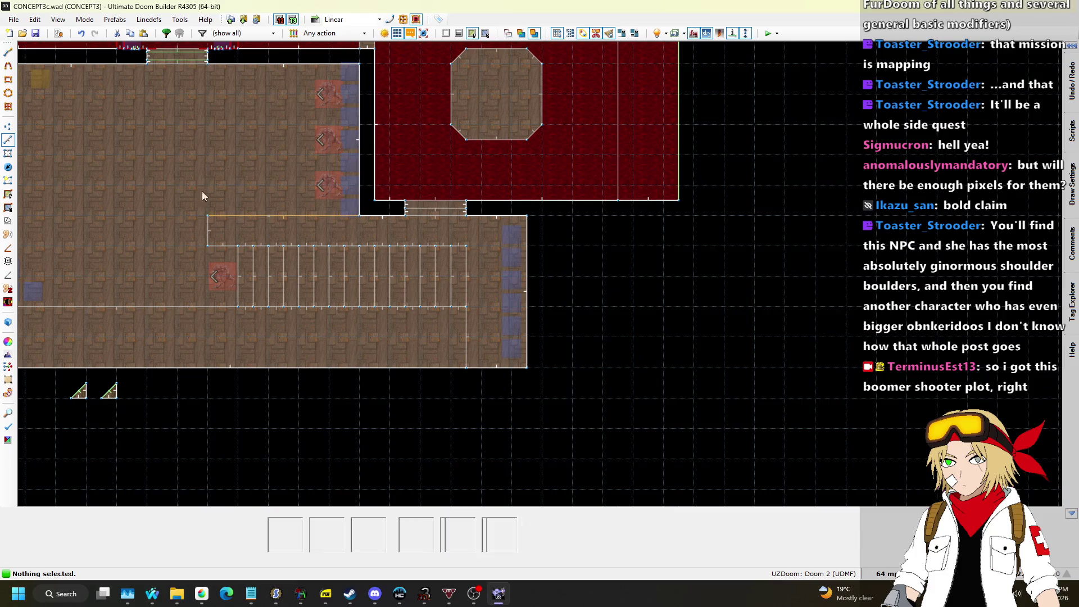
pyautogui.scroll(1, 627, 232)
# On a 32-unit grid, draw a 128×512 corridor sector below the lava room's right edge.
pyautogui.press('space')
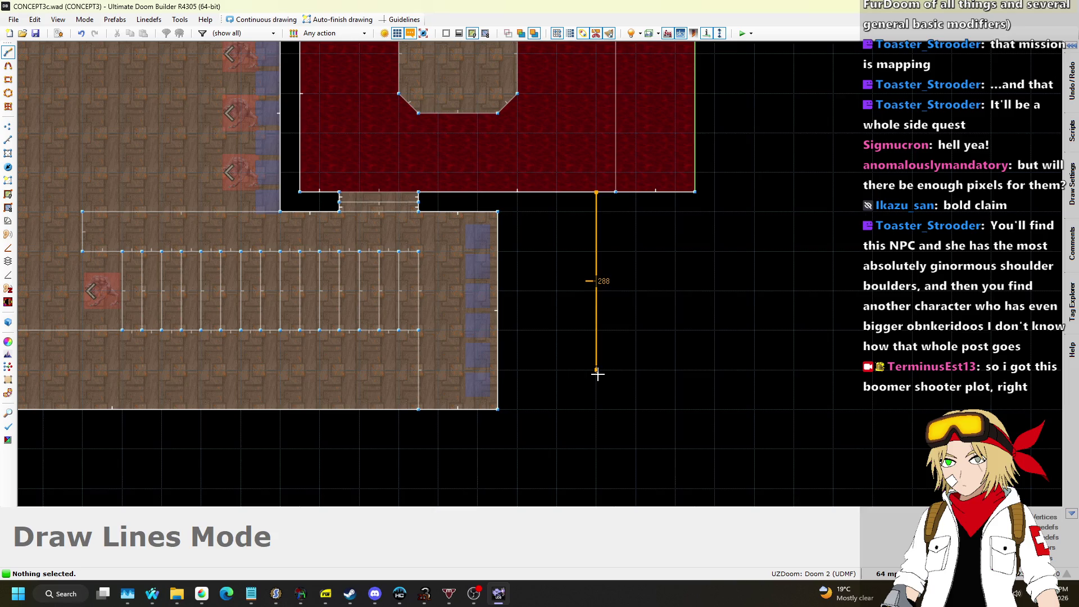
pyautogui.click(885, 573)
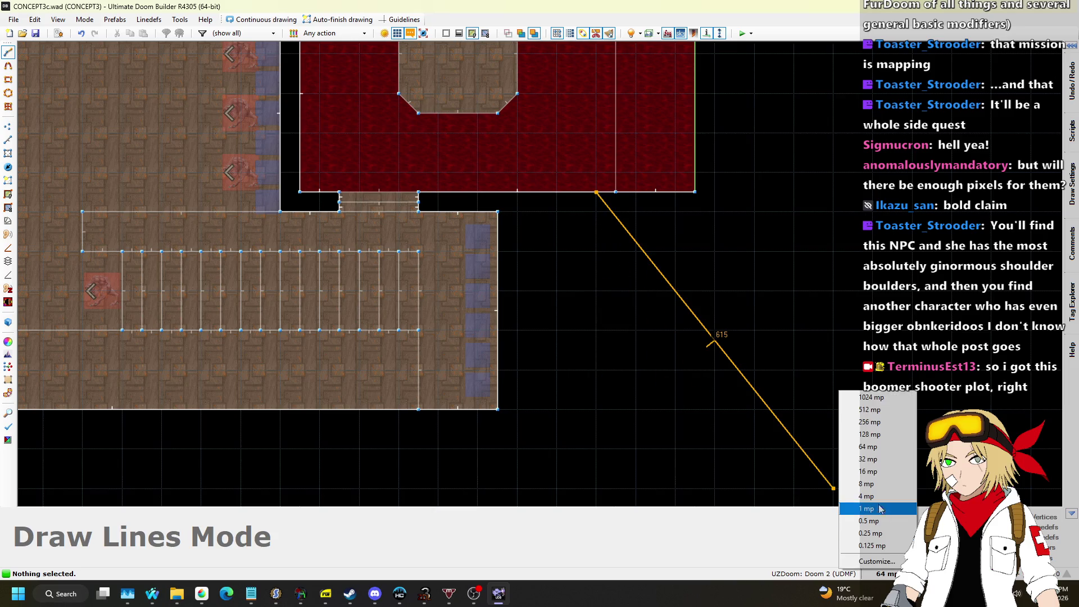
pyautogui.click(869, 447)
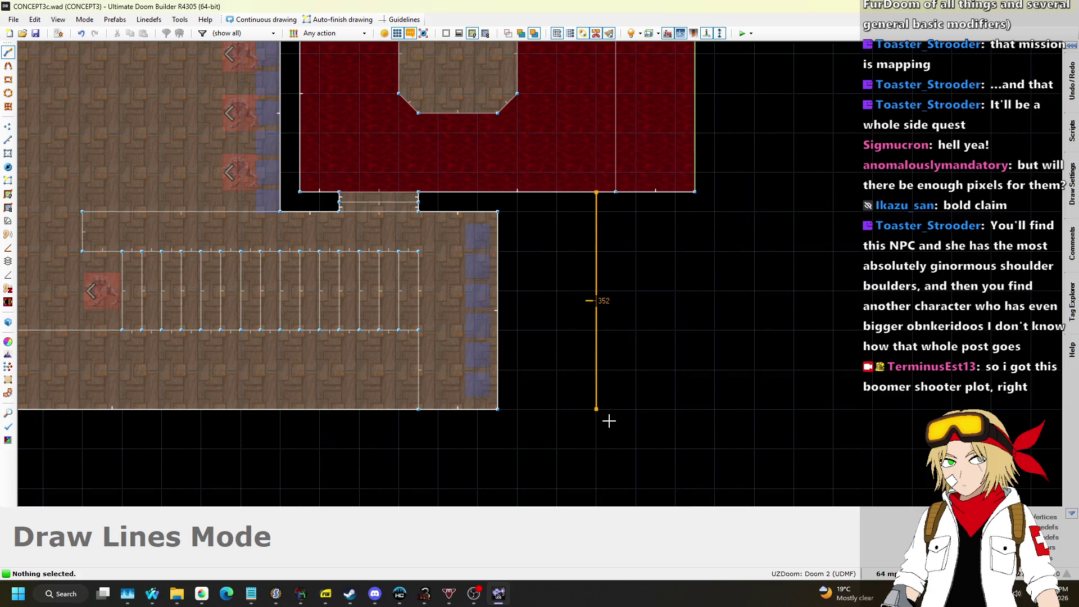
pyautogui.click(888, 571)
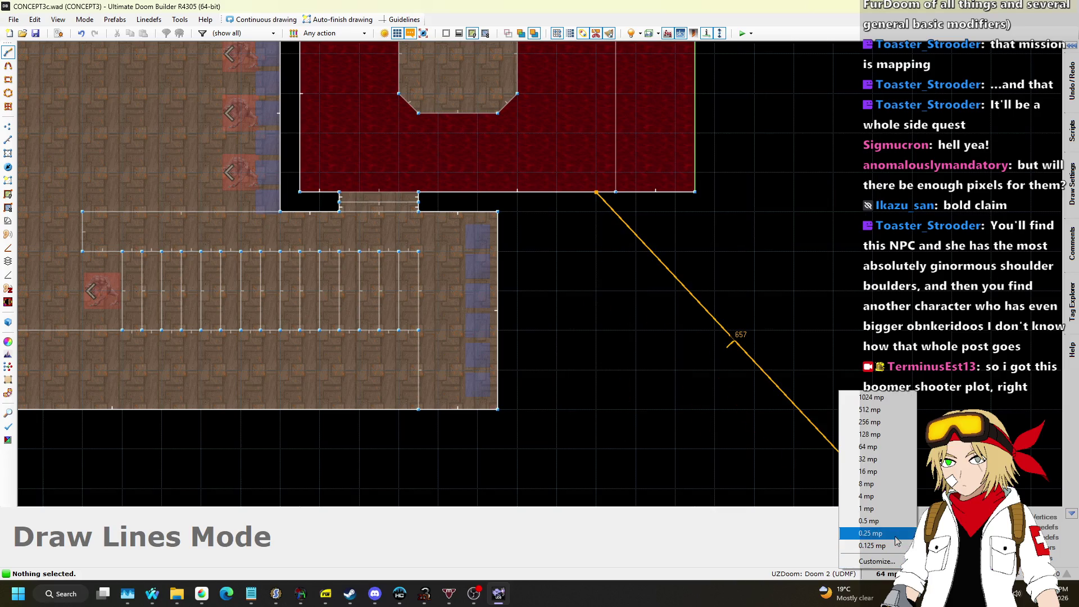
pyautogui.click(880, 459)
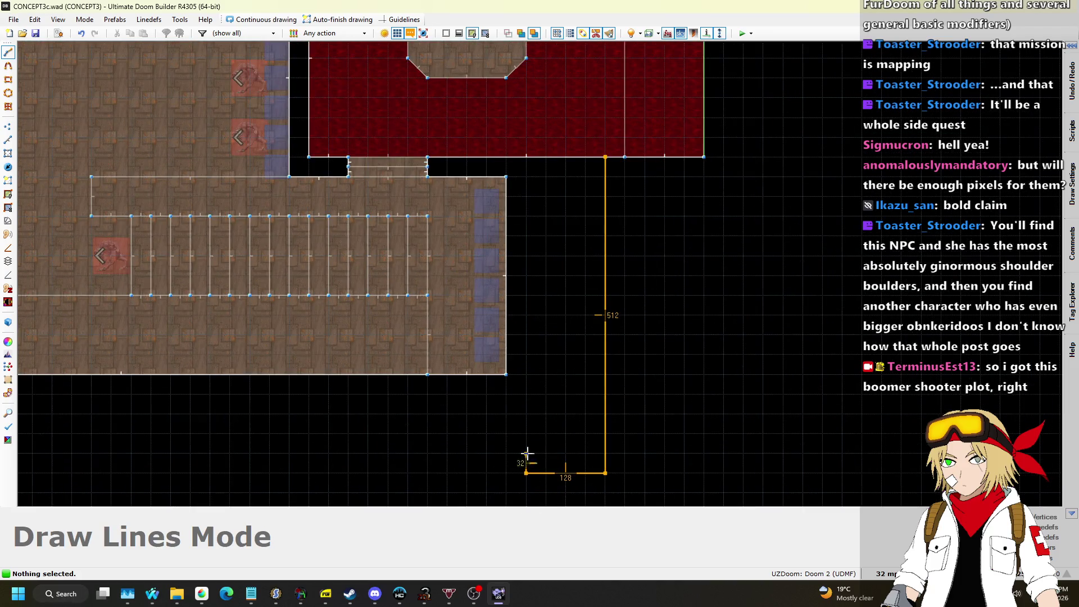
pyautogui.click(599, 160)
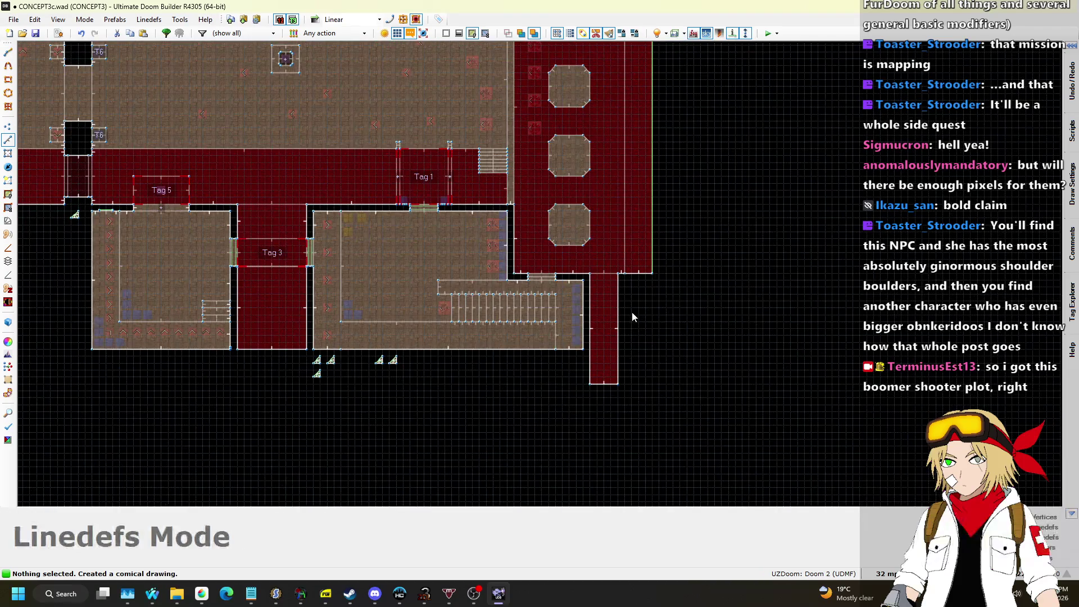
# Raise the corridor floor to 128 under a 256 ceiling and apply the CEIL1_1 ceiling flat.
pyautogui.press('w')
pyautogui.press('s')
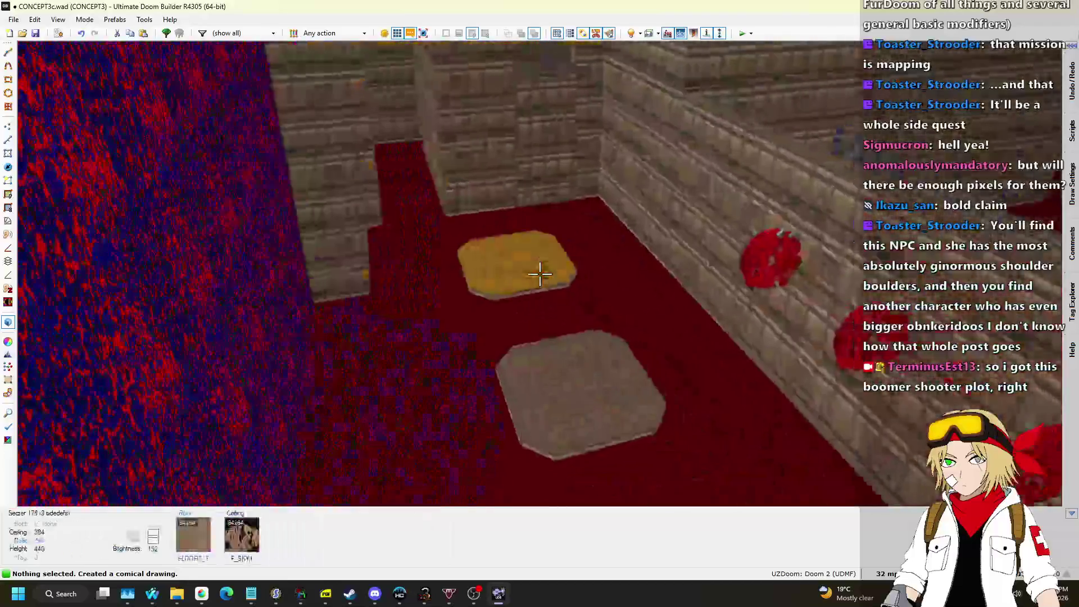
pyautogui.click(539, 274)
pyautogui.scroll(-1, 540, 274)
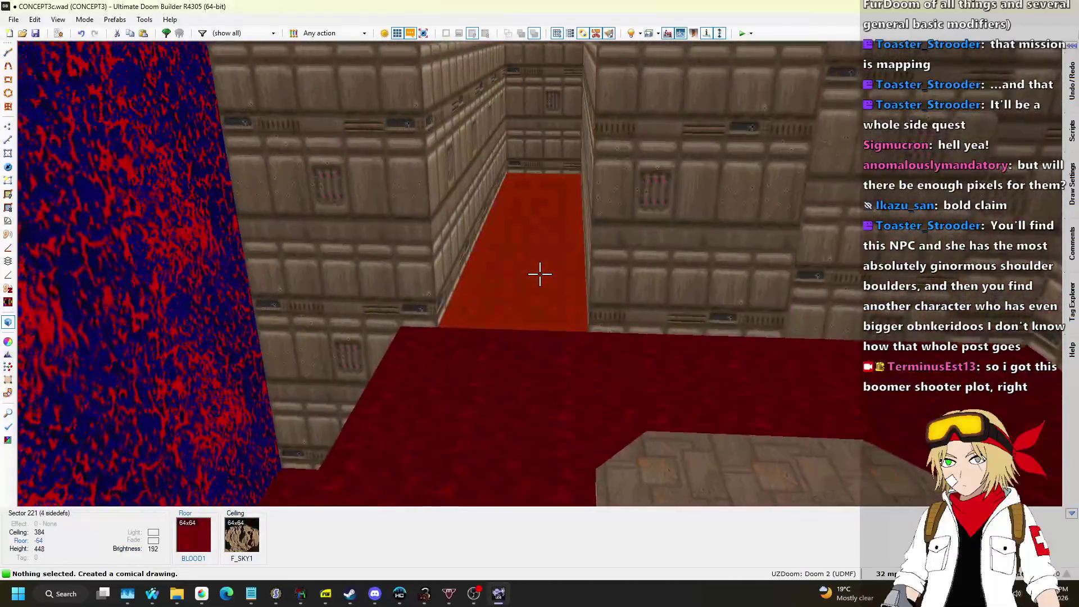
pyautogui.scroll(20, 540, 274)
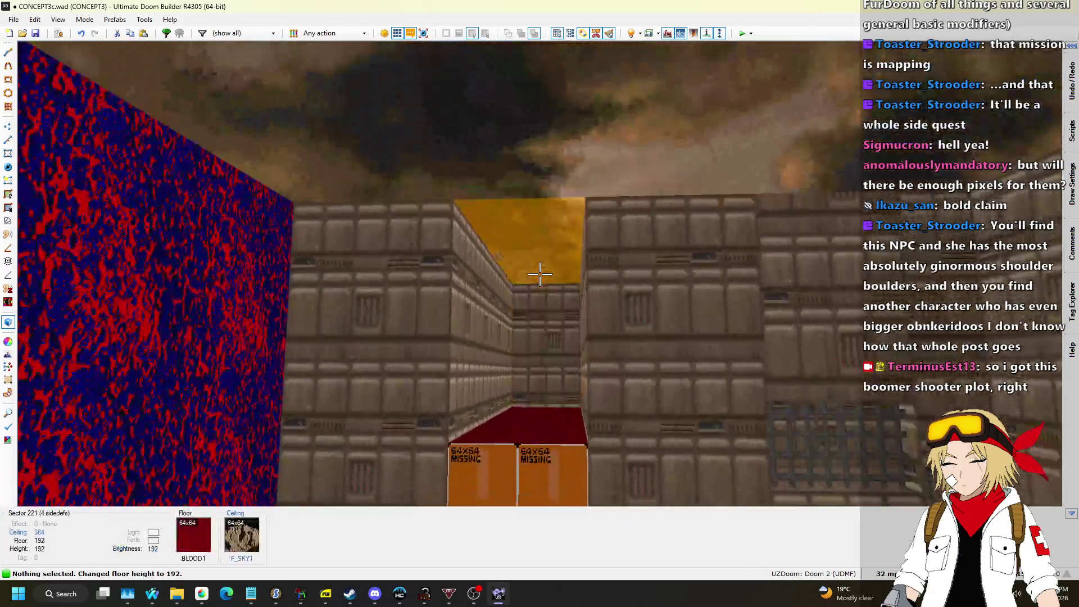
pyautogui.click(539, 274)
pyautogui.scroll(3, 540, 274)
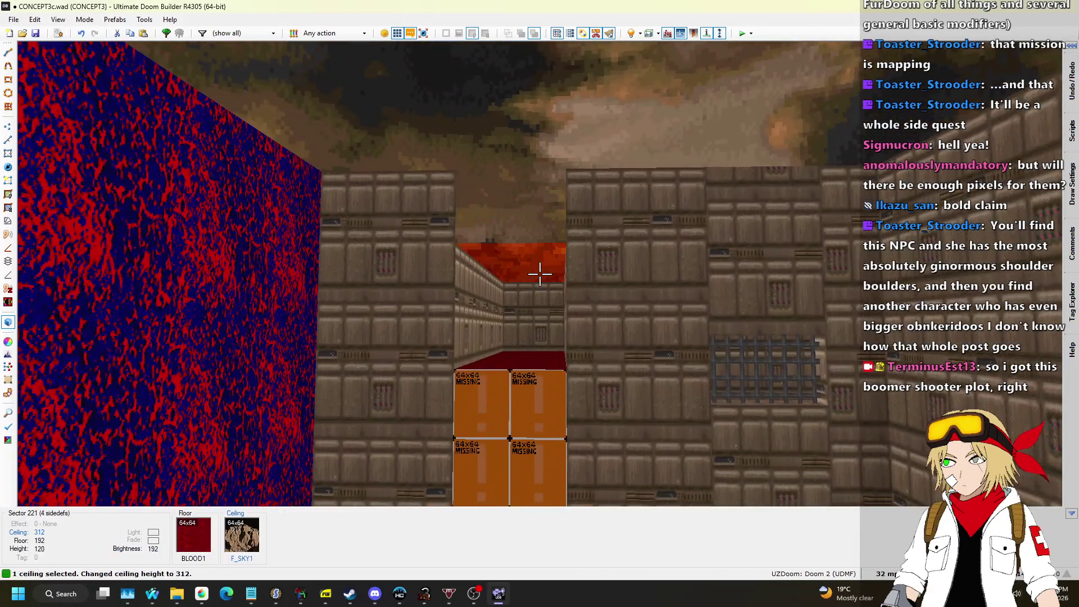
pyautogui.hotkey('ctrl', 'c')
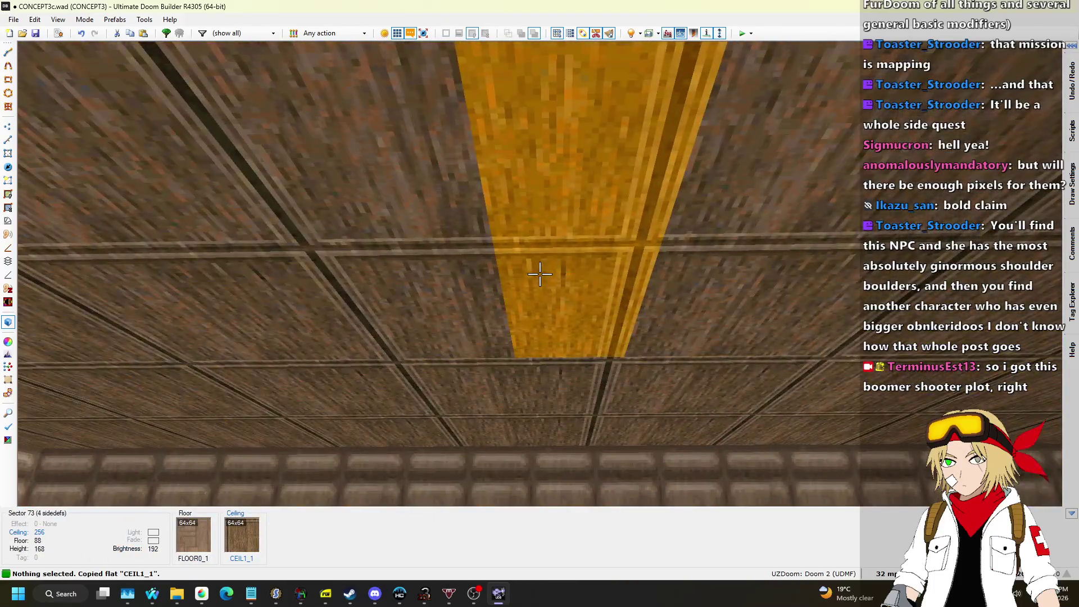
pyautogui.hotkey('ctrl', 'v')
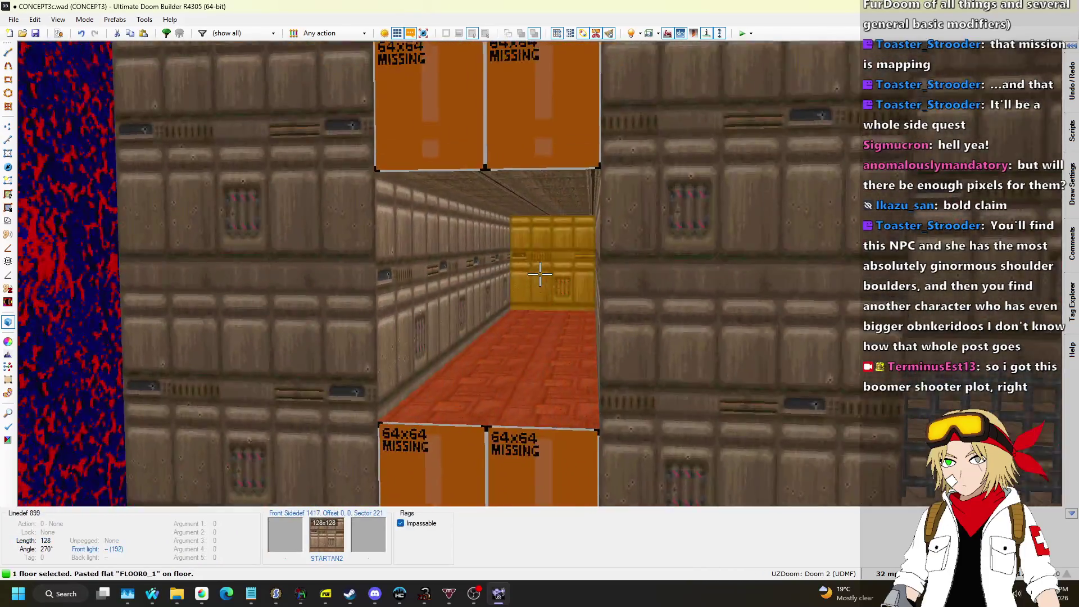
pyautogui.press('Escape')
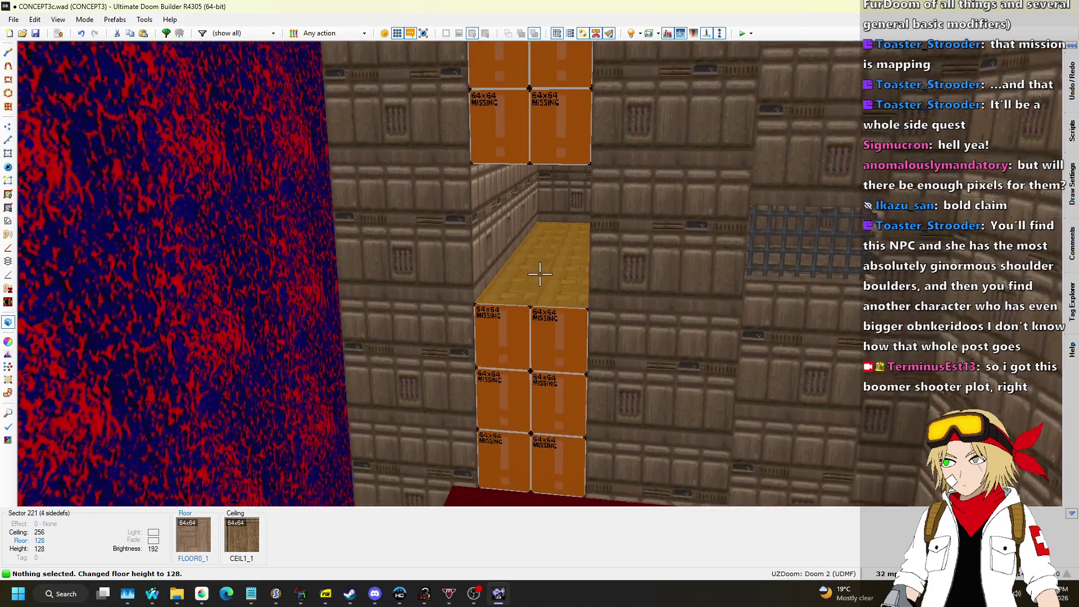
# Apply STARTAN2 to the corridor's missing upper wall and review the stepping stones.
pyautogui.press('w')
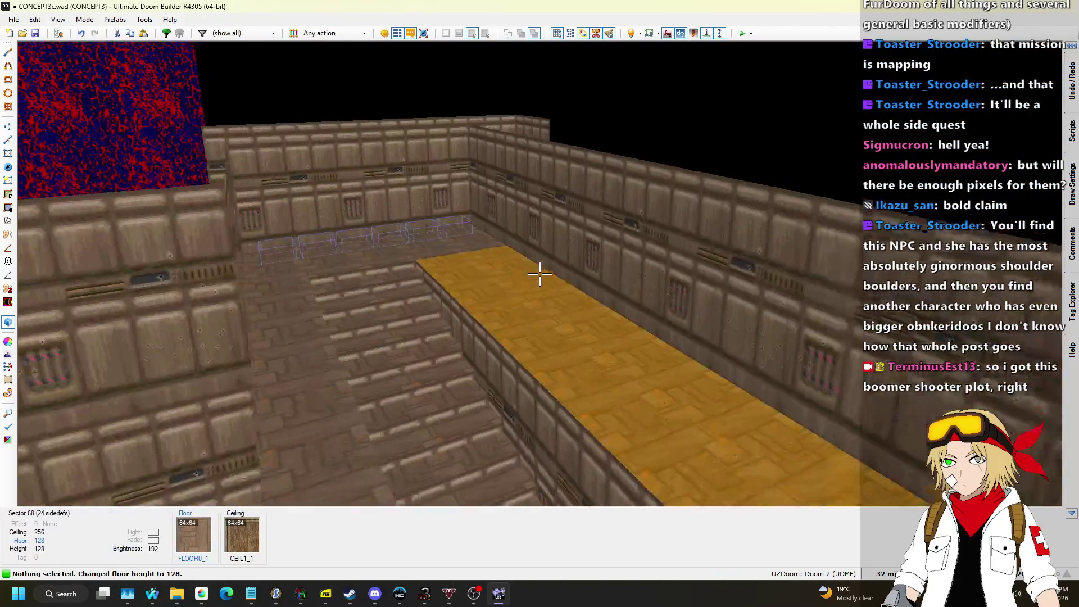
pyautogui.hotkey('ctrl', 'c')
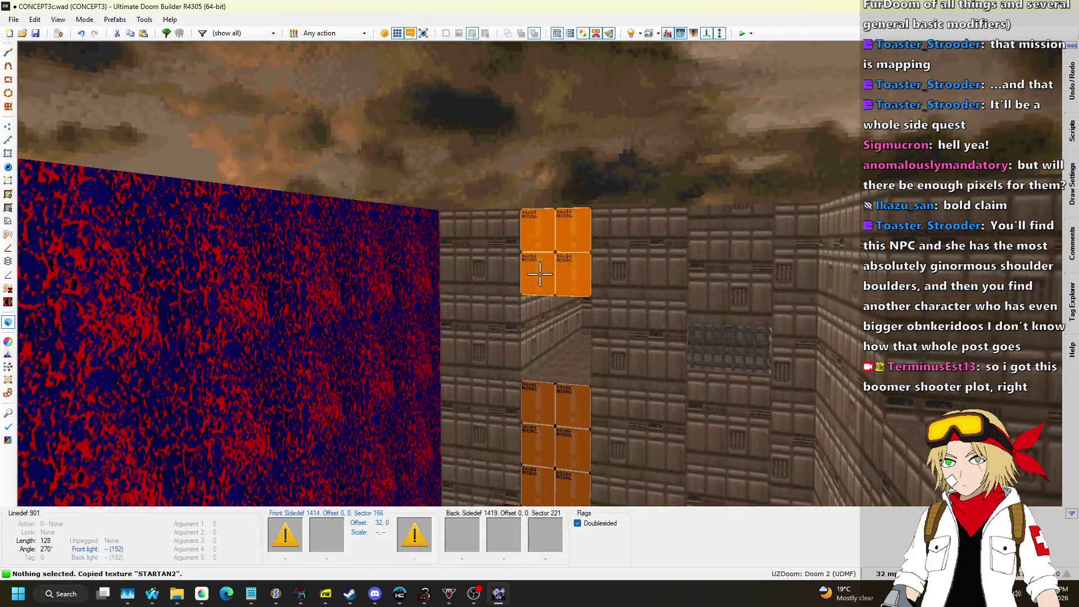
pyautogui.hotkey('ctrl', 'v')
pyautogui.press('s')
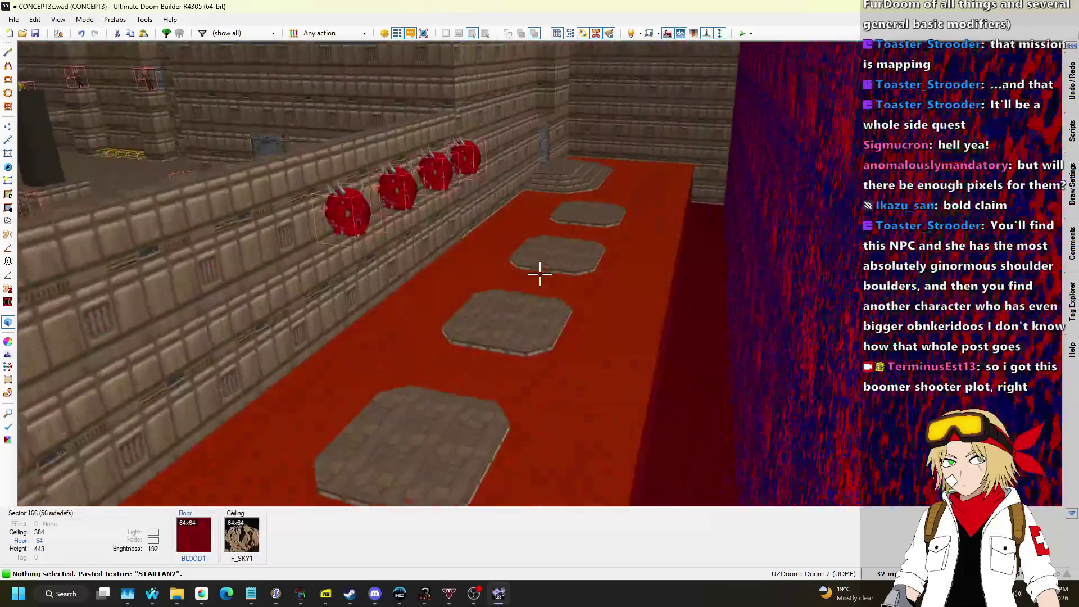
pyautogui.press('s')
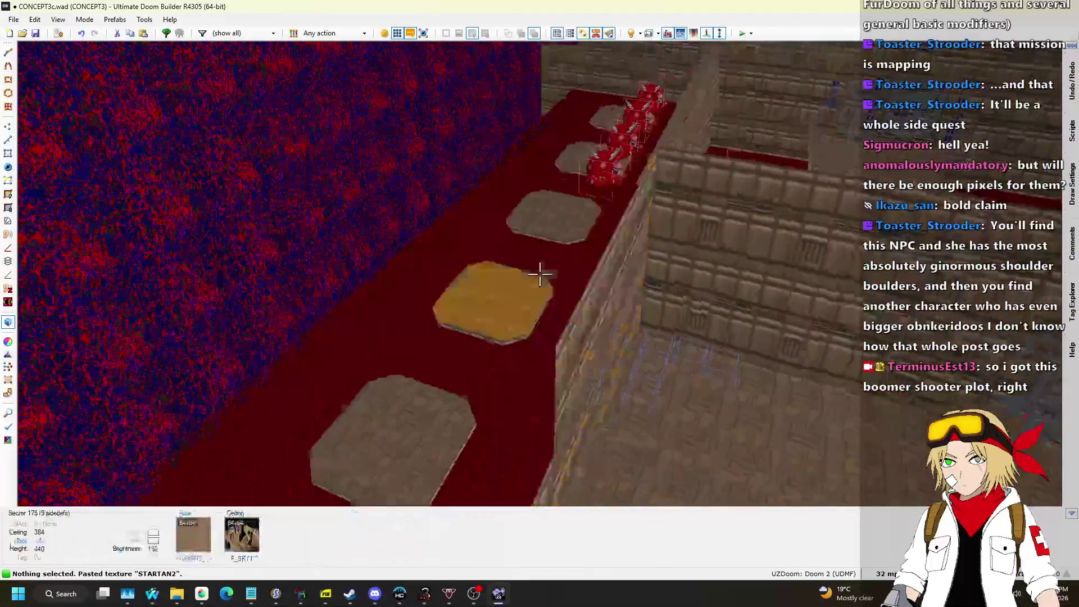
pyautogui.press('s')
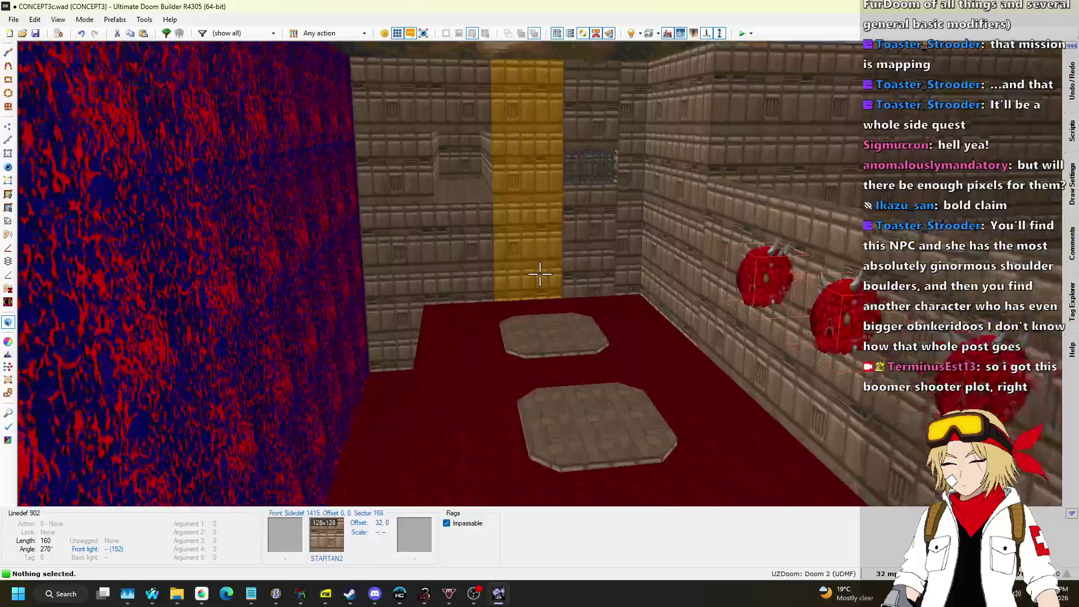
# Select the lava room's right edge lines, then clear the selection.
pyautogui.press('q')
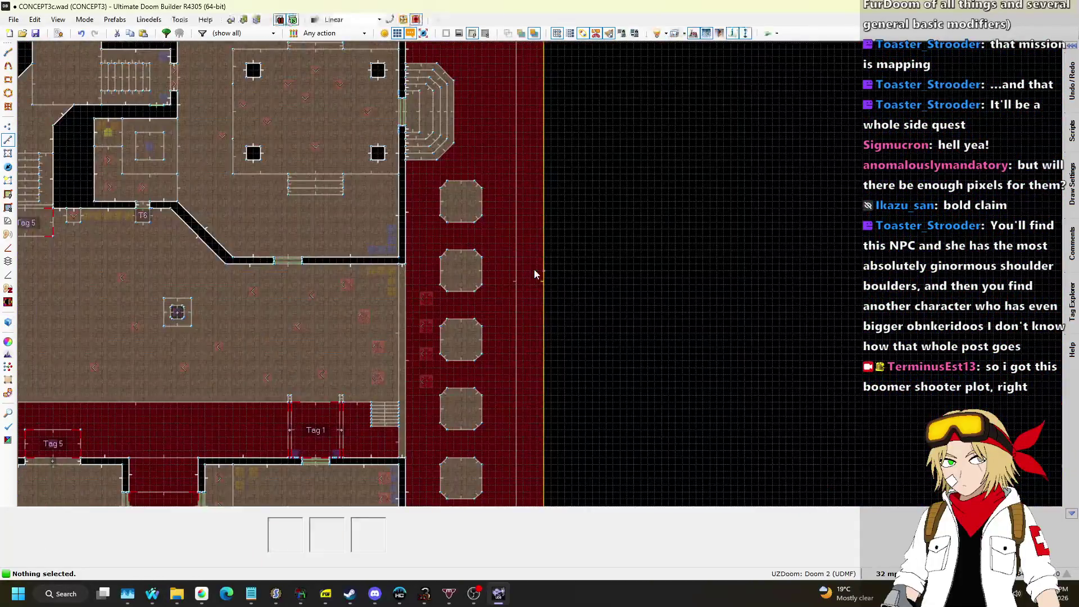
pyautogui.scroll(4, 527, 256)
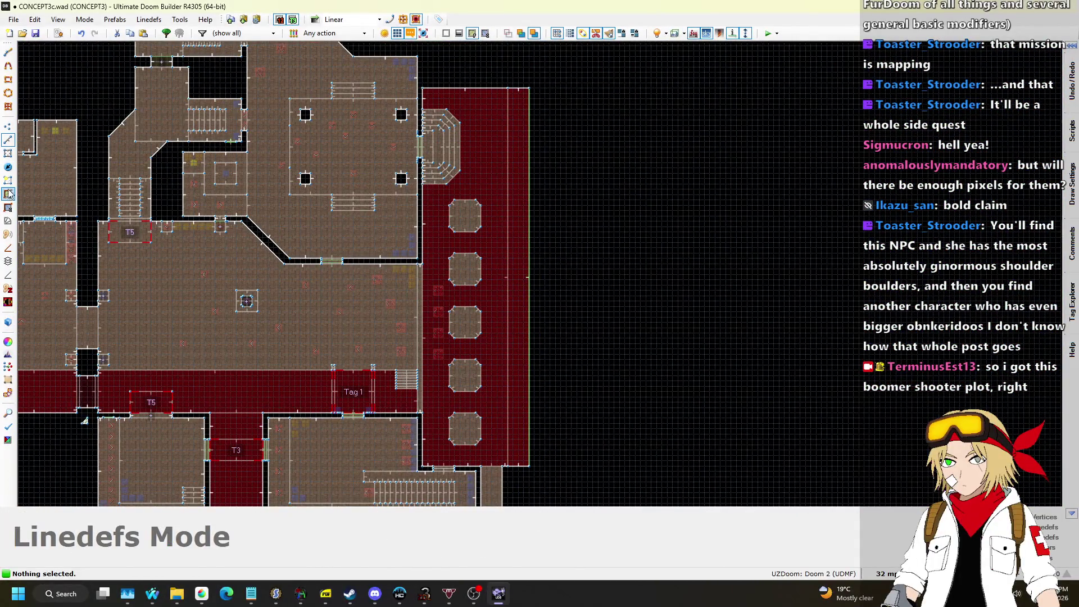
pyautogui.moveTo(494, 65); pyautogui.dragTo(598, 465)
pyautogui.scroll(6, 521, 493)
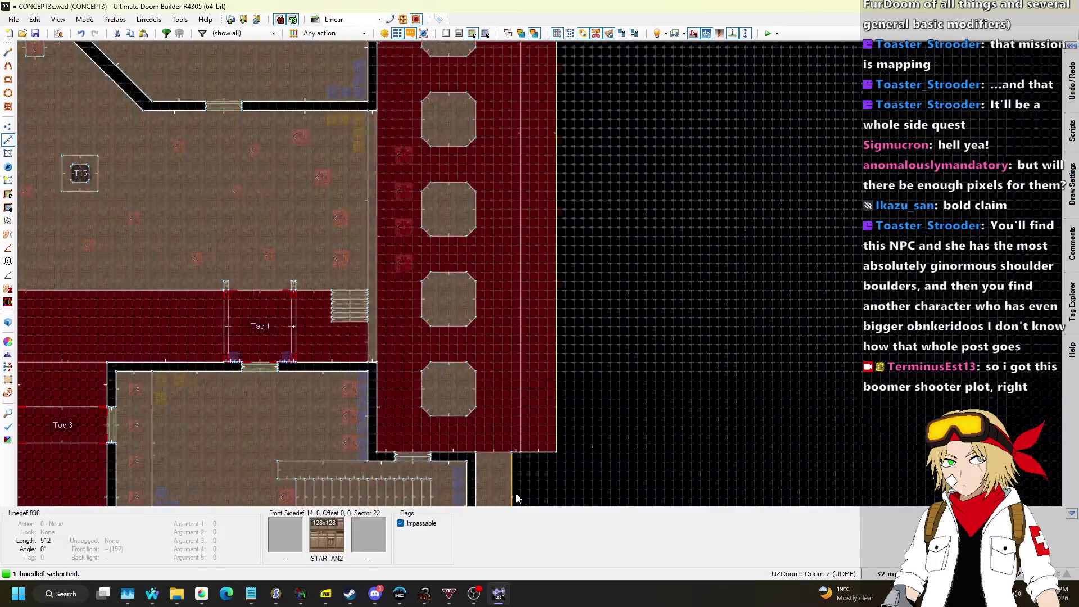
pyautogui.moveTo(636, 353)
pyautogui.mouseDown()
pyautogui.moveTo(646, 201)
pyautogui.moveTo(670, 99)
pyautogui.mouseUp()
pyautogui.scroll(-4, 602, 349)
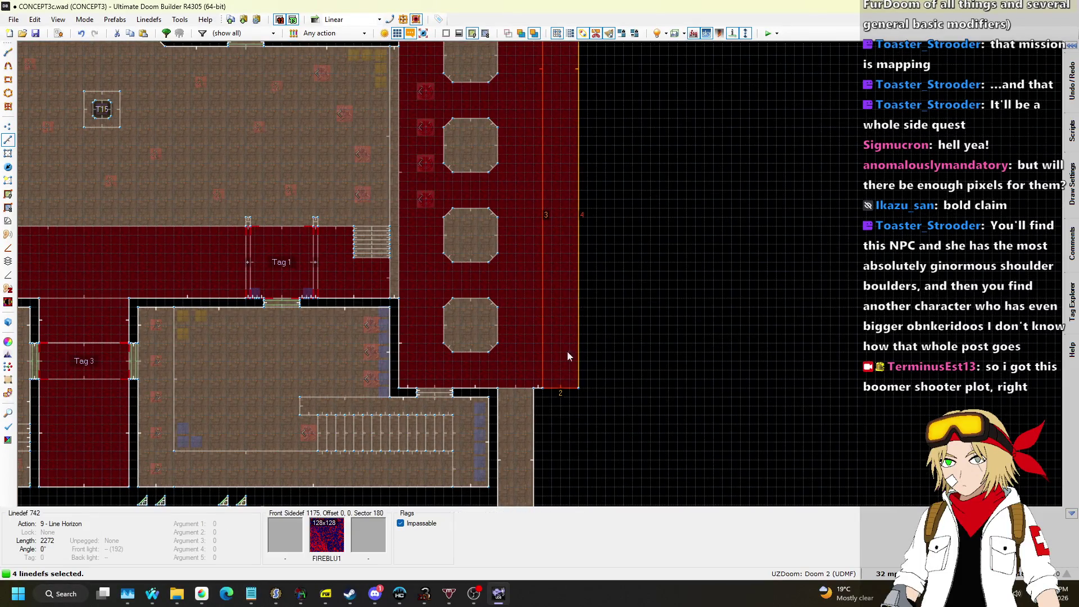
pyautogui.click(577, 344)
pyautogui.scroll(-5, 577, 344)
pyautogui.scroll(3, 537, 355)
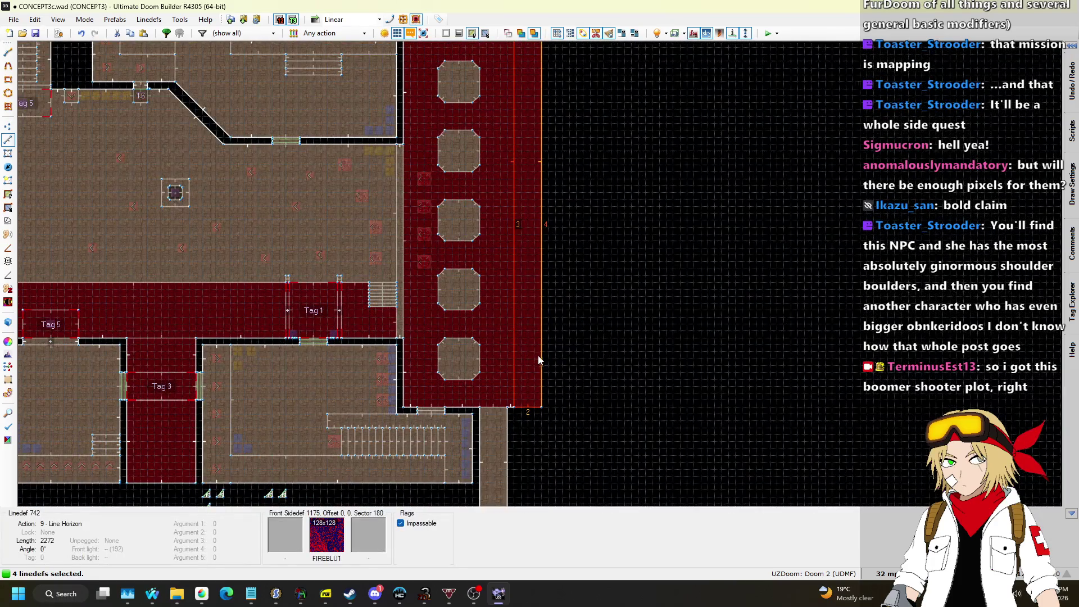
pyautogui.scroll(3, 544, 356)
pyautogui.press('l')
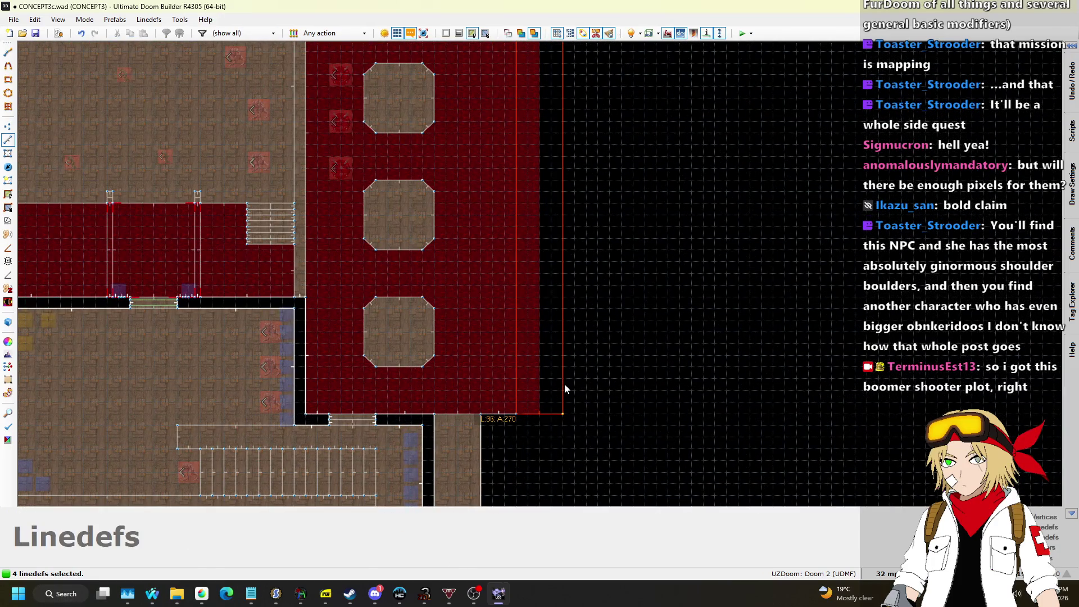
# Shift the five octagonal pillars right and paste a pillar copy near the room's top.
pyautogui.scroll(-3, 467, 416)
pyautogui.moveTo(376, 411)
pyautogui.mouseDown()
pyautogui.moveTo(450, 212)
pyautogui.moveTo(447, 75)
pyautogui.mouseUp()
pyautogui.scroll(2, 449, 402)
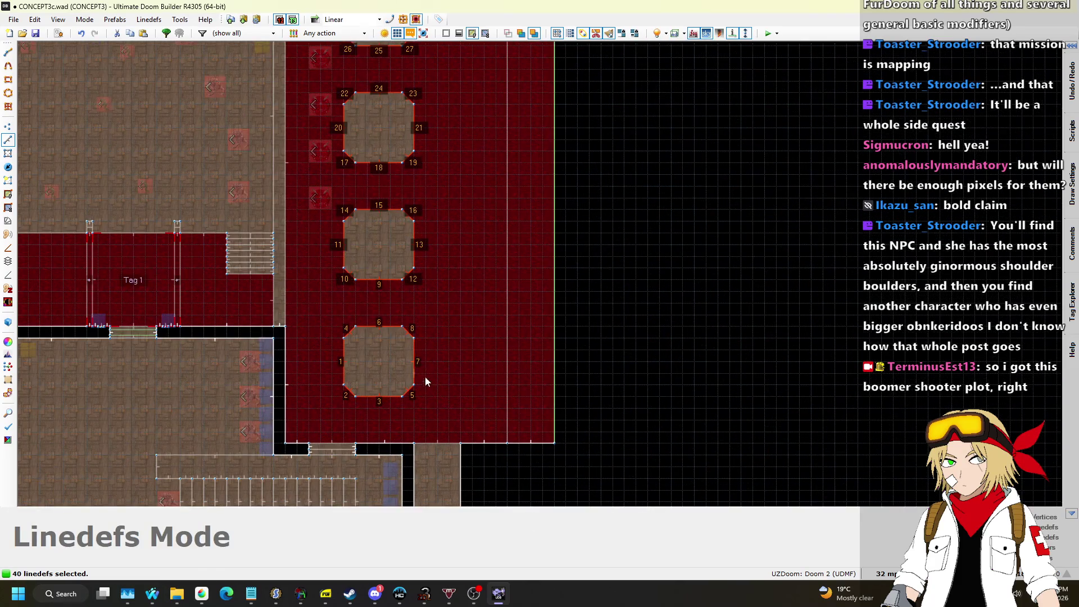
pyautogui.moveTo(414, 366); pyautogui.dragTo(472, 367)
pyautogui.scroll(-5, 442, 426)
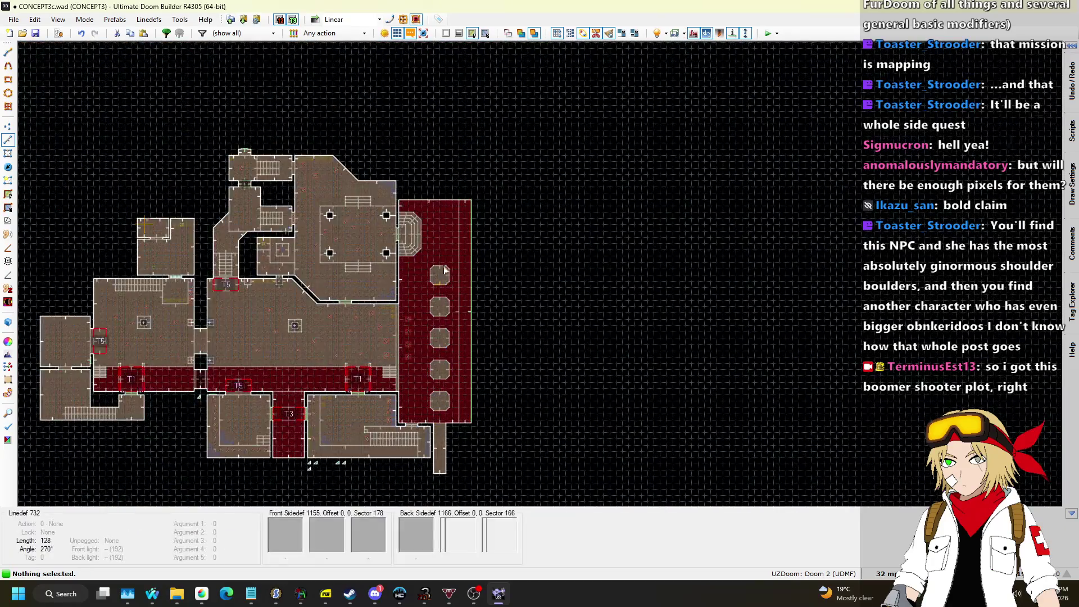
pyautogui.scroll(6, 444, 278)
pyautogui.moveTo(374, 260)
pyautogui.mouseDown()
pyautogui.moveTo(425, 335)
pyautogui.moveTo(502, 370)
pyautogui.mouseUp()
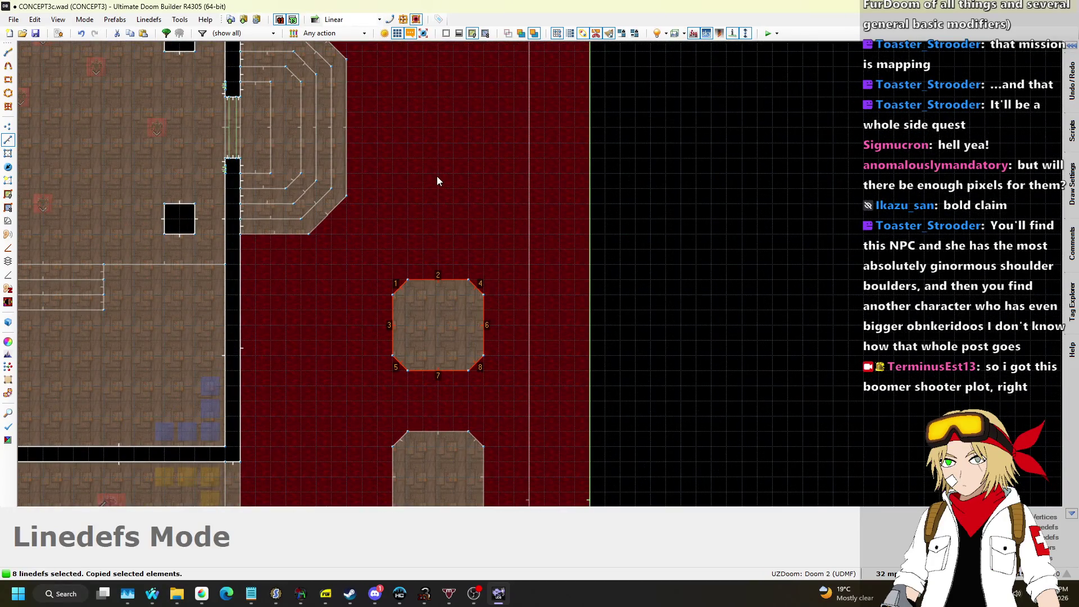
pyautogui.hotkey('ctrl', 'v')
pyautogui.press('Return')
pyautogui.scroll(-5, 421, 301)
pyautogui.scroll(5, 424, 201)
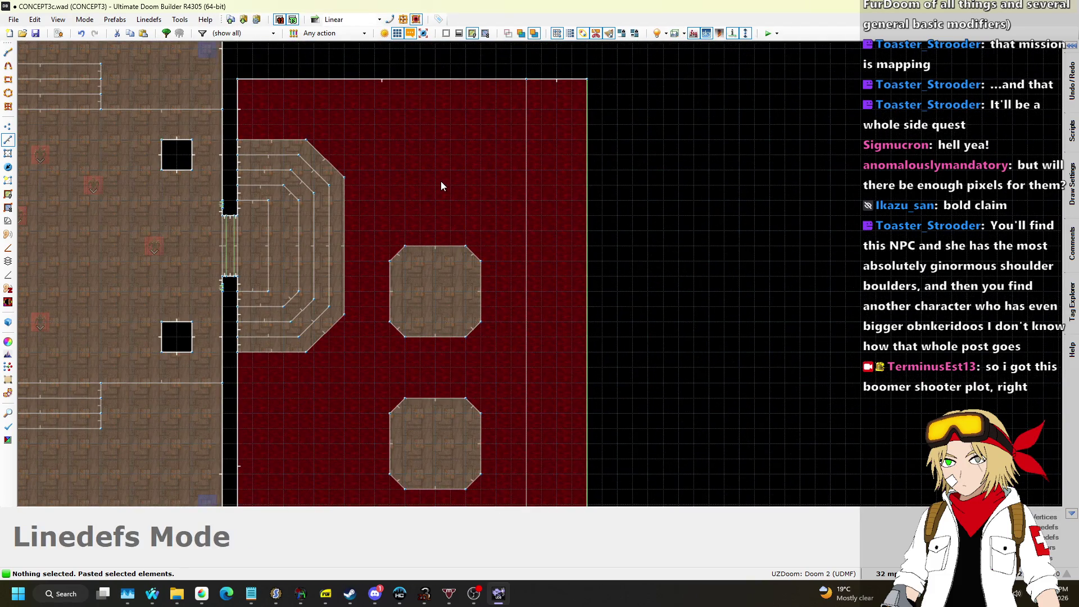
# Inspect the pillars in 3D from near the lava floor.
pyautogui.press('q')
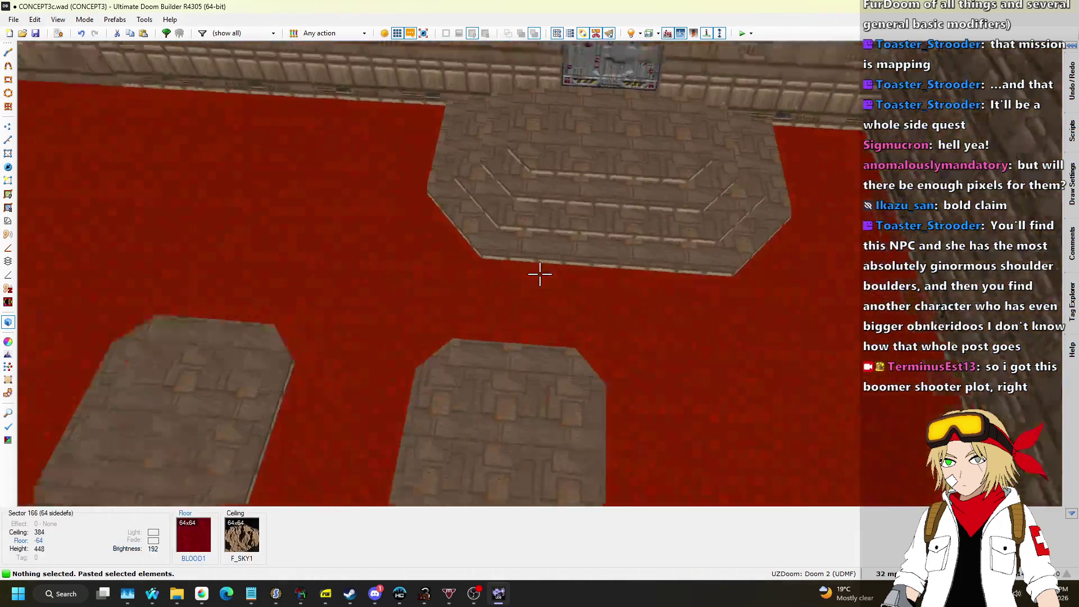
pyautogui.press('w')
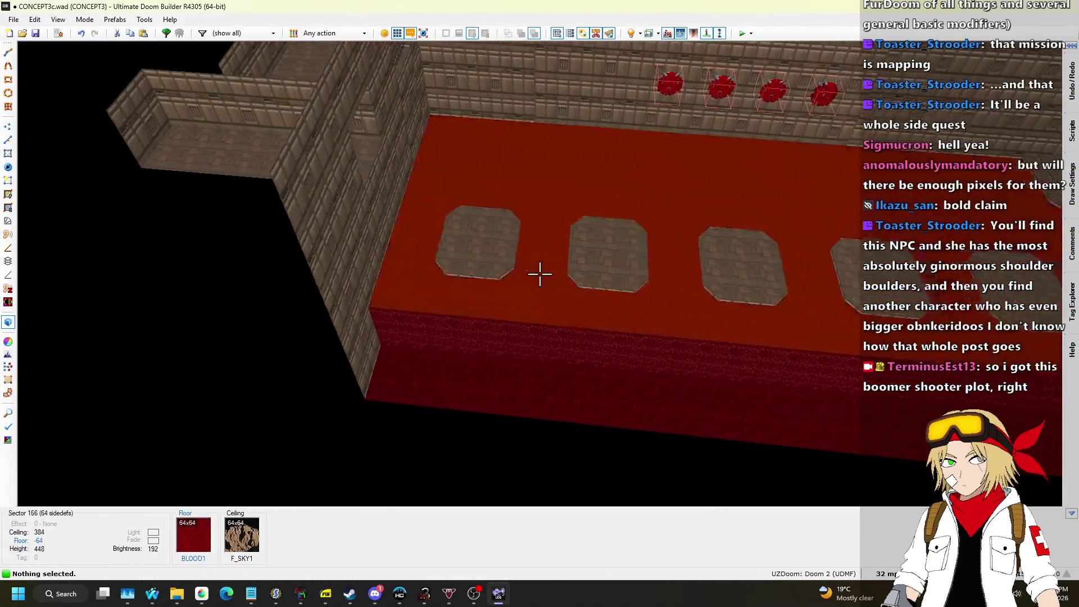
pyautogui.press('q')
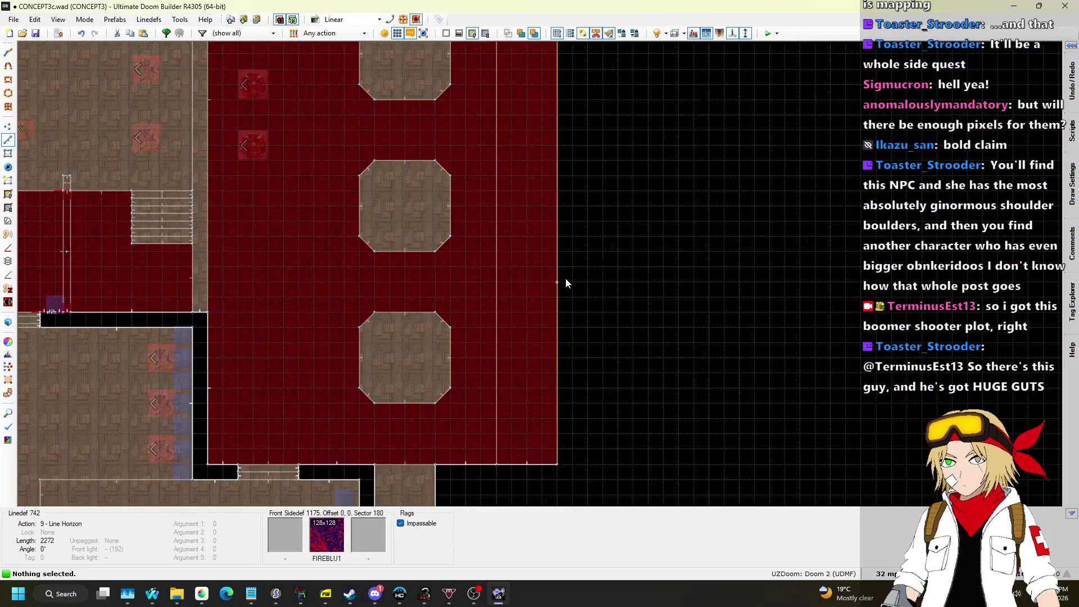
pyautogui.scroll(-3, 567, 281)
pyautogui.press('q')
pyautogui.press('q')
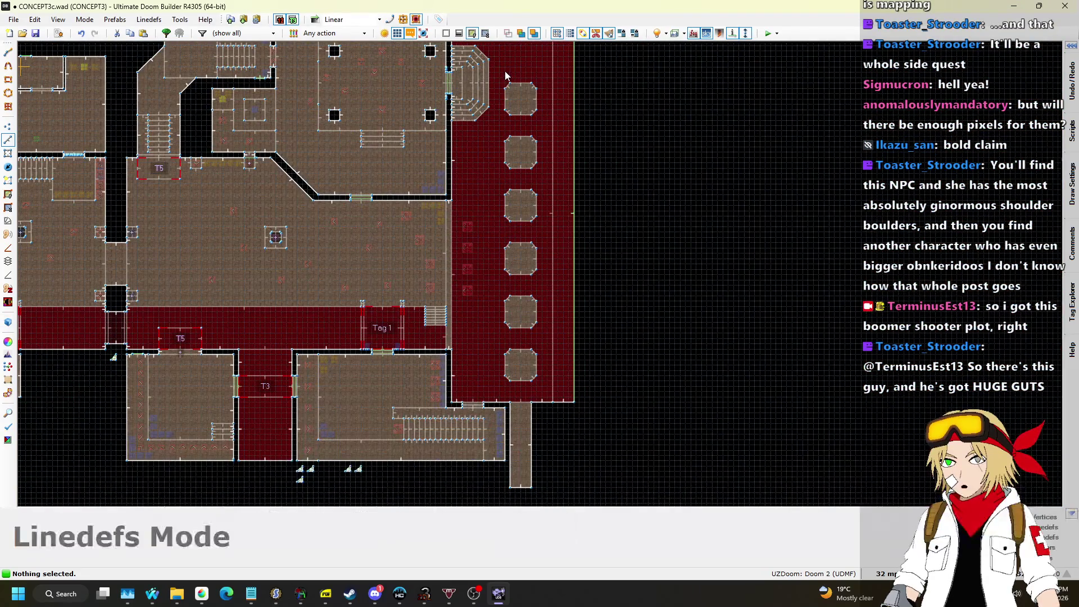
# Try selecting all, then three, then two of the lava hall pillars, clearing each selection.
pyautogui.doubleClick(543, 331)
pyautogui.scroll(4, 534, 334)
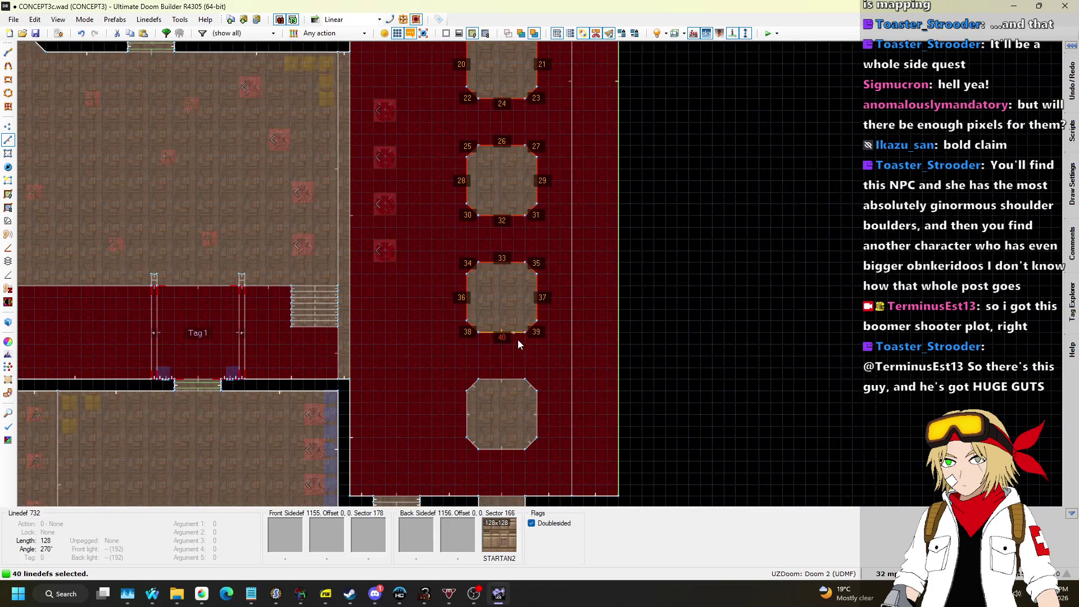
pyautogui.press('q')
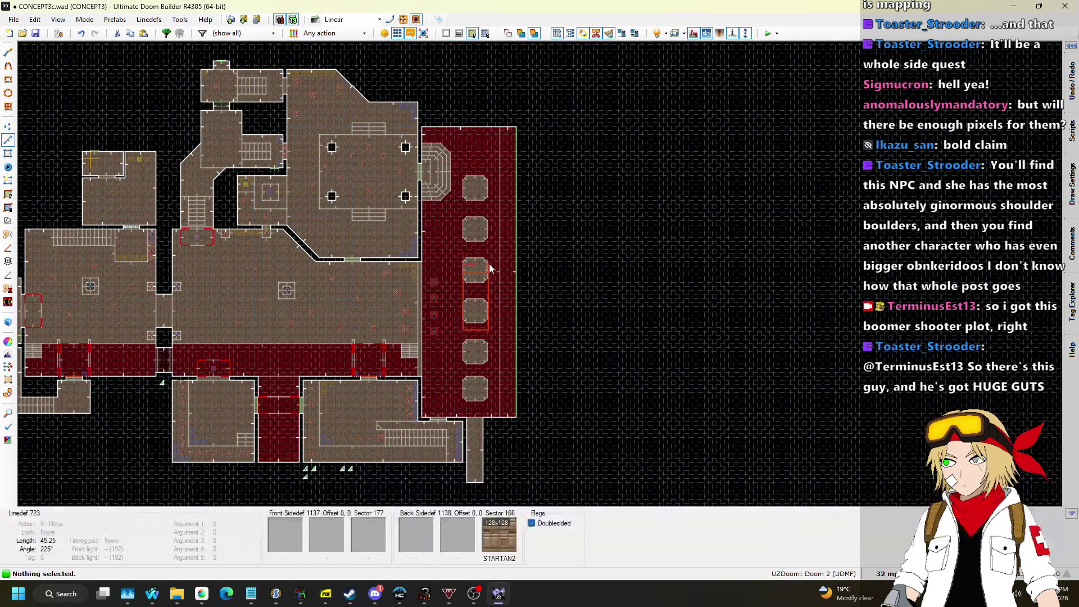
pyautogui.scroll(3, 488, 270)
pyautogui.press('q')
pyautogui.press('q')
pyautogui.moveTo(412, 351); pyautogui.dragTo(468, 172)
pyautogui.scroll(3, 446, 350)
pyautogui.press('q')
pyautogui.moveTo(378, 280)
pyautogui.mouseDown()
pyautogui.moveTo(440, 111)
pyautogui.moveTo(457, 103)
pyautogui.mouseUp()
pyautogui.scroll(1, 423, 257)
pyautogui.scroll(-2, 423, 258)
pyautogui.press('q')
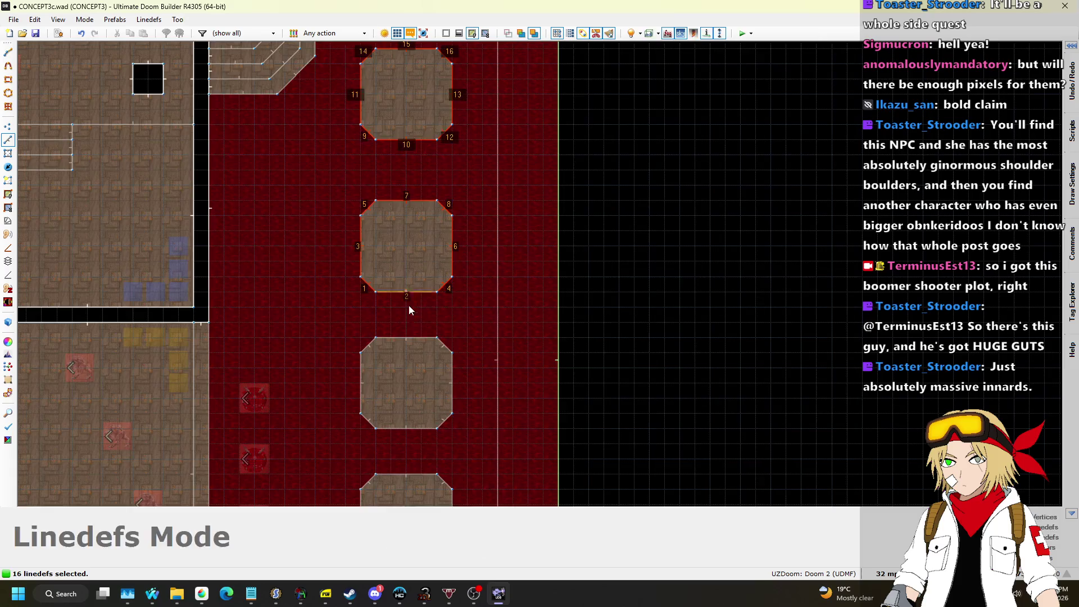
pyautogui.scroll(-2, 410, 299)
# Copy one pillar, place the copy at the north end of the row, then deselect.
pyautogui.moveTo(369, 225)
pyautogui.mouseDown()
pyautogui.moveTo(409, 204)
pyautogui.moveTo(444, 135)
pyautogui.mouseUp()
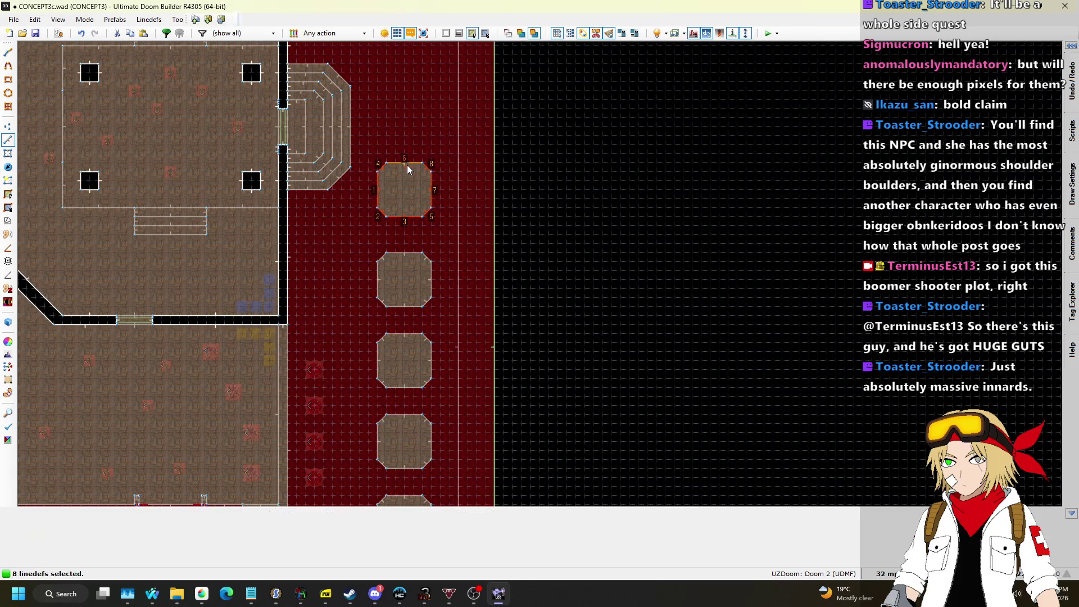
pyautogui.hotkey('ctrl', 'c')
pyautogui.hotkey('ctrl', 'v')
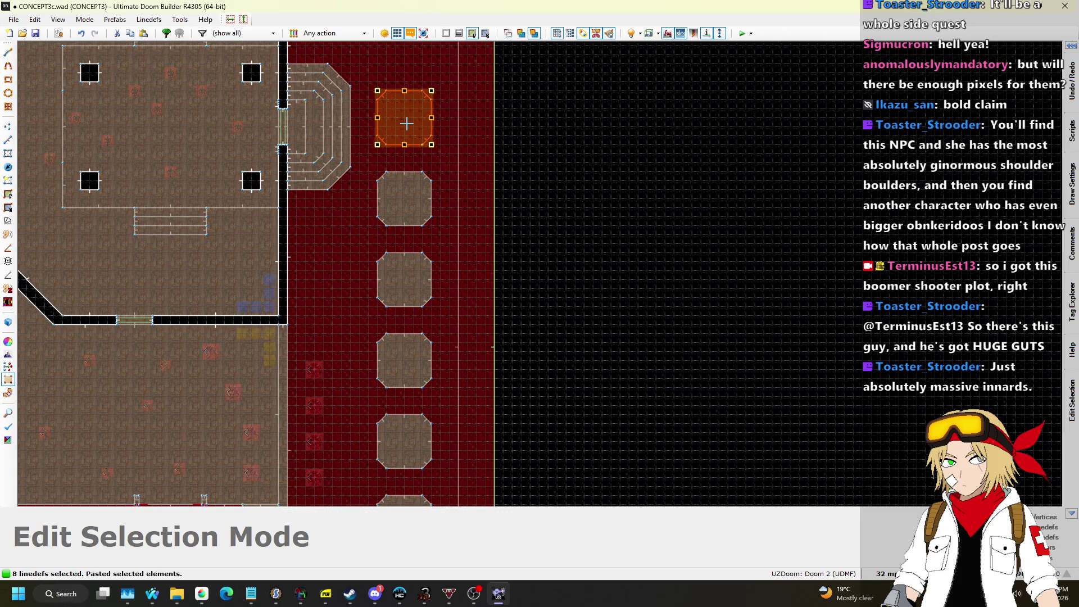
pyautogui.press('Return')
pyautogui.scroll(-2, 450, 104)
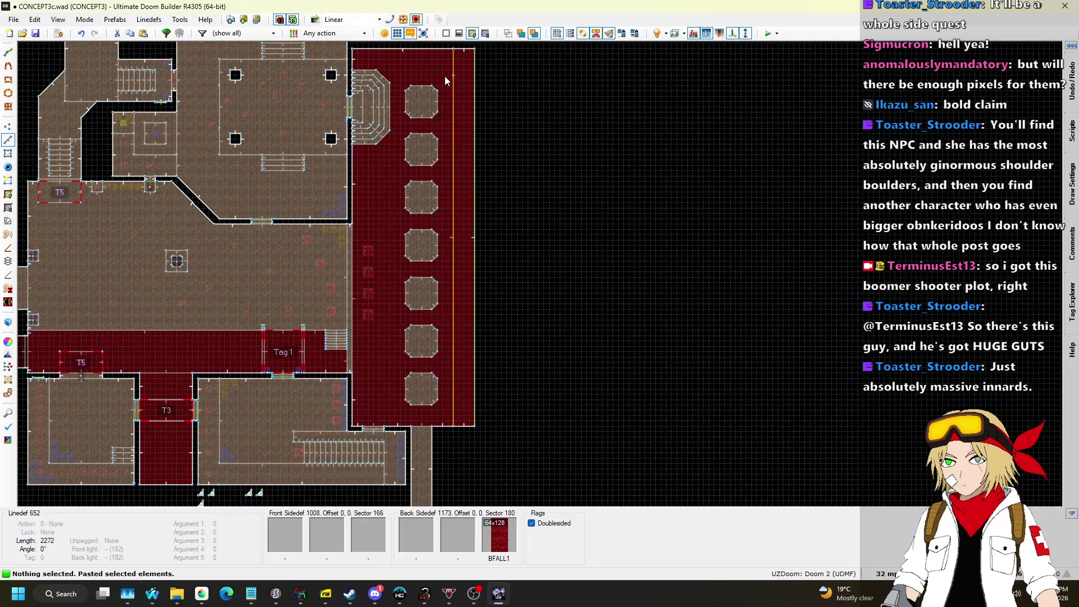
pyautogui.moveTo(396, 413); pyautogui.dragTo(446, 73)
pyautogui.scroll(4, 446, 73)
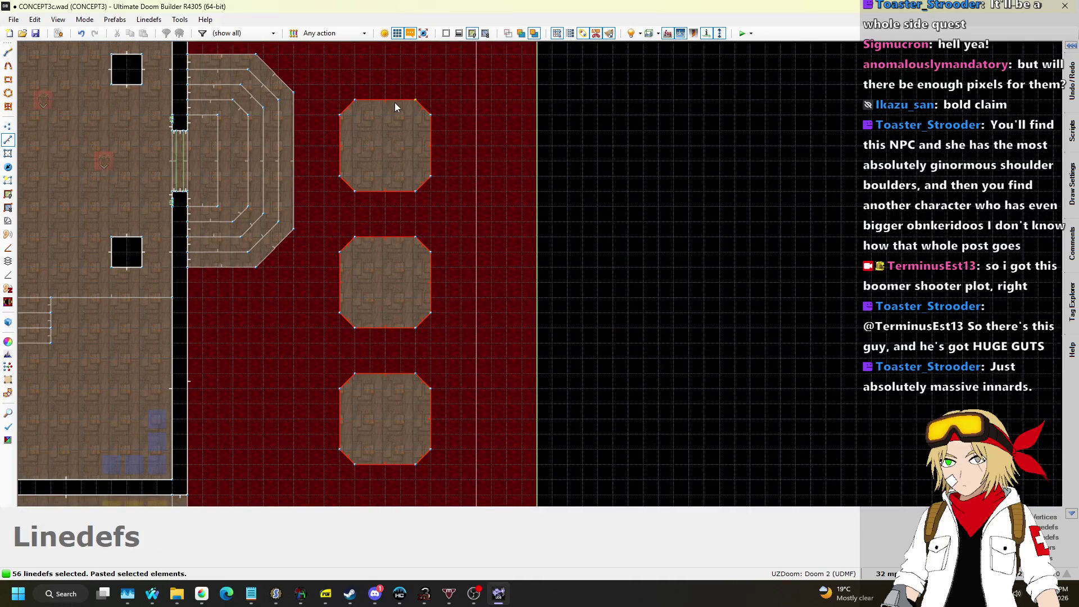
pyautogui.click(407, 96)
pyautogui.scroll(-4, 426, 75)
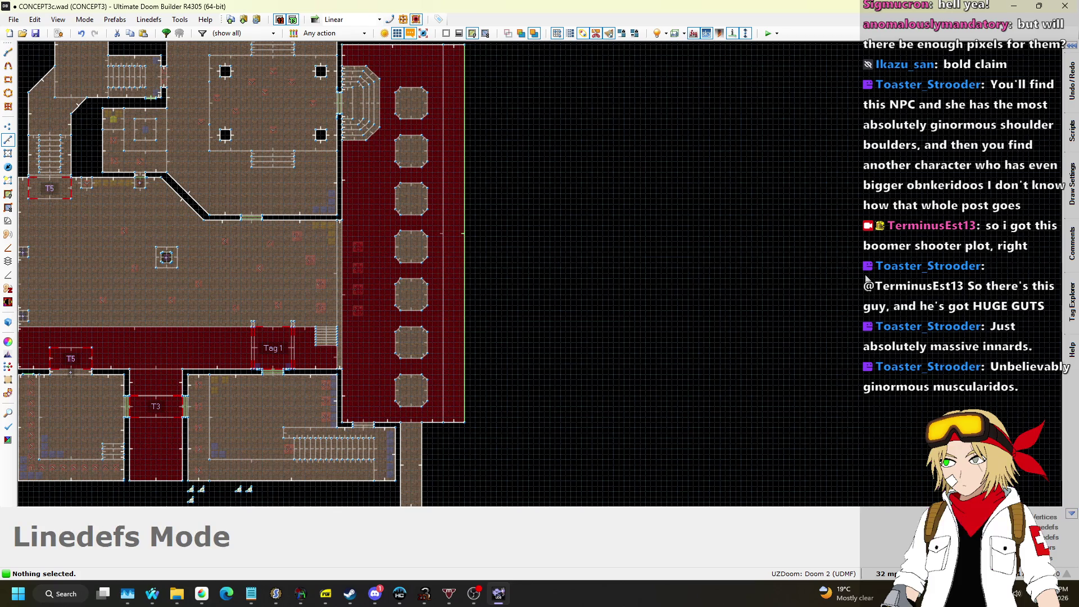
# Enter 3D Visual Mode and save the map.
pyautogui.scroll(-4, 560, 260)
pyautogui.scroll(5, 505, 193)
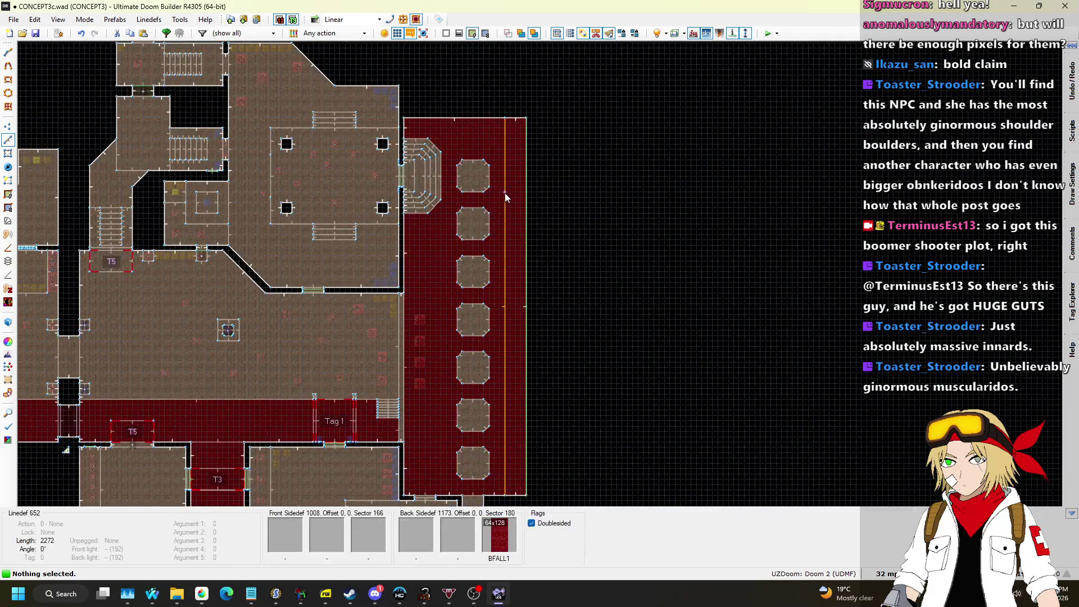
pyautogui.press('q')
pyautogui.press('w')
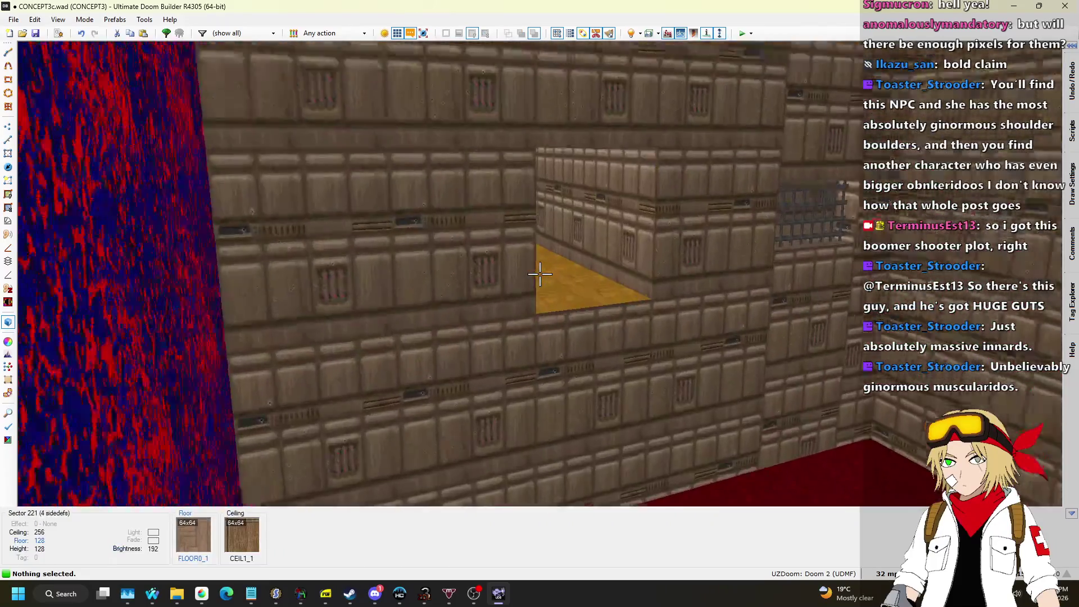
pyautogui.hotkey('ctrl', 's')
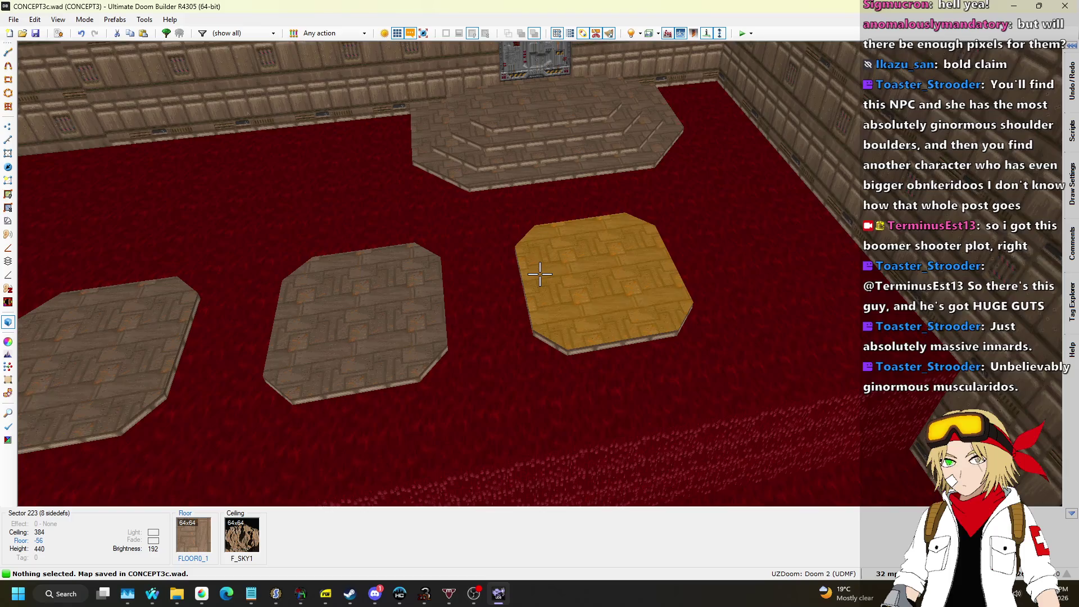
# Set all seven pillar floors to height -56, then return to the 2D map.
pyautogui.click(540, 274)
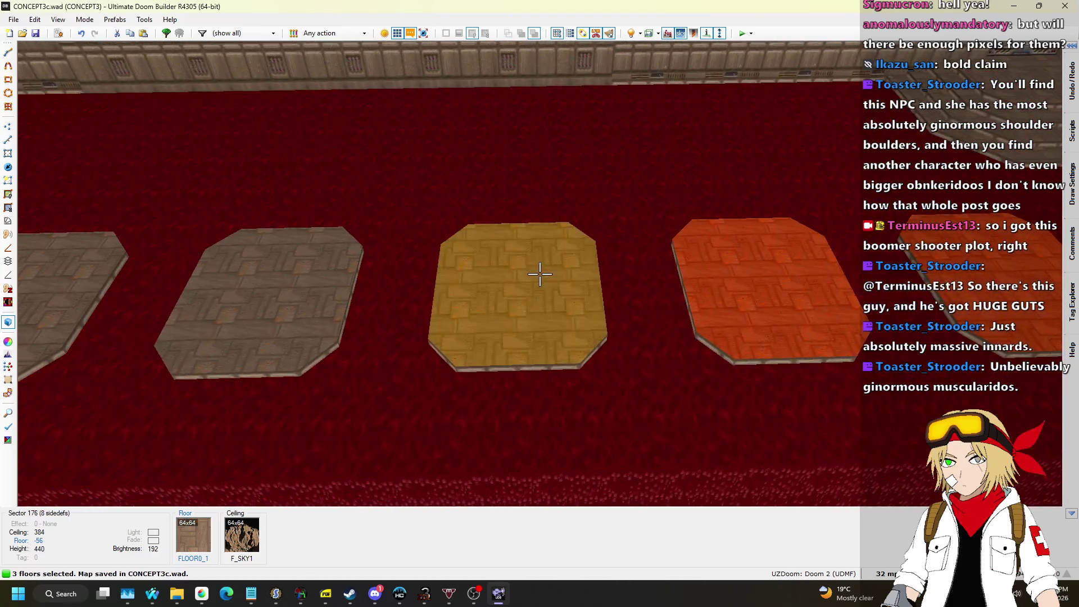
pyautogui.keyDown('shift'); pyautogui.click(540, 274); pyautogui.keyUp('shift')
pyautogui.click(539, 274)
pyautogui.click(540, 274)
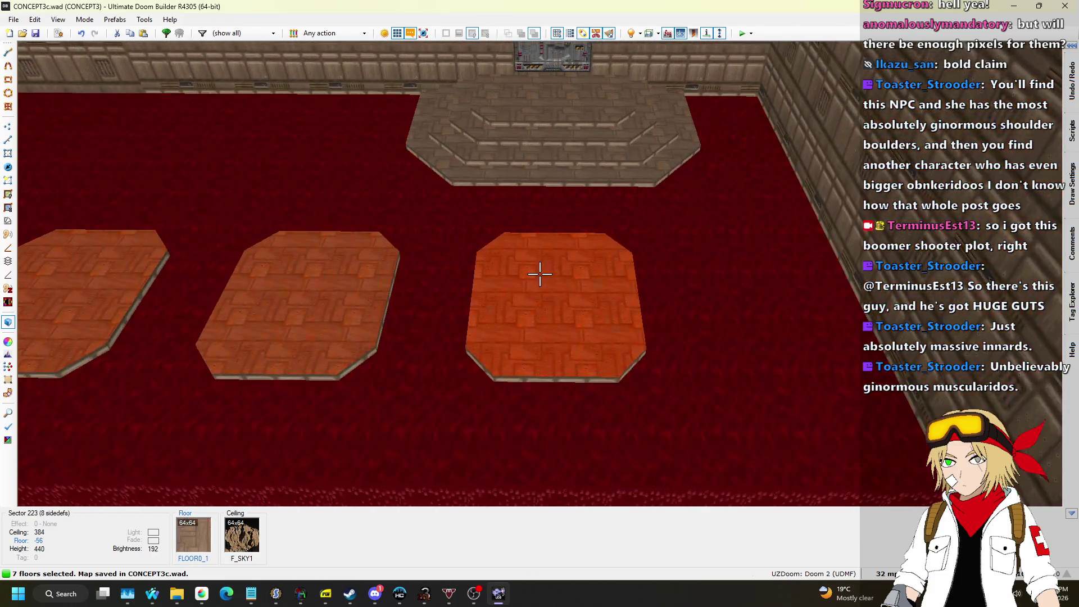
pyautogui.scroll(1, 540, 273)
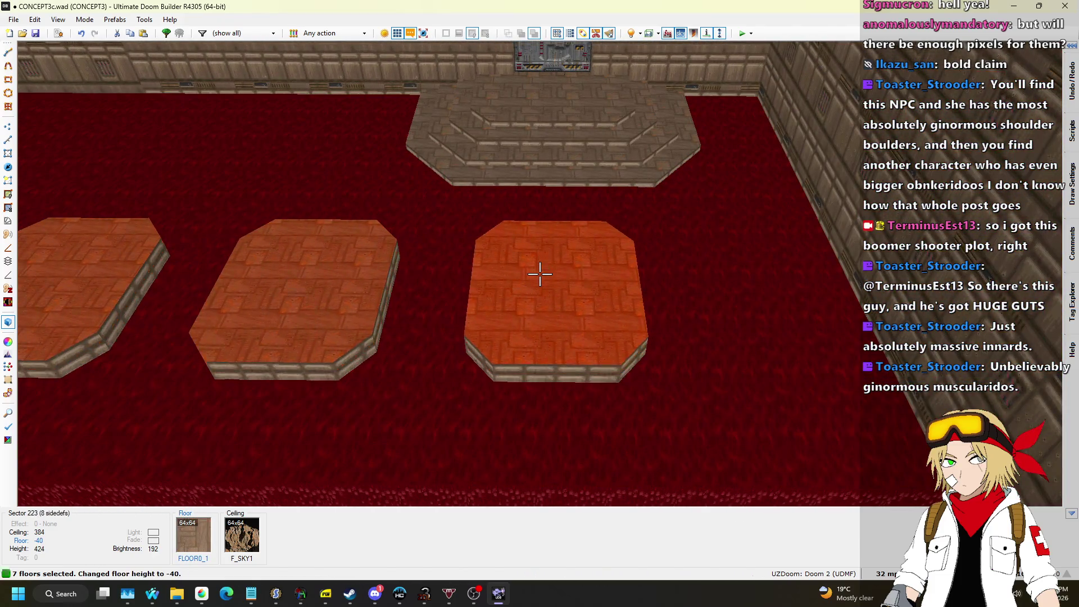
pyautogui.press('Escape')
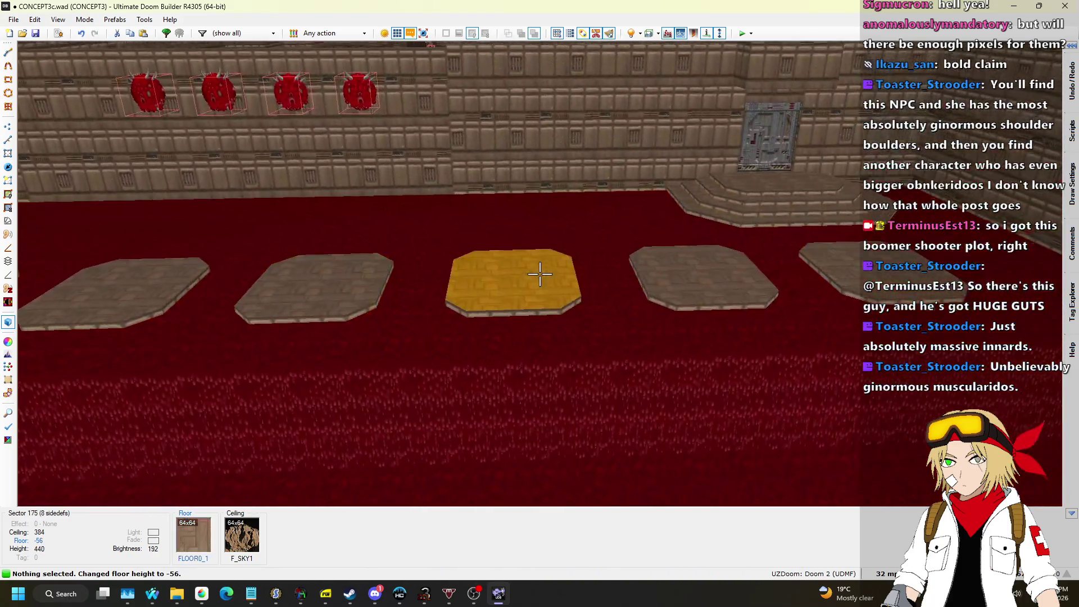
pyautogui.press('l')
pyautogui.scroll(3, 523, 278)
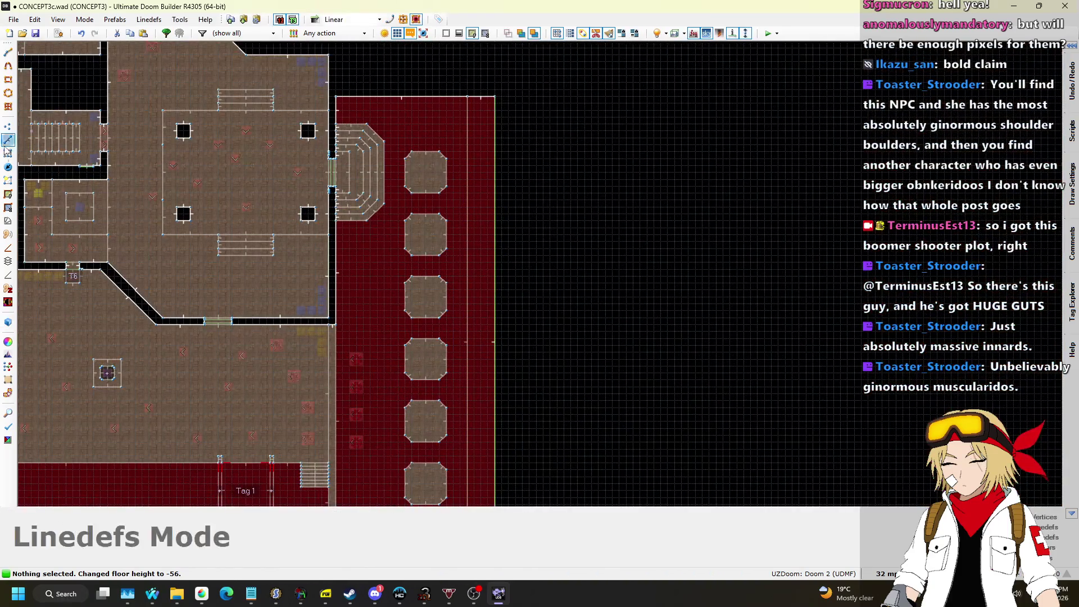
# In Sectors mode, give the first four pillars new tags 17, 18, 19 and 20.
pyautogui.press('s')
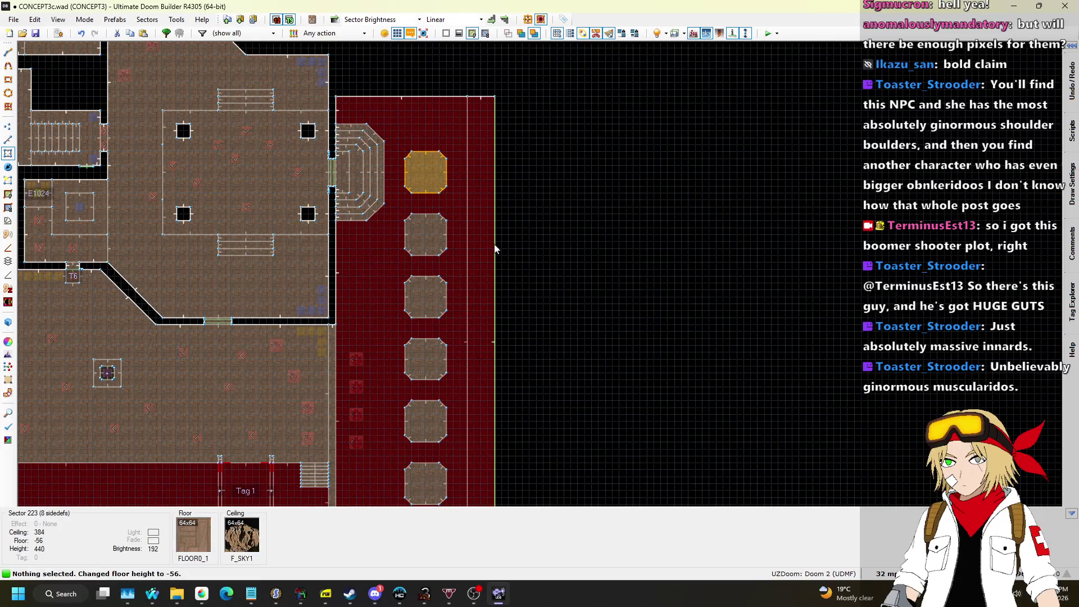
pyautogui.rightClick(427, 174)
pyautogui.click(847, 450)
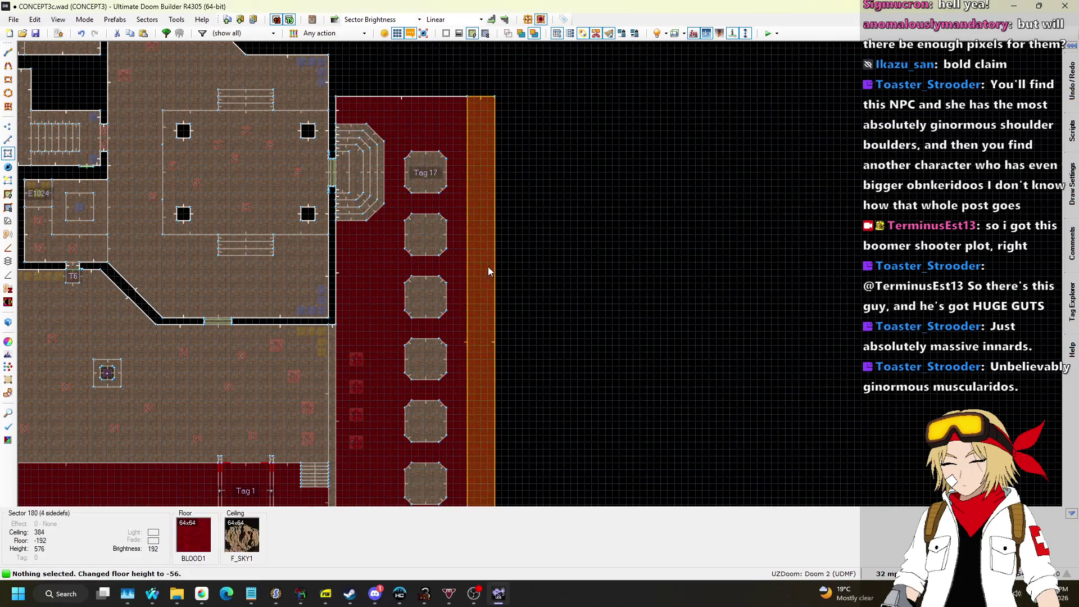
pyautogui.rightClick(707, 392)
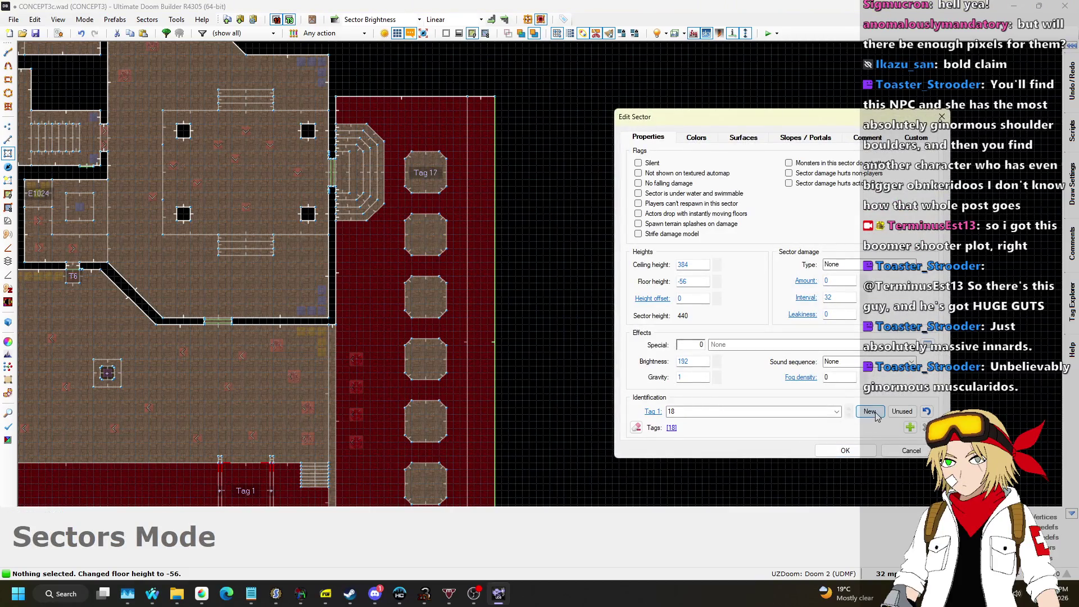
pyautogui.click(846, 450)
pyautogui.rightClick(455, 307)
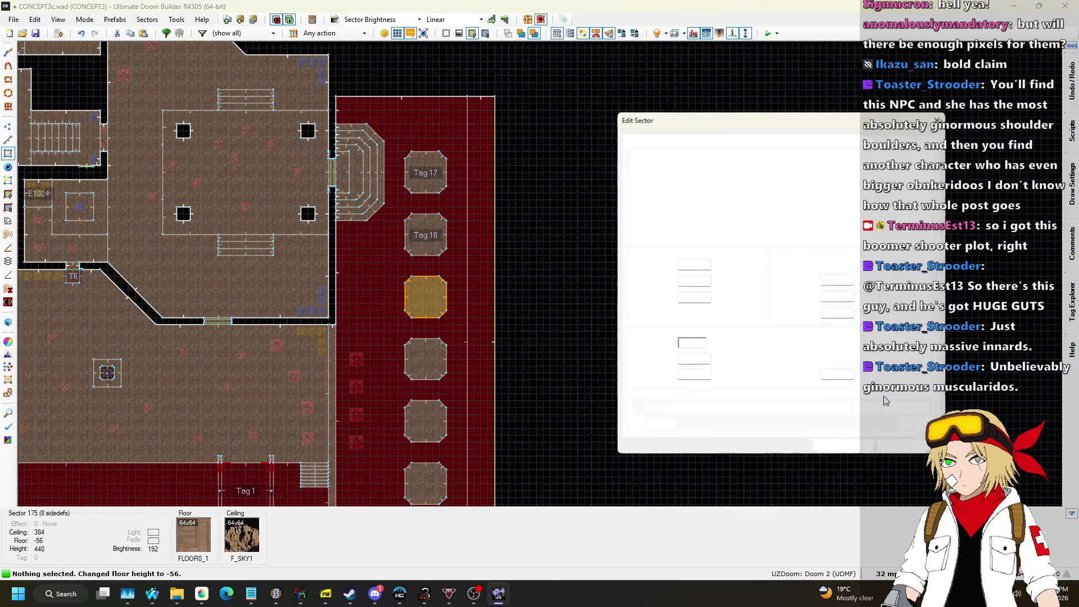
pyautogui.click(846, 450)
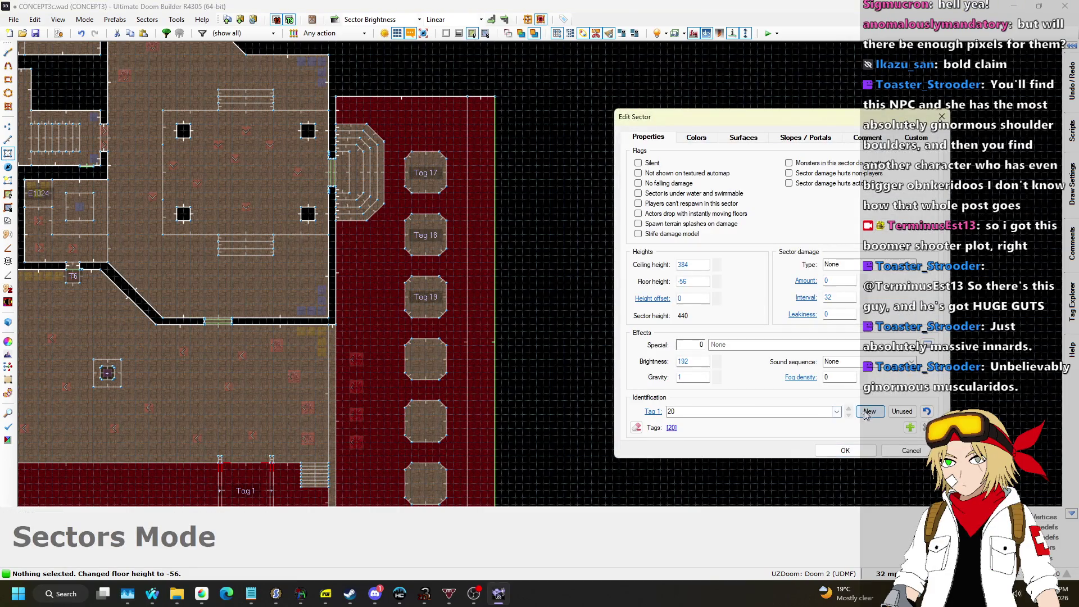
pyautogui.click(846, 450)
# Give the fifth, sixth and last pillars new tags 21, 22 and 23.
pyautogui.scroll(2, 477, 314)
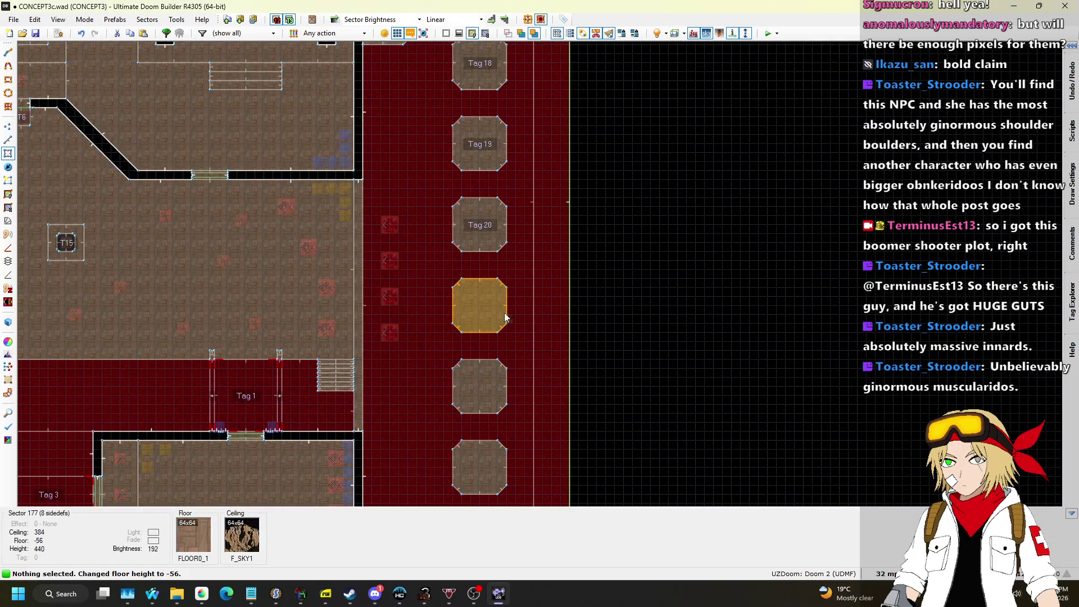
pyautogui.rightClick(497, 315)
pyautogui.click(868, 409)
pyautogui.click(839, 450)
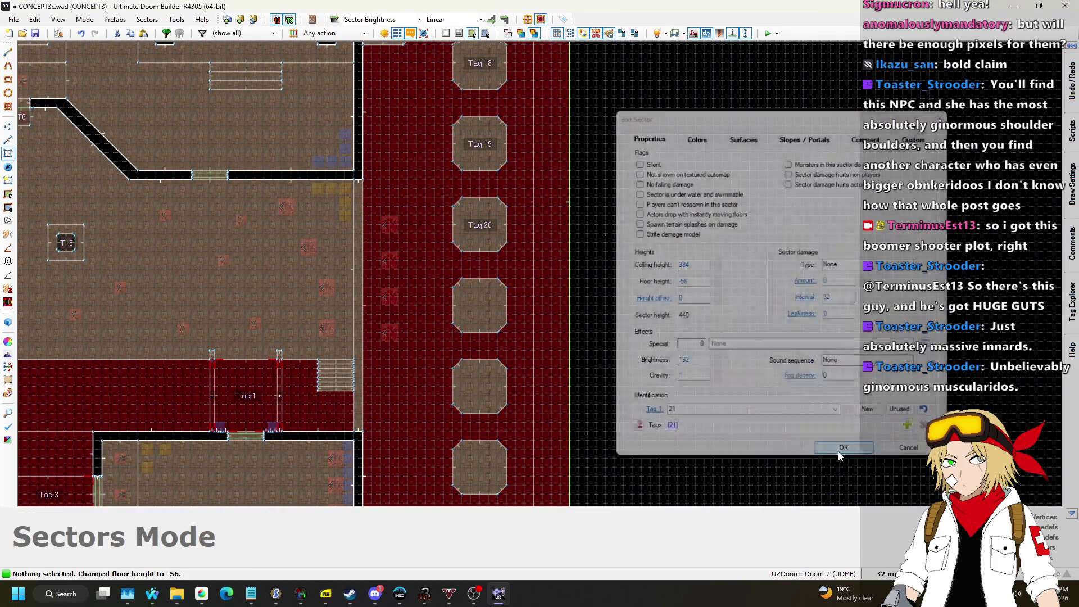
pyautogui.scroll(1, 619, 236)
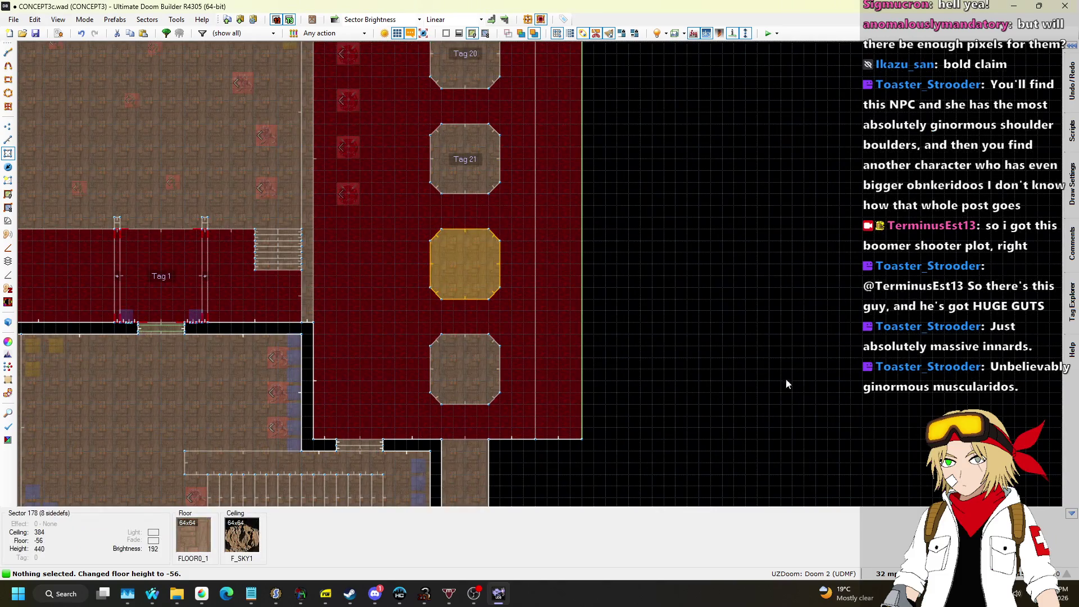
pyautogui.click(869, 410)
pyautogui.click(838, 450)
pyautogui.rightClick(477, 368)
pyautogui.click(870, 411)
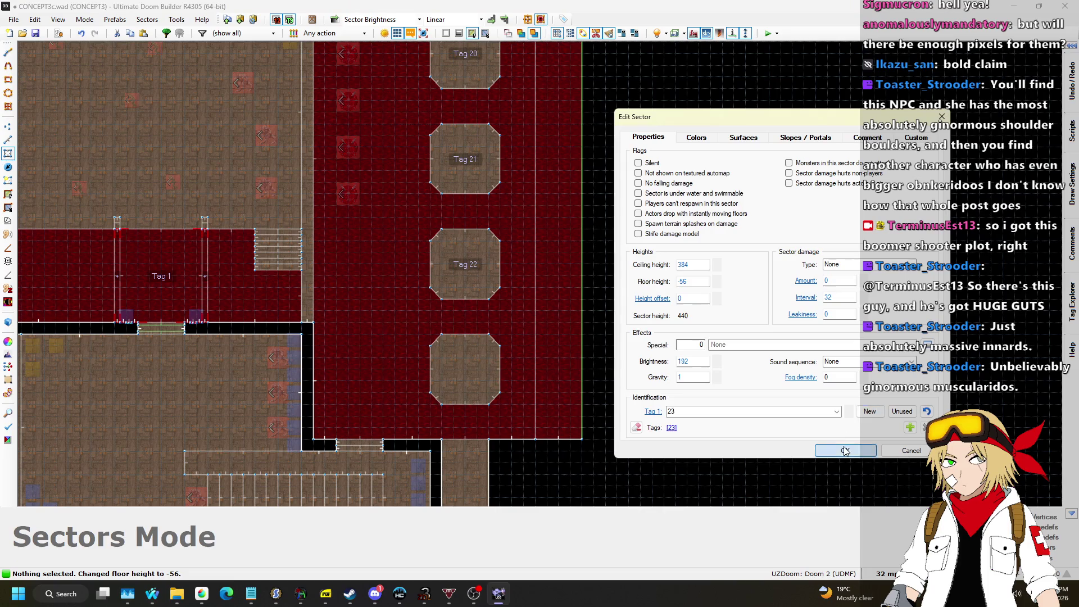
pyautogui.click(846, 451)
pyautogui.scroll(-4, 532, 364)
pyautogui.scroll(2, 450, 247)
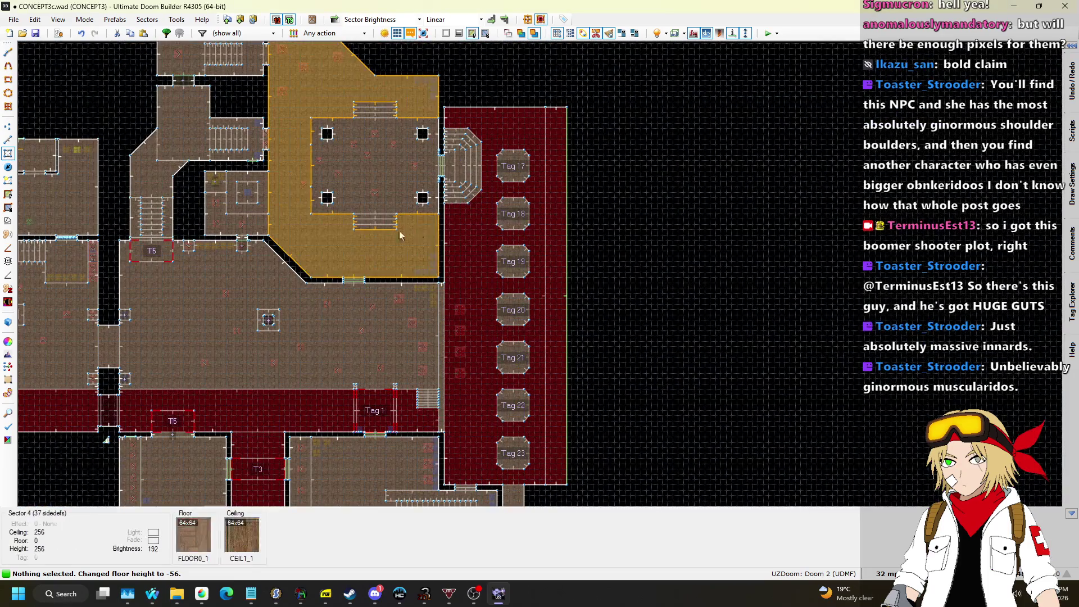
# Switch to Linedefs mode and inspect the yellow door wall area in 3D before returning to 2D.
pyautogui.click(8, 140)
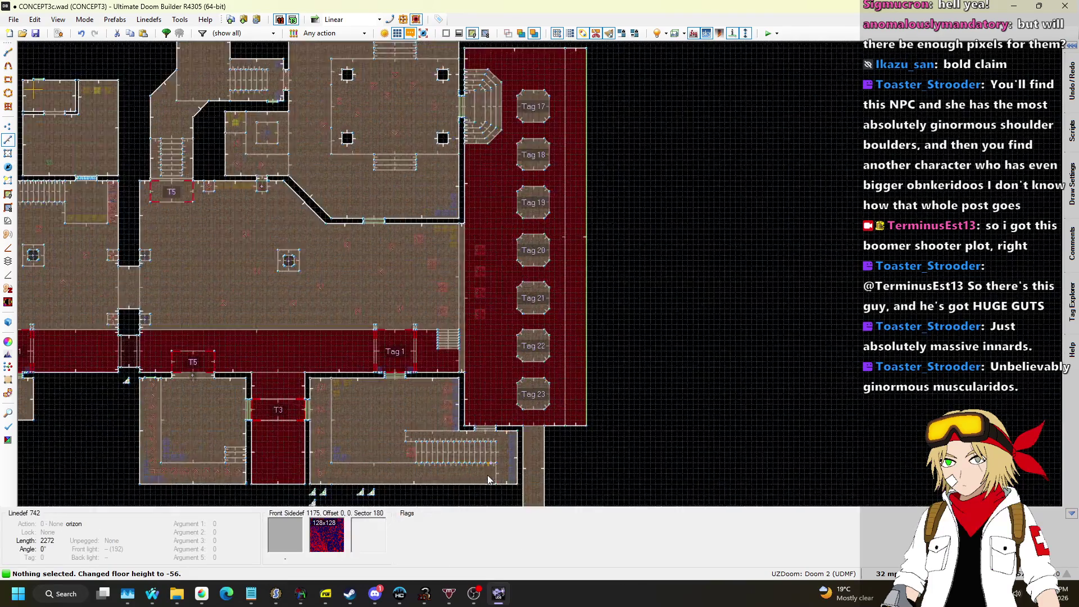
pyautogui.scroll(4, 461, 377)
pyautogui.scroll(-2, 497, 366)
pyautogui.press('w')
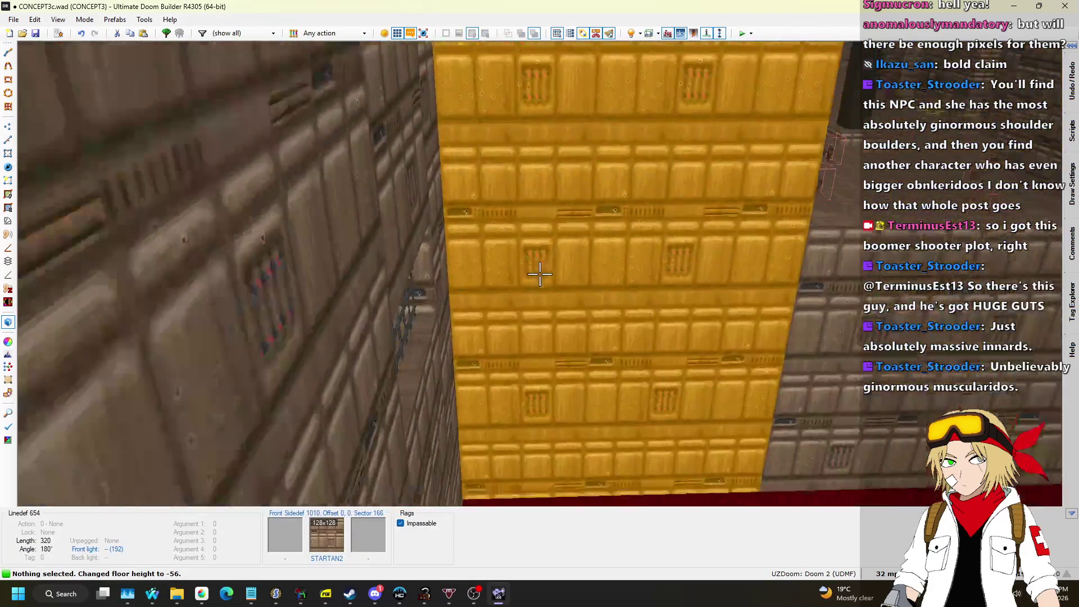
pyautogui.press('s')
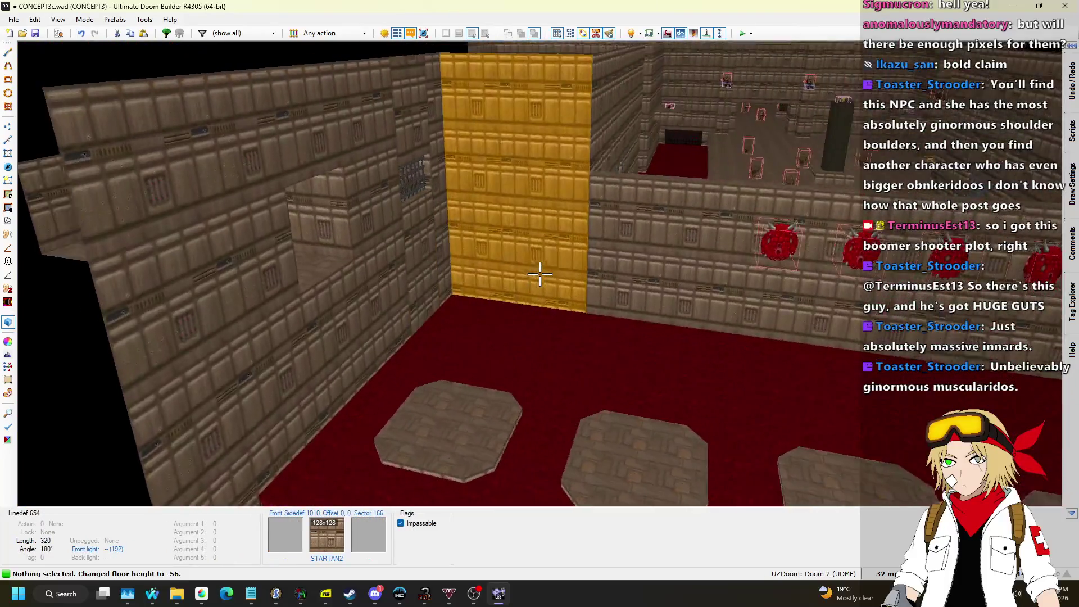
pyautogui.press('w')
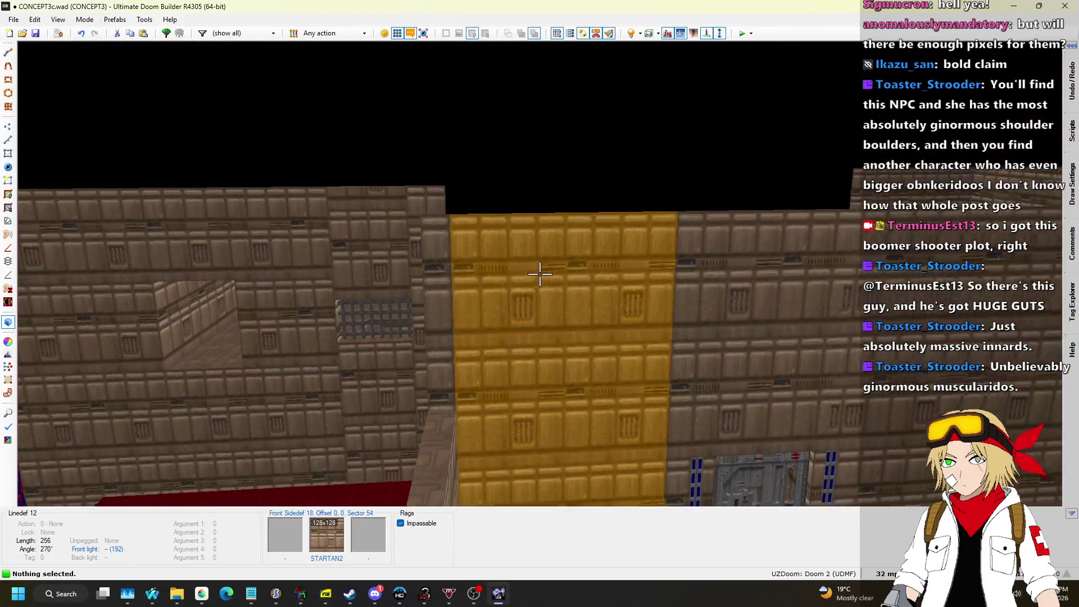
pyautogui.press('w')
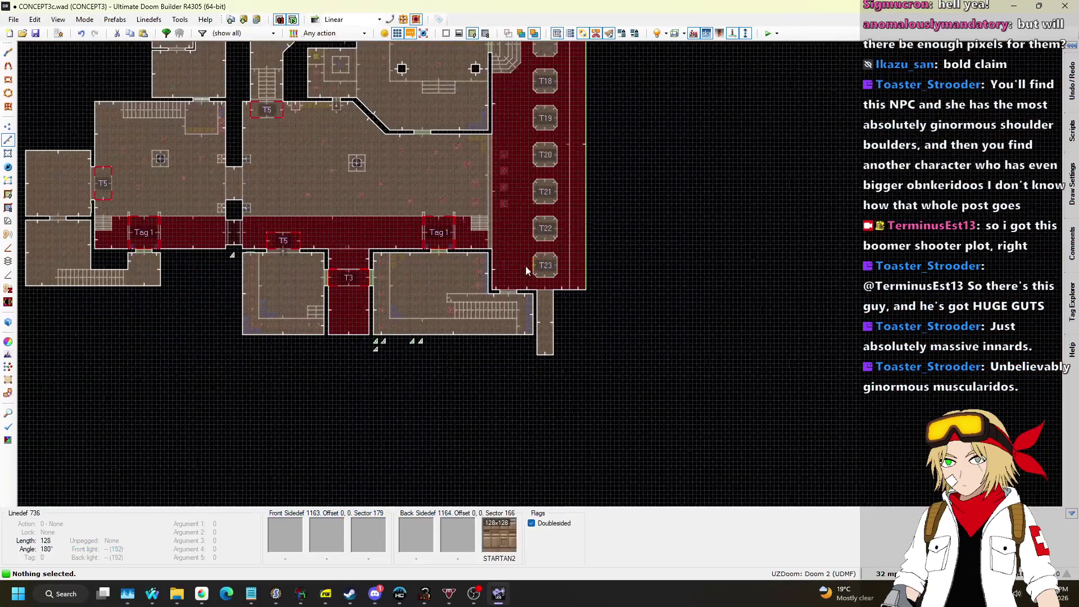
# Draw a 256-wide rectangular sector beside the Tag 23 pillar, lower its top edge, and view it in 3D.
pyautogui.scroll(5, 512, 271)
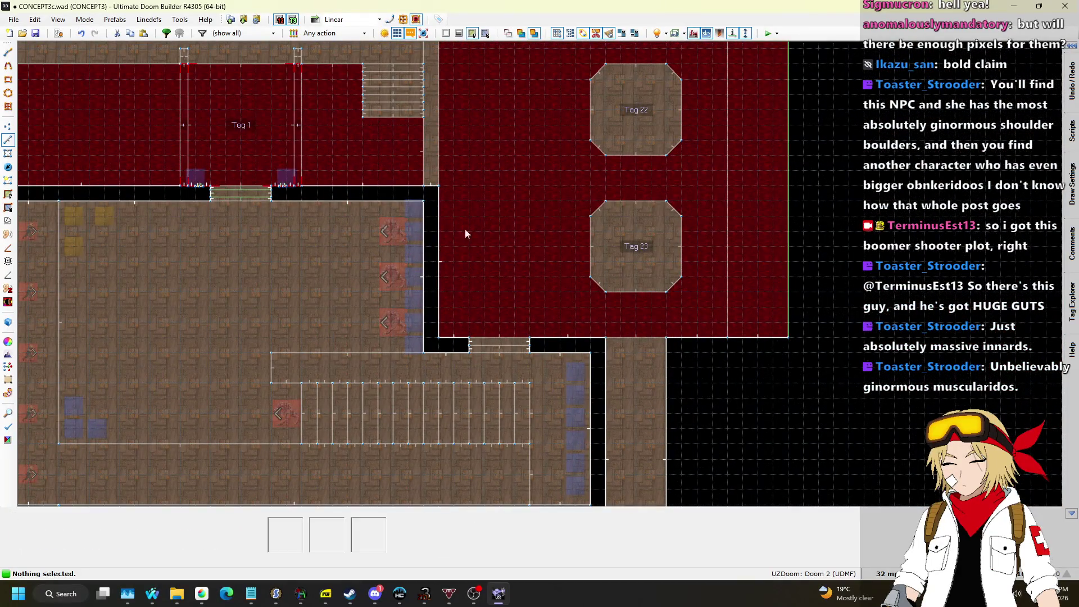
pyautogui.scroll(1, 466, 223)
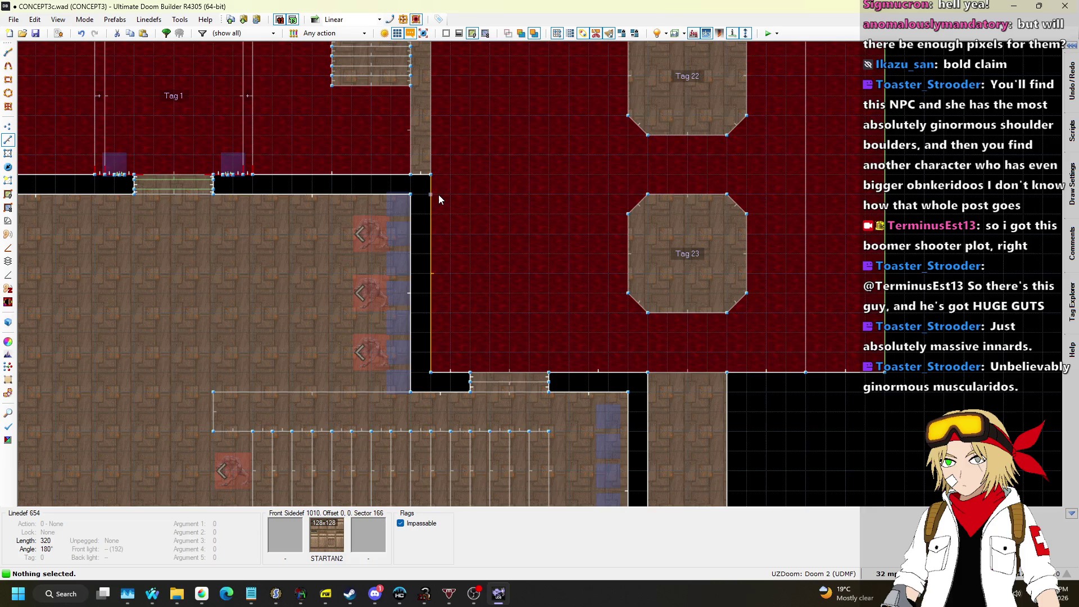
pyautogui.press('d')
pyautogui.click(433, 195)
pyautogui.click(588, 195)
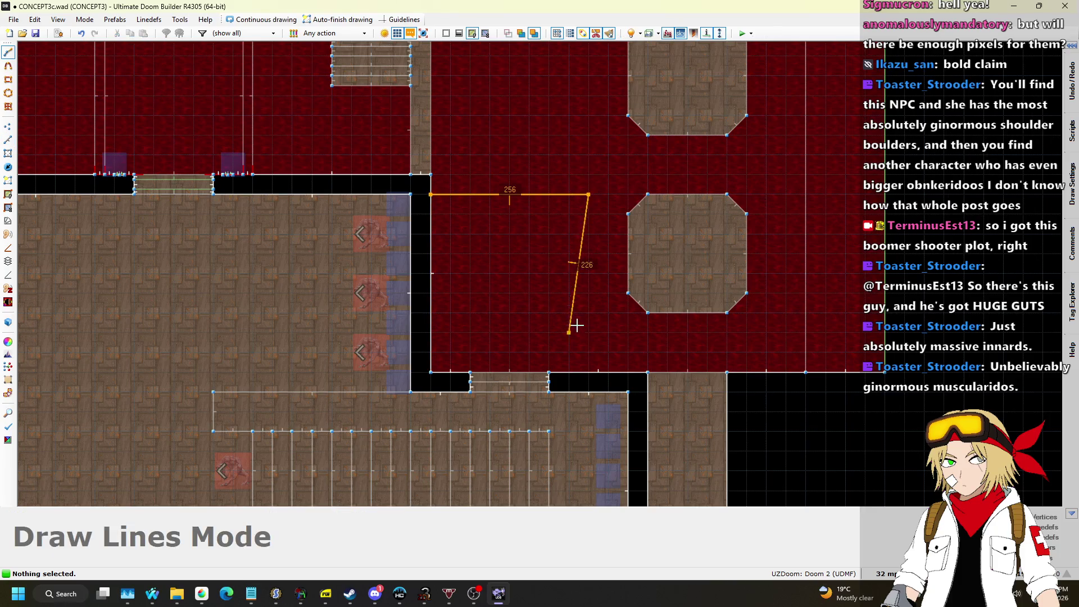
pyautogui.click(587, 366)
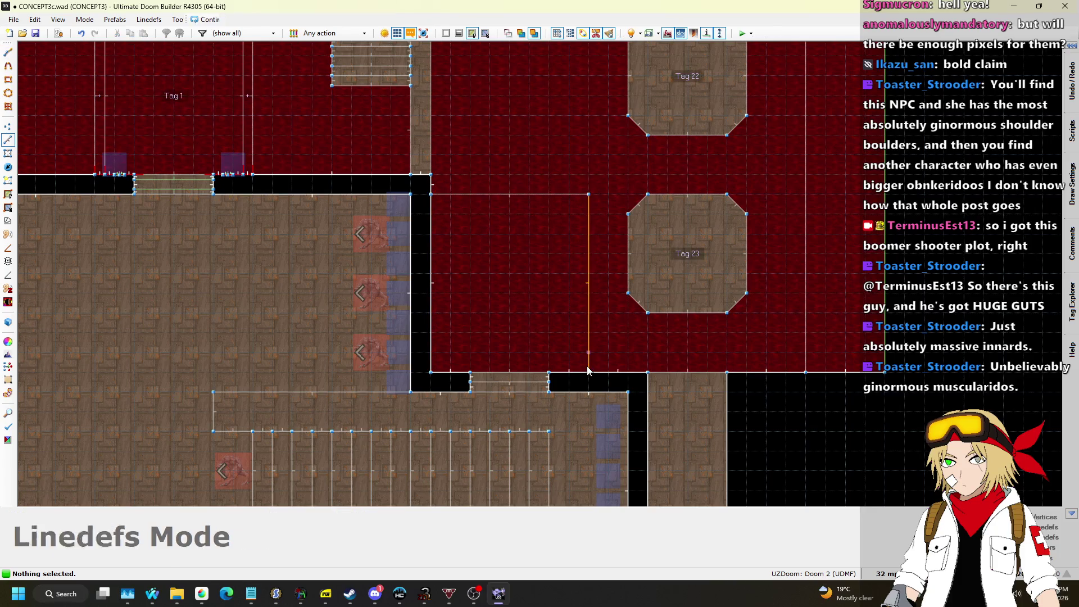
pyautogui.moveTo(518, 194); pyautogui.dragTo(520, 214)
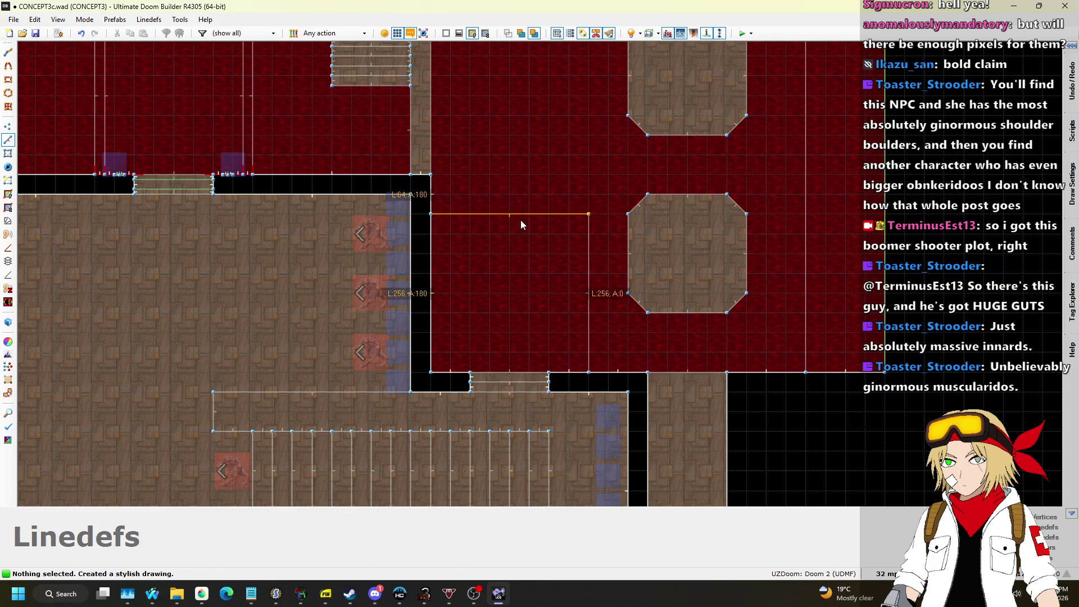
pyautogui.scroll(-5, 505, 274)
pyautogui.scroll(3, 505, 274)
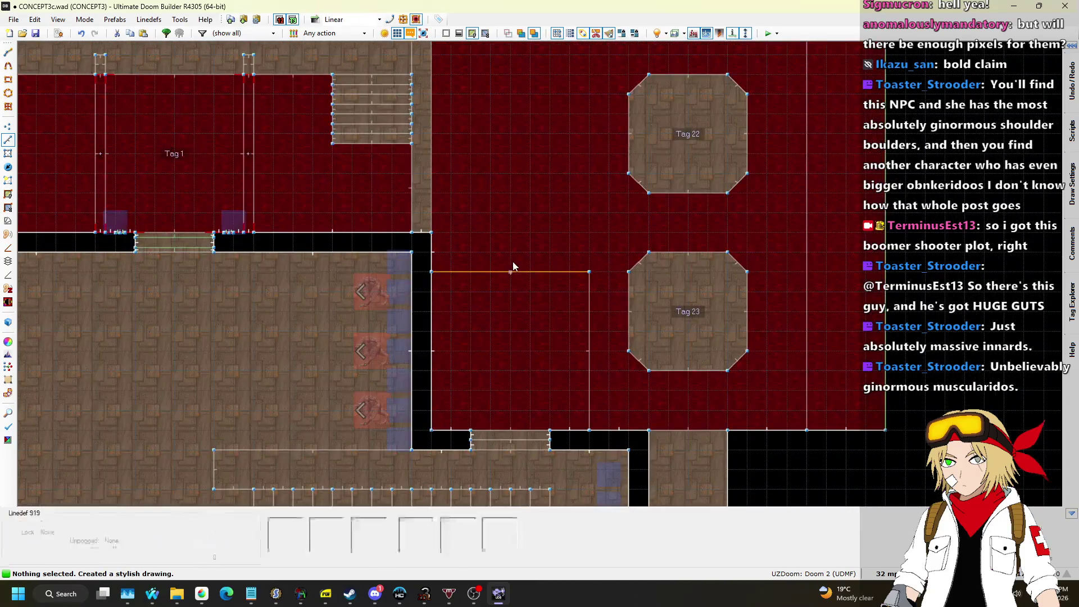
pyautogui.press('w')
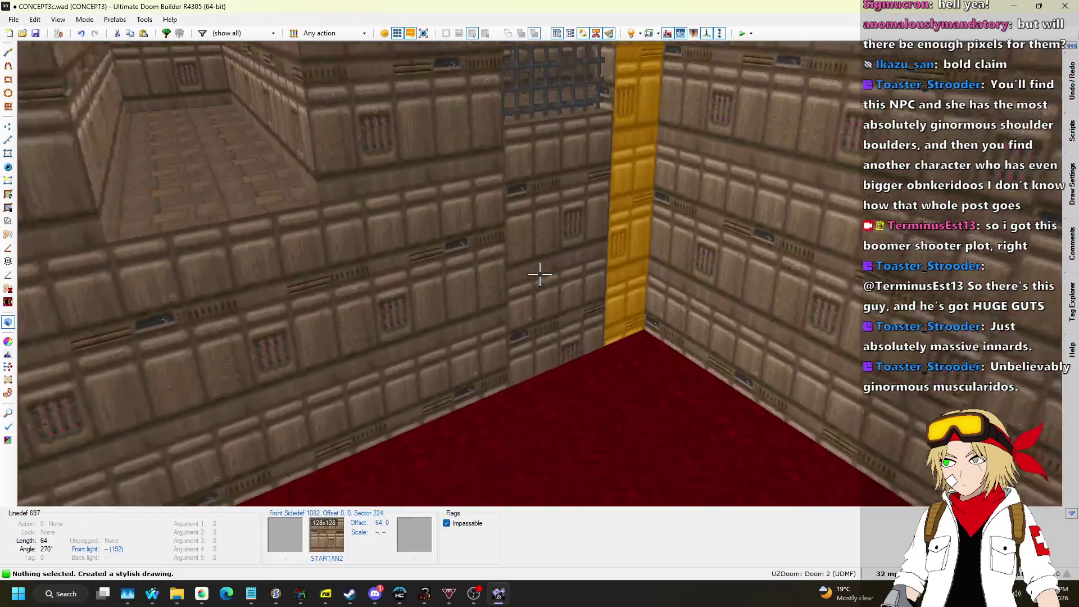
# Raise the new section's floor to height 16 and put STARTAN2 on its sides.
pyautogui.scroll(5, 540, 274)
pyautogui.scroll(12, 540, 274)
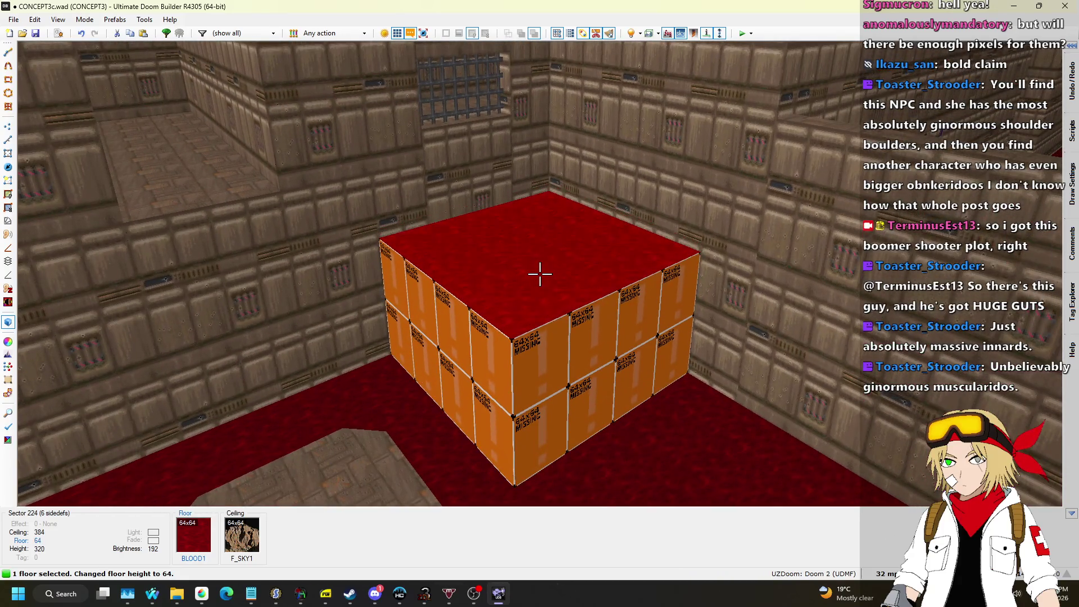
pyautogui.scroll(-1, 540, 274)
pyautogui.scroll(-8, 540, 273)
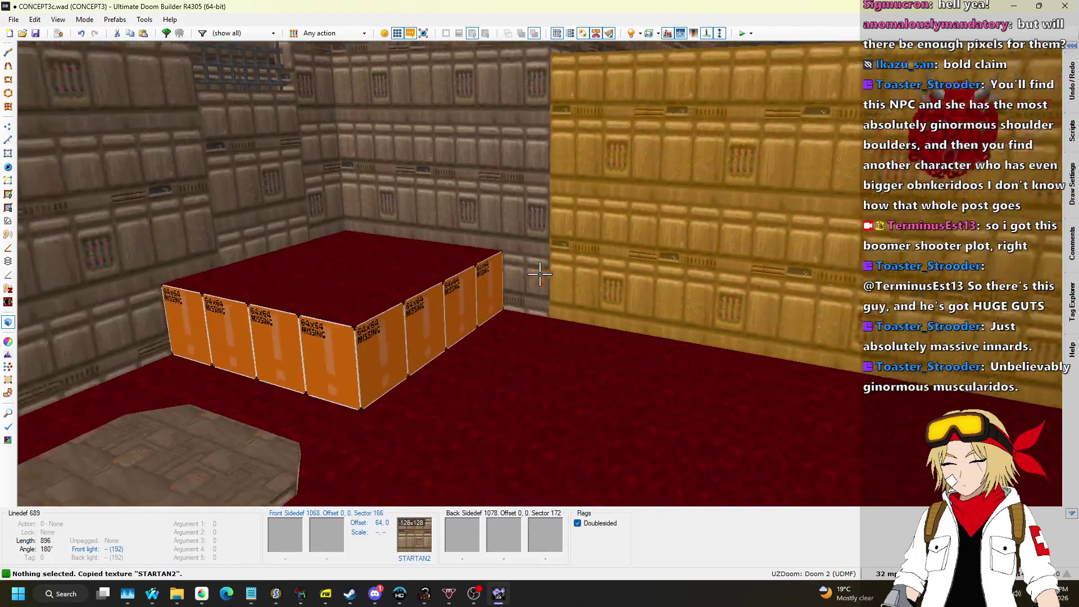
pyautogui.hotkey('ctrl', 'v')
# Copy the hall's FLOOR0_1 flat onto the top of the new step and return to 2D.
pyautogui.press('w')
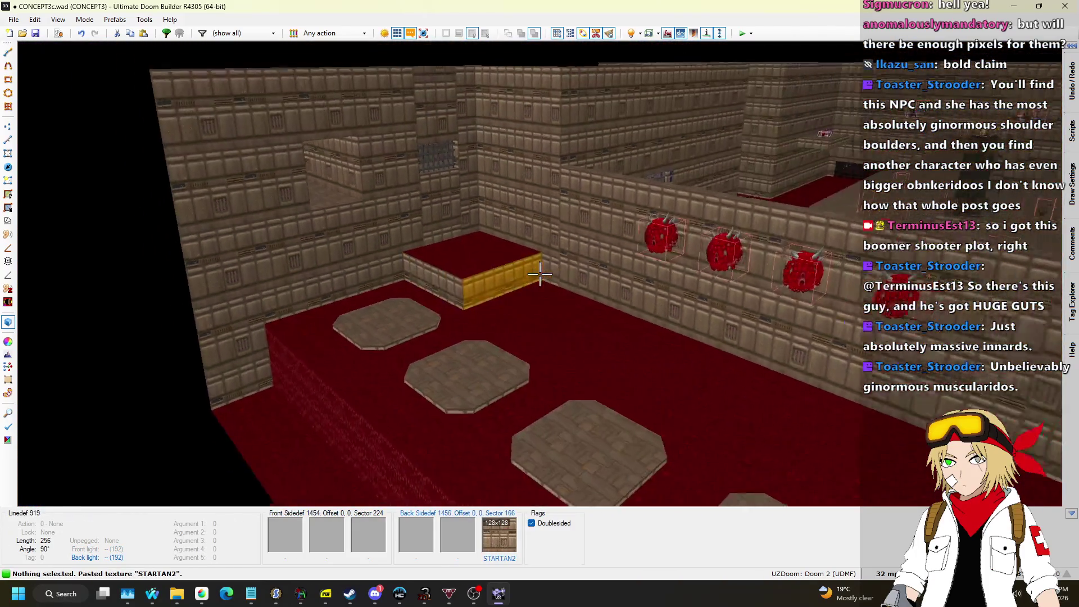
pyautogui.hotkey('ctrl', 'c')
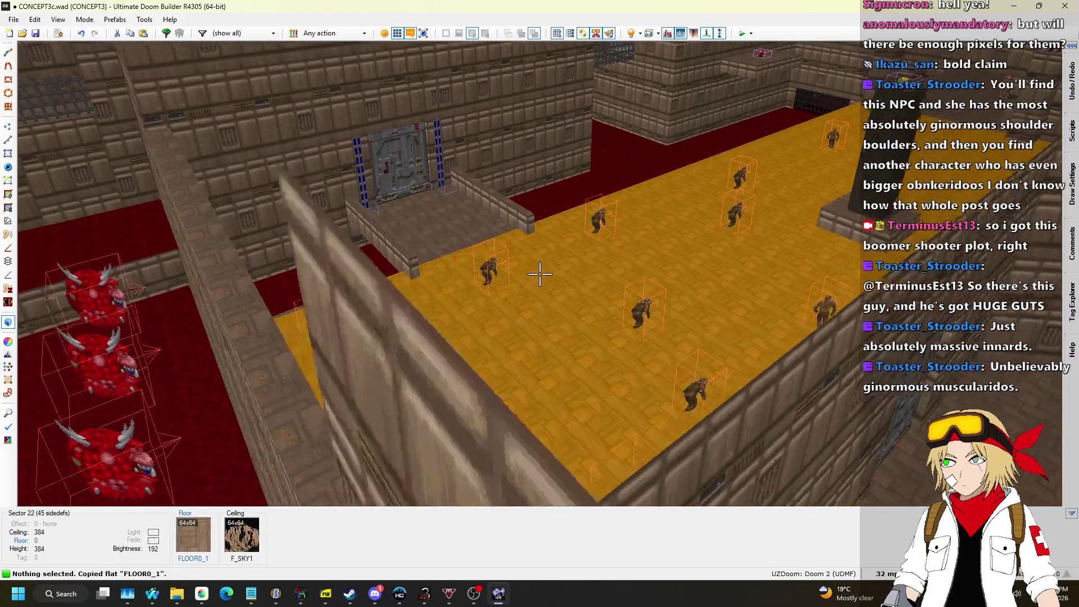
pyautogui.hotkey('ctrl', 'v')
pyautogui.press('w')
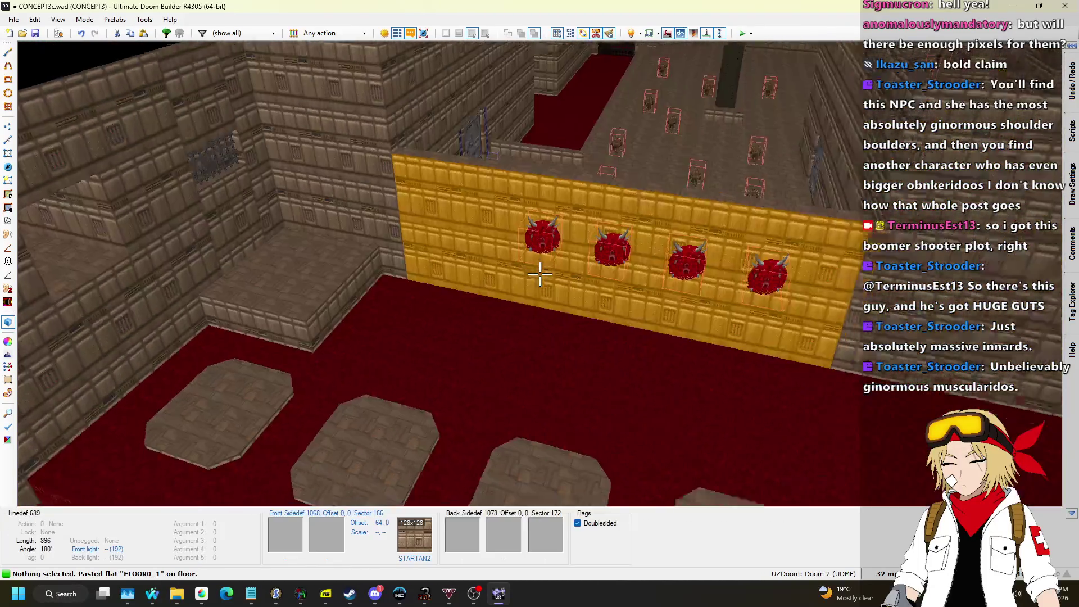
pyautogui.press('w')
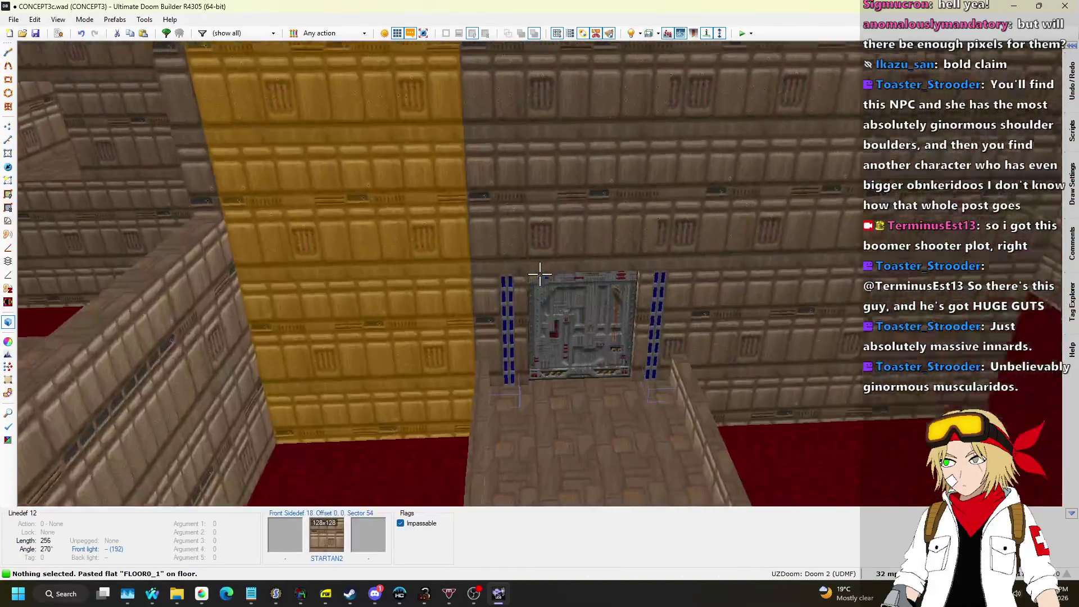
pyautogui.press('q')
pyautogui.scroll(-5, 542, 275)
pyautogui.scroll(8, 347, 313)
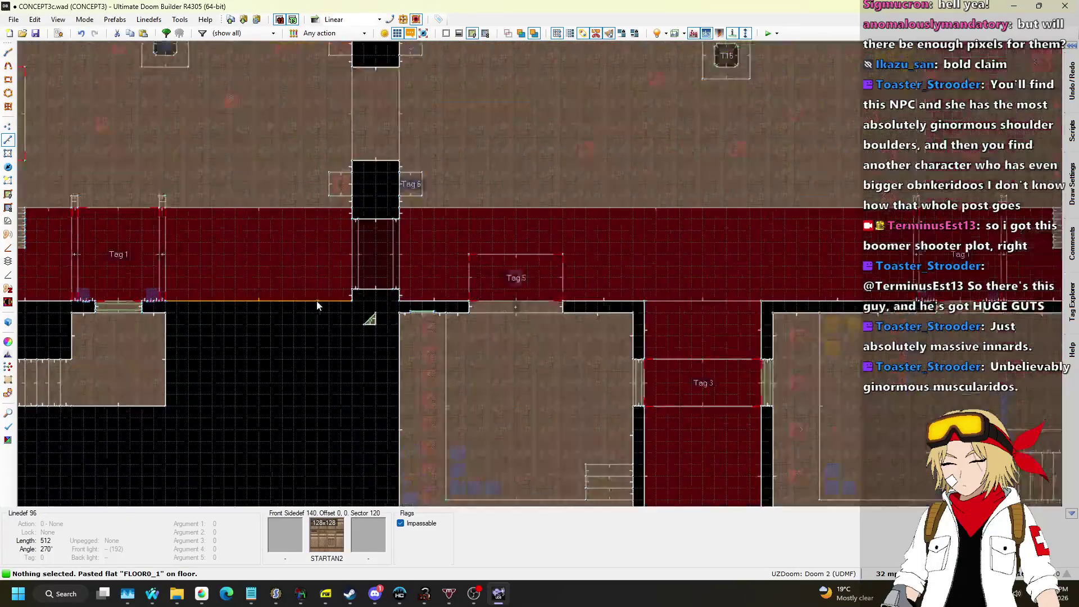
# Copy the thin strip's four linedefs and set the grid size to 8.
pyautogui.scroll(3, 436, 270)
pyautogui.moveTo(409, 275); pyautogui.dragTo(615, 313)
pyautogui.hotkey('ctrl', 'c')
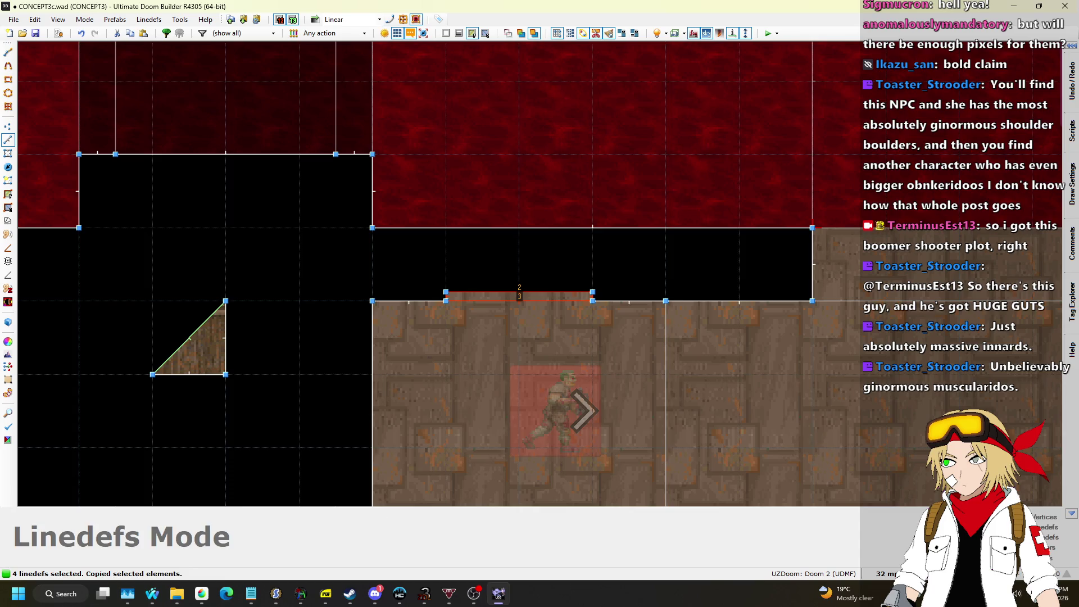
pyautogui.click(885, 573)
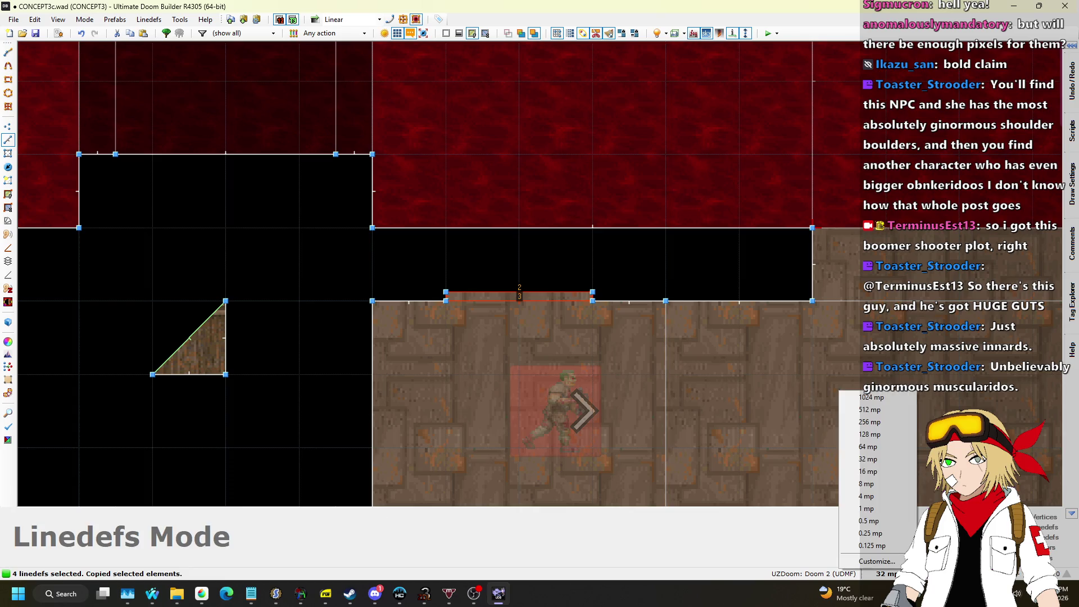
pyautogui.click(878, 484)
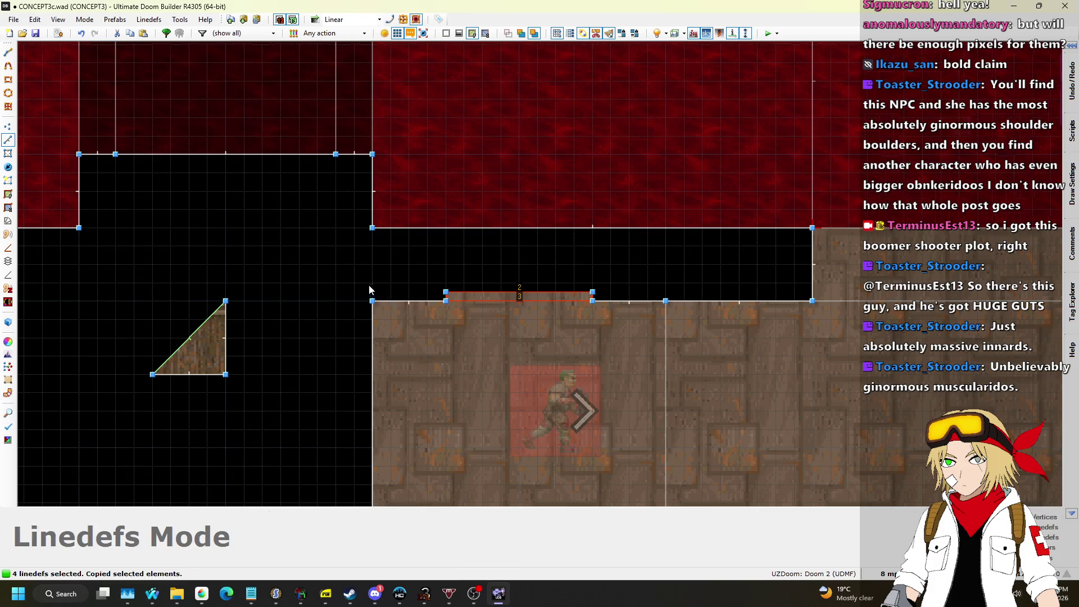
pyautogui.scroll(-5, 333, 276)
pyautogui.scroll(8, 690, 317)
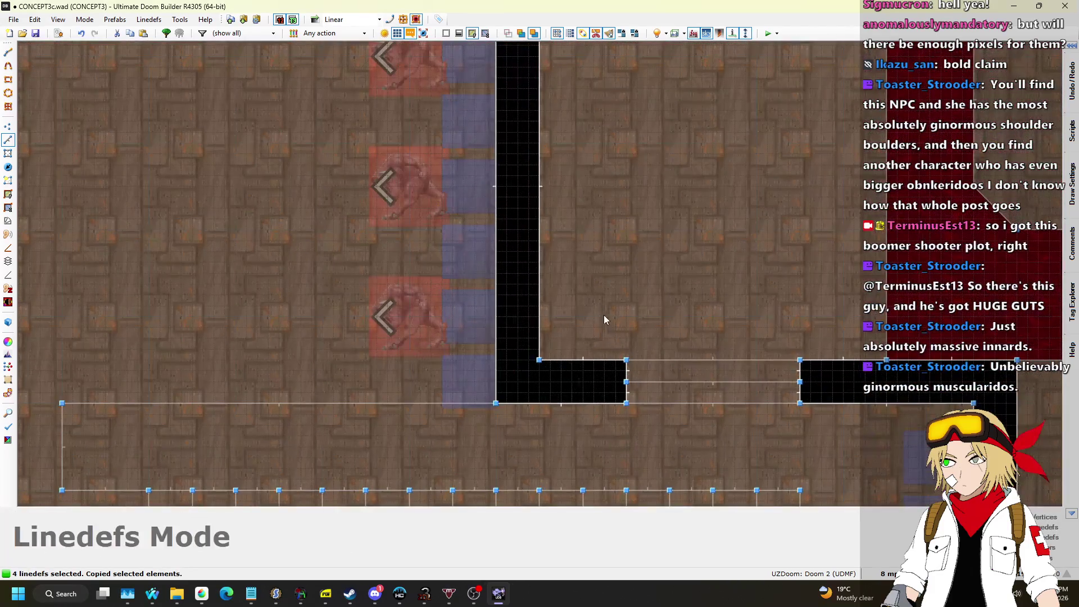
# Paste the copied lines rotated 90° to vertical and place them along the black area's edge.
pyautogui.hotkey('ctrl', 'v')
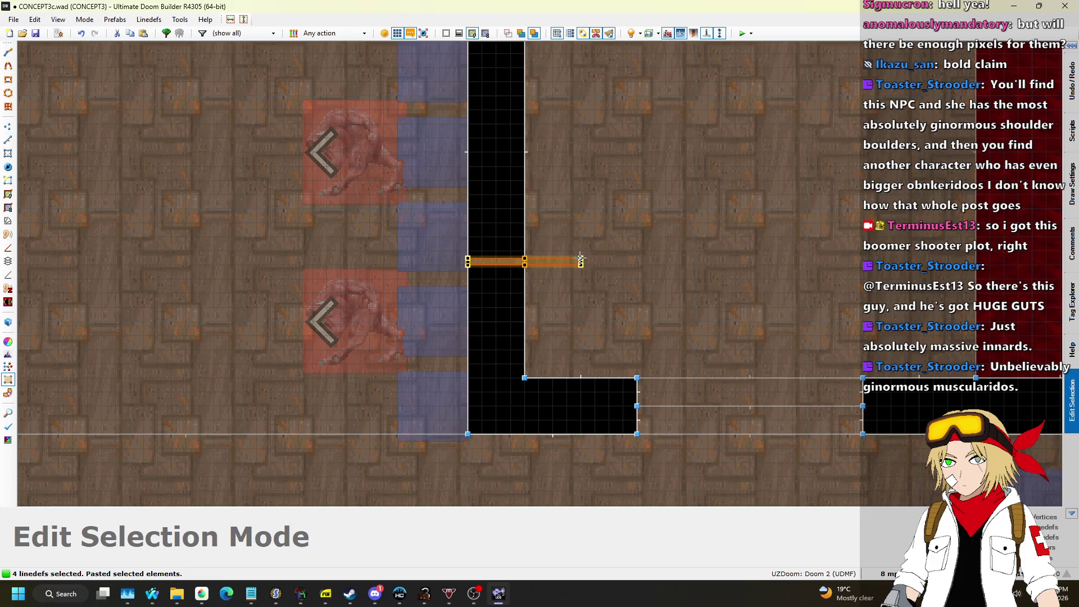
pyautogui.moveTo(581, 259); pyautogui.dragTo(524, 216)
pyautogui.scroll(3, 522, 214)
pyautogui.press('Return')
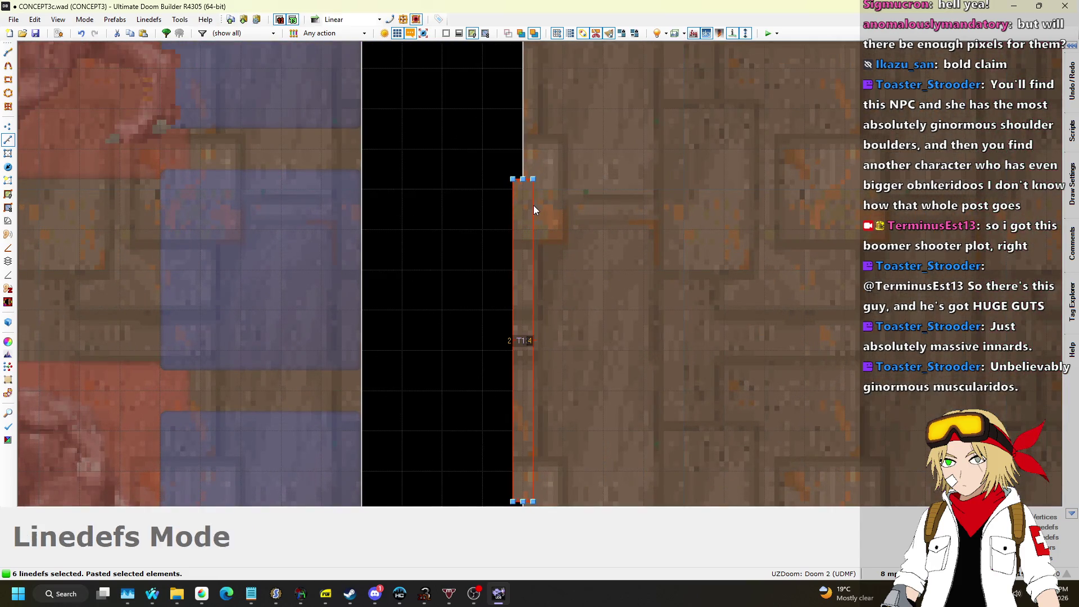
pyautogui.hotkey('ctrl', 'z')
pyautogui.hotkey('ctrl', 'v')
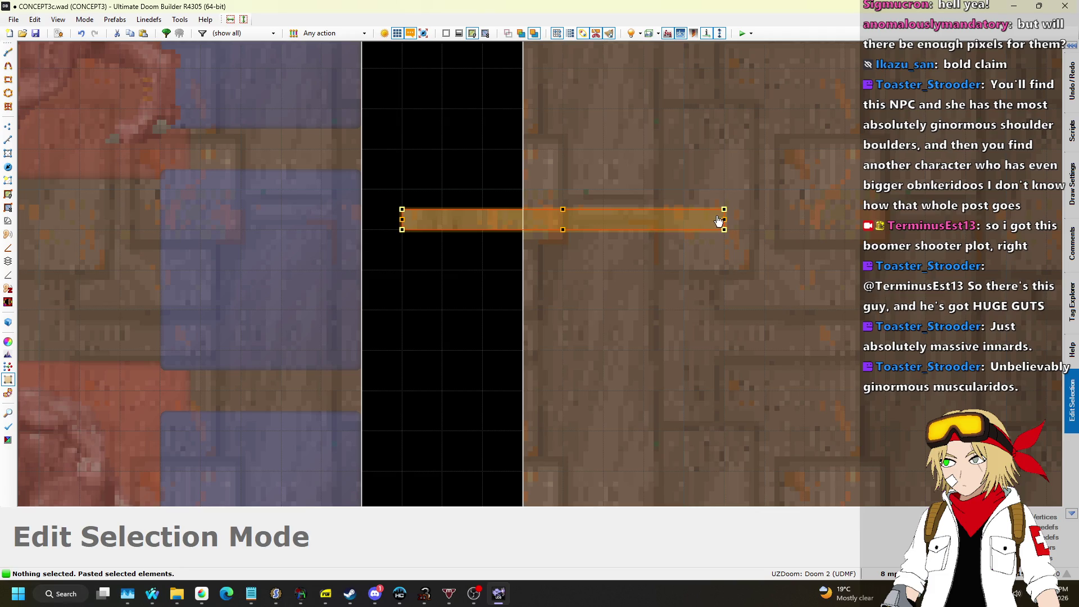
pyautogui.moveTo(724, 208)
pyautogui.mouseDown()
pyautogui.moveTo(572, 99)
pyautogui.moveTo(514, 169)
pyautogui.moveTo(509, 228)
pyautogui.mouseUp()
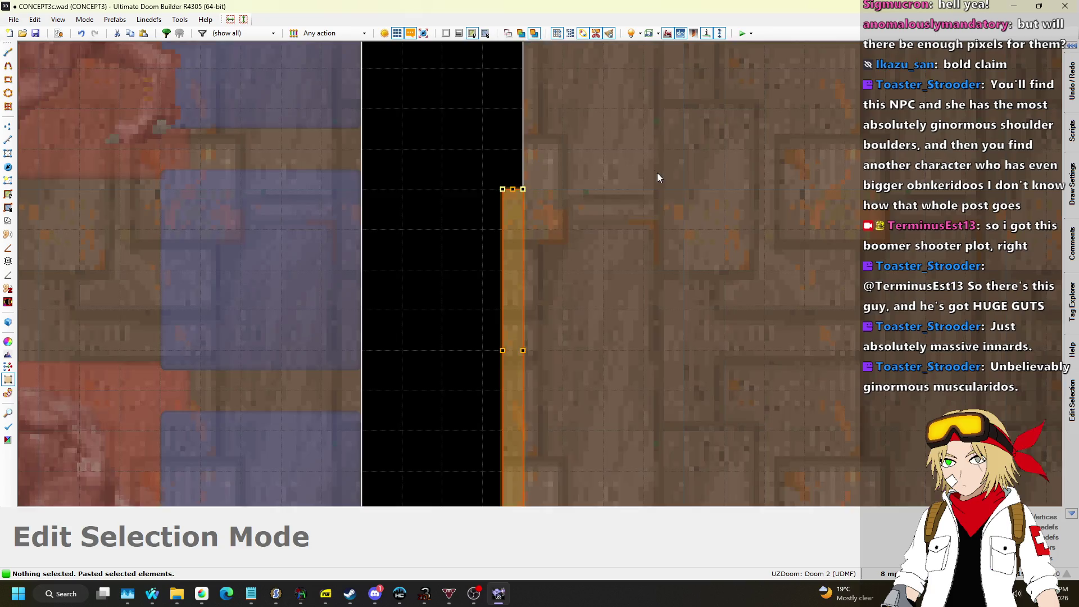
pyautogui.scroll(-4, 658, 176)
pyautogui.press('Return')
pyautogui.scroll(-5, 568, 245)
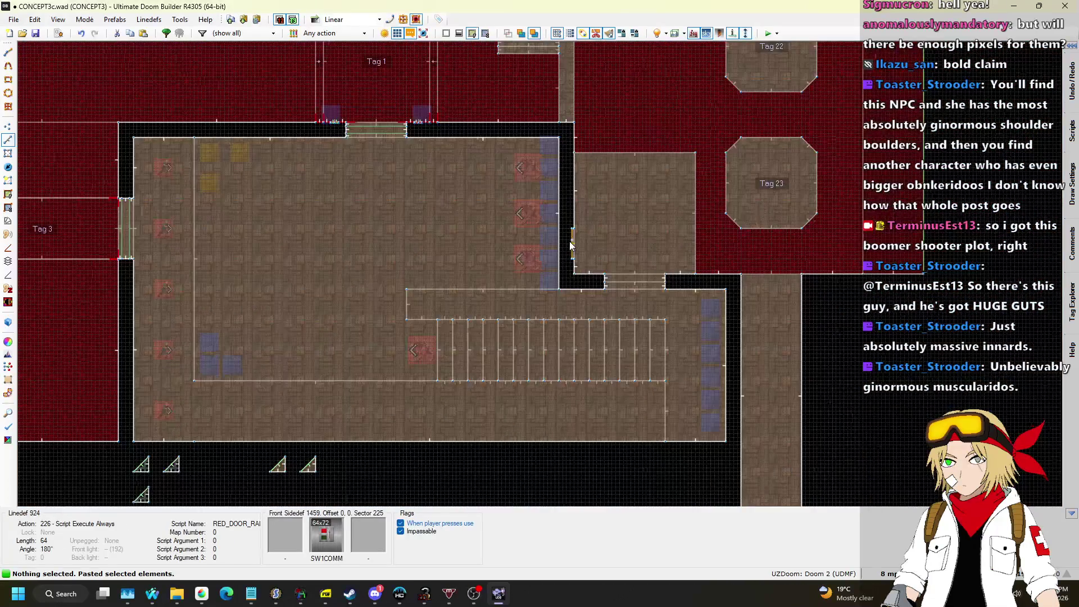
pyautogui.scroll(-4, 592, 236)
pyautogui.scroll(5, 632, 116)
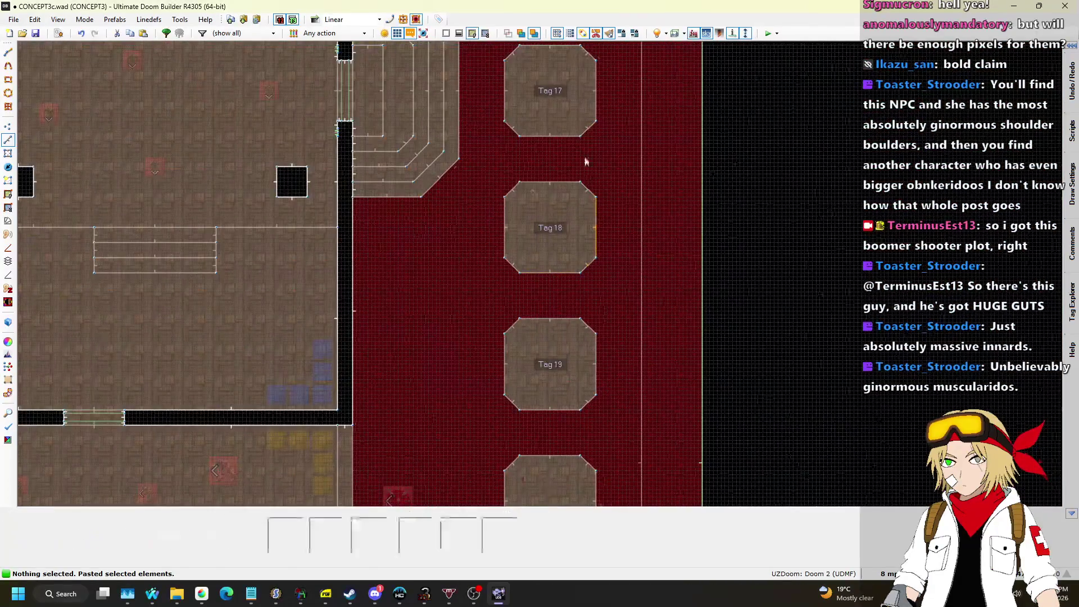
pyautogui.scroll(-2, 588, 185)
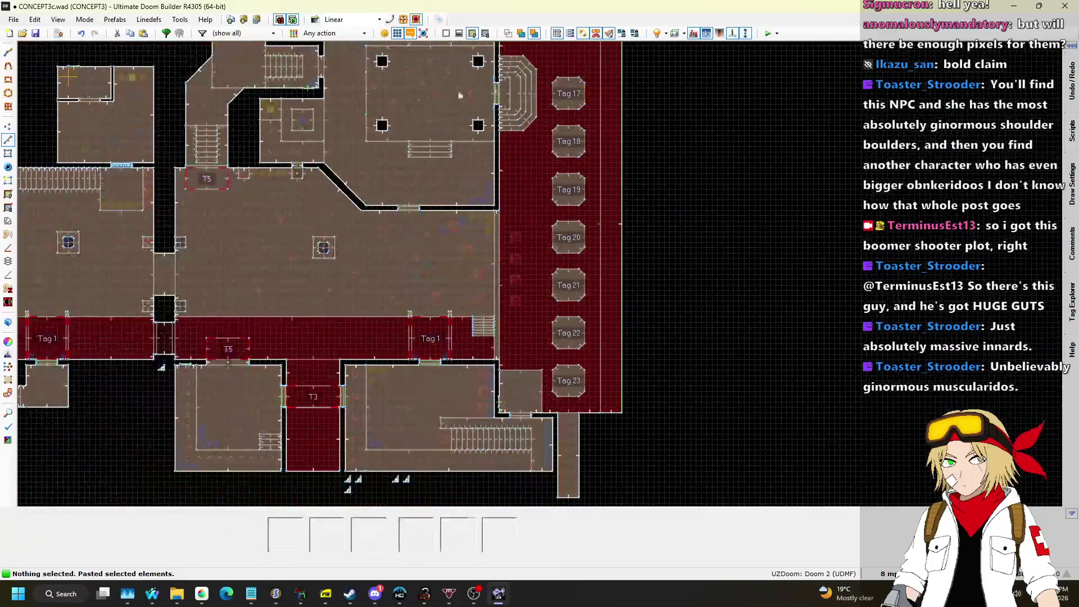
pyautogui.click(57, 33)
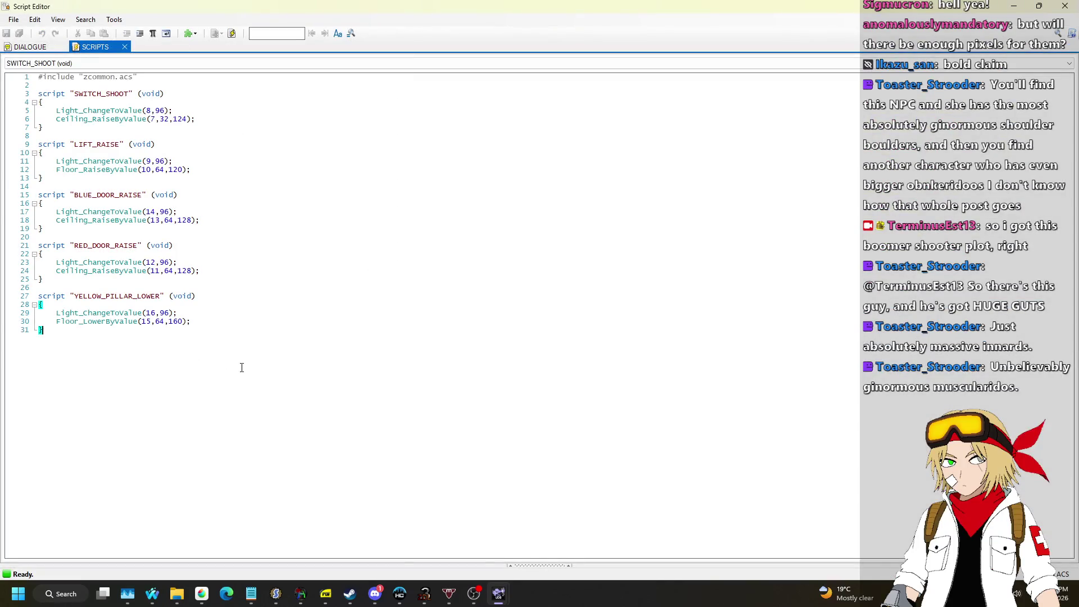
# Start a new script header 'script "PILLA' below YELLOW_PILLAR_LOWER and bring up the song requests browser.
pyautogui.write('scrip')
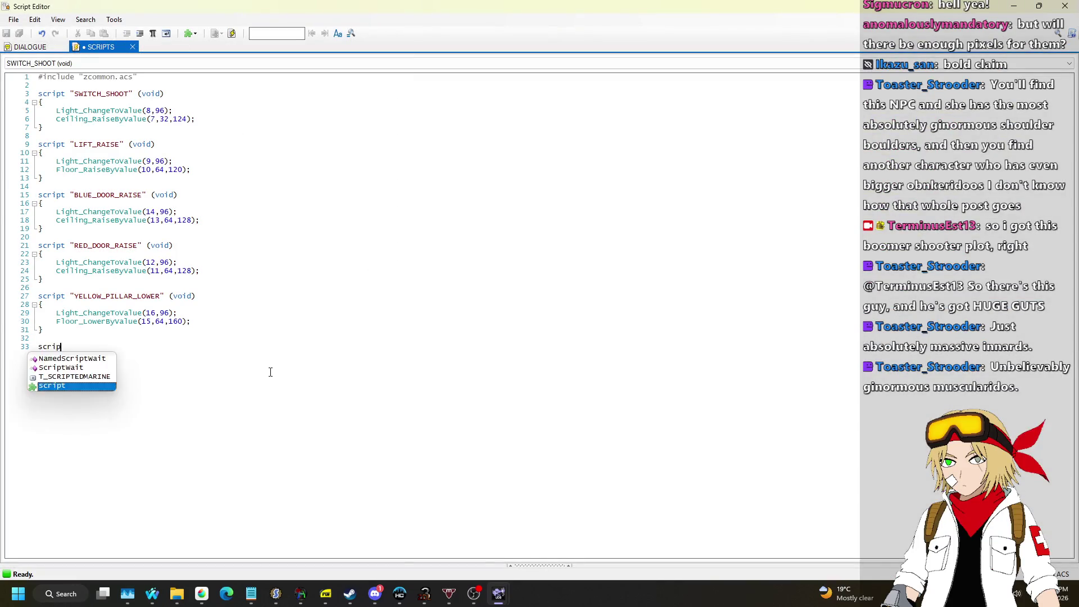
pyautogui.write('t PILL')
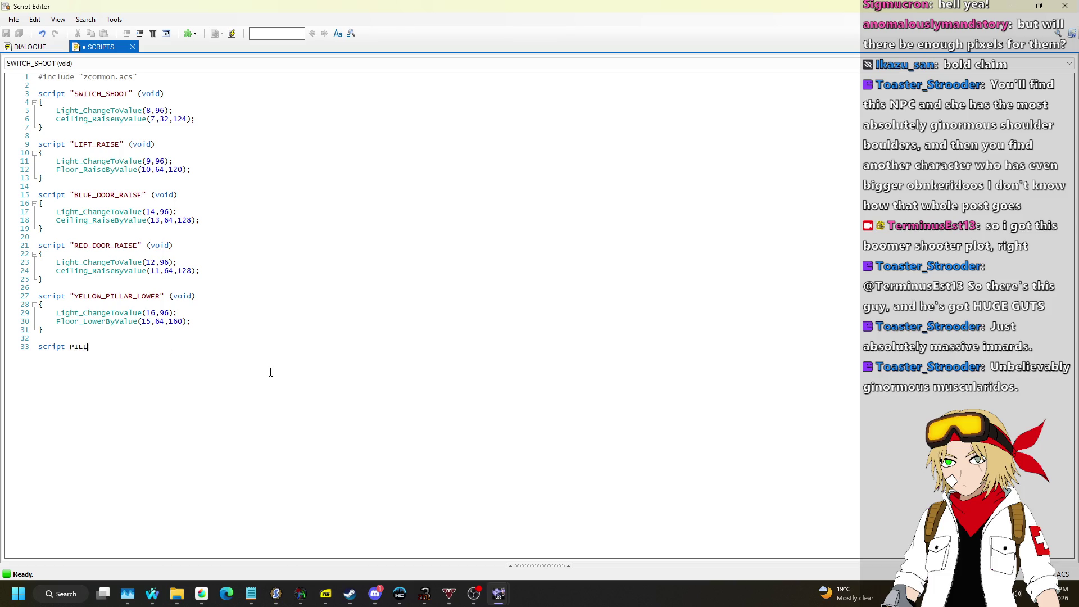
pyautogui.press('BackSpace')
pyautogui.press('BackSpace')
pyautogui.press('BackSpace')
pyautogui.press('BackSpace')
pyautogui.write('"PILLA')
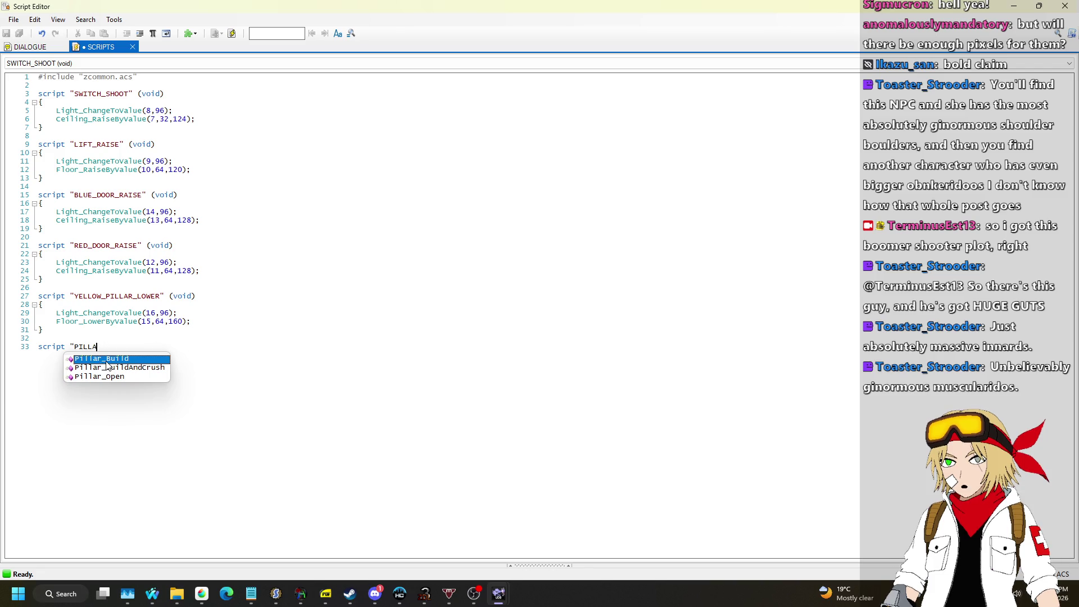
pyautogui.moveTo(155, 592)
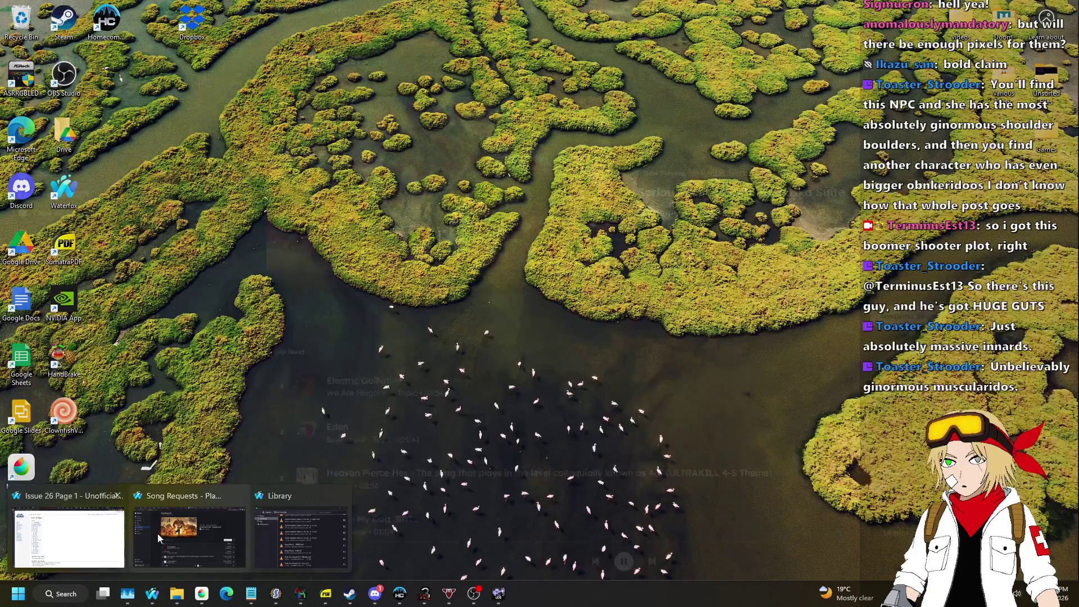
pyautogui.click(157, 537)
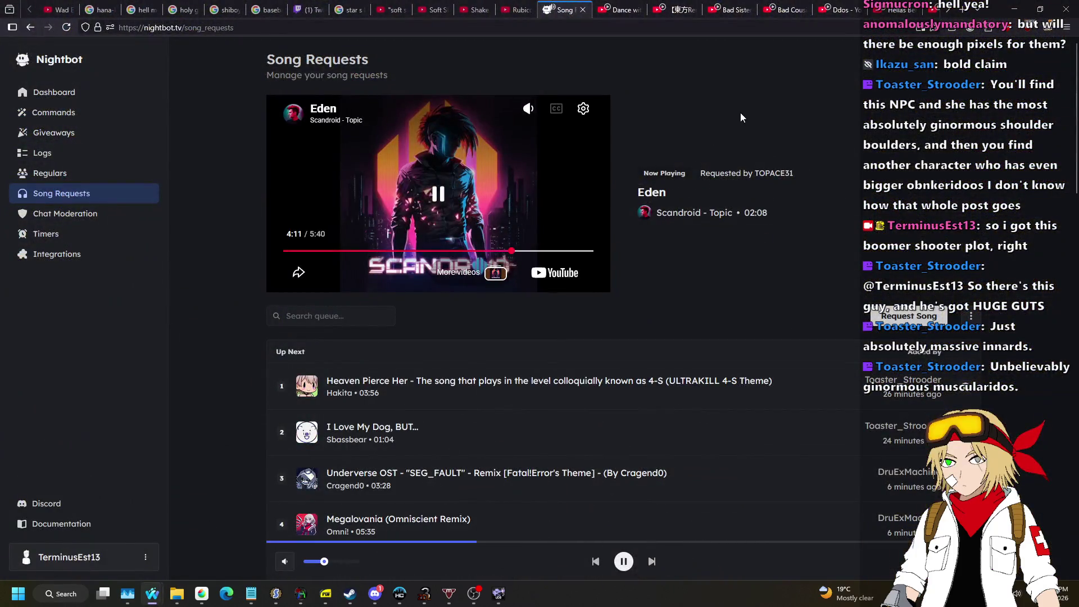
# Look up the Pillar_Build page on the ZDoom wiki in a new browser tab.
pyautogui.hotkey('ctrl', 't')
pyautogui.write('zdoom.org/')
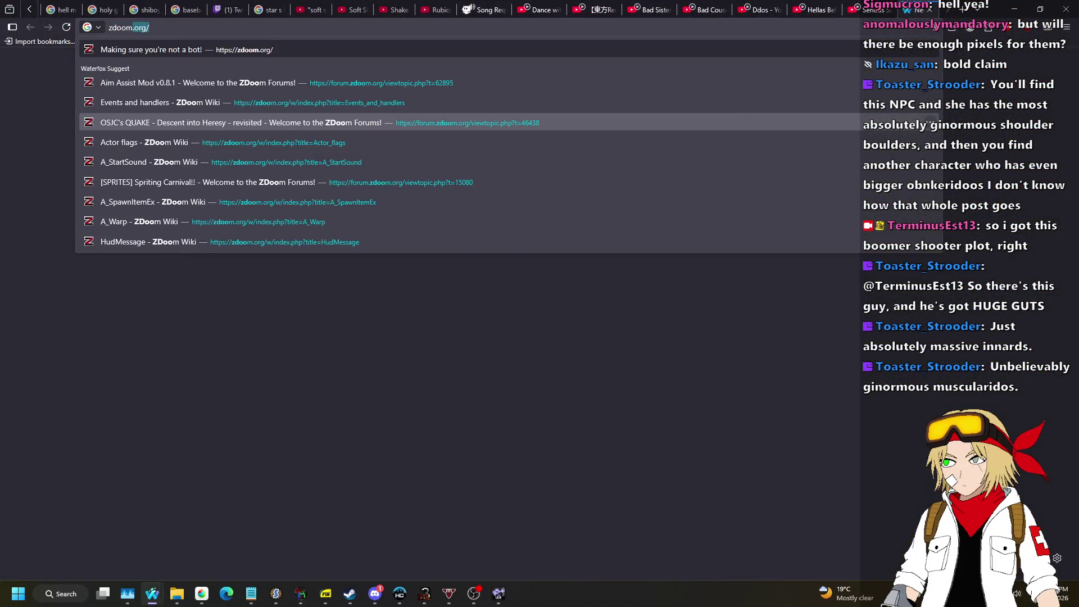
pyautogui.press('Down')
pyautogui.press('Down')
pyautogui.hotkey('ctrl', 'BackSpace')
pyautogui.write('P')
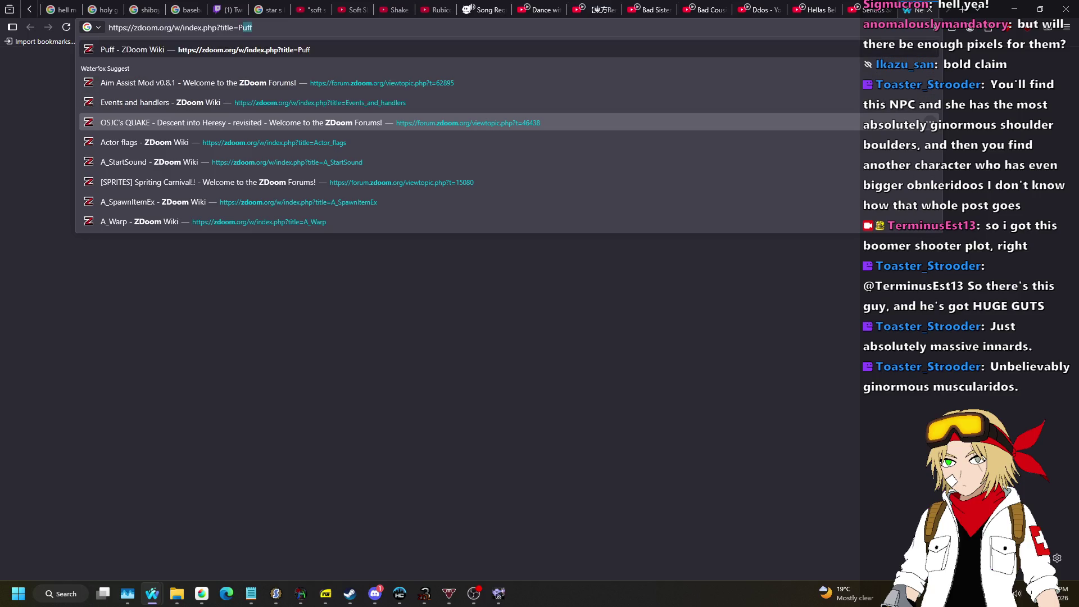
pyautogui.write('illar_Build')
pyautogui.press('Return')
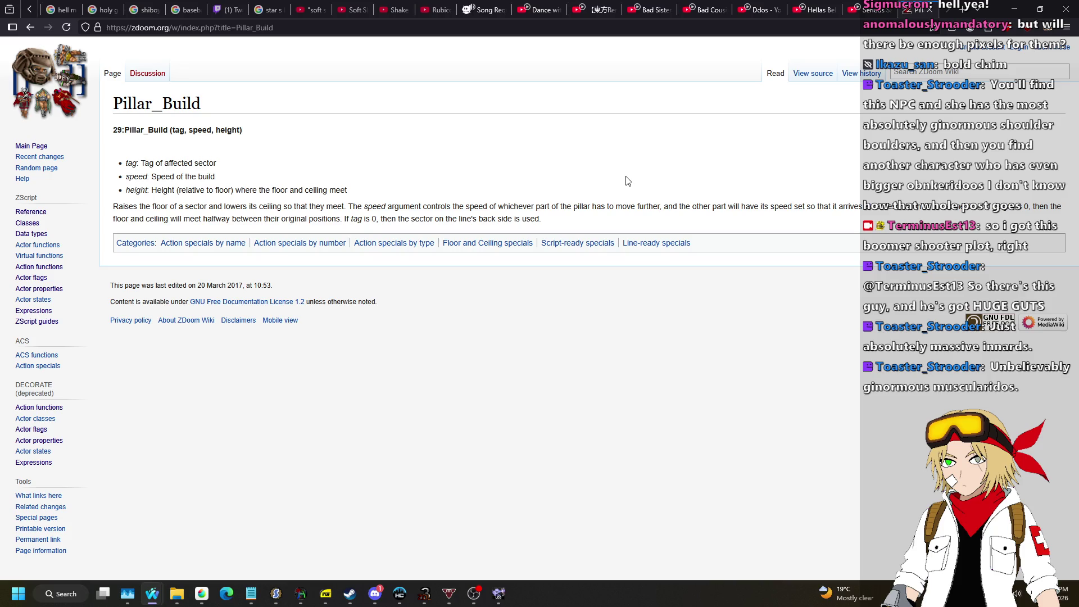
# Complete the header as PILLARS_BUILD" (void), compile, close the Script Editor, and return to the map.
pyautogui.hotkey('alt', 'Tab')
pyautogui.write('RS_BUILD" ')
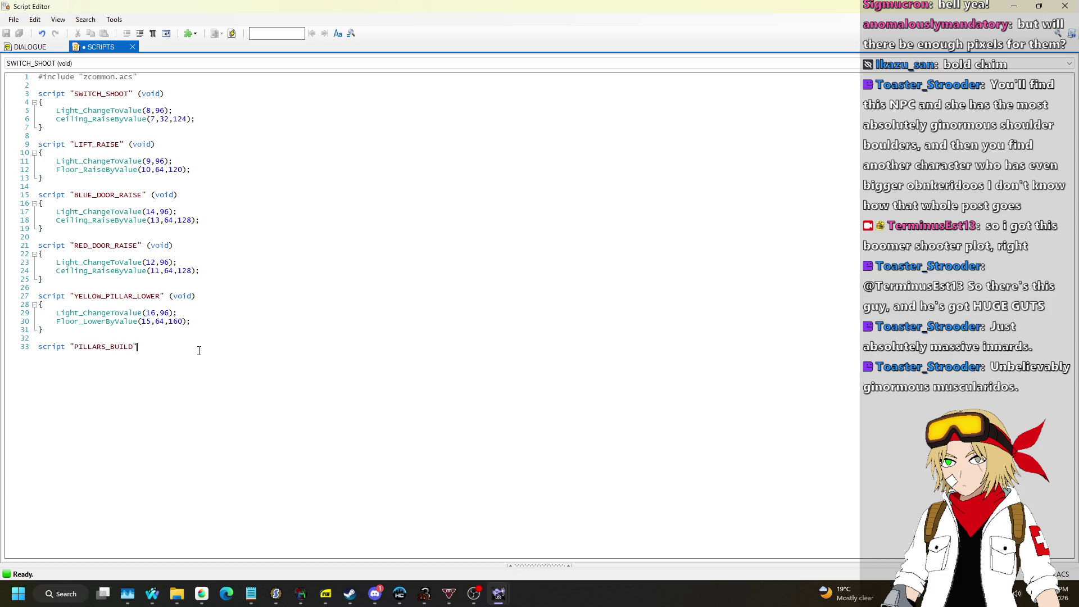
pyautogui.write('(void)')
pyautogui.press('Return')
pyautogui.click(231, 33)
pyautogui.click(1064, 7)
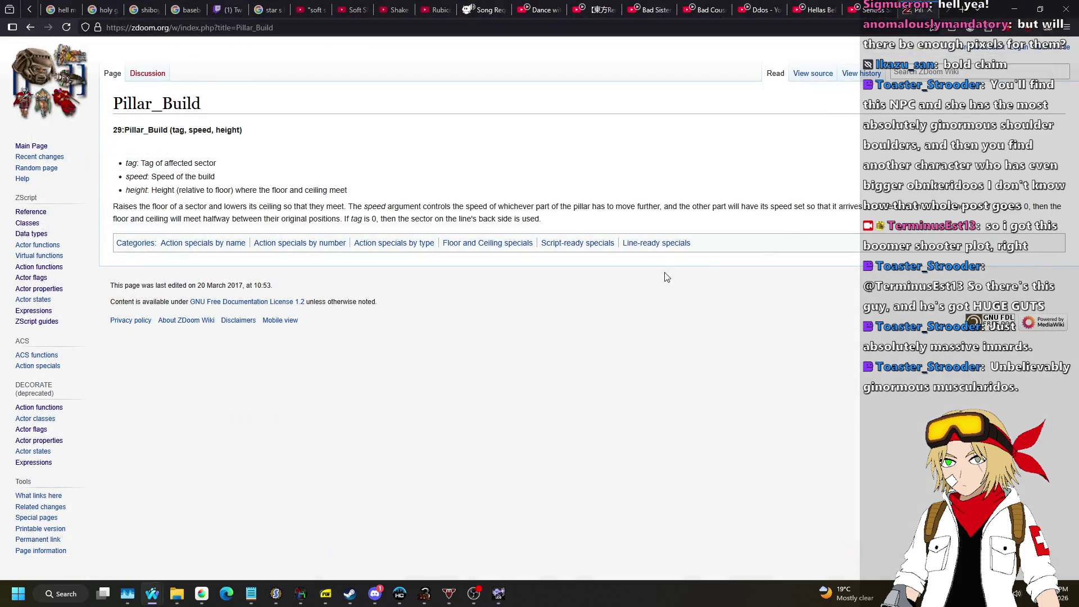
pyautogui.click(498, 595)
pyautogui.scroll(-2, 563, 225)
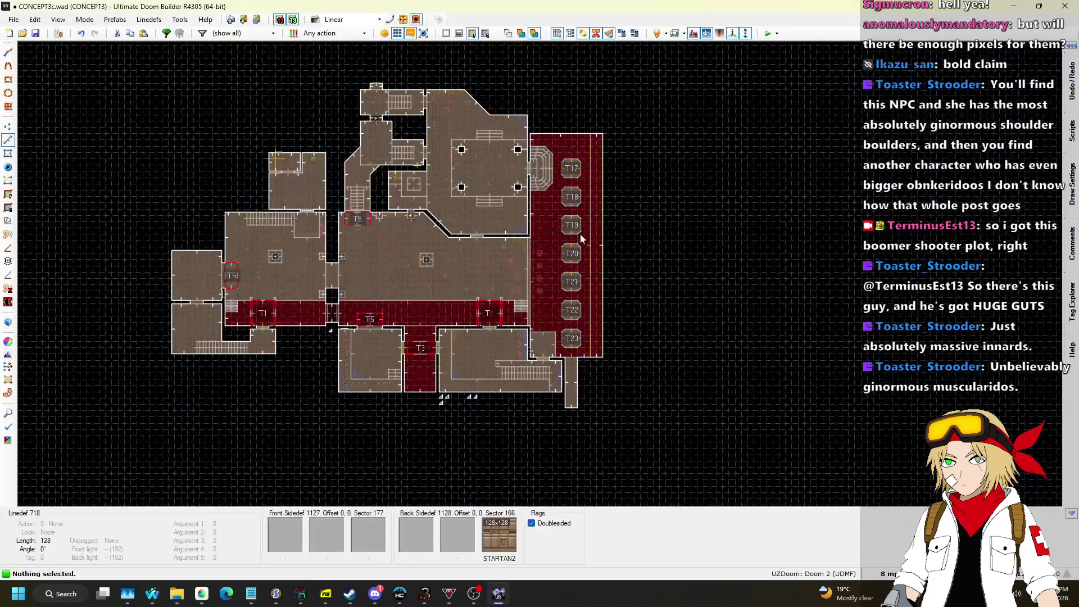
# Switch to Sectors mode and zoom around the lava room to check pillar tags 17 through 23.
pyautogui.scroll(4, 562, 225)
pyautogui.click(7, 152)
pyautogui.scroll(-2, 485, 115)
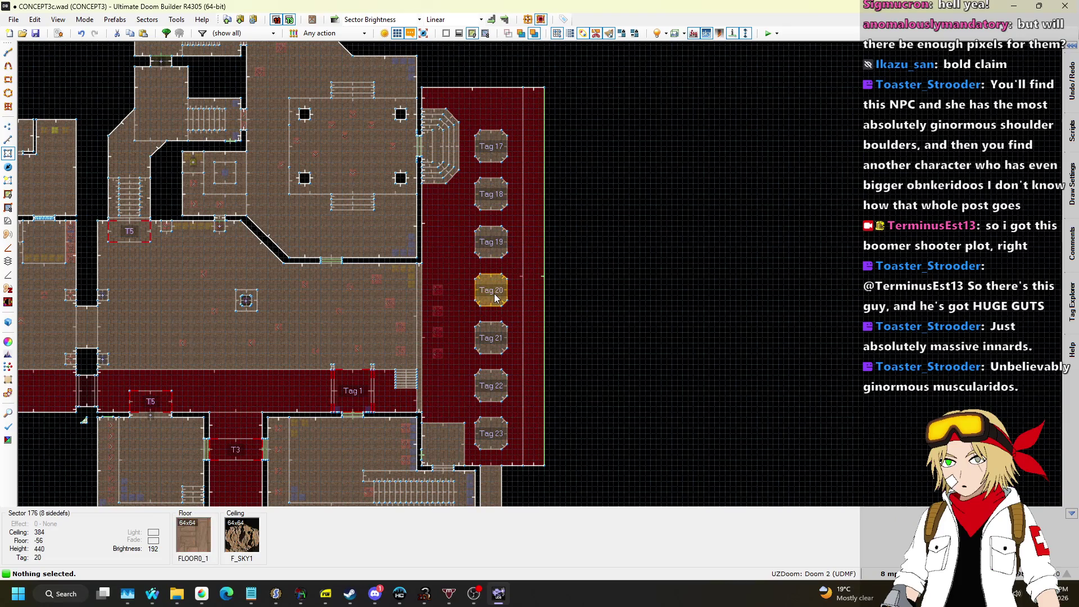
pyautogui.scroll(4, 495, 393)
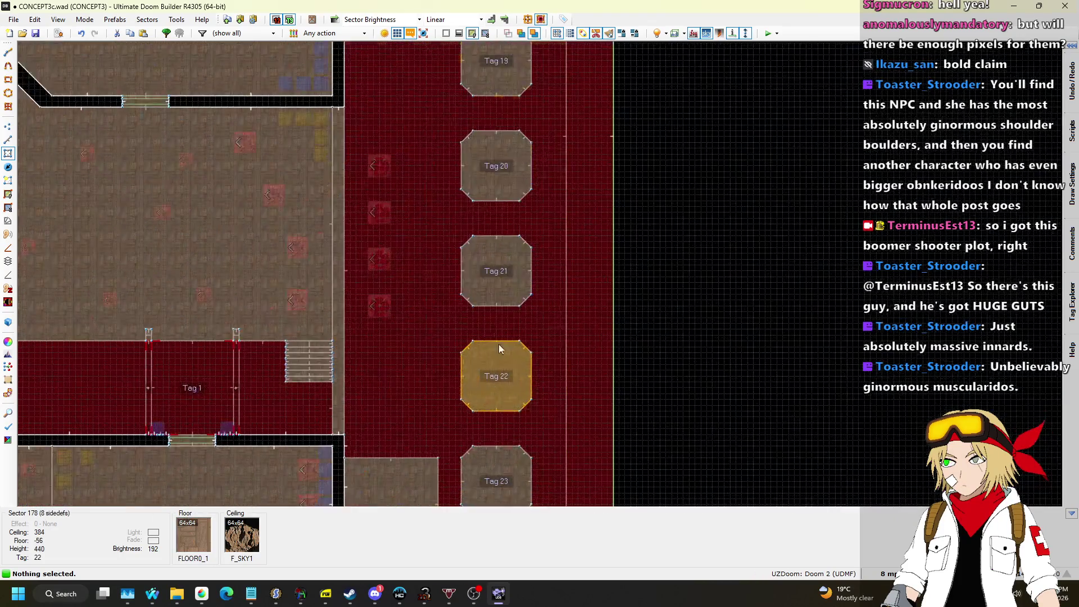
pyautogui.scroll(-5, 498, 168)
pyautogui.scroll(-1, 498, 102)
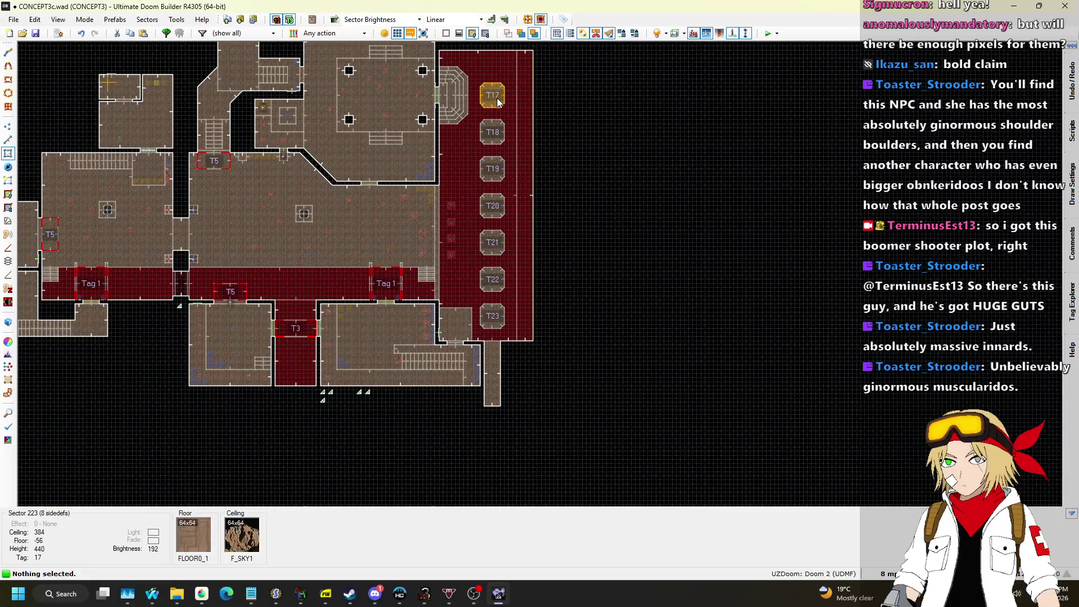
pyautogui.scroll(3, 496, 102)
pyautogui.scroll(-2, 492, 95)
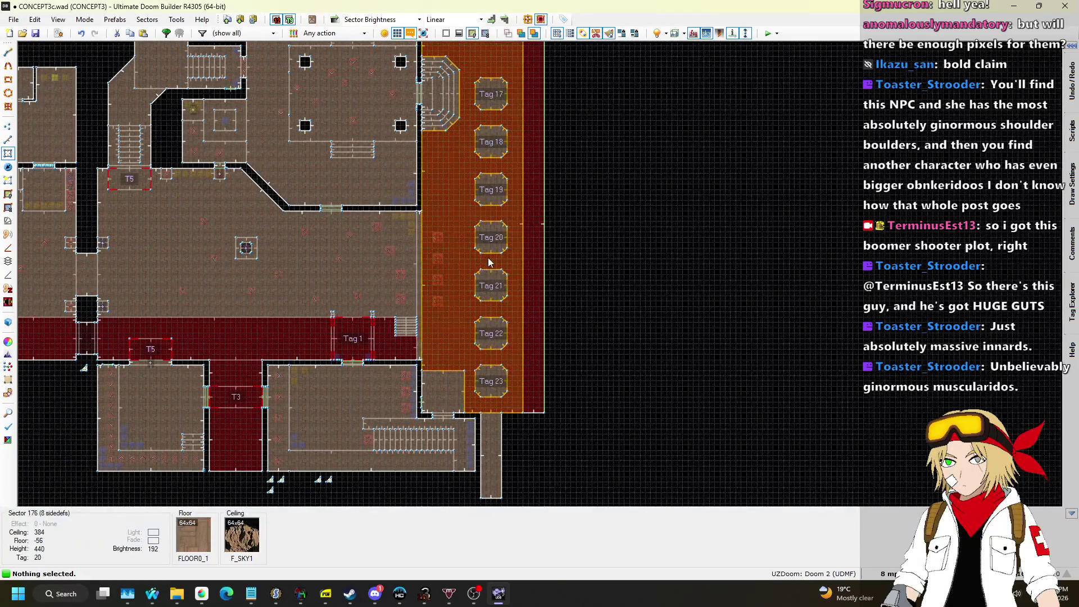
pyautogui.click(57, 33)
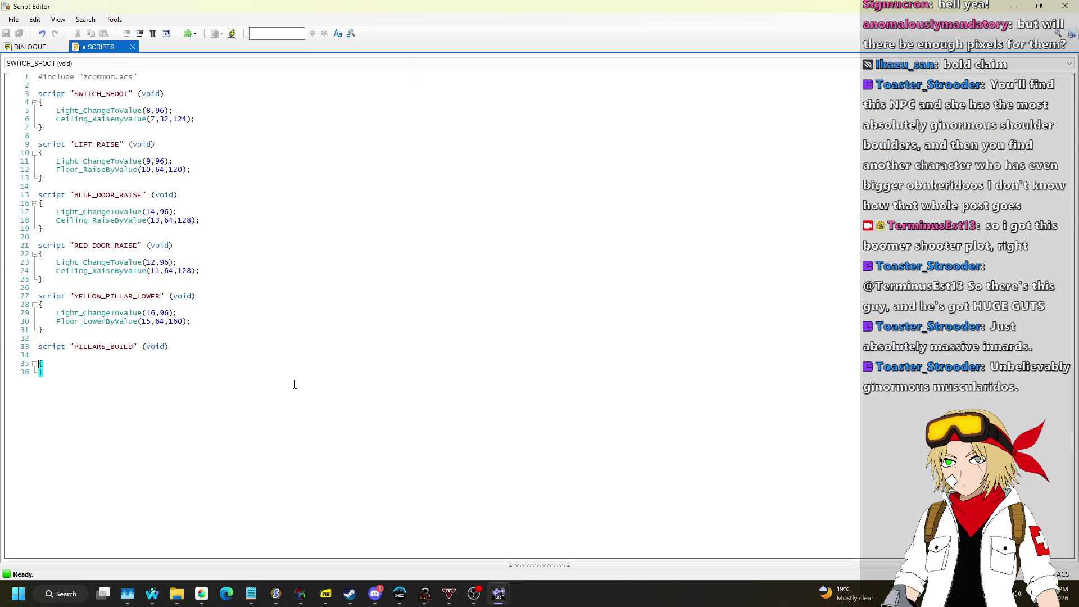
# Add Floor_RaiseByValue(17,64,16); to PILLARS_BUILD, duplicate the line repeatedly, then compile and close with F10.
pyautogui.write('Floor_RaiseByValue')
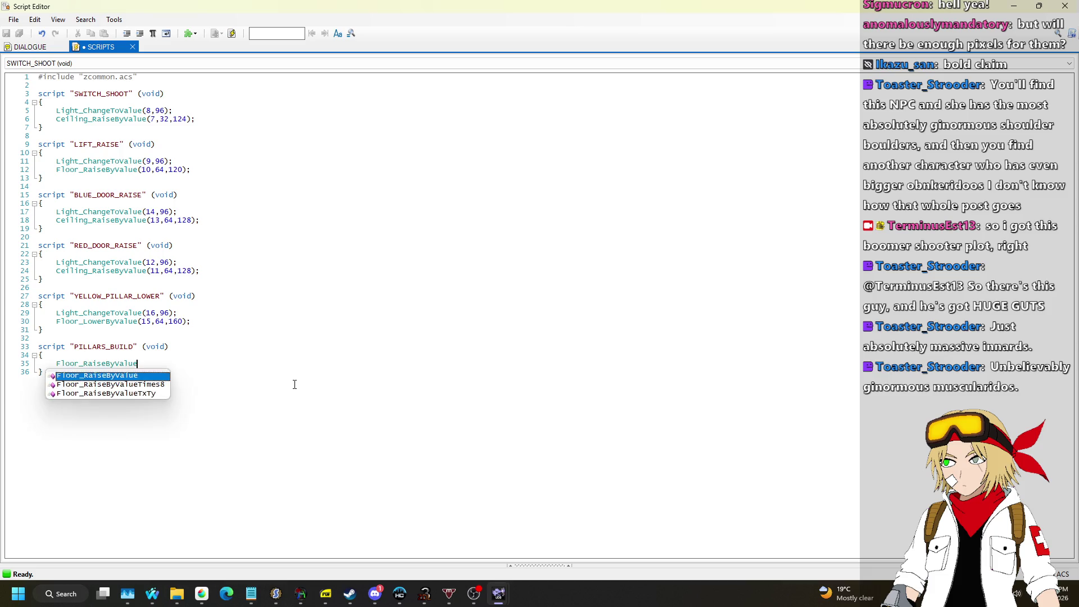
pyautogui.press('Return')
pyautogui.write('(17,64,16')
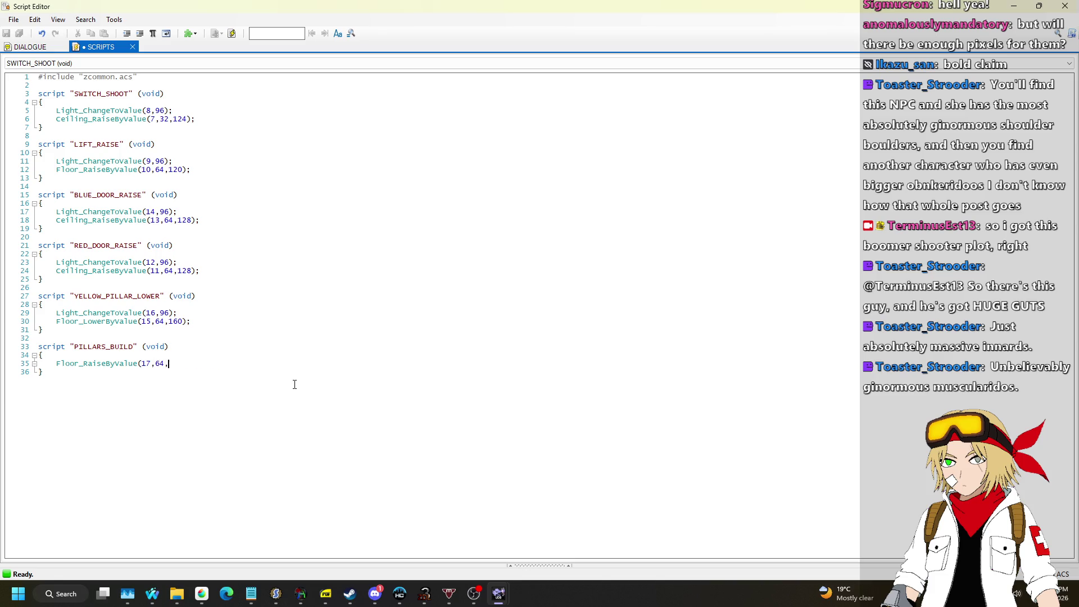
pyautogui.write(');')
pyautogui.hotkey('shift', 'Up')
pyautogui.hotkey('ctrl', 'c')
pyautogui.press('Right')
pyautogui.hotkey('ctrl', 'v')
pyautogui.hotkey('ctrl', 'v')
pyautogui.hotkey('ctrl', 'v')
pyautogui.hotkey('ctrl', 'v')
pyautogui.hotkey('ctrl', 'v')
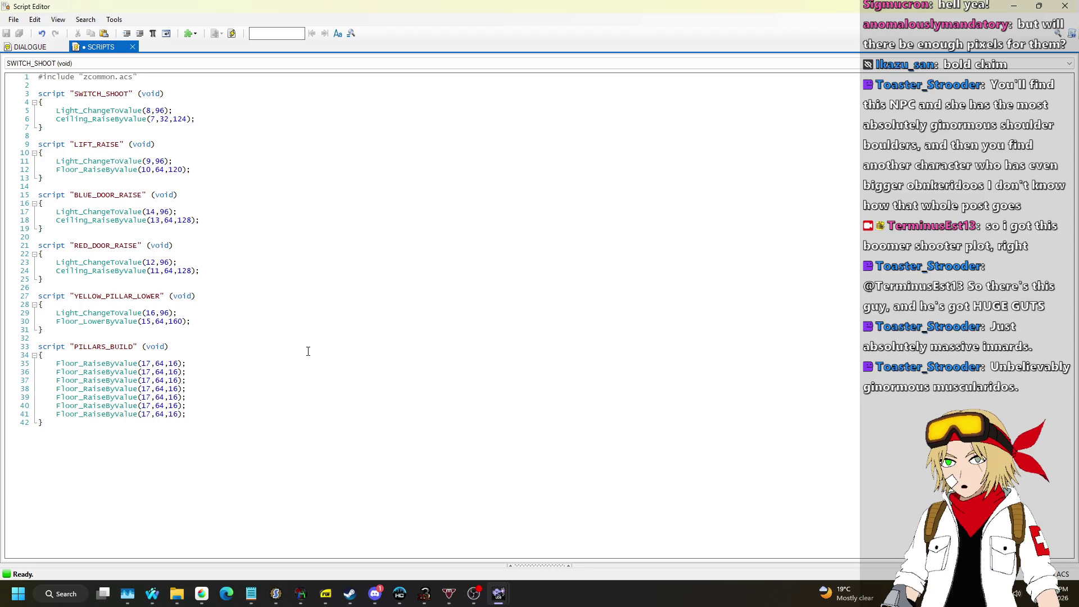
pyautogui.hotkey('ctrl', 'v')
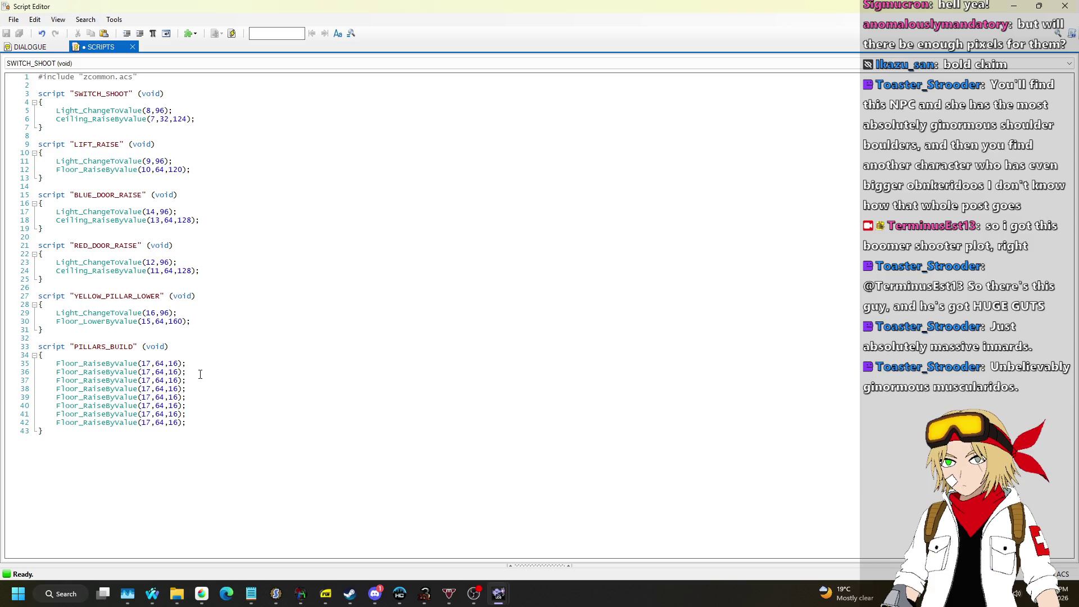
pyautogui.press('F10')
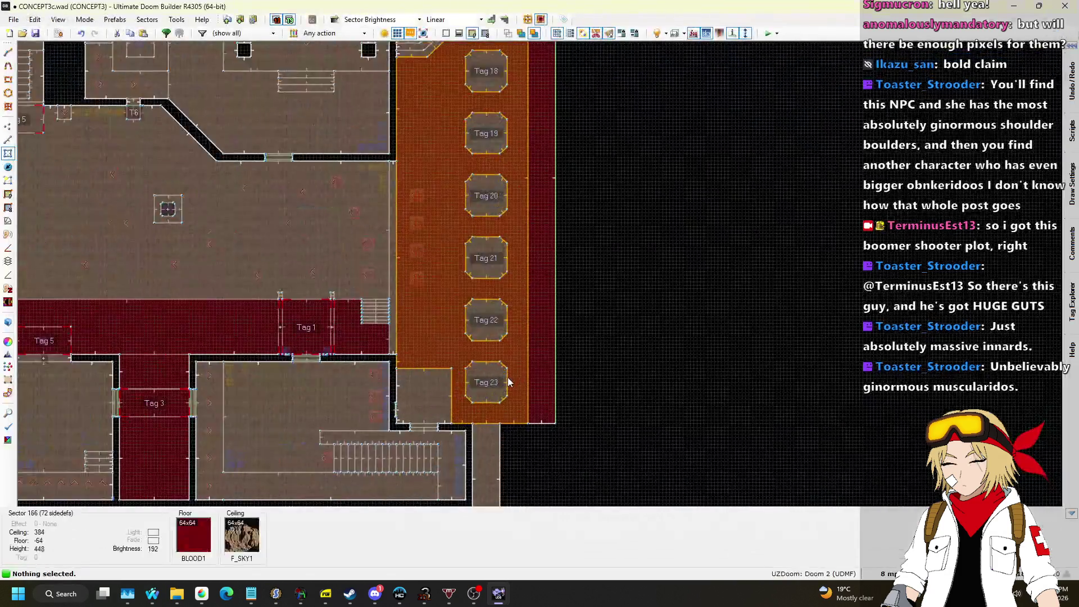
# Reopen the Script Editor and change the tags on lines 36 and 37 to 18 and 19.
pyautogui.scroll(-5, 484, 234)
pyautogui.scroll(5, 484, 233)
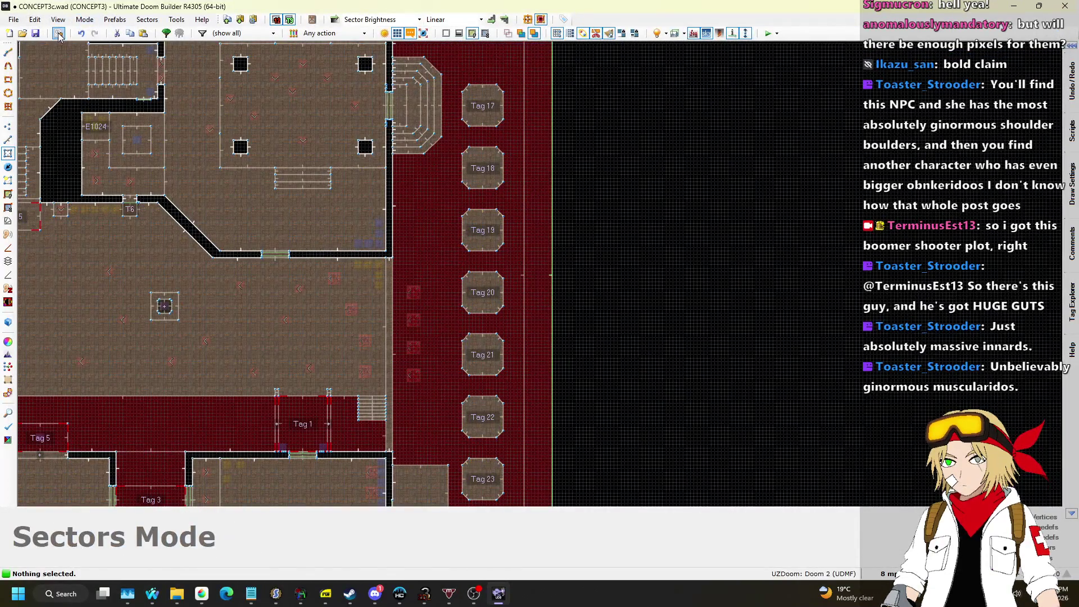
pyautogui.click(59, 33)
pyautogui.press('Down')
pyautogui.press('BackSpace')
pyautogui.write('8')
pyautogui.press('Down')
pyautogui.press('BackSpace')
pyautogui.write('9')
# Set the tags on lines 38–41 to 20, 21, 22 and 23 and delete the empty line before the brace.
pyautogui.press('Down')
pyautogui.press('BackSpace')
pyautogui.press('BackSpace')
pyautogui.write('20')
pyautogui.press('Down')
pyautogui.press('BackSpace')
pyautogui.press('BackSpace')
pyautogui.write('21')
pyautogui.press('Down')
pyautogui.press('BackSpace')
pyautogui.press('BackSpace')
pyautogui.write('22')
pyautogui.press('Down')
pyautogui.press('BackSpace')
pyautogui.press('BackSpace')
pyautogui.write('23')
pyautogui.press('Down')
pyautogui.press('BackSpace')
# Update the first raise heights in PILLARS_BUILD to 32, 48 and 64.
pyautogui.press('Up')
pyautogui.press('Left')
pyautogui.write('32')
pyautogui.press('Down')
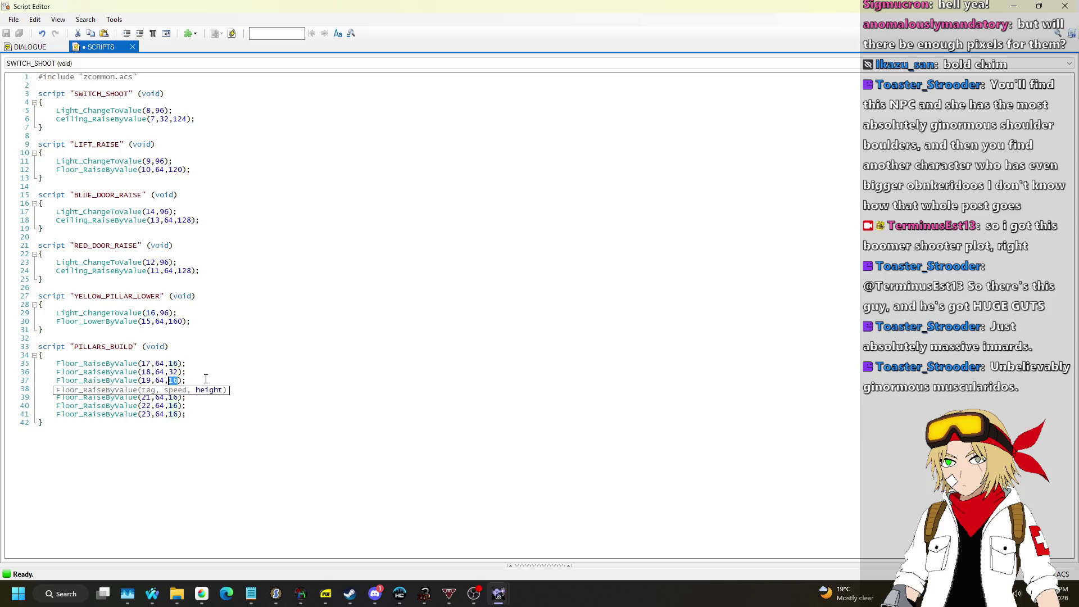
pyautogui.write('48')
pyautogui.press('Down')
pyautogui.hotkey('ctrl', 'shift', 'Left')
pyautogui.write('64')
# Set the remaining raise heights up to 96 and 112, then compile the script.
pyautogui.press('Down')
pyautogui.hotkey('ctrl', 'shift', 'Left')
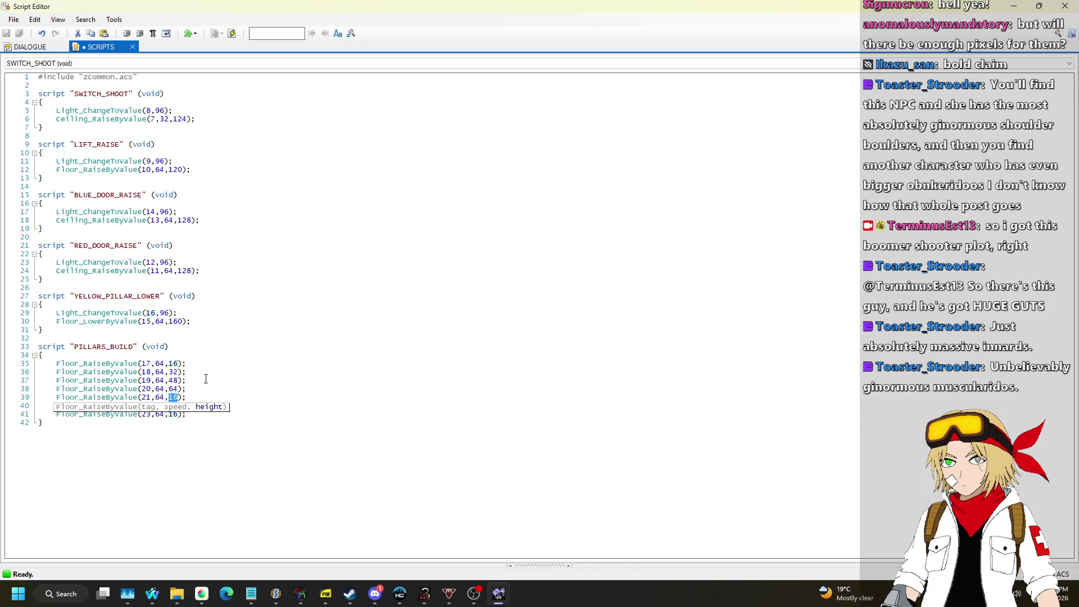
pyautogui.press('Down')
pyautogui.hotkey('ctrl', 'shift', 'Left')
pyautogui.write('96')
pyautogui.press('Down')
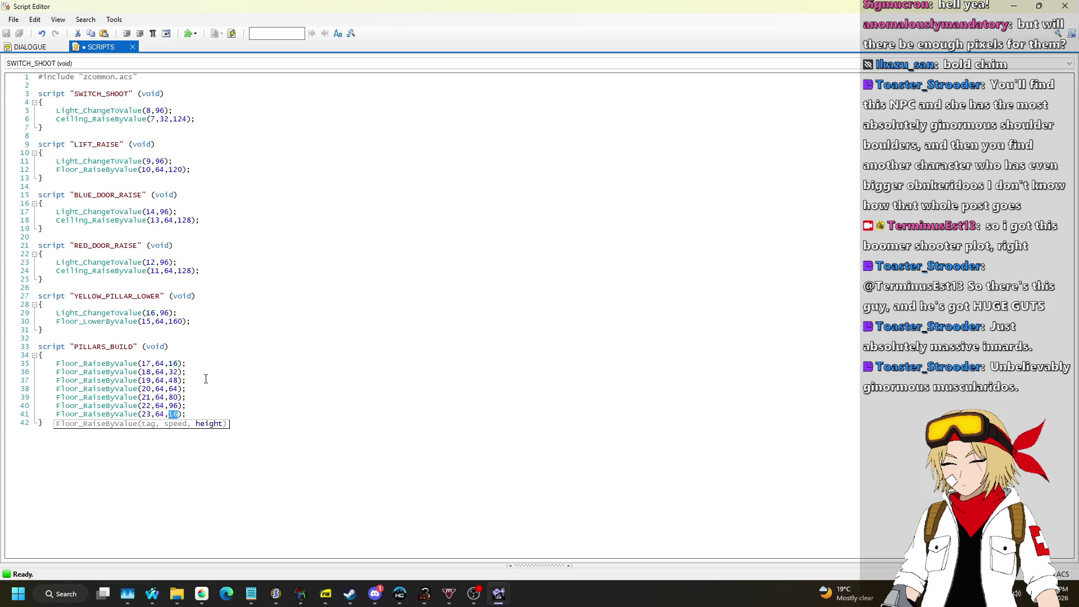
pyautogui.write('128')
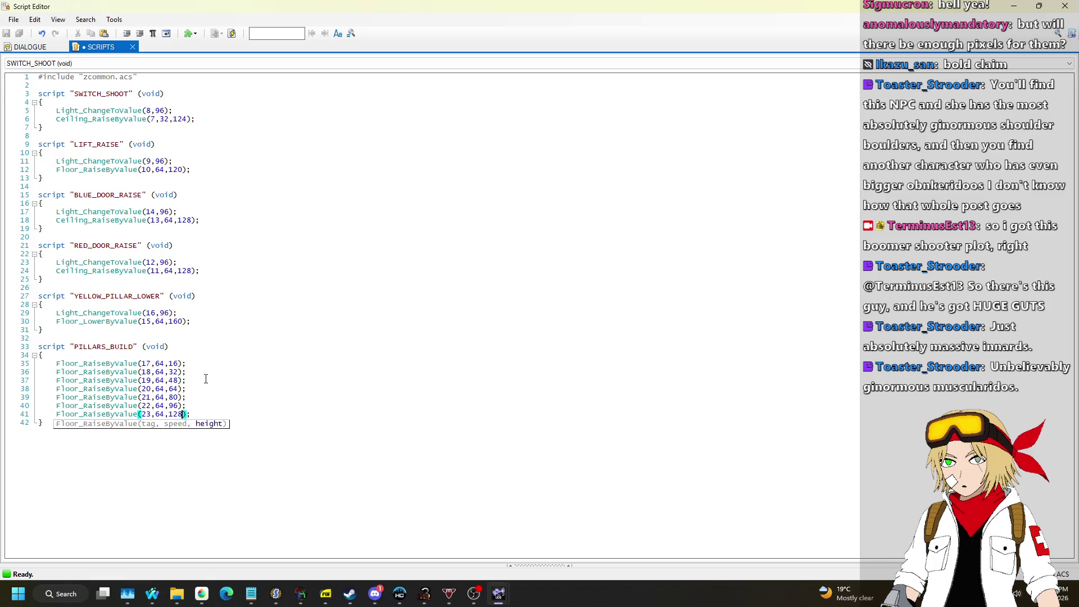
pyautogui.write('2')
pyautogui.click(232, 33)
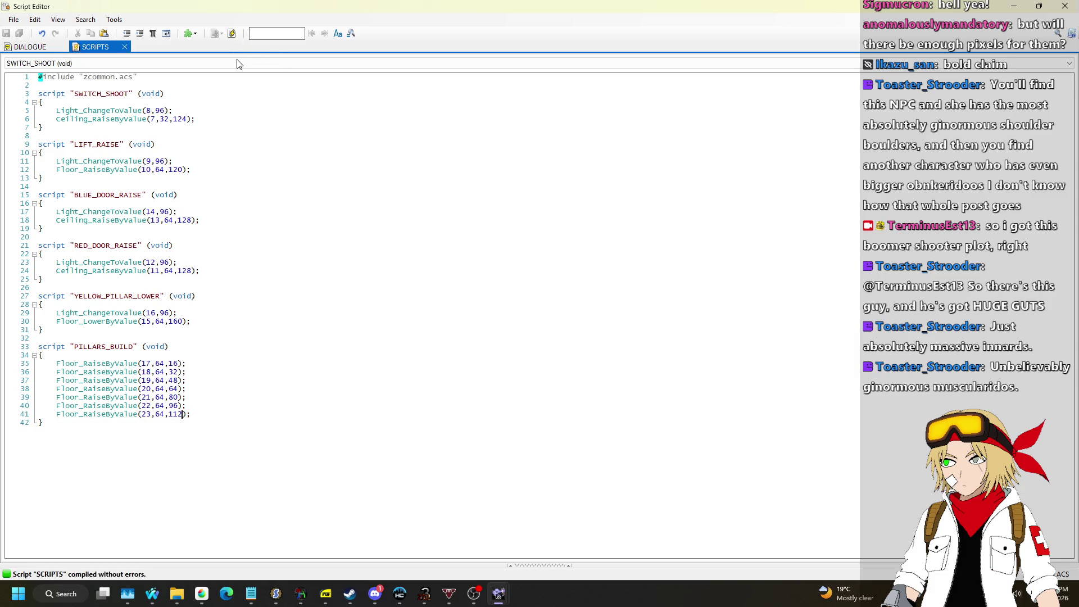
# Close the Script Editor and look over the map in Things Mode, then Linedefs Mode.
pyautogui.click(1065, 6)
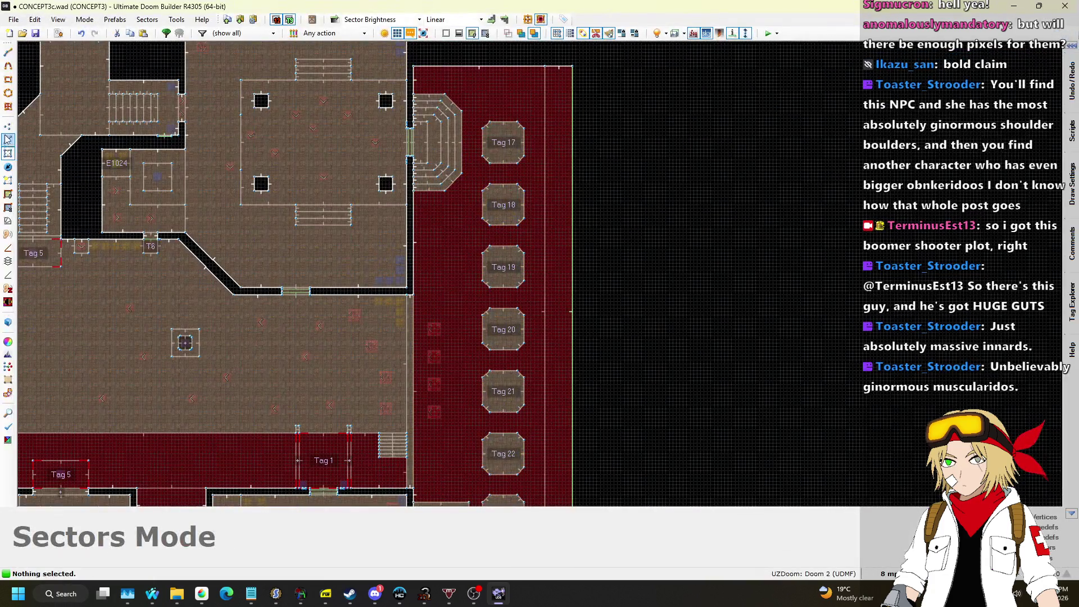
pyautogui.click(8, 168)
pyautogui.scroll(3, 447, 225)
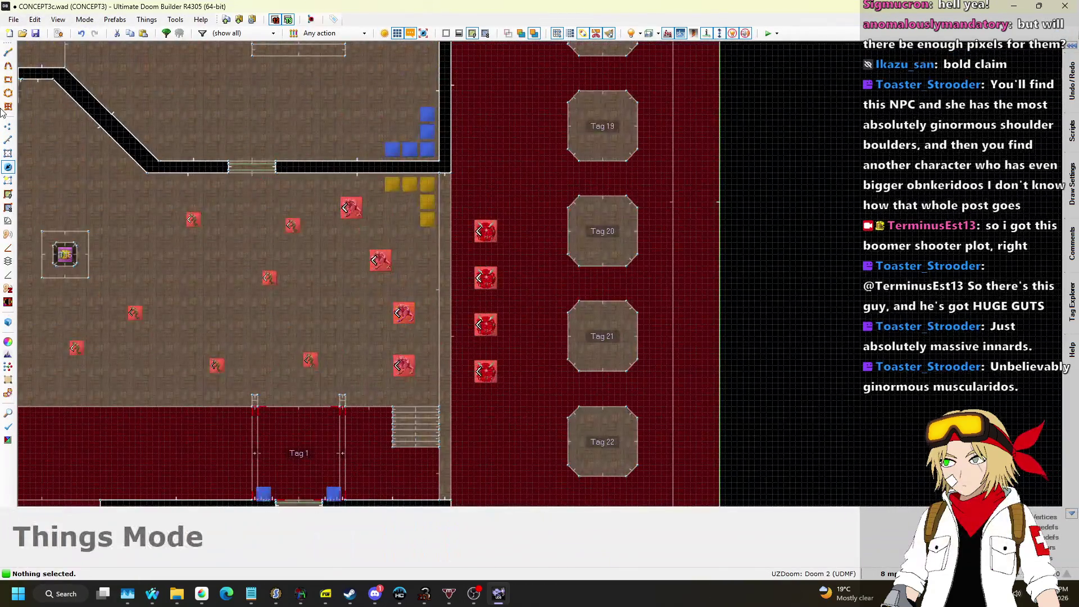
pyautogui.click(8, 140)
pyautogui.scroll(-4, 349, 235)
pyautogui.scroll(1, 507, 249)
pyautogui.scroll(-1, 489, 221)
pyautogui.scroll(2, 375, 223)
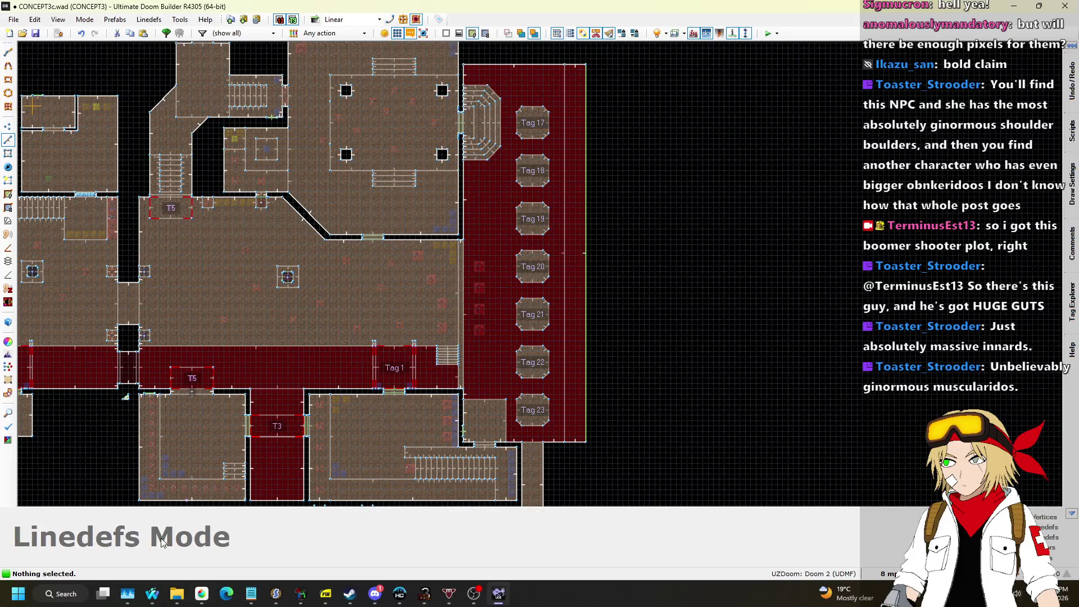
# Bring up the browser on the Nightbot Song Requests page.
pyautogui.moveTo(155, 601)
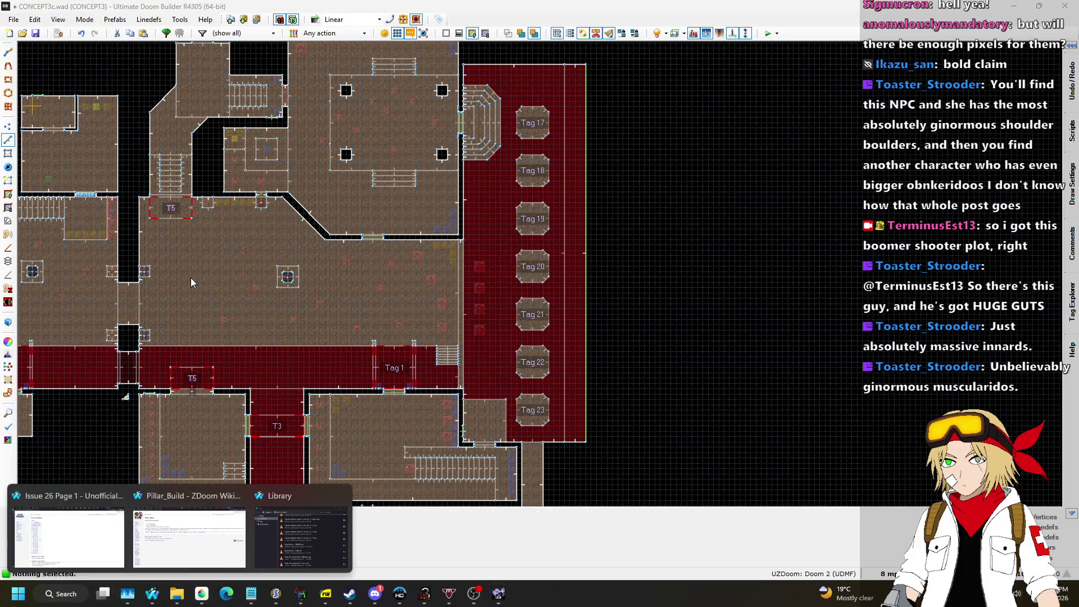
pyautogui.click(179, 538)
pyautogui.click(544, 6)
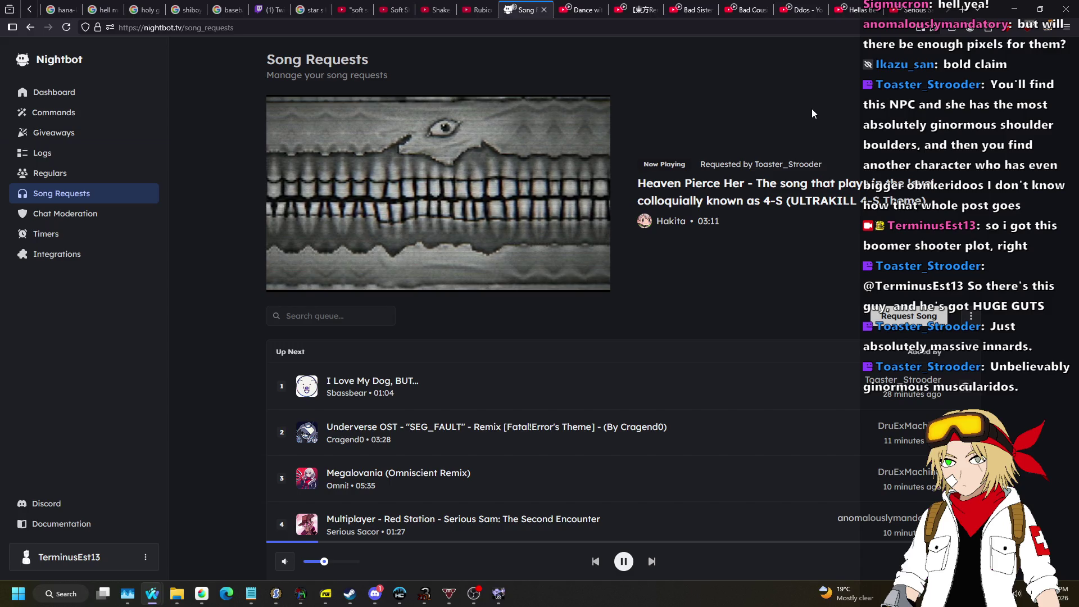
# Bring the Ultimate Doom Builder window with the CONCEPT3c.wad map back to the front.
pyautogui.hotkey('alt', 'Tab')
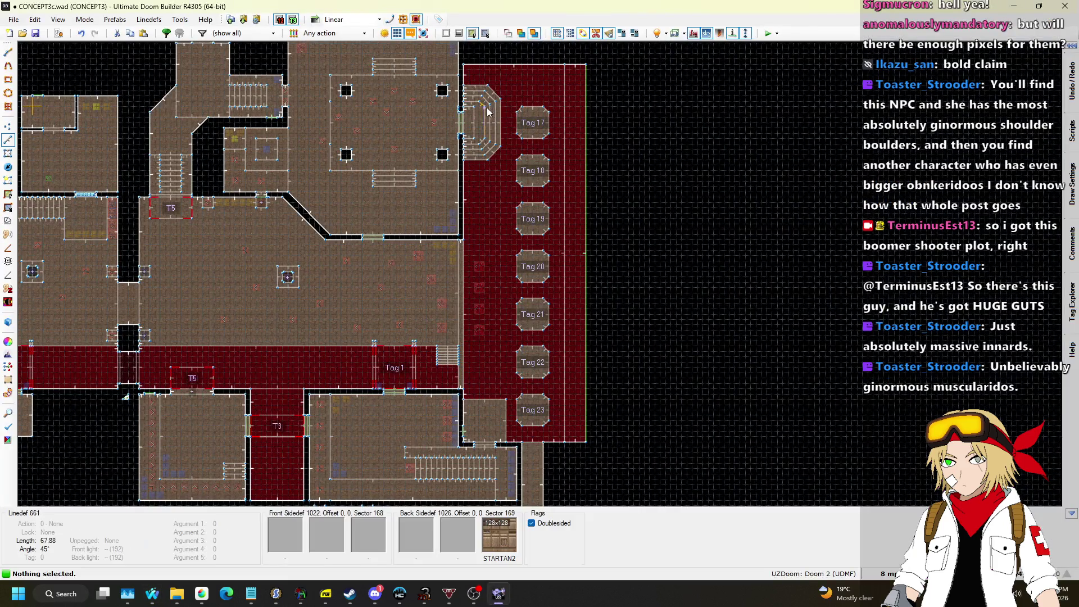
pyautogui.scroll(5, 513, 155)
pyautogui.scroll(-2, 464, 137)
pyautogui.scroll(4, 446, 308)
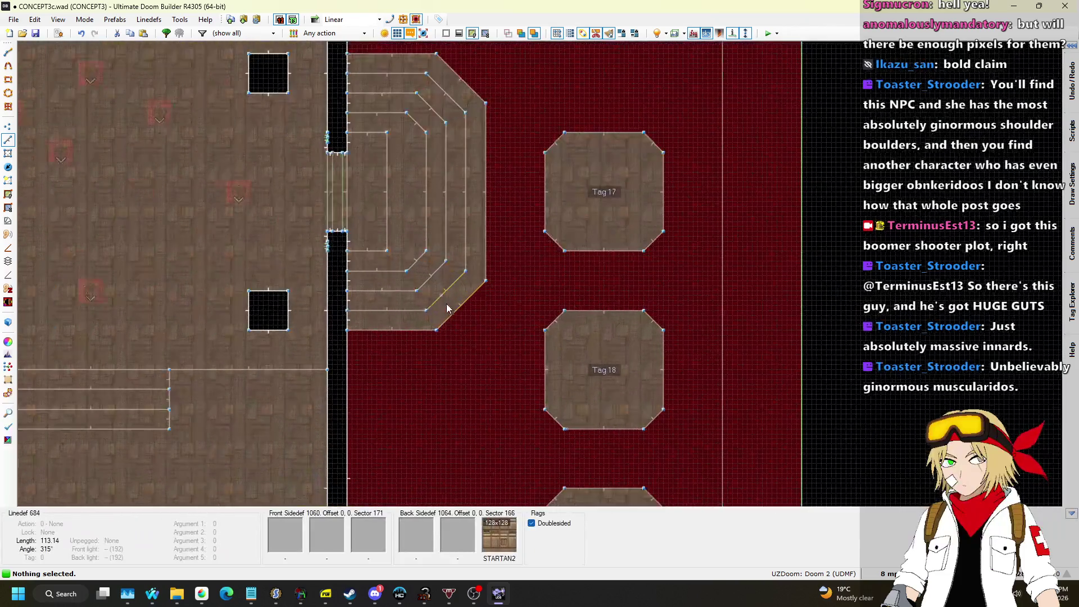
pyautogui.scroll(-4, 426, 220)
pyautogui.press('l')
pyautogui.scroll(1, 464, 219)
pyautogui.scroll(-1, 466, 213)
pyautogui.scroll(10, 466, 213)
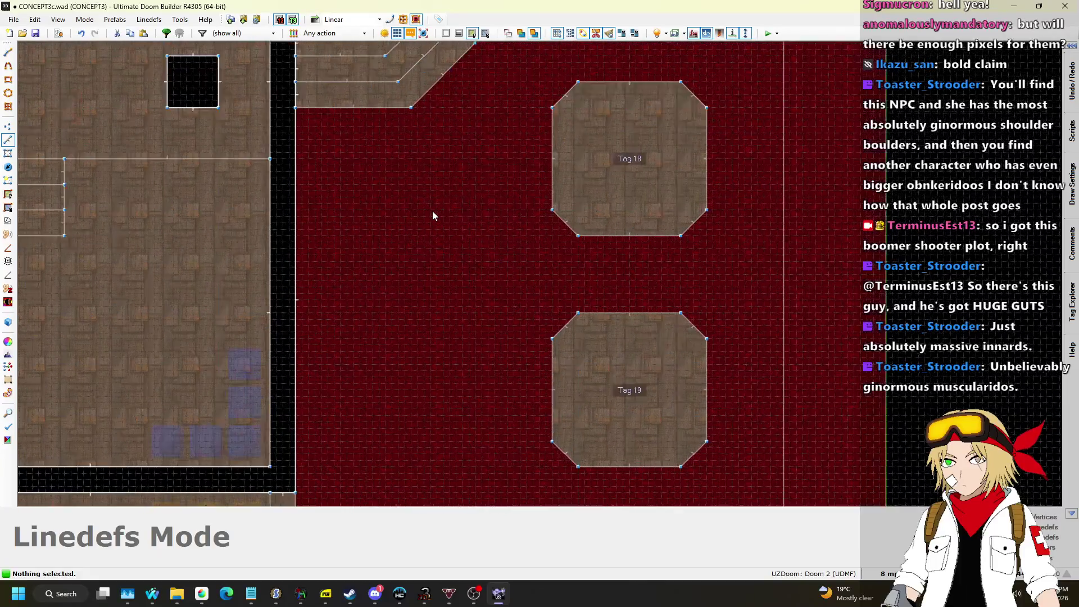
pyautogui.scroll(-9, 432, 210)
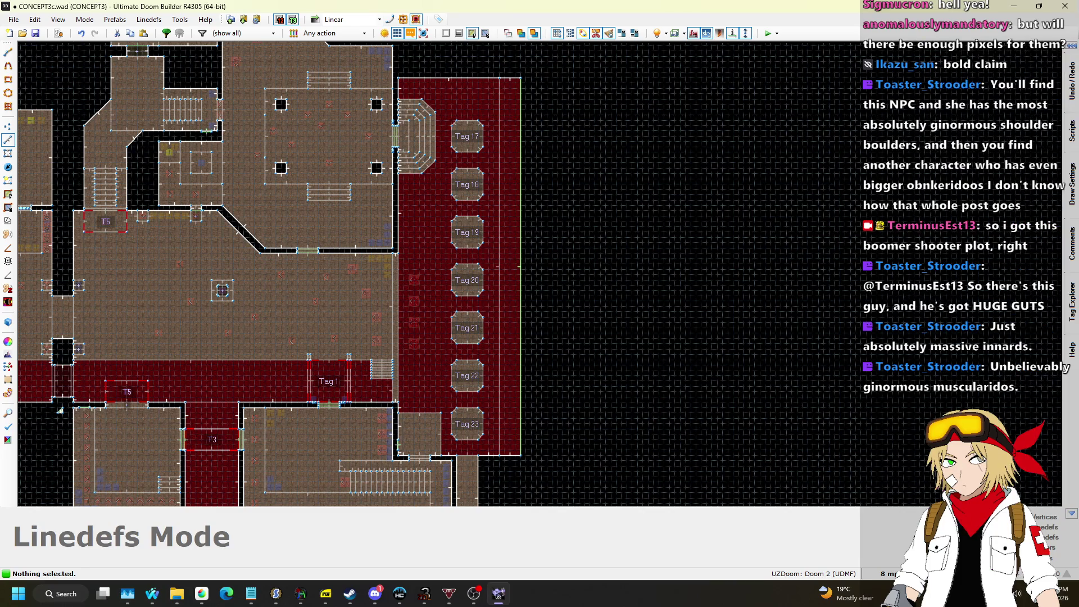
pyautogui.hotkey('alt', 'Tab')
pyautogui.scroll(2, 1073, 104)
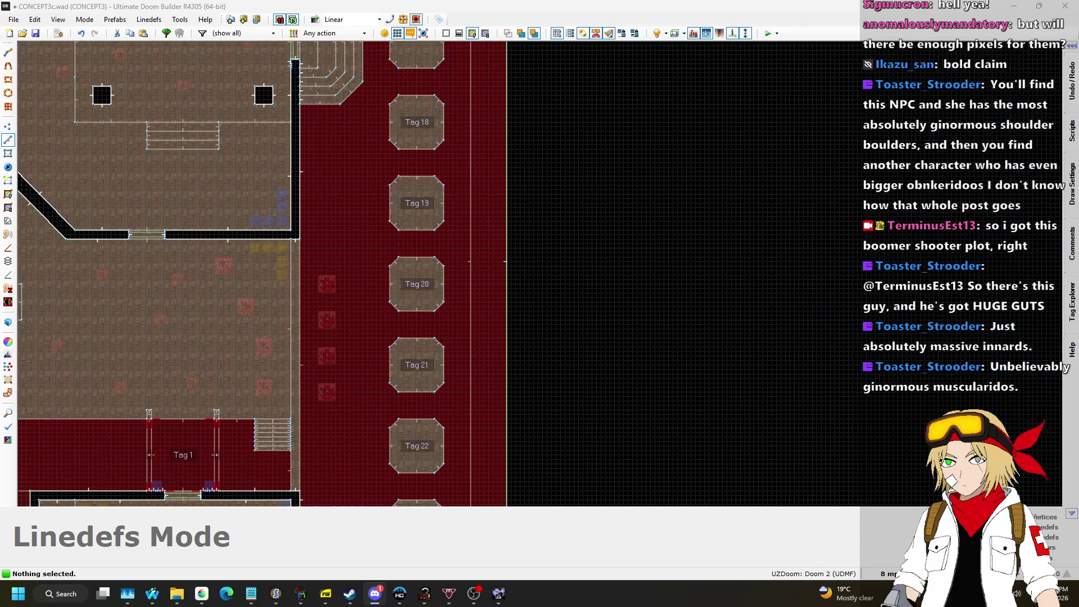
pyautogui.scroll(-5, 718, 284)
pyautogui.scroll(1, 764, 259)
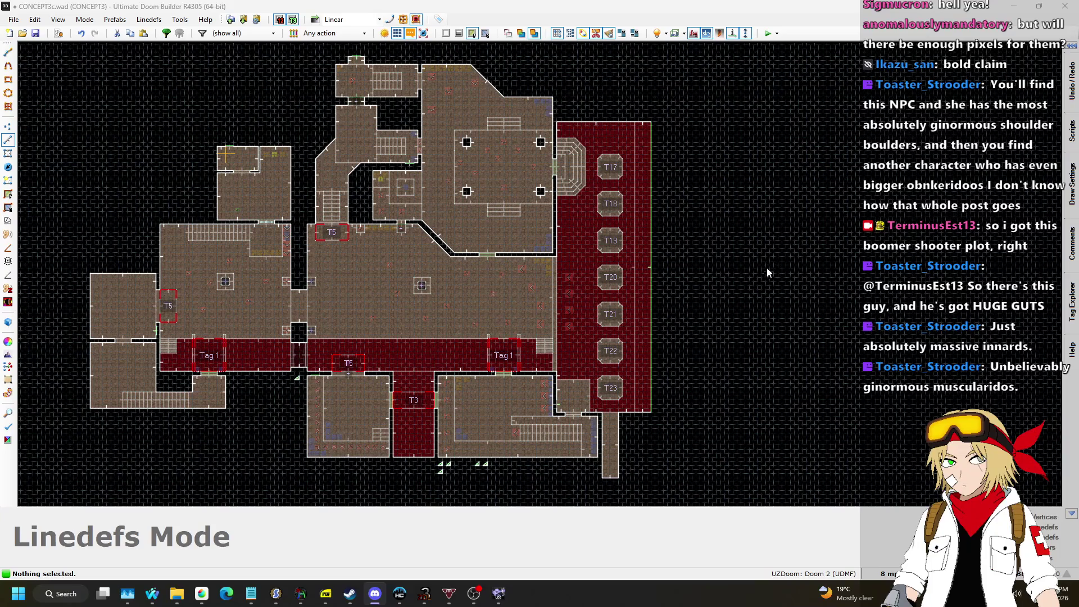
pyautogui.scroll(-1, 602, 157)
pyautogui.scroll(3, 638, 163)
pyautogui.scroll(-1, 624, 122)
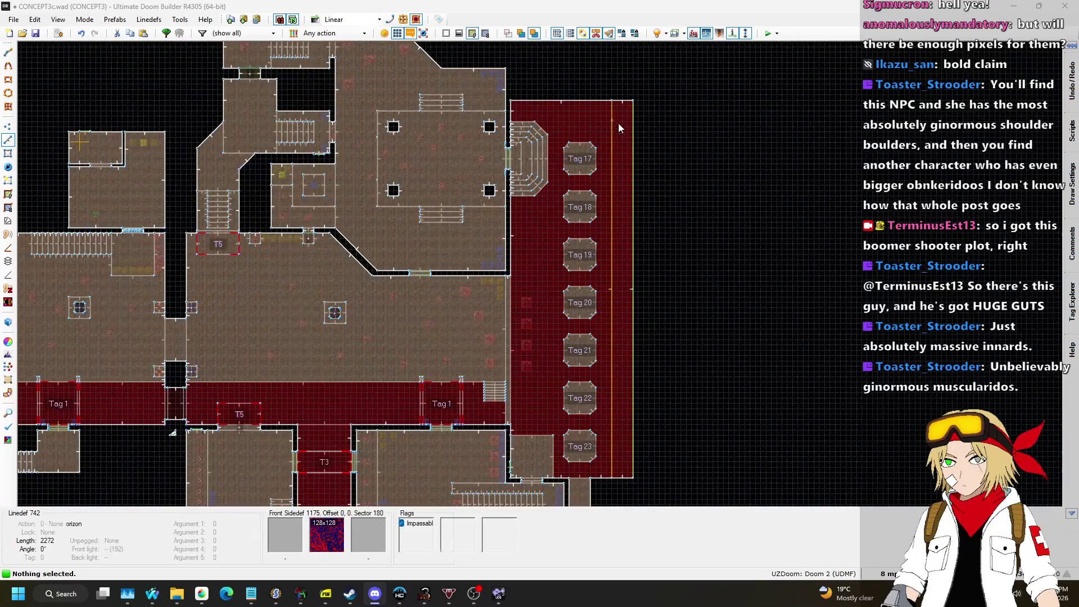
# Insert a new Hell Knight thing on the map.
pyautogui.click(7, 167)
pyautogui.scroll(6, 624, 147)
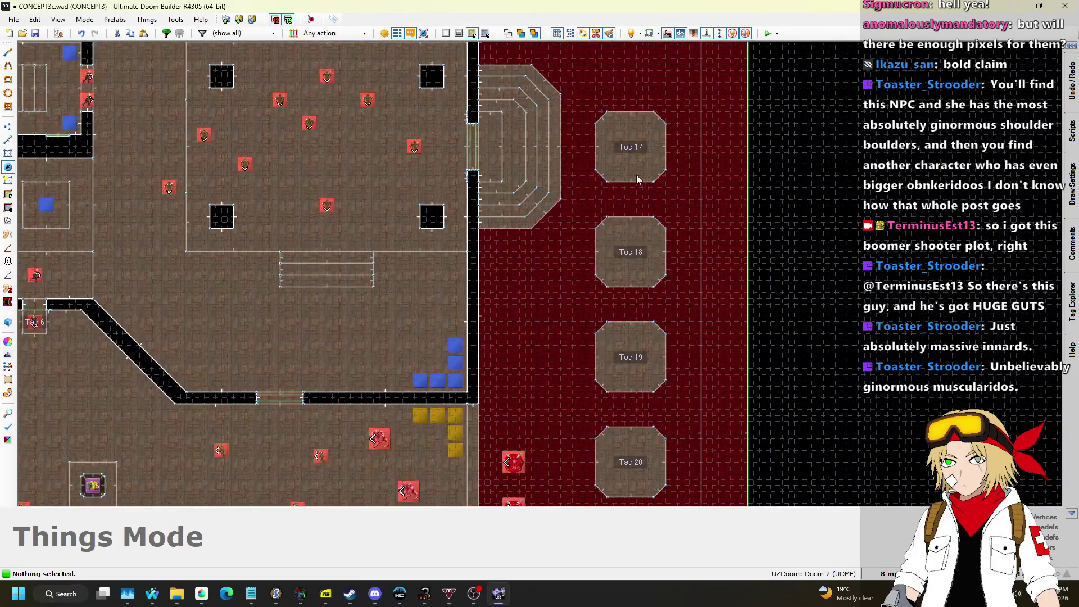
pyautogui.rightClick(618, 160)
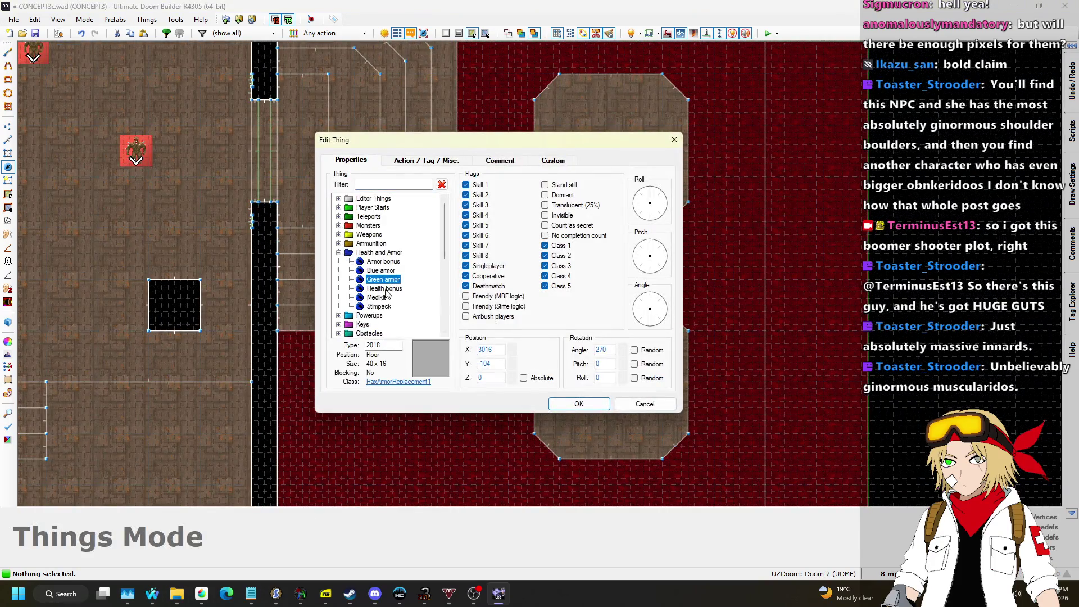
pyautogui.click(338, 252)
pyautogui.click(339, 226)
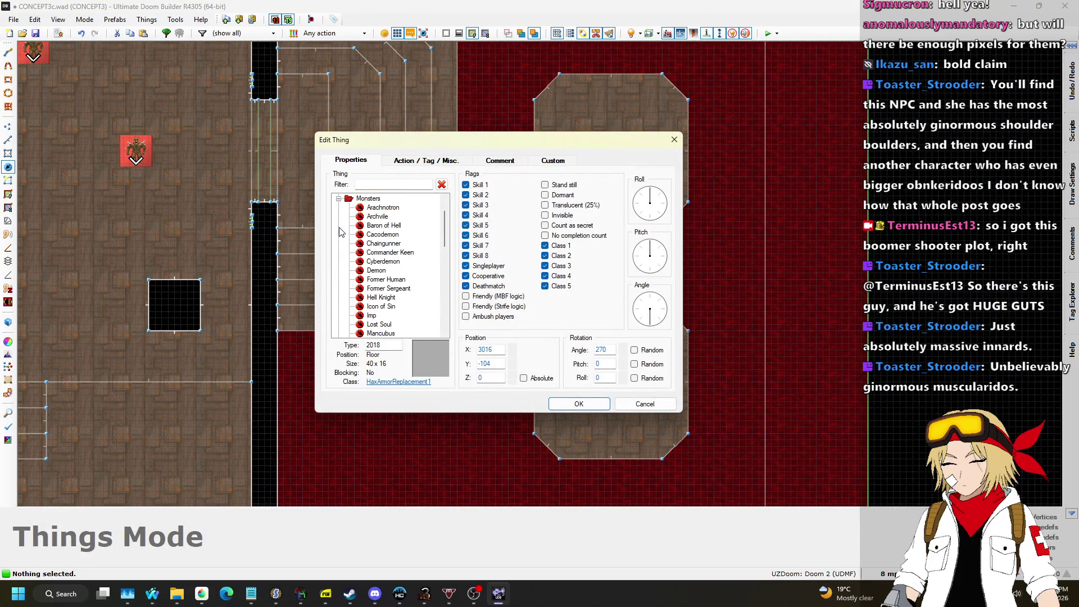
pyautogui.scroll(-2, 396, 298)
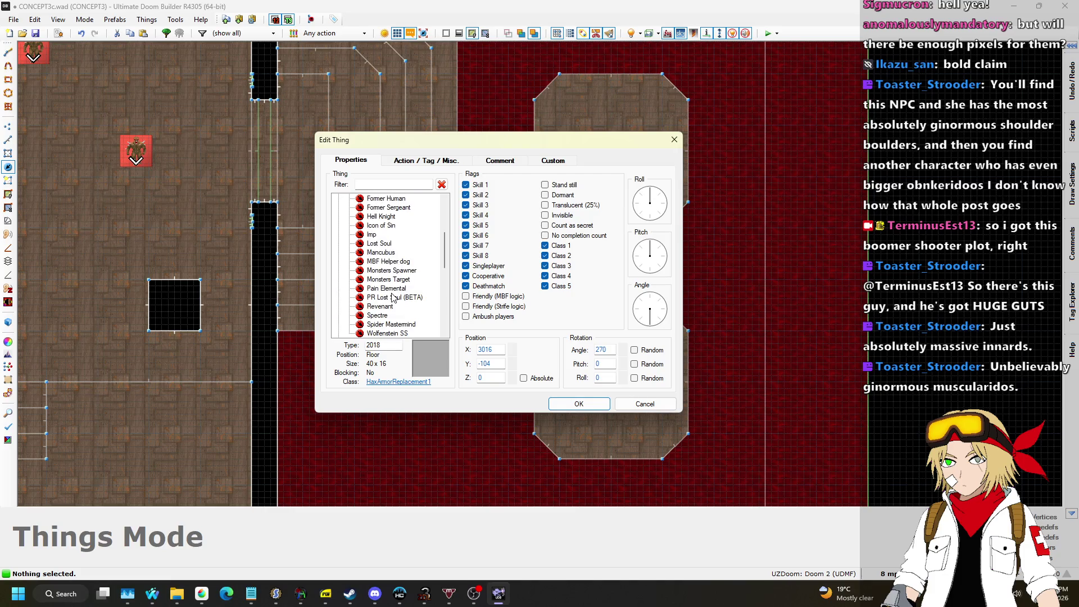
pyautogui.click(378, 262)
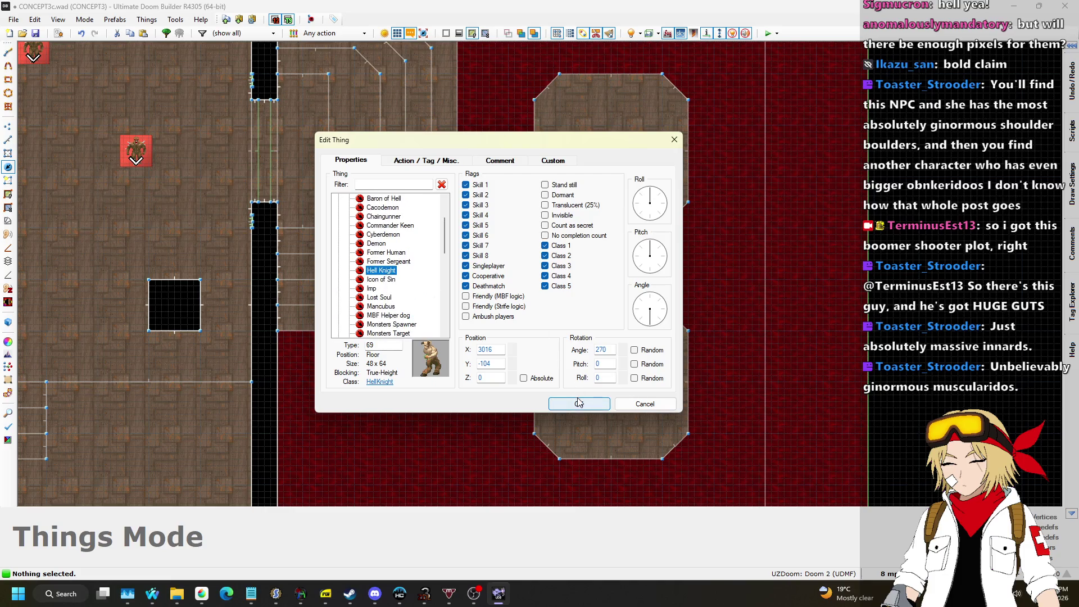
pyautogui.click(579, 403)
# Drag the Hell Knight down toward the Tag 23 area and set the grid to 64.
pyautogui.scroll(-5, 641, 132)
pyautogui.moveTo(621, 193)
pyautogui.mouseDown()
pyautogui.moveTo(641, 132)
pyautogui.moveTo(654, 439)
pyautogui.mouseUp()
pyautogui.scroll(5, 647, 224)
pyautogui.click(887, 573)
pyautogui.click(869, 447)
# Change the monster to a Revenant facing 90° and move it into the small room at 3008, -2112.
pyautogui.rightClick(654, 440)
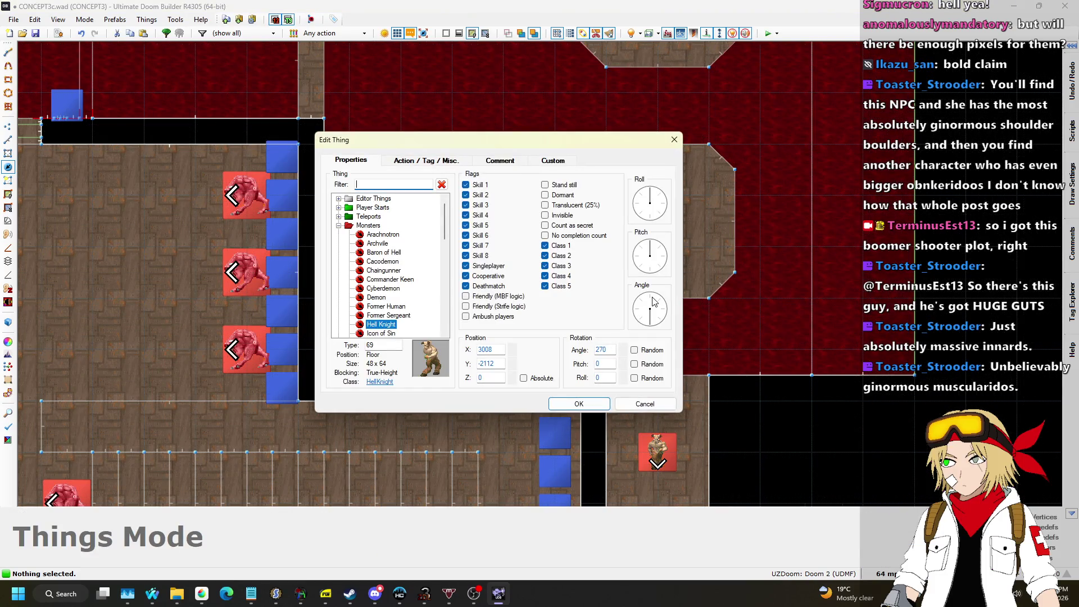
pyautogui.scroll(-4, 398, 288)
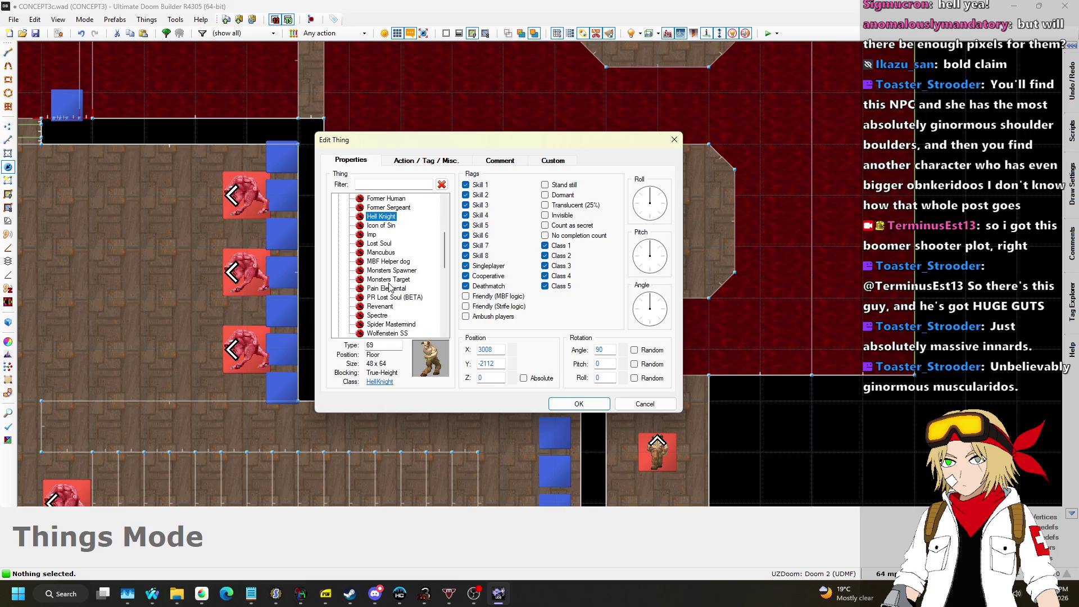
pyautogui.click(381, 307)
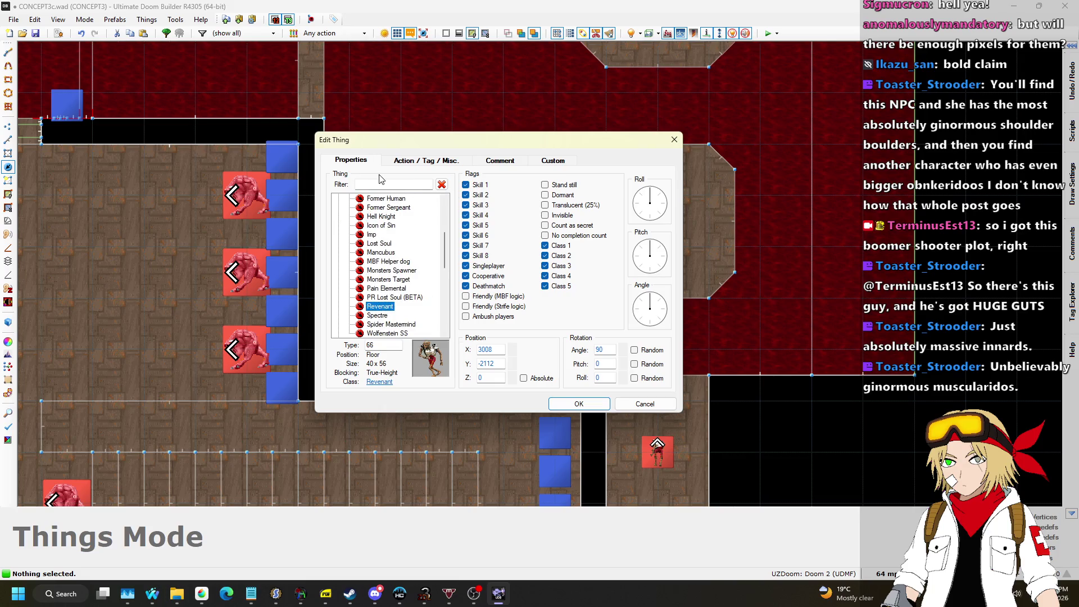
pyautogui.click(571, 406)
pyautogui.moveTo(649, 467); pyautogui.dragTo(659, 432)
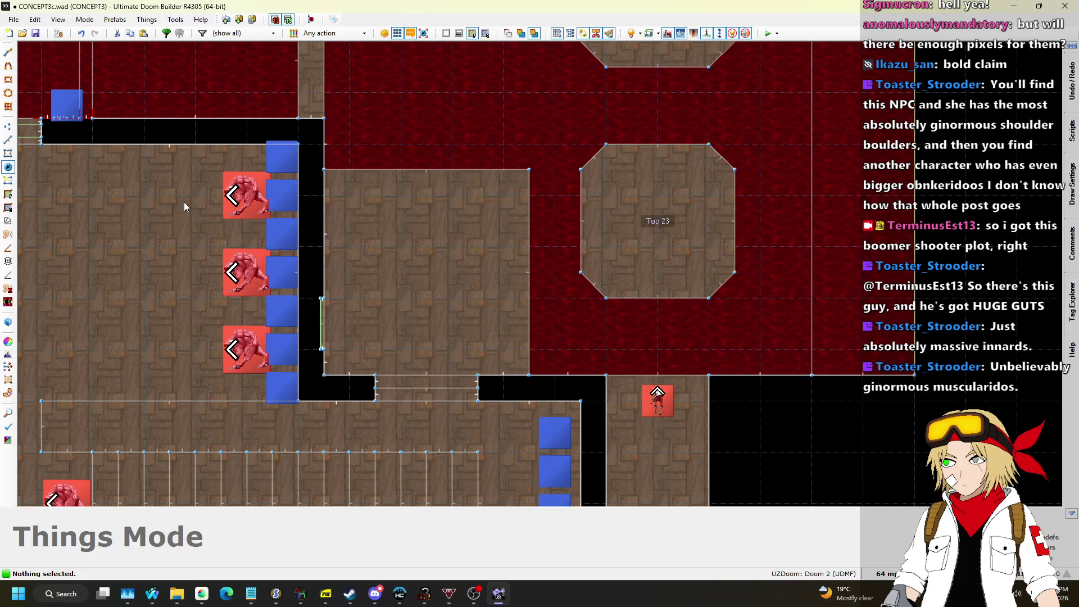
pyautogui.click(8, 139)
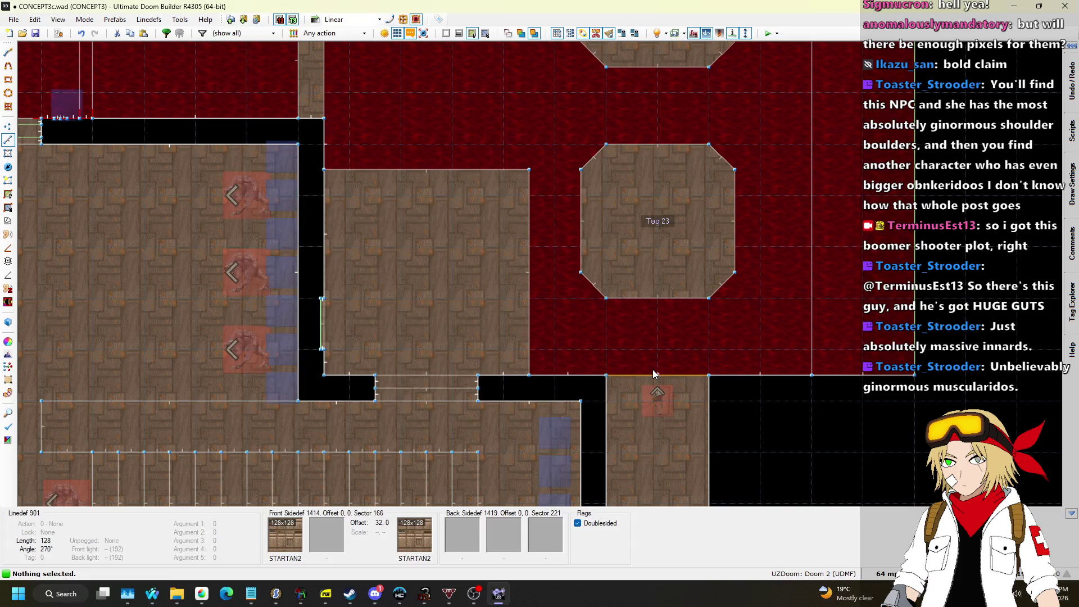
# Inspect the properties of the wall above the Revenant and the square room's top and right edges.
pyautogui.rightClick(655, 375)
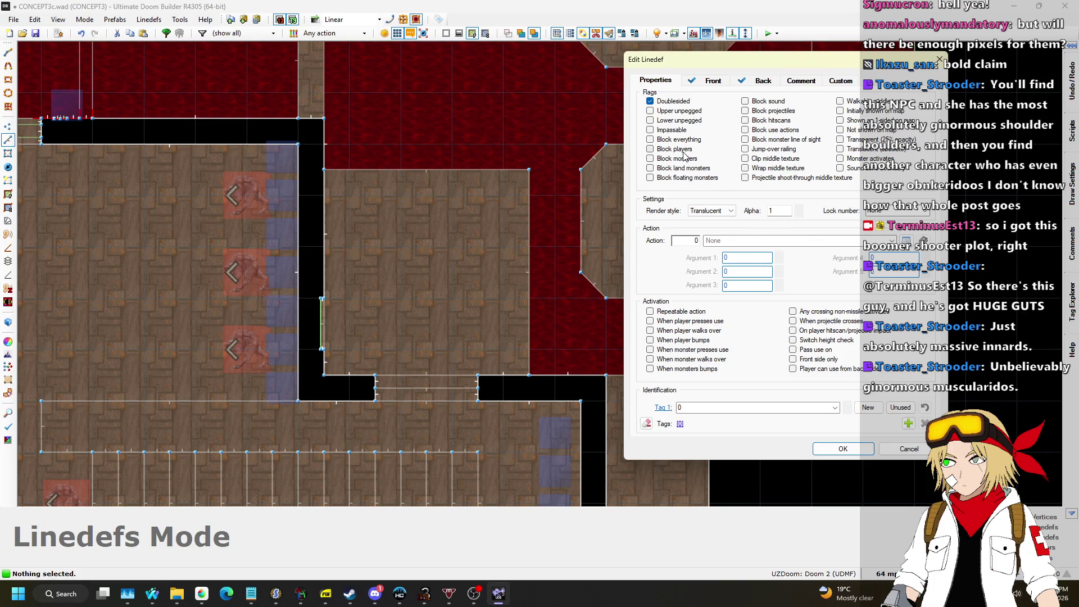
pyautogui.click(843, 448)
pyautogui.click(416, 169)
pyautogui.click(532, 240)
pyautogui.rightClick(534, 244)
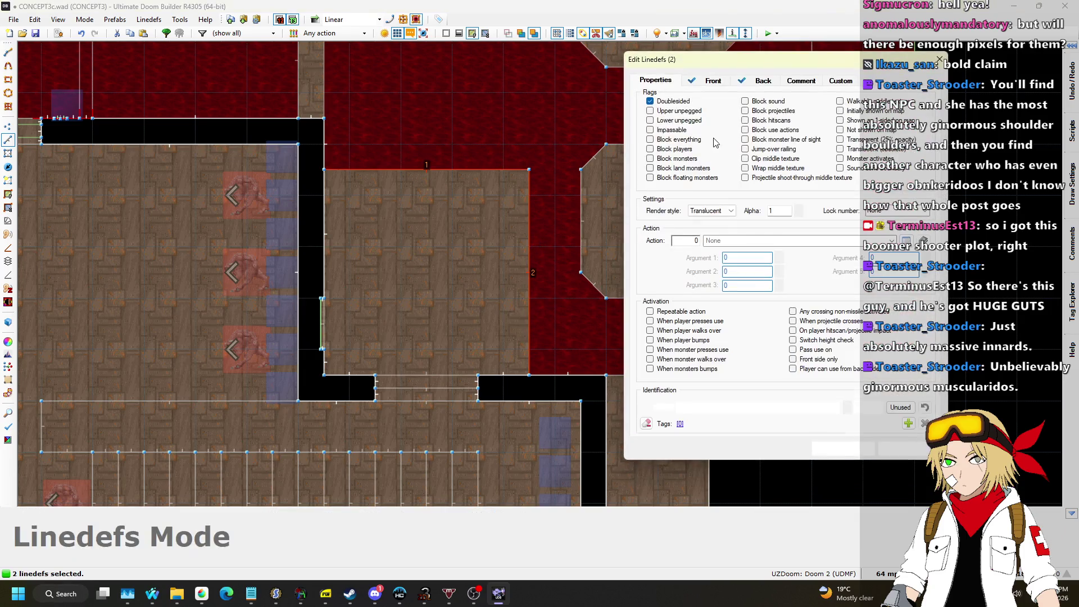
pyautogui.click(850, 448)
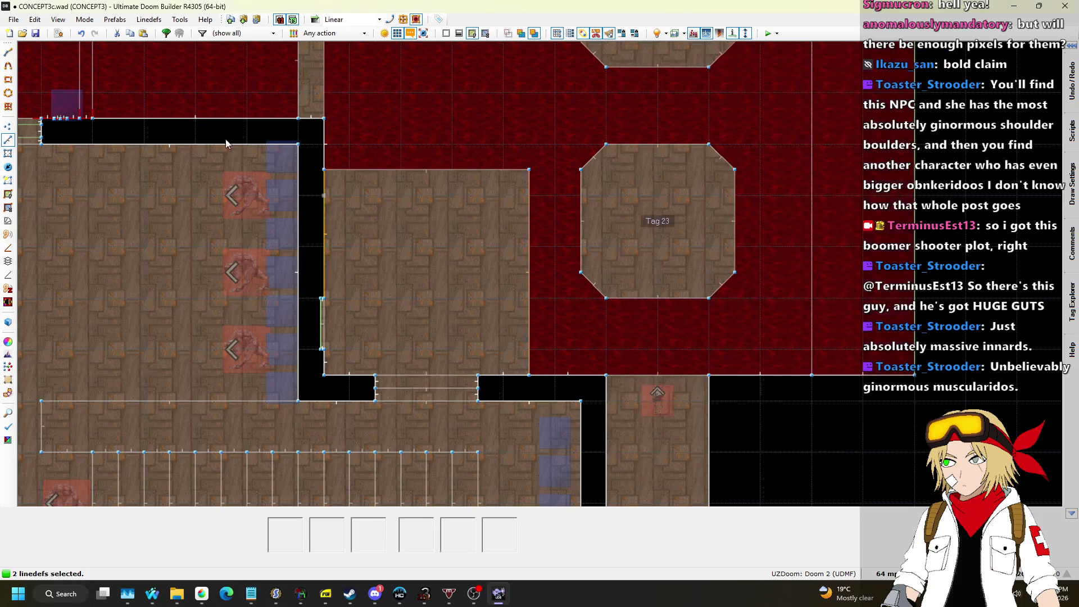
# Insert a Former Sergeant in the square room beside the Tag 23 octagon.
pyautogui.click(8, 167)
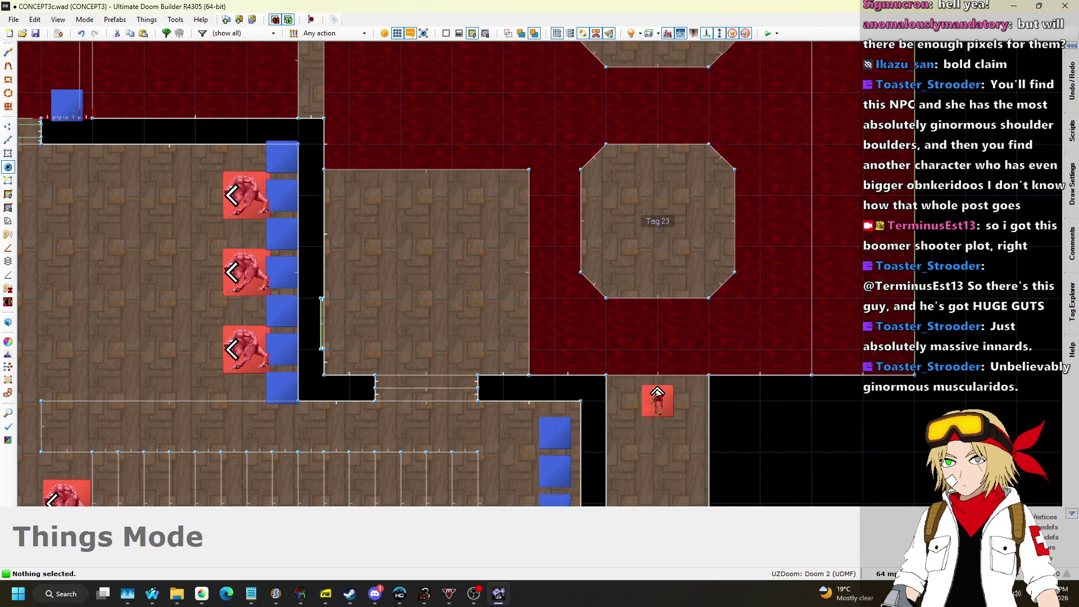
pyautogui.rightClick(393, 246)
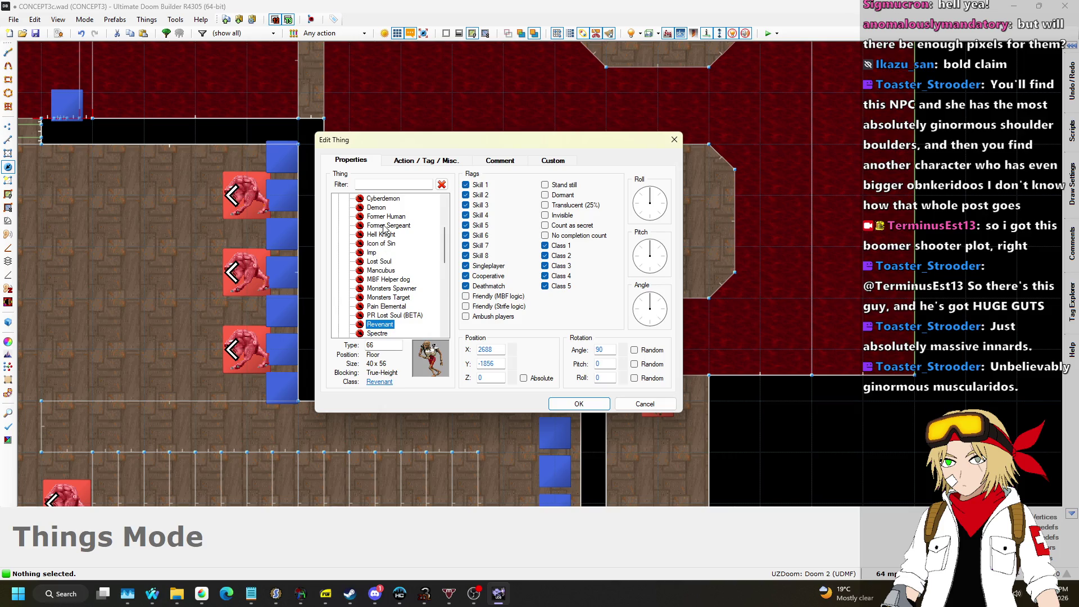
pyautogui.click(385, 226)
pyautogui.click(579, 404)
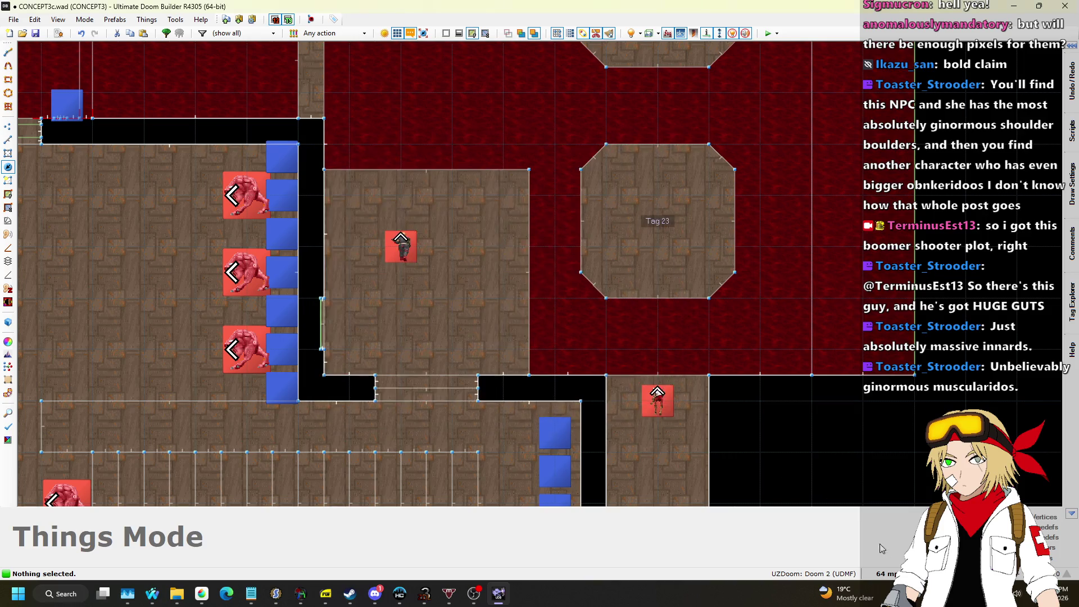
# Set the grid to 32 and line up three Former Sergeants across the room's top.
pyautogui.click(887, 574)
pyautogui.click(874, 464)
pyautogui.moveTo(410, 258); pyautogui.dragTo(385, 233)
pyautogui.hotkey('ctrl', 'v')
pyautogui.click(466, 224)
pyautogui.hotkey('ctrl', 'v')
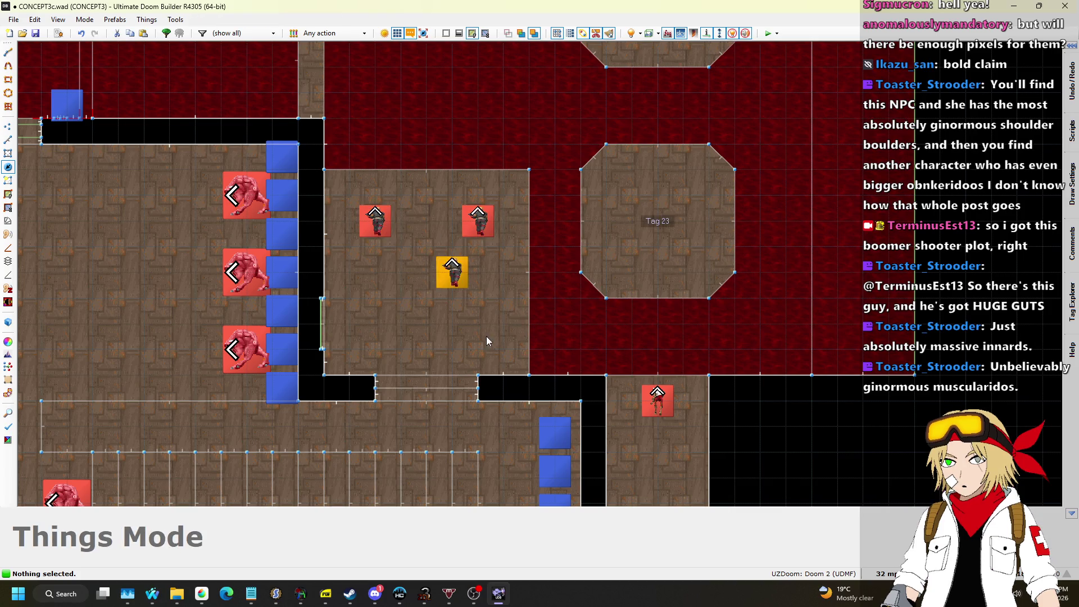
pyautogui.click(438, 230)
pyautogui.scroll(-6, 534, 241)
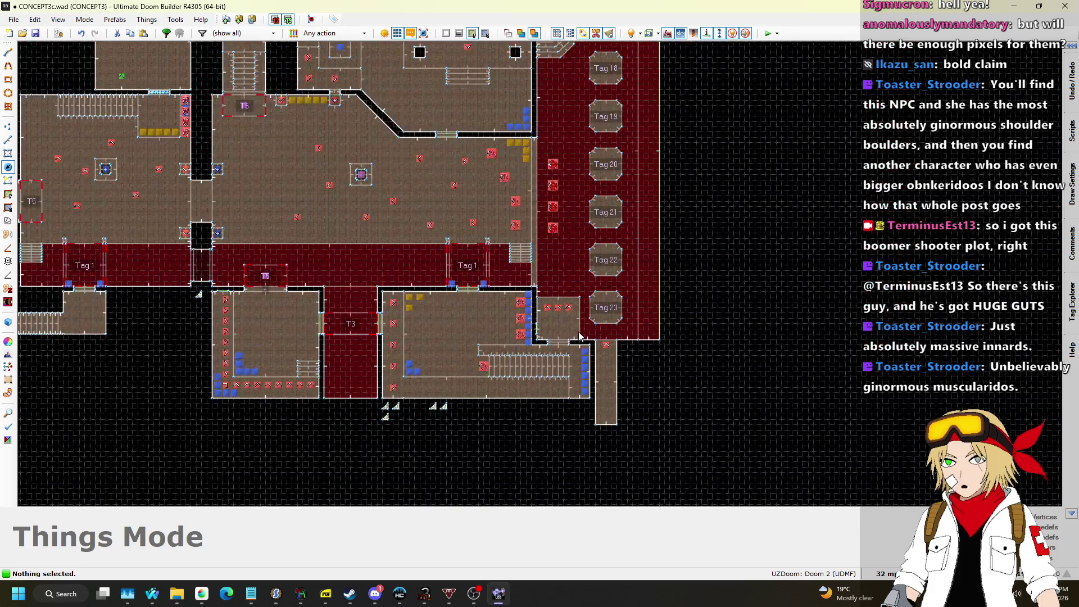
pyautogui.scroll(6, 587, 175)
pyautogui.scroll(2, 587, 176)
pyautogui.scroll(-4, 571, 146)
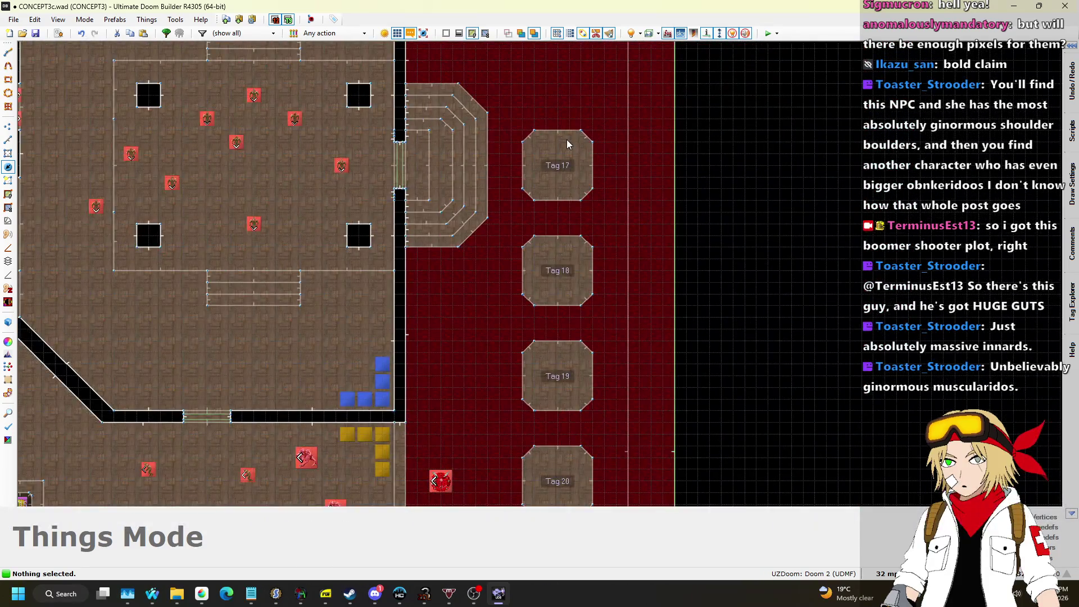
pyautogui.scroll(3, 567, 193)
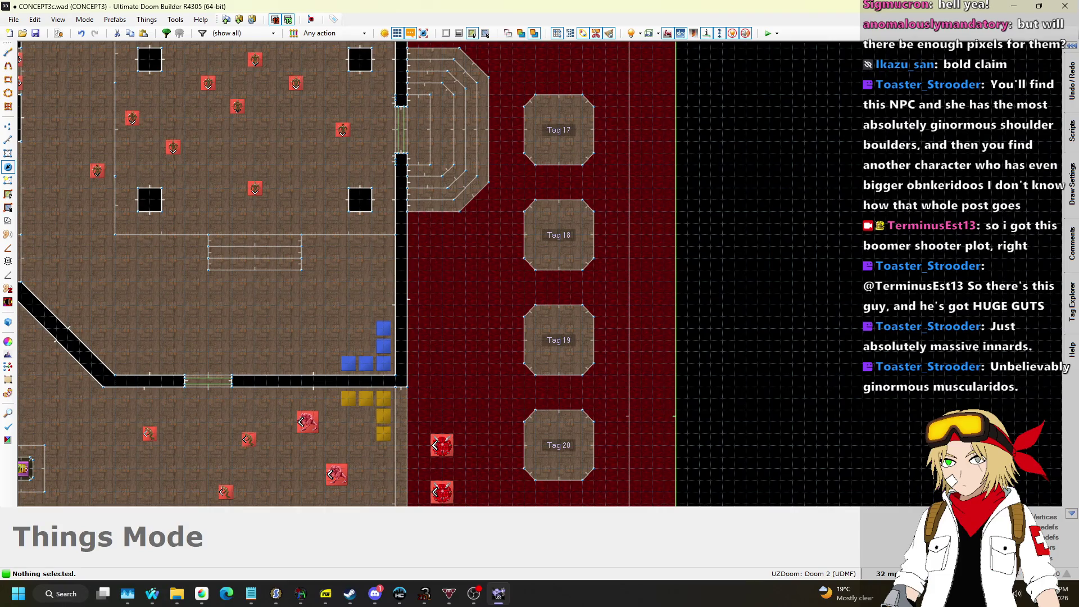
pyautogui.scroll(-5, 575, 99)
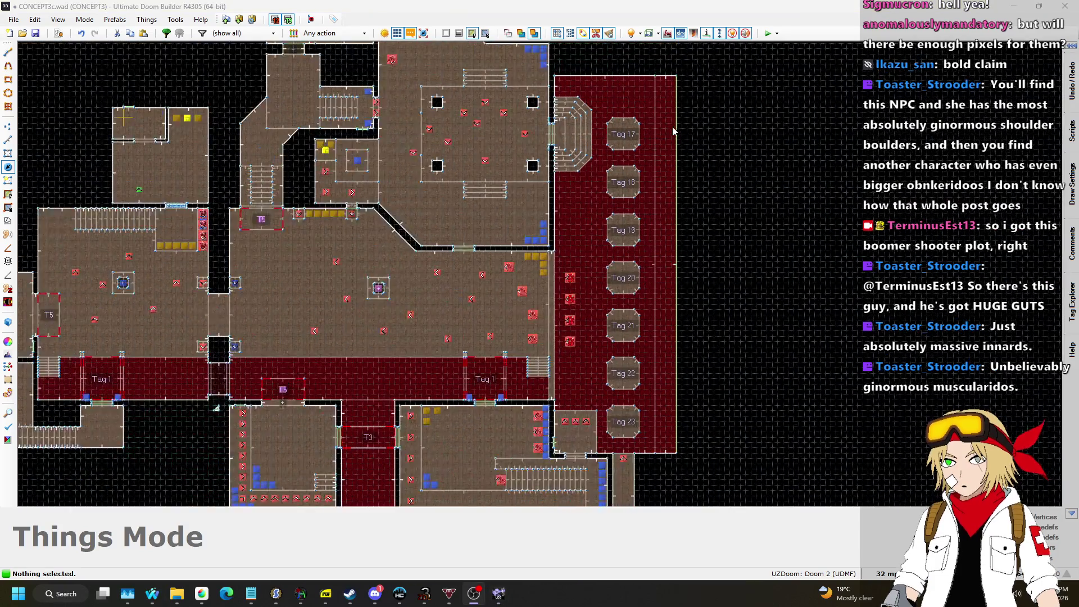
pyautogui.scroll(6, 575, 99)
pyautogui.scroll(-4, 612, 72)
pyautogui.scroll(4, 600, 80)
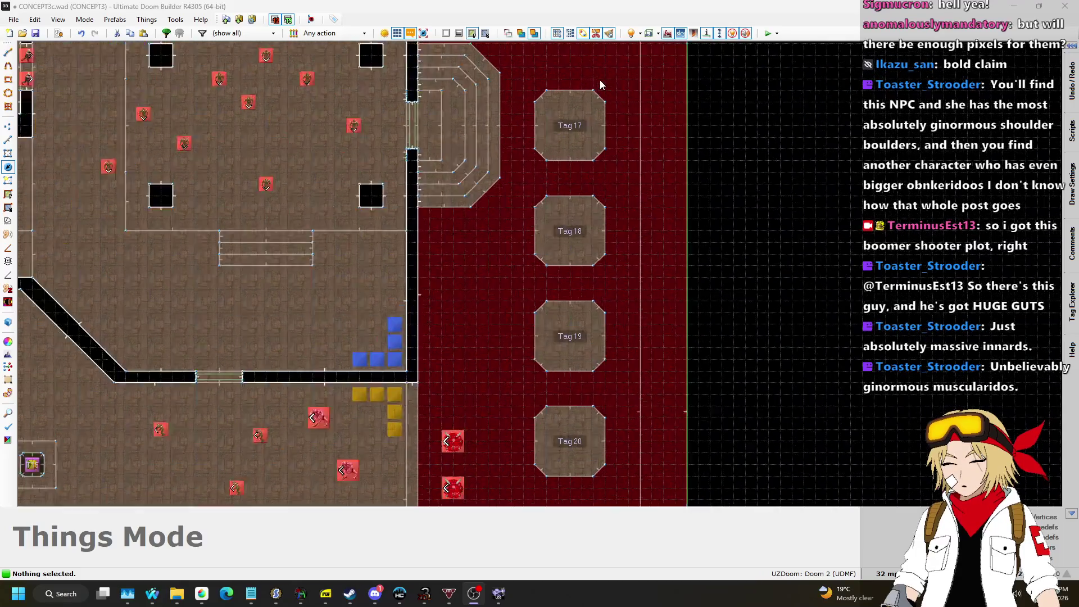
pyautogui.click(8, 139)
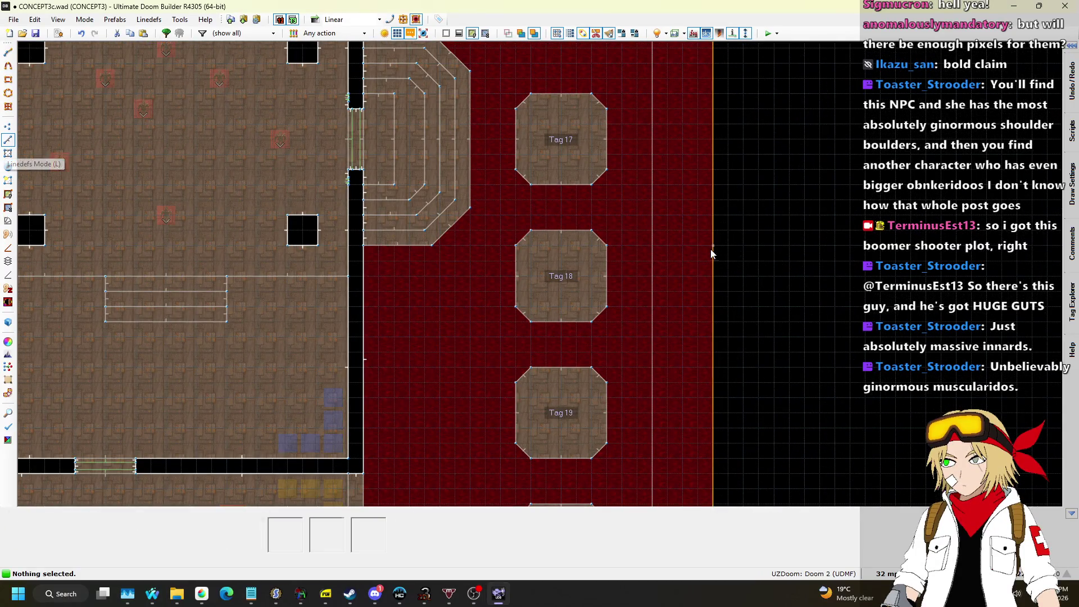
pyautogui.scroll(-3, 500, 114)
pyautogui.scroll(8, 500, 130)
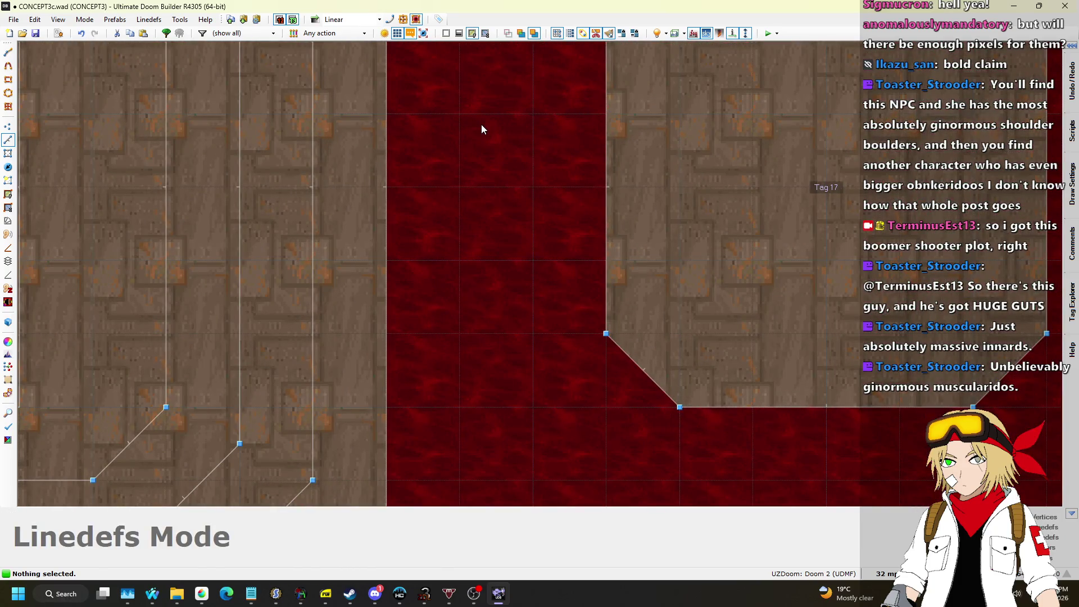
pyautogui.scroll(-4, 474, 125)
pyautogui.scroll(3, 524, 124)
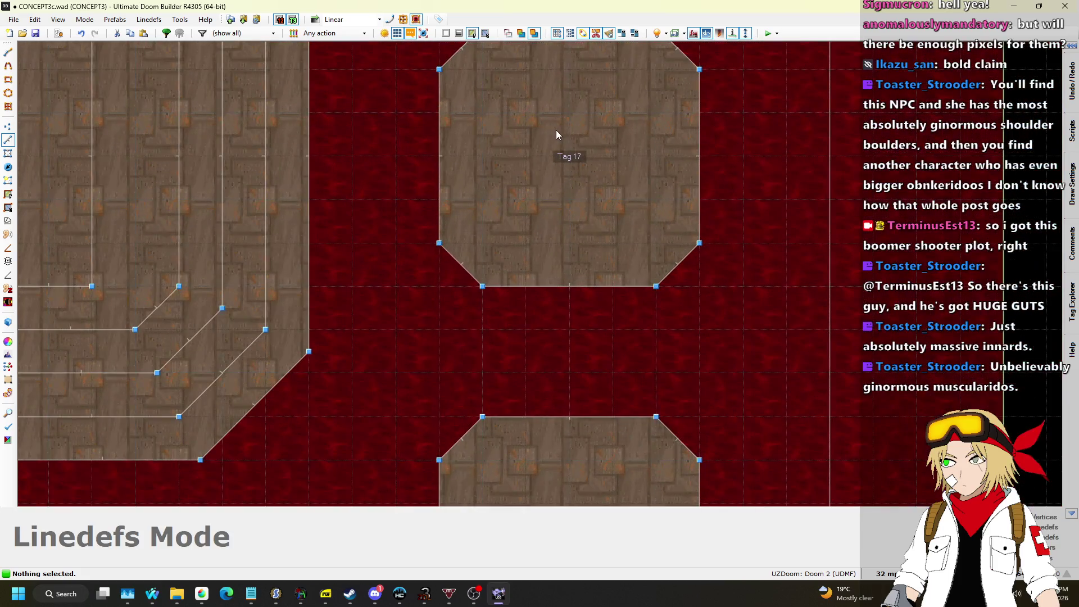
pyautogui.scroll(-5, 526, 174)
pyautogui.scroll(2, 528, 176)
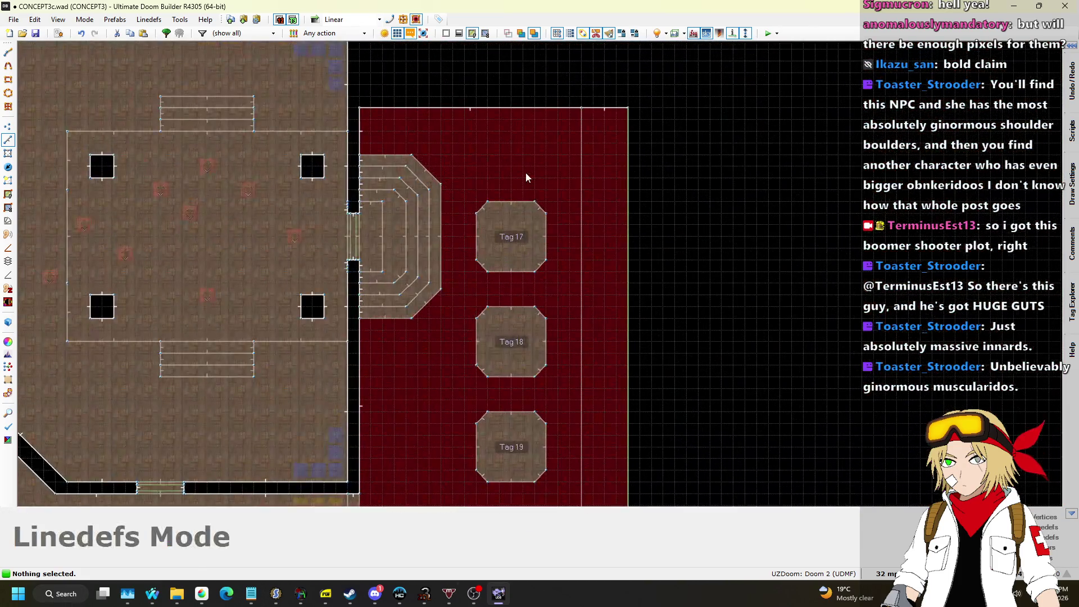
pyautogui.scroll(-2, 527, 176)
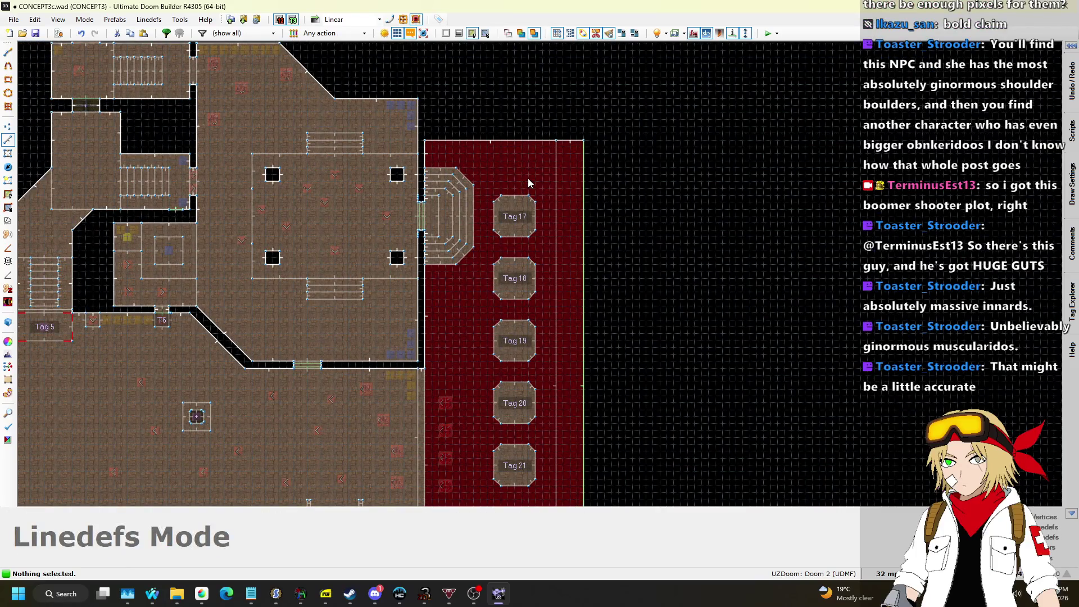
pyautogui.scroll(7, 506, 231)
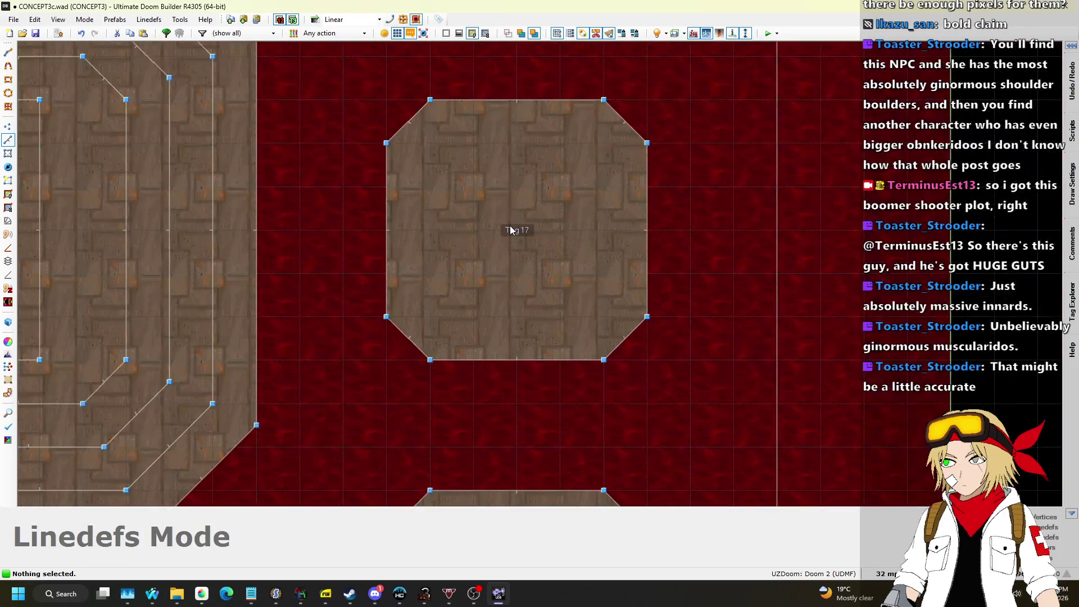
pyautogui.scroll(-7, 510, 231)
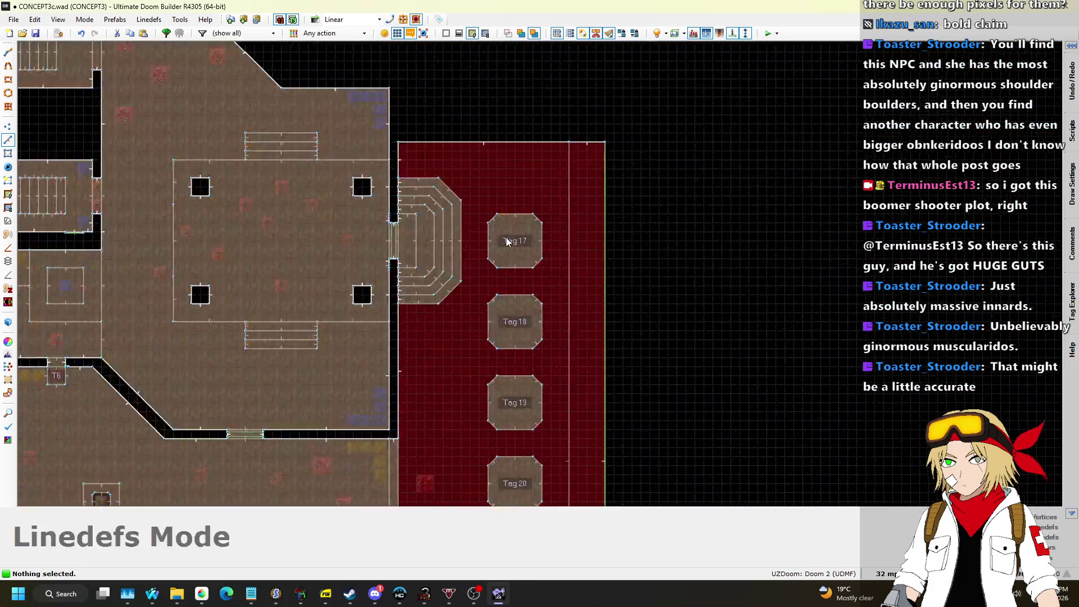
pyautogui.scroll(3, 508, 242)
pyautogui.scroll(-5, 416, 289)
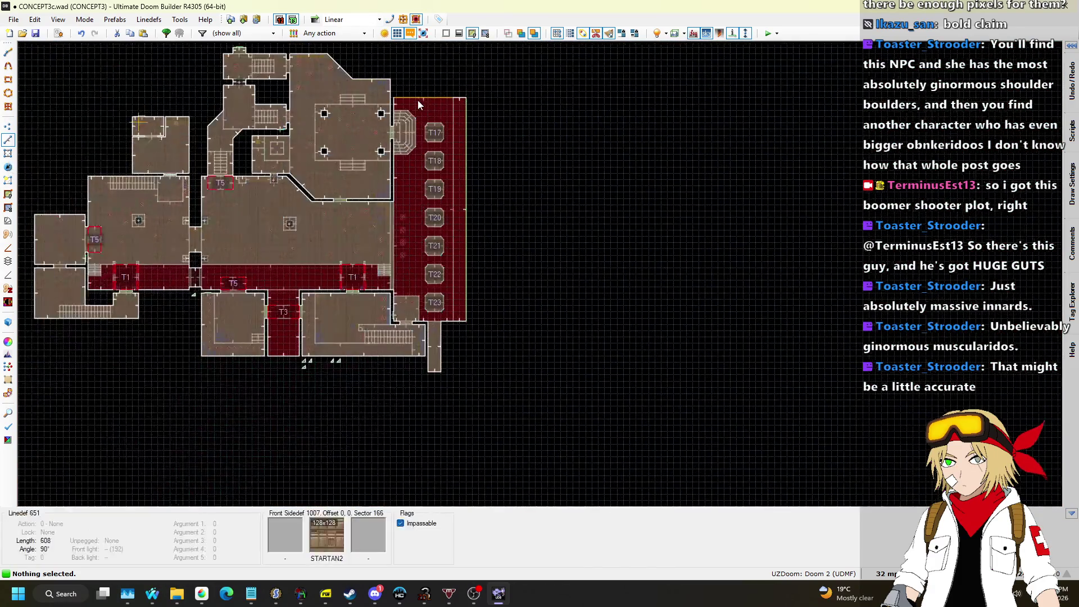
pyautogui.scroll(2, 416, 289)
pyautogui.scroll(3, 416, 291)
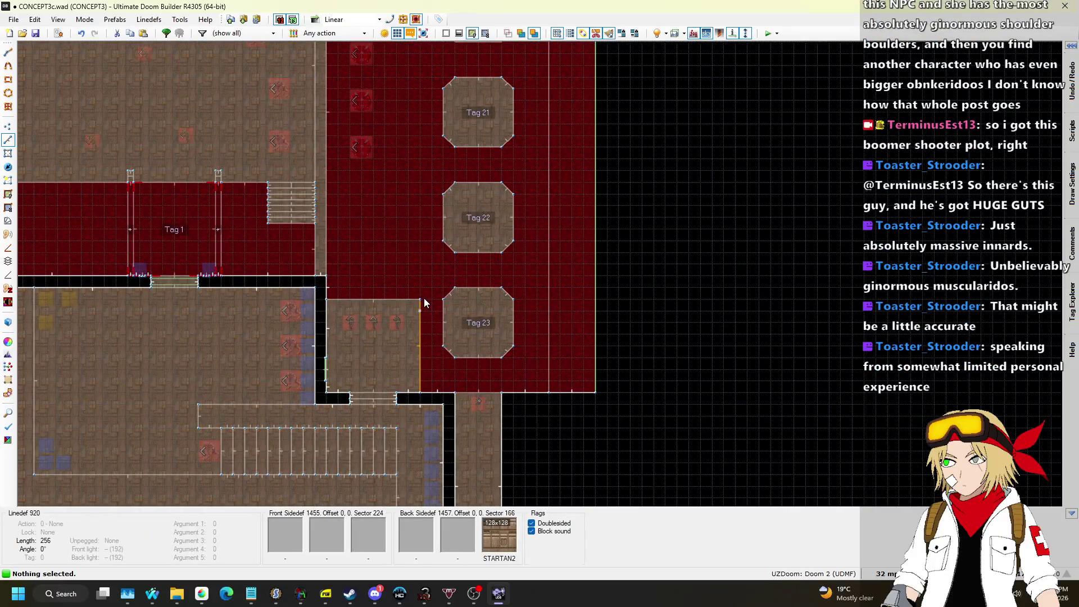
# Draw a long vertical dividing line down the red arena left of the pillars and flip it.
pyautogui.press('d')
pyautogui.scroll(-6, 424, 302)
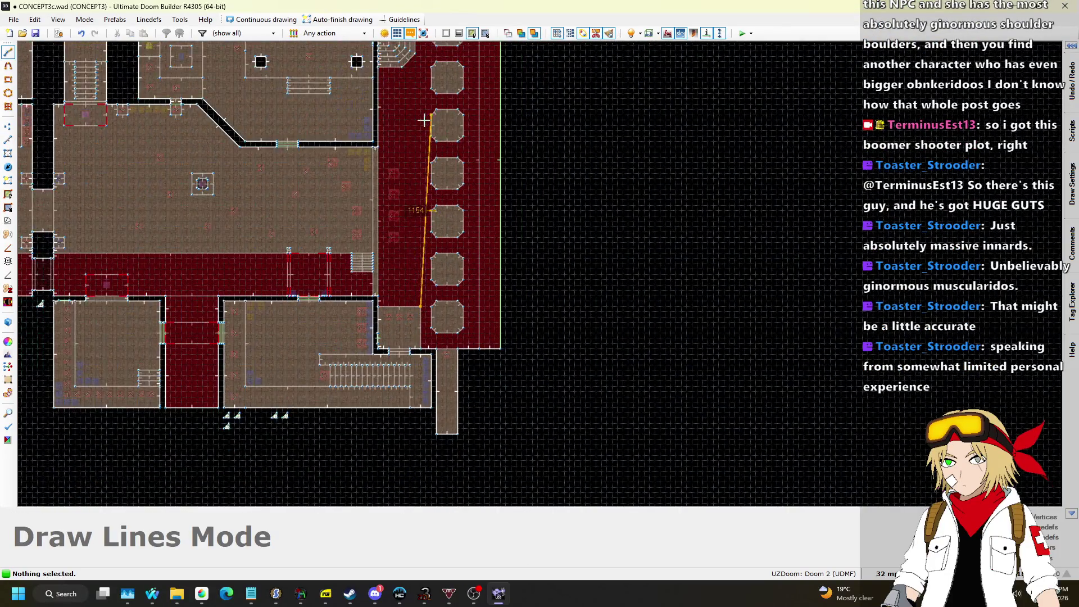
pyautogui.scroll(5, 424, 74)
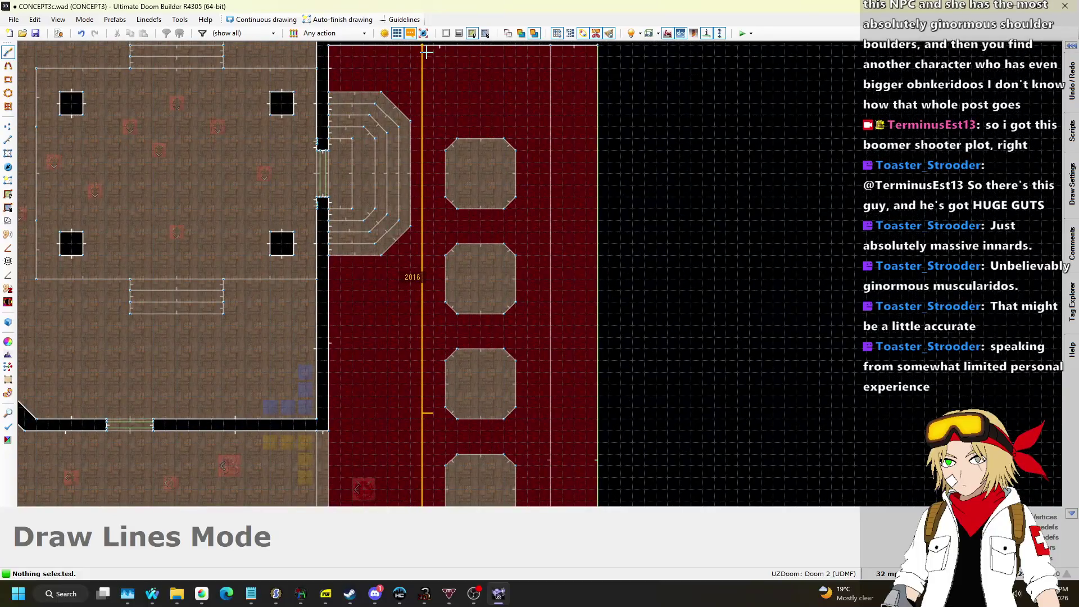
pyautogui.press('Escape')
pyautogui.scroll(-3, 431, 118)
pyautogui.scroll(2, 428, 387)
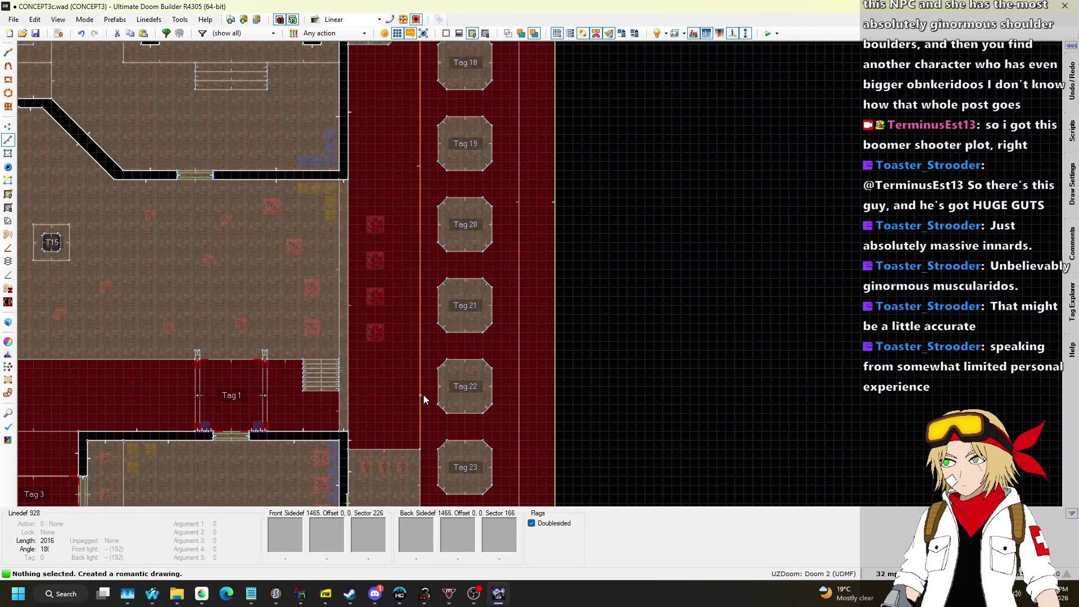
pyautogui.scroll(-2, 424, 395)
pyautogui.press('f')
pyautogui.scroll(2, 416, 397)
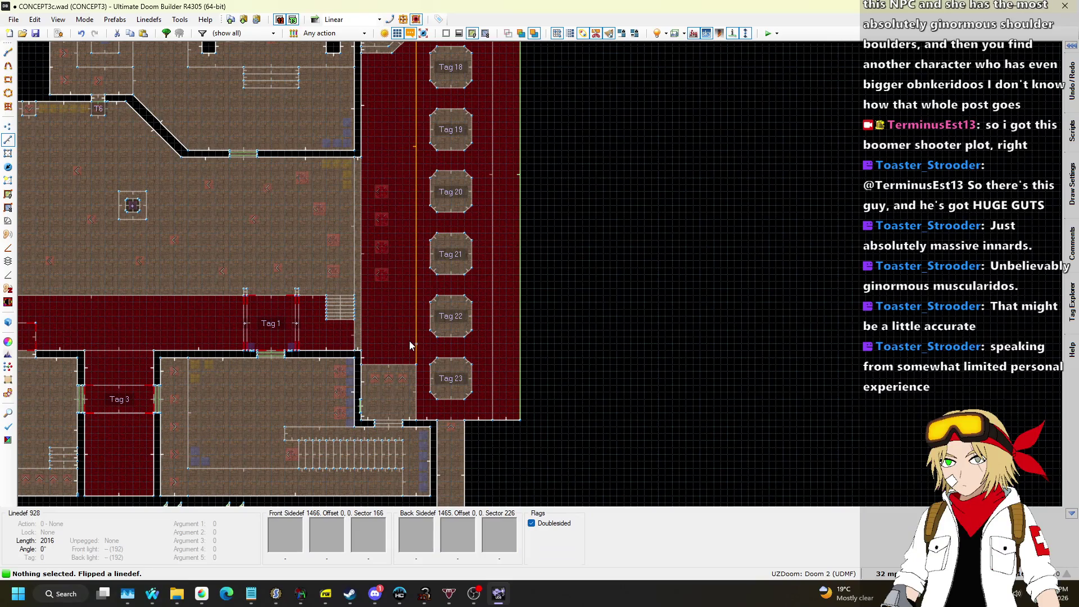
# Review the new 2016-unit line's properties, then open the sergeant on the Tag 17 pillar for editing.
pyautogui.rightClick(410, 341)
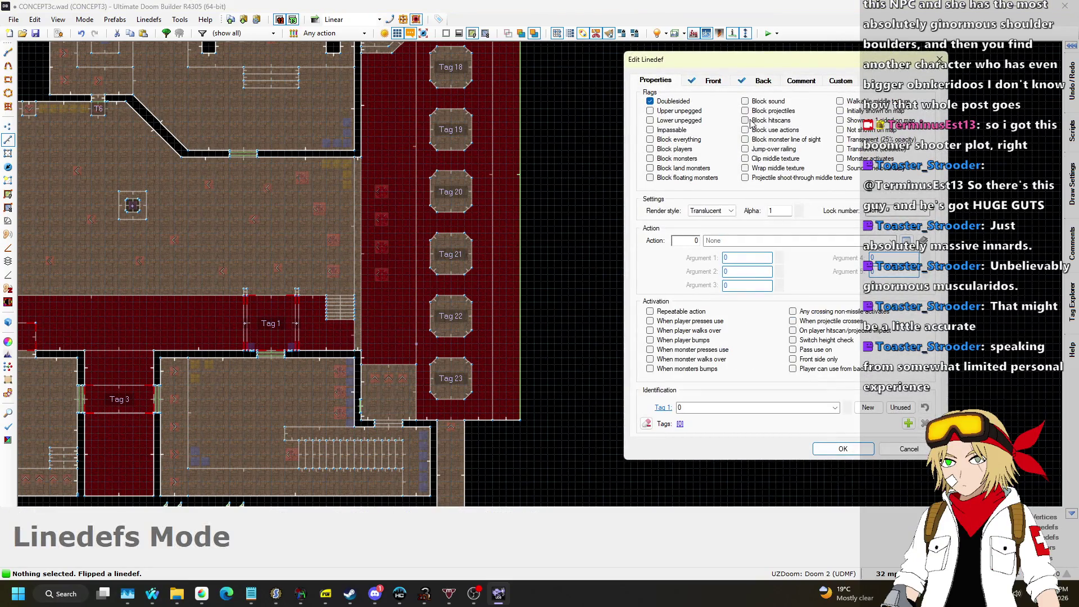
pyautogui.click(843, 450)
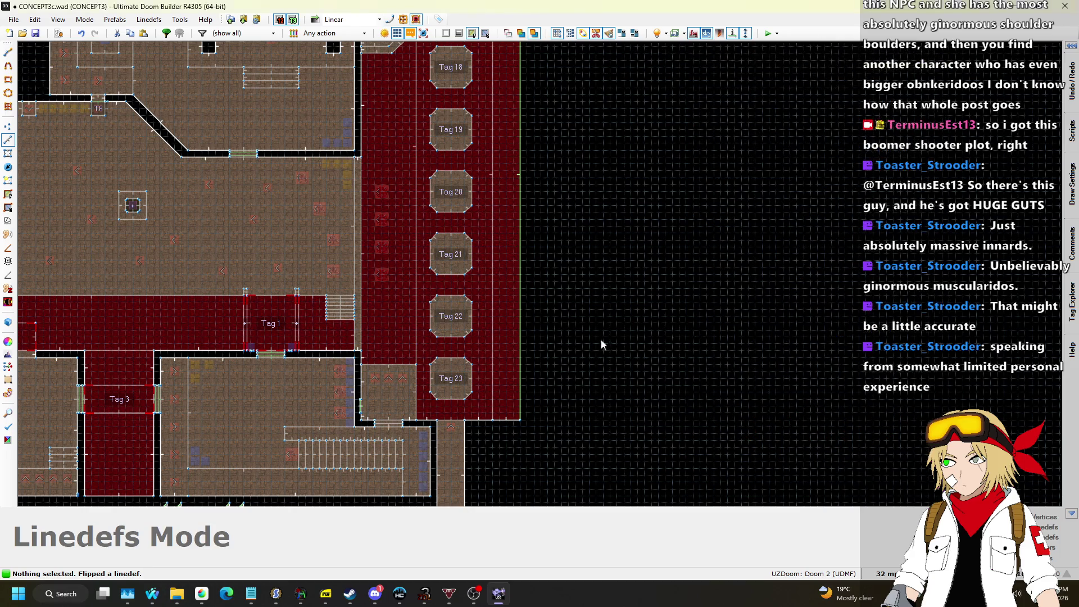
pyautogui.click(8, 167)
pyautogui.scroll(-5, 417, 238)
pyautogui.scroll(10, 379, 161)
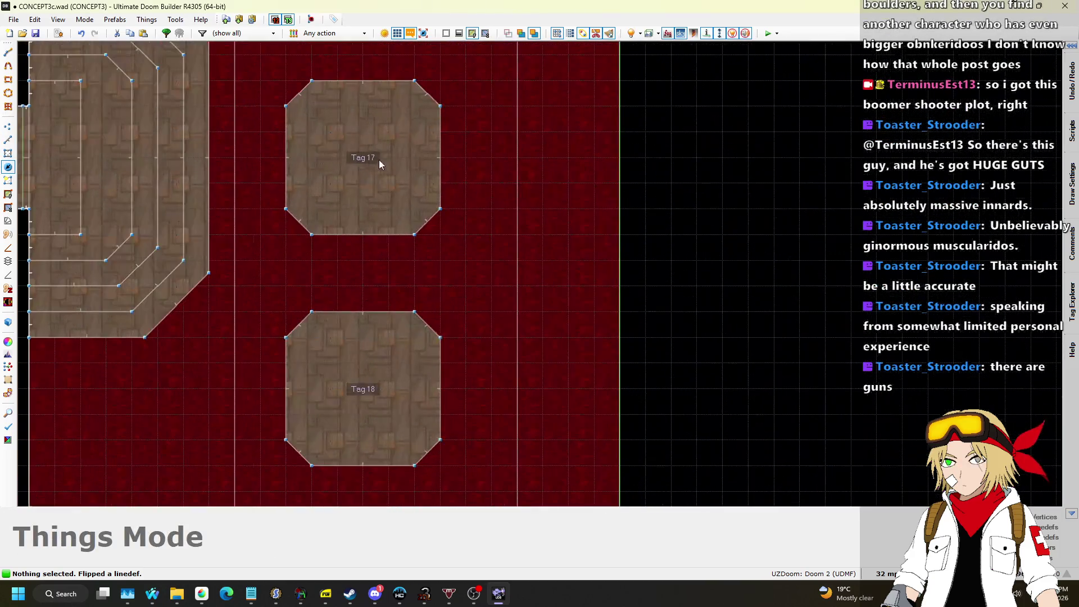
pyautogui.rightClick(365, 157)
# Turn the Tag 17 sergeant into an Imp and copy it.
pyautogui.scroll(-3, 373, 284)
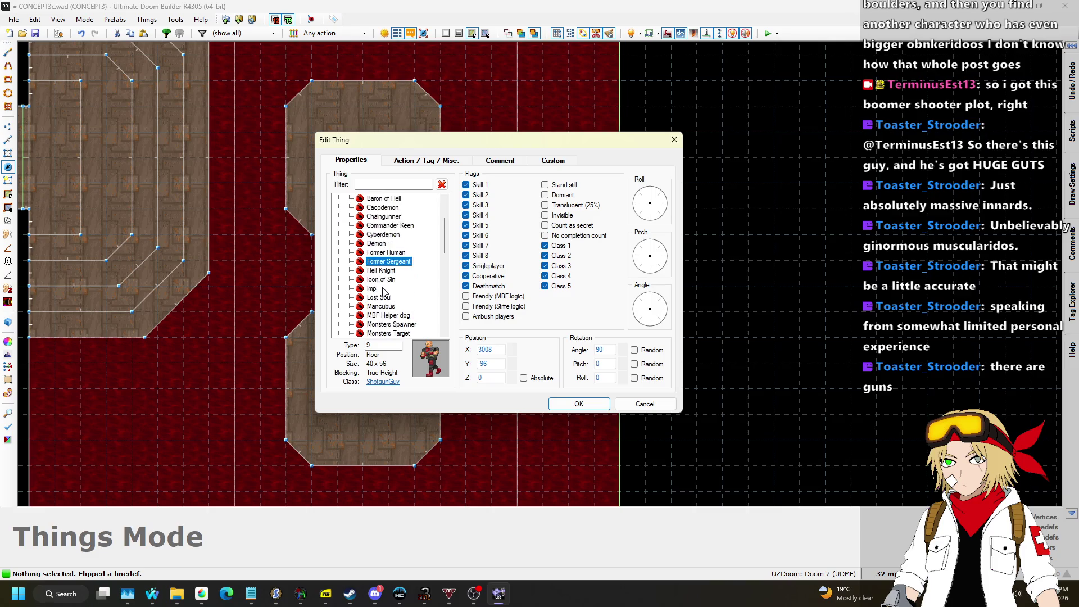
pyautogui.click(371, 262)
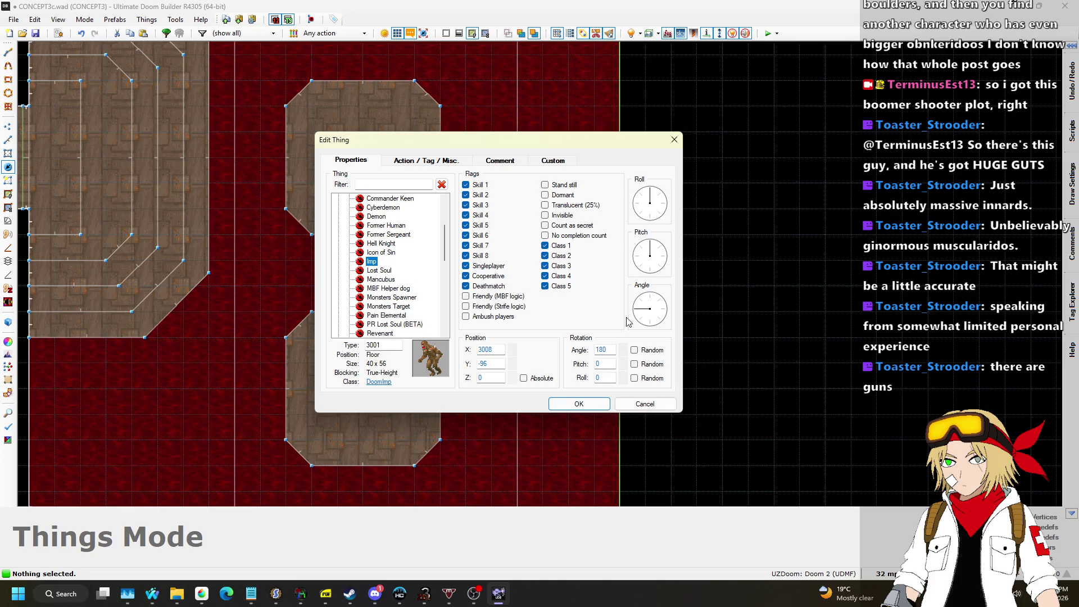
pyautogui.click(579, 405)
pyautogui.scroll(-3, 369, 157)
pyautogui.hotkey('ctrl', 'c')
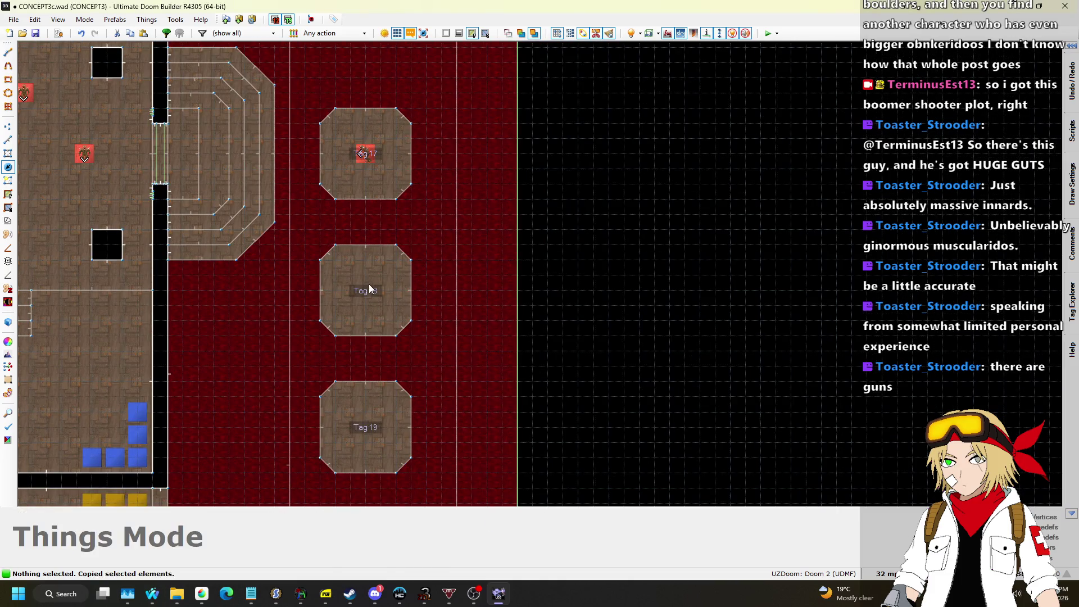
# Paste imps so the Tag 17 and Tag 18 pillars each hold two.
pyautogui.scroll(-2, 421, 156)
pyautogui.hotkey('ctrl', 'v')
pyautogui.scroll(2, 385, 280)
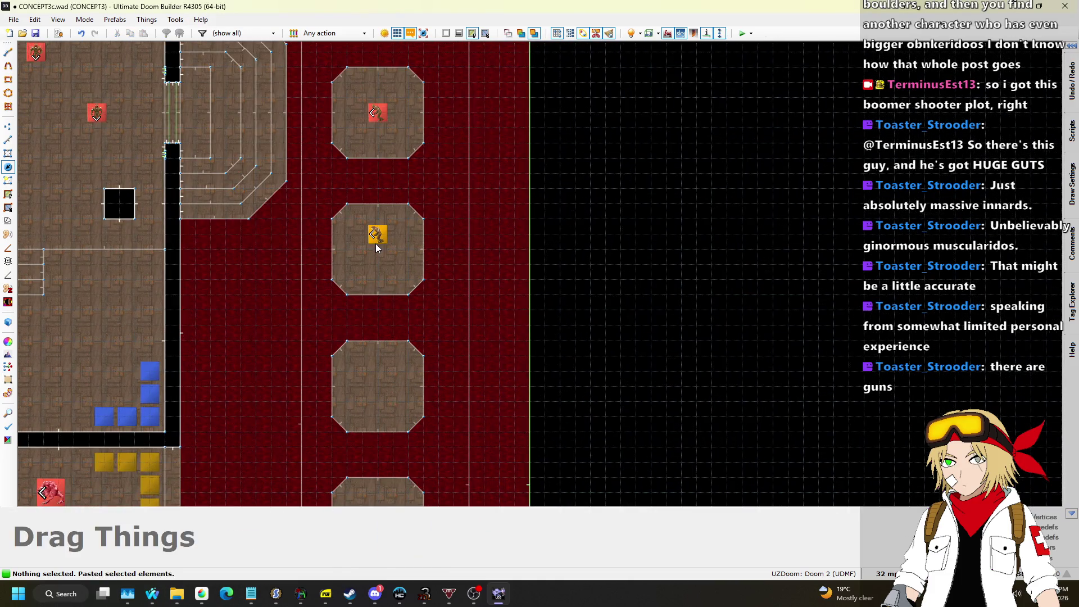
pyautogui.click(378, 245)
pyautogui.moveTo(377, 112); pyautogui.dragTo(379, 97)
pyautogui.hotkey('ctrl', 'v')
pyautogui.click(379, 133)
pyautogui.moveTo(380, 133); pyautogui.dragTo(379, 129)
pyautogui.moveTo(377, 234)
pyautogui.mouseDown()
pyautogui.moveTo(380, 223)
pyautogui.moveTo(377, 265)
pyautogui.mouseUp()
pyautogui.hotkey('ctrl', 'c')
pyautogui.hotkey('ctrl', 'v')
pyautogui.click(376, 271)
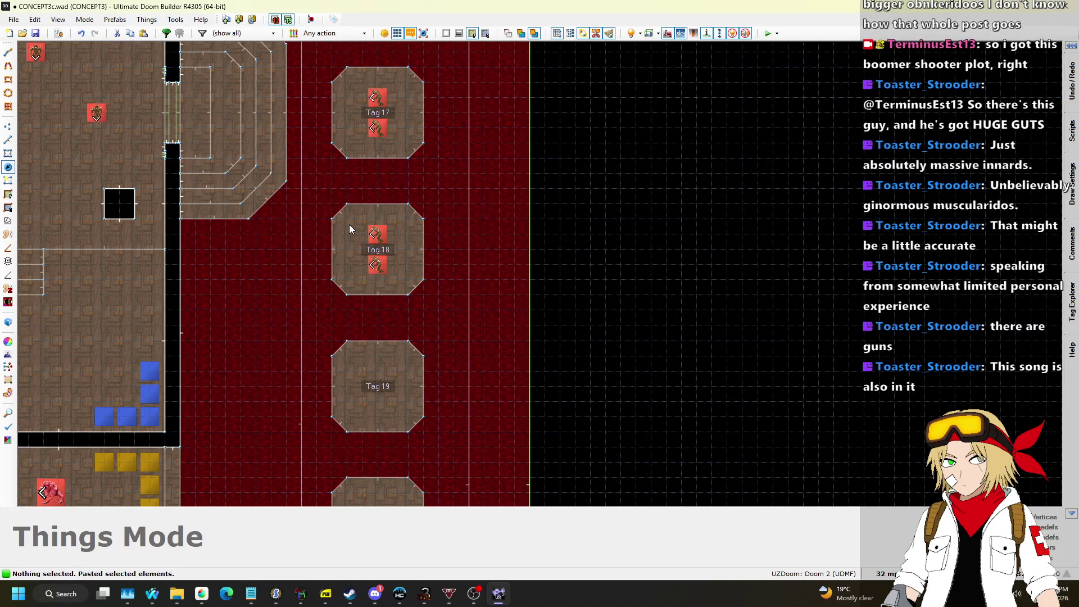
# Paste an imp pair, rotate it diagonally, and settle it on the Tag 20 pillar.
pyautogui.scroll(3, 380, 305)
pyautogui.press('e')
pyautogui.press('Escape')
pyautogui.scroll(-3, 428, 164)
pyautogui.scroll(4, 413, 349)
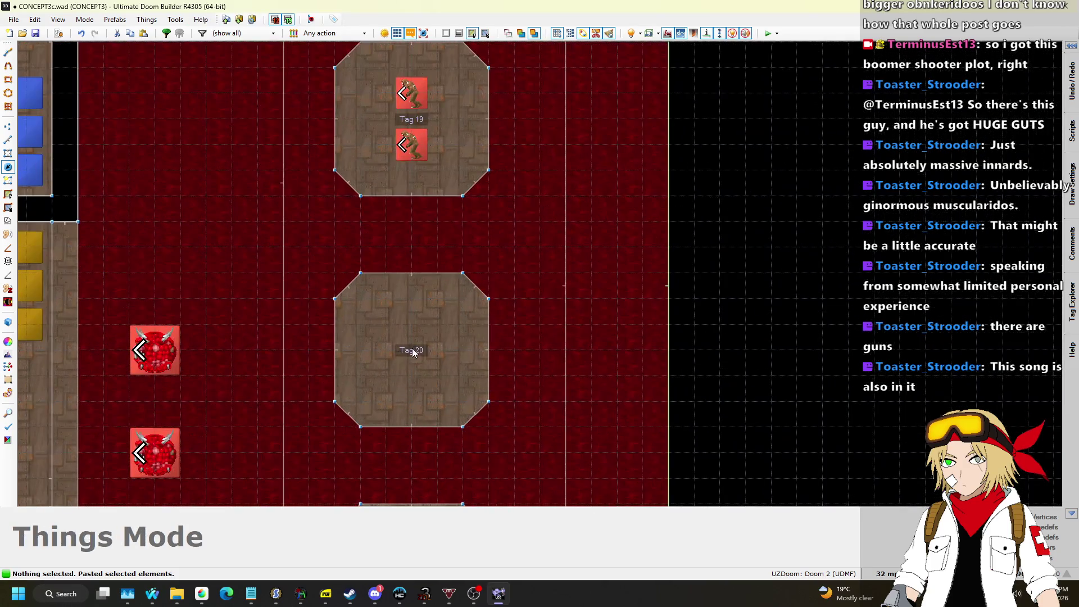
pyautogui.hotkey('ctrl', 'v')
pyautogui.moveTo(416, 288); pyautogui.dragTo(450, 325)
pyautogui.press('Return')
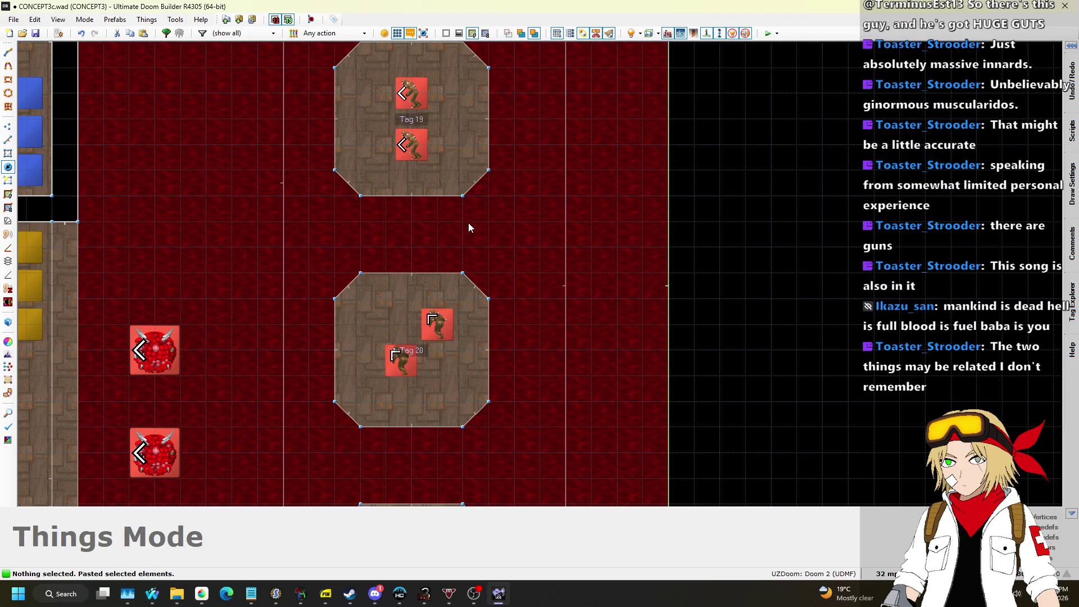
pyautogui.scroll(-2, 444, 292)
pyautogui.scroll(2, 443, 292)
pyautogui.moveTo(476, 230); pyautogui.dragTo(405, 352)
pyautogui.moveTo(447, 263); pyautogui.dragTo(447, 287)
# Paste another imp pair and rotate it to stand side by side.
pyautogui.scroll(-2, 473, 150)
pyautogui.scroll(2, 448, 332)
pyautogui.hotkey('ctrl', 'v')
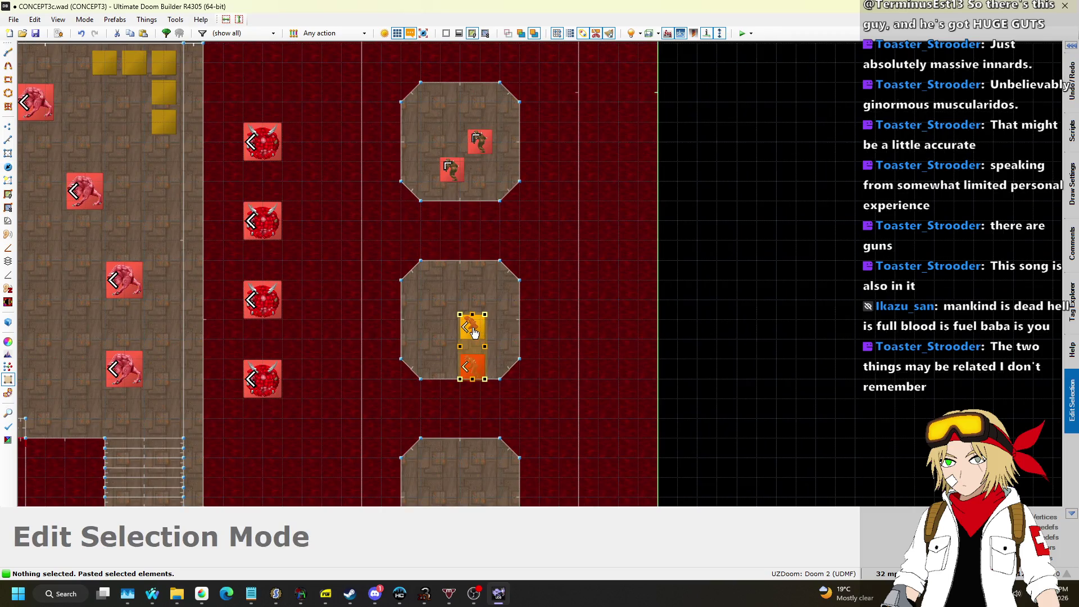
pyautogui.moveTo(485, 317)
pyautogui.mouseDown()
pyautogui.moveTo(493, 336)
pyautogui.moveTo(483, 324)
pyautogui.mouseUp()
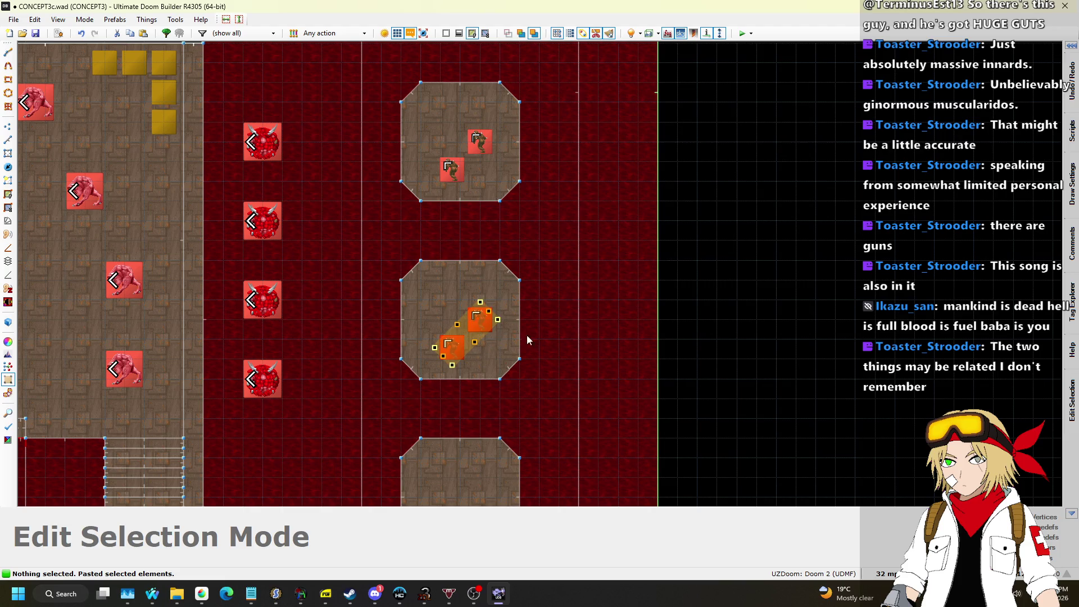
pyautogui.press('Escape')
pyautogui.scroll(-3, 538, 183)
pyautogui.scroll(3, 519, 312)
pyautogui.hotkey('ctrl', 'v')
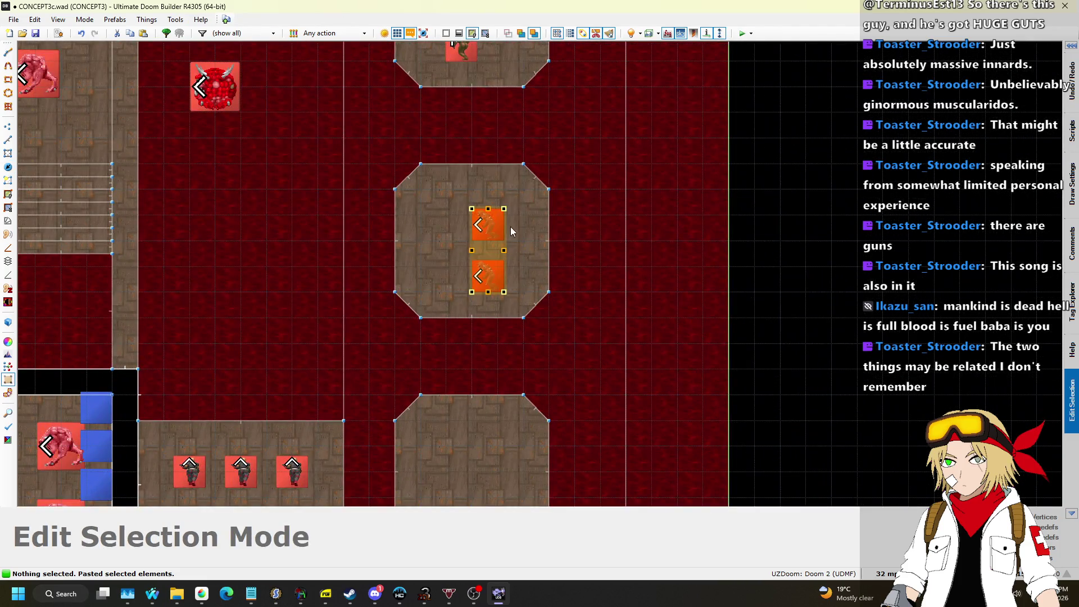
pyautogui.moveTo(506, 207); pyautogui.dragTo(516, 243)
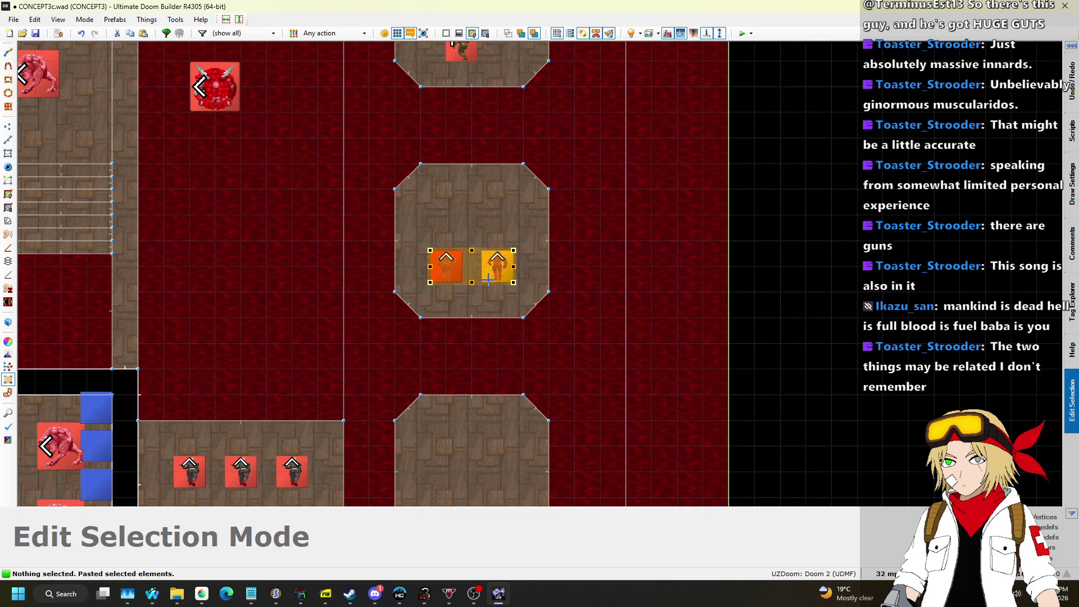
pyautogui.press('Return')
pyautogui.scroll(-4, 471, 345)
pyautogui.scroll(3, 485, 151)
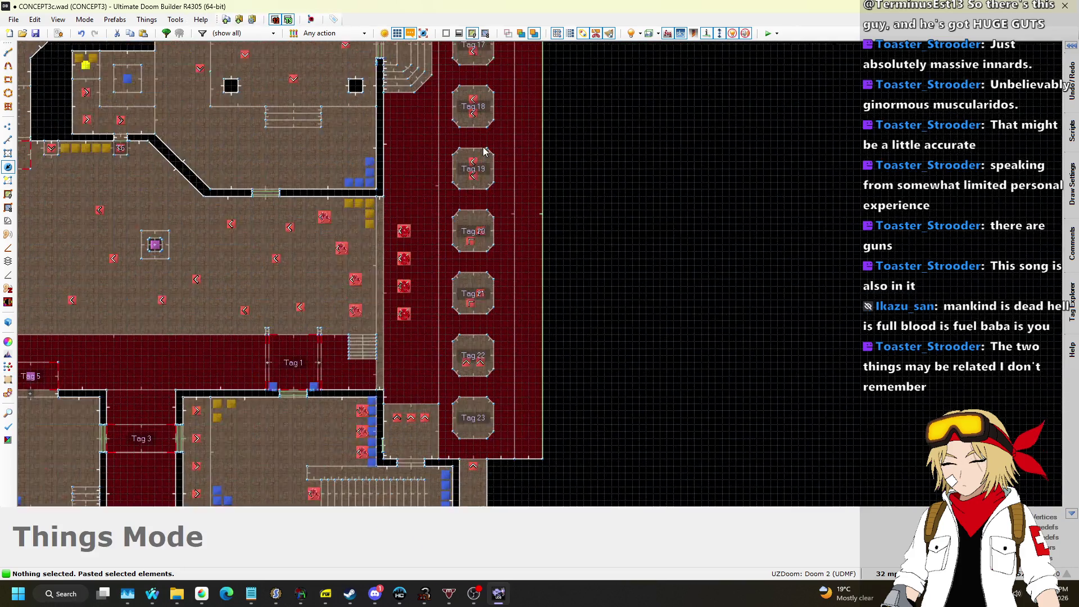
# Delete the Tag 19 pair and move four imps up one pillar so Tag 22 holds two.
pyautogui.scroll(1, 478, 168)
pyautogui.scroll(-2, 466, 236)
pyautogui.scroll(3, 443, 186)
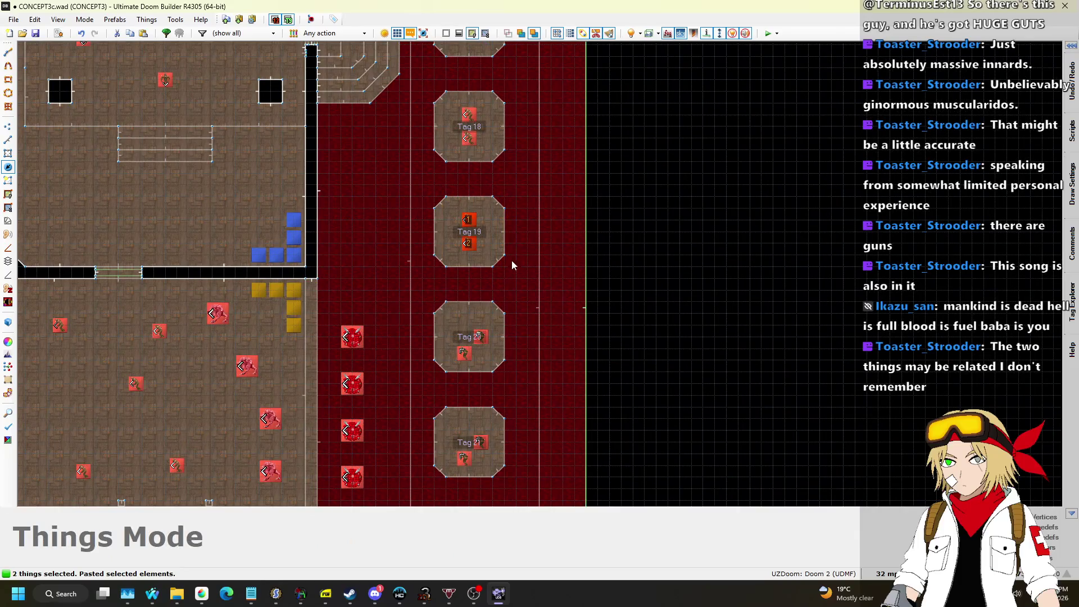
pyautogui.press('Delete')
pyautogui.scroll(-1, 521, 179)
pyautogui.scroll(1, 483, 277)
pyautogui.moveTo(558, 379); pyautogui.dragTo(559, 379)
pyautogui.moveTo(524, 242); pyautogui.dragTo(521, 135)
pyautogui.scroll(-3, 519, 149)
pyautogui.scroll(4, 534, 331)
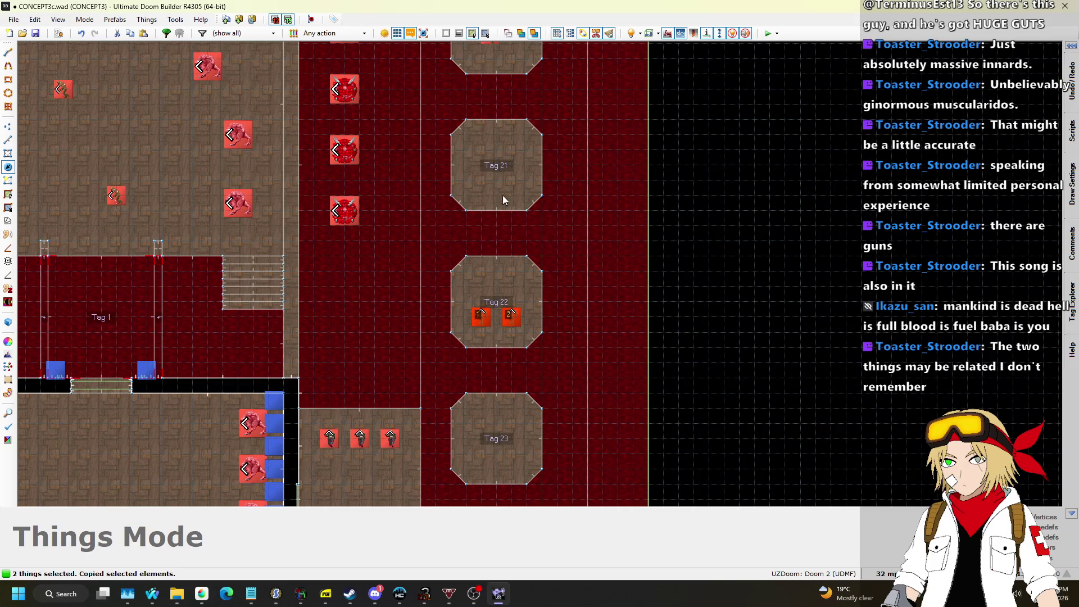
pyautogui.scroll(-4, 508, 257)
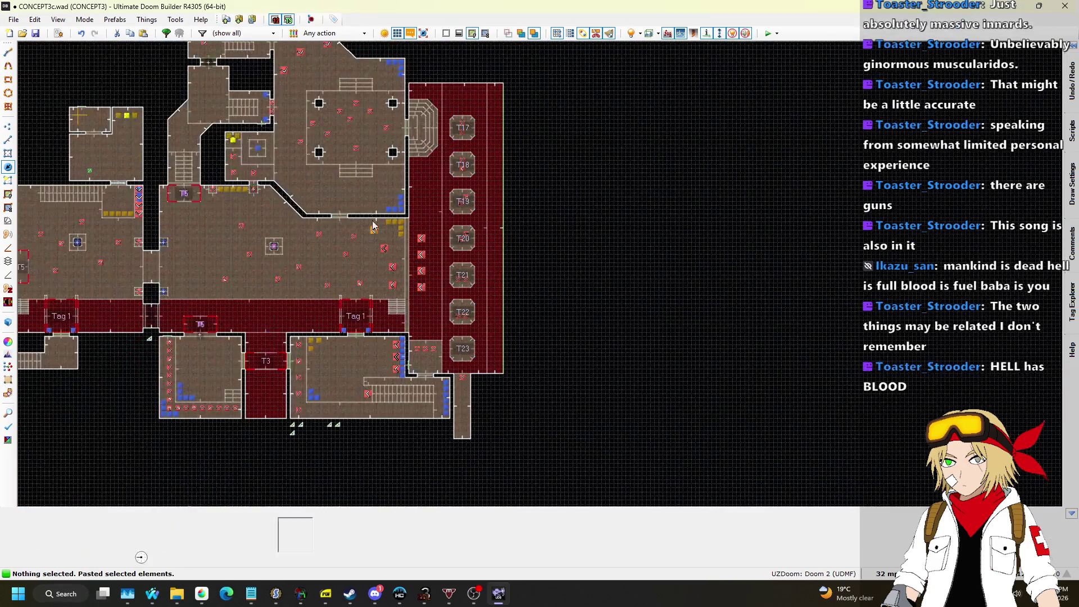
# Accept the pasted imps and check the map briefly in 3D.
pyautogui.press('Return')
pyautogui.scroll(4, 456, 299)
pyautogui.press('q')
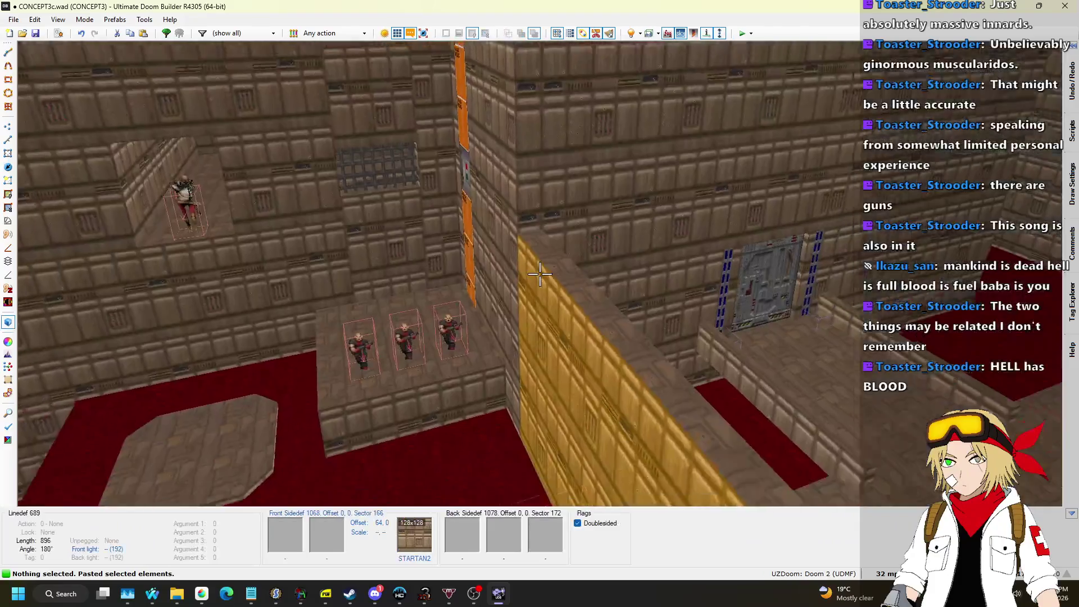
pyautogui.press('q')
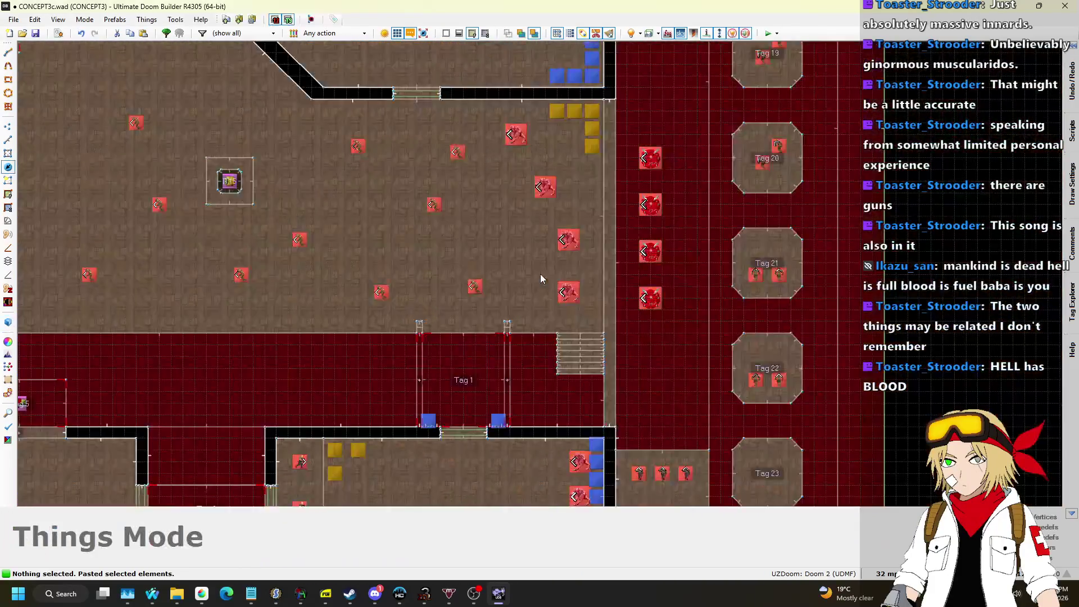
pyautogui.scroll(-2, 541, 274)
pyautogui.scroll(3, 541, 275)
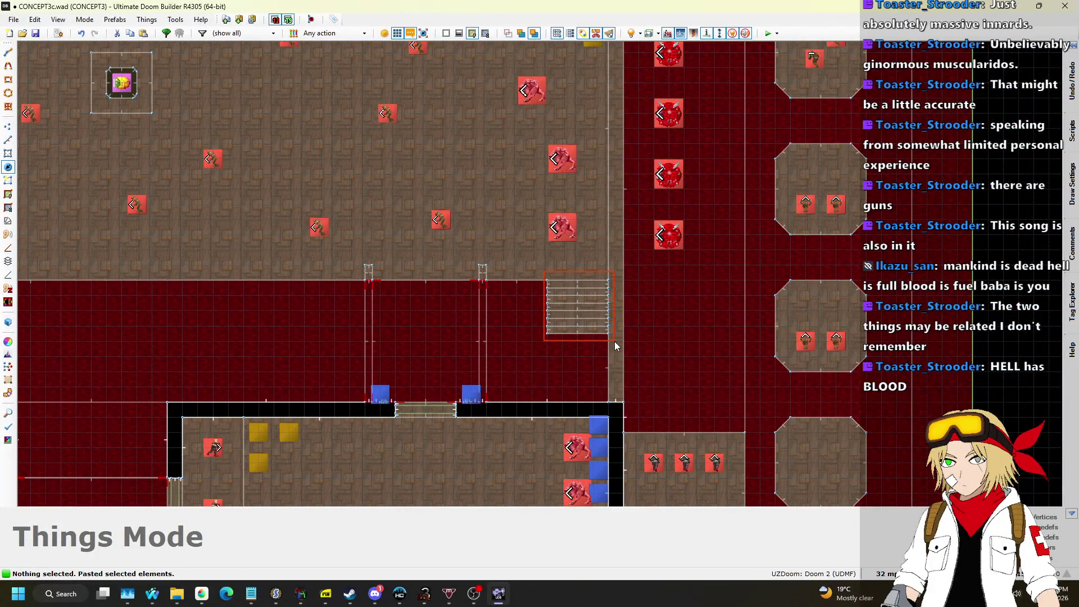
# Paste a copy of the 22-line staircase where the blood-floored area meets the lower brown room.
pyautogui.click(8, 140)
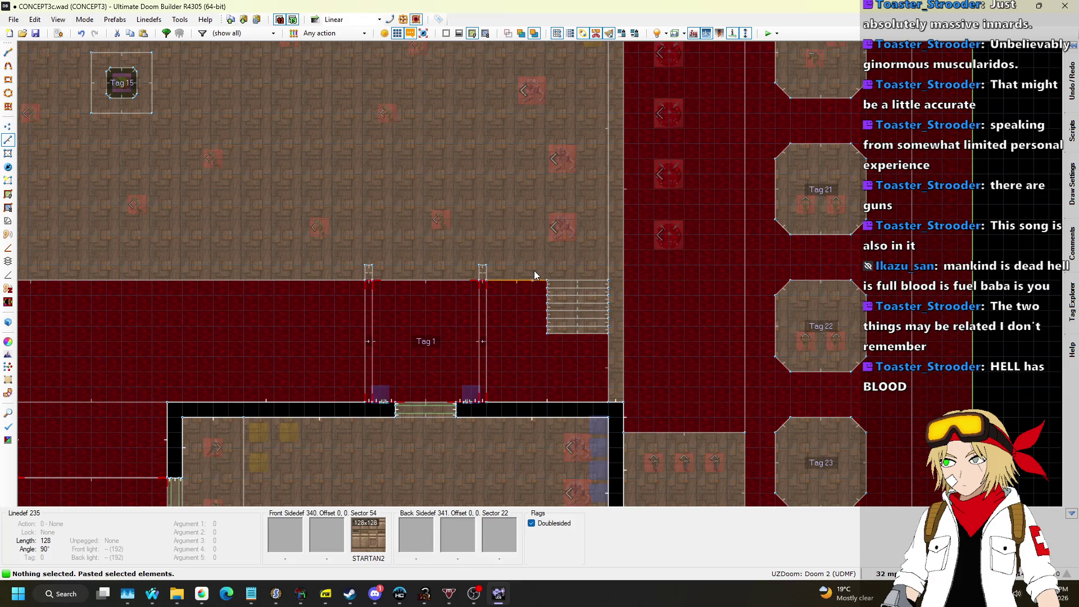
pyautogui.hotkey('ctrl', 'c')
pyautogui.scroll(3, 693, 396)
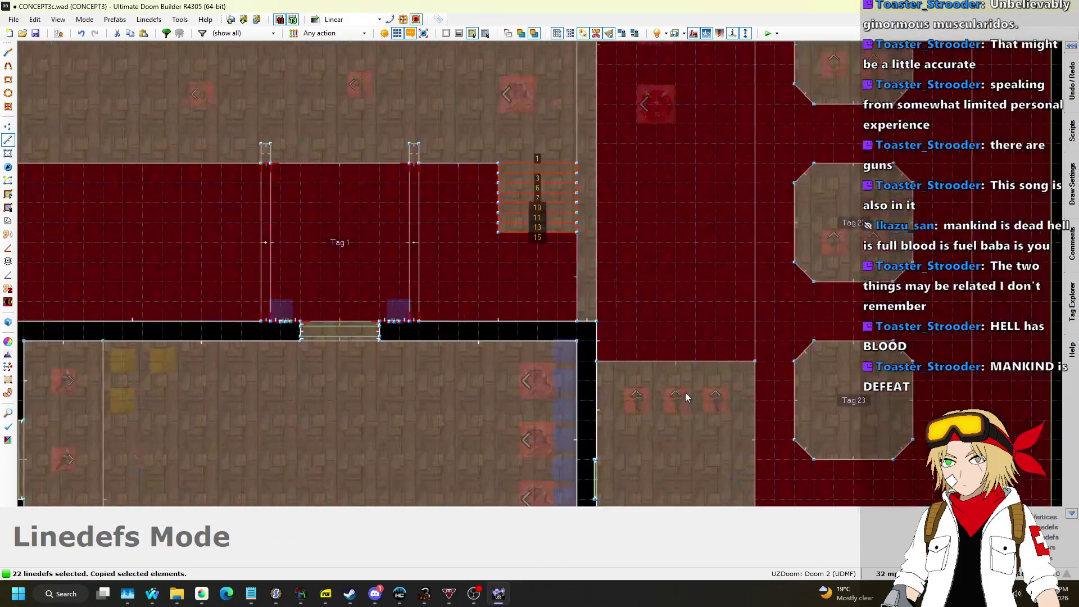
pyautogui.hotkey('ctrl', 'v')
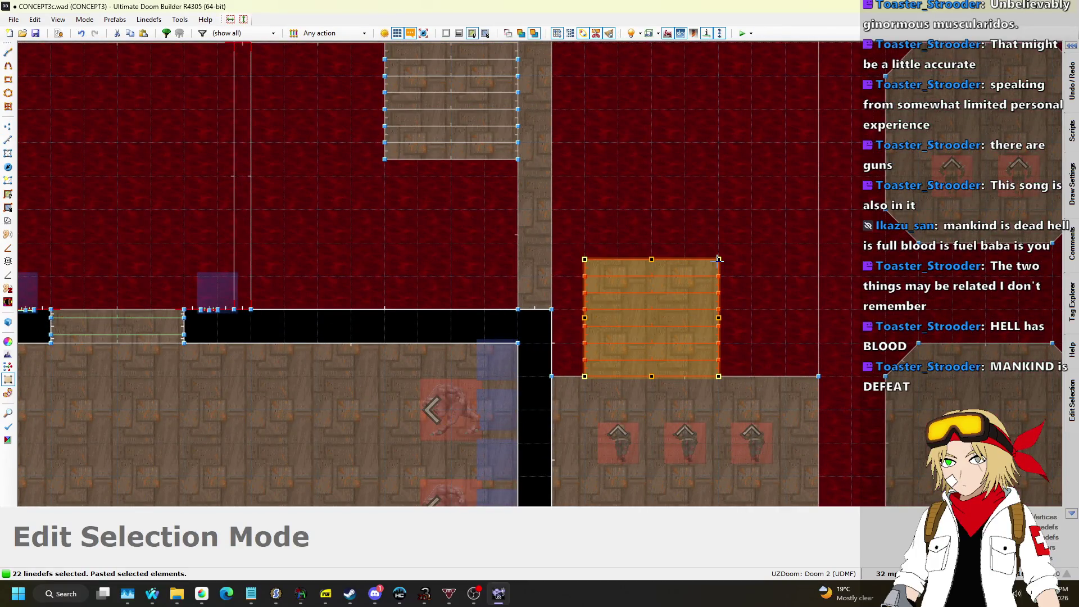
pyautogui.scroll(2, 603, 355)
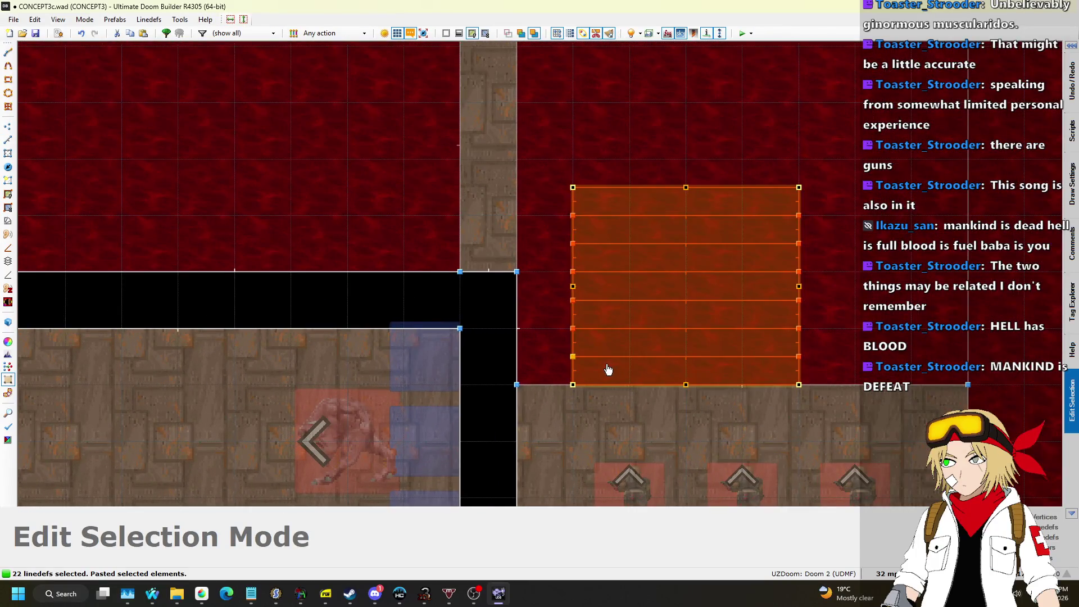
pyautogui.press('Up')
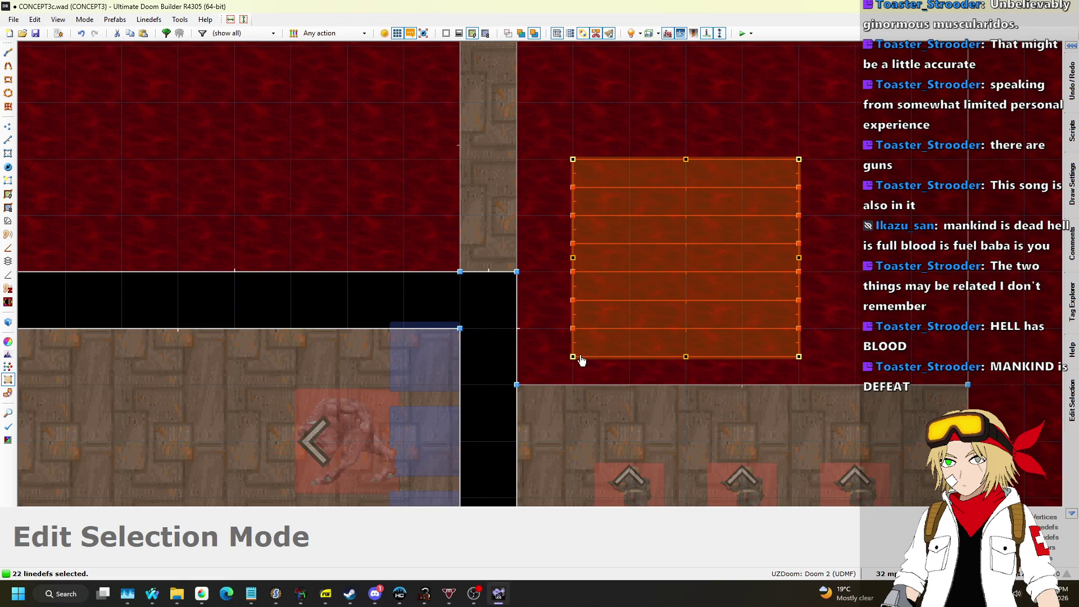
pyautogui.press('Down')
pyautogui.press('Left')
pyautogui.press('Left')
pyautogui.press('Return')
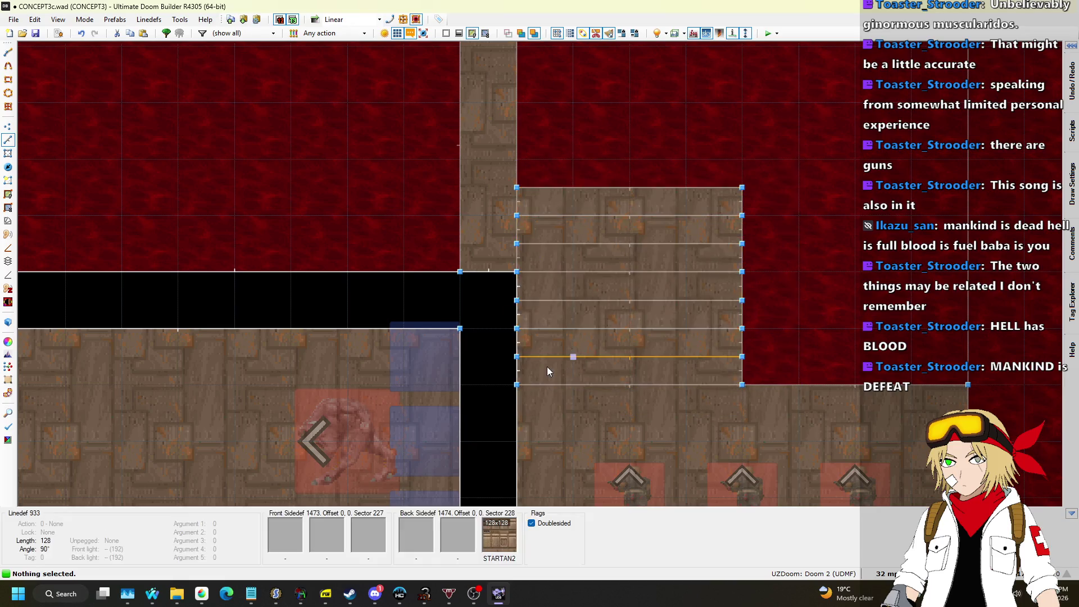
pyautogui.press('q')
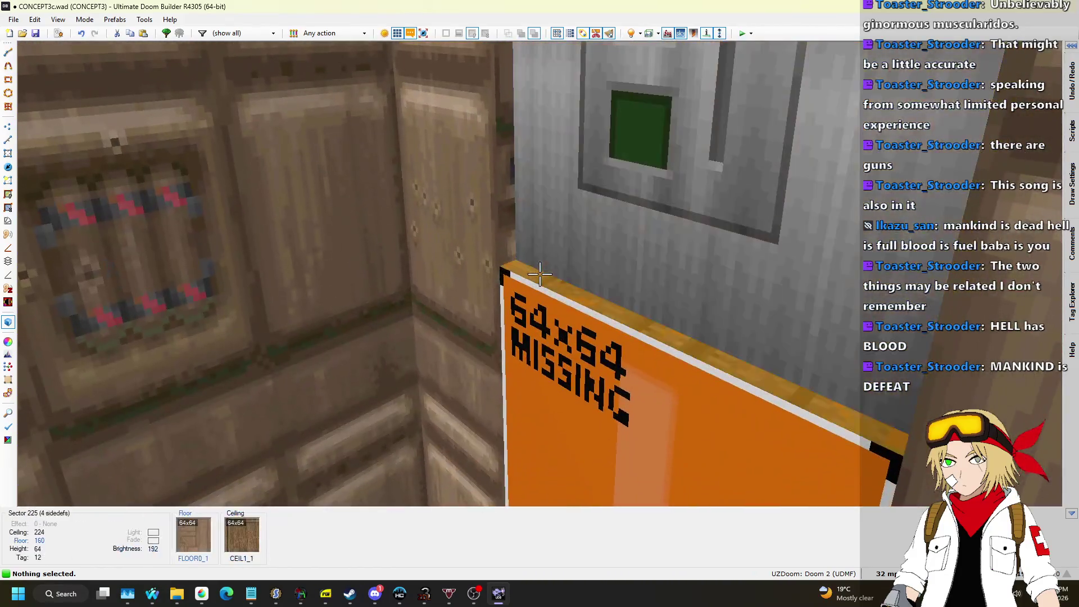
# Select the switch alcove's floor and ceiling, then apply STARTAN2 to the yellow wall.
pyautogui.click(540, 275)
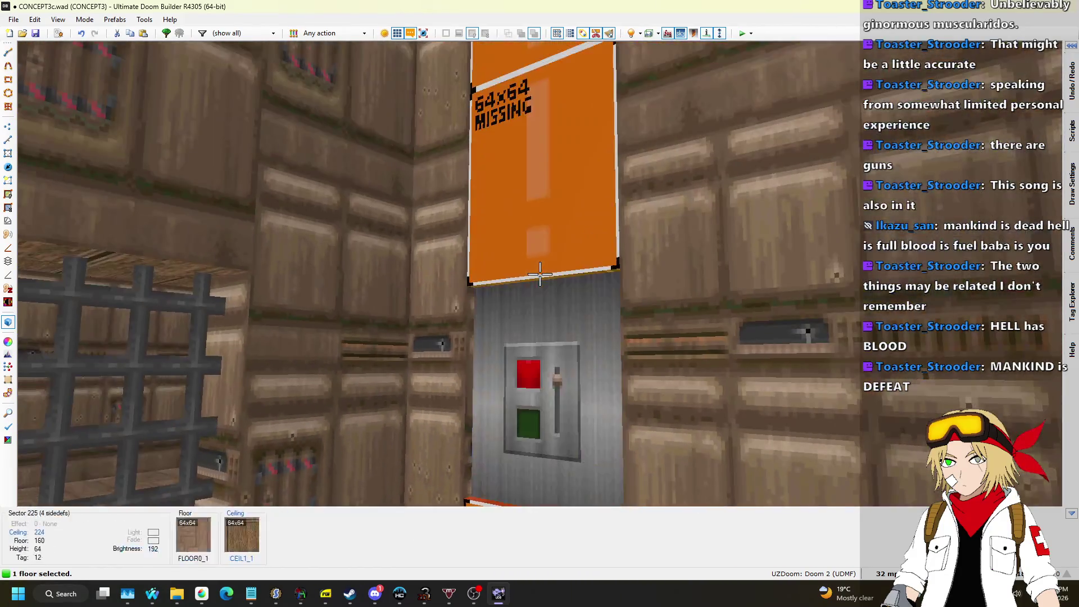
pyautogui.click(540, 274)
pyautogui.scroll(-1, 540, 275)
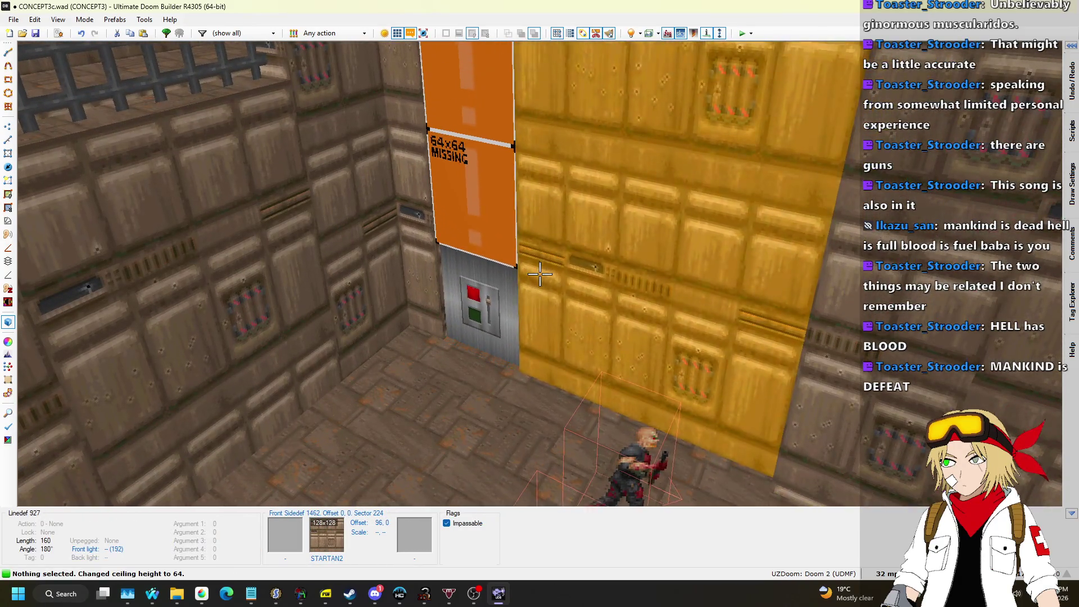
pyautogui.hotkey('ctrl', 'v')
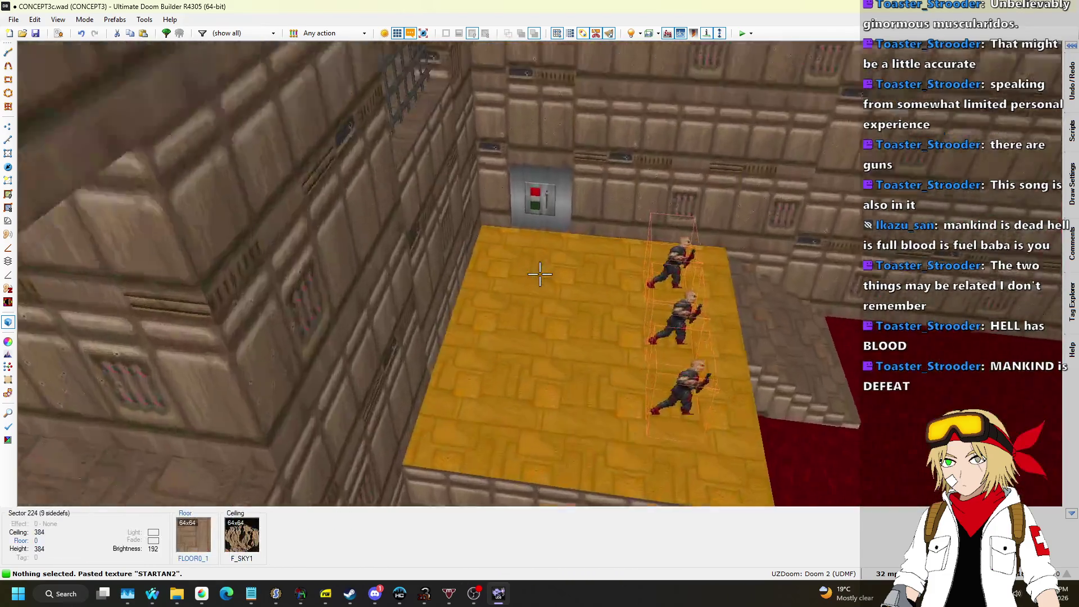
# Set both switches' Script Name to YELLOW_PILLAR_LOWER.
pyautogui.press('w')
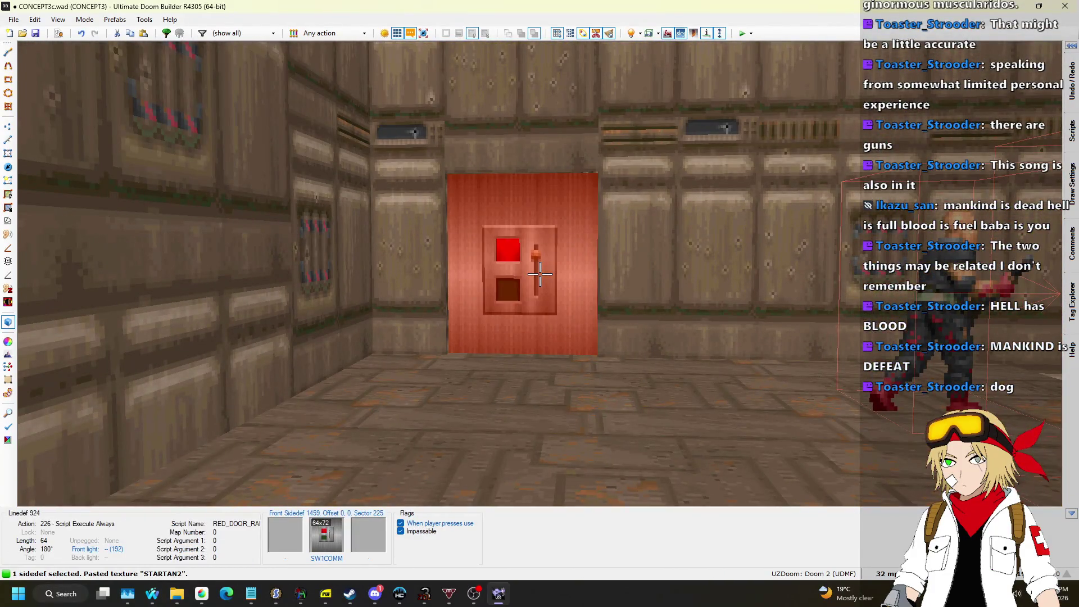
pyautogui.rightClick(540, 275)
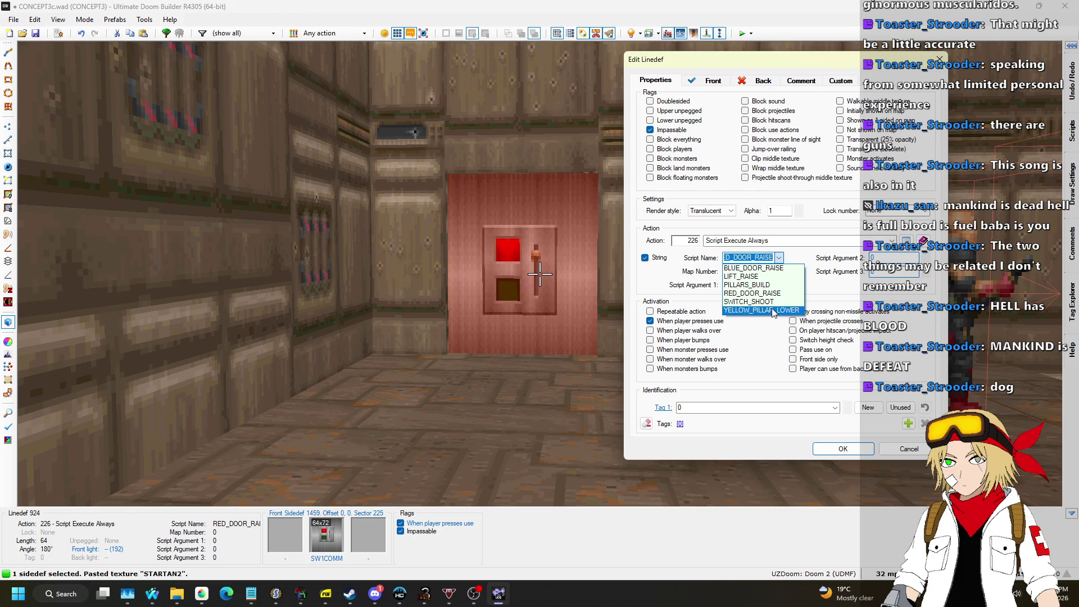
pyautogui.click(842, 449)
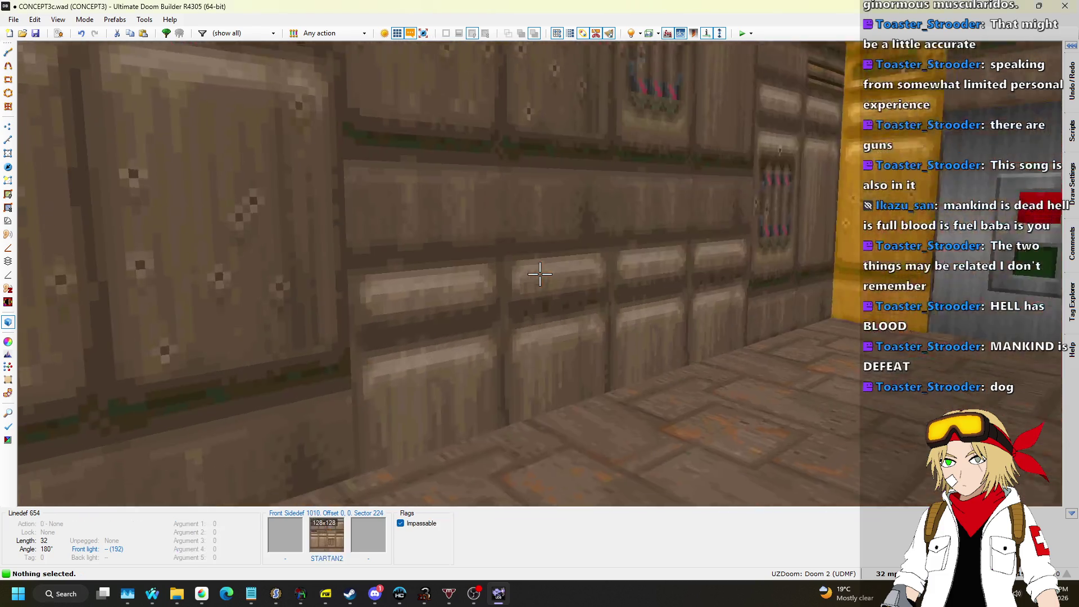
pyautogui.press('w')
pyautogui.press('w')
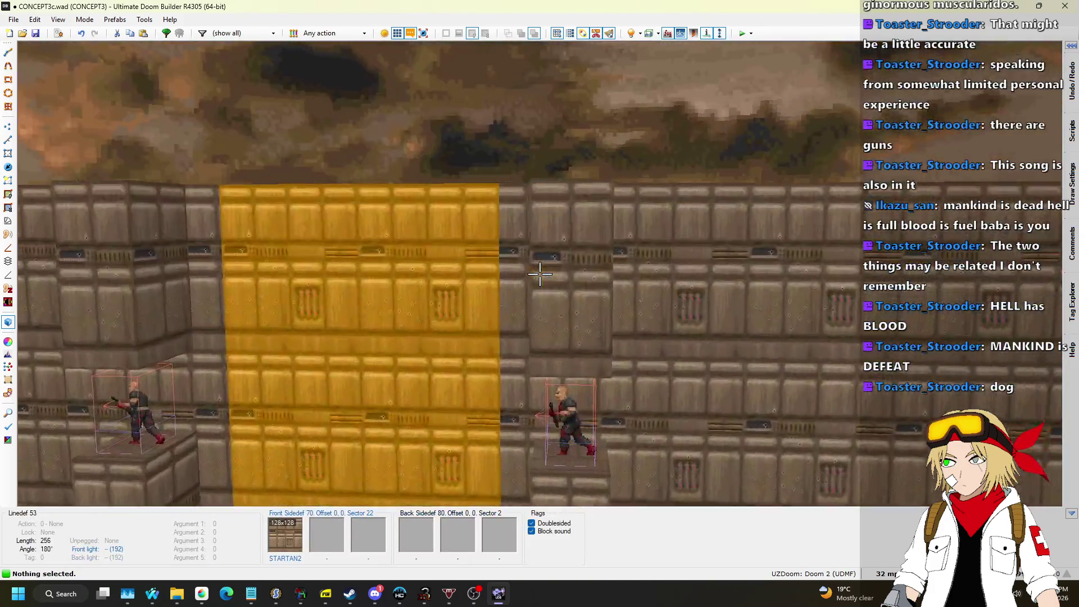
pyautogui.press('w')
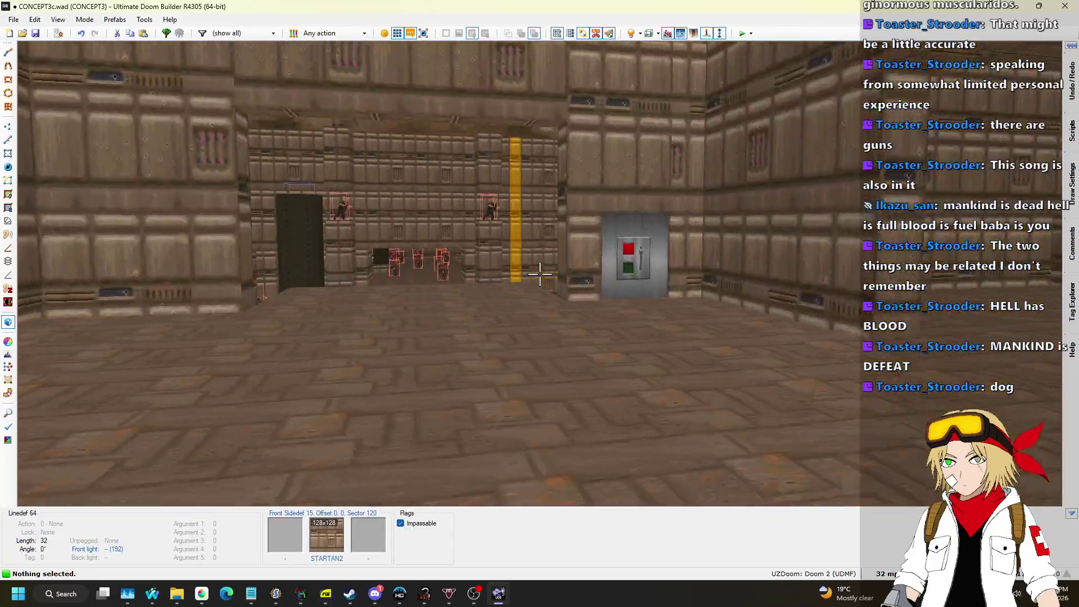
pyautogui.press('s')
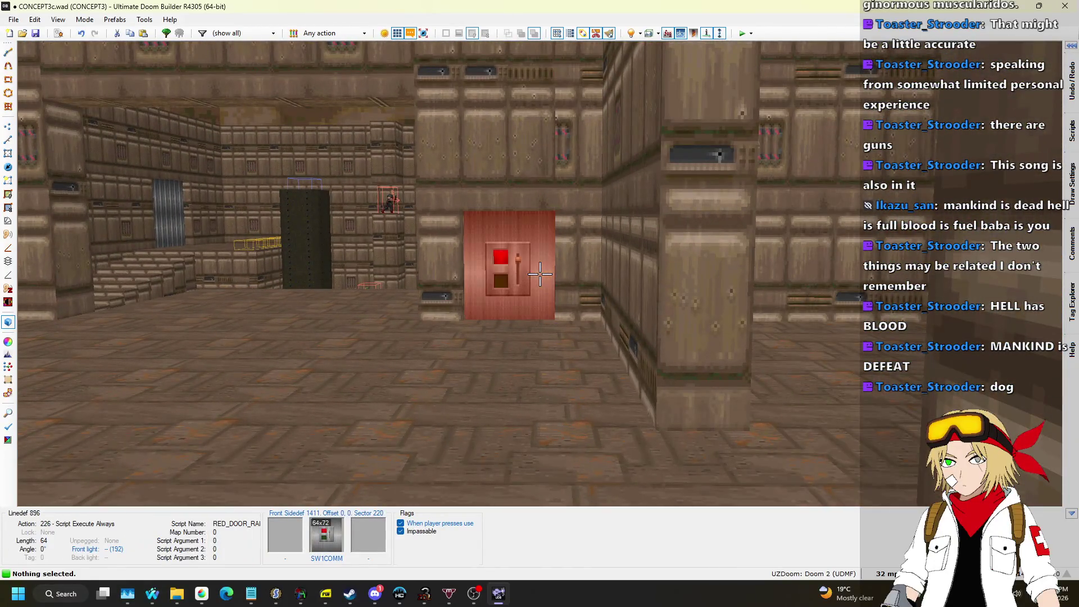
pyautogui.rightClick(540, 273)
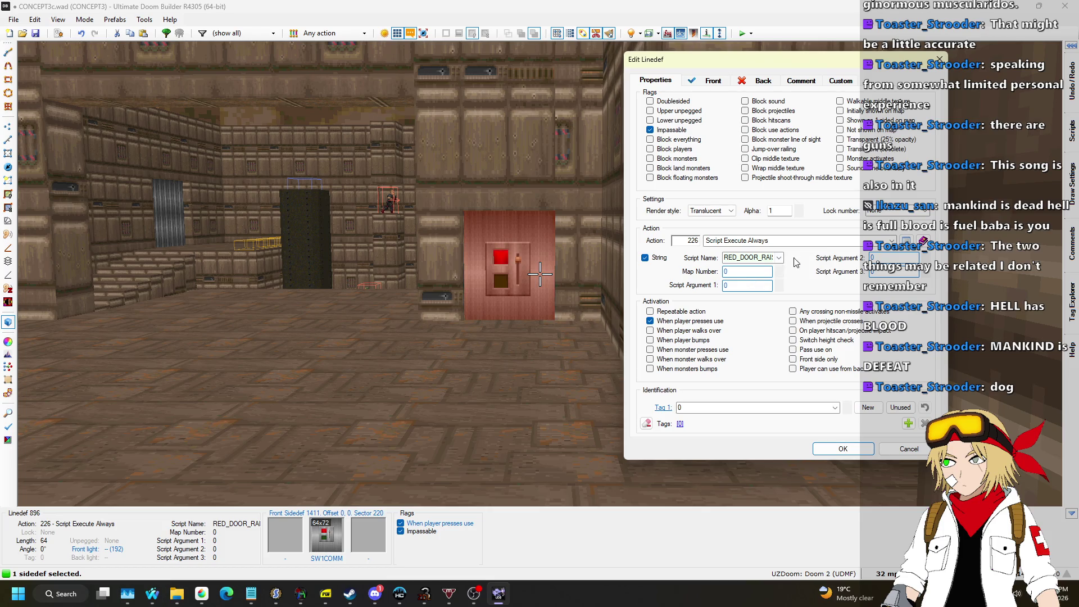
pyautogui.click(851, 454)
# Fly into the blood-floored room to check the new stairs, then save the map.
pyautogui.press('w')
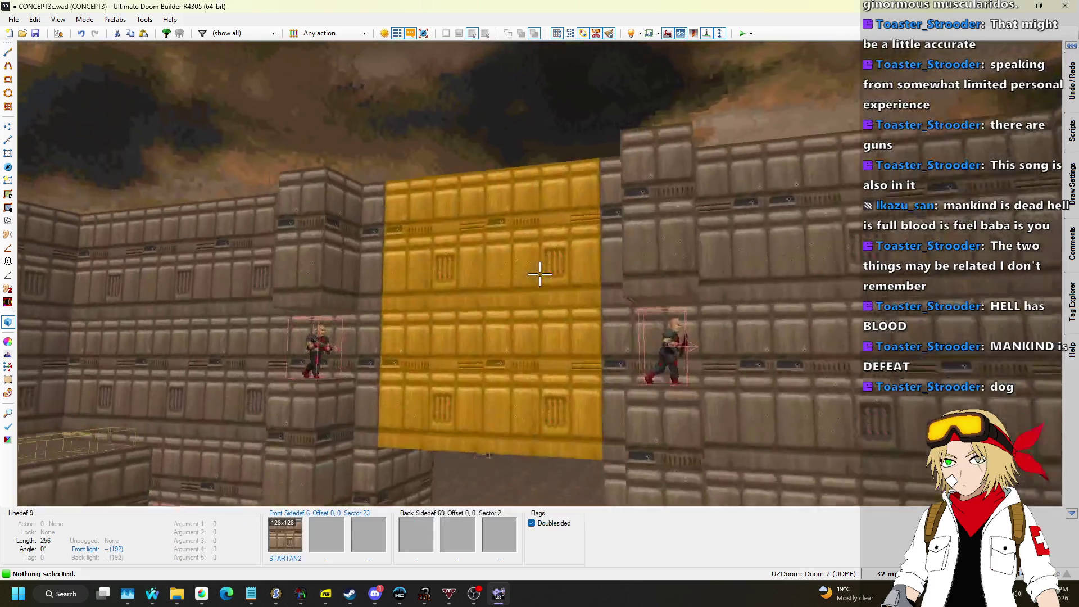
pyautogui.press('w')
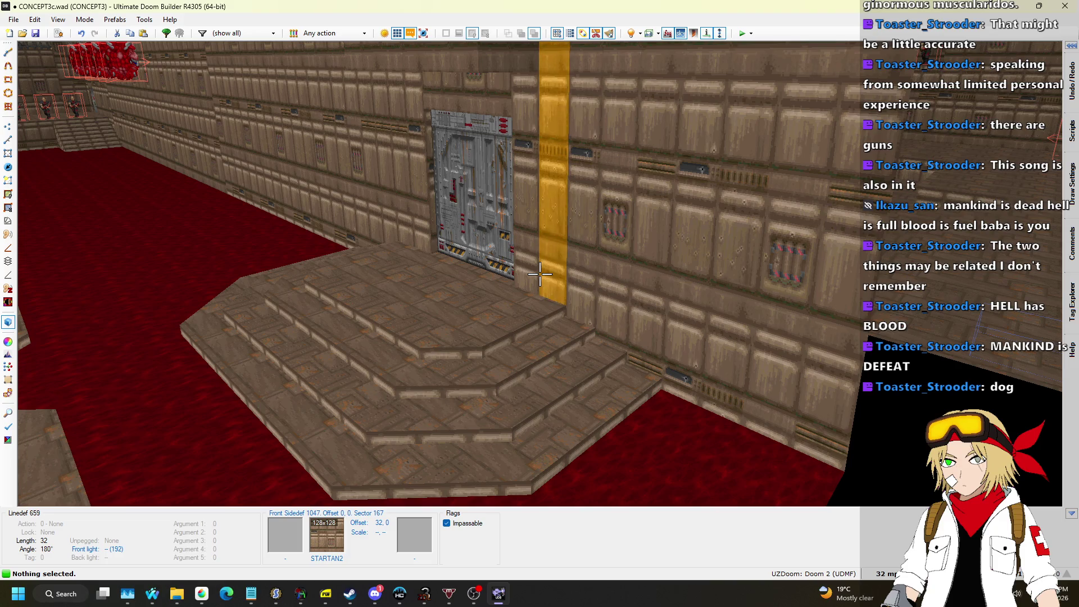
pyautogui.hotkey('ctrl', 's')
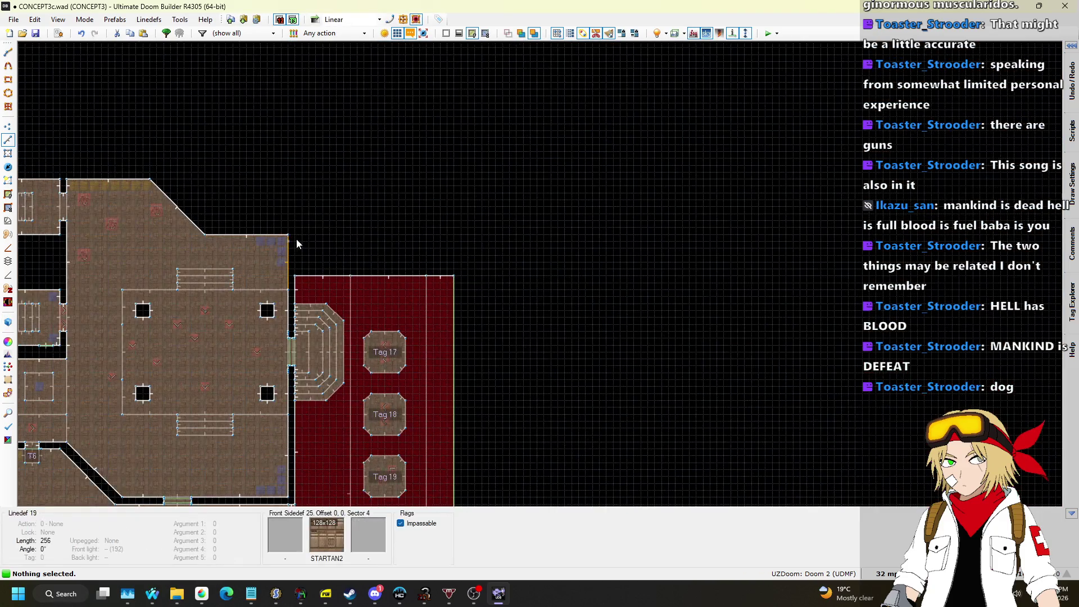
# Drag the red arena's right wall outward to widen the arena.
pyautogui.scroll(-4, 402, 209)
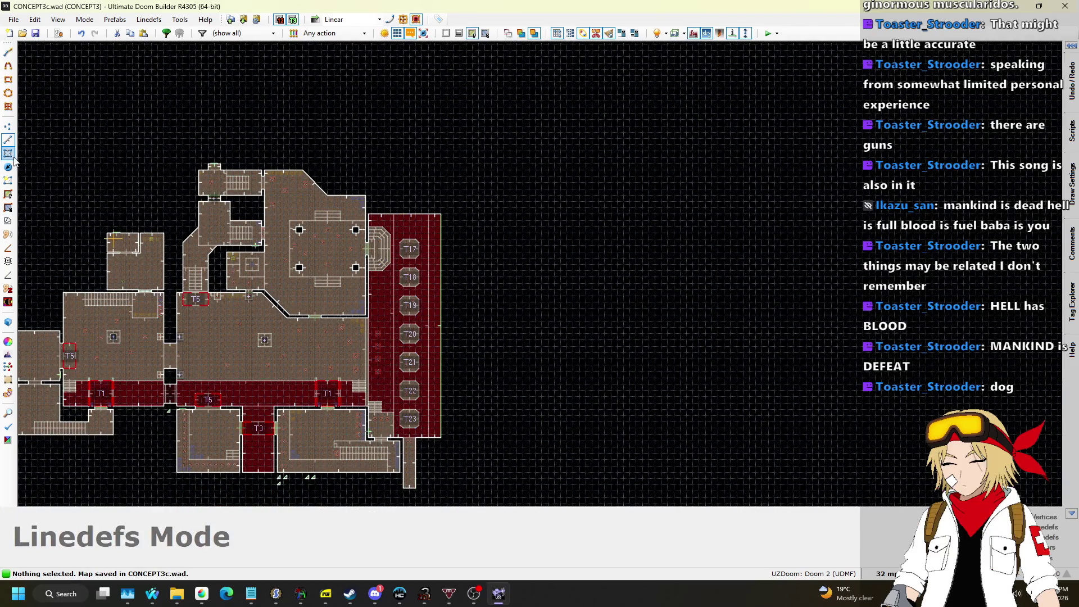
pyautogui.scroll(5, 474, 250)
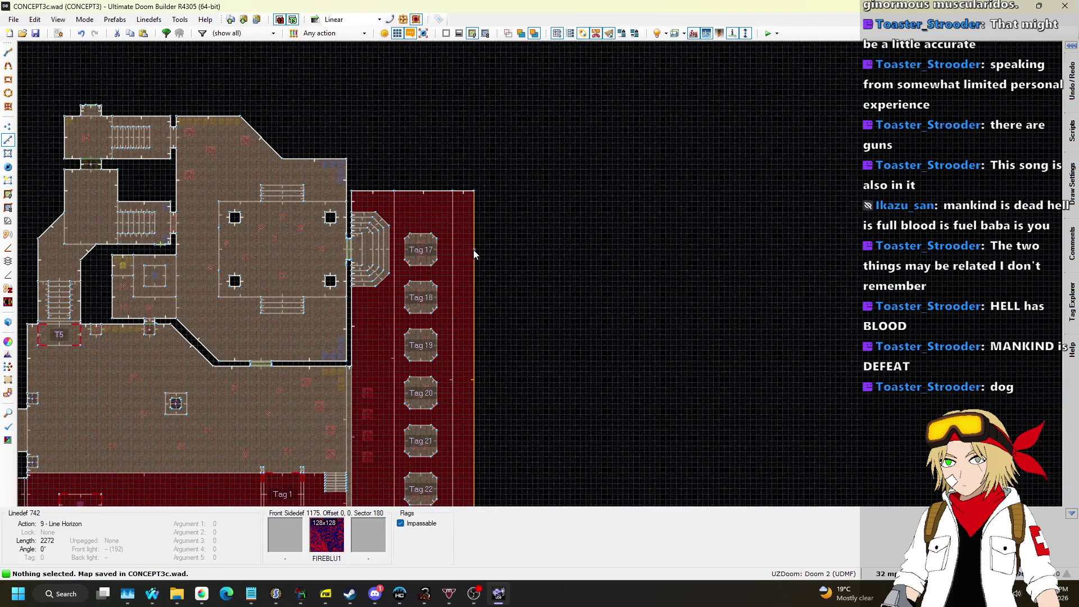
pyautogui.moveTo(486, 201); pyautogui.dragTo(564, 194)
# Zoom out over the whole layout and launch the map for a test run.
pyautogui.scroll(-3, 563, 105)
pyautogui.scroll(-4, 565, 105)
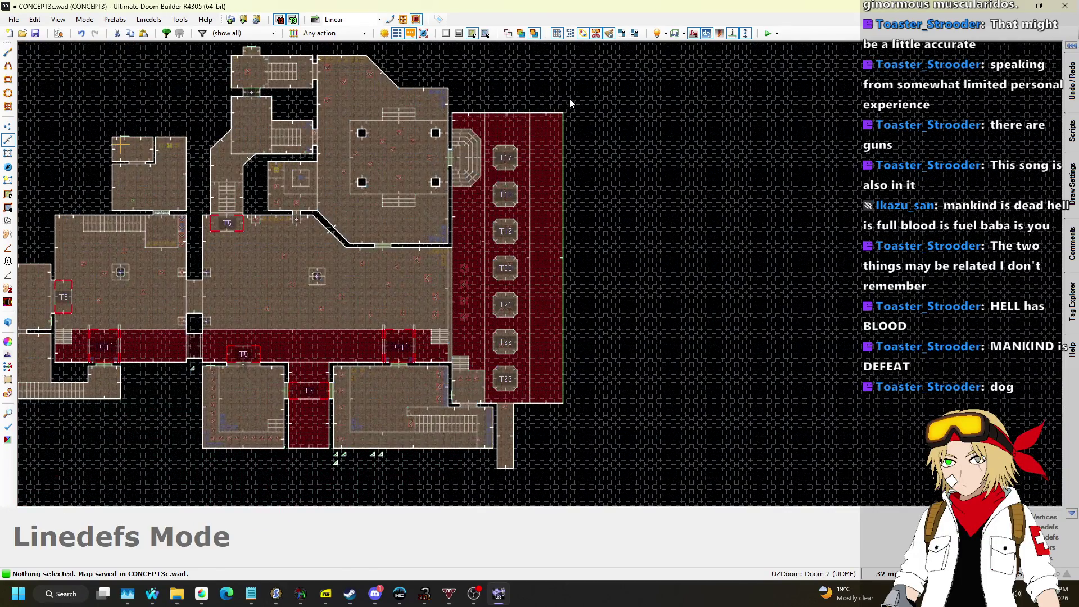
pyautogui.scroll(-3, 602, 111)
pyautogui.scroll(8, 575, 127)
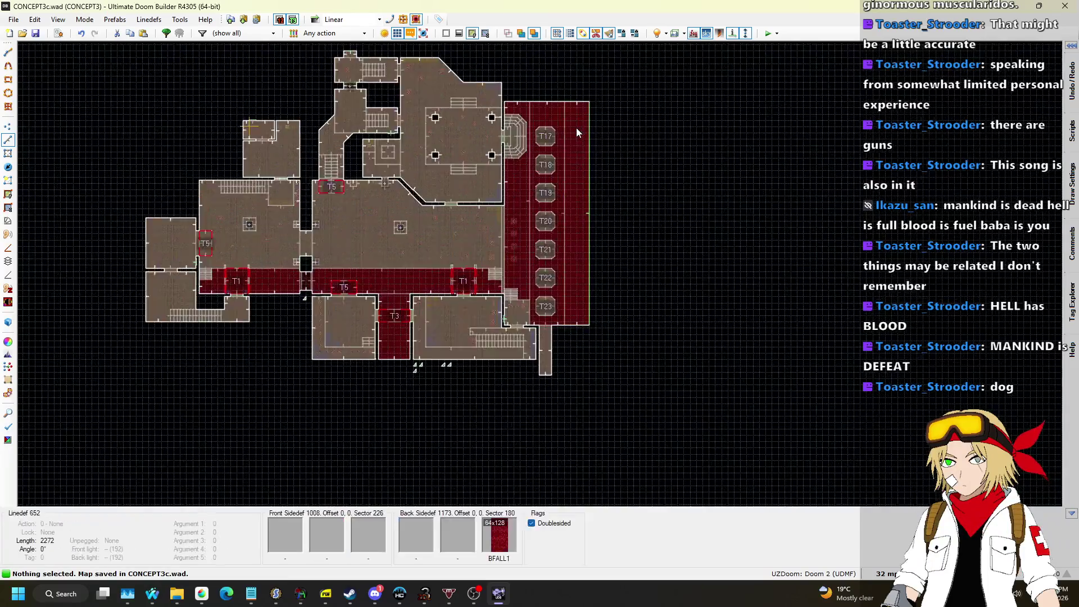
pyautogui.scroll(-4, 518, 138)
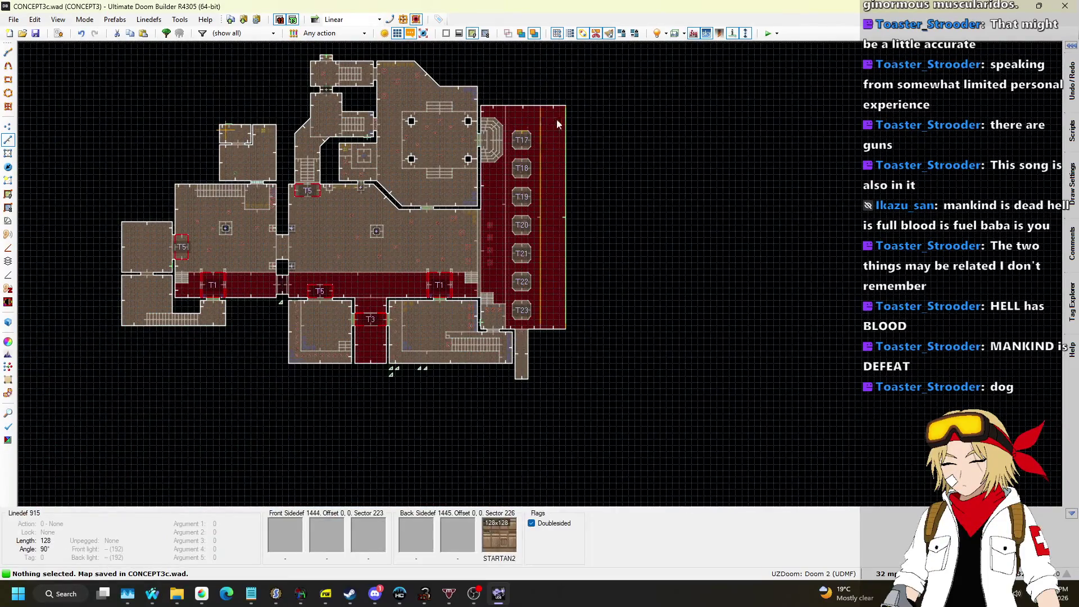
pyautogui.click(767, 34)
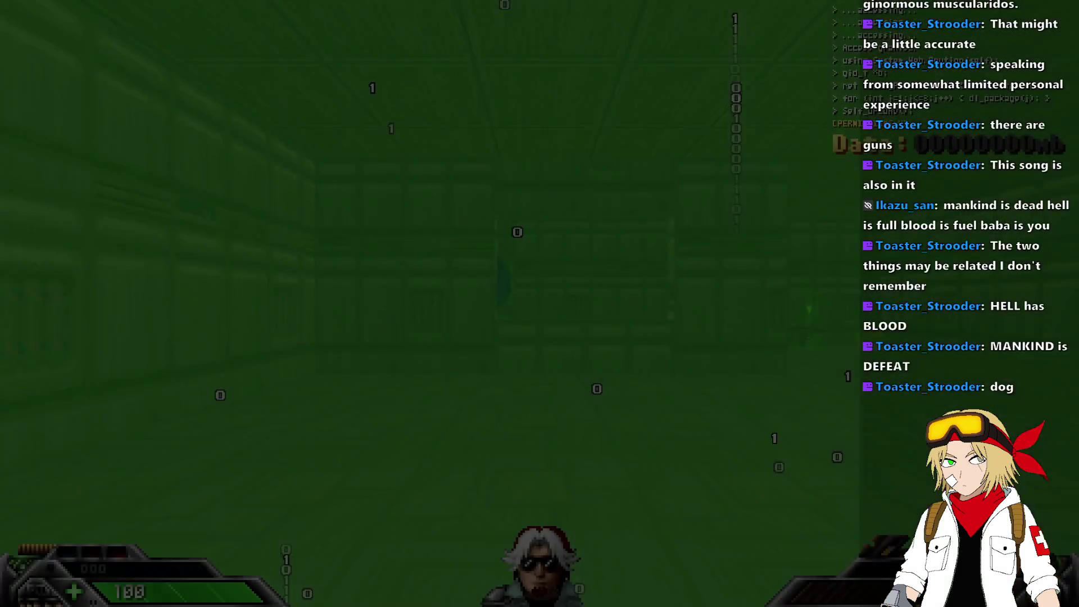
# Spawn a shotgun with the console command 'summon shotgun'.
pyautogui.press('`')
pyautogui.write('summon')
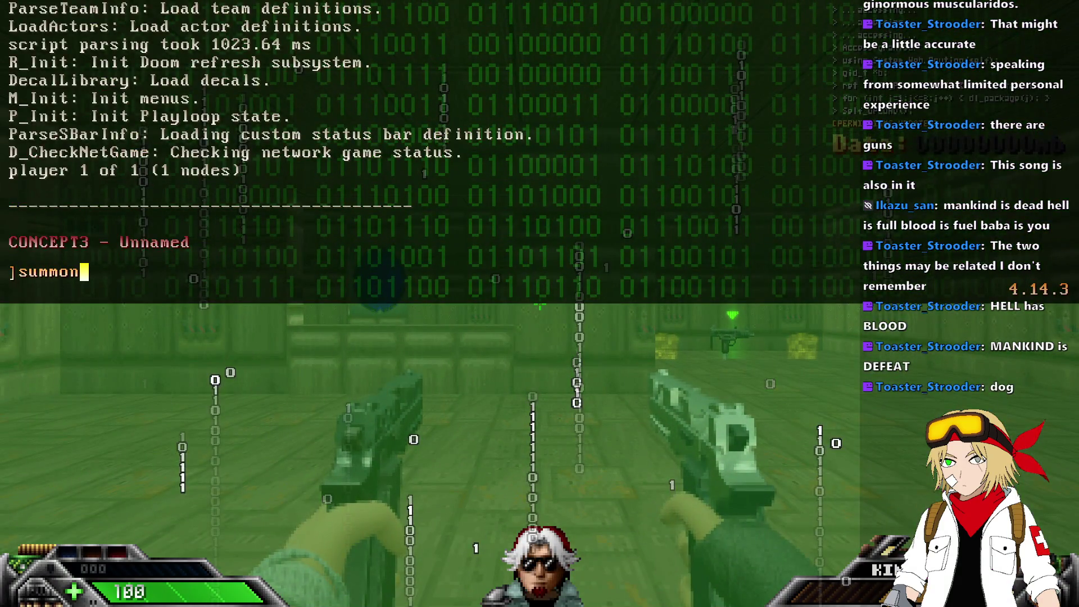
pyautogui.write('gun')
pyautogui.press('Return')
pyautogui.press('`')
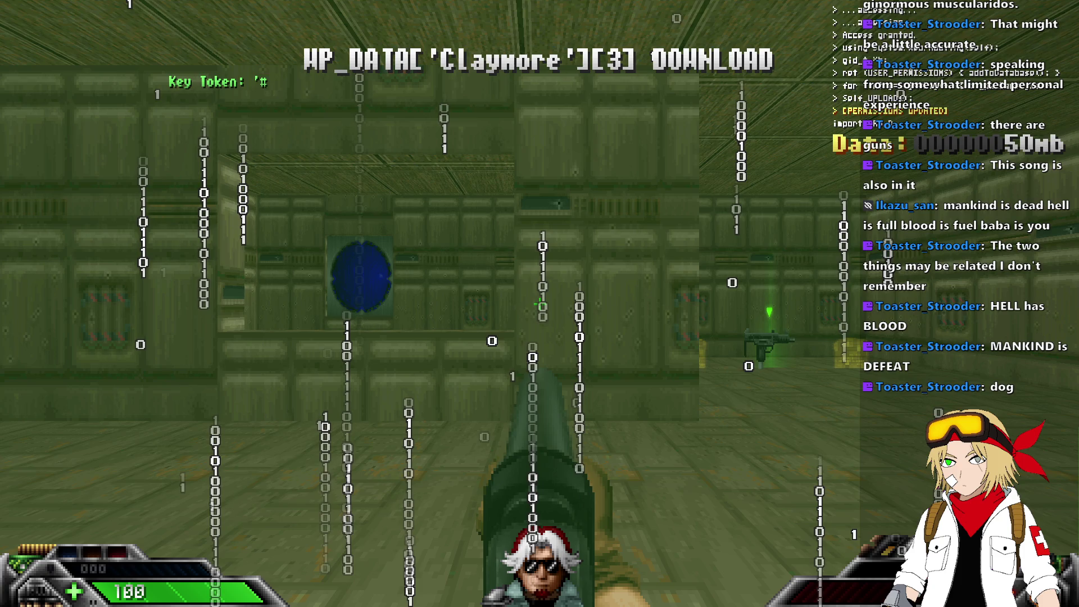
# Pick up the .45 Falco Storta and ammo boxes, then fire at the ledge enemy.
pyautogui.press('w')
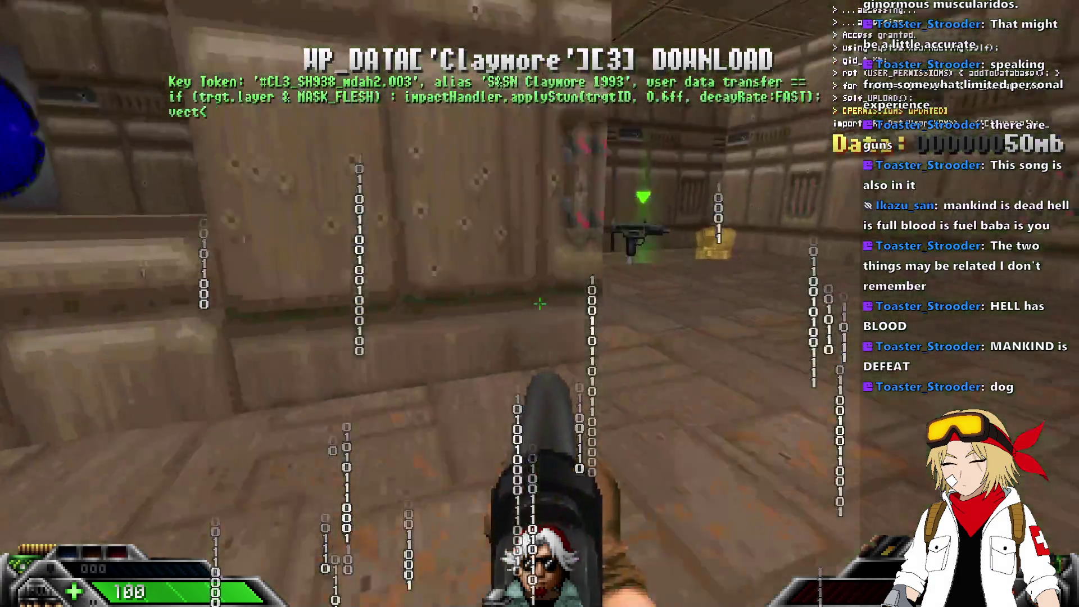
pyautogui.press('w')
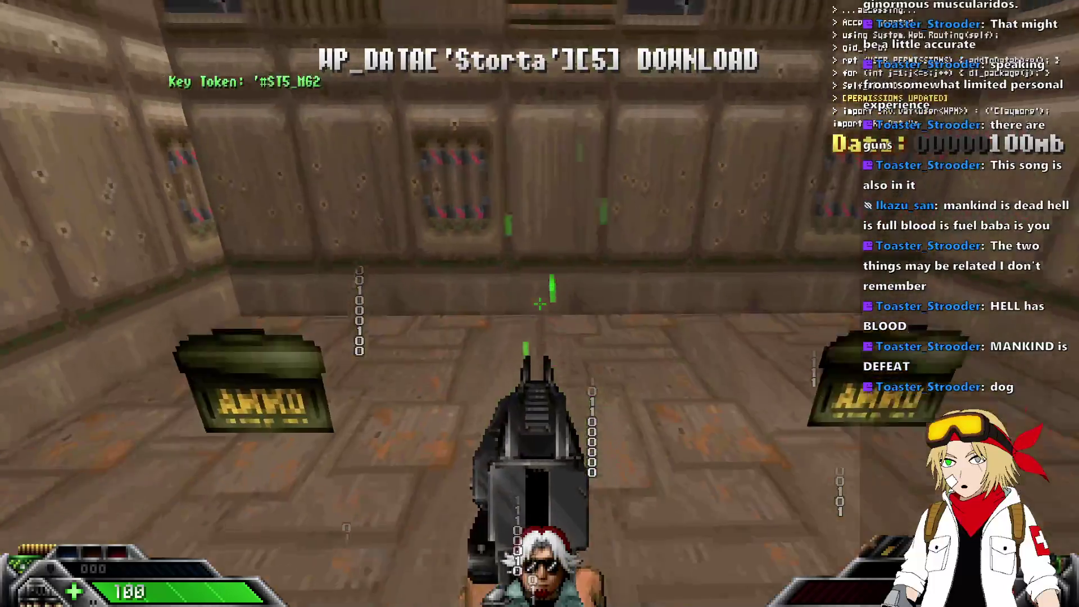
pyautogui.press('w')
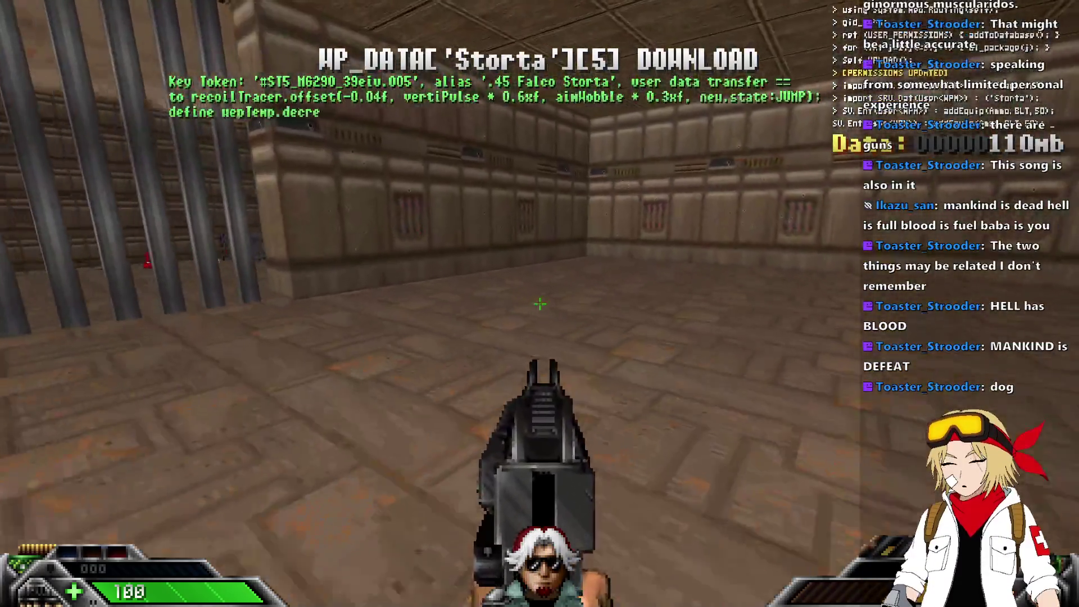
pyautogui.scroll(-3, 540, 303)
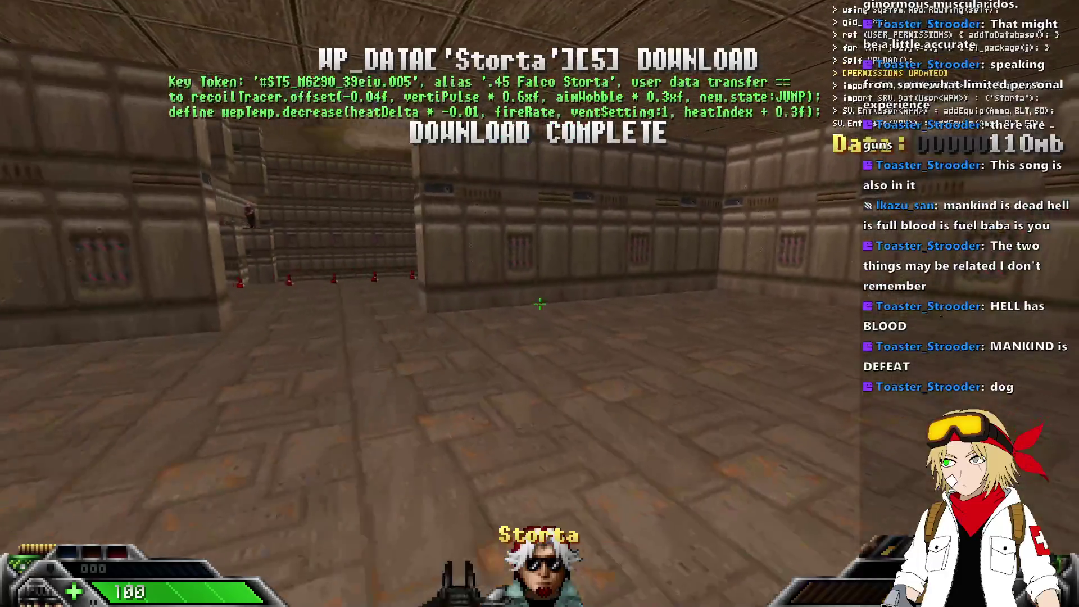
pyautogui.press('w')
pyautogui.click(540, 303)
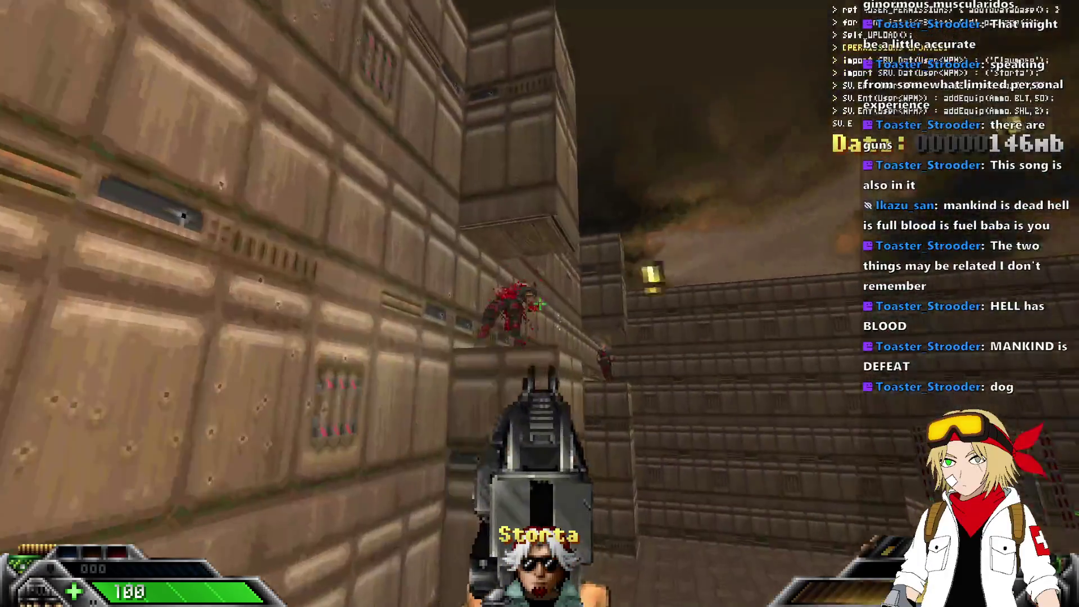
# Advance into the arena, gunning down zombies and charging pink demons with the Claymore and shotgun.
pyautogui.scroll(1, 540, 304)
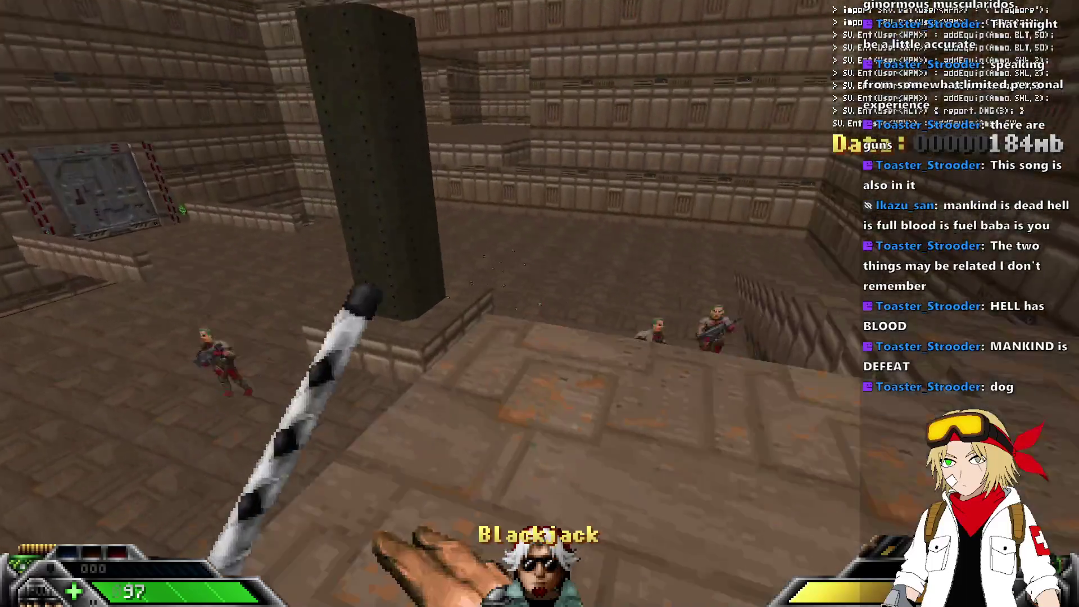
pyautogui.scroll(2, 540, 303)
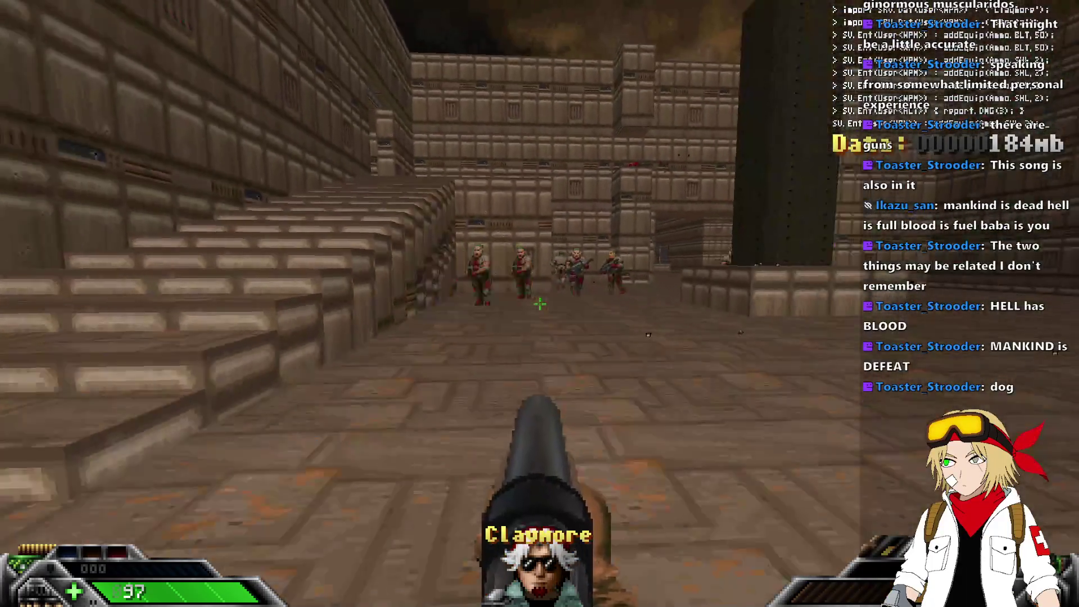
pyautogui.press('w')
pyautogui.click(539, 303)
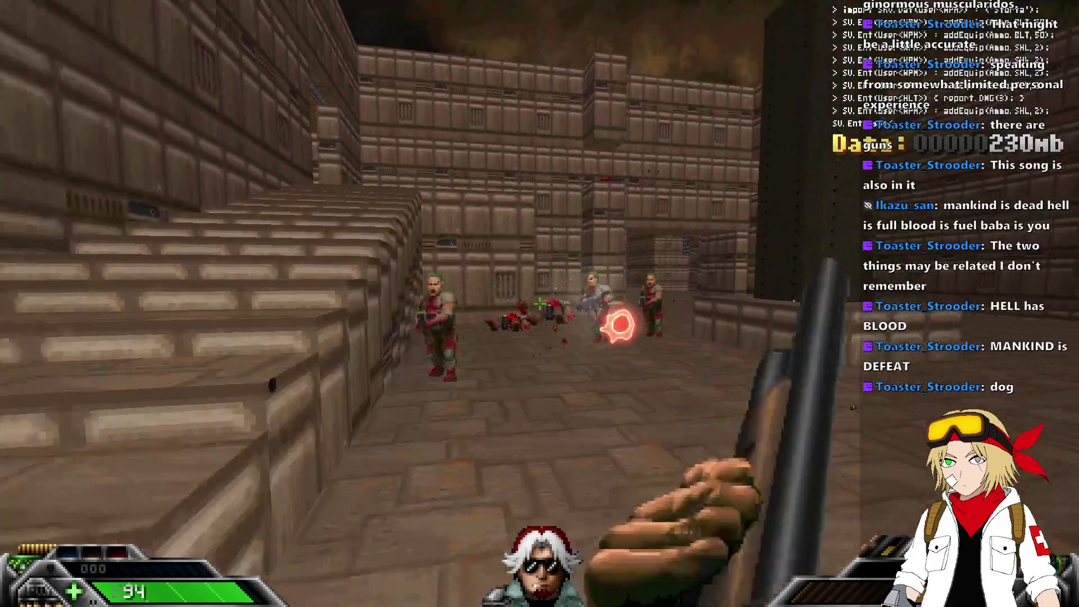
pyautogui.press('w')
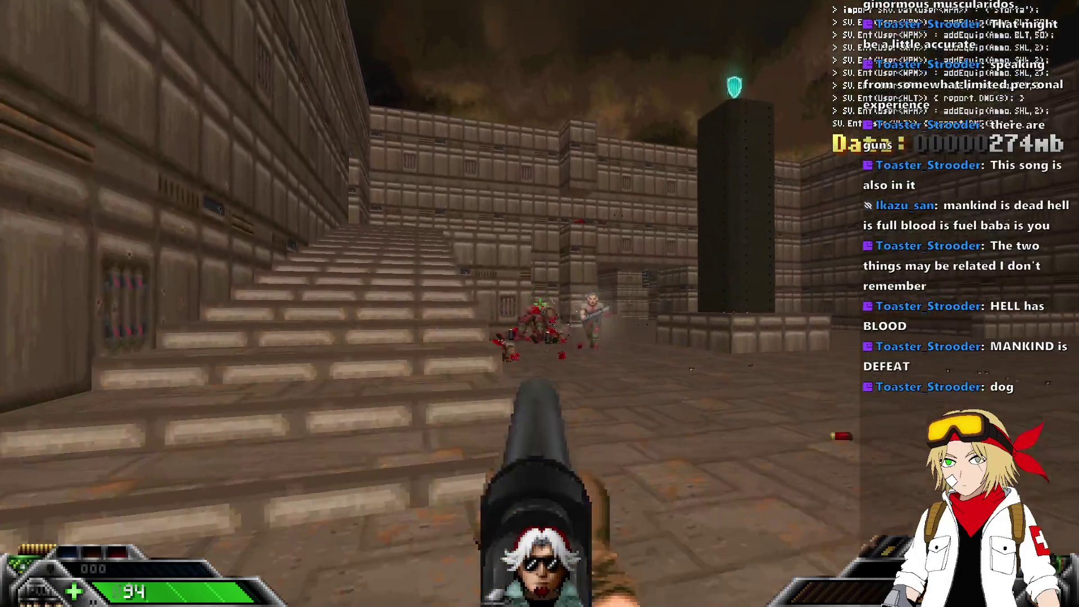
pyautogui.click(540, 304)
pyautogui.press('w')
pyautogui.click(540, 303)
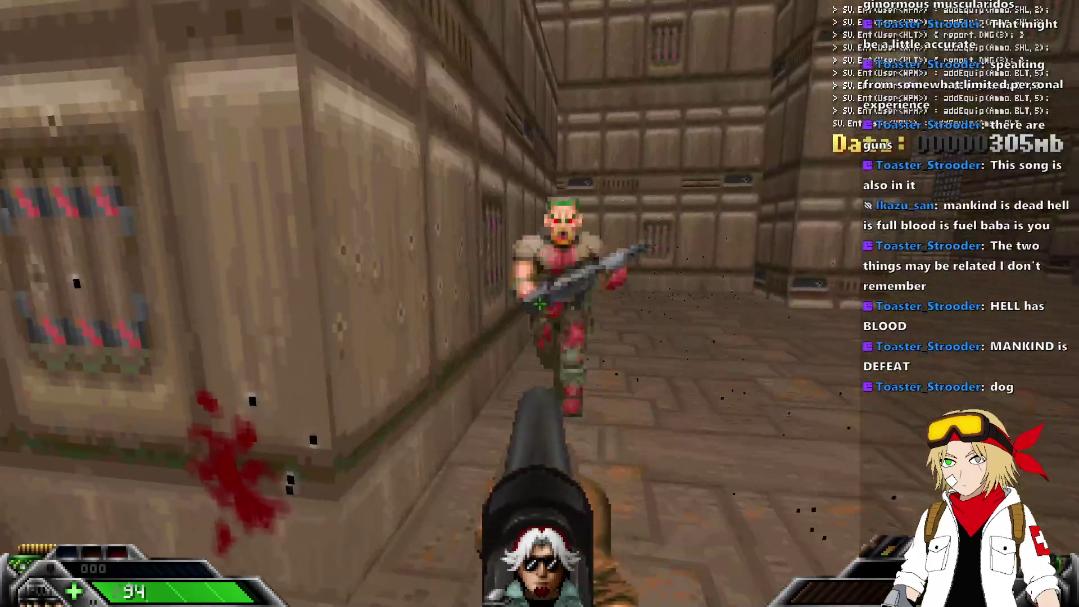
pyautogui.click(540, 304)
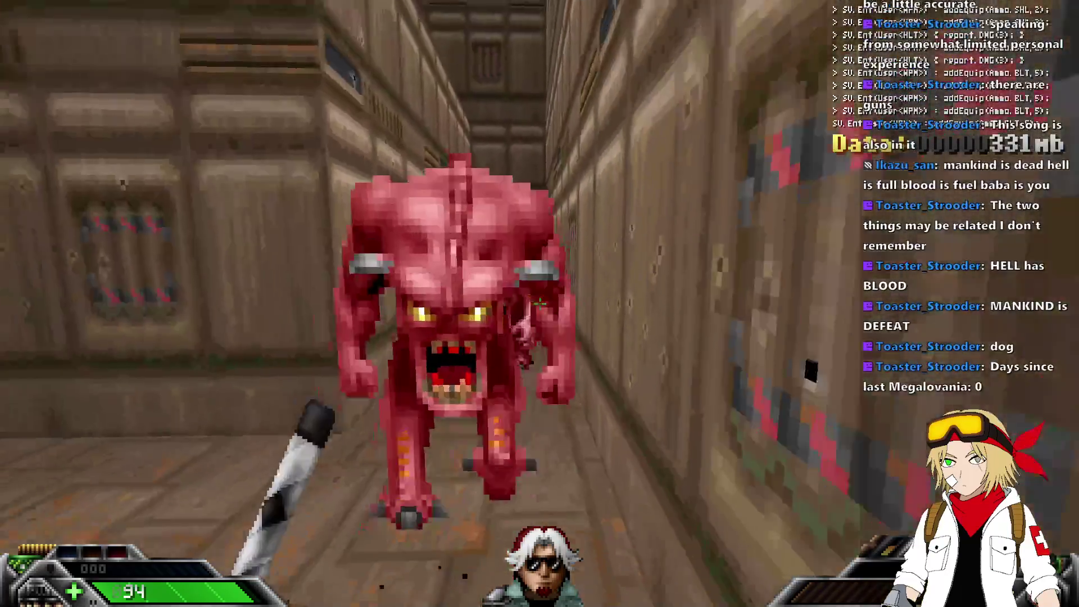
pyautogui.click(540, 304)
pyautogui.click(540, 304)
# Kill the remaining demons using the heavy launcher, Blackjack and King & Queen pistols.
pyautogui.press('5')
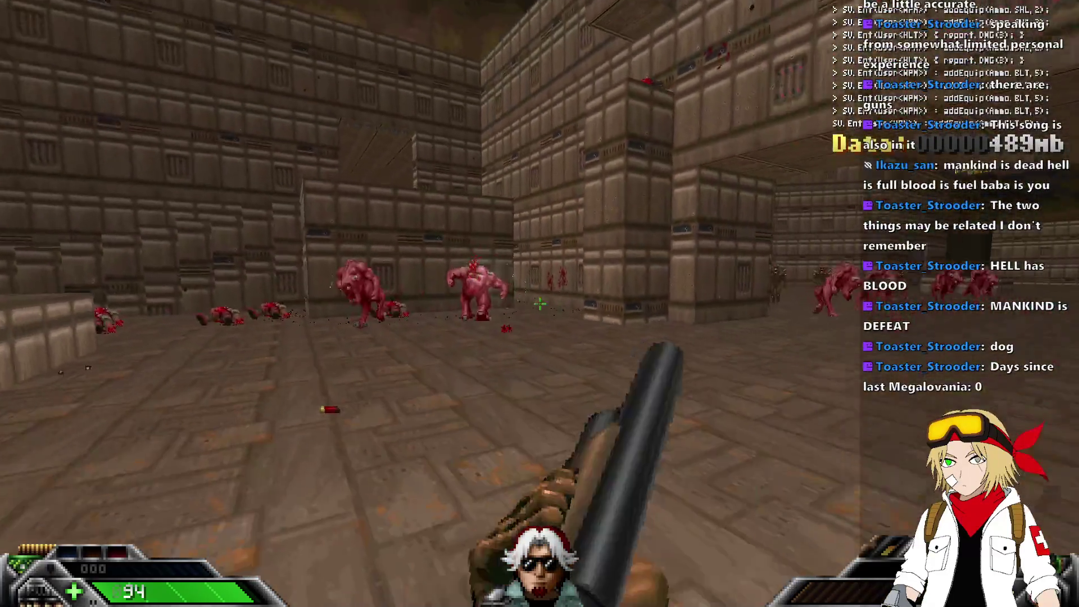
pyautogui.click(540, 303)
pyautogui.click(539, 304)
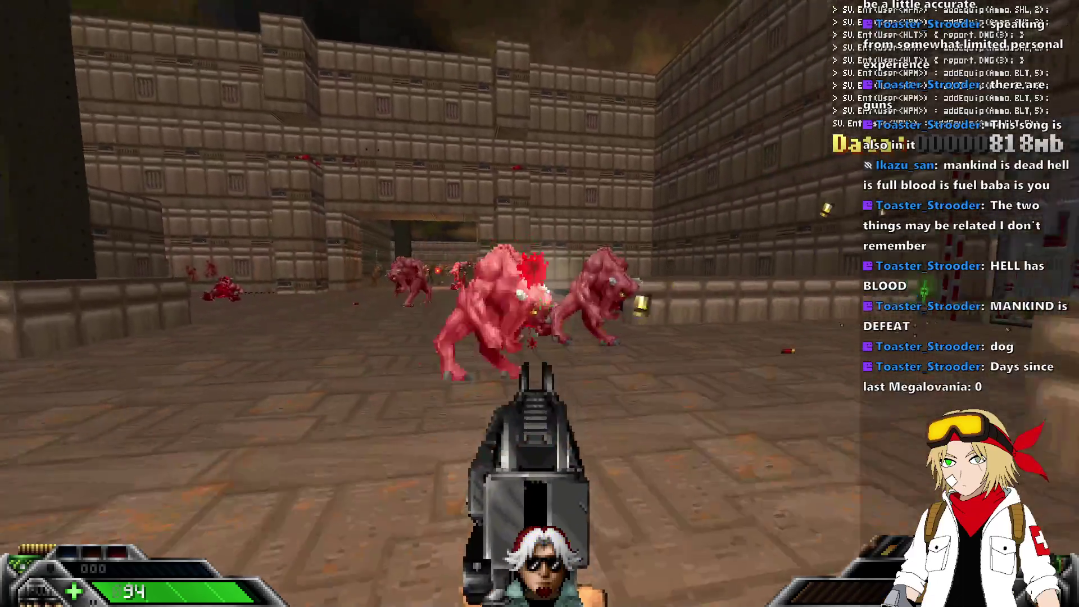
pyautogui.press('1')
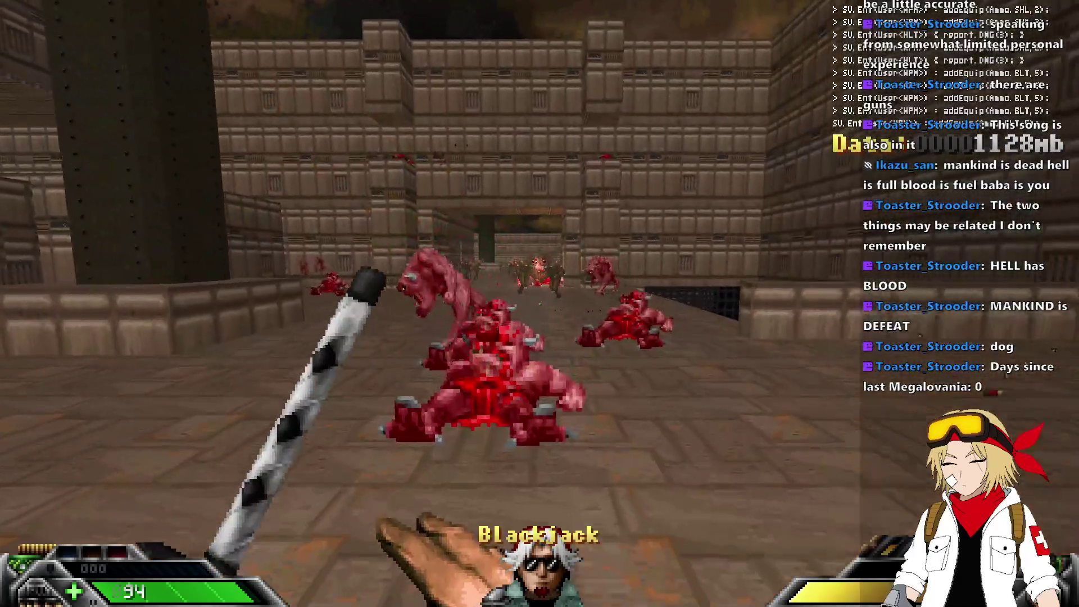
pyautogui.click(540, 303)
pyautogui.click(539, 304)
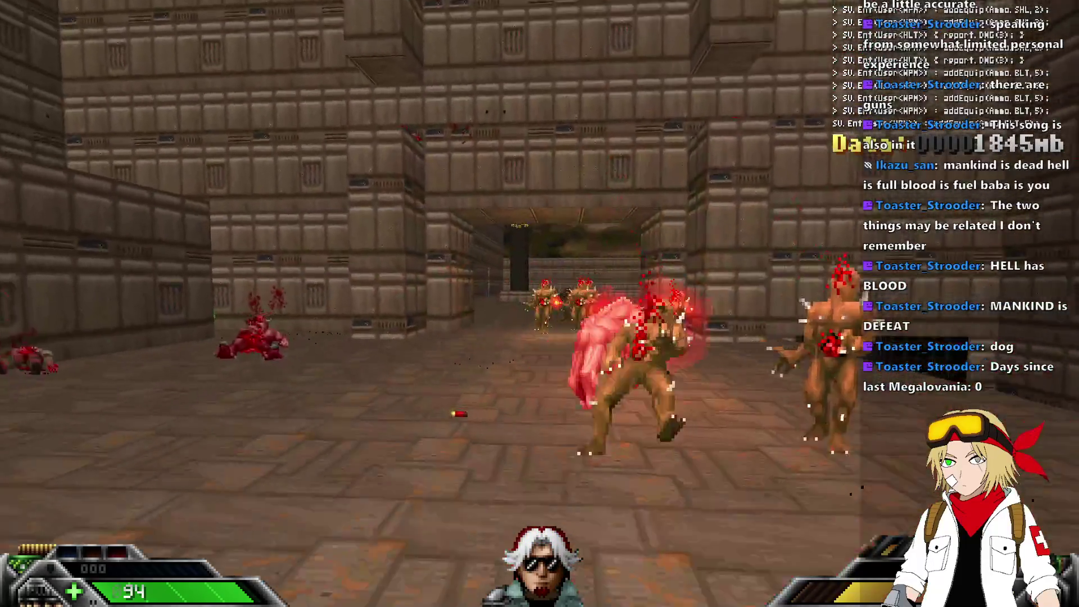
pyautogui.click(539, 303)
pyautogui.click(540, 304)
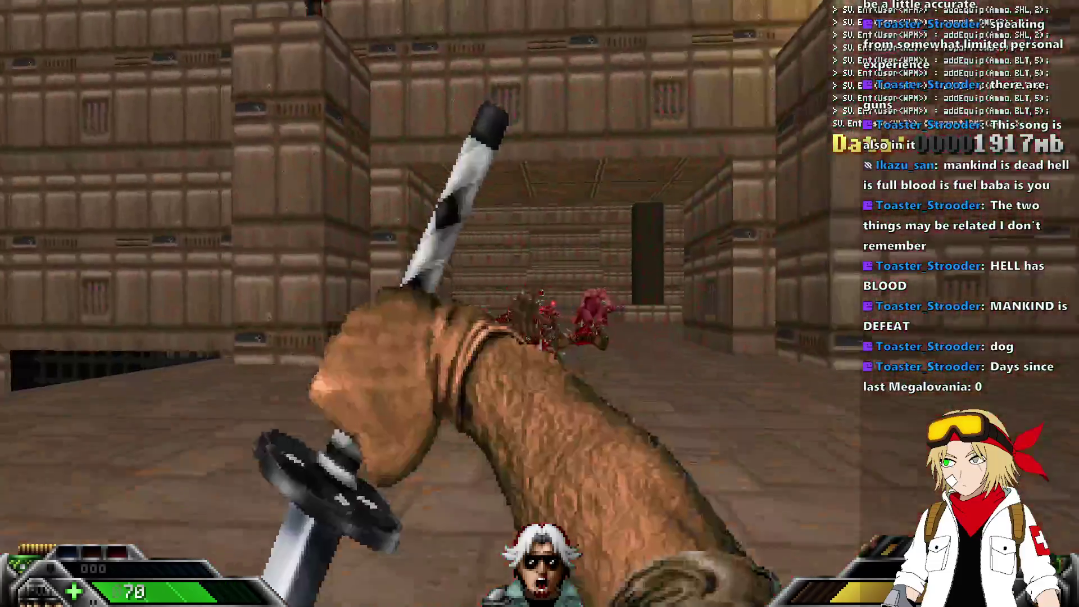
pyautogui.press('2')
pyautogui.click(539, 303)
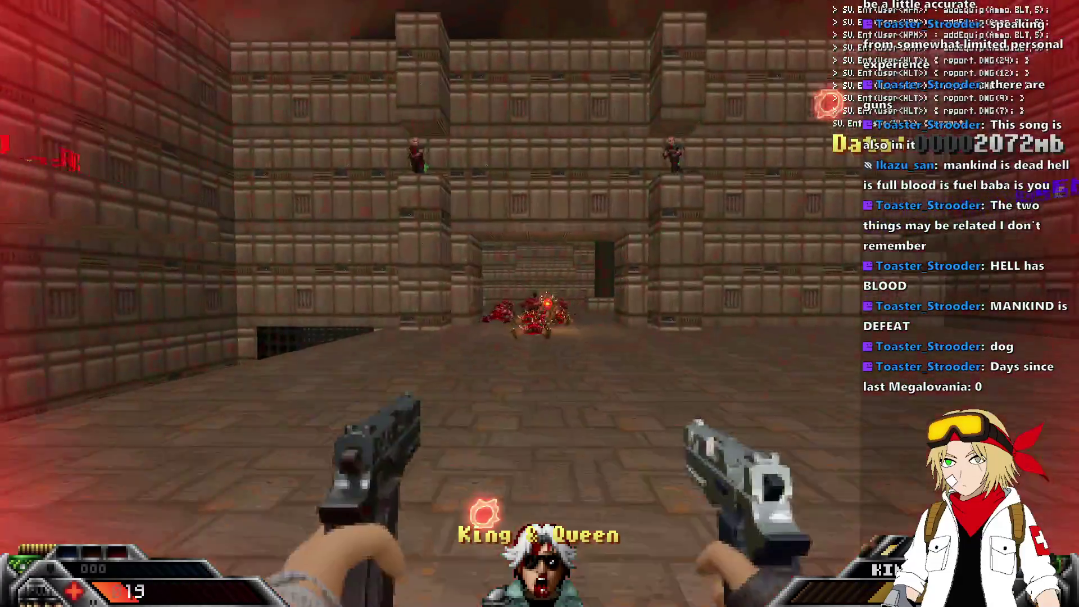
pyautogui.click(539, 303)
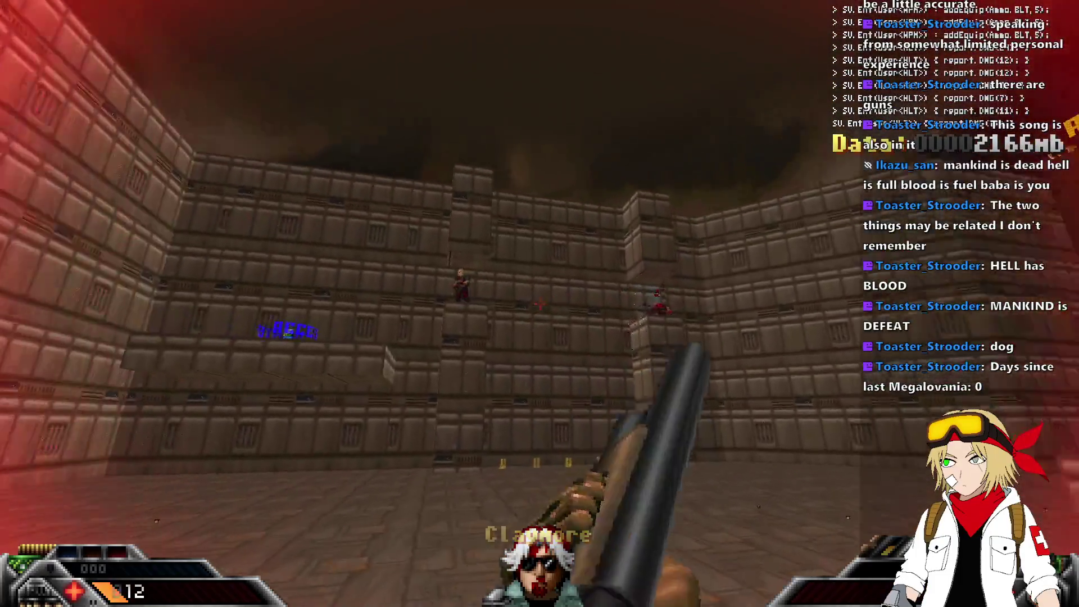
# Strike the demons at the doorway, collect health beyond it and quicksave with F6.
pyautogui.press('3')
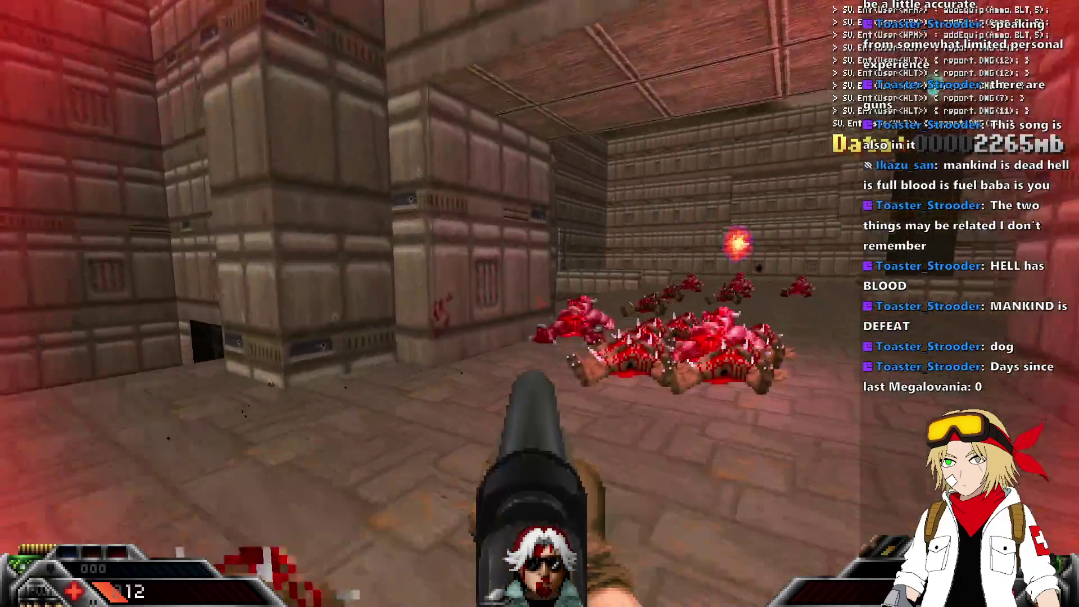
pyautogui.press('1')
pyautogui.click(539, 304)
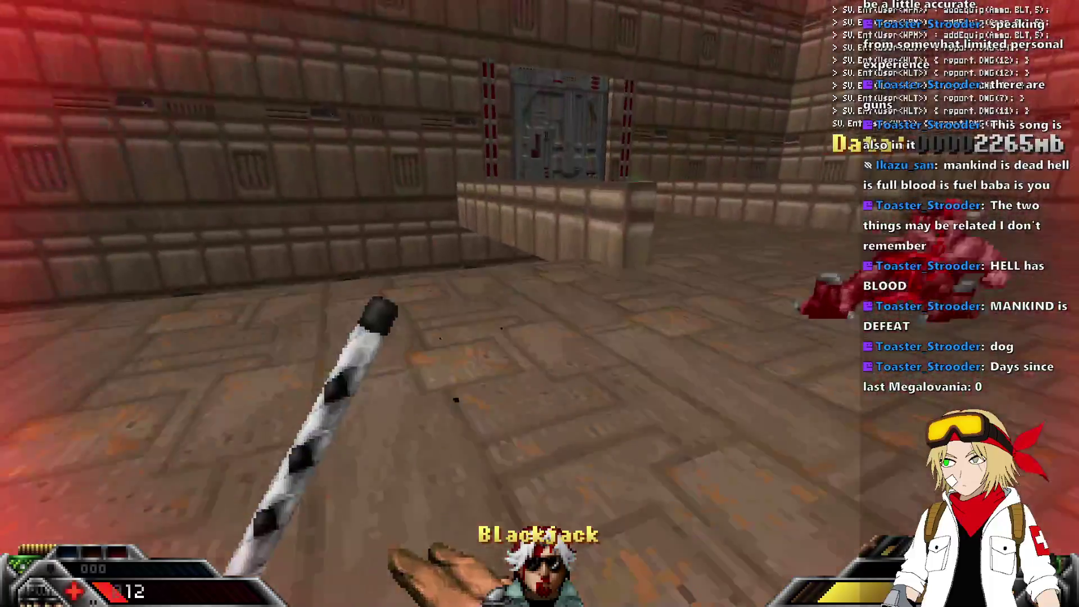
pyautogui.press('w')
pyautogui.press('F6')
# Move into the hall of dead demons while cycling through the weapons.
pyautogui.press('2')
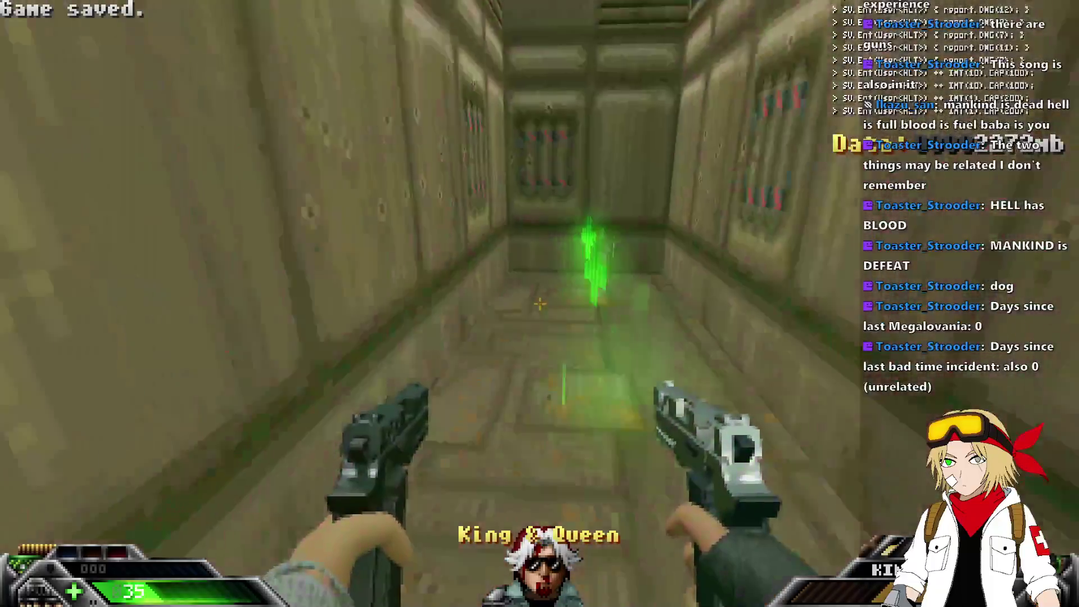
pyautogui.press('w')
pyautogui.press('3')
pyautogui.press('4')
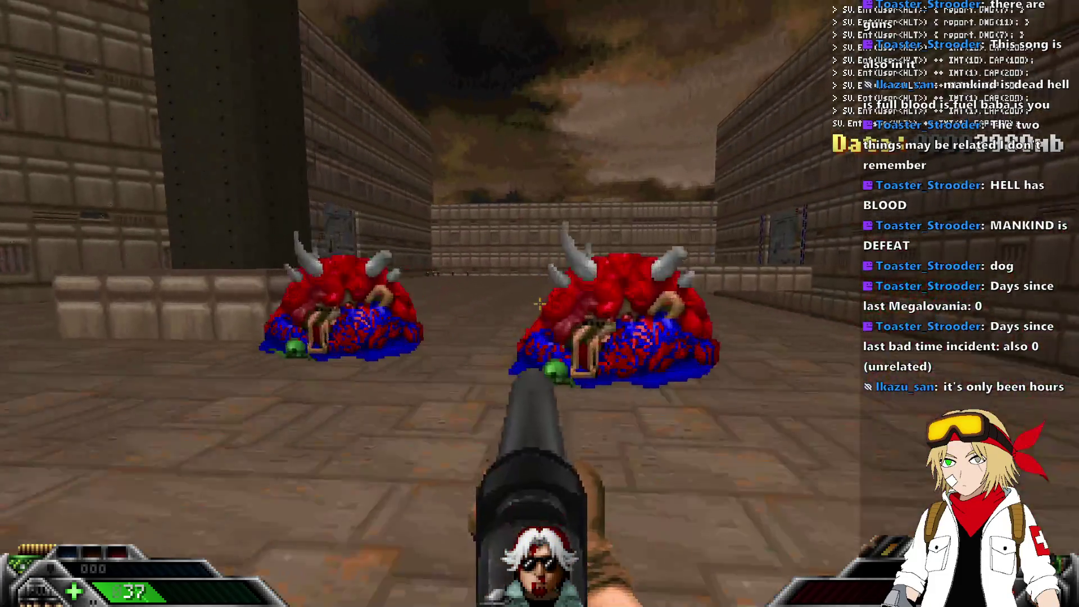
pyautogui.press('1')
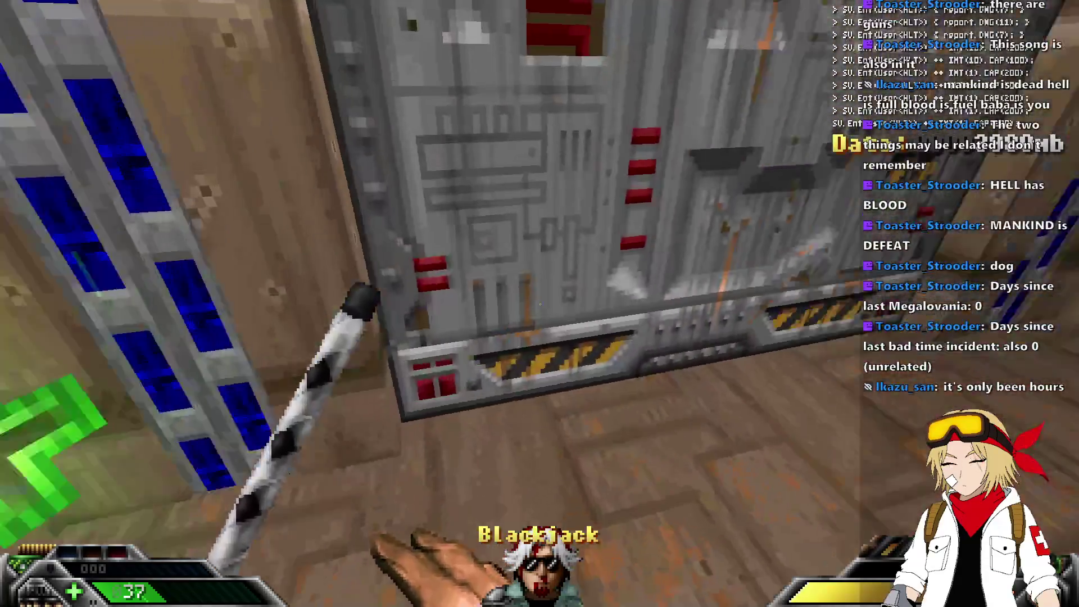
pyautogui.scroll(-1, 540, 303)
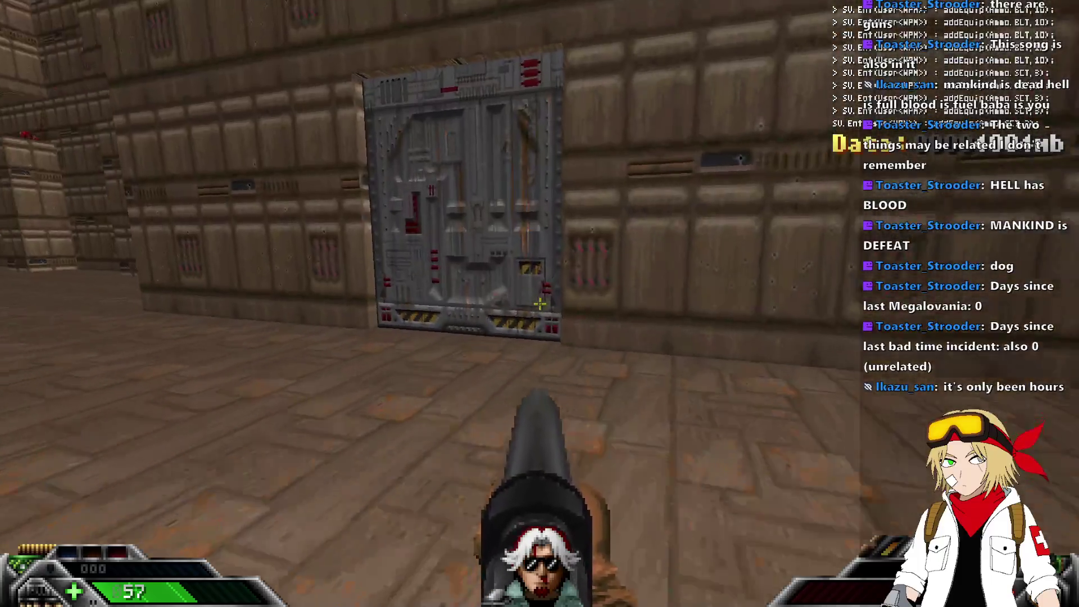
# Open the grey door and kill the pinky demon and two zombies with the Blackjack.
pyautogui.press('e')
pyautogui.press('1')
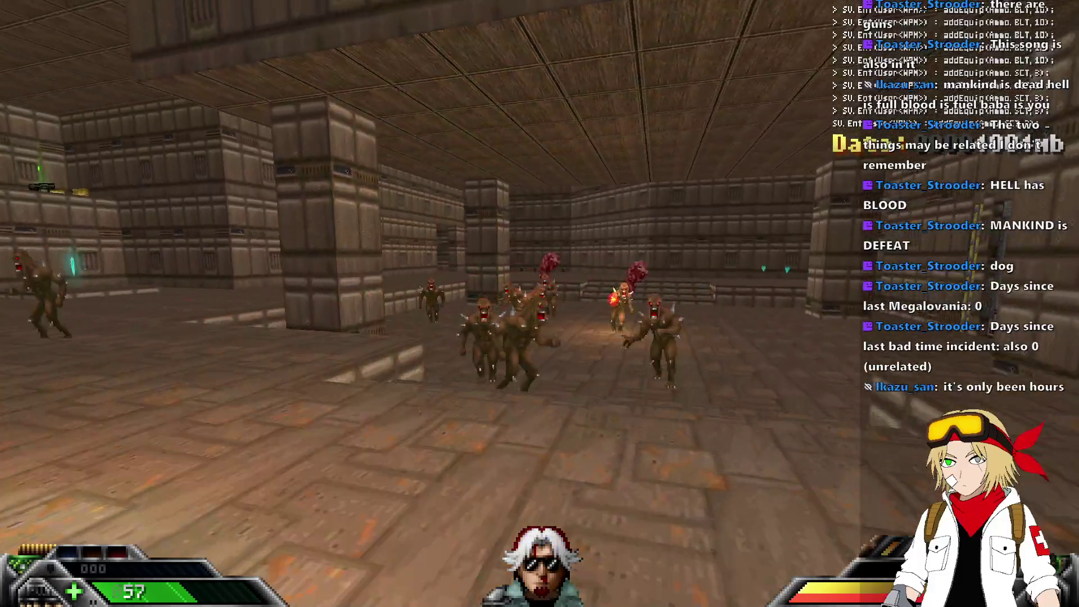
pyautogui.press('ctrl')
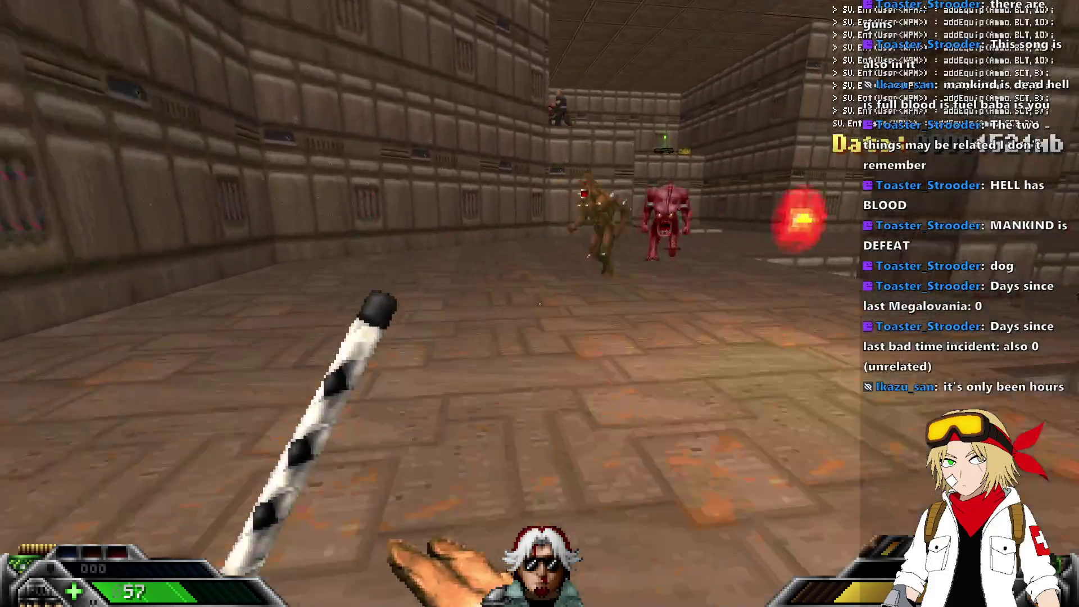
pyautogui.press('ctrl')
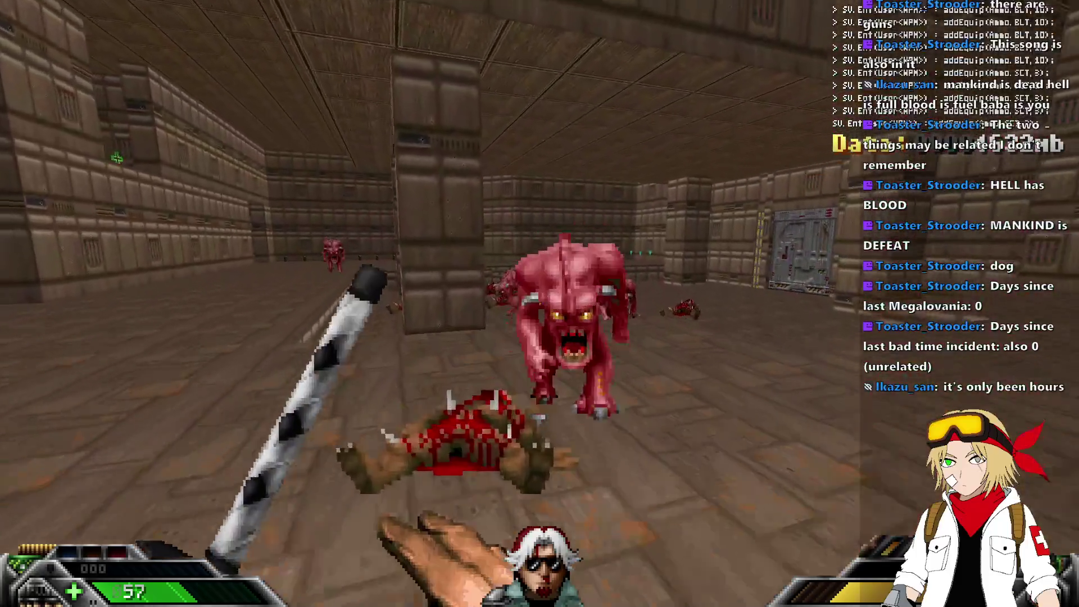
pyautogui.press('2')
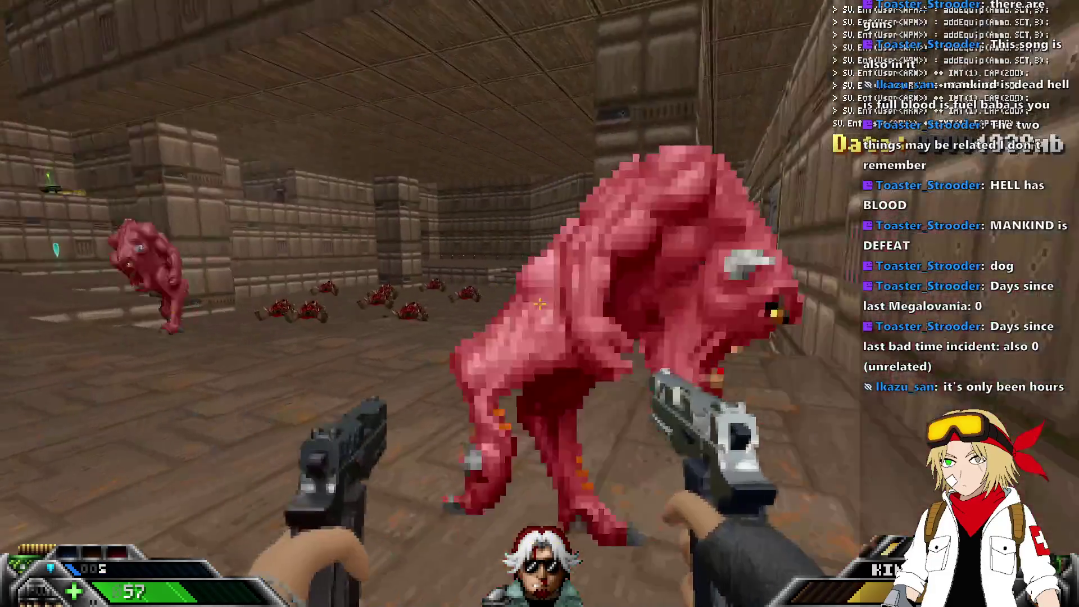
pyautogui.press('1')
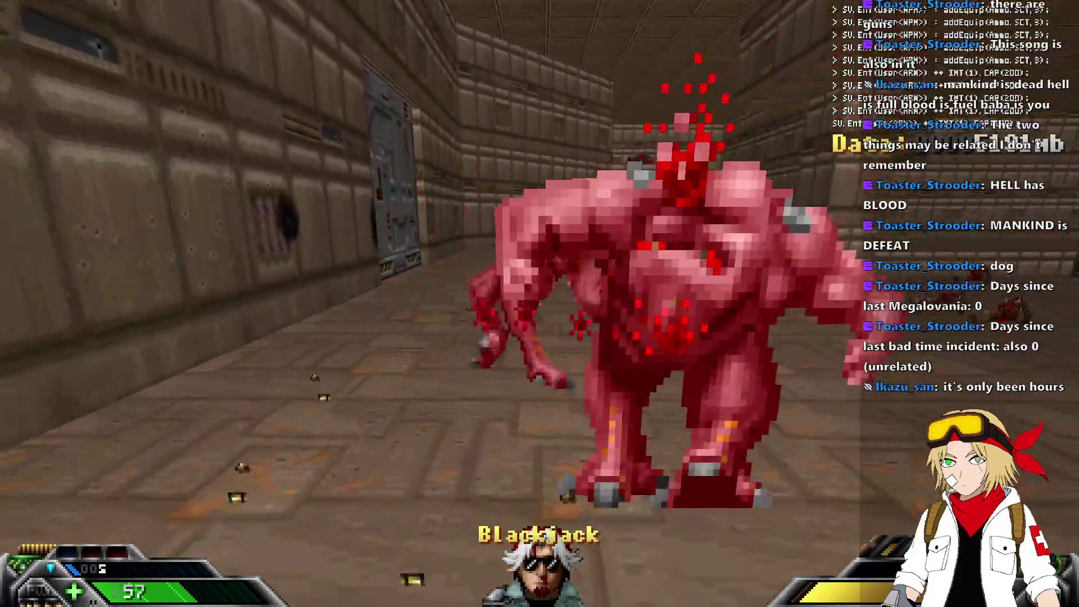
pyautogui.click(539, 303)
pyautogui.press('2')
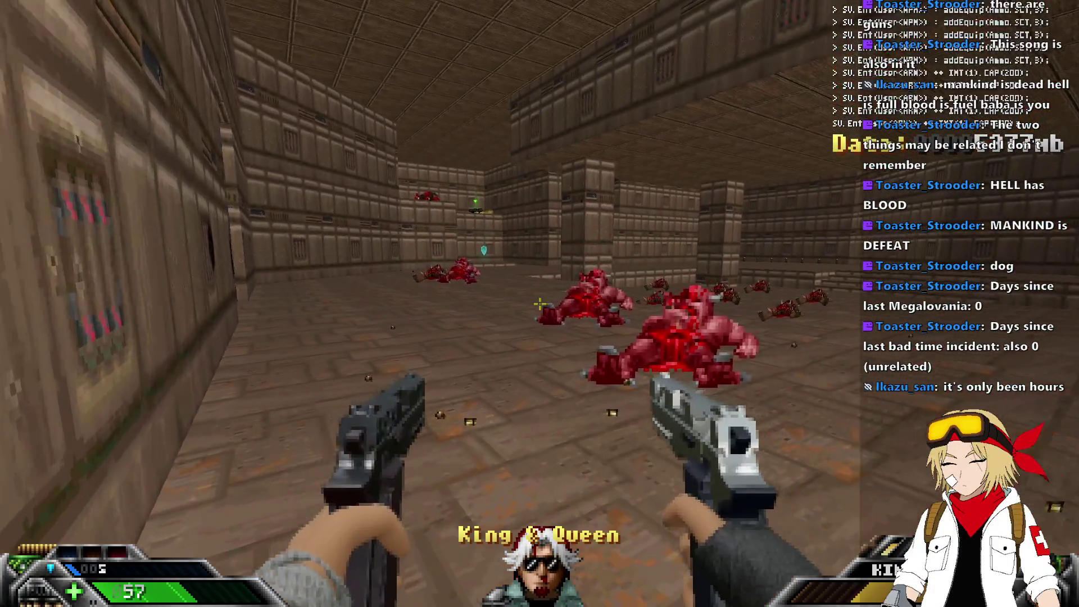
pyautogui.press('1')
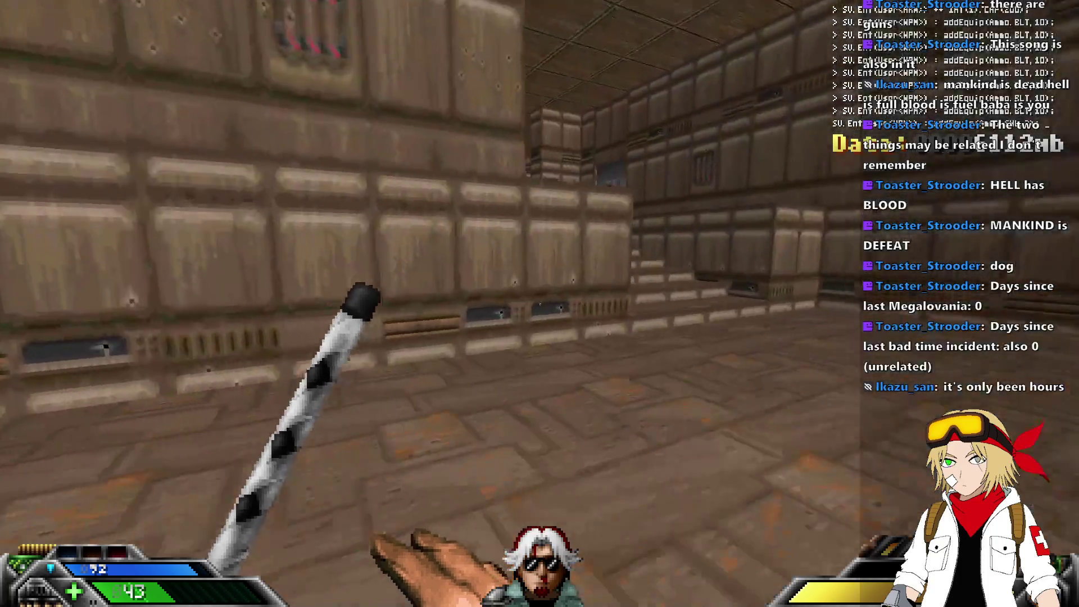
pyautogui.click(539, 303)
# Climb the stone corridor stairs, take the sapphire key data and head toward the door.
pyautogui.press('w')
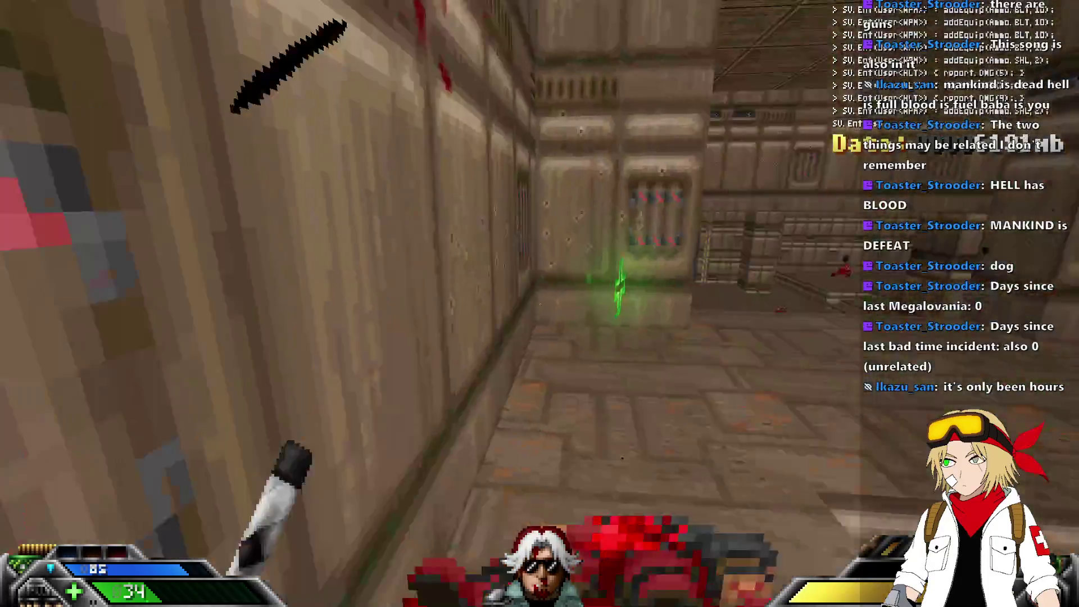
pyautogui.press('w')
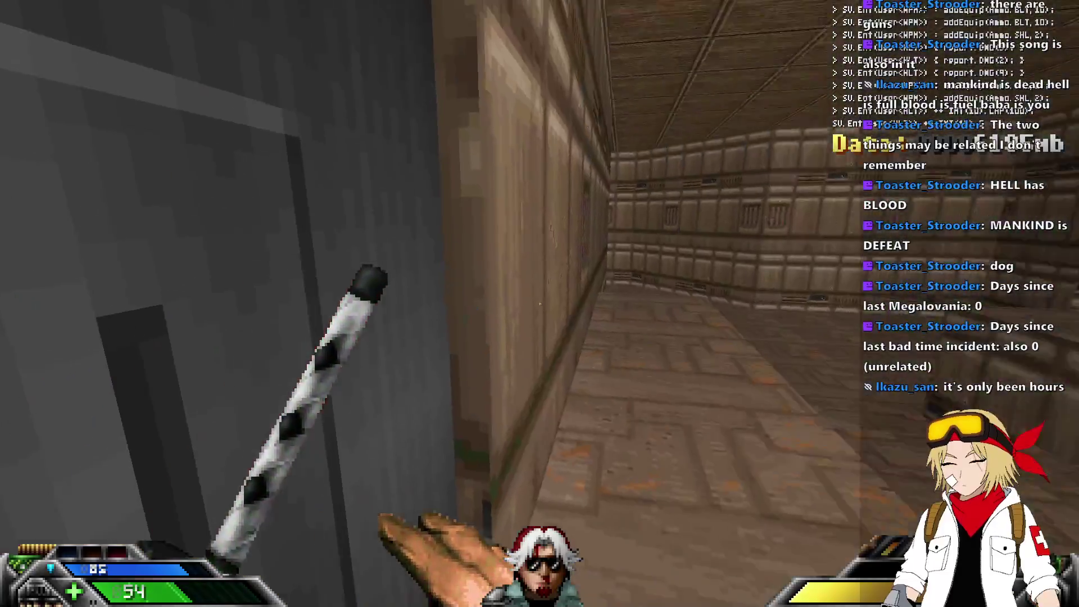
pyautogui.press('w')
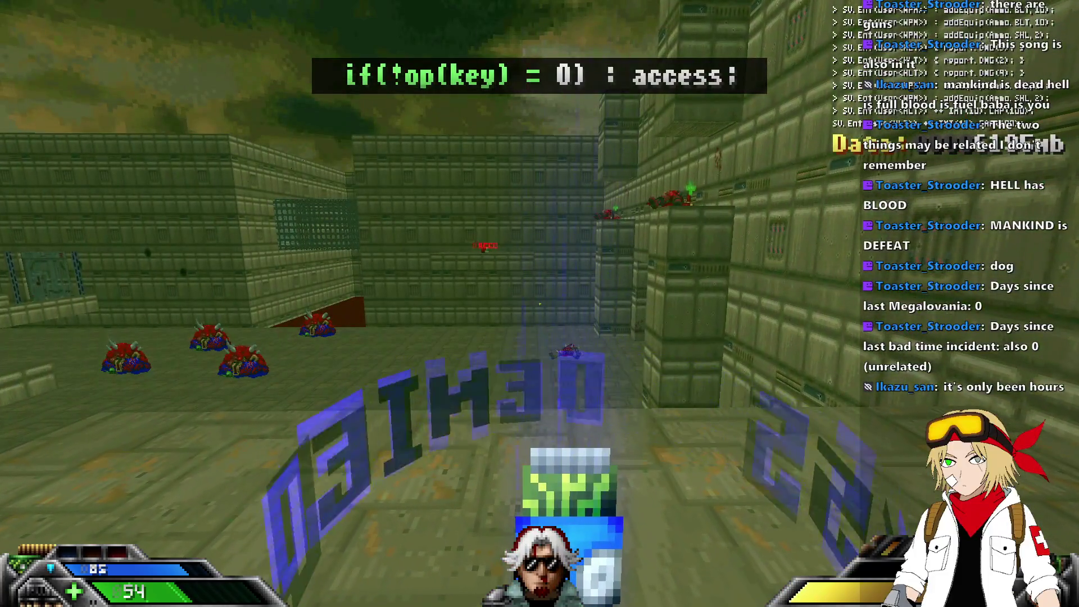
pyautogui.press('e')
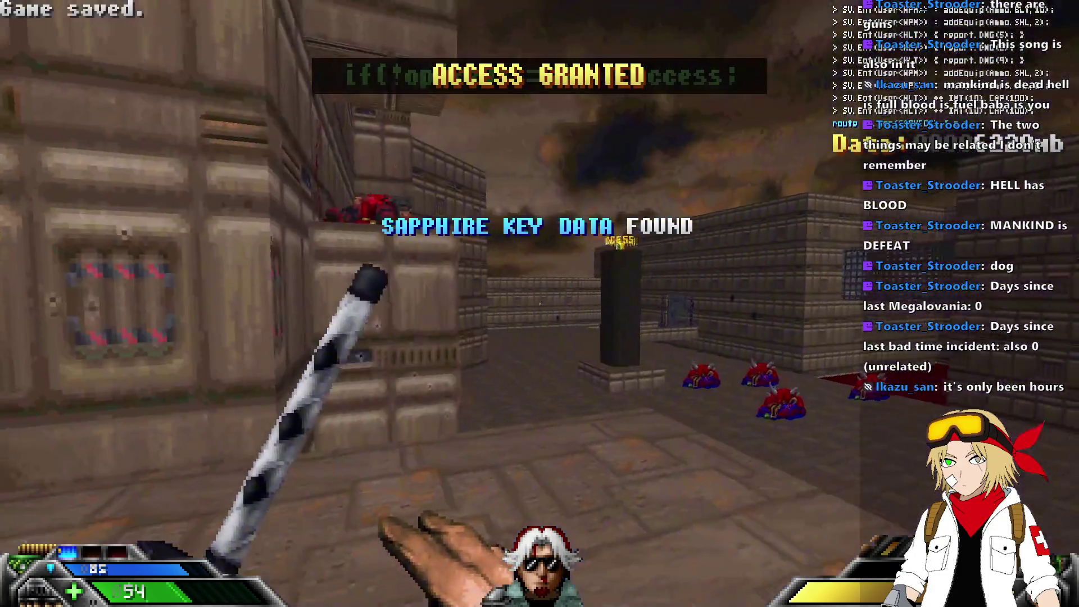
pyautogui.press('Left')
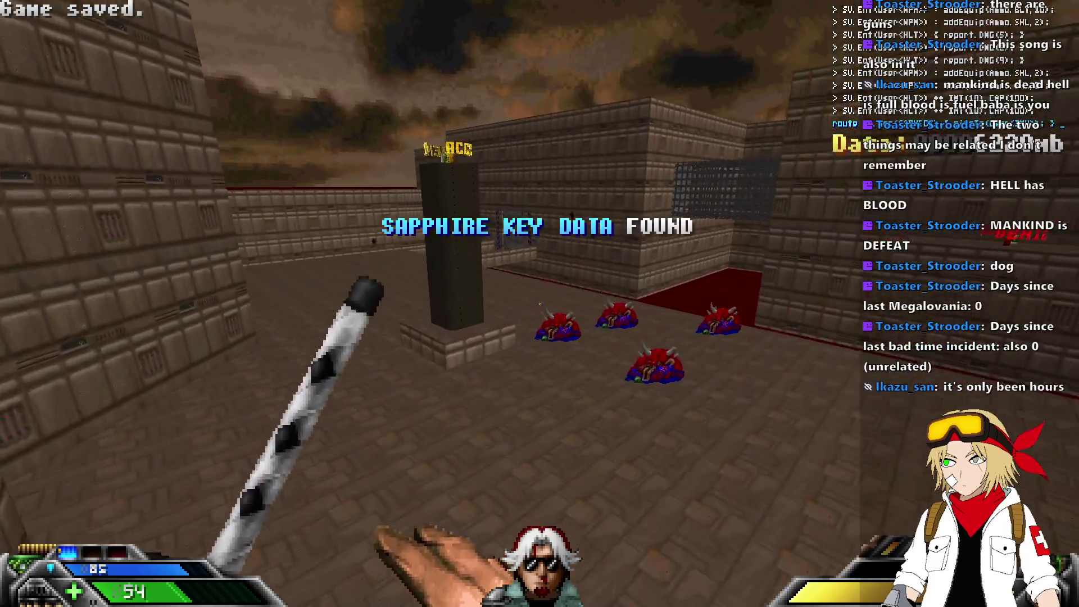
pyautogui.press('w')
pyautogui.press('Right')
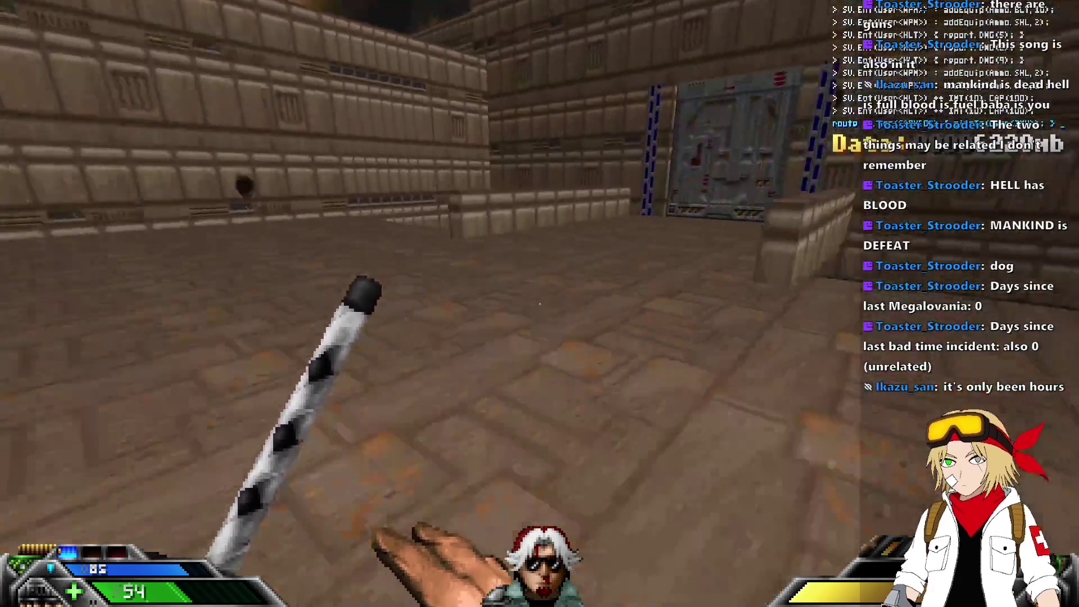
# Open the sapphire-locked door and retreat down the corridor shooting the pink demons.
pyautogui.press('w')
pyautogui.press('e')
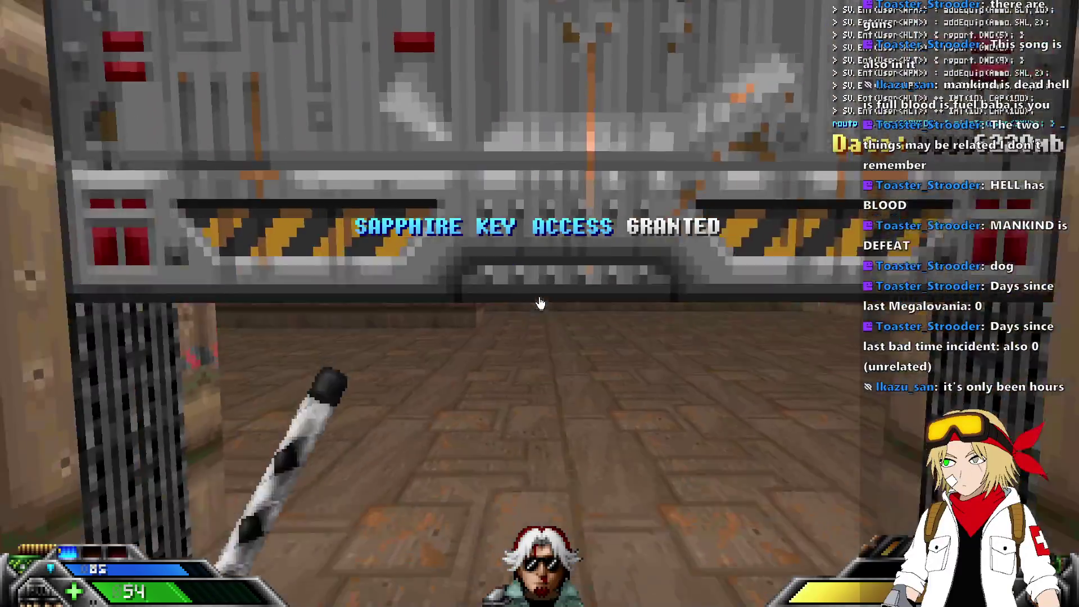
pyautogui.press('w')
pyautogui.press('s')
pyautogui.press('Left')
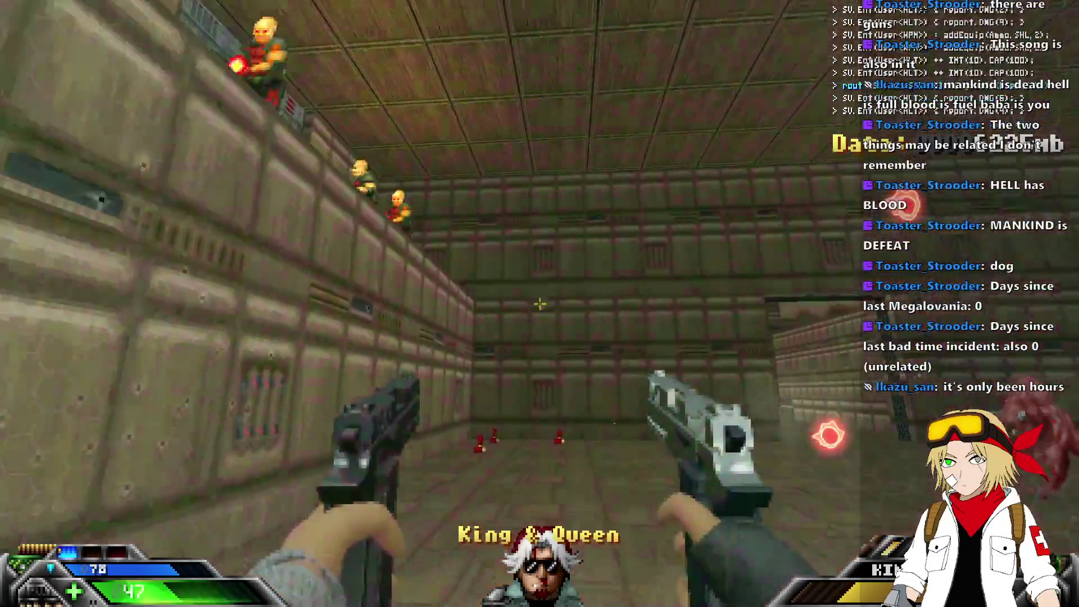
pyautogui.press('Right')
pyautogui.press('s')
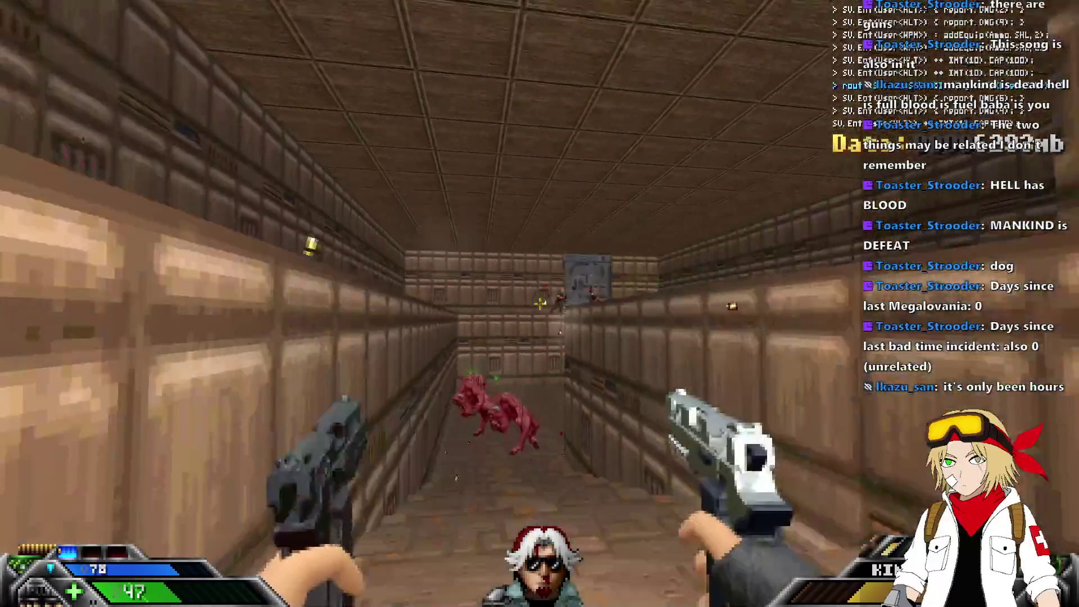
pyautogui.press('w')
pyautogui.press('Right')
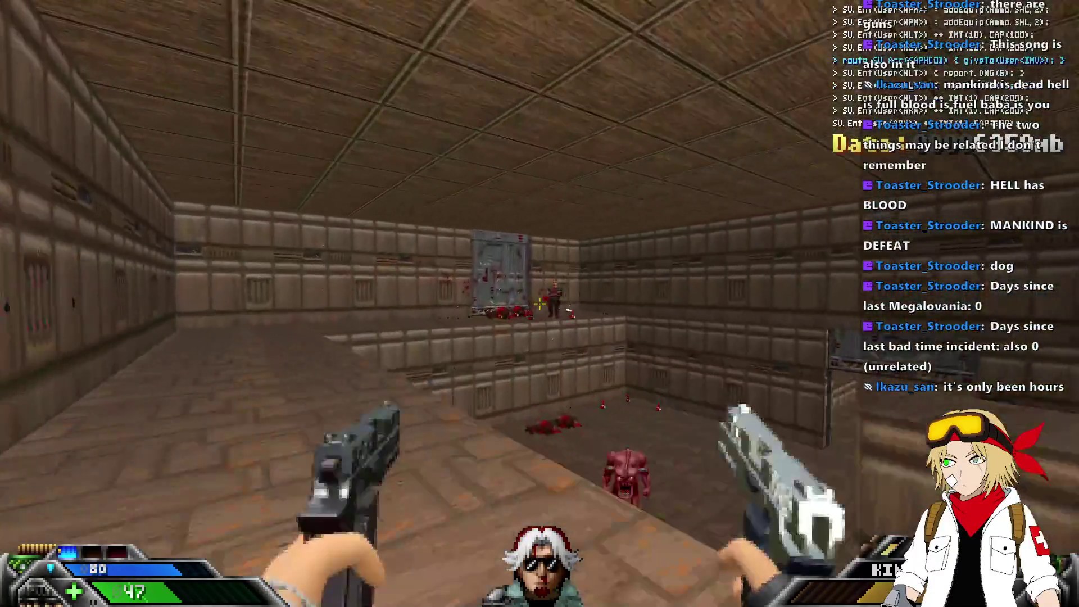
pyautogui.press('ctrl')
# Finish off the lunging pink demons at close range with the Claymore.
pyautogui.press('w')
pyautogui.press('3')
pyautogui.press('Left')
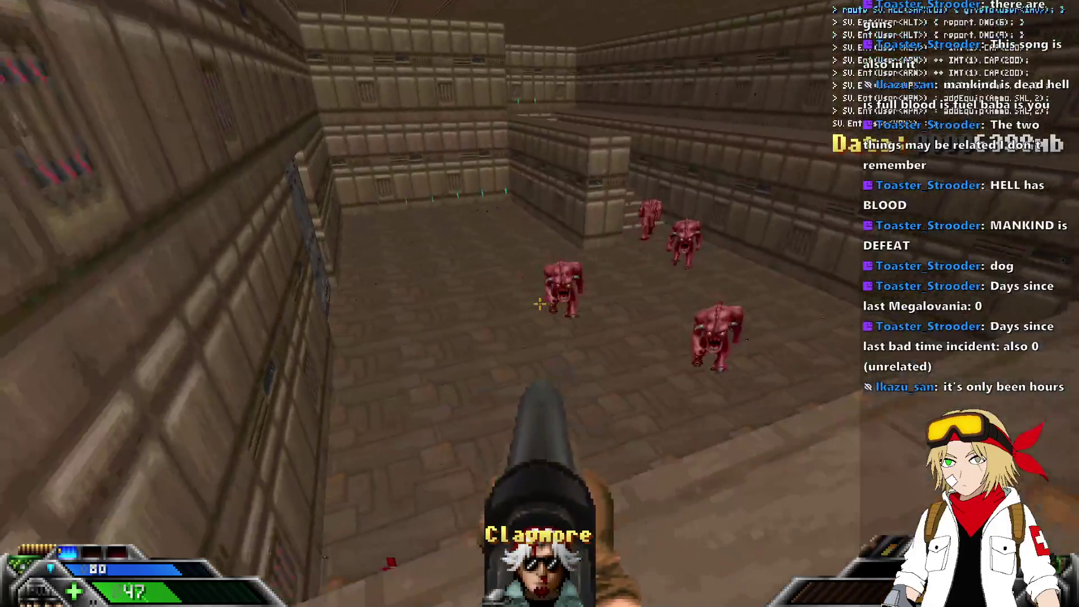
pyautogui.press('ctrl')
pyautogui.press('s')
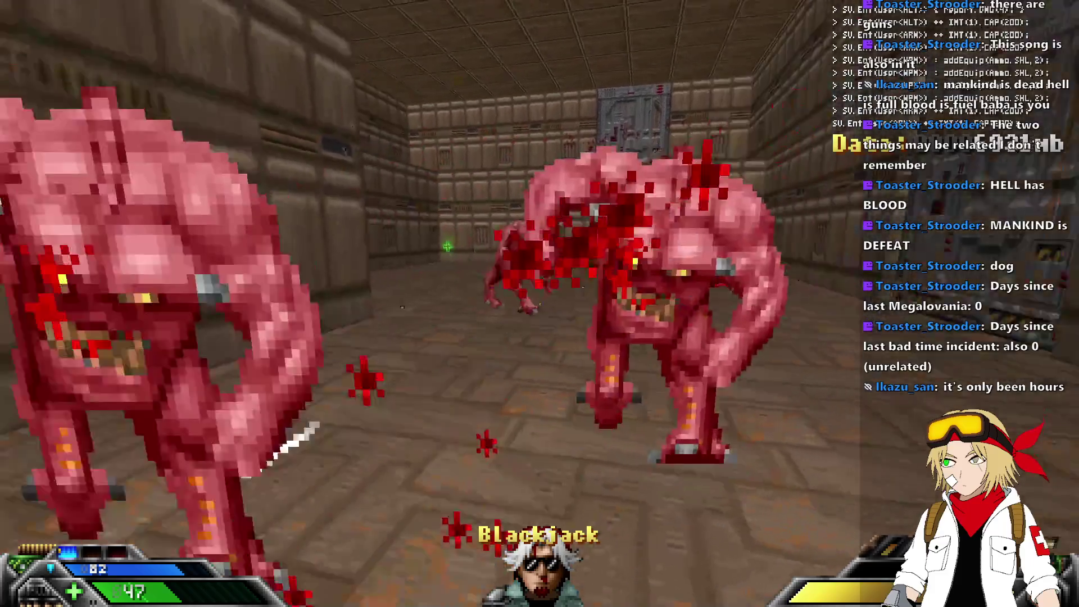
pyautogui.press('ctrl')
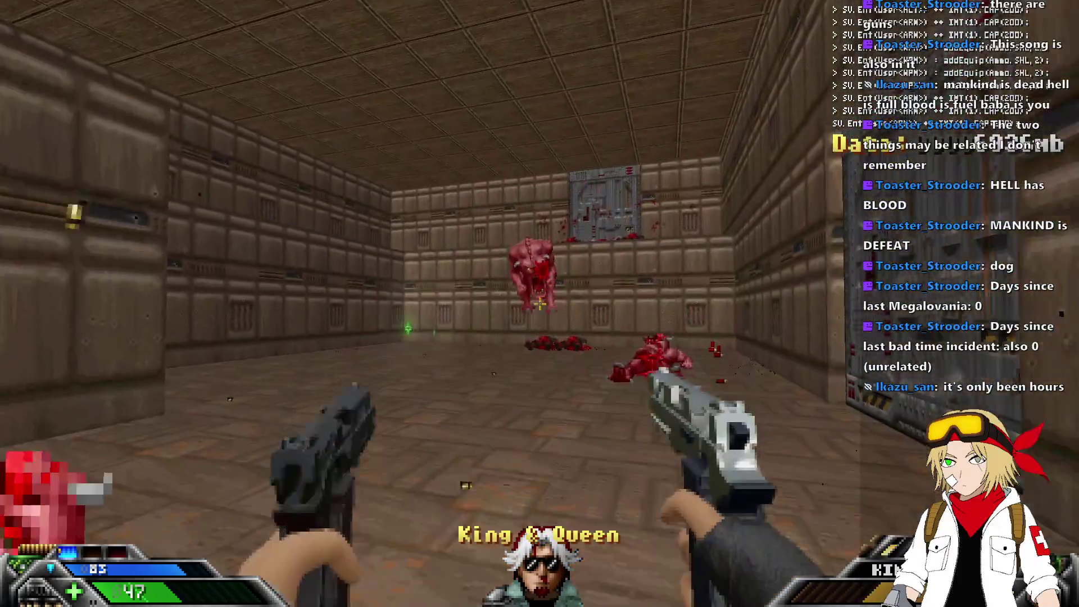
pyautogui.press('3')
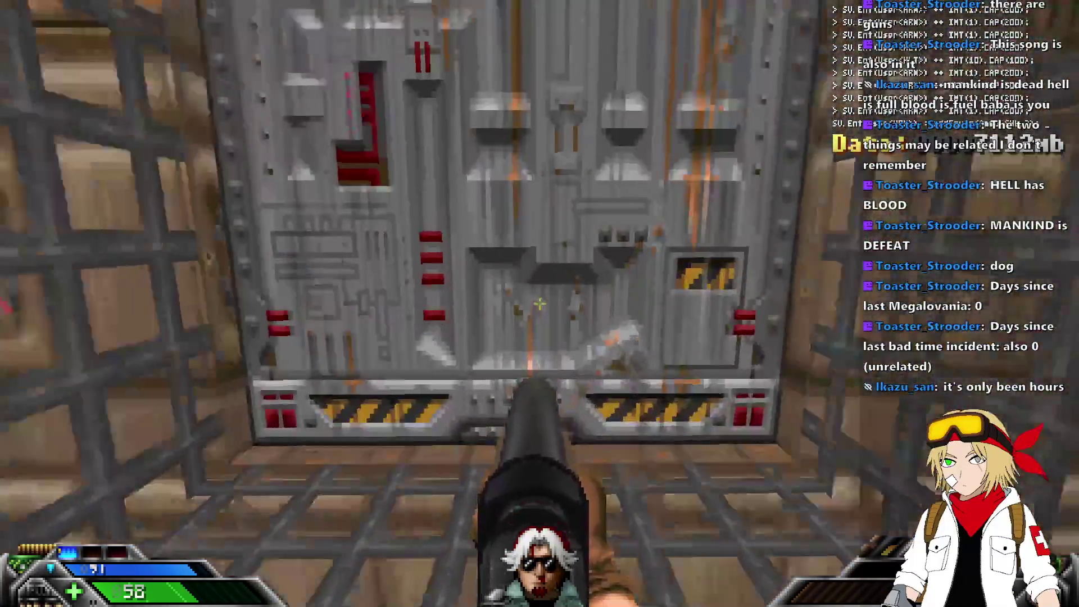
# Quicksave with F6, then walk past the dead enemies into the green decryption area.
pyautogui.press('2')
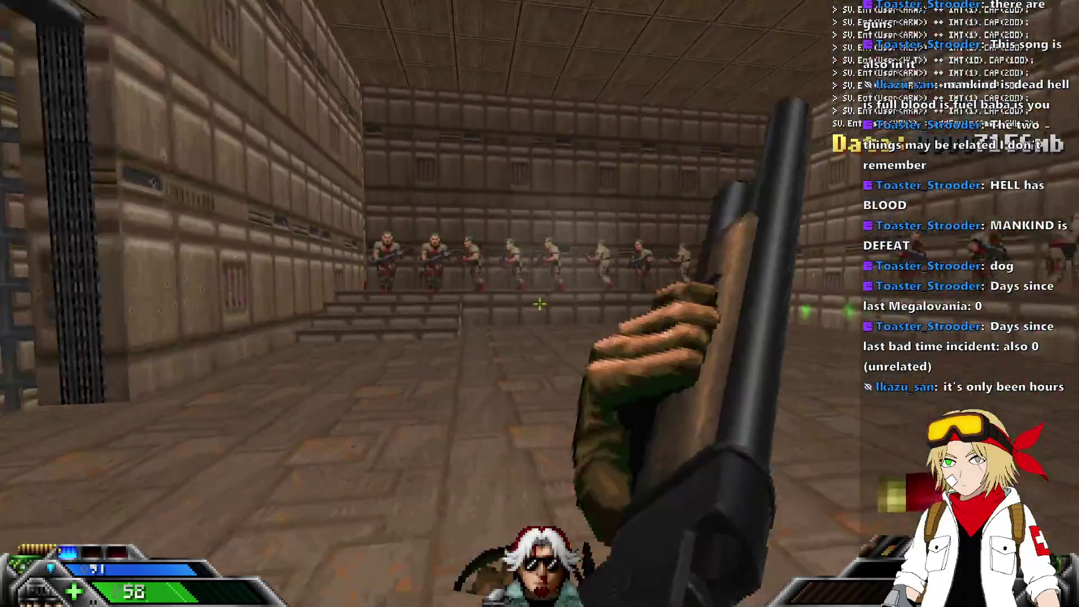
pyautogui.press('3')
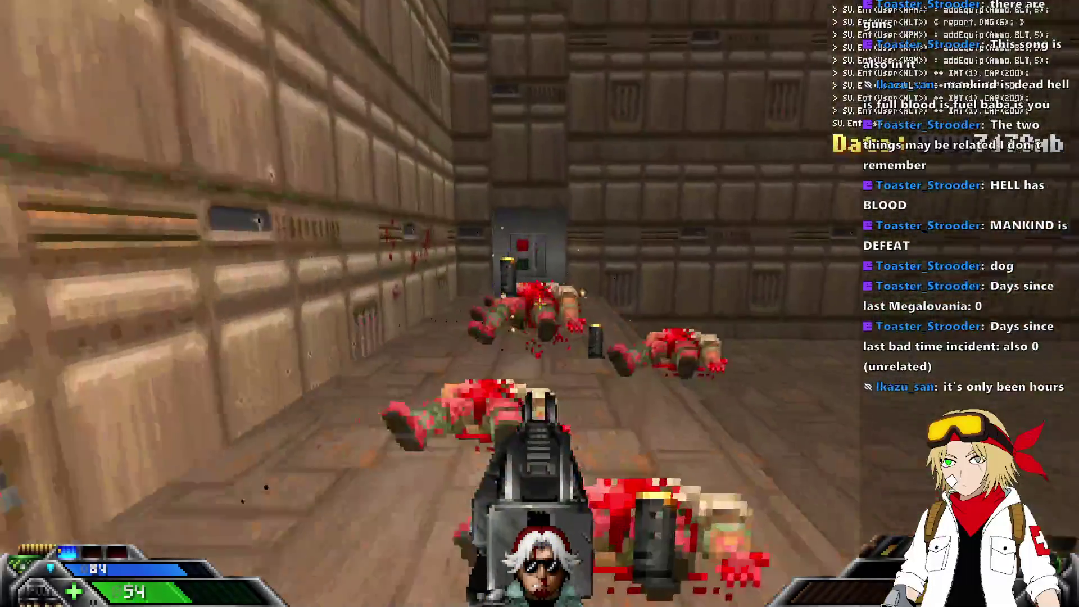
pyautogui.press('F6')
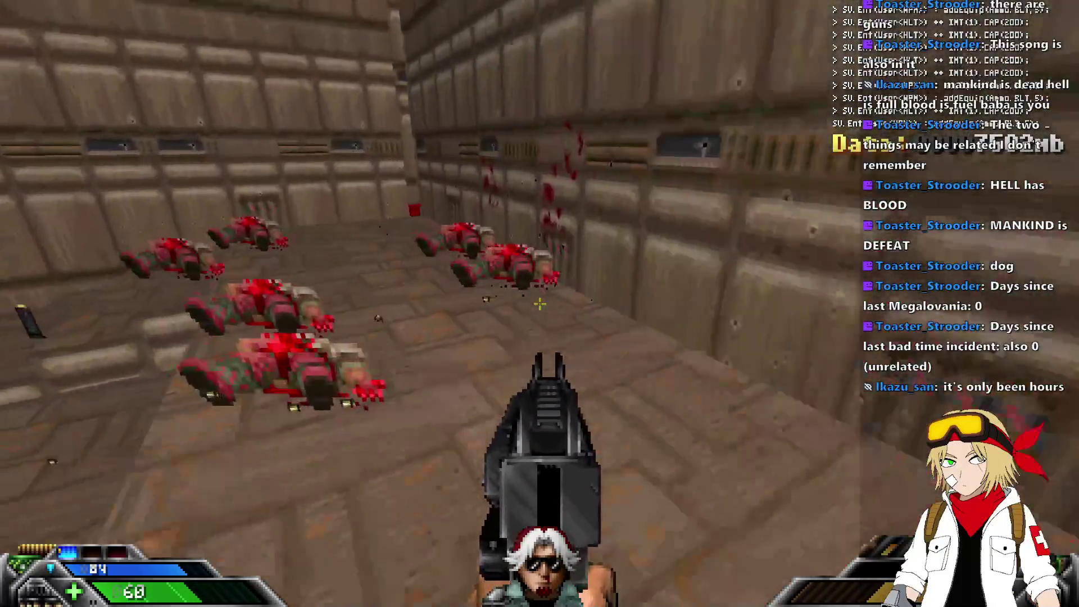
pyautogui.press('w')
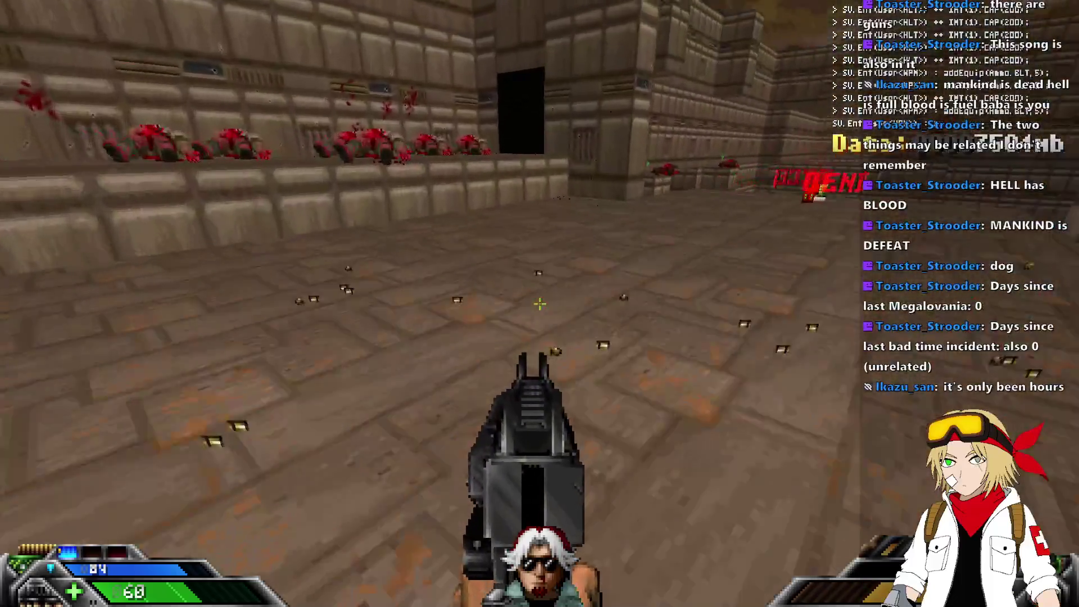
pyautogui.press('w')
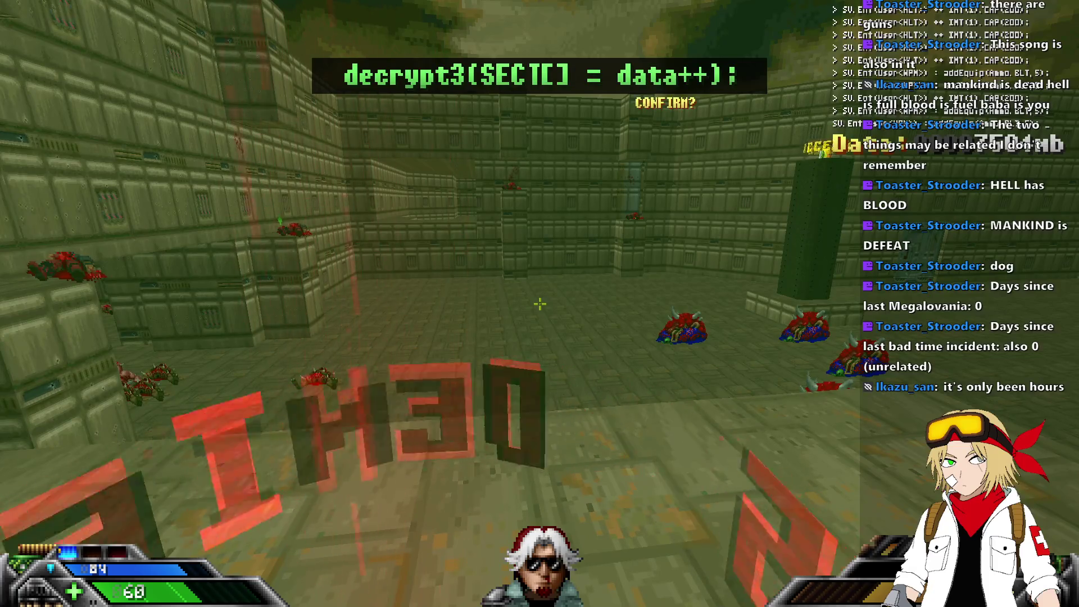
# Walk past the gore to the grated wall and grab the secret chaingun.
pyautogui.press('Left')
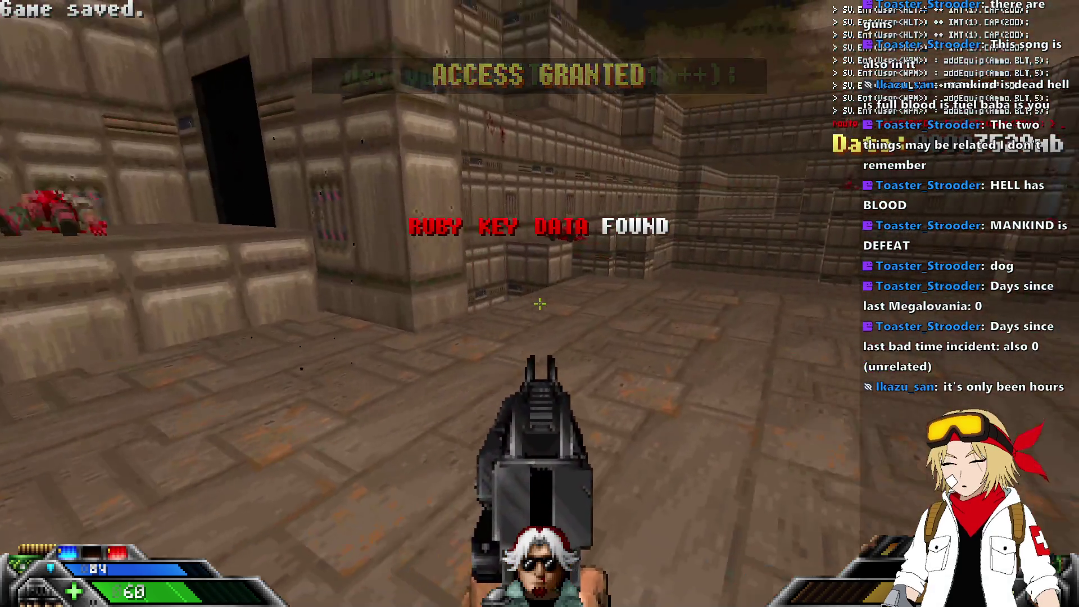
pyautogui.press('Right')
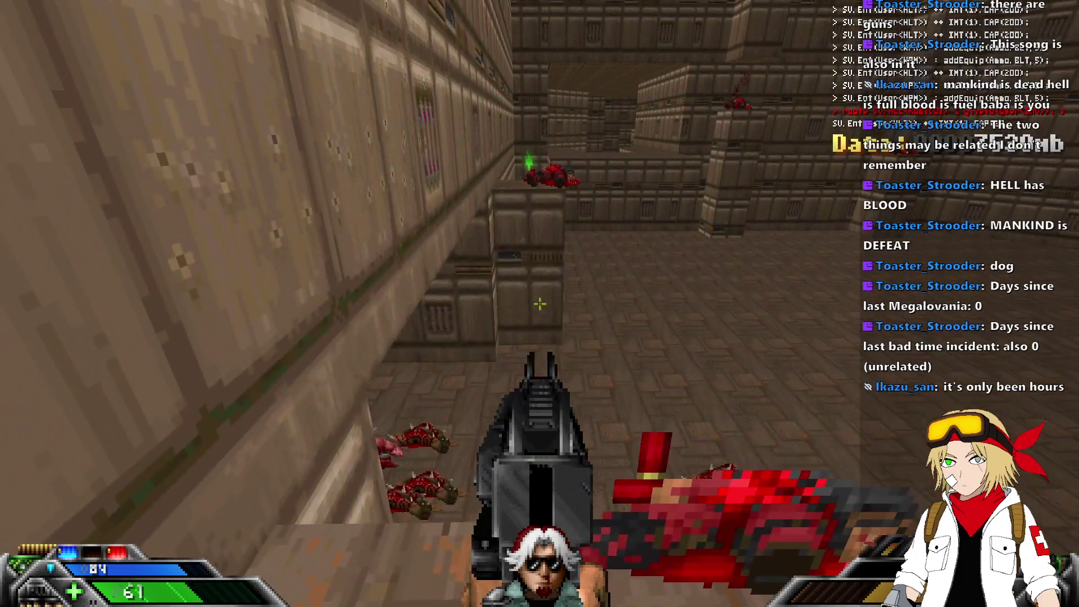
pyautogui.press('Up')
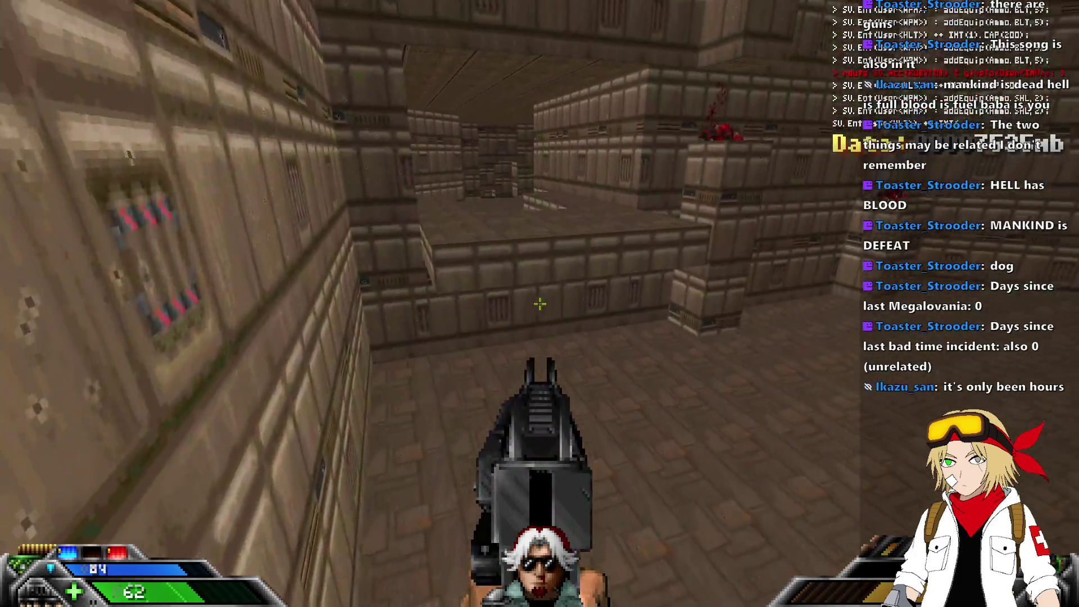
pyautogui.press('Left')
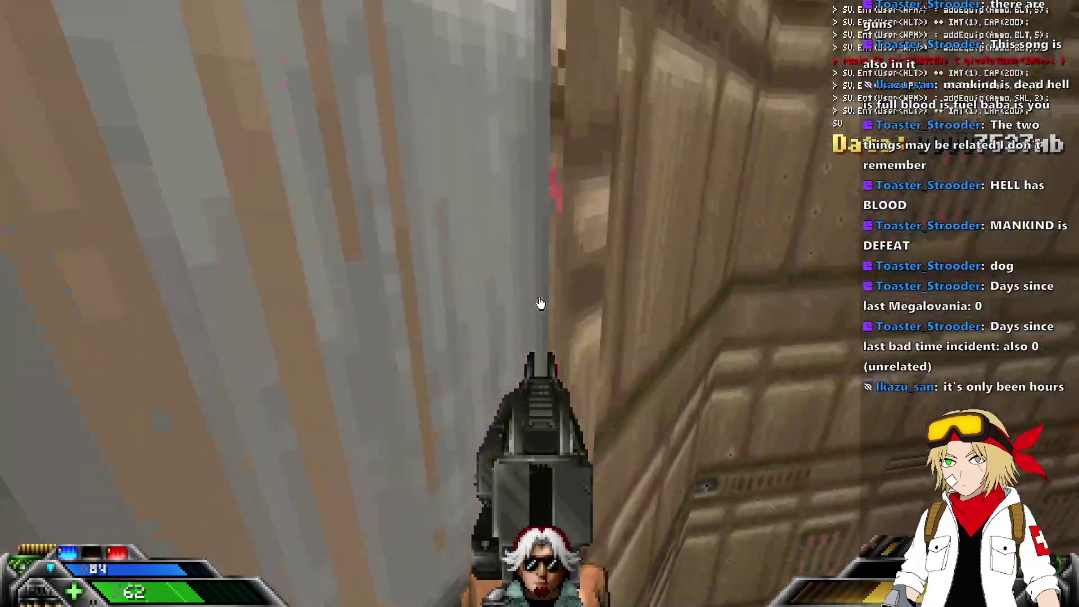
pyautogui.press('Up')
pyautogui.press('Right')
pyautogui.press('Up')
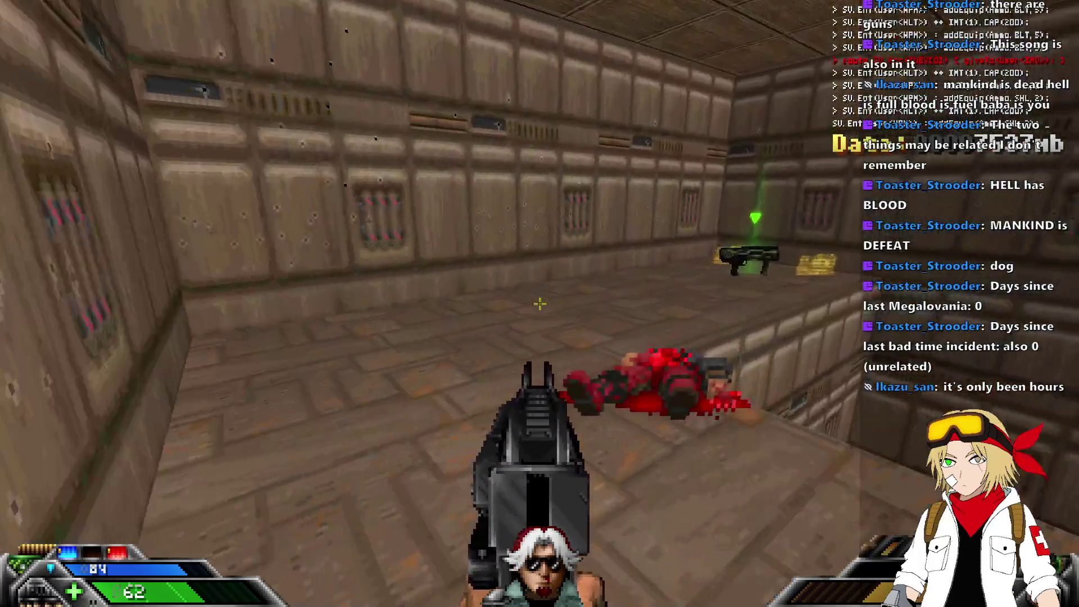
pyautogui.press('Up')
# Drop off the ledge, cross the room of corpses and open the ruby-locked door.
pyautogui.press('Left')
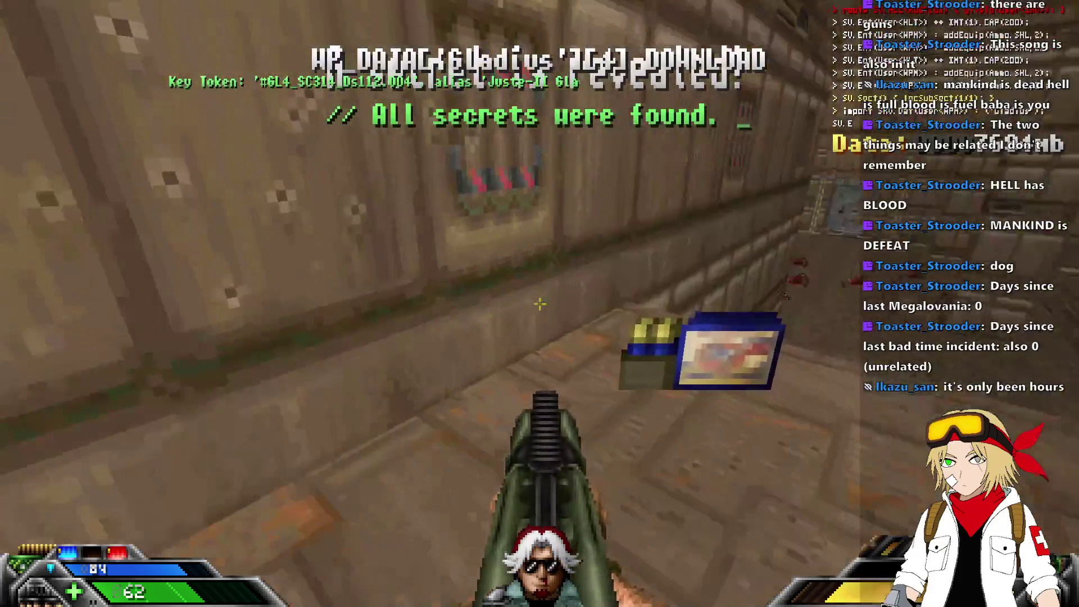
pyautogui.press('Up')
pyautogui.press('Right')
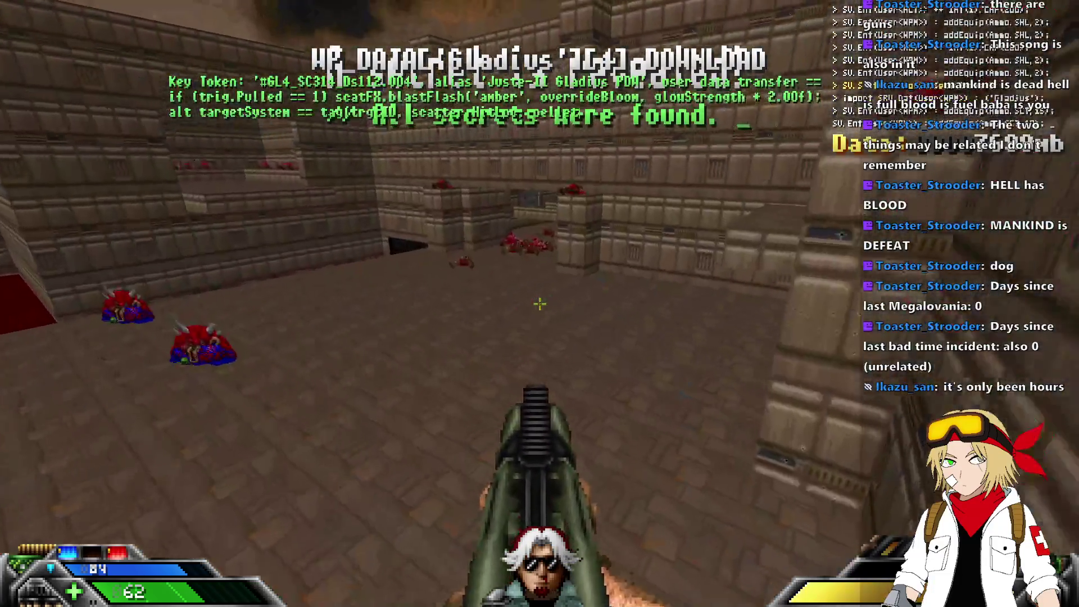
pyautogui.press('Up')
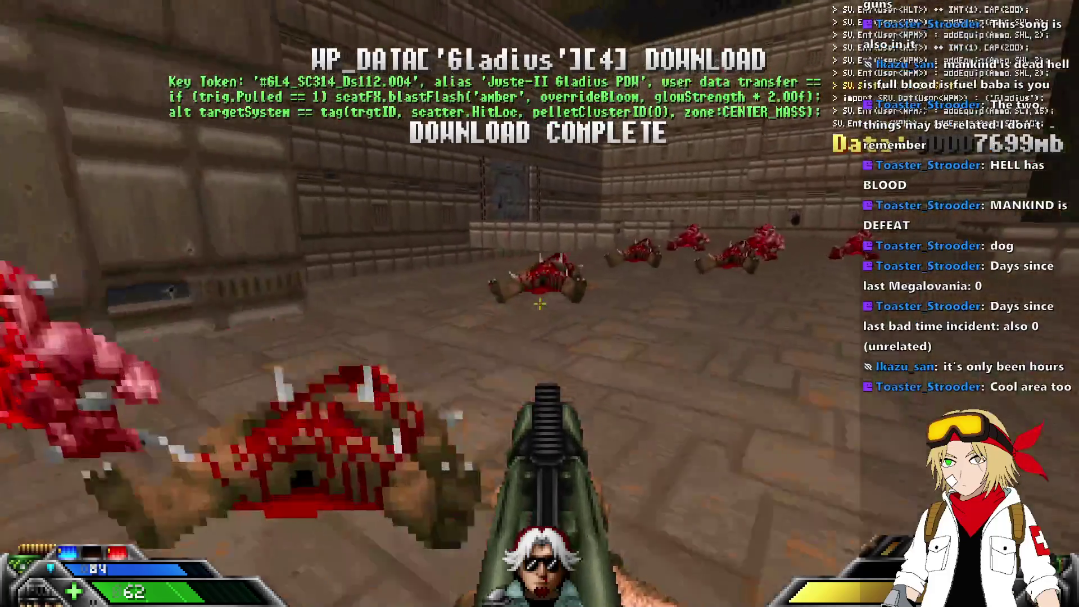
pyautogui.press('Up')
pyautogui.press('space')
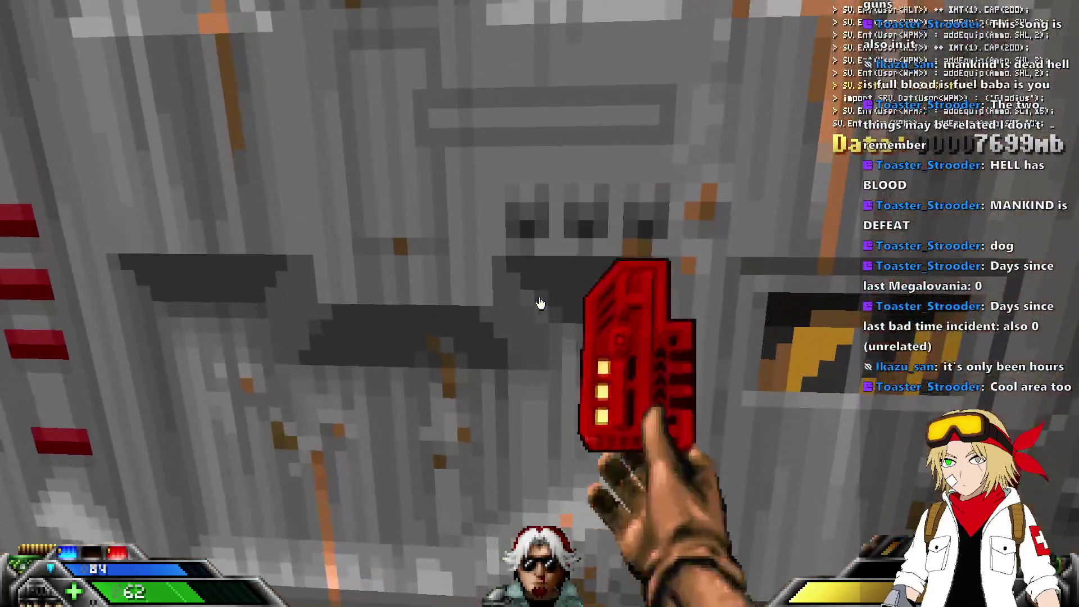
# Pass through the ruby door and the stair room, grab the blue shield, and enter the courtyard.
pyautogui.press('Down')
pyautogui.press('Up')
pyautogui.press('Left')
pyautogui.press('Right')
pyautogui.press('Up')
pyautogui.press('Right')
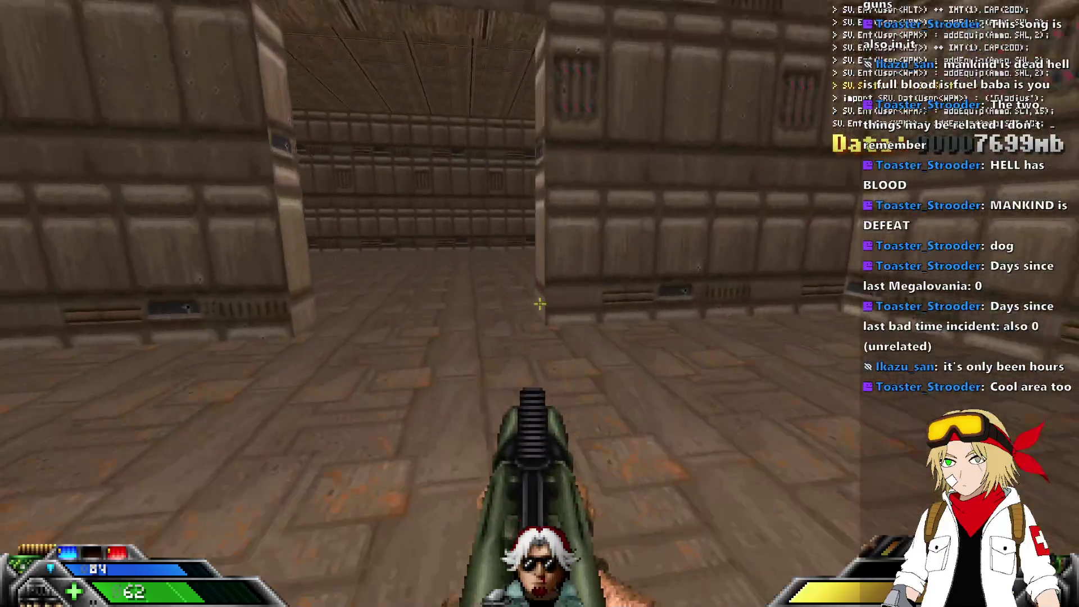
pyautogui.press('Right')
pyautogui.press('Left')
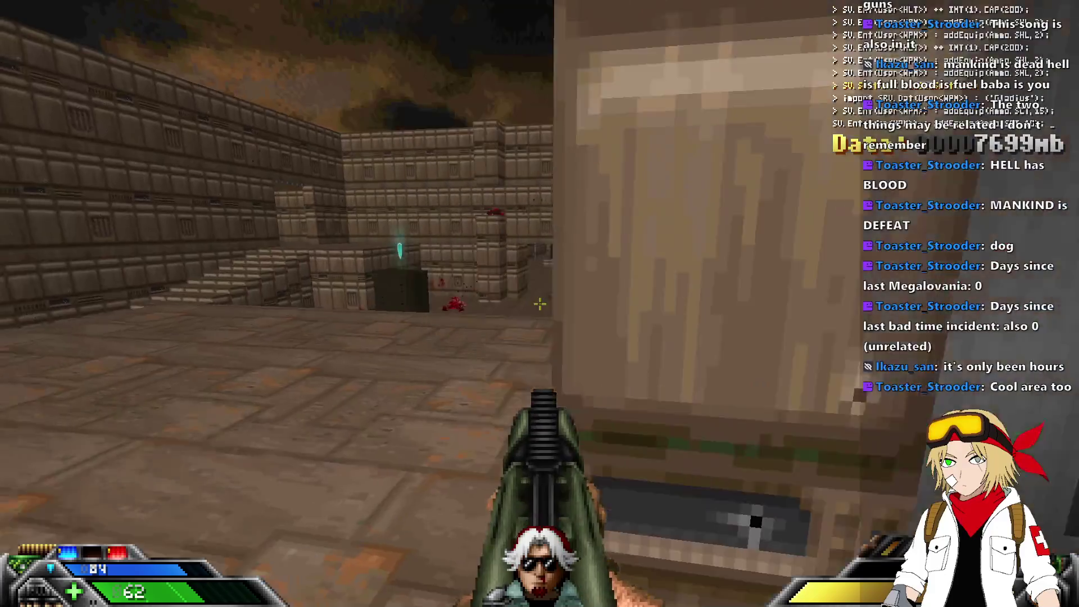
pyautogui.press('Up')
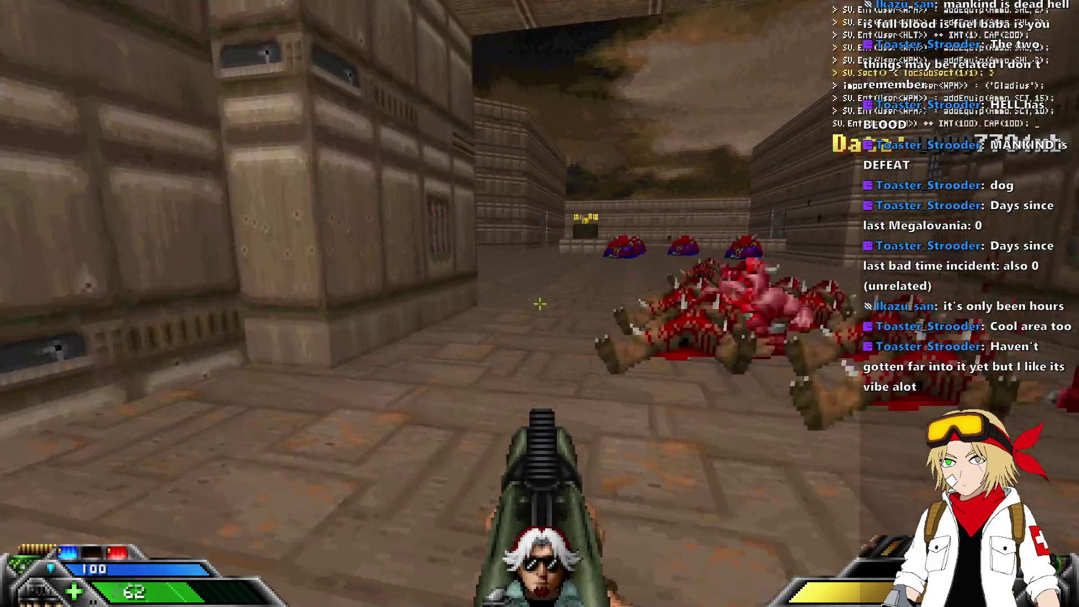
pyautogui.press('Up')
pyautogui.press('Up')
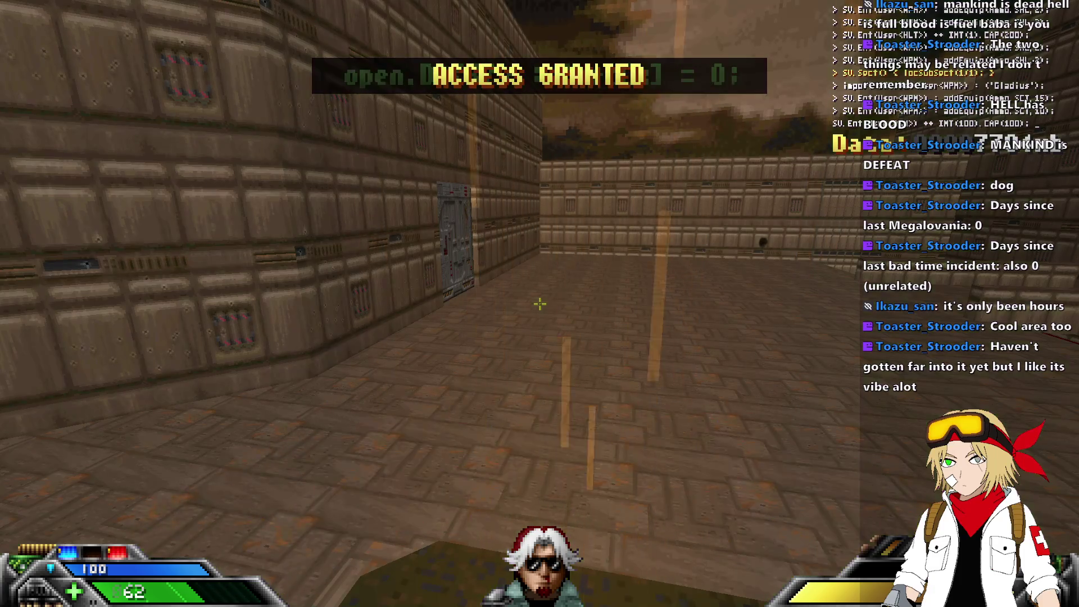
# Open the grey door, unlock the topaz door and step onto the blood-red arena floor.
pyautogui.press('Up')
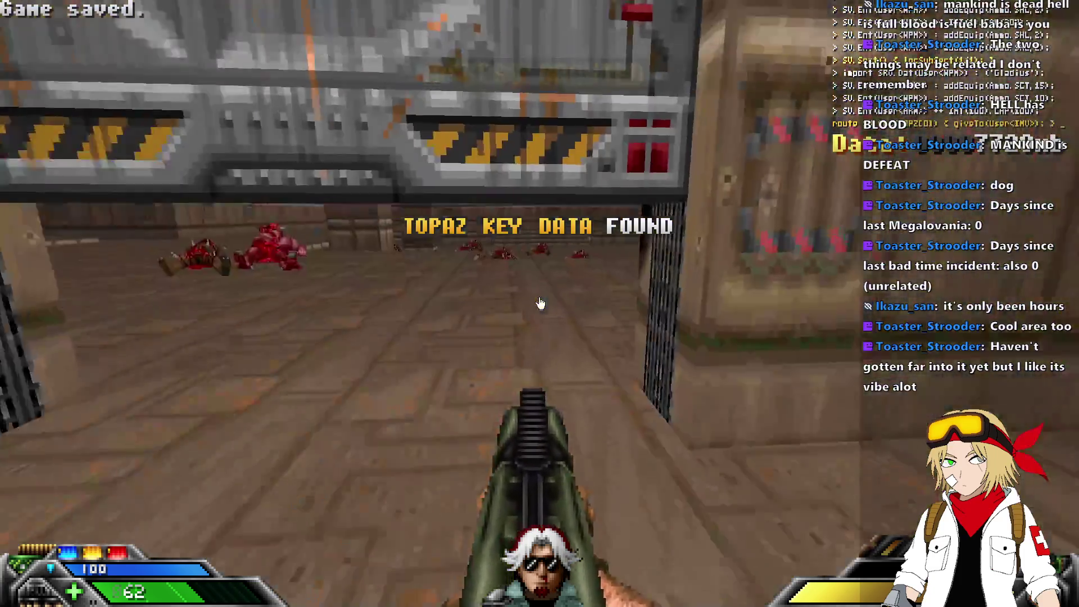
pyautogui.press('Up')
pyautogui.press('space')
pyautogui.press('Up')
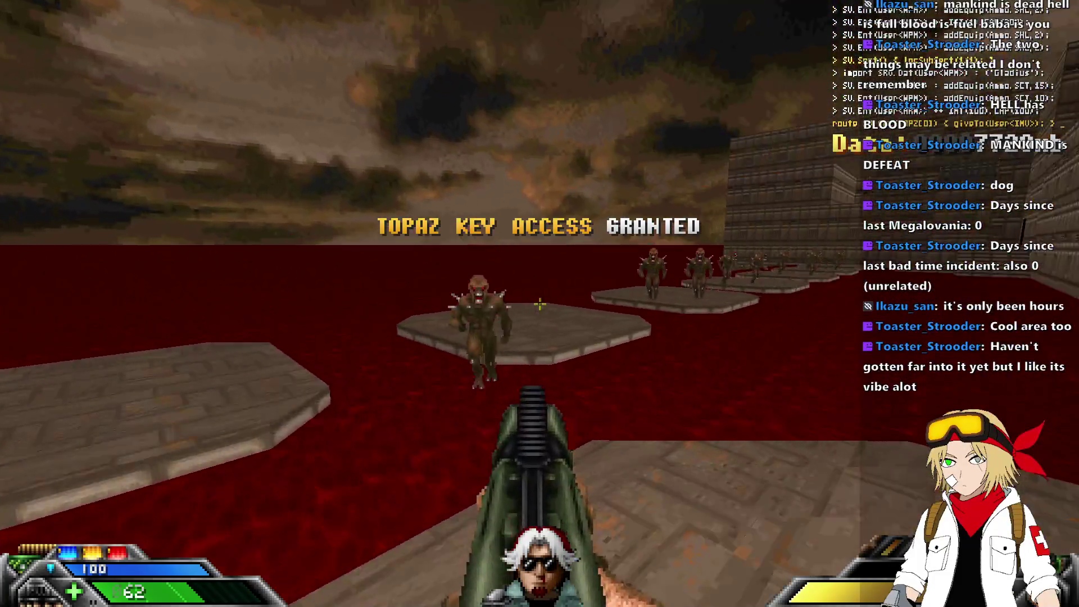
# Fire at the monsters on the blood floor, including the big brown demon, while advancing.
pyautogui.press('ctrl')
pyautogui.press('Up')
pyautogui.press('ctrl')
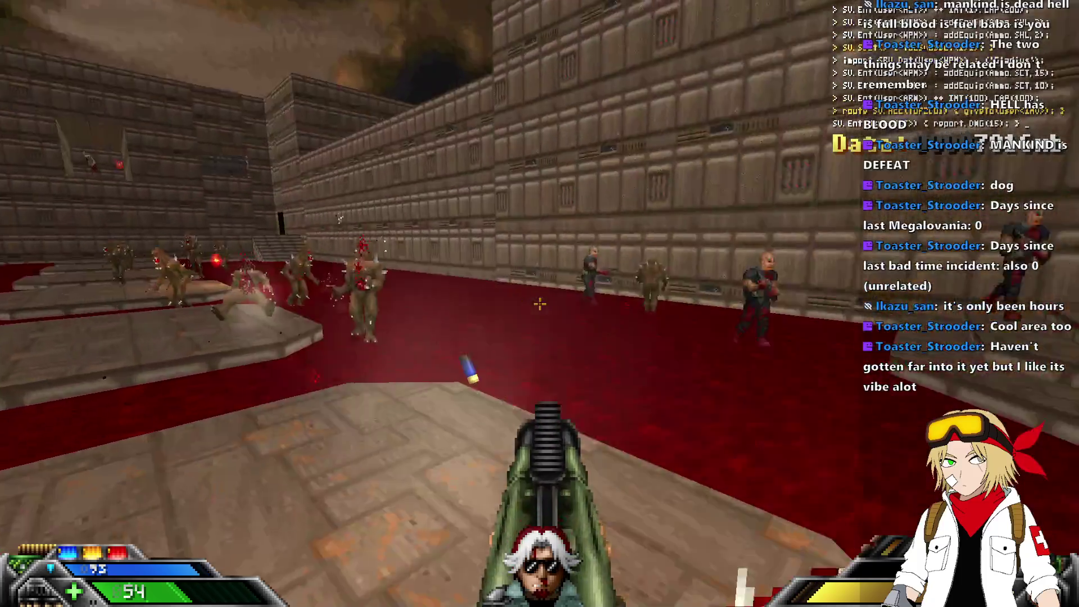
pyautogui.press('Up')
pyautogui.press('ctrl')
pyautogui.press('Up')
pyautogui.press('Left')
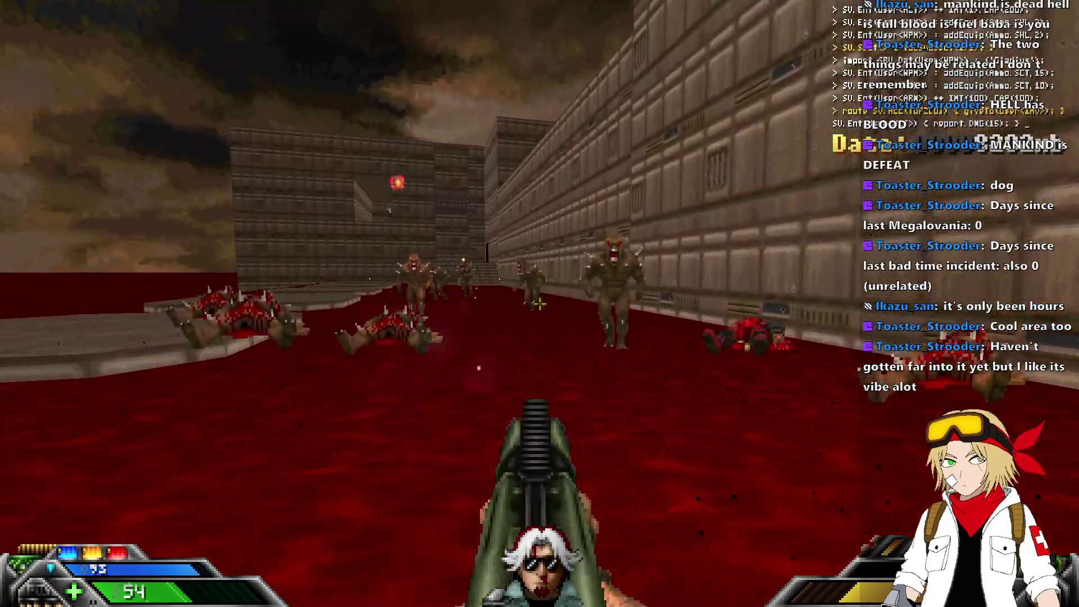
pyautogui.press('ctrl')
pyautogui.press('Down')
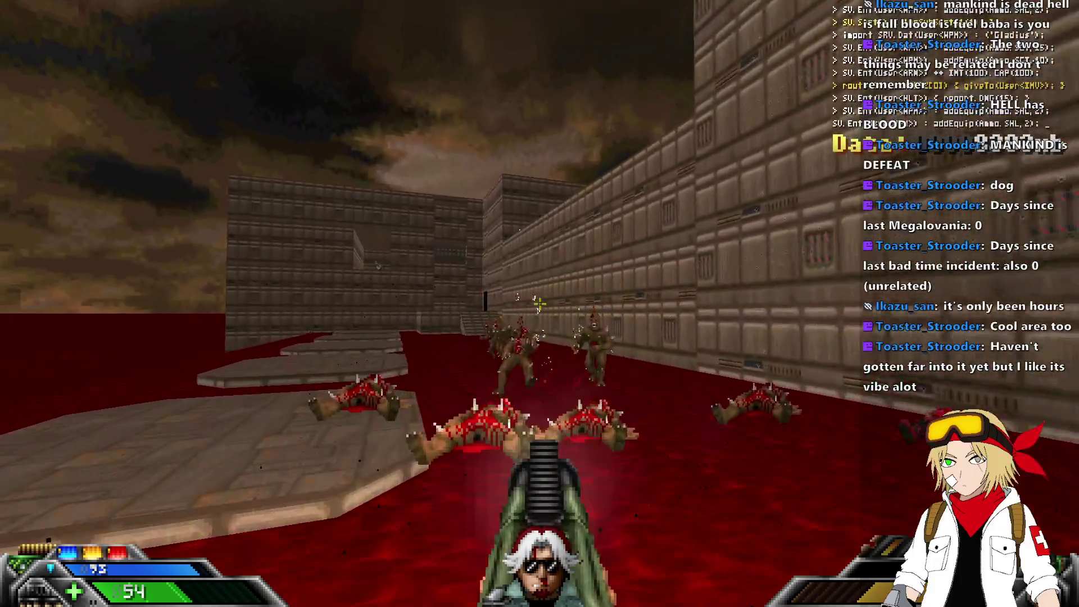
pyautogui.press('Left')
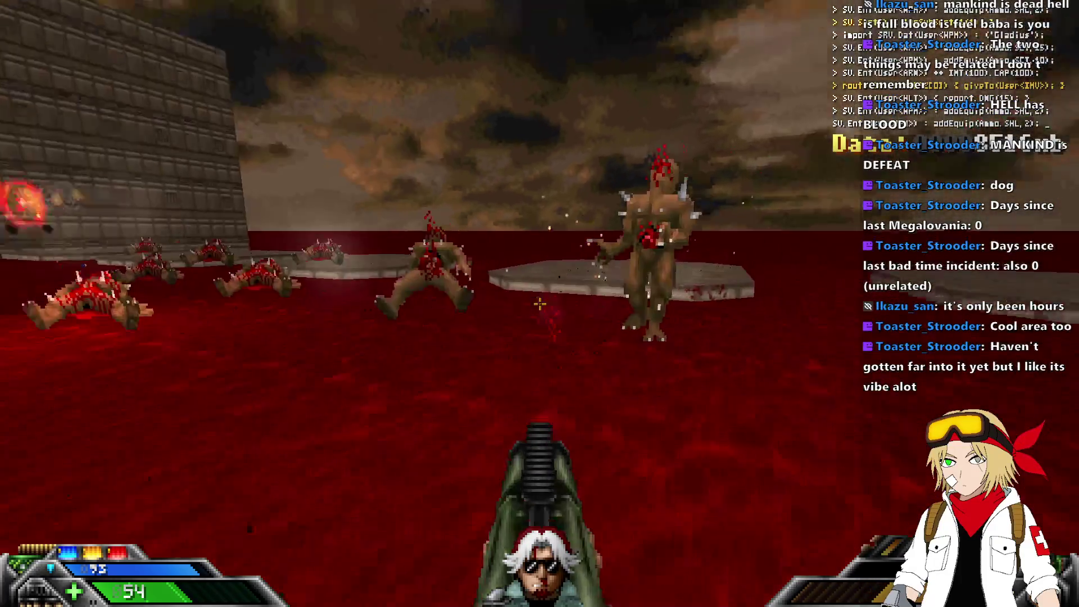
# Switch to the chaingun and fight toward the stone building and the enemy in its doorway.
pyautogui.press('4')
pyautogui.press('Up')
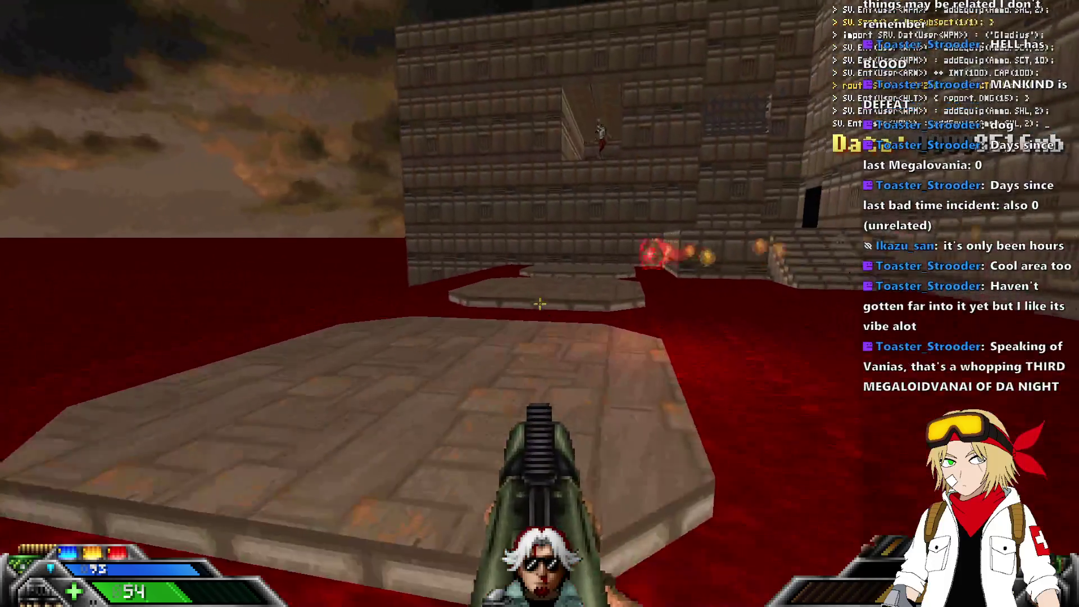
pyautogui.press('Right')
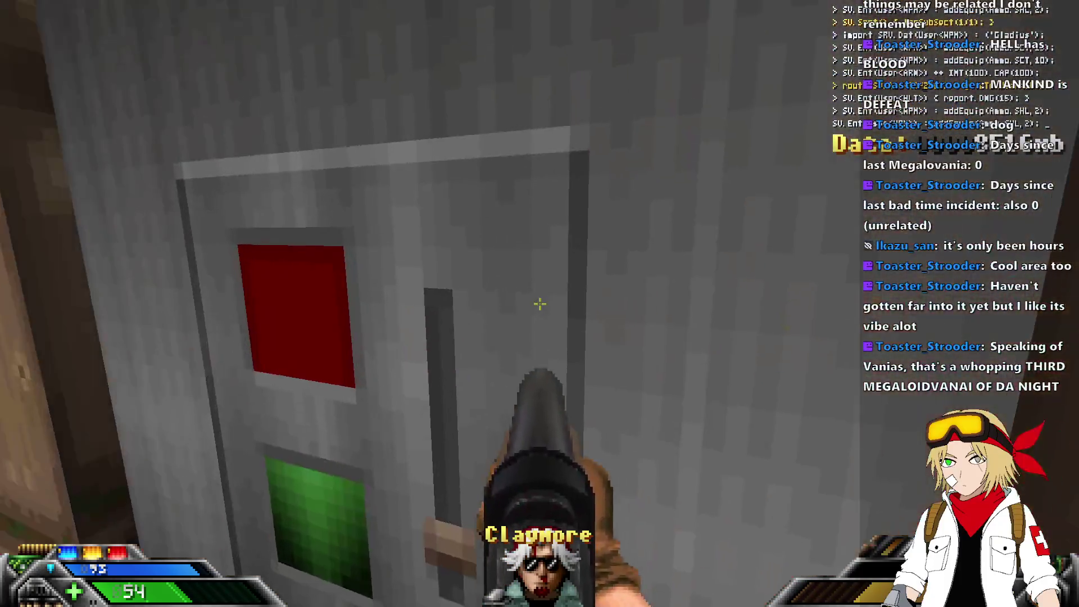
pyautogui.press('Right')
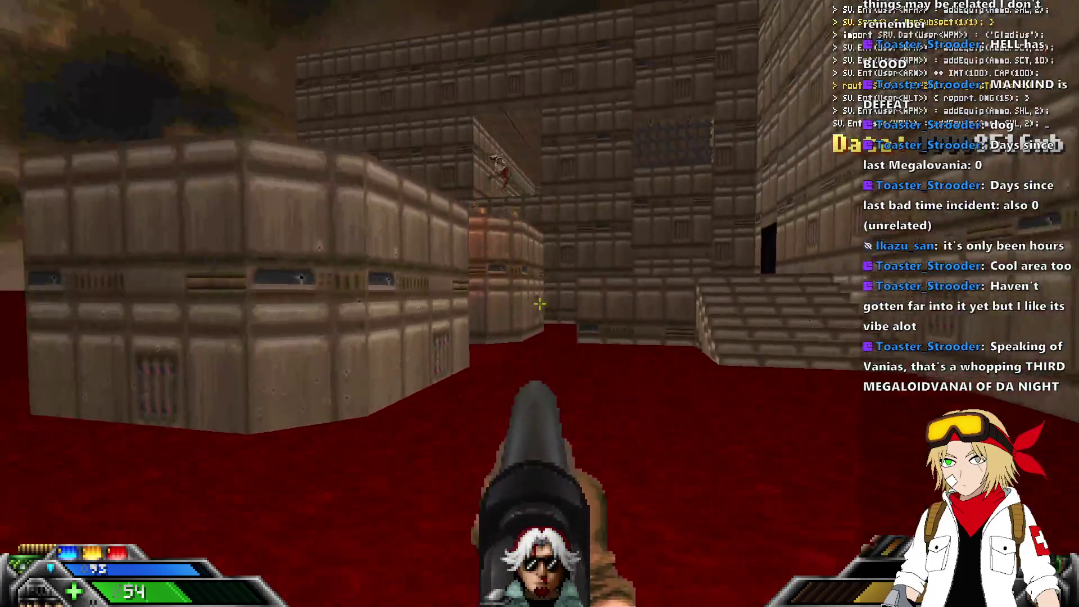
pyautogui.press('Right')
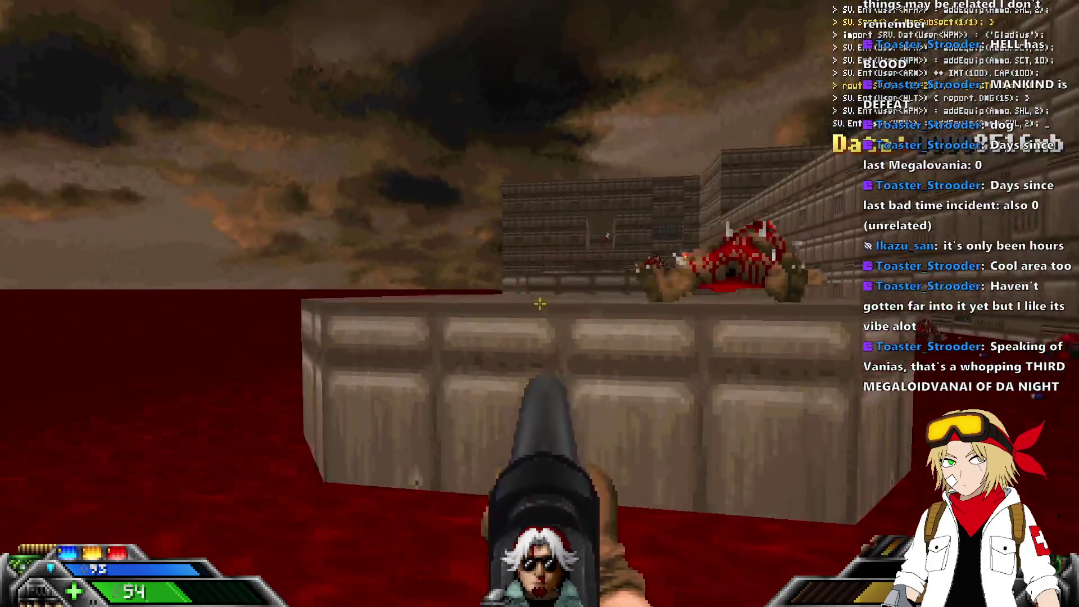
pyautogui.press('Left')
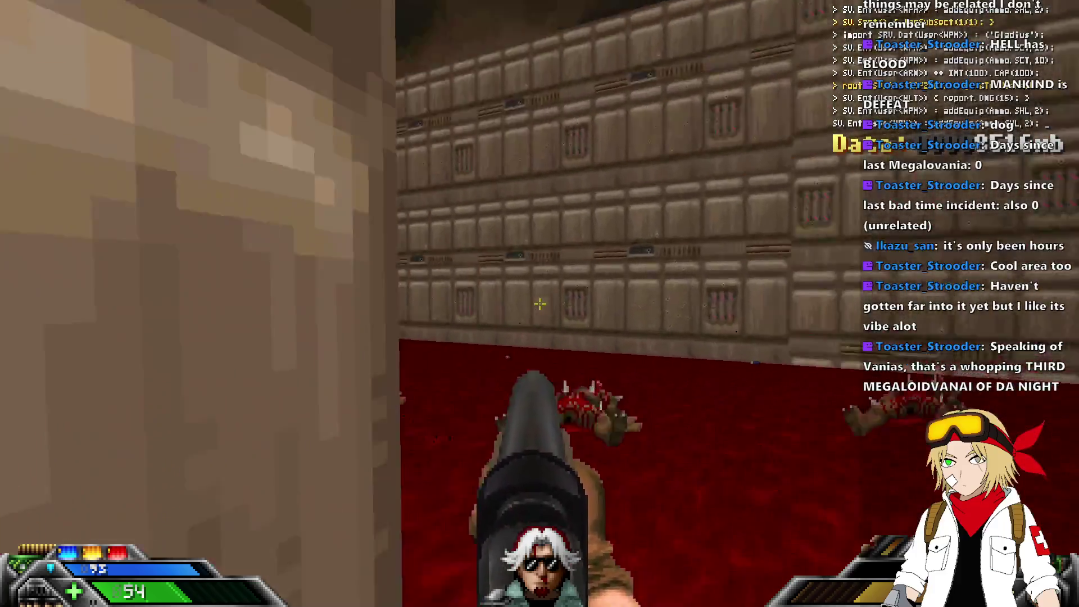
pyautogui.press('Right')
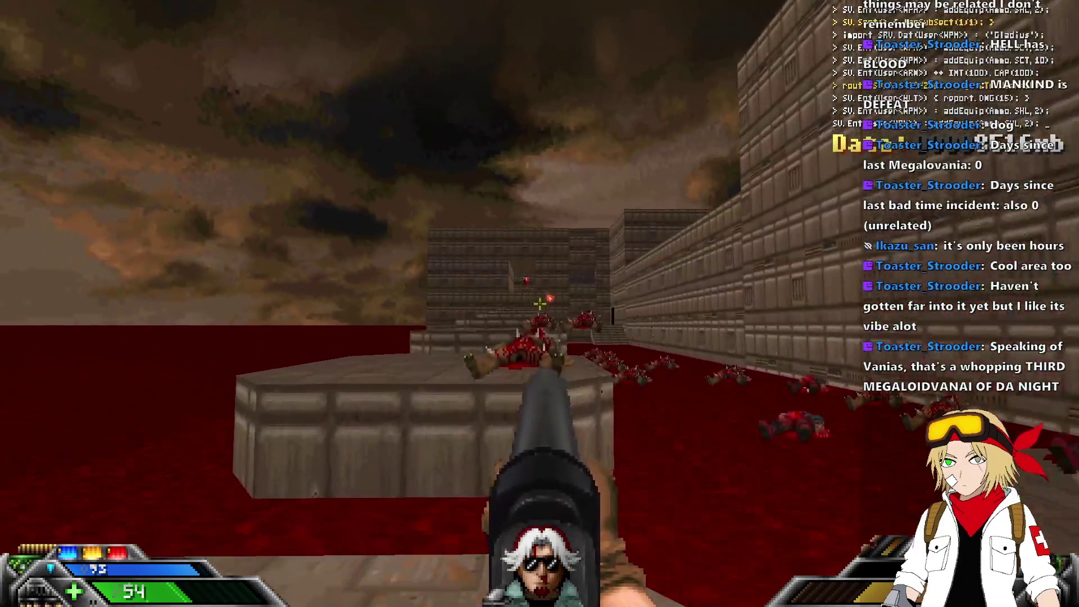
pyautogui.press('Up')
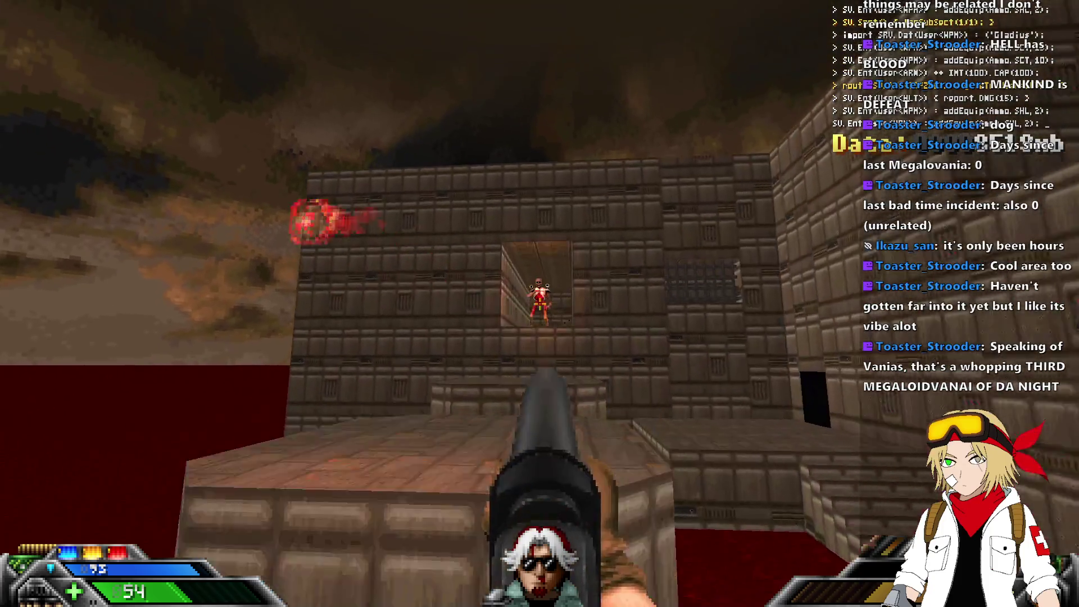
pyautogui.press('Up')
pyautogui.press('Left')
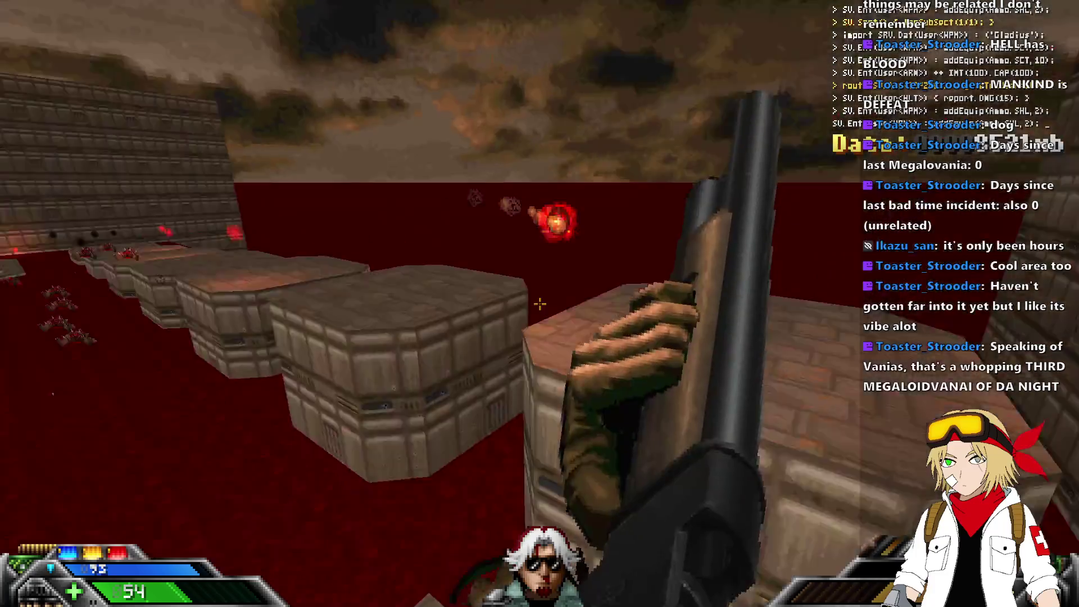
pyautogui.press('Up')
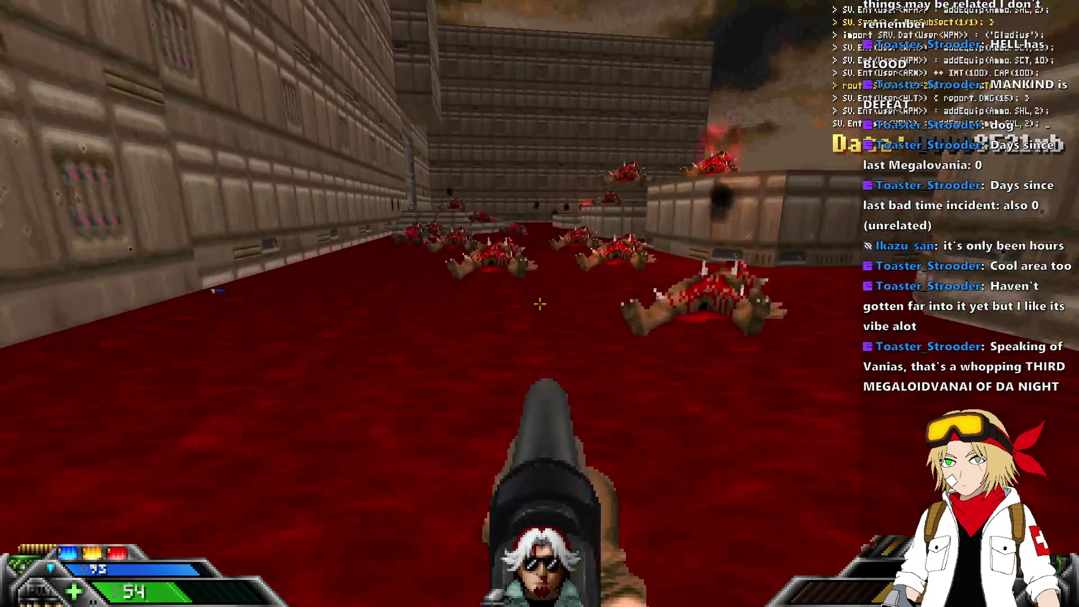
pyautogui.press('Right')
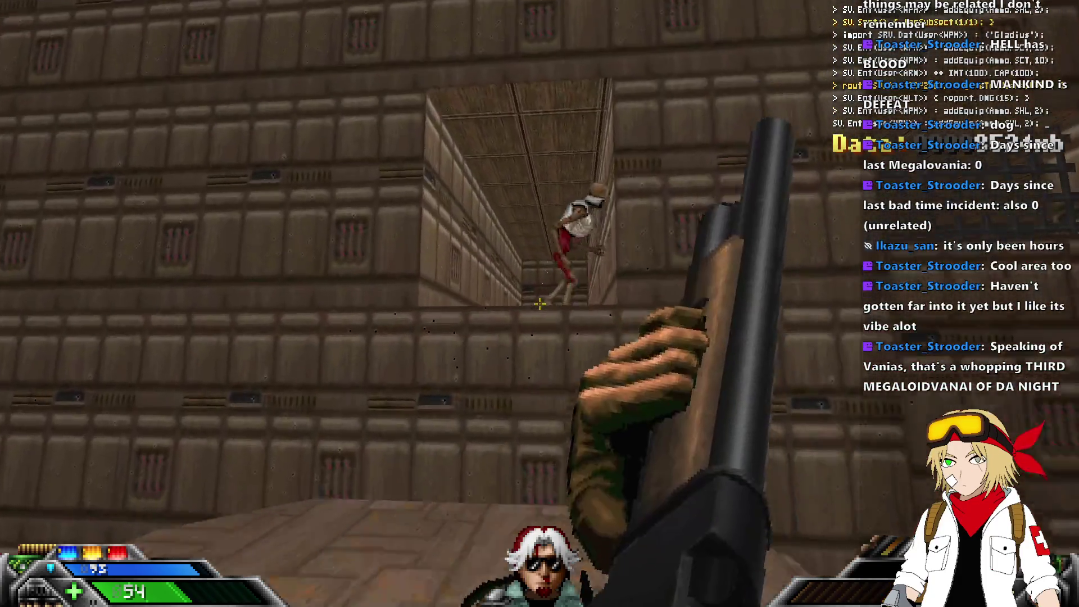
# Switch back to the shotgun, drop into the blood pool, shoot the doorway enemy and quicksave.
pyautogui.press('Left')
pyautogui.press('3')
pyautogui.press('Up')
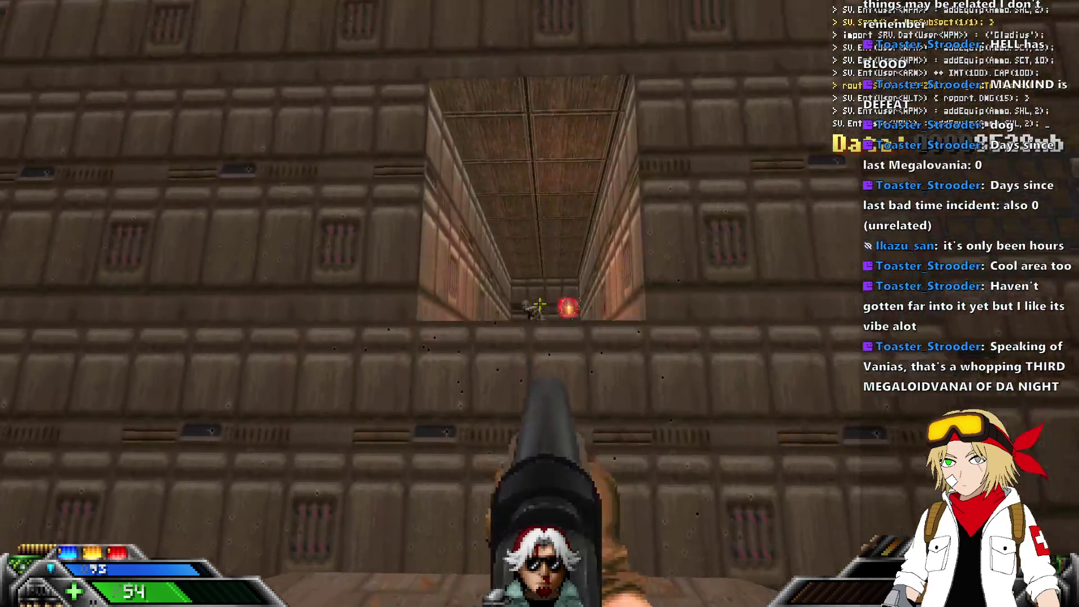
pyautogui.press('Left')
pyautogui.press('Up')
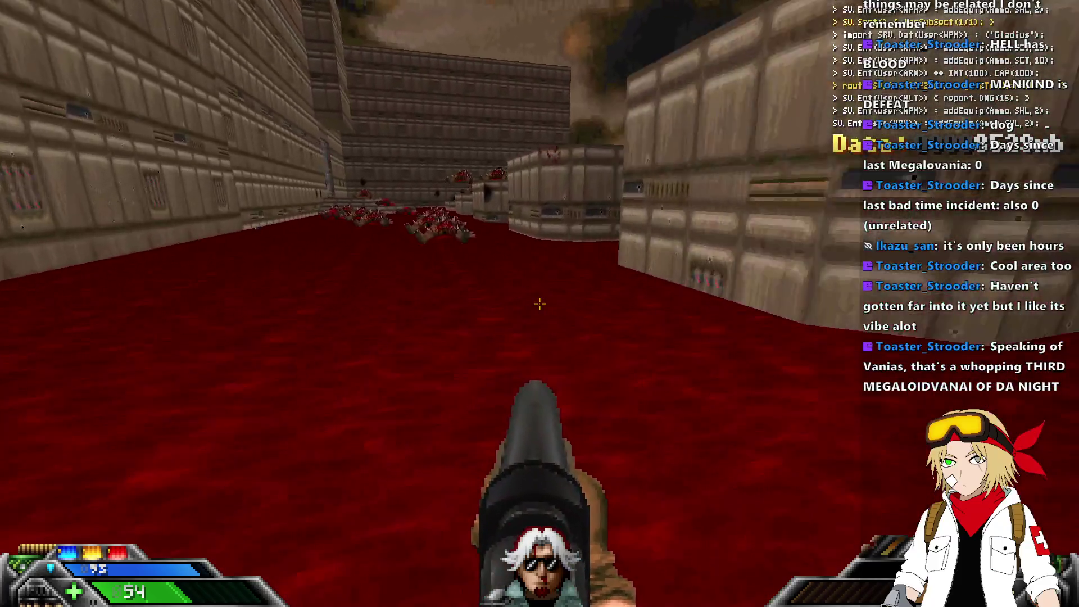
pyautogui.press('Left')
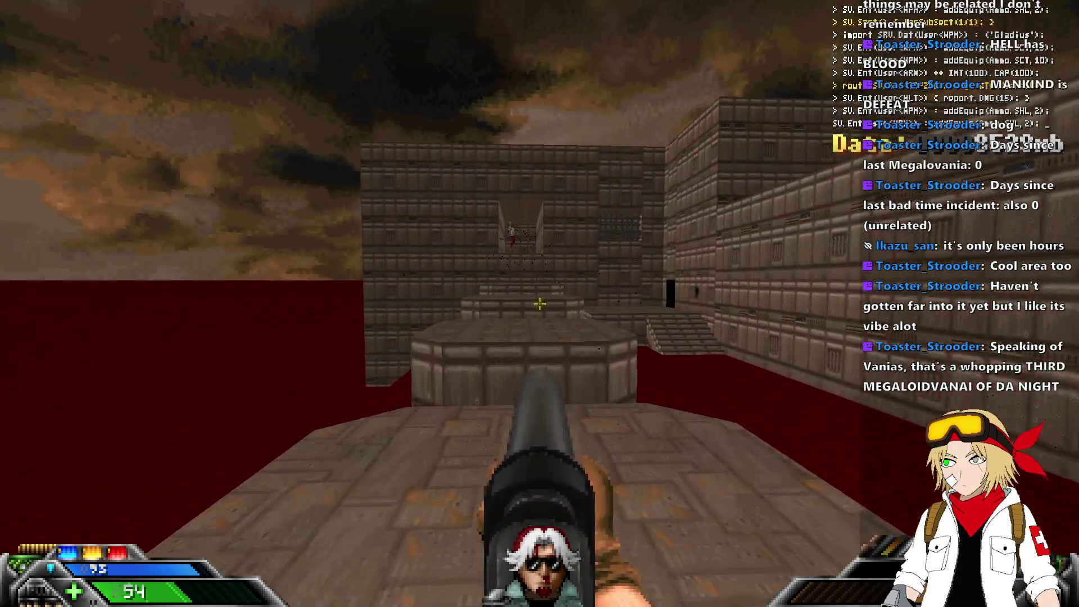
pyautogui.press('Up')
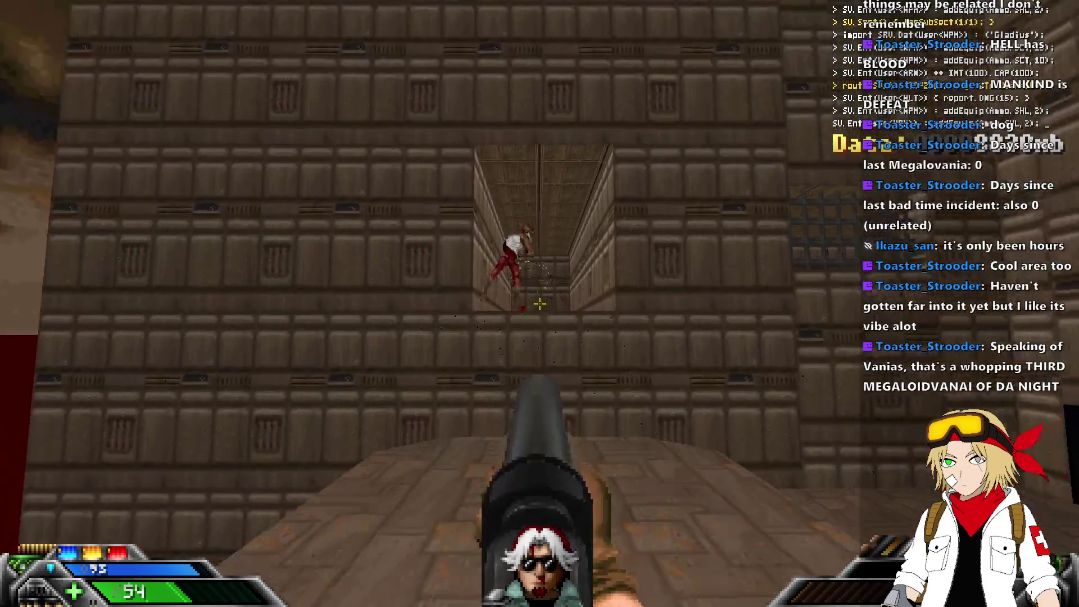
pyautogui.press('Left')
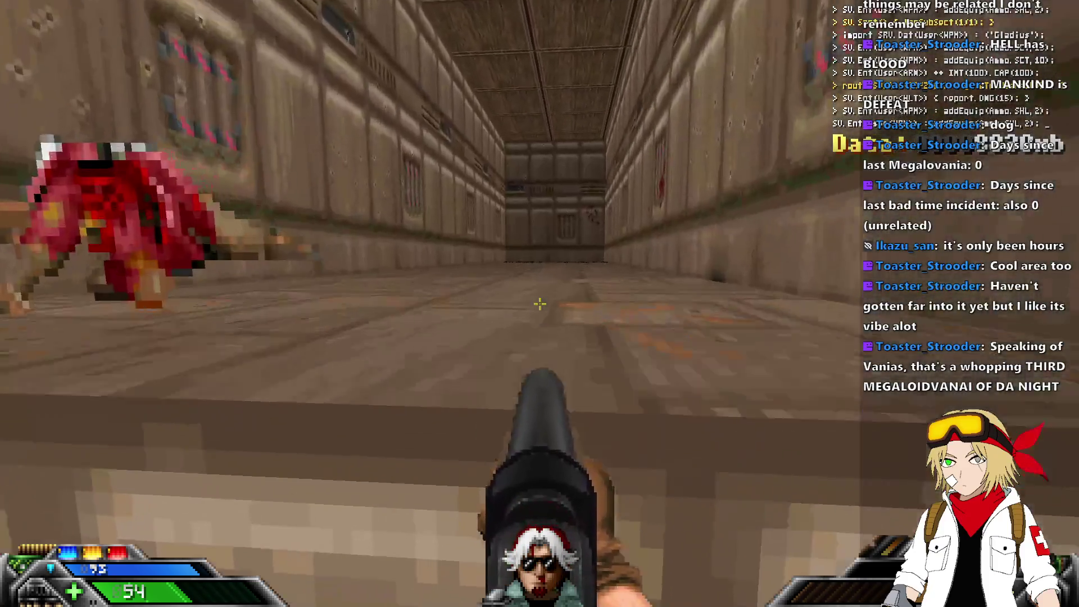
pyautogui.press('F6')
# Walk down the blood-filled corridor and up onto the raised stone platform.
pyautogui.press('Up')
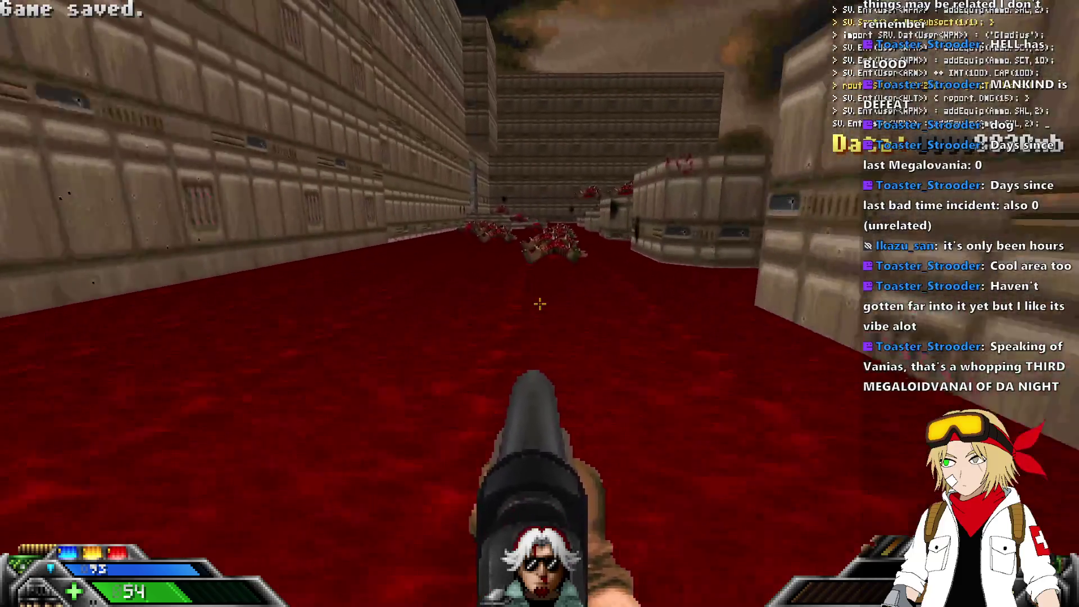
pyautogui.press('Right')
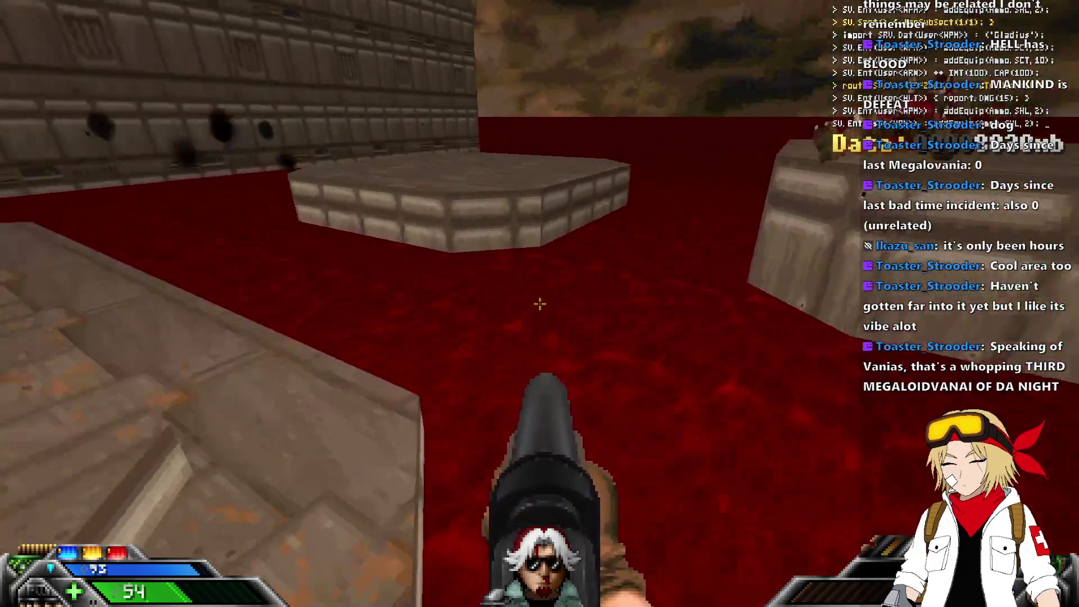
pyautogui.press('Up')
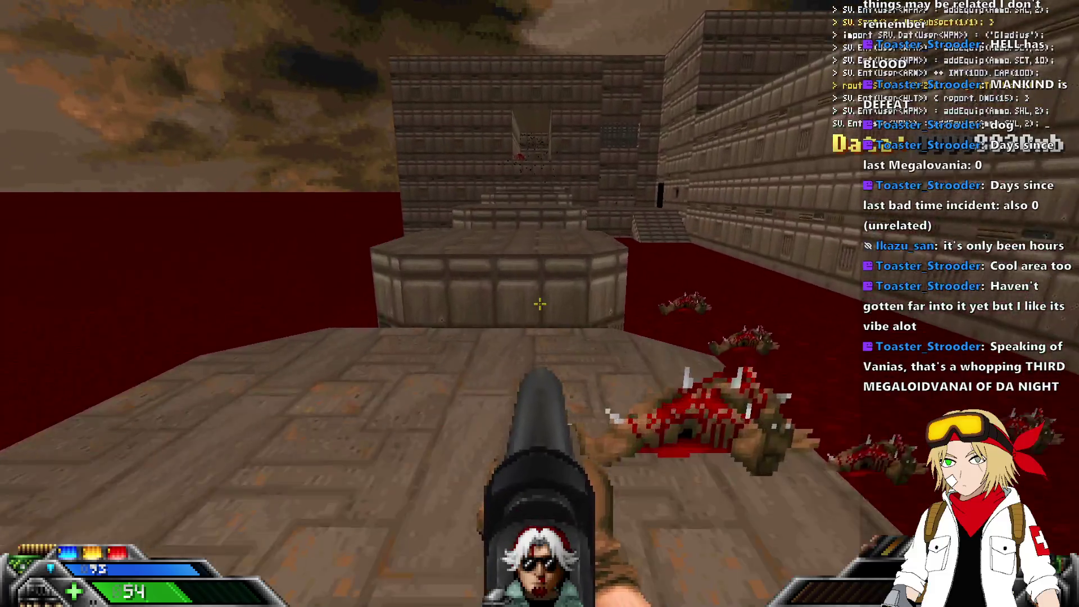
pyautogui.press('Up')
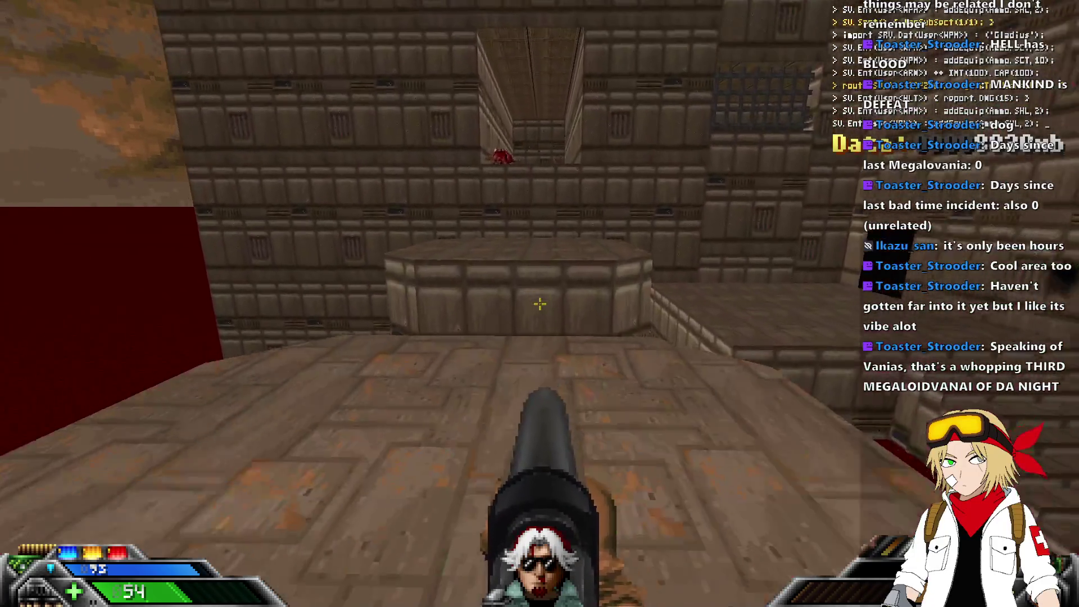
# Leave UZDoom and bring Ultimate Doom Builder with the CONCEPT3c.wad map back to the front.
pyautogui.press('Left')
pyautogui.hotkey('alt', 'Tab')
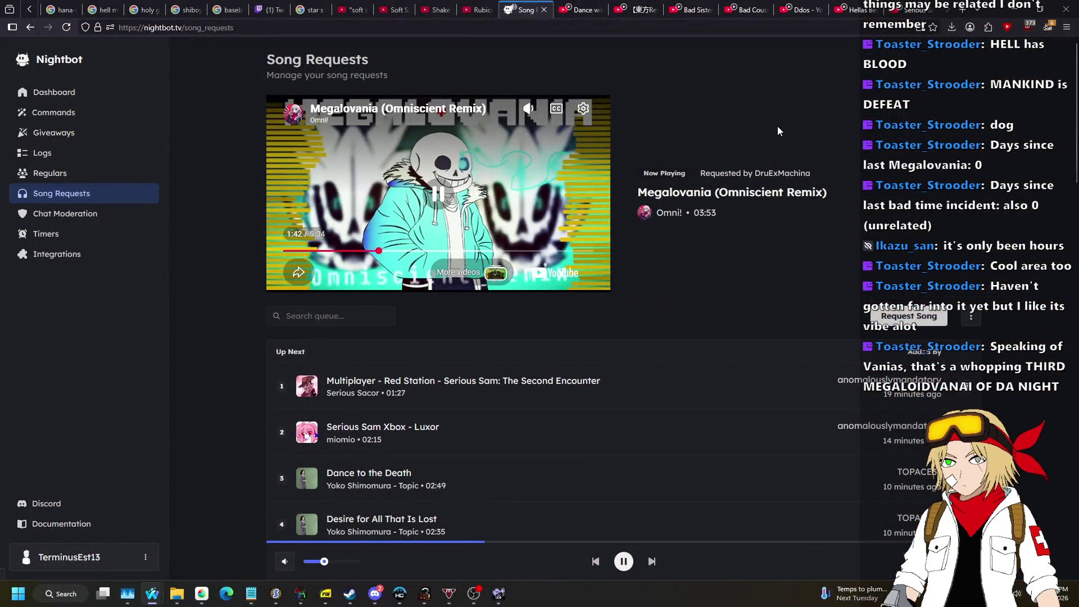
pyautogui.hotkey('alt', 'Tab')
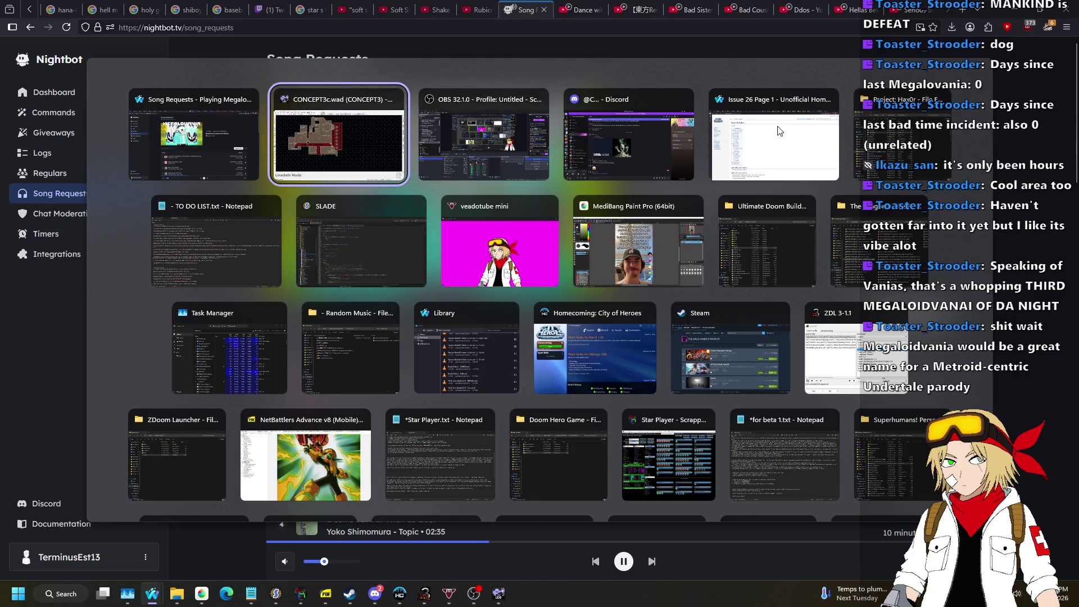
pyautogui.press('Escape')
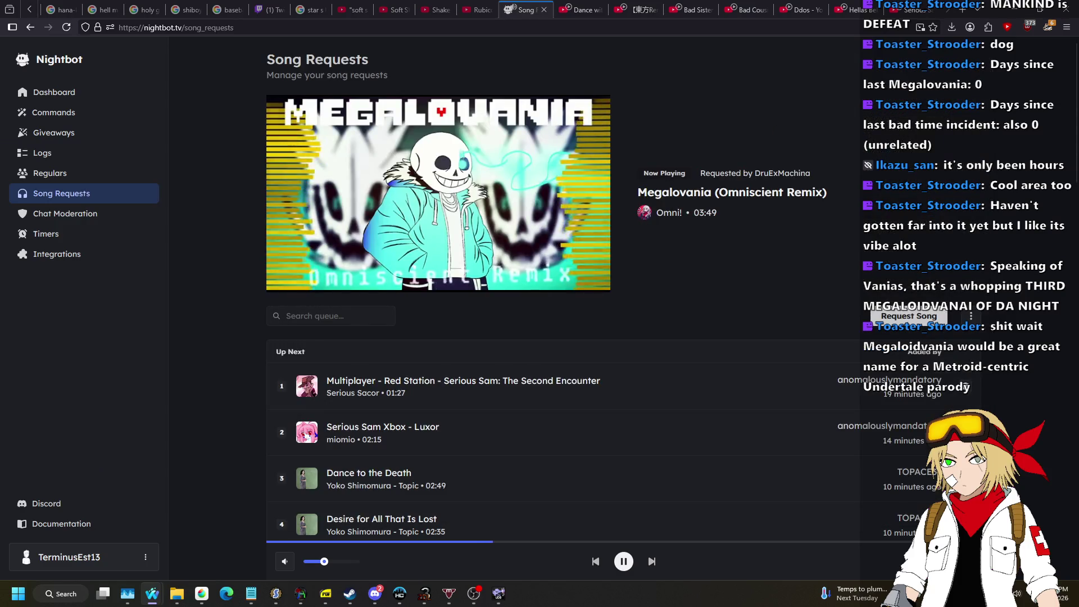
pyautogui.hotkey('alt', 'Tab')
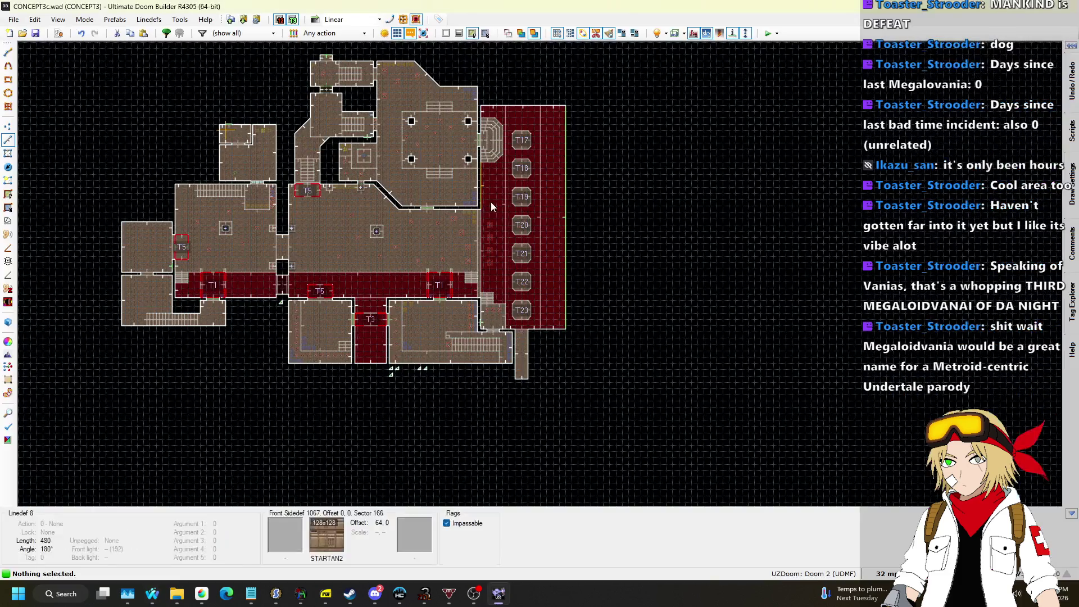
# Inspect the properties of the linedef by the lower stairs and close them.
pyautogui.scroll(3, 497, 141)
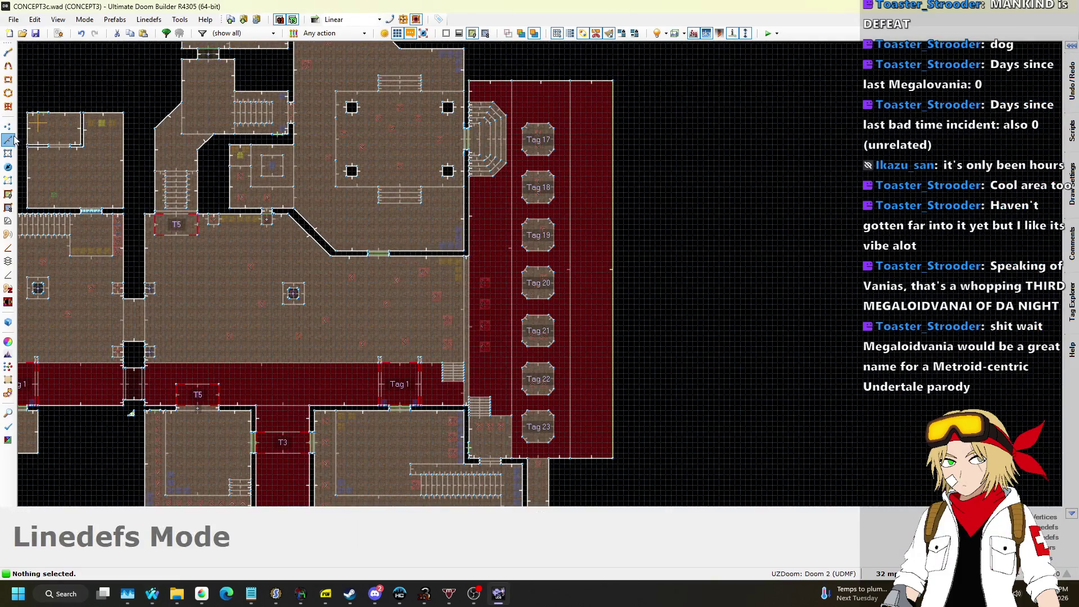
pyautogui.scroll(1, 508, 180)
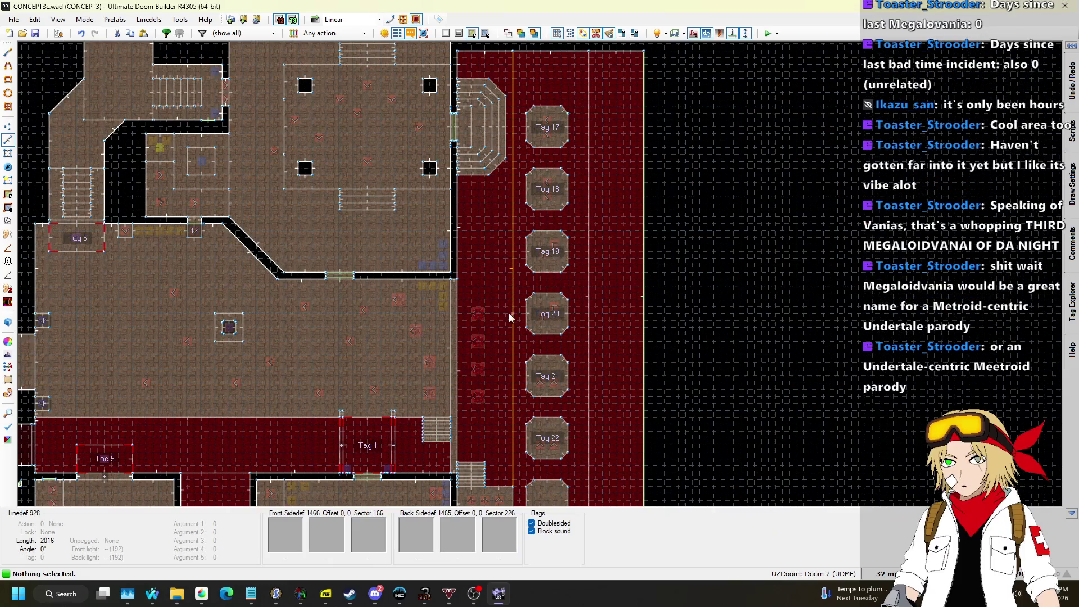
pyautogui.rightClick(481, 491)
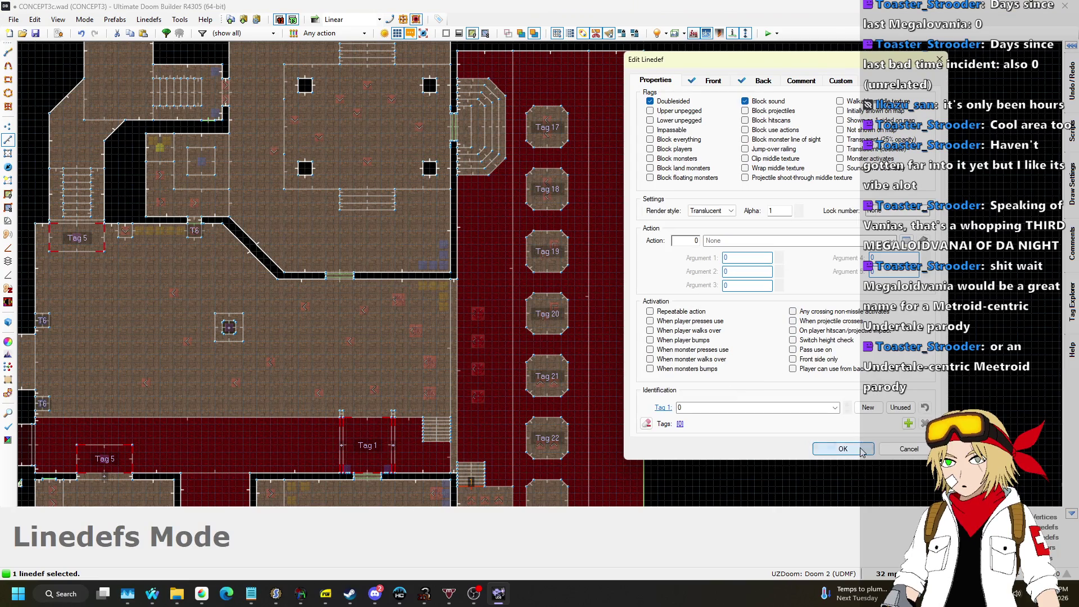
pyautogui.click(843, 448)
# Zoom the 2D map out to show the whole level, then open the Linedefs menu.
pyautogui.scroll(-1, 510, 342)
pyautogui.scroll(2, 521, 405)
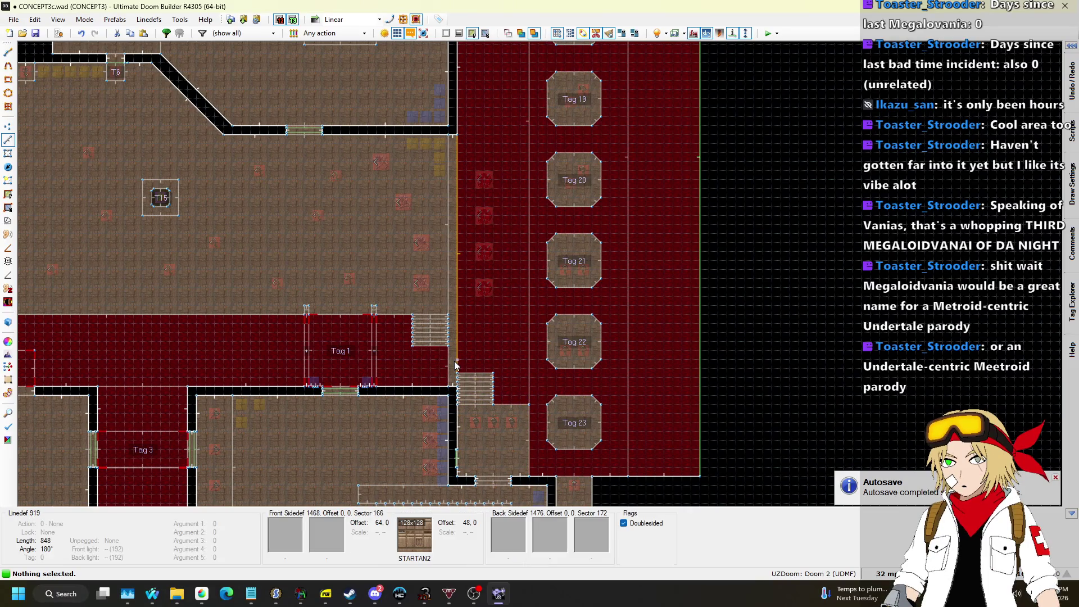
pyautogui.scroll(2, 456, 363)
pyautogui.scroll(1, 456, 393)
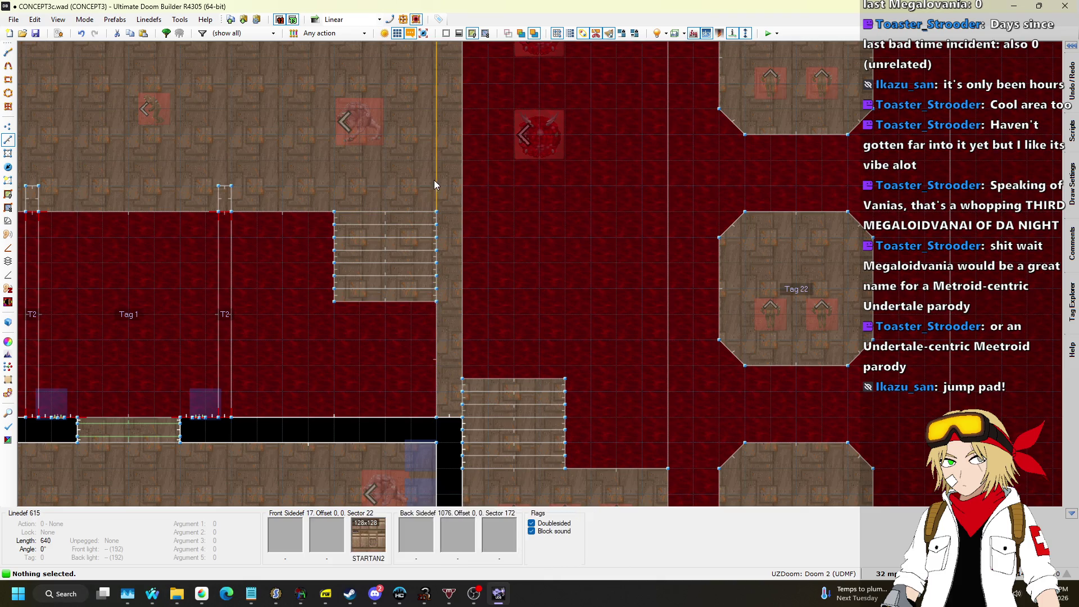
pyautogui.scroll(-2, 413, 423)
pyautogui.scroll(-2, 414, 308)
pyautogui.scroll(1, 414, 293)
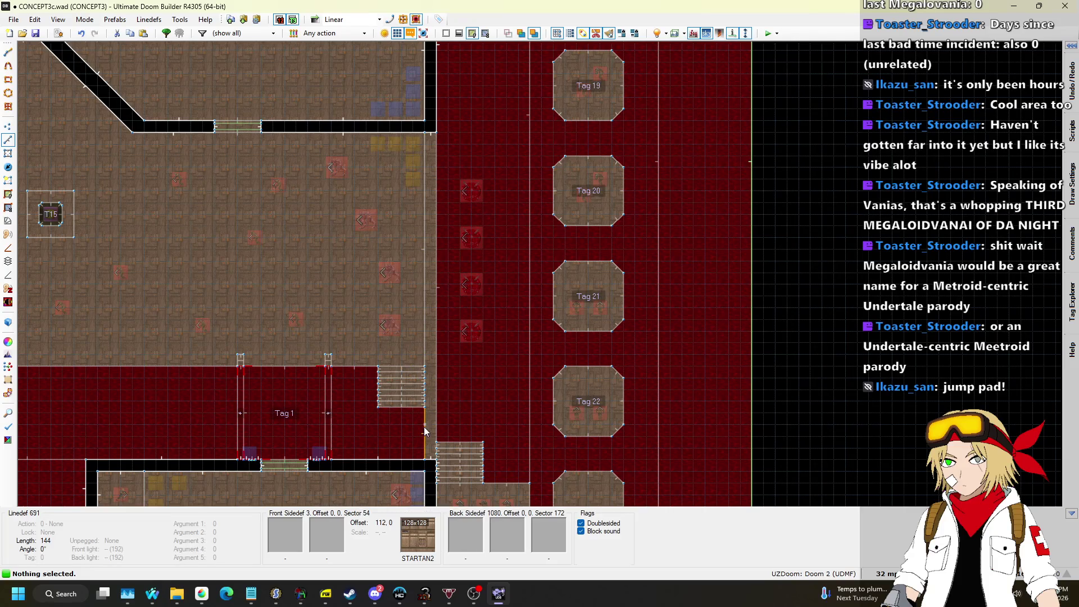
pyautogui.scroll(2, 434, 468)
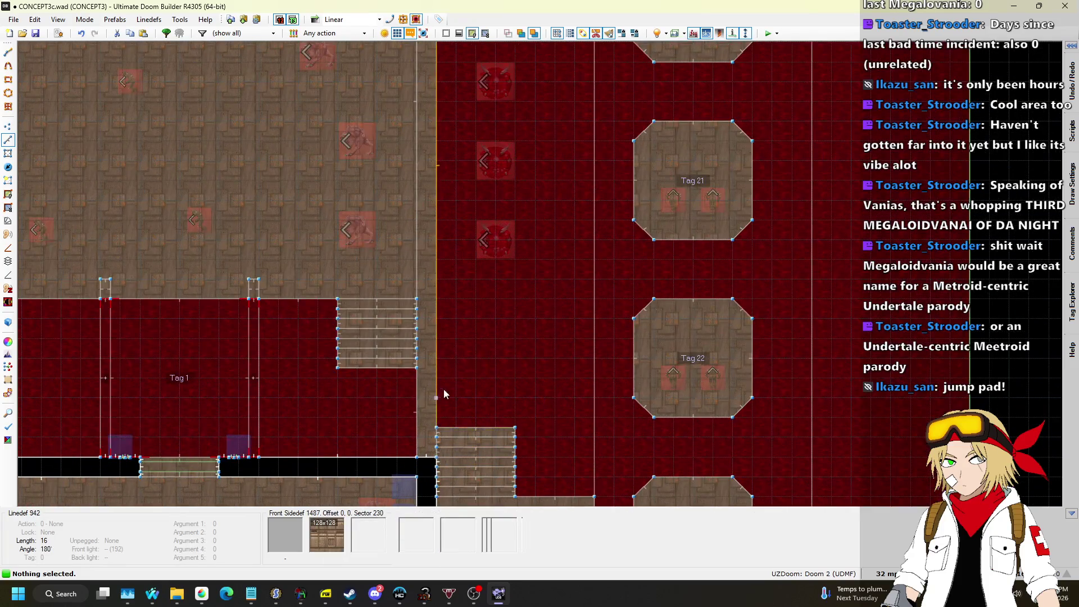
pyautogui.scroll(-2, 444, 401)
pyautogui.scroll(2, 465, 400)
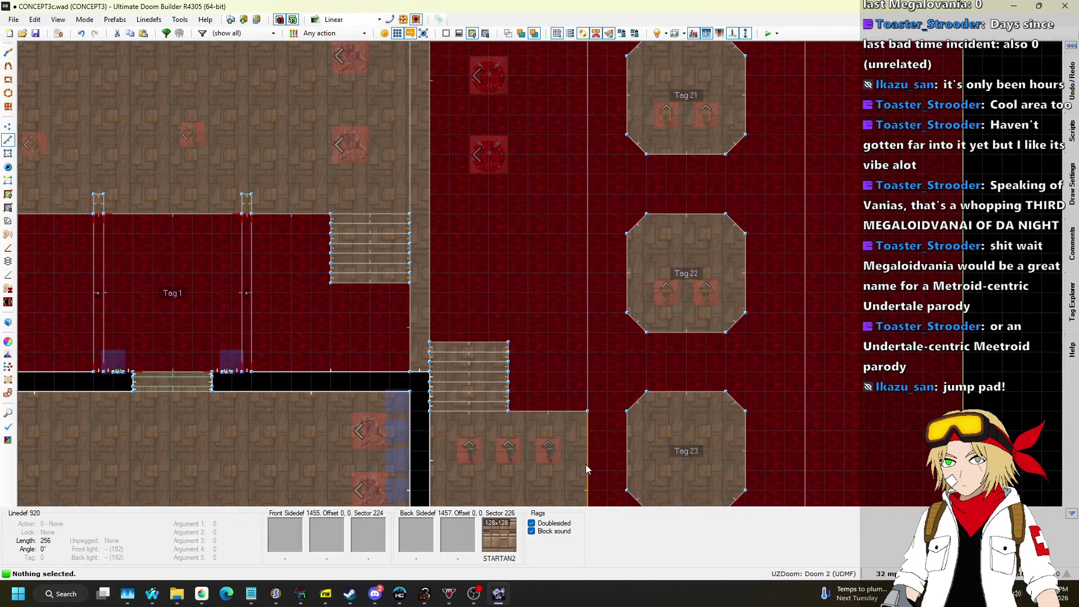
pyautogui.scroll(-3, 484, 354)
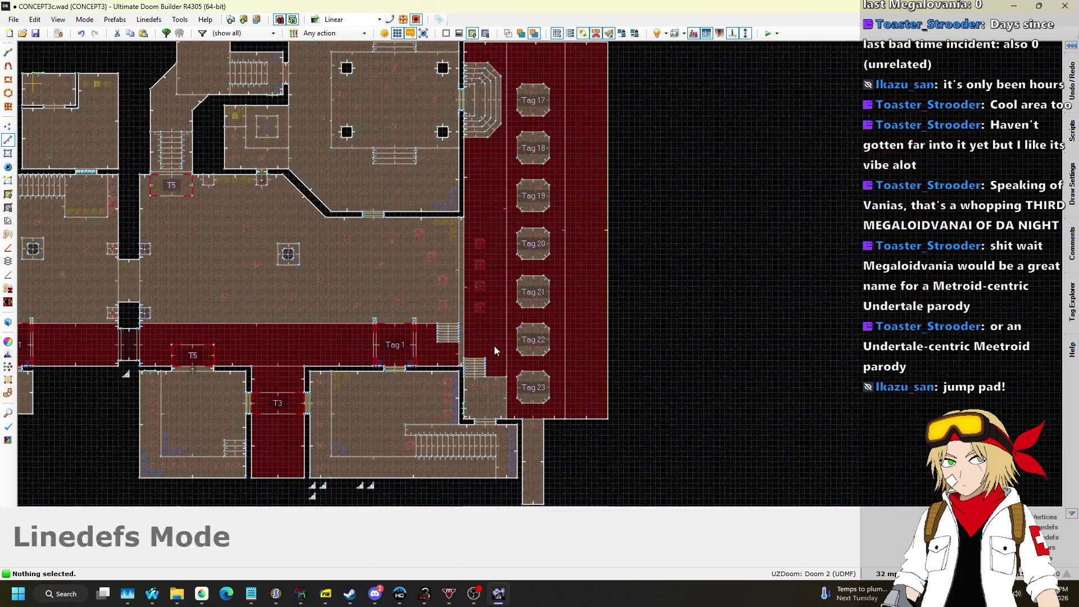
pyautogui.scroll(3, 461, 363)
pyautogui.scroll(-5, 430, 350)
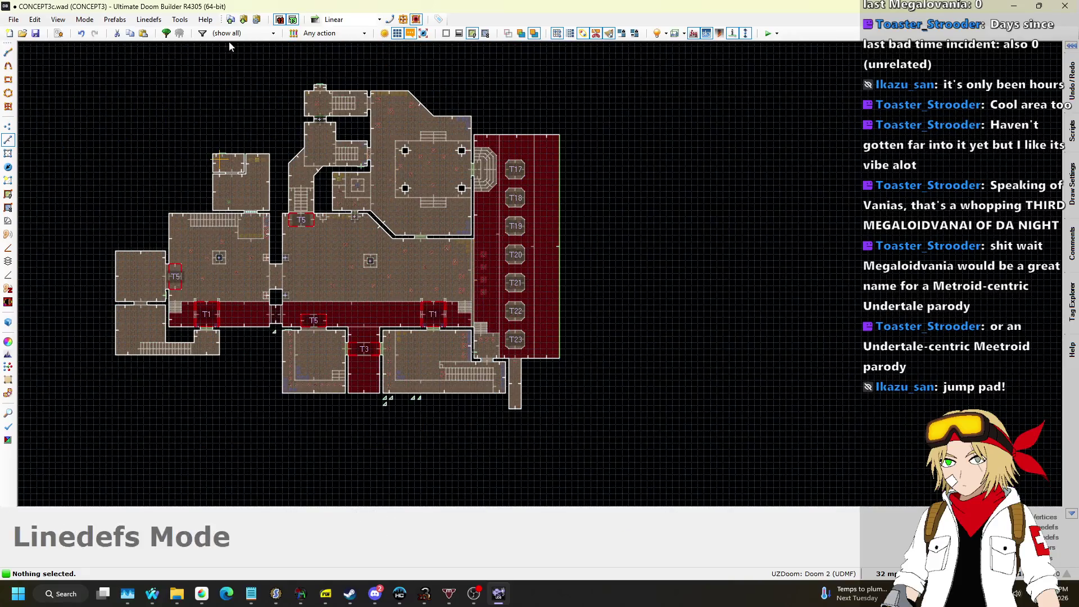
pyautogui.click(155, 18)
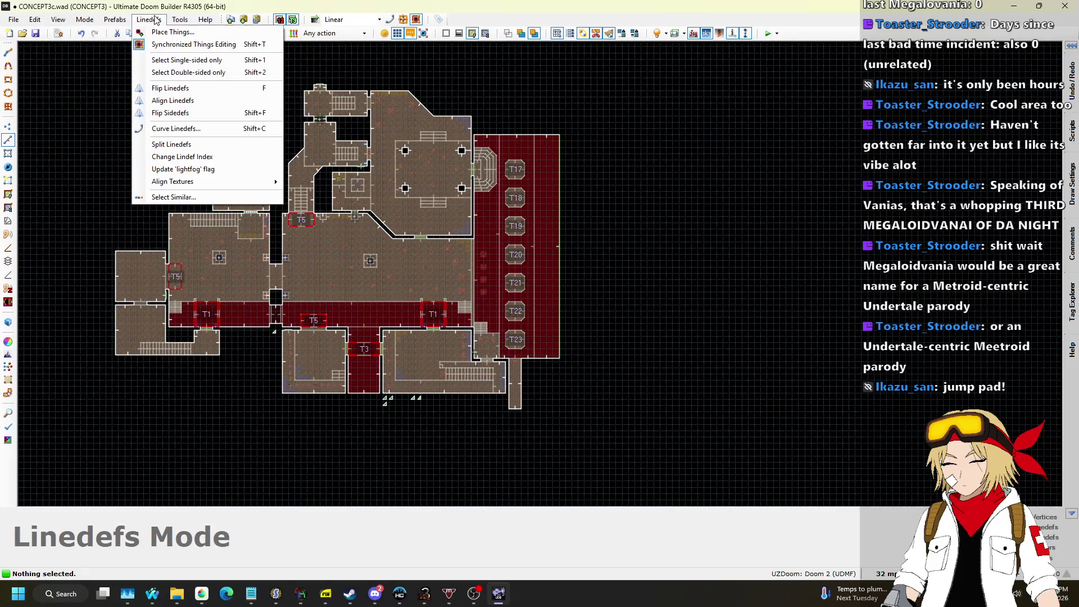
# Close the Linedefs menu and toggle Classic Rendering on and back off.
pyautogui.click(156, 19)
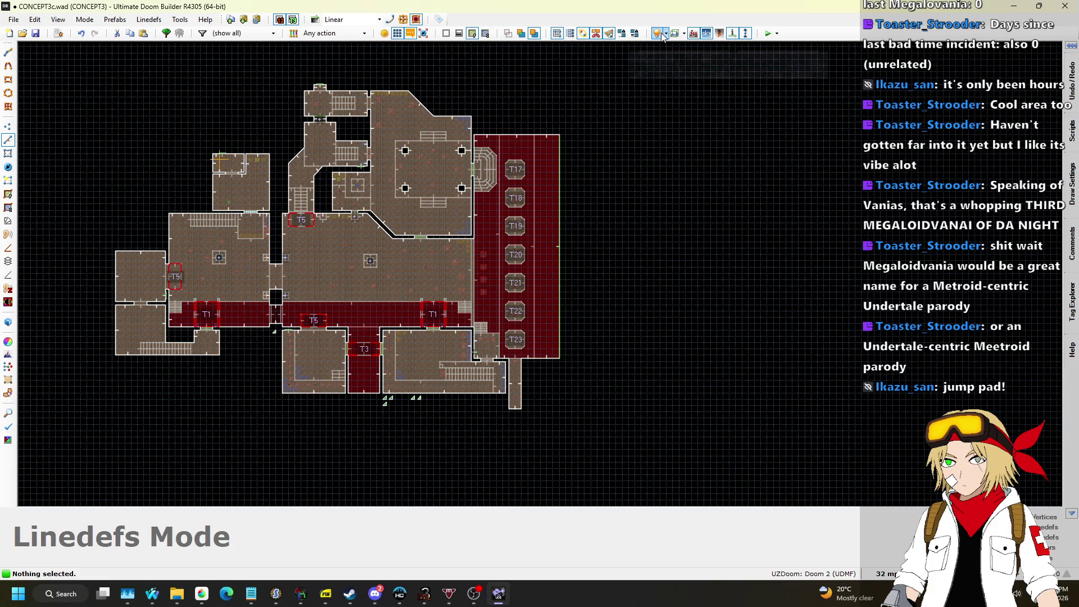
pyautogui.click(720, 36)
pyautogui.click(720, 36)
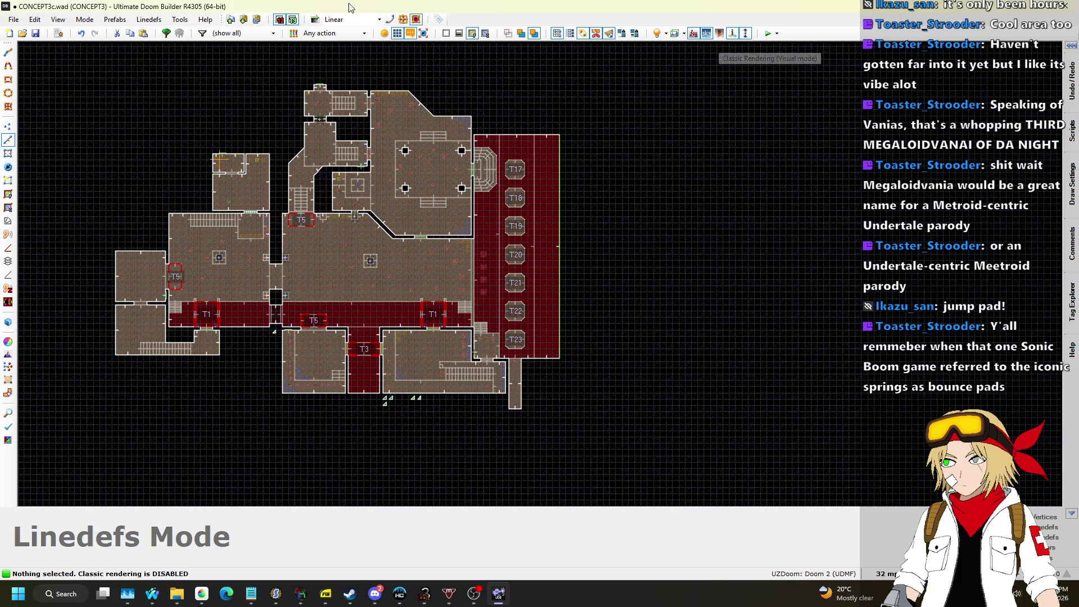
# Switch the editor to Sound Propagation Mode from the Mode menu.
pyautogui.click(180, 21)
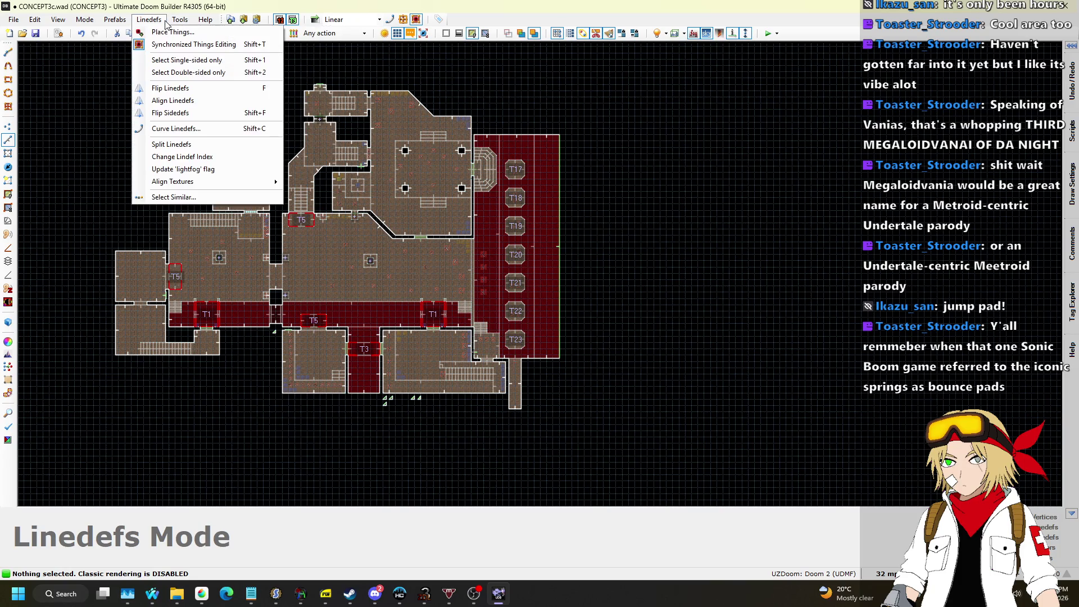
pyautogui.moveTo(95, 24)
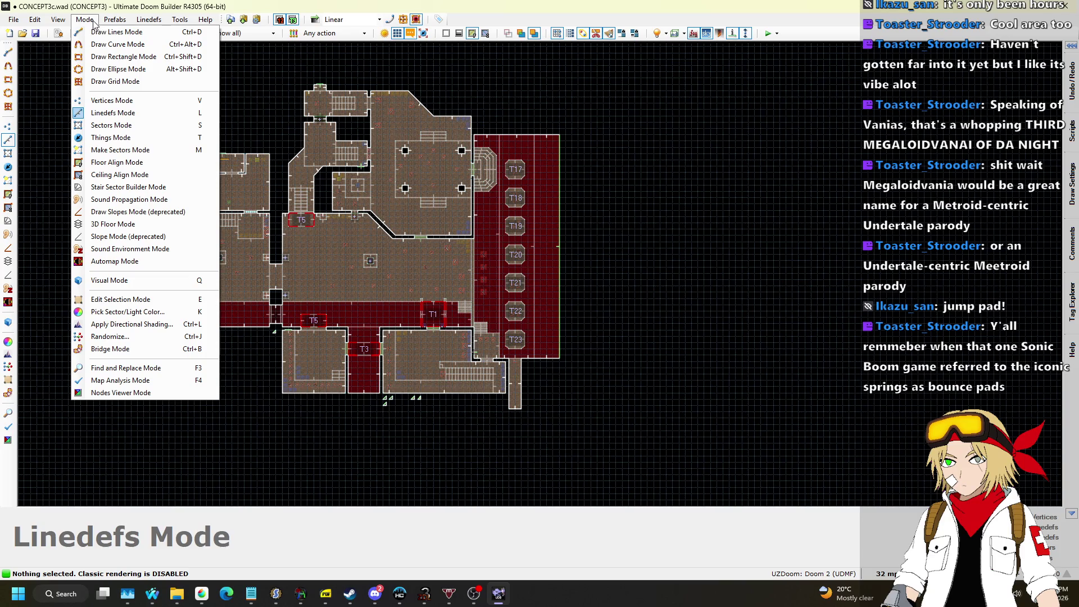
pyautogui.click(130, 200)
pyautogui.scroll(3, 451, 288)
# Zoom around the map, highlighting which rooms the central arena's sound reaches.
pyautogui.scroll(1, 430, 265)
pyautogui.scroll(-2, 420, 259)
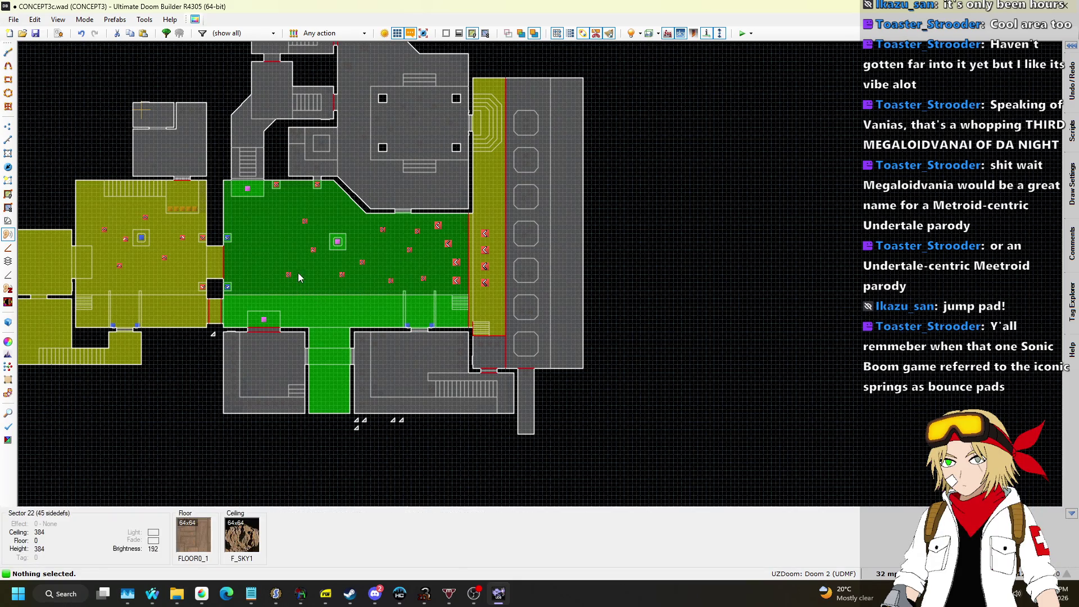
pyautogui.scroll(5, 351, 281)
pyautogui.scroll(-2, 486, 276)
pyautogui.scroll(-5, 483, 90)
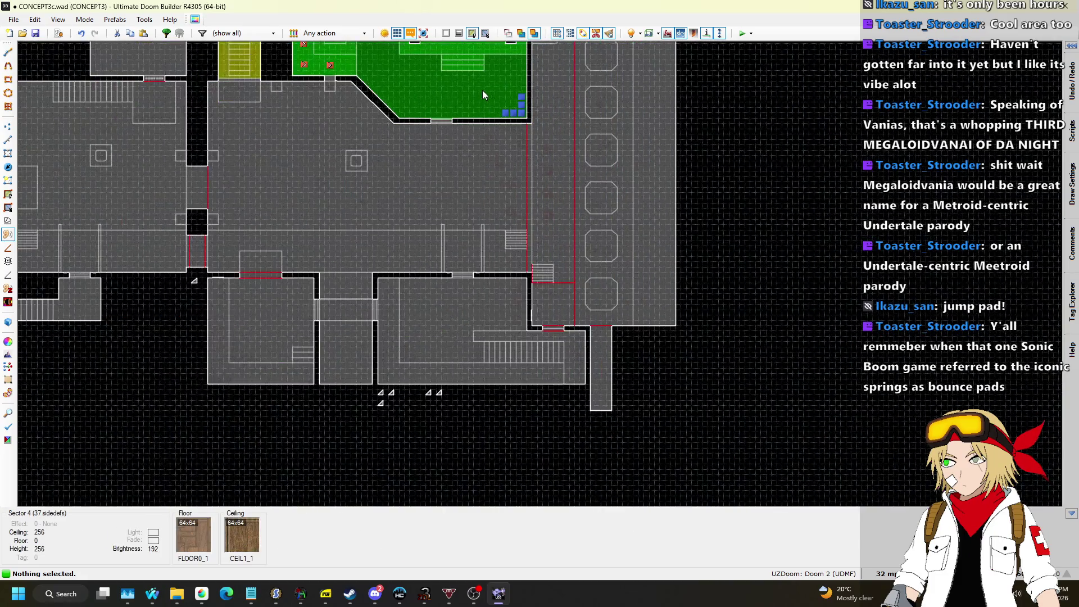
pyautogui.hotkey('alt', 's')
pyautogui.scroll(2, 461, 79)
pyautogui.scroll(-4, 383, 428)
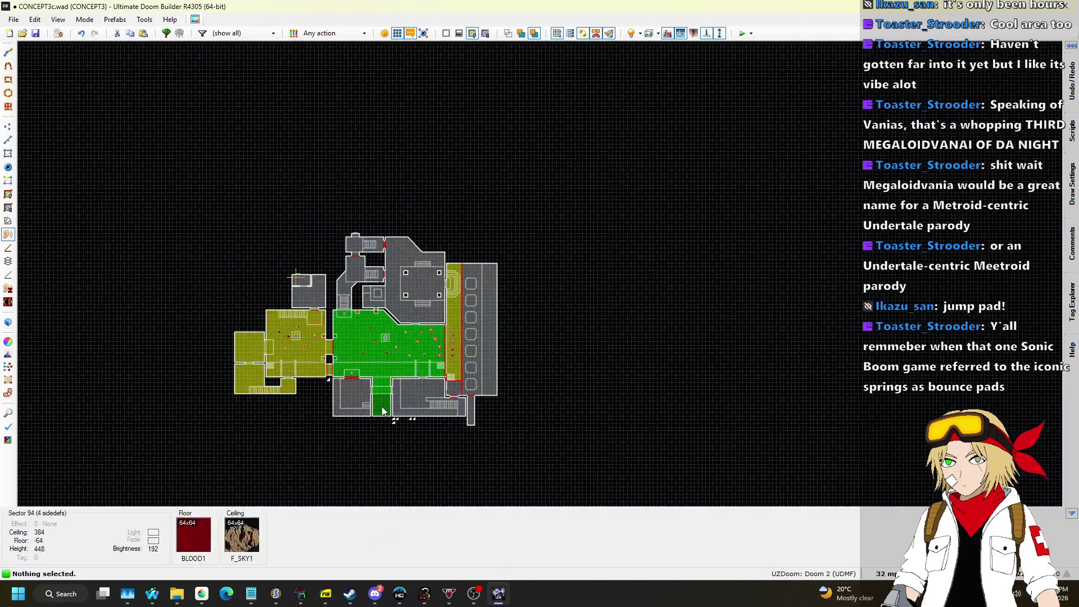
pyautogui.scroll(2, 371, 348)
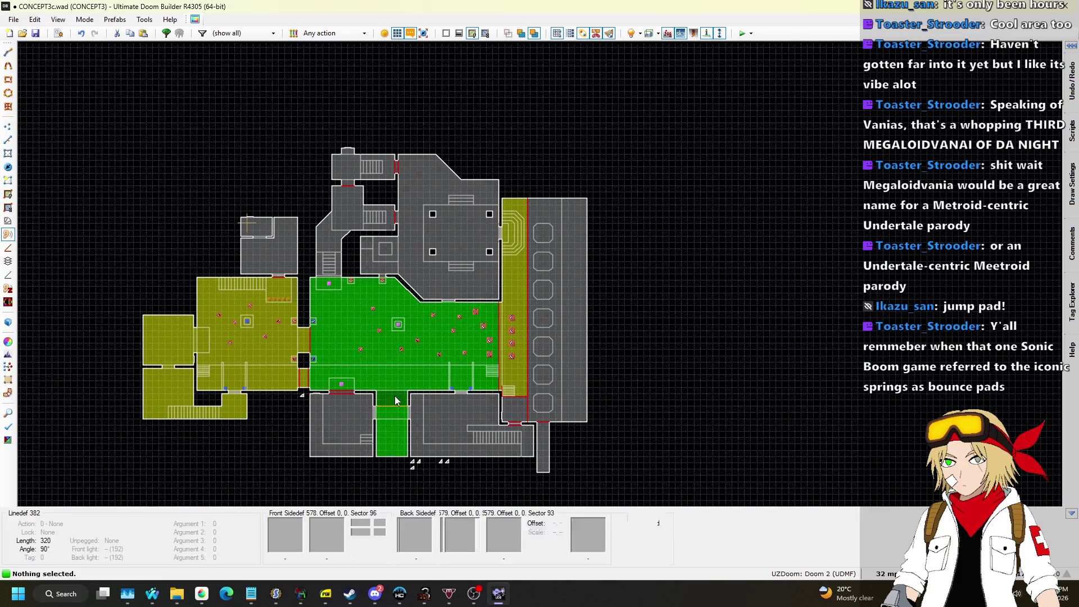
pyautogui.scroll(3, 399, 382)
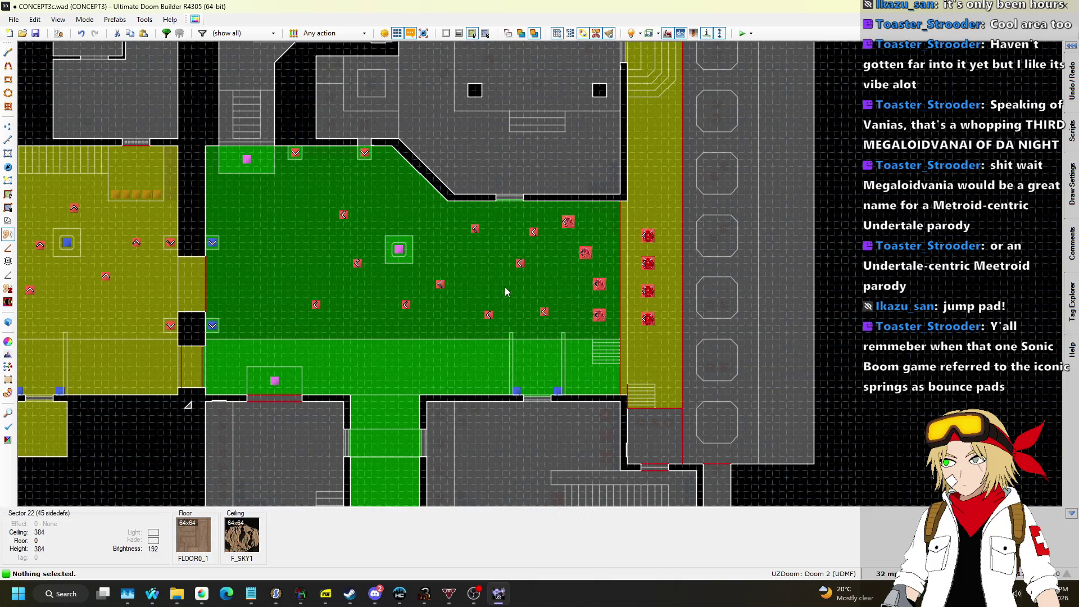
pyautogui.scroll(3, 506, 211)
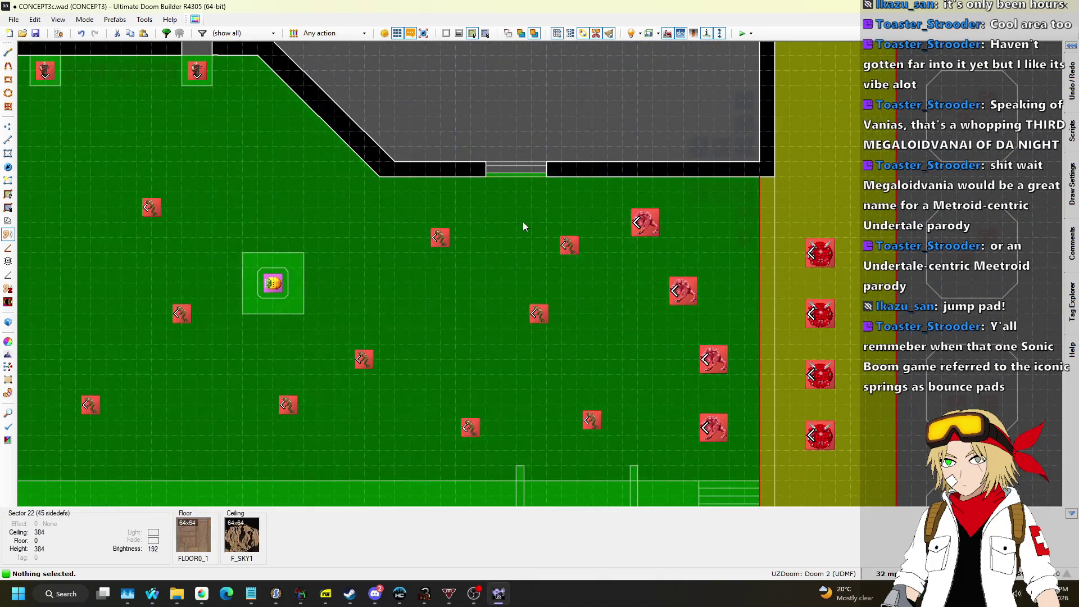
pyautogui.scroll(-3, 520, 214)
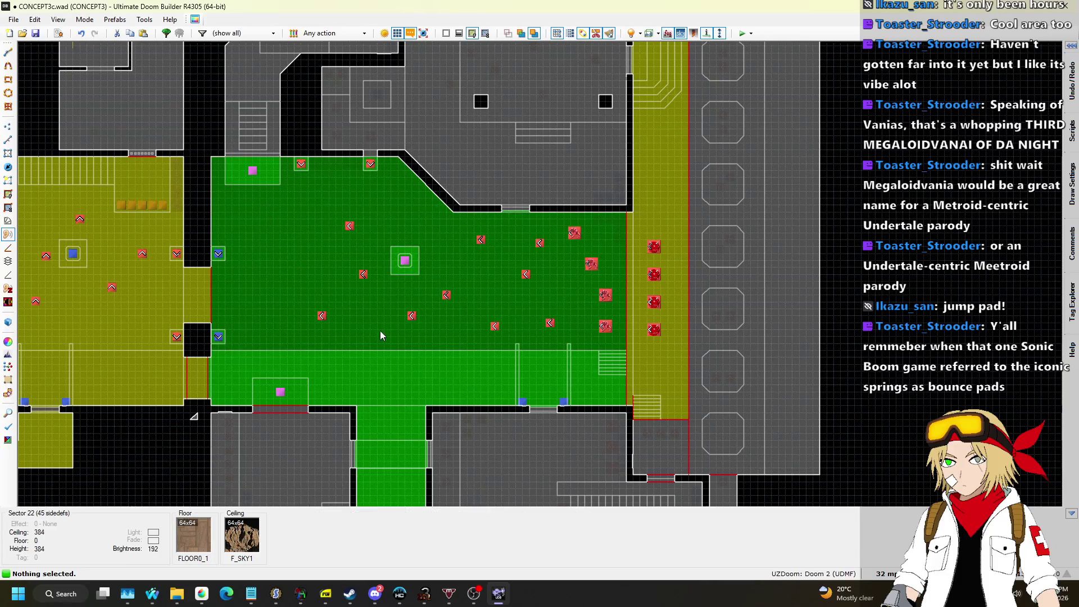
pyautogui.scroll(-3, 417, 298)
pyautogui.scroll(3, 397, 426)
pyautogui.scroll(-2, 511, 370)
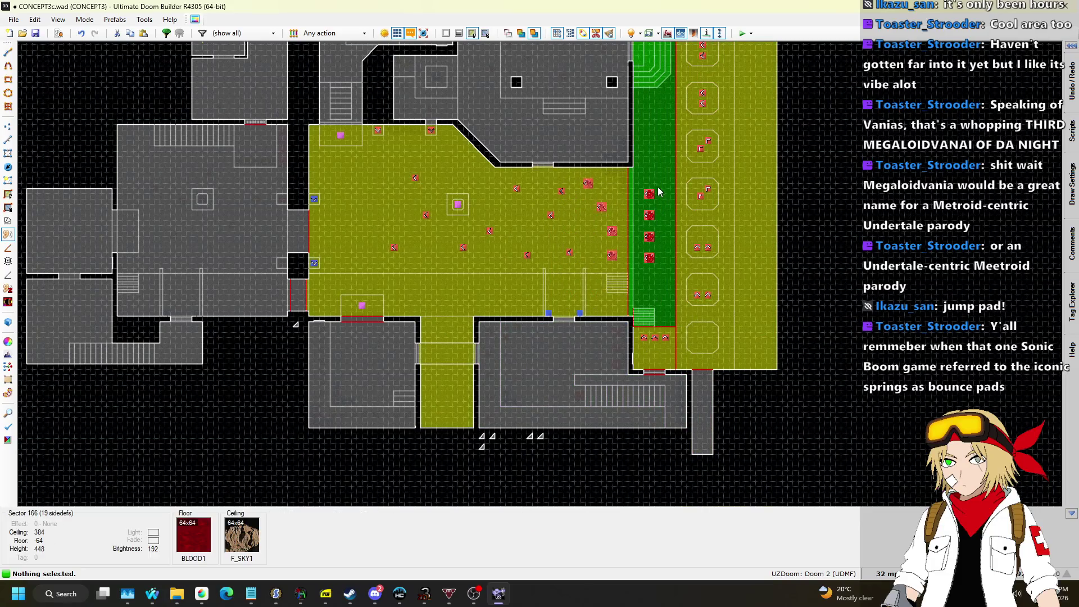
pyautogui.scroll(-4, 659, 192)
pyautogui.scroll(4, 589, 134)
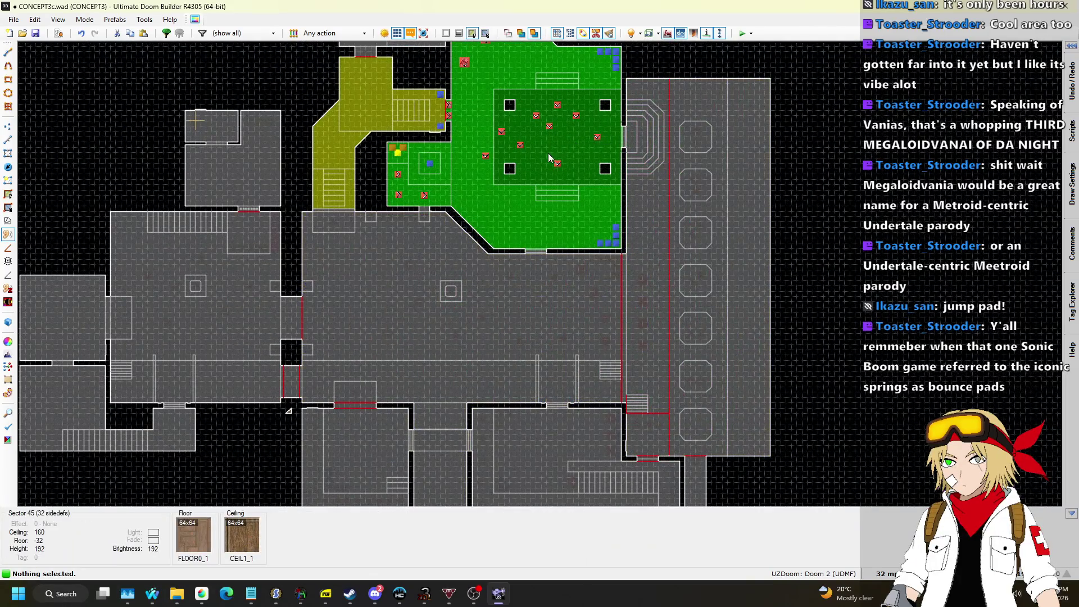
pyautogui.scroll(-4, 552, 155)
pyautogui.scroll(4, 497, 284)
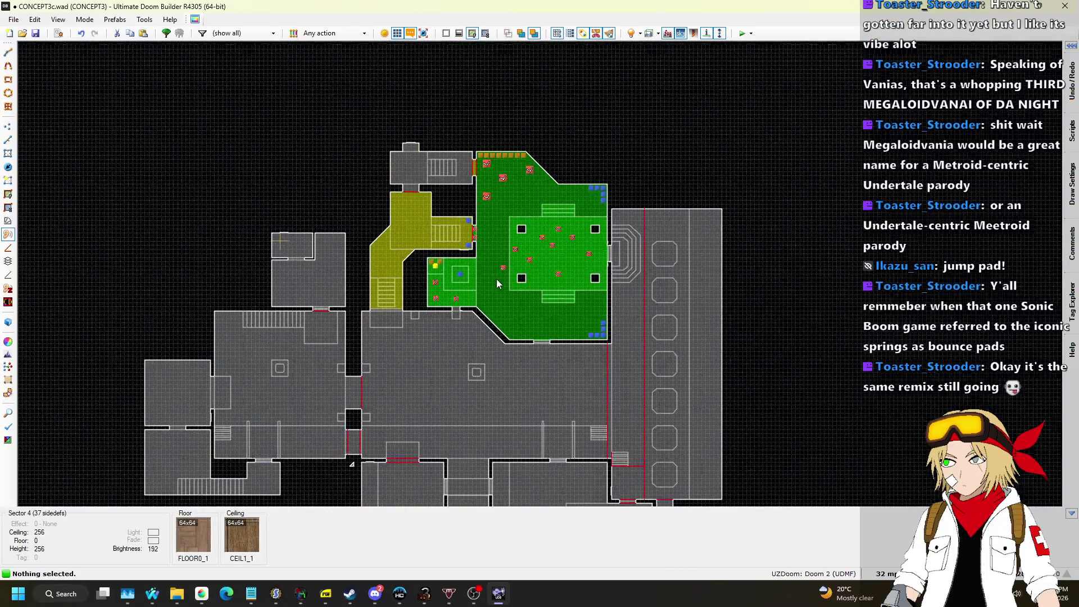
pyautogui.scroll(-3, 350, 296)
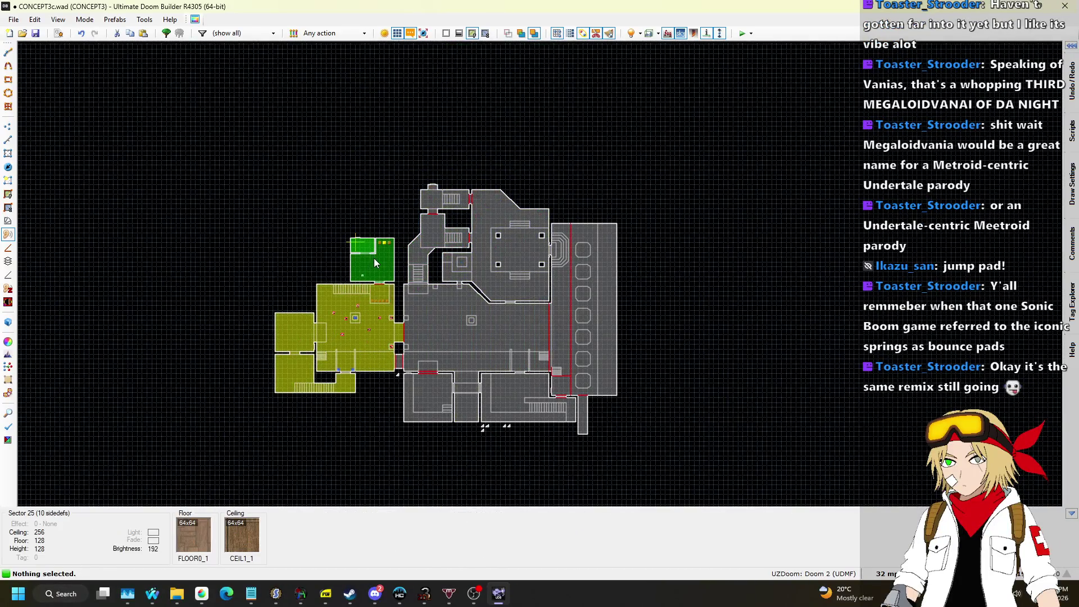
pyautogui.scroll(3, 375, 258)
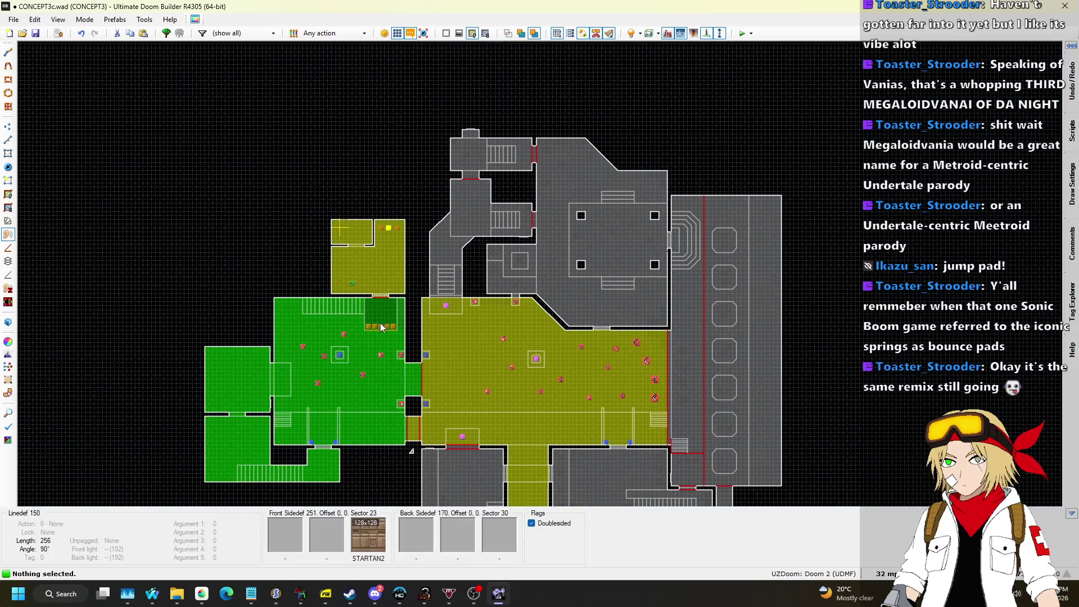
# Colour every sector by its sound zone with F8, then return to Sectors mode.
pyautogui.press('F8')
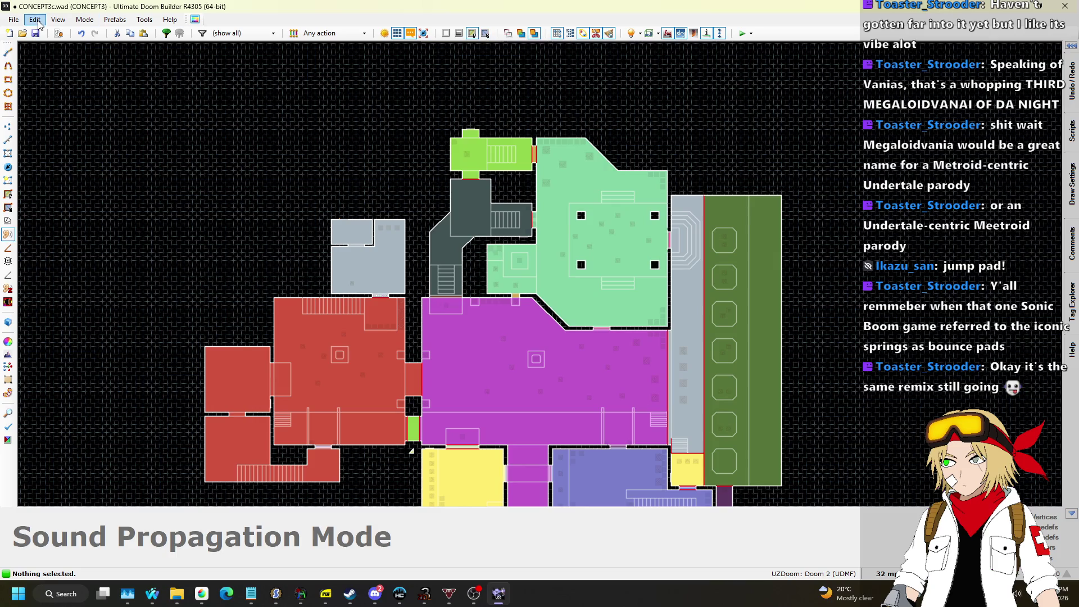
pyautogui.click(8, 223)
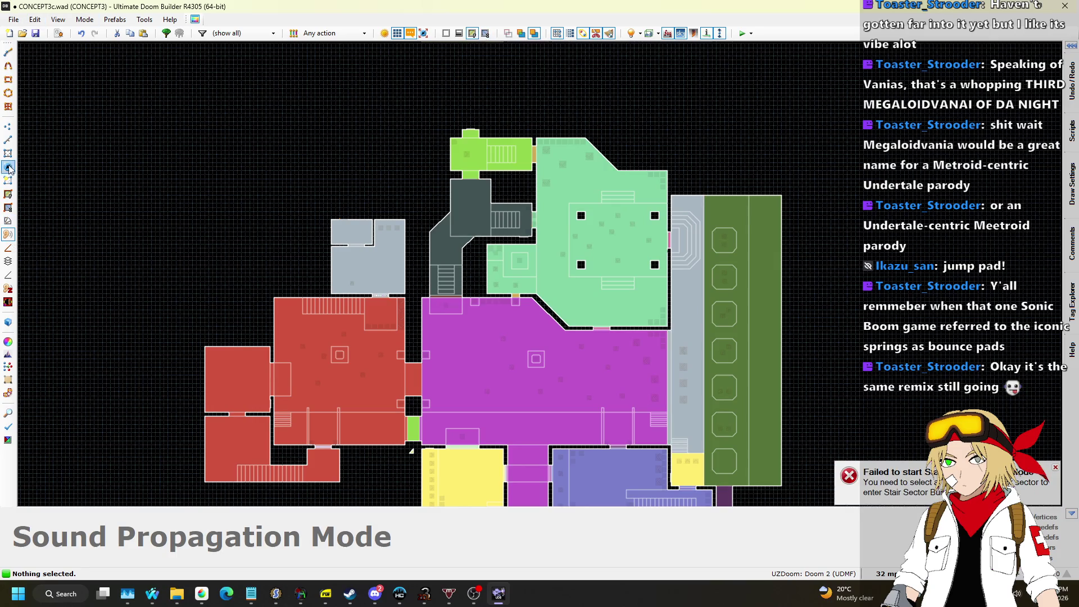
pyautogui.click(8, 153)
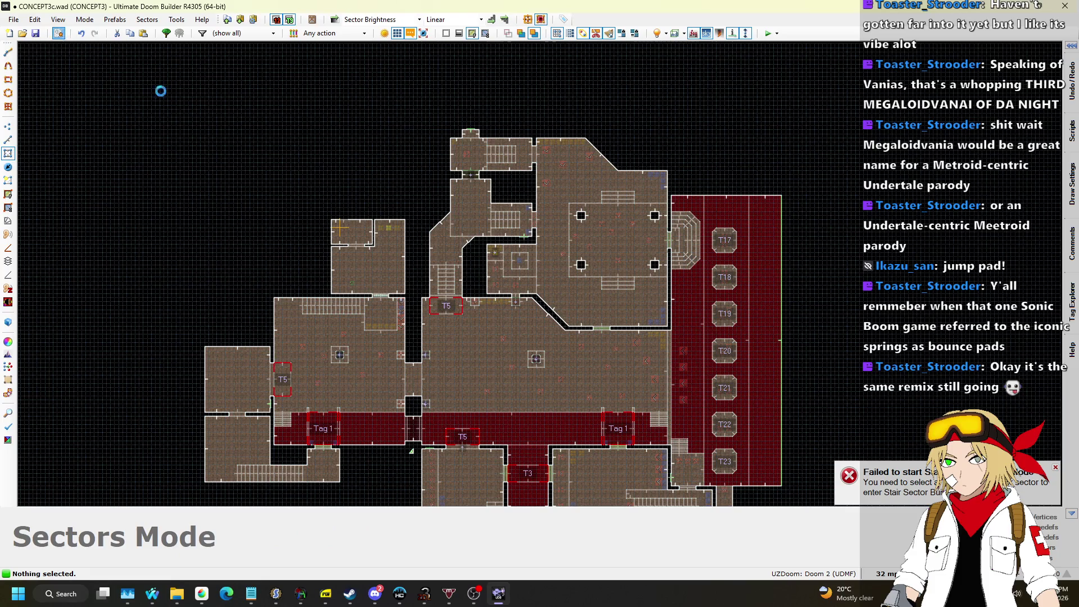
# In PILLARS_BUILD, set the first pillar heights to 32, 64, 96 and 128.
pyautogui.write('2')
pyautogui.press('Down')
pyautogui.hotkey('shift', 'Left')
pyautogui.hotkey('shift', 'Left')
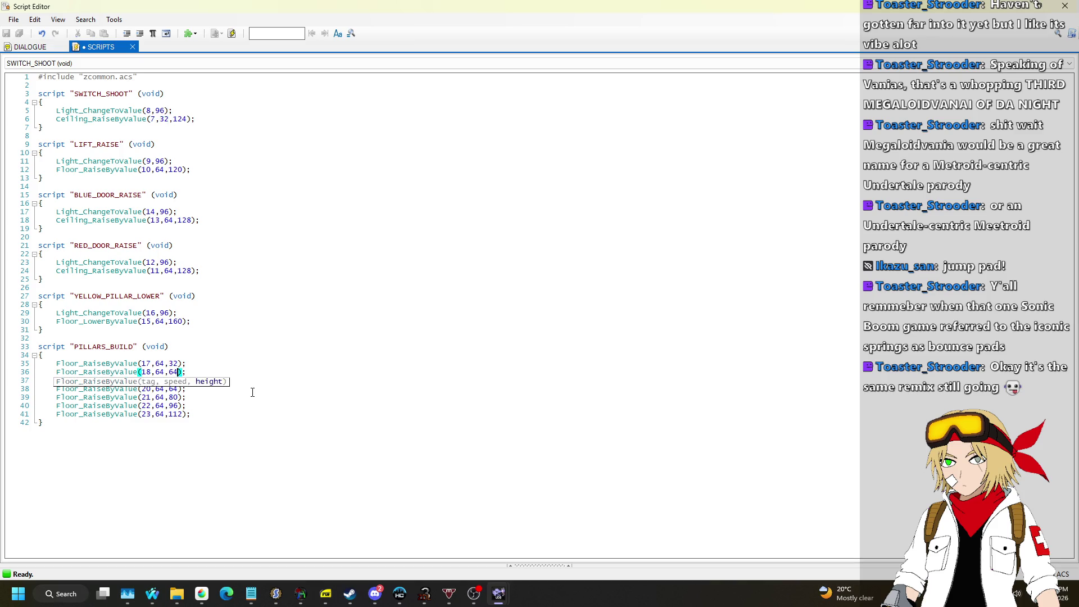
pyautogui.press('Down')
pyautogui.hotkey('shift', 'Left')
pyautogui.write('96')
pyautogui.press('Down')
pyautogui.hotkey('shift', 'Left')
pyautogui.hotkey('shift', 'Left')
pyautogui.write('128')
# Set the next pillar heights to 160 and 192, compile the scripts, and close the editor.
pyautogui.press('Down')
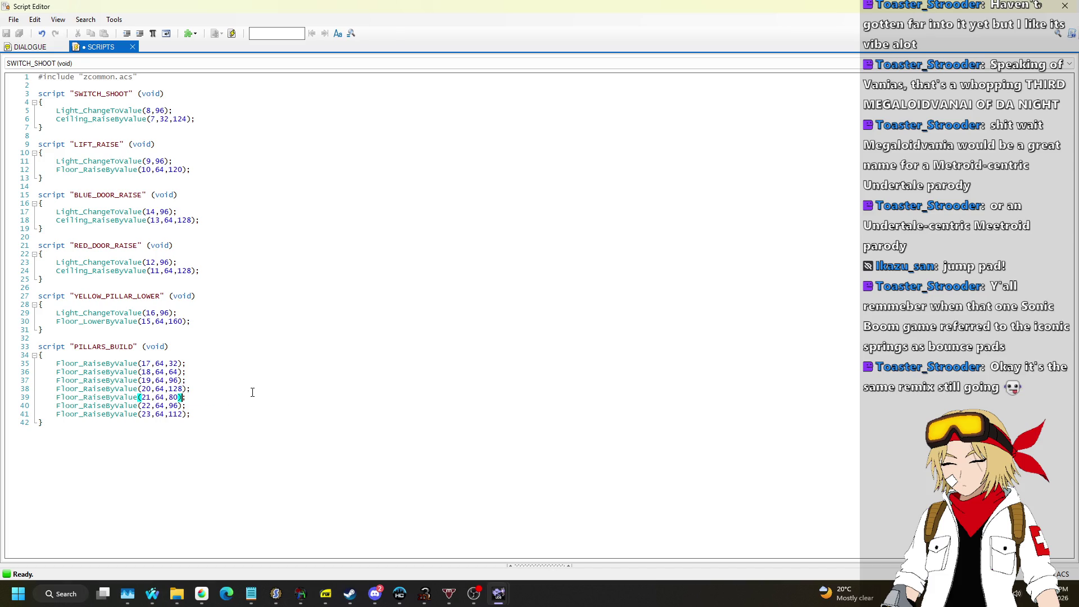
pyautogui.press('Left')
pyautogui.hotkey('shift', 'Left')
pyautogui.write('160')
pyautogui.press('Down')
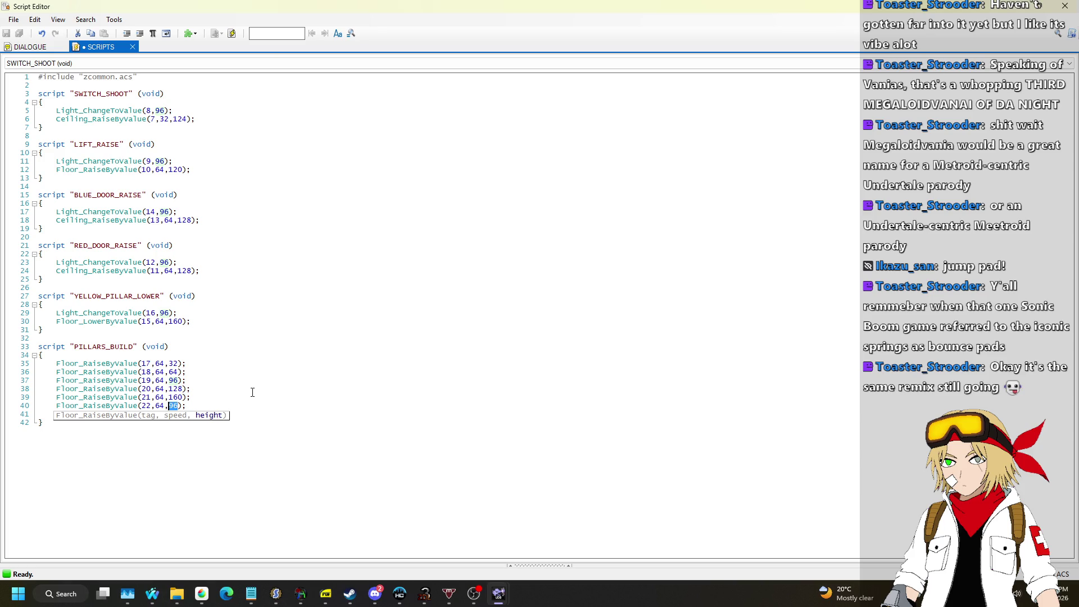
pyautogui.write('92')
pyautogui.press('Down')
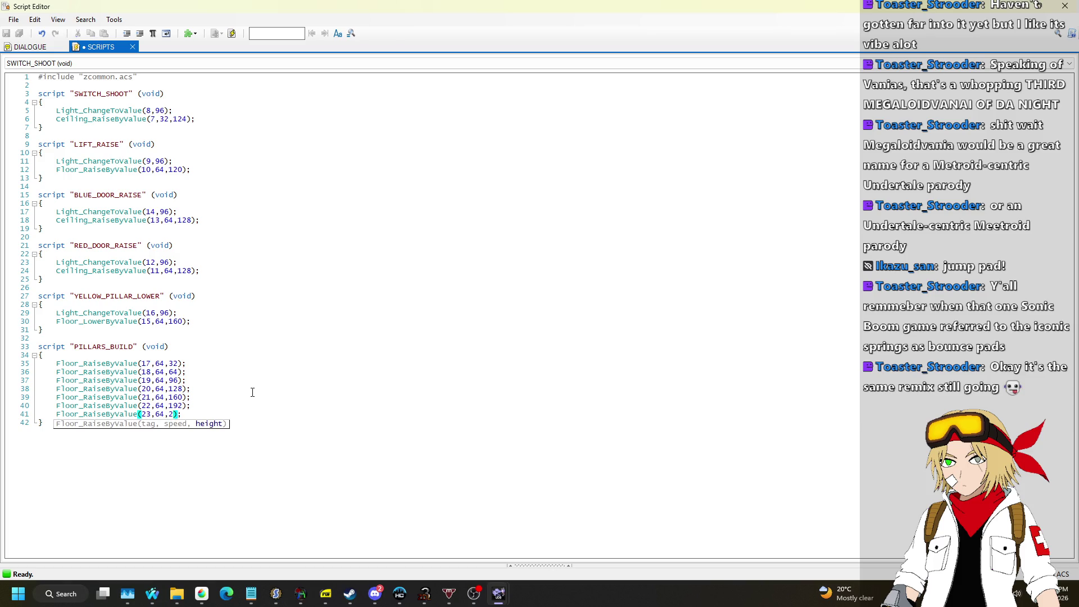
pyautogui.click(232, 33)
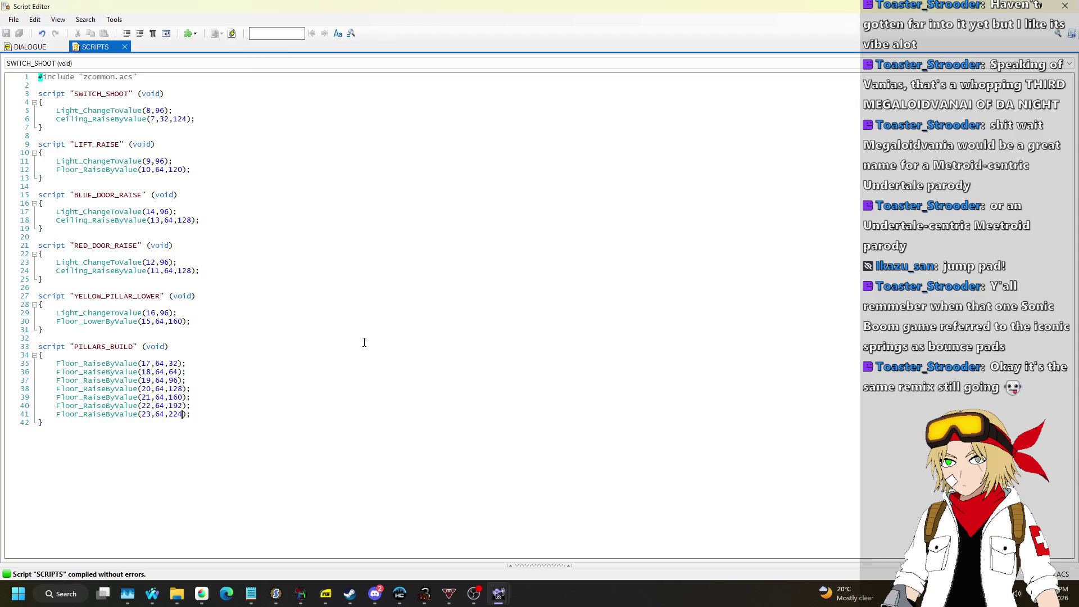
pyautogui.click(1065, 6)
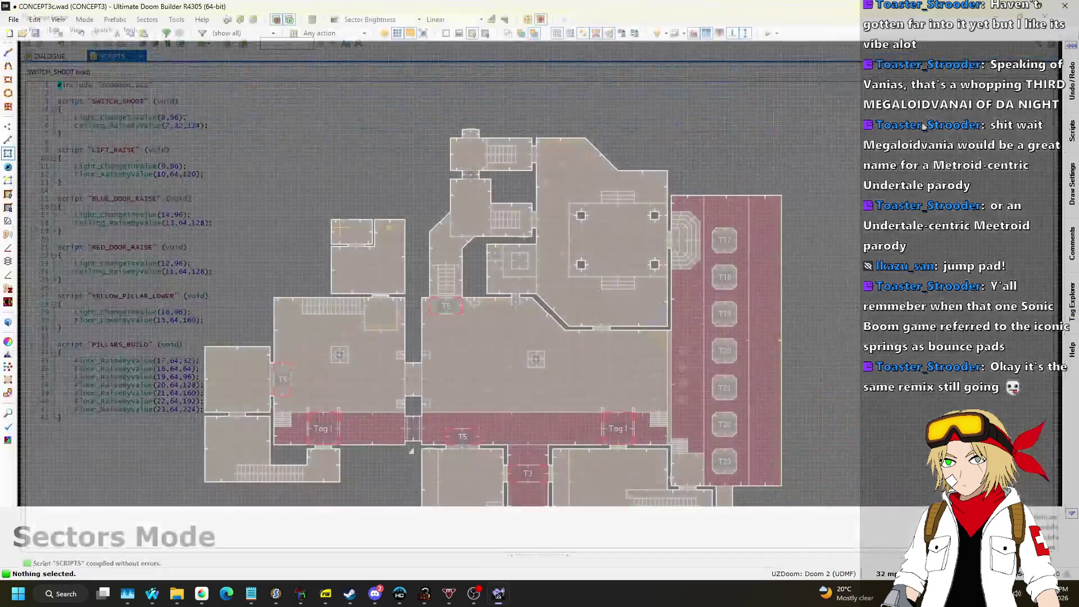
# In Things mode, move the Revenant left and paste a duplicate Revenant nearby.
pyautogui.scroll(5, 679, 260)
pyautogui.scroll(-3, 678, 259)
pyautogui.click(8, 155)
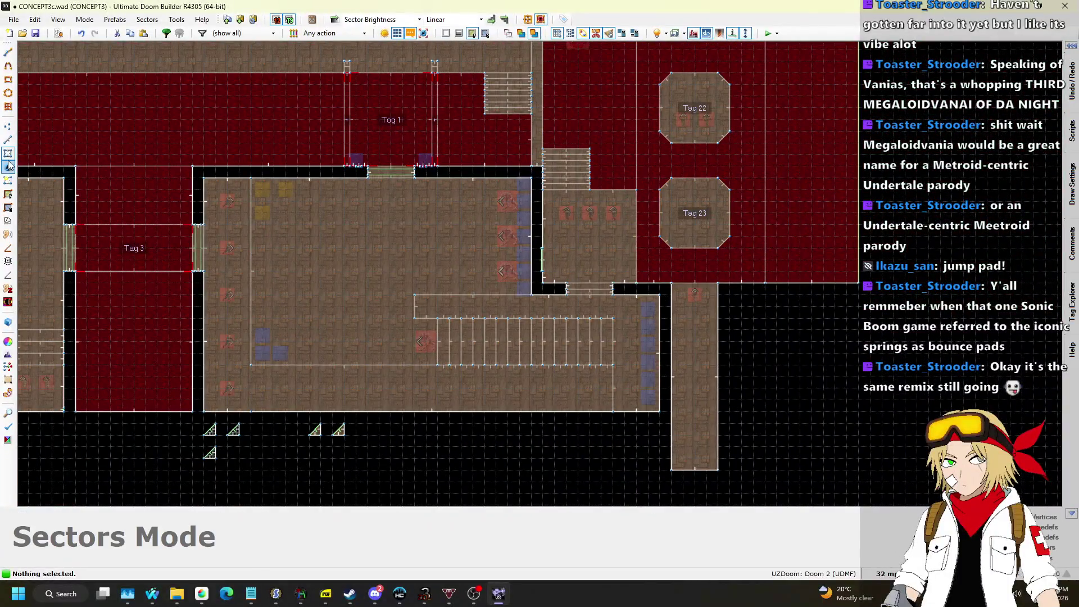
pyautogui.click(9, 167)
pyautogui.scroll(6, 720, 295)
pyautogui.moveTo(686, 305); pyautogui.dragTo(615, 303)
pyautogui.hotkey('ctrl', 'c')
pyautogui.hotkey('ctrl', 'v')
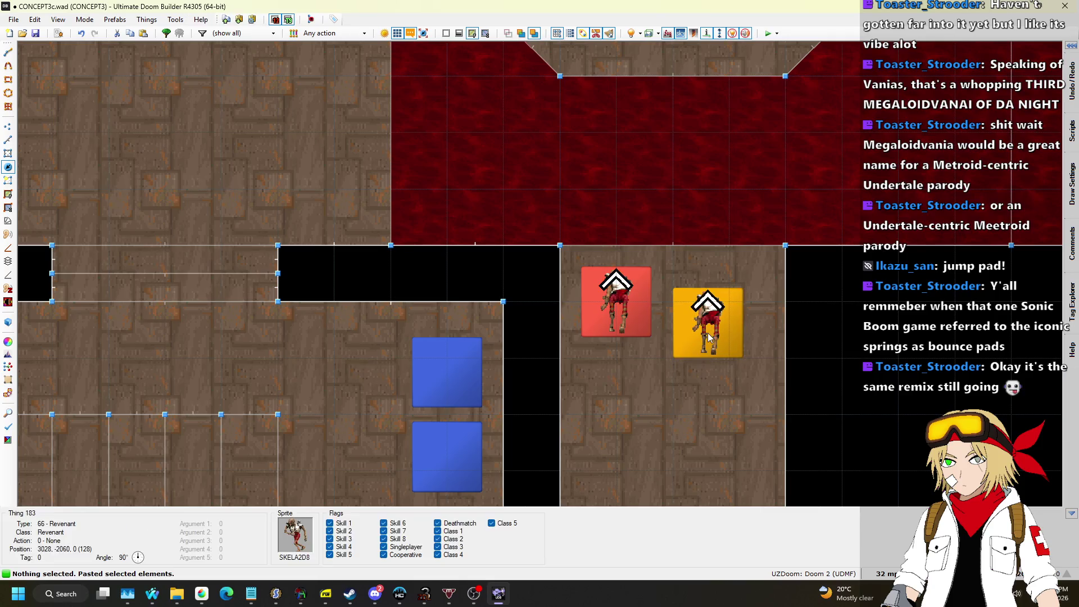
pyautogui.click(721, 329)
# Select the row of five yellow pickups and open their Edit Things properties.
pyautogui.scroll(-4, 548, 375)
pyautogui.scroll(5, 419, 200)
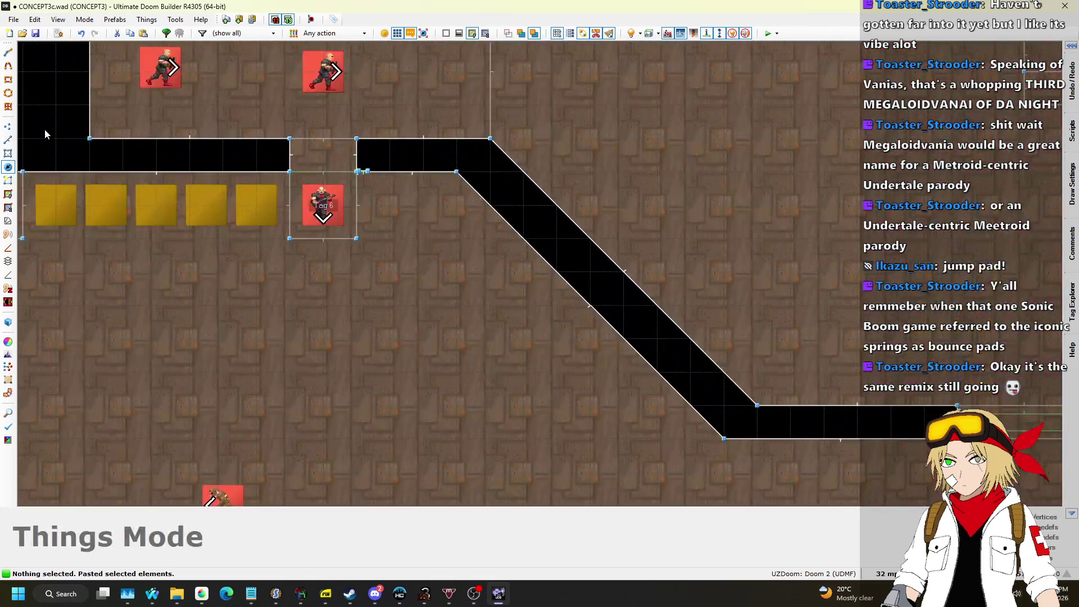
pyautogui.scroll(2, 146, 208)
pyautogui.moveTo(87, 179)
pyautogui.mouseDown()
pyautogui.moveTo(401, 239)
pyautogui.moveTo(396, 230)
pyautogui.mouseUp()
pyautogui.rightClick(392, 219)
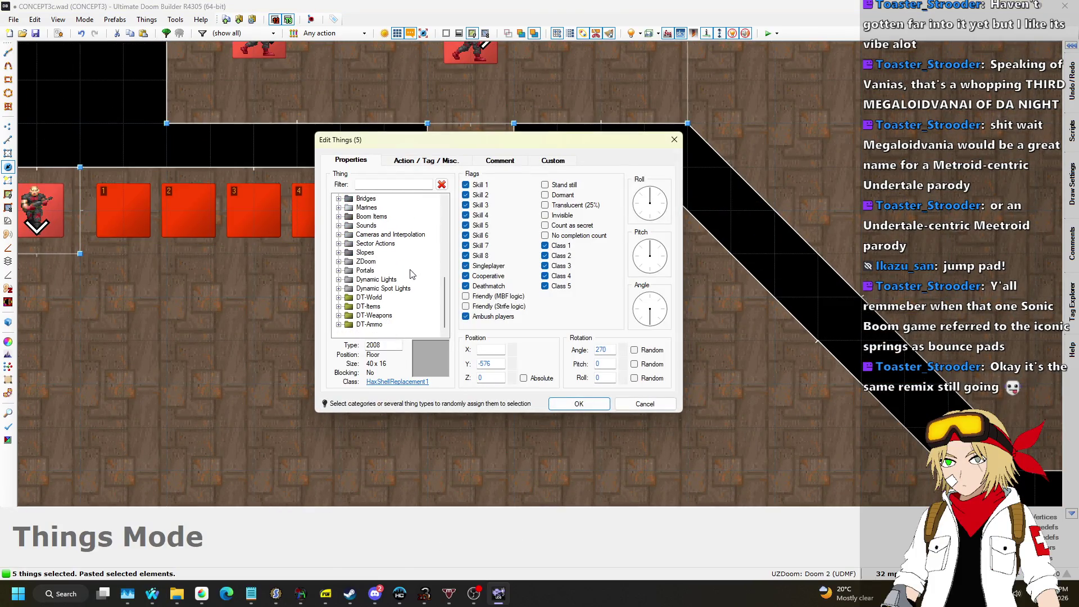
# Change the five pickups to 'Ammo - Shell Ammo (Small)' under DT-Ammo and confirm with OK.
pyautogui.click(339, 325)
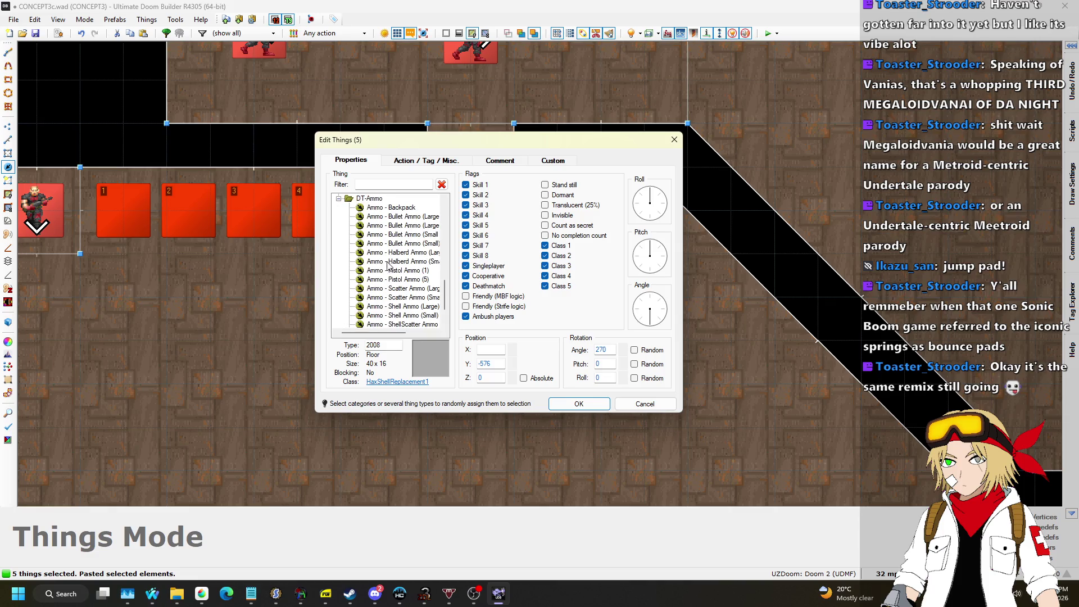
pyautogui.scroll(-1, 402, 298)
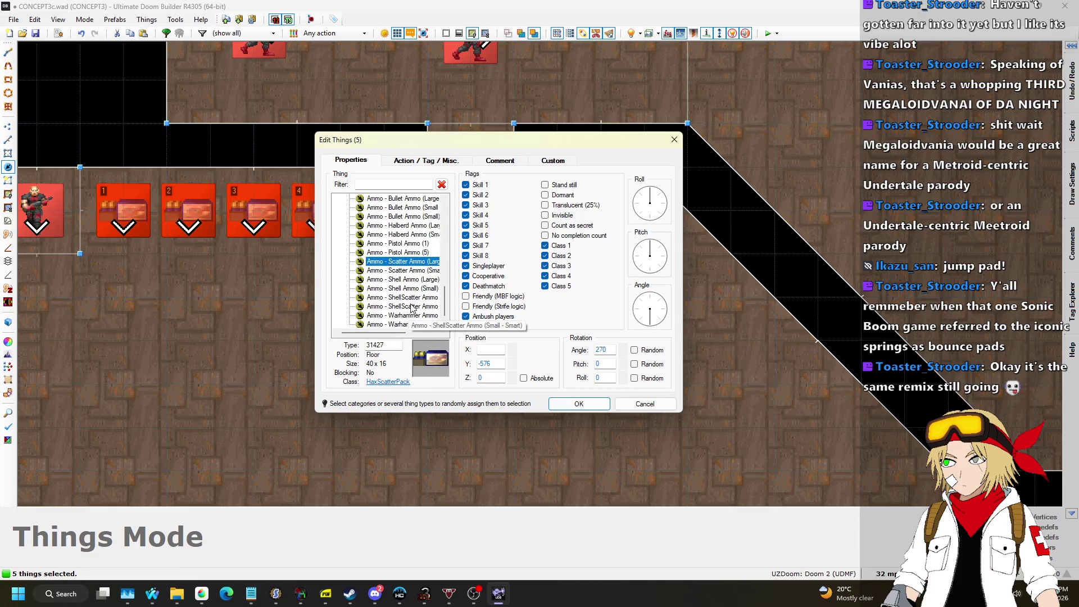
pyautogui.click(414, 297)
pyautogui.click(413, 306)
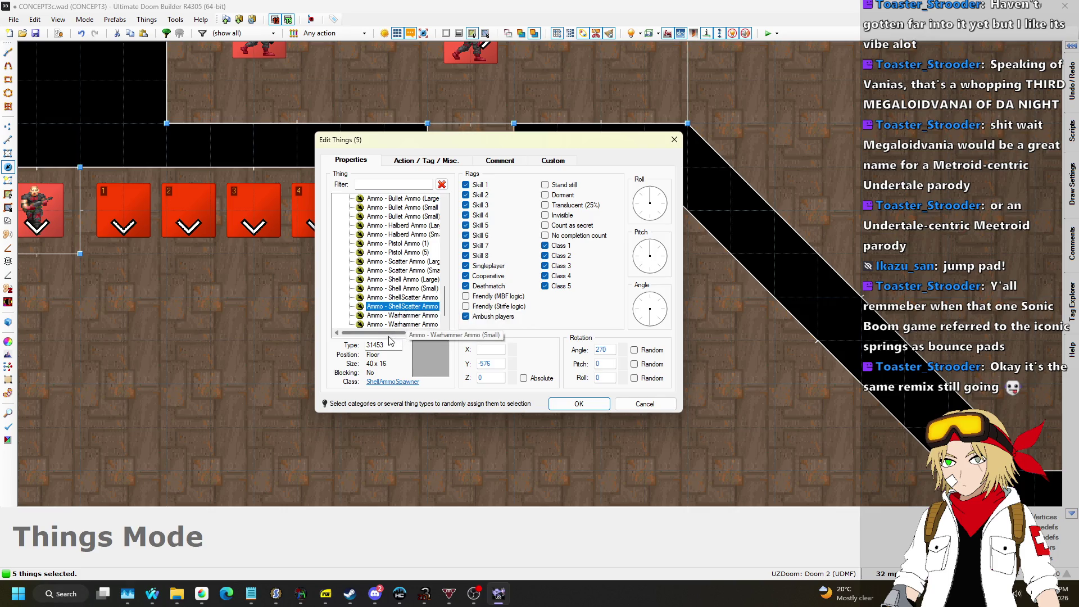
pyautogui.moveTo(396, 334); pyautogui.dragTo(411, 334)
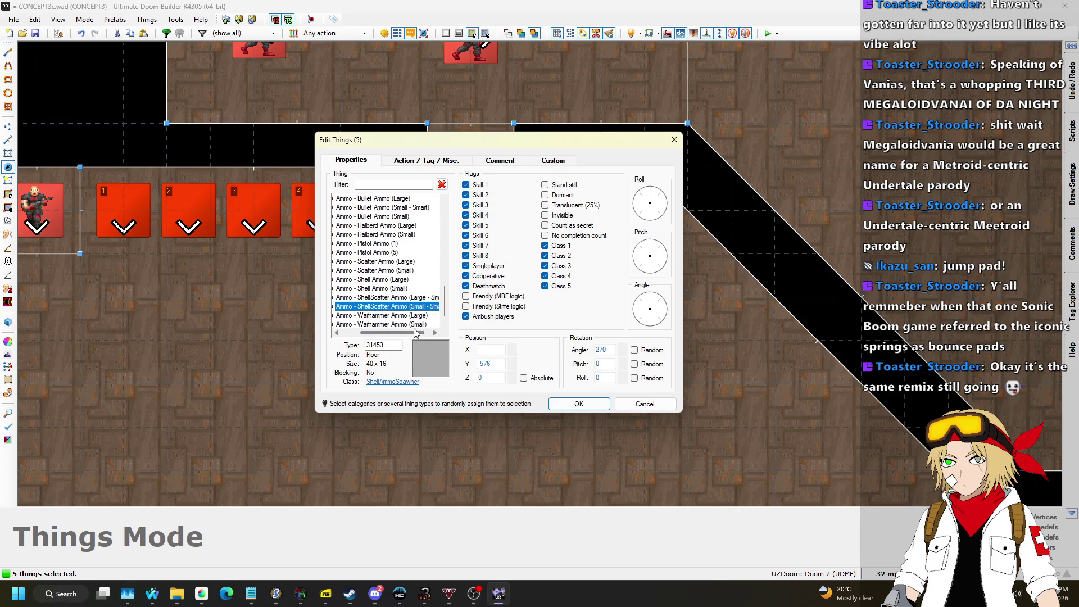
pyautogui.click(405, 288)
pyautogui.moveTo(396, 333)
pyautogui.mouseDown()
pyautogui.moveTo(387, 336)
pyautogui.moveTo(396, 334)
pyautogui.mouseUp()
pyautogui.scroll(-1, 396, 297)
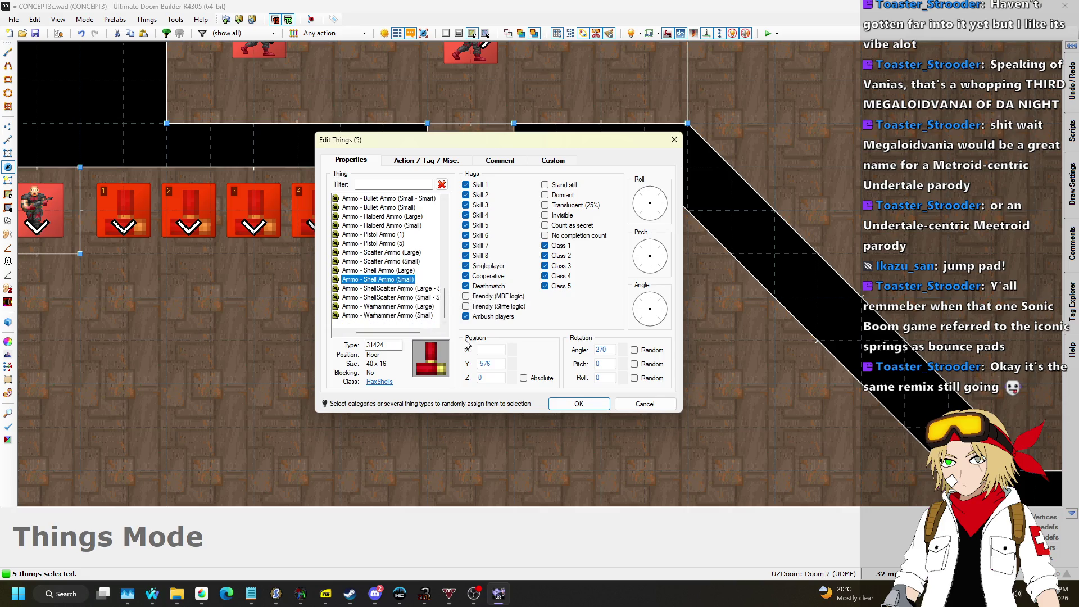
pyautogui.click(571, 402)
pyautogui.scroll(-3, 521, 217)
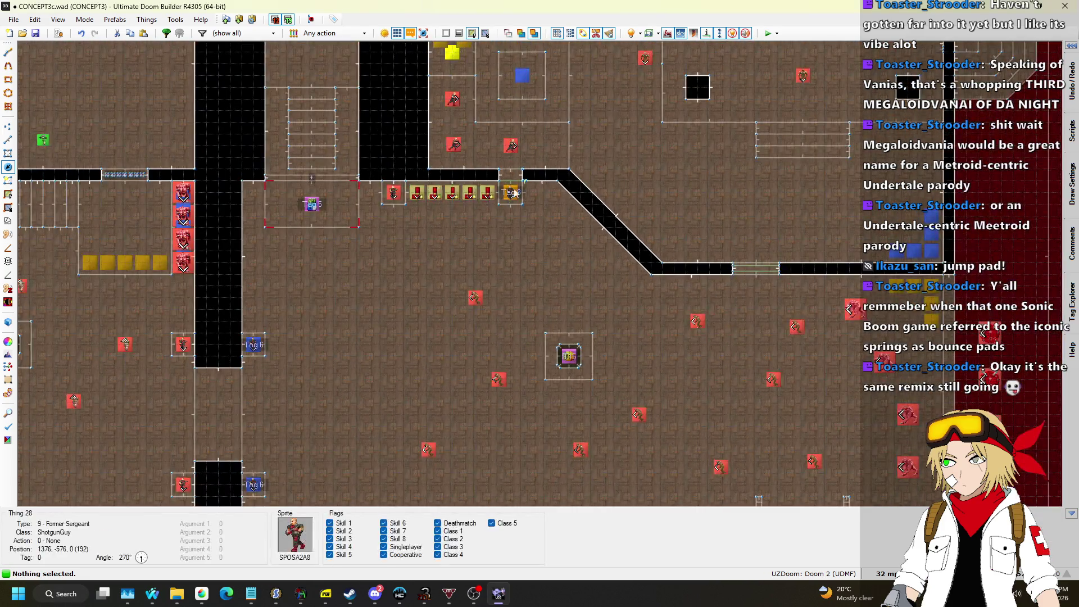
# In Linedefs mode, draw a 64x64 square sector near the bottom of the right-hand corridor.
pyautogui.scroll(-2, 521, 217)
pyautogui.scroll(6, 703, 343)
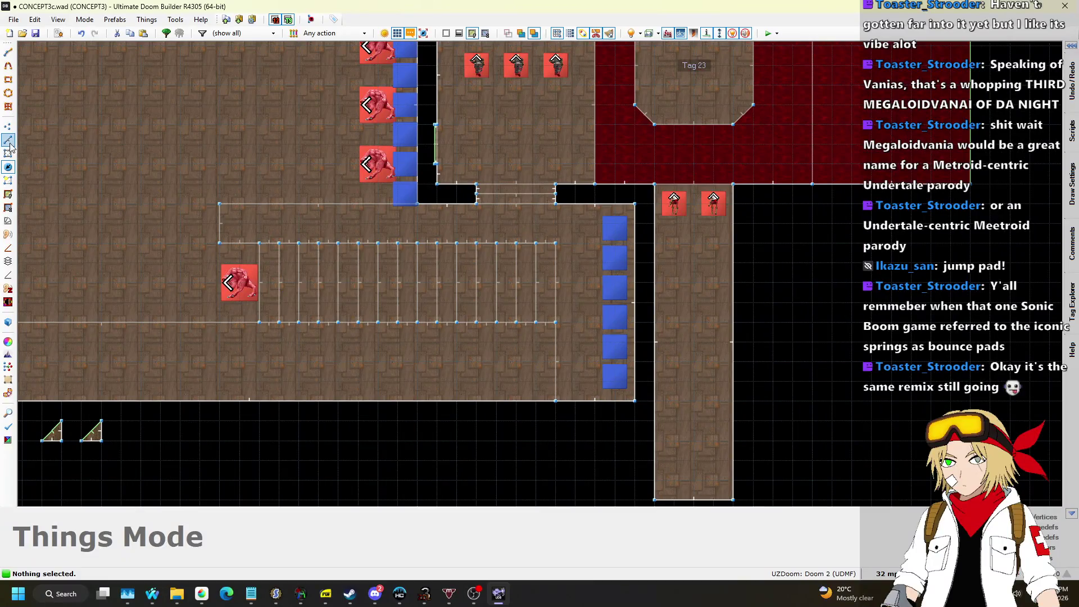
pyautogui.click(8, 140)
pyautogui.scroll(2, 668, 372)
pyautogui.scroll(-1, 686, 274)
pyautogui.scroll(2, 664, 378)
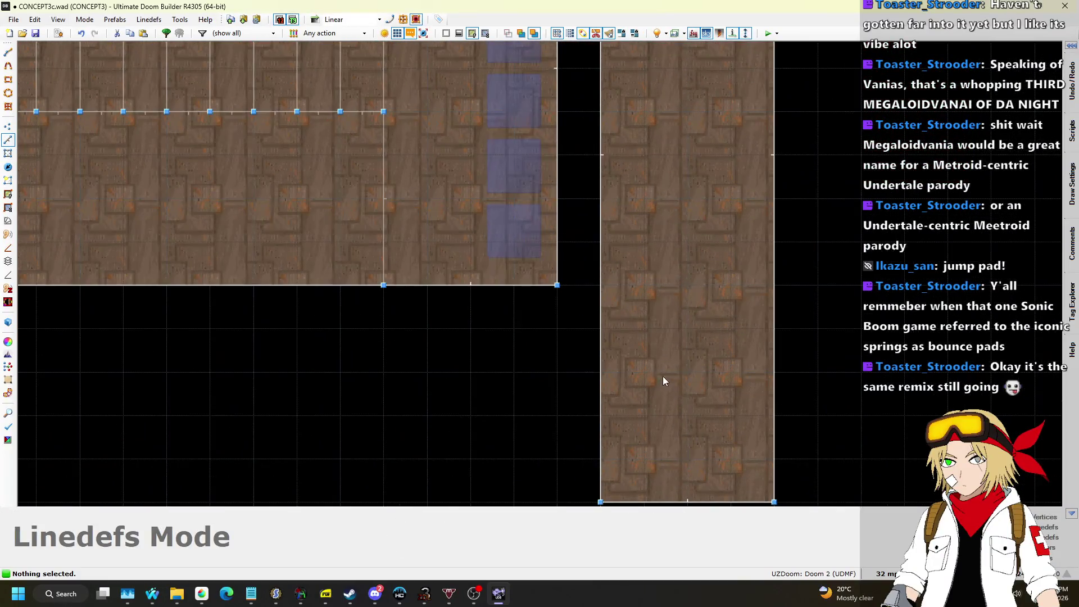
pyautogui.press('space')
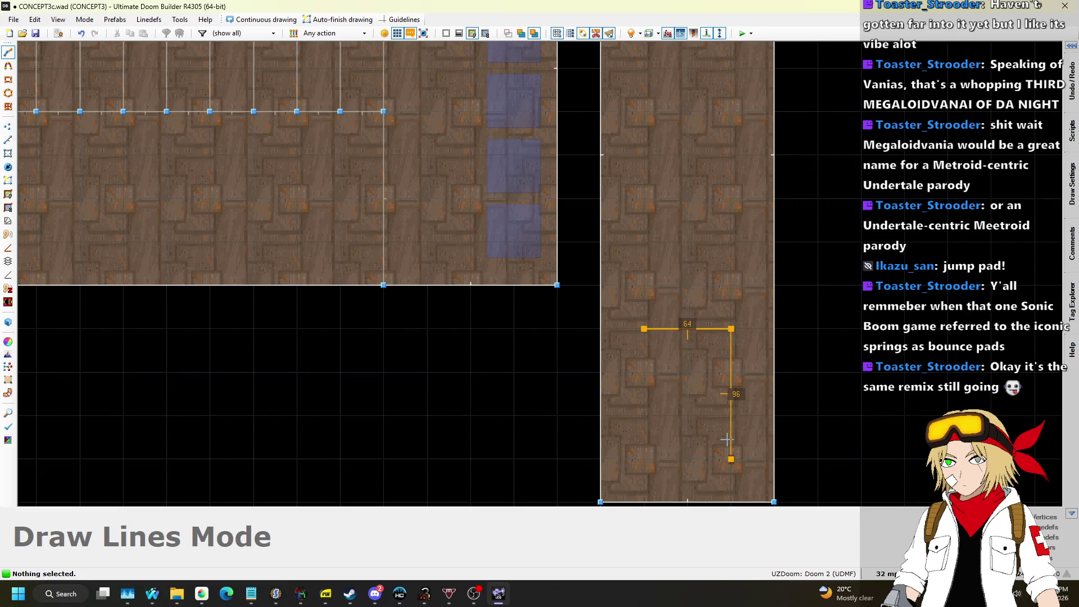
pyautogui.click(645, 346)
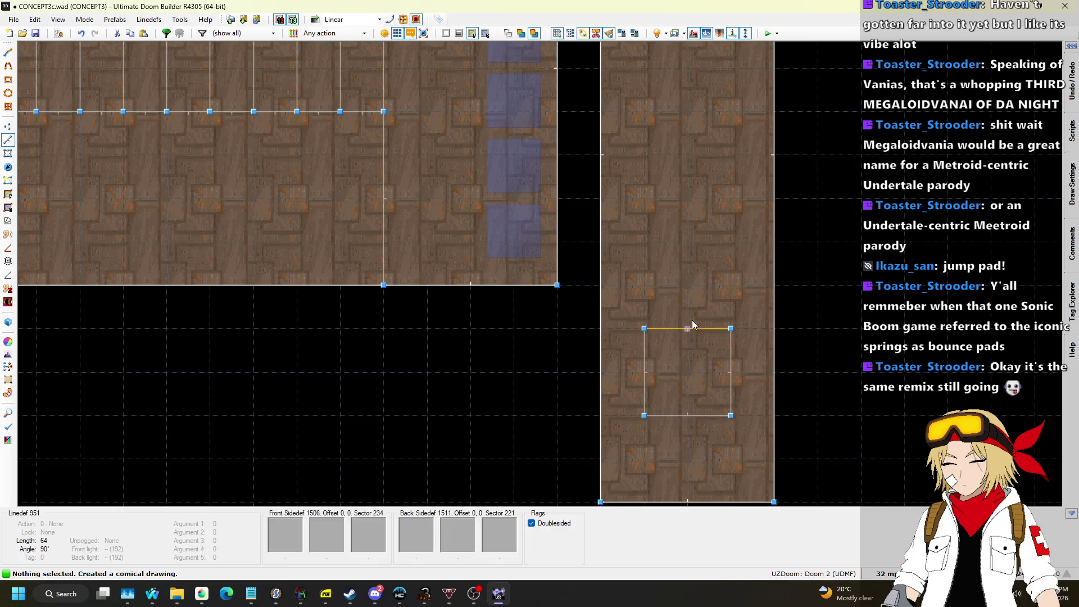
# Flip the new square's four linedefs and view the sector in 3D.
pyautogui.press('f')
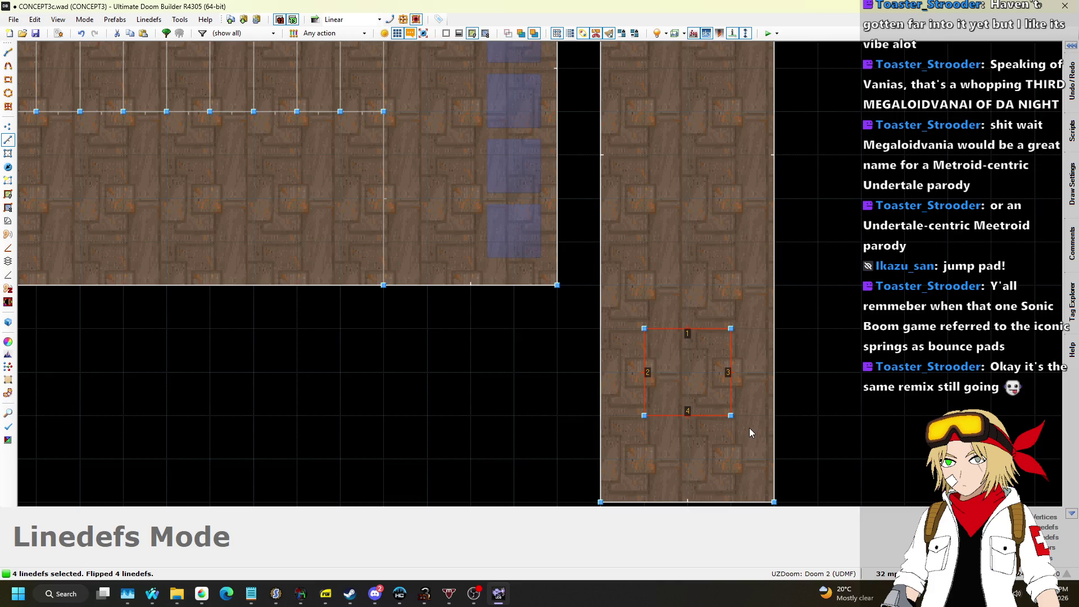
pyautogui.press('q')
pyautogui.scroll(1, 540, 274)
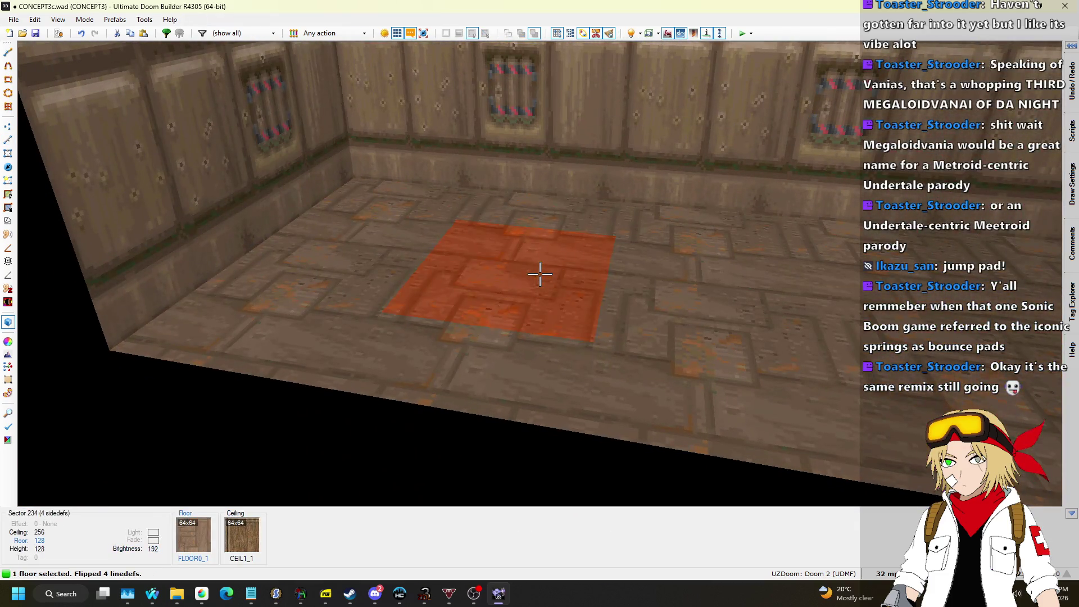
# Give the raised square sector a GATE1 floor flat.
pyautogui.press('w')
pyautogui.press('w')
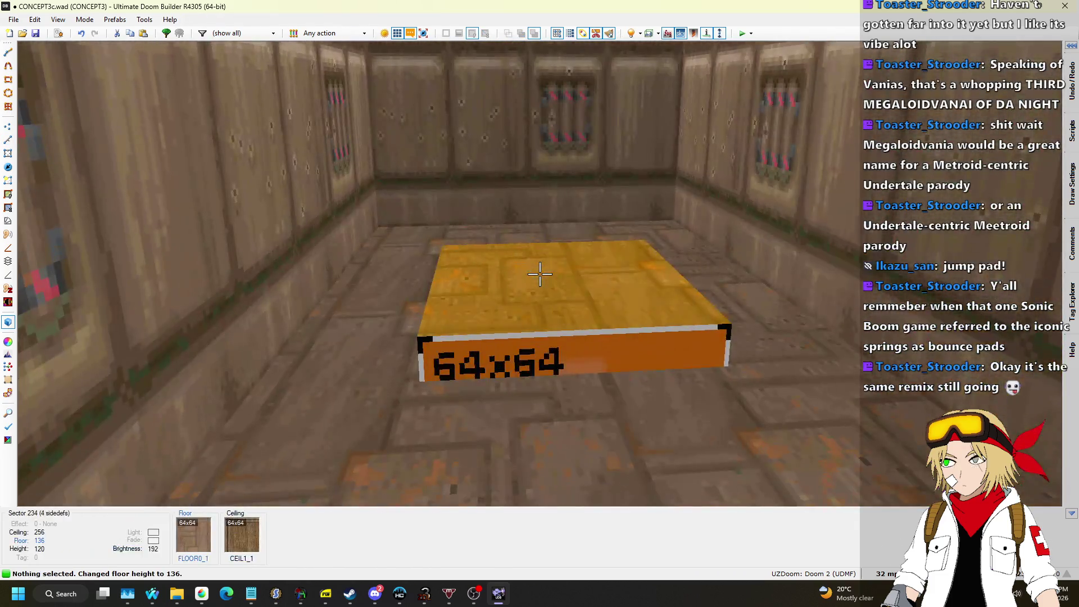
pyautogui.rightClick(540, 273)
pyautogui.click(703, 140)
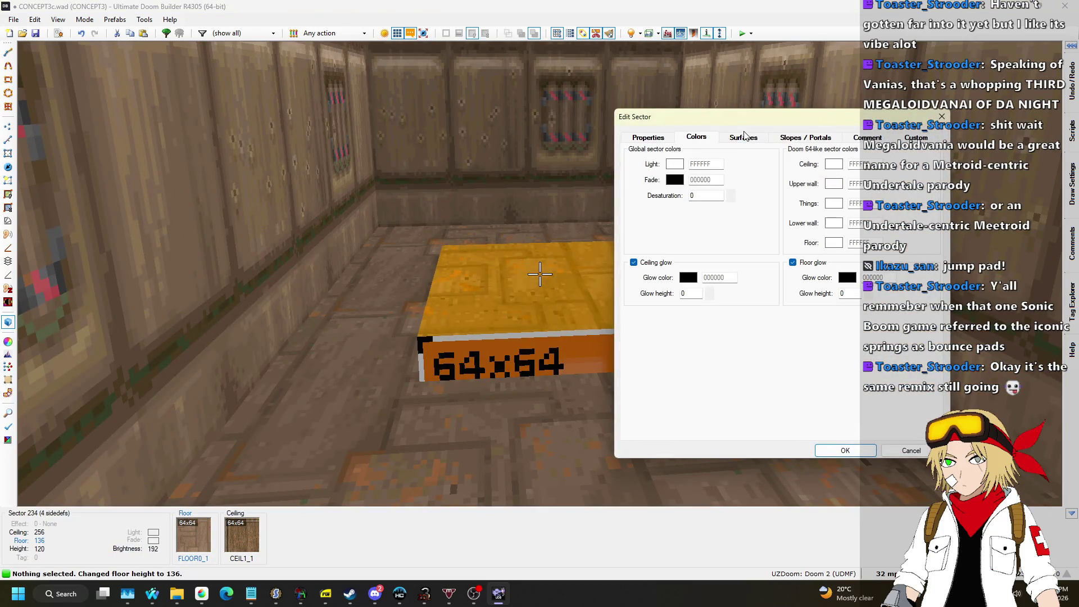
pyautogui.click(746, 138)
pyautogui.click(869, 340)
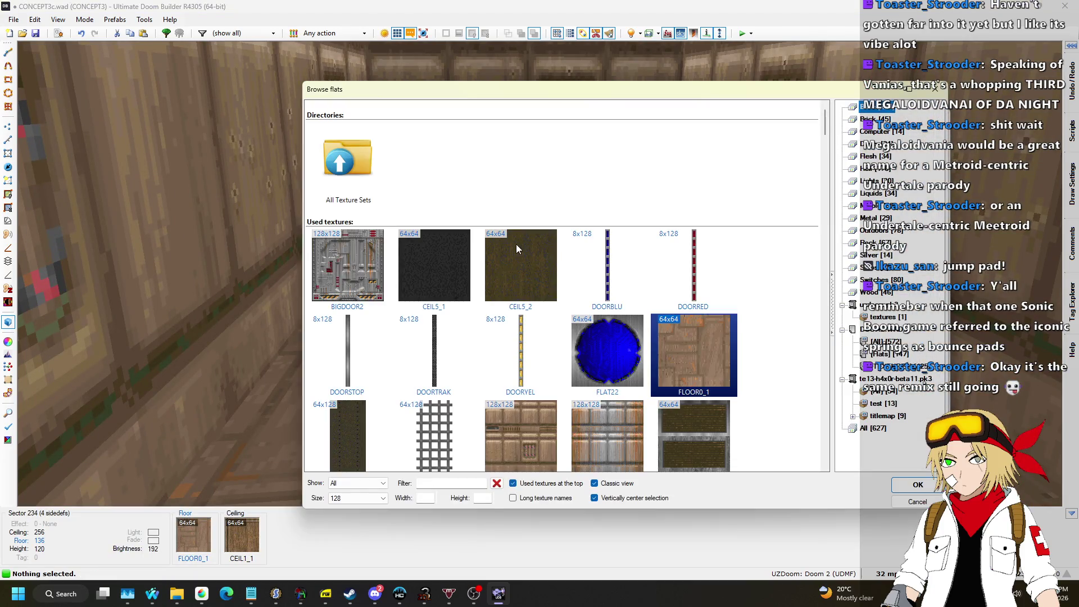
pyautogui.scroll(5, 608, 259)
pyautogui.press('Up')
pyautogui.press('Up')
pyautogui.press('Up')
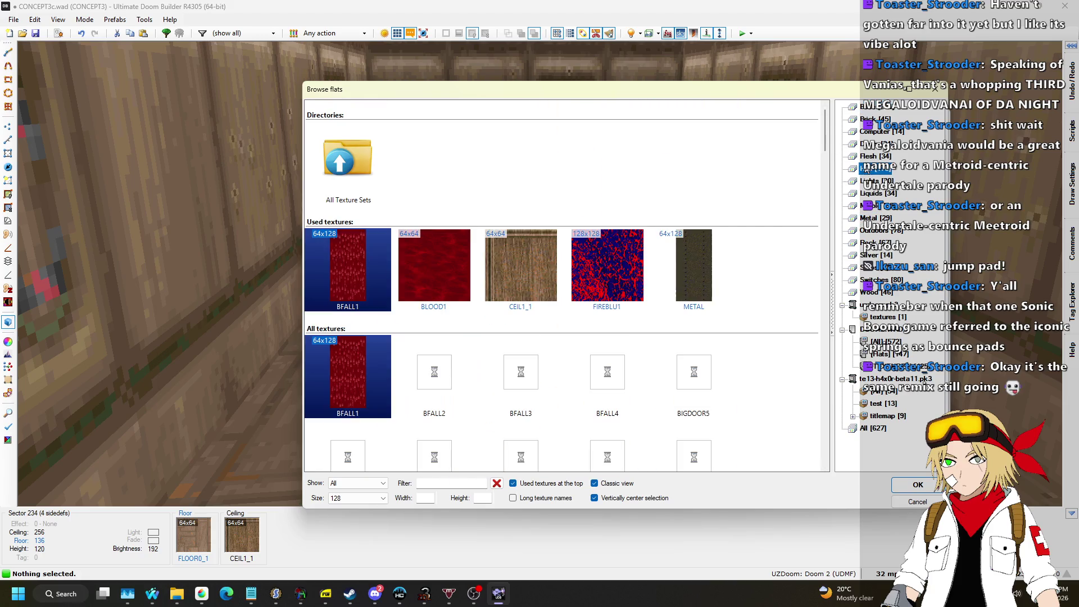
pyautogui.scroll(-5, 656, 205)
pyautogui.scroll(-5, 657, 205)
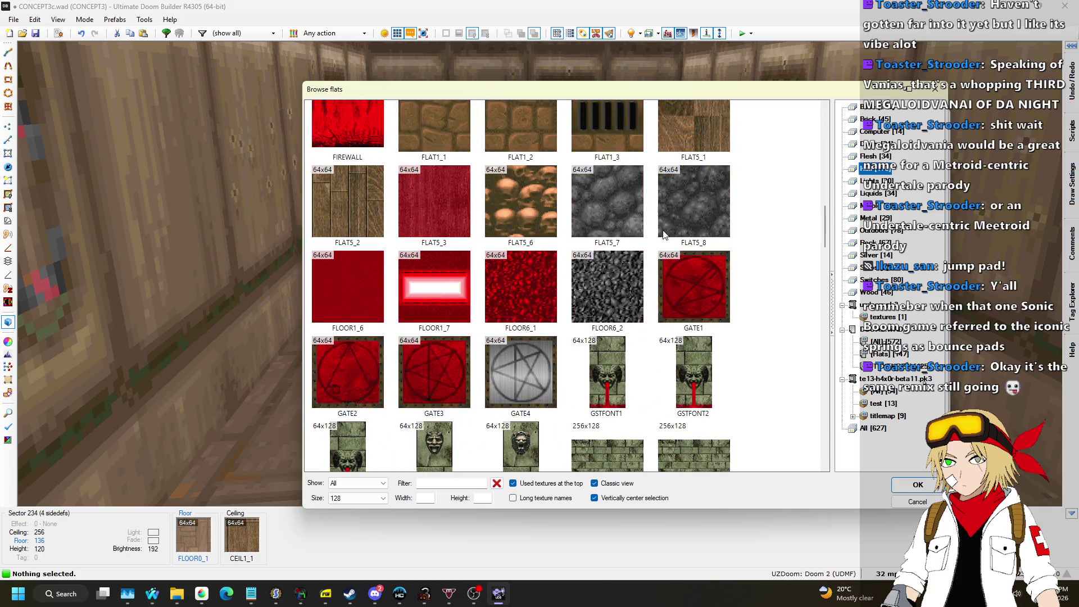
pyautogui.doubleClick(683, 311)
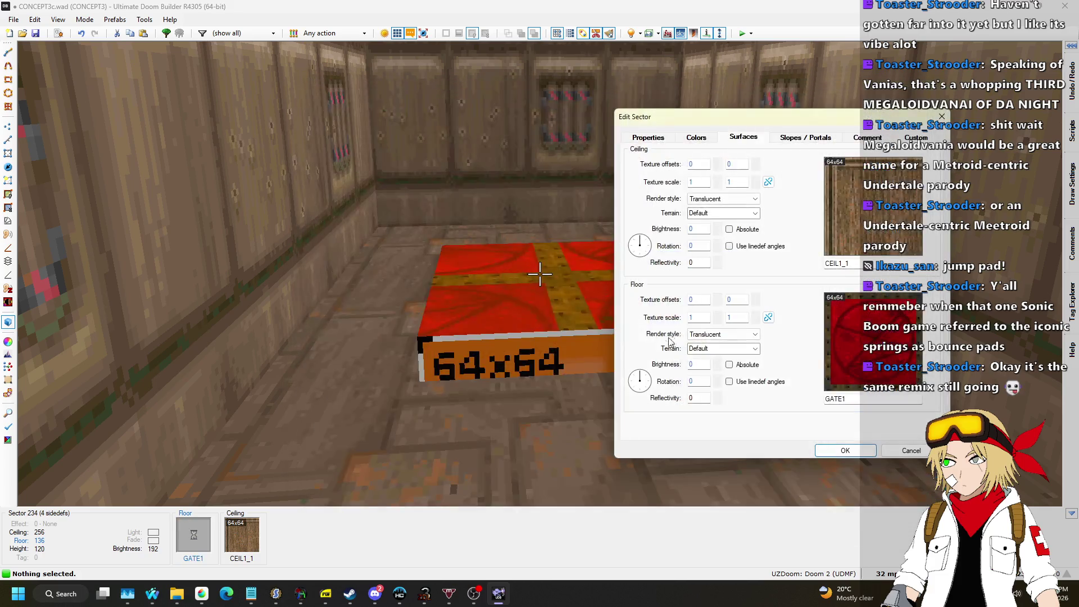
pyautogui.click(844, 451)
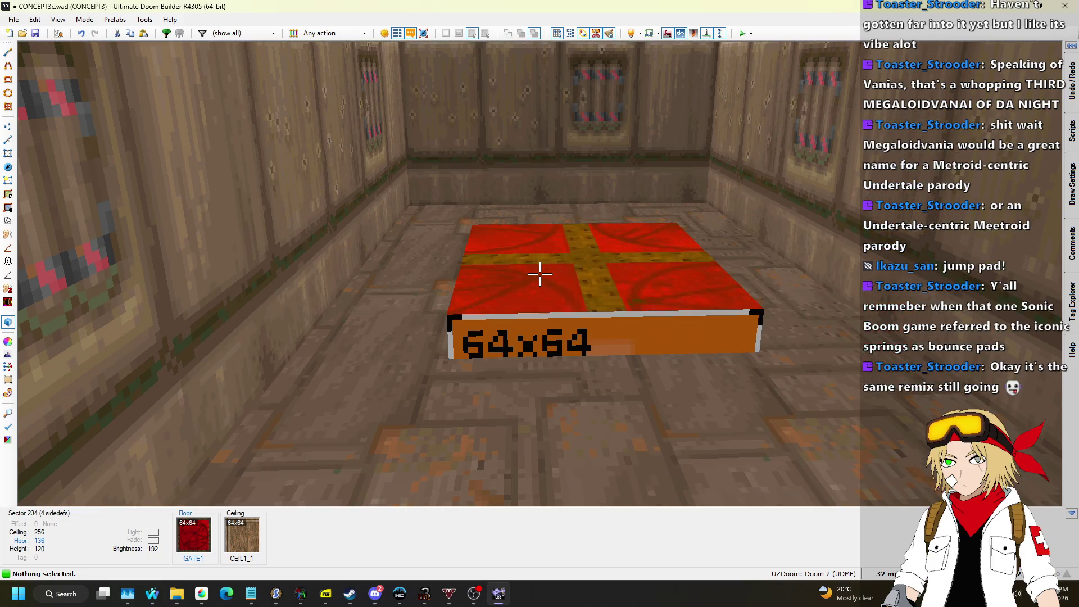
# Centre the GATE1 floor texture on the block with offset -32,-32.
pyautogui.hotkey('ctrl', 'Left')
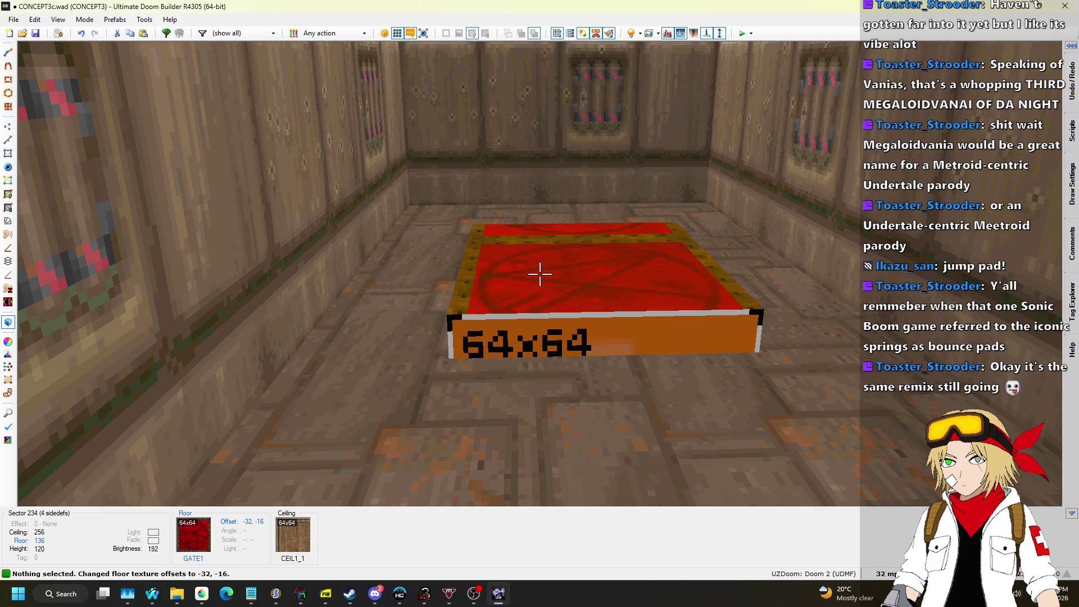
pyautogui.hotkey('ctrl', 'Up')
pyautogui.press('s')
pyautogui.press('w')
# Set METAL as the texture on the block's four sides.
pyautogui.keyDown('shift'); pyautogui.click(540, 276); pyautogui.keyUp('shift')
pyautogui.rightClick(540, 276)
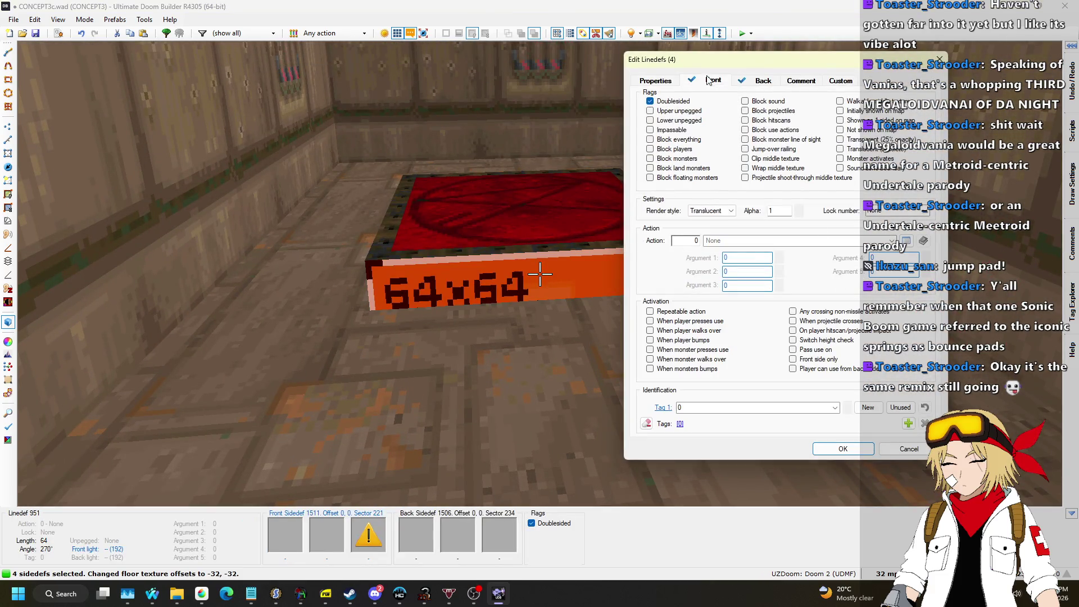
pyautogui.click(712, 81)
pyautogui.click(770, 311)
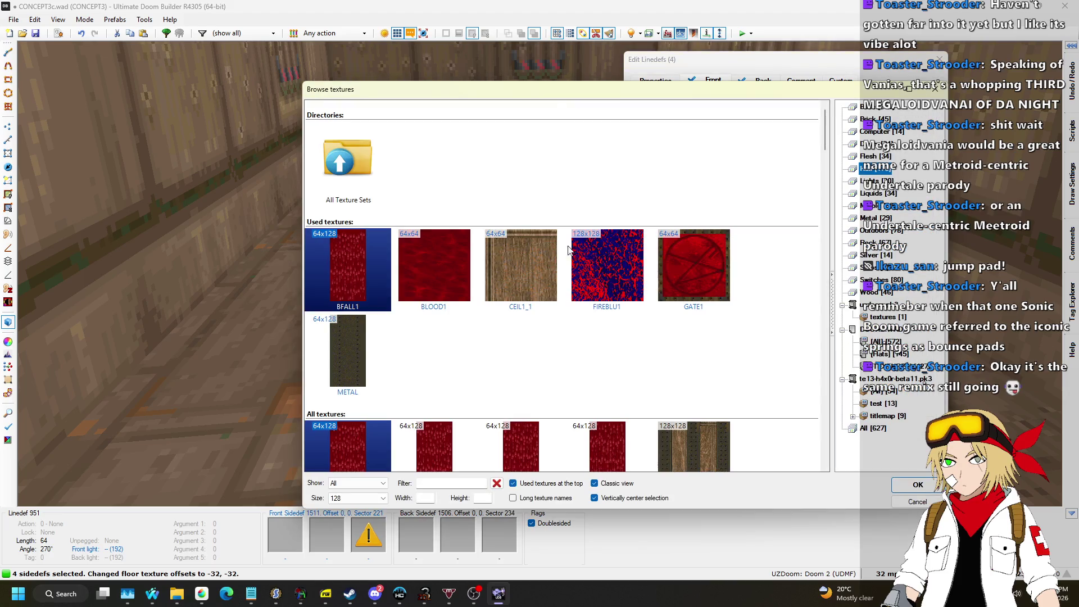
pyautogui.scroll(-2, 499, 236)
pyautogui.doubleClick(352, 264)
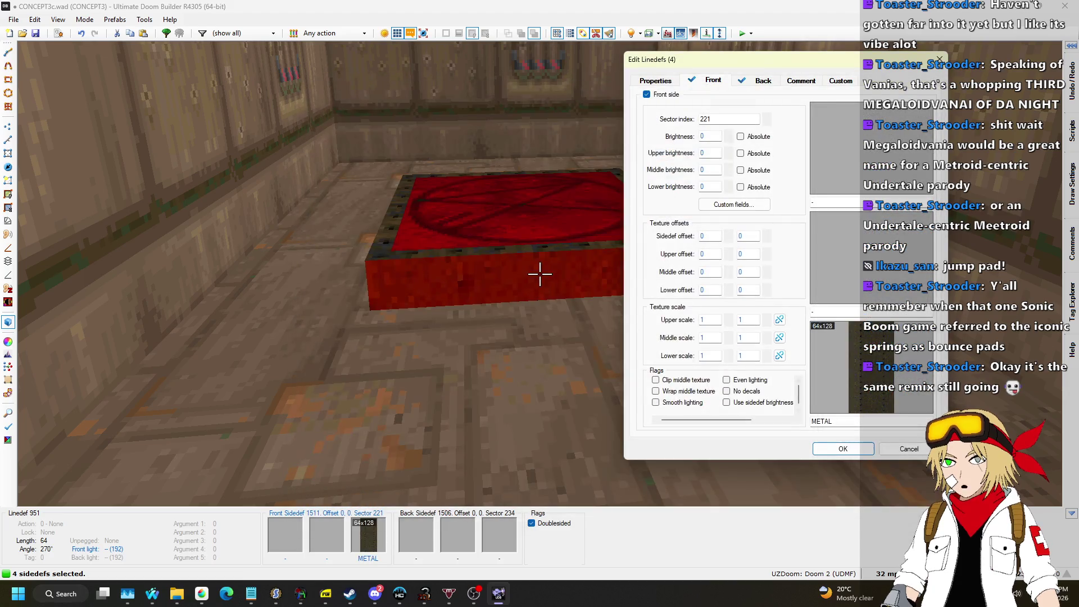
pyautogui.click(849, 450)
# Give the red pad's four linedefs action 243 End Normal, triggered when walked over.
pyautogui.press('q')
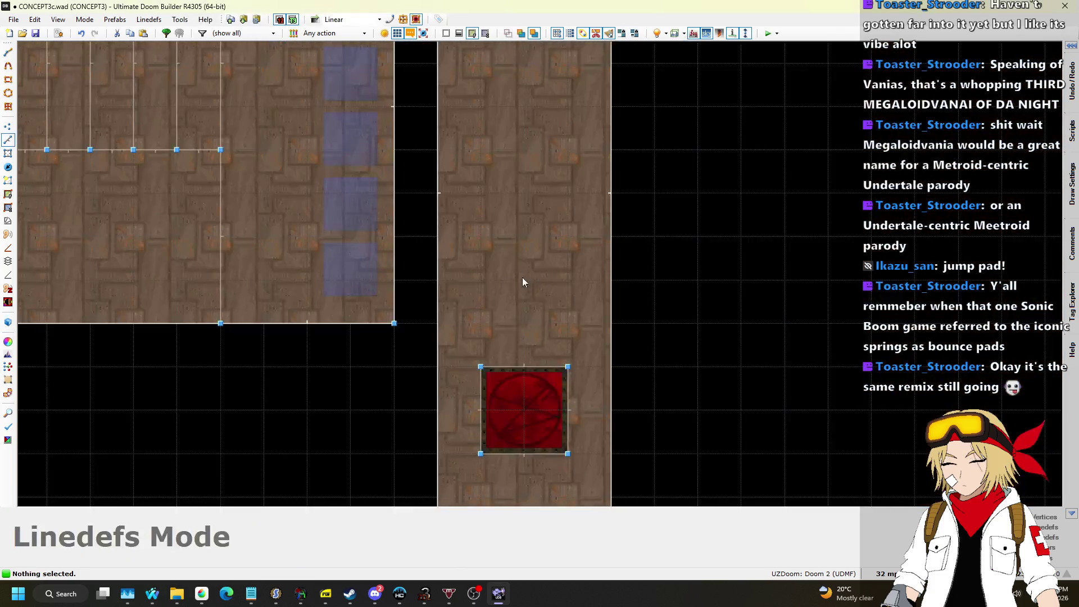
pyautogui.scroll(4, 504, 334)
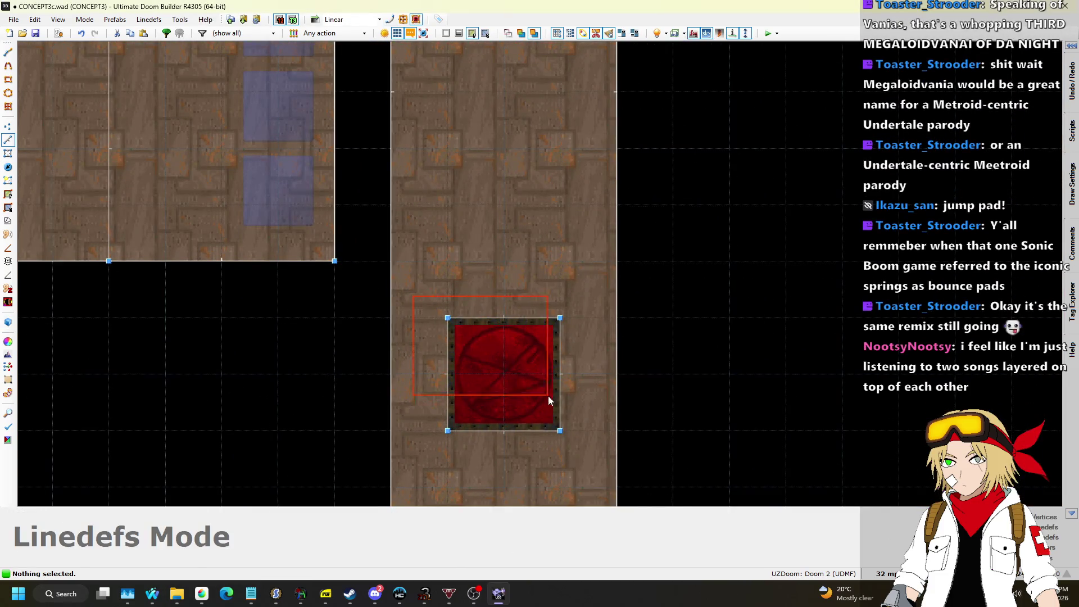
pyautogui.moveTo(538, 384); pyautogui.dragTo(562, 423)
pyautogui.rightClick(591, 254)
pyautogui.click(670, 82)
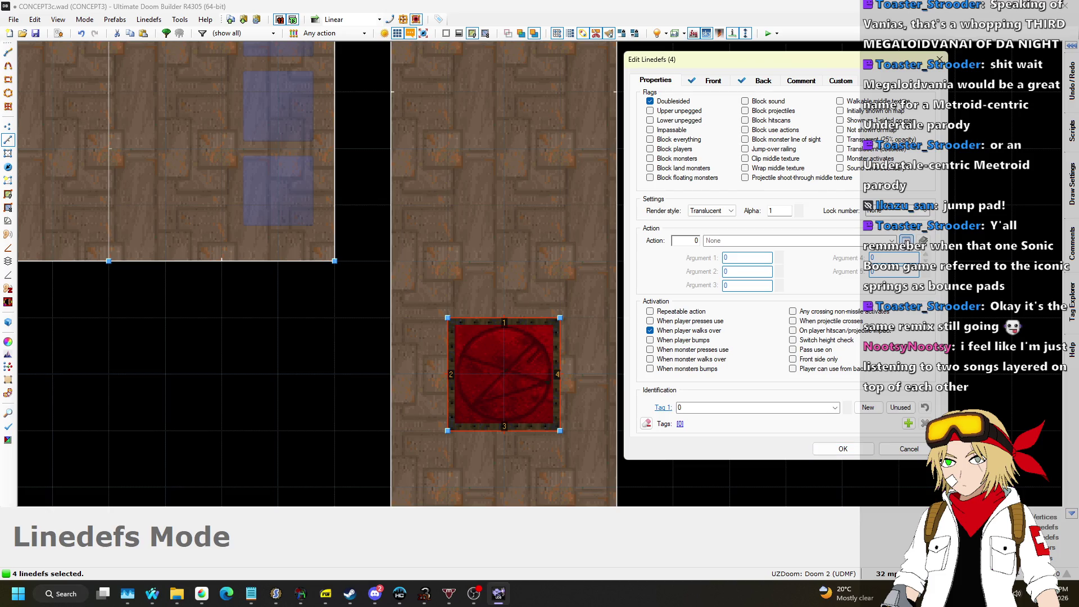
pyautogui.click(906, 241)
pyautogui.click(322, 268)
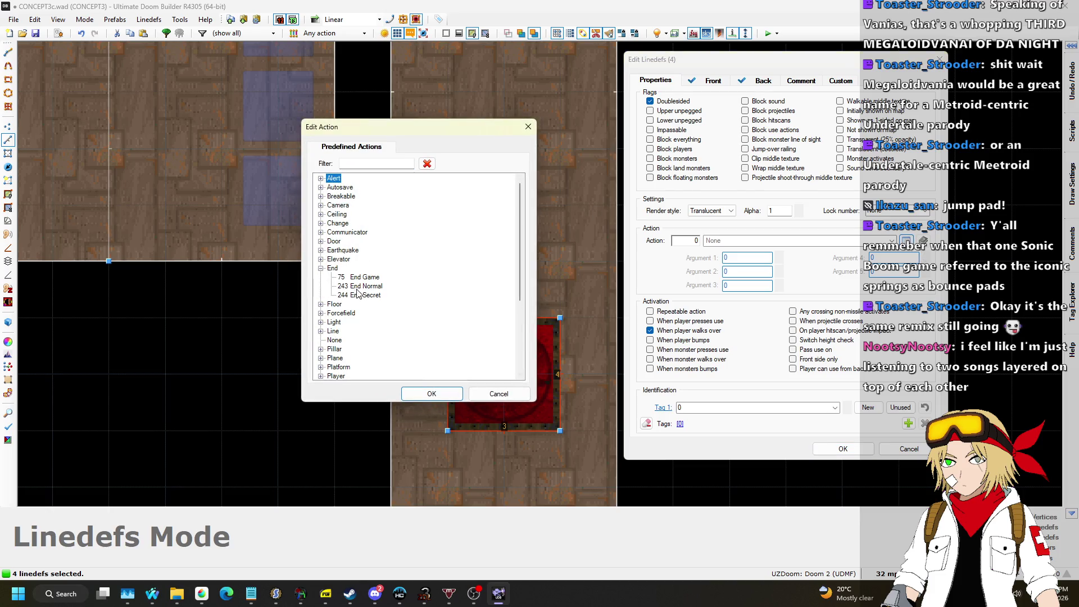
pyautogui.click(432, 393)
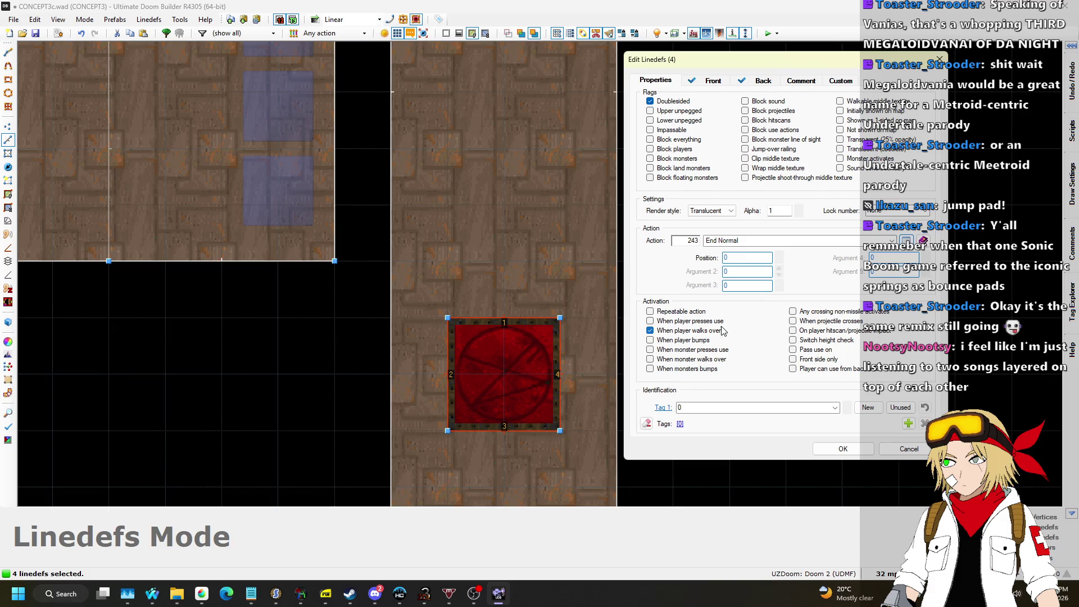
pyautogui.click(843, 449)
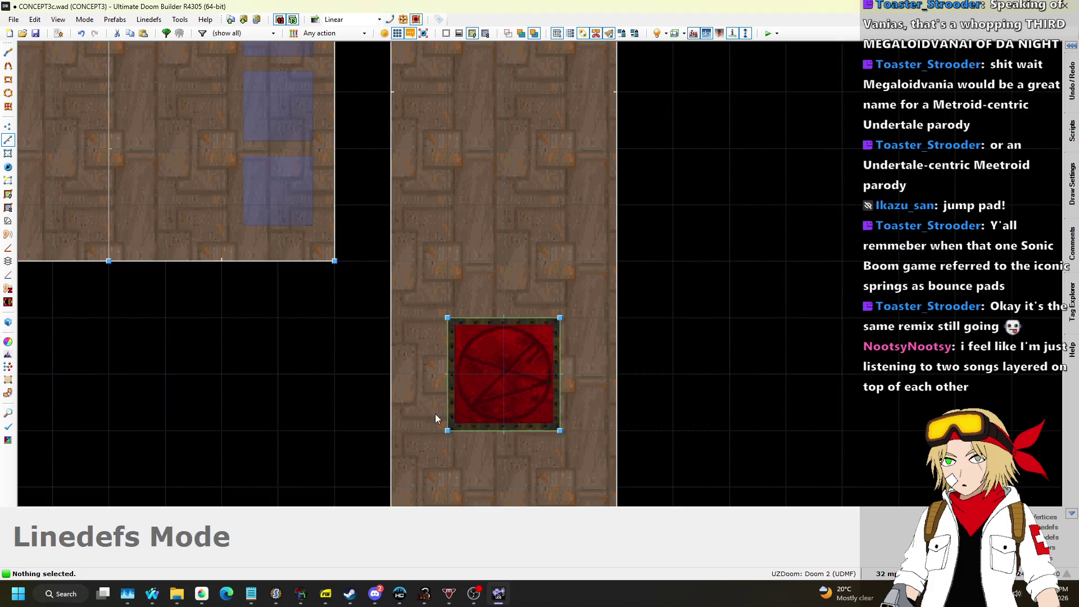
# Move the red exit pad further down the corridor and check it in 3D.
pyautogui.scroll(-1, 436, 275)
pyautogui.moveTo(504, 392); pyautogui.dragTo(513, 428)
pyautogui.press('q')
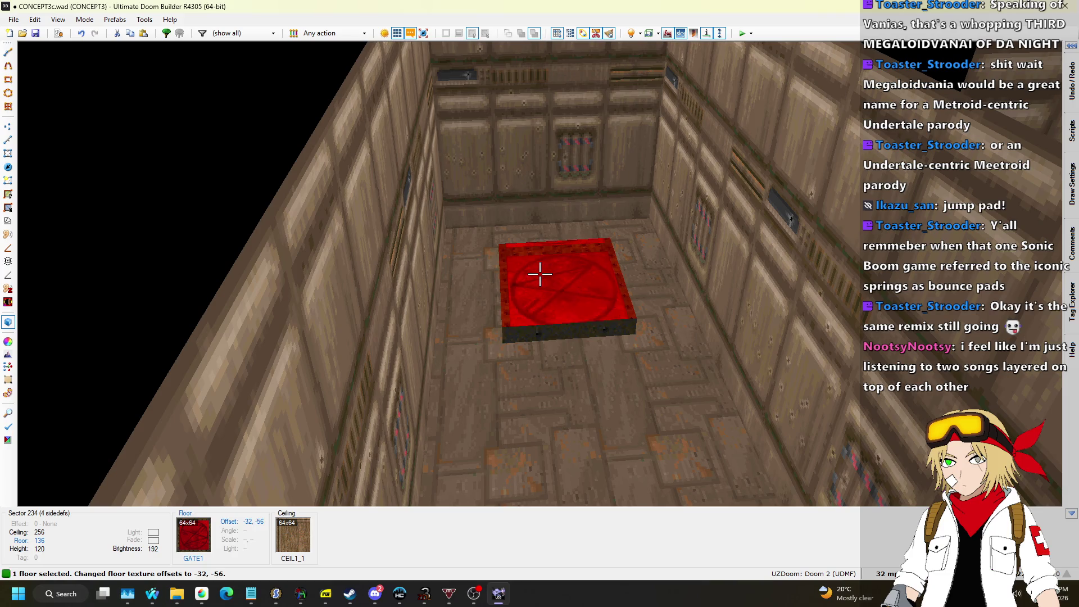
pyautogui.press('q')
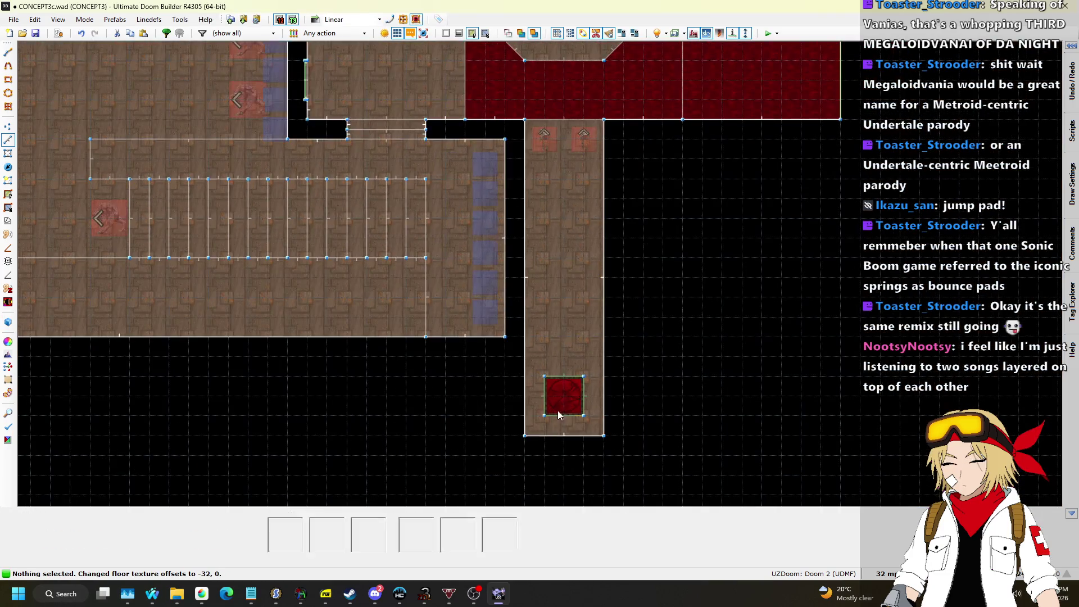
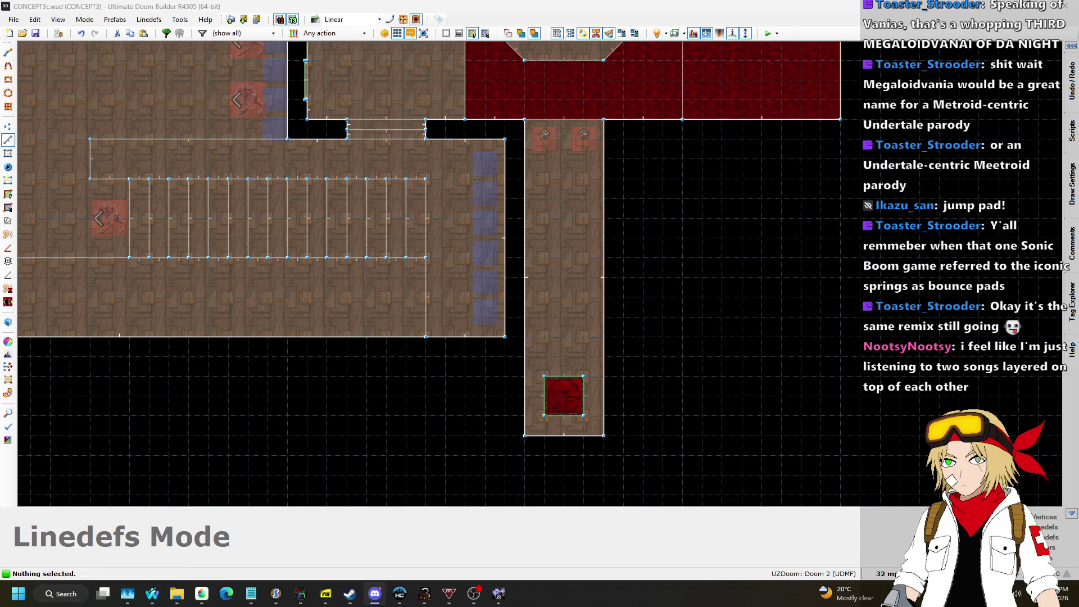
# Check the song requests page in the browser.
pyautogui.scroll(-5, 527, 276)
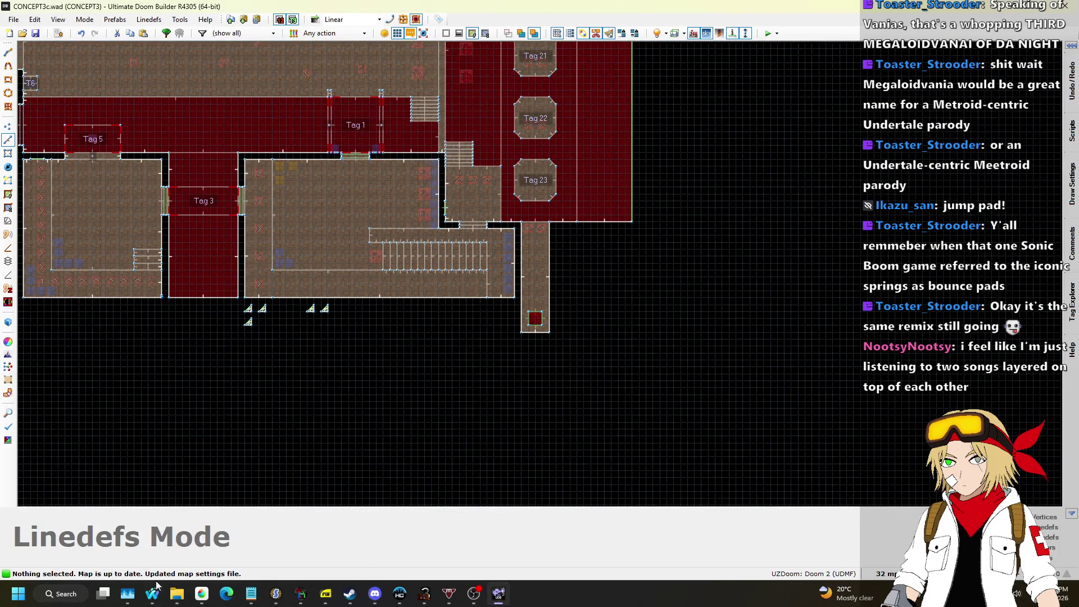
pyautogui.moveTo(158, 602)
pyautogui.click(189, 529)
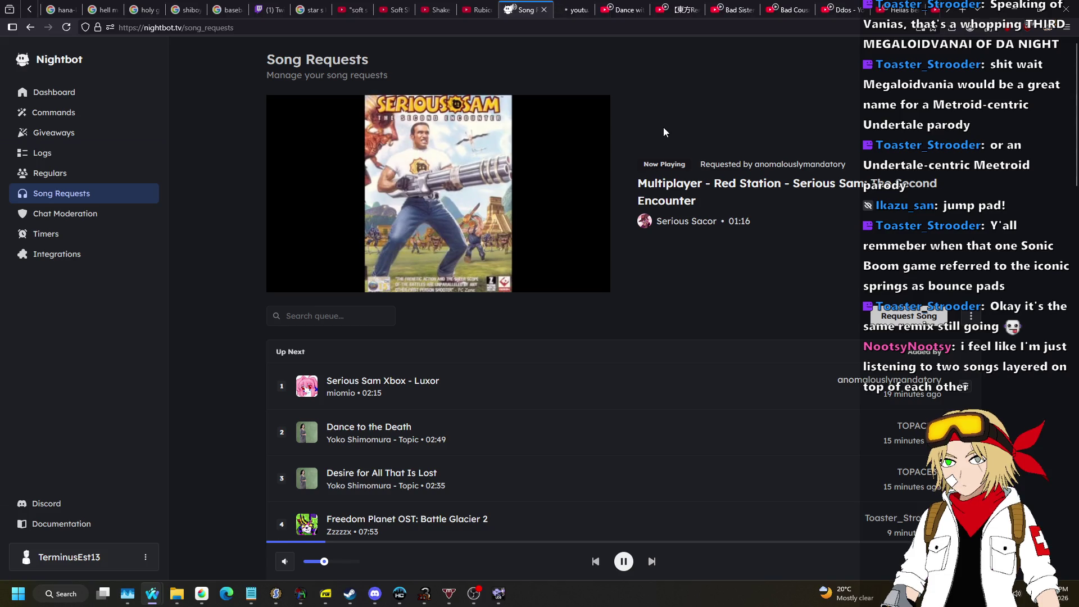
# Return to Doom Builder and zoom to show the whole CONCEPT3 layout.
pyautogui.hotkey('alt', 'Tab')
pyautogui.scroll(-4, 549, 368)
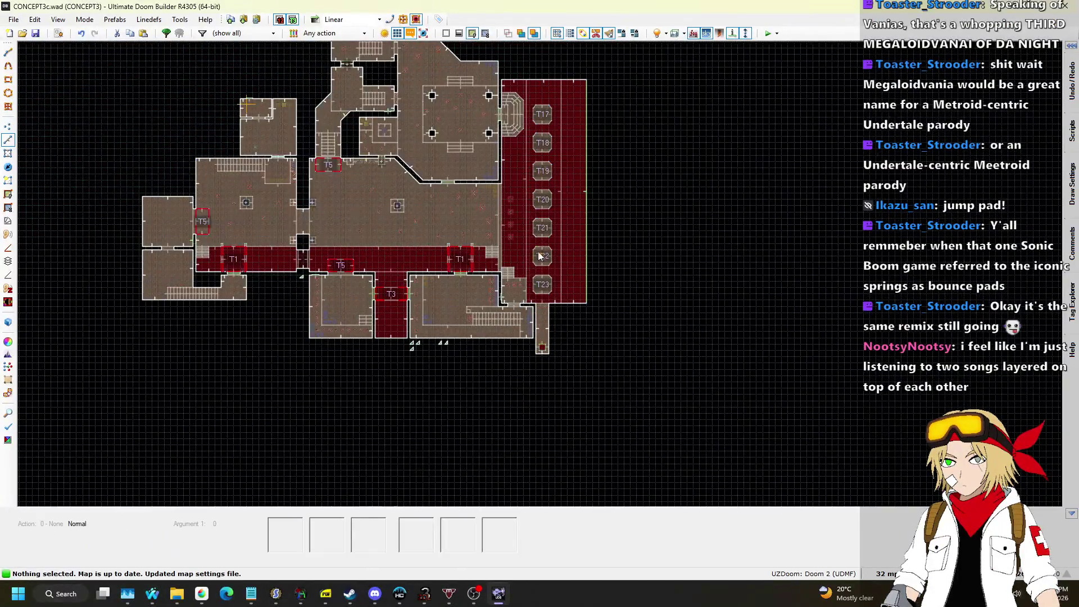
pyautogui.scroll(3, 537, 258)
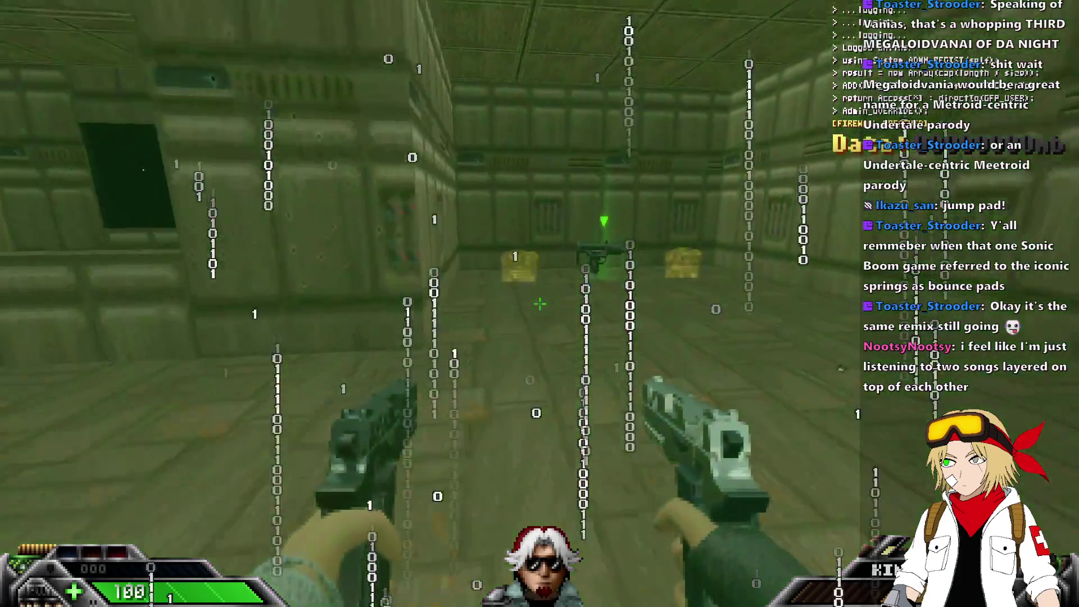
# Pick up the gun, then spawn a shotgun with the summon shotgun console command.
pyautogui.press('w')
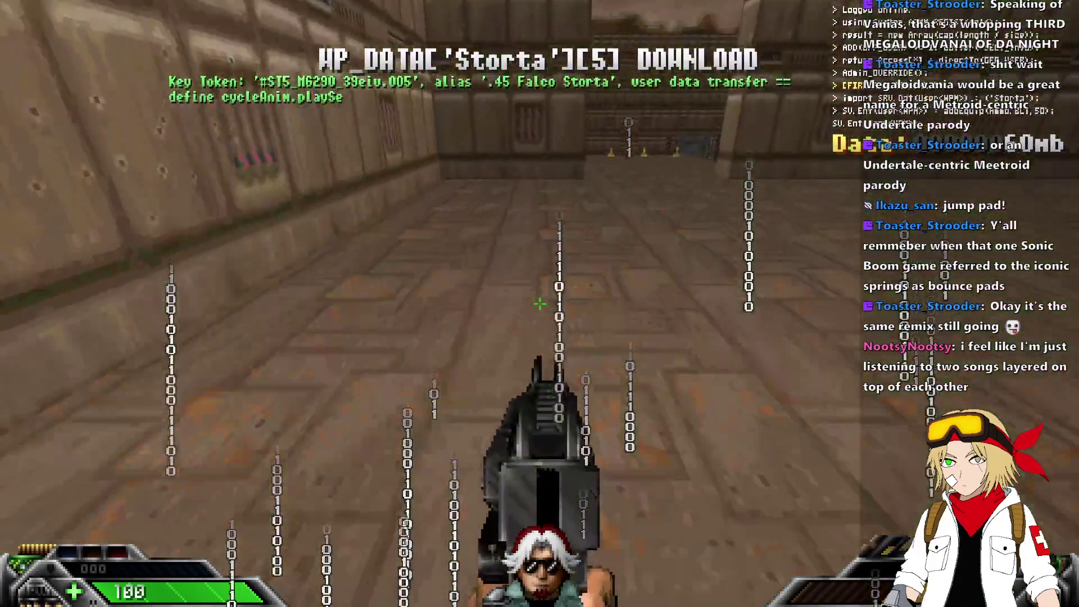
pyautogui.press('`')
pyautogui.write('s')
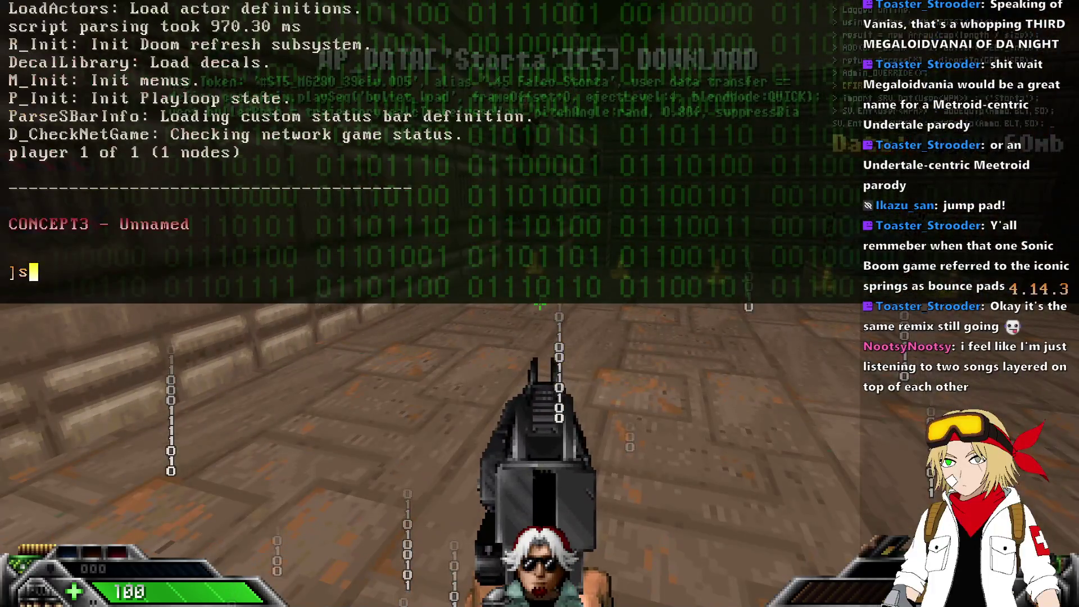
pyautogui.write('gun')
pyautogui.press('Return')
pyautogui.press('`')
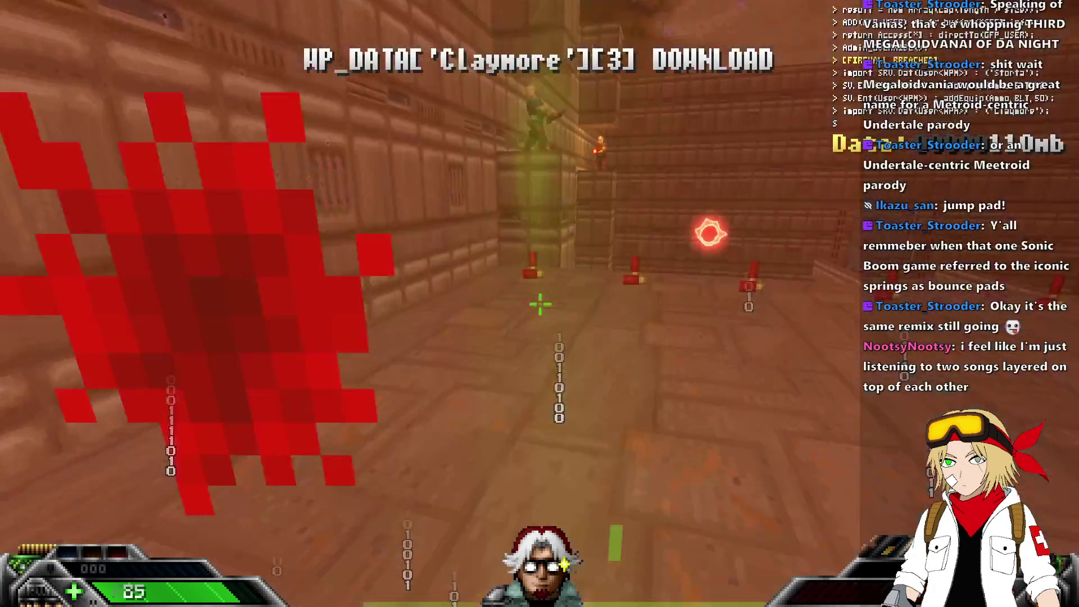
# Fight the pink demons, cycling through shotgun, Storta, Blackjack, pistols and Claymore.
pyautogui.press('w')
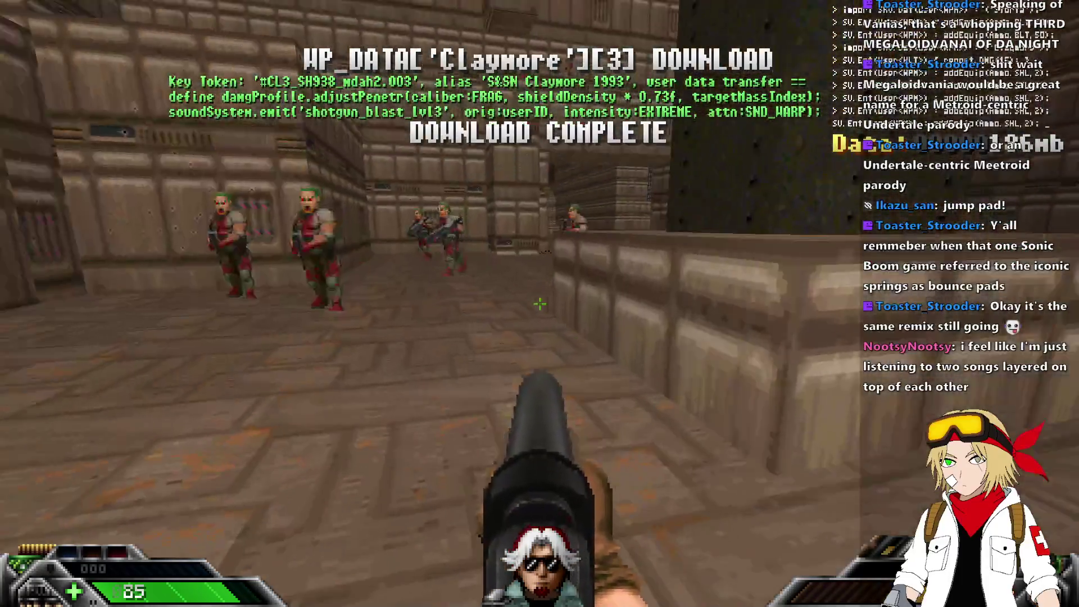
pyautogui.click(540, 304)
pyautogui.press('4')
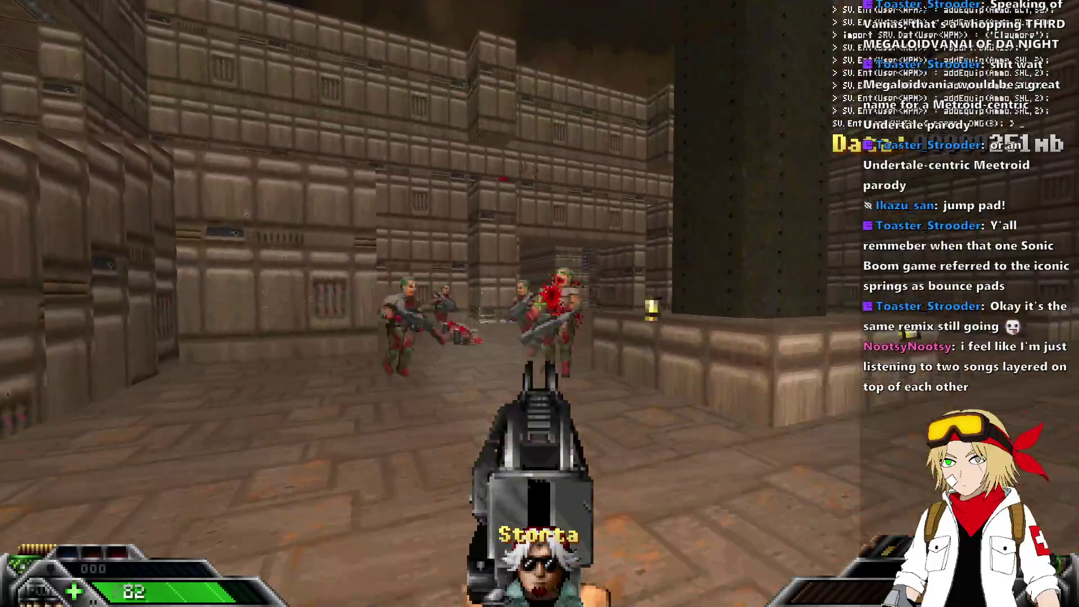
pyautogui.click(540, 304)
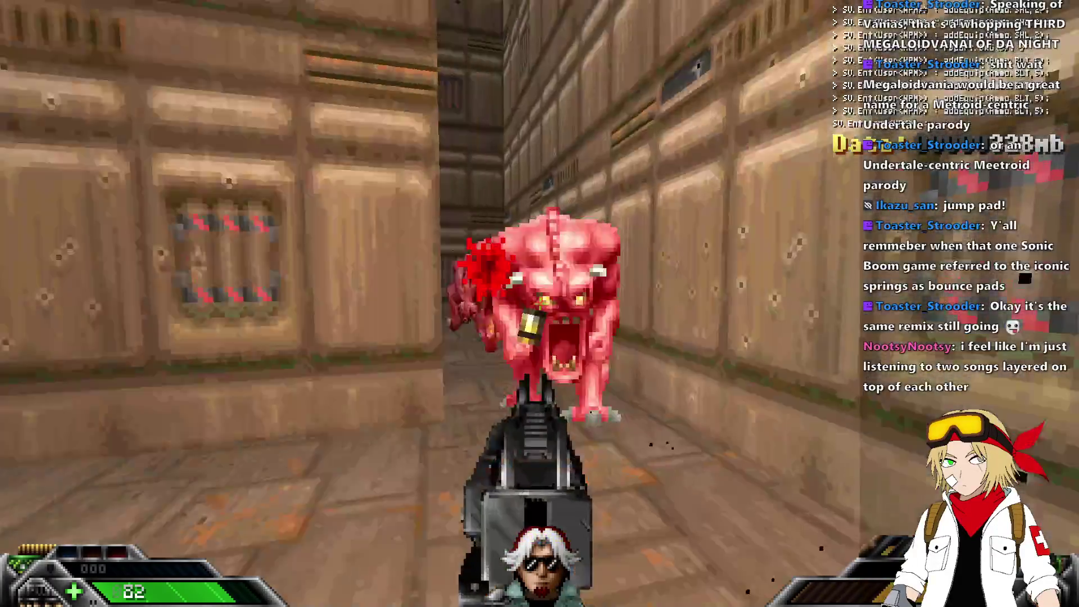
pyautogui.press('1')
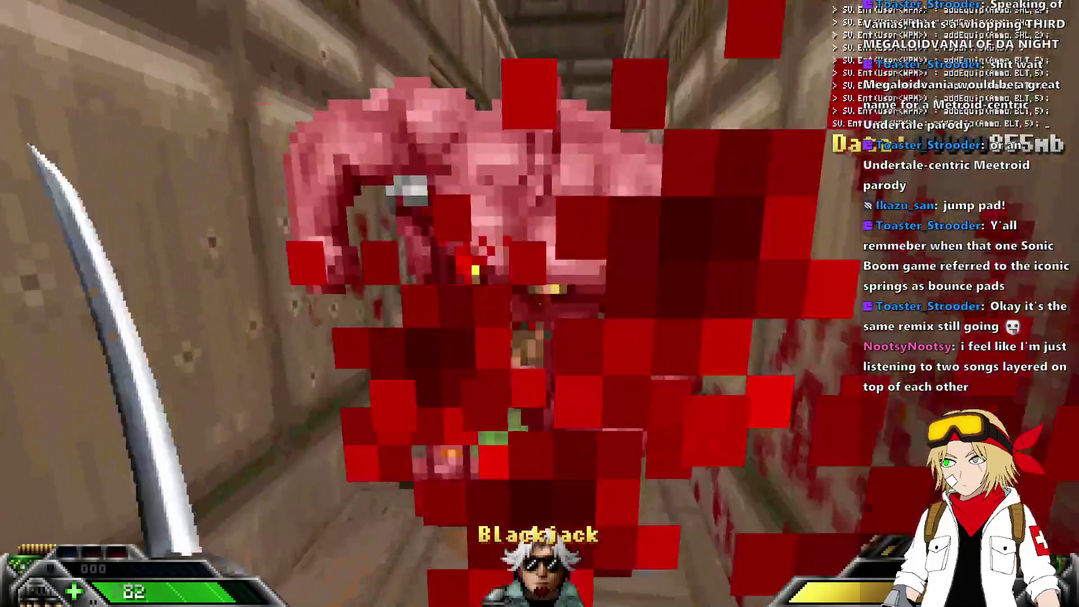
pyautogui.click(540, 303)
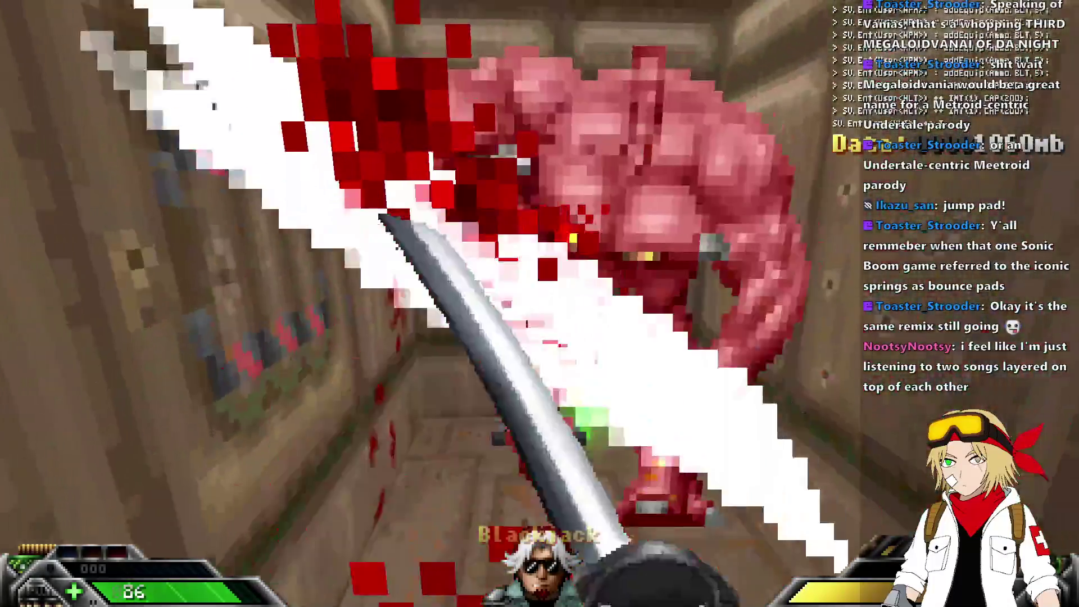
pyautogui.press('2')
pyautogui.press('3')
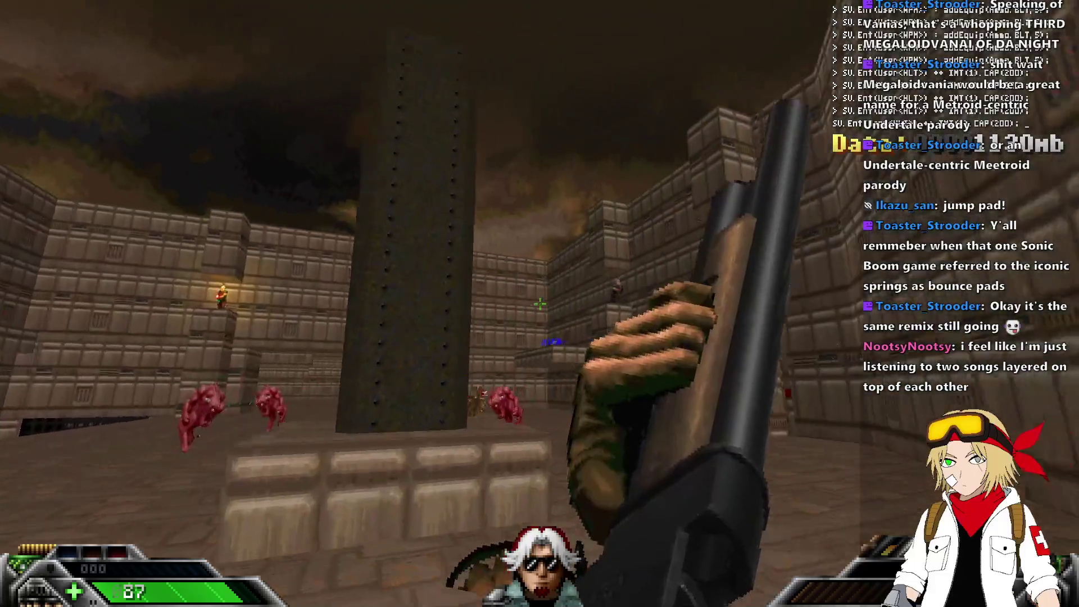
# Kill the nearby demons with the shotgun, Blackjack blade and dual pistols.
pyautogui.click(539, 304)
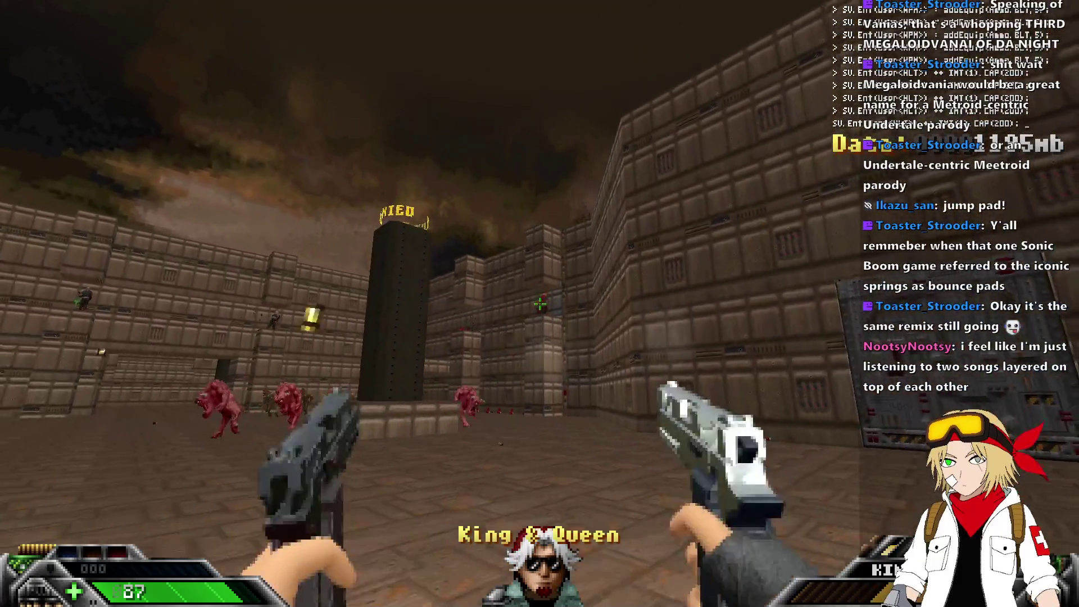
pyautogui.click(540, 303)
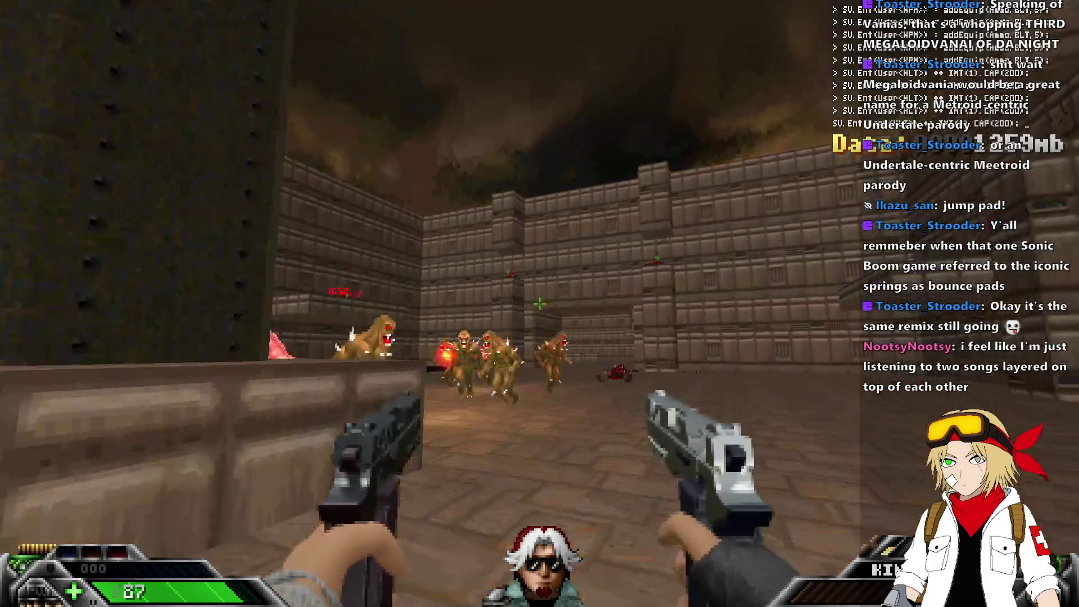
pyautogui.press('1')
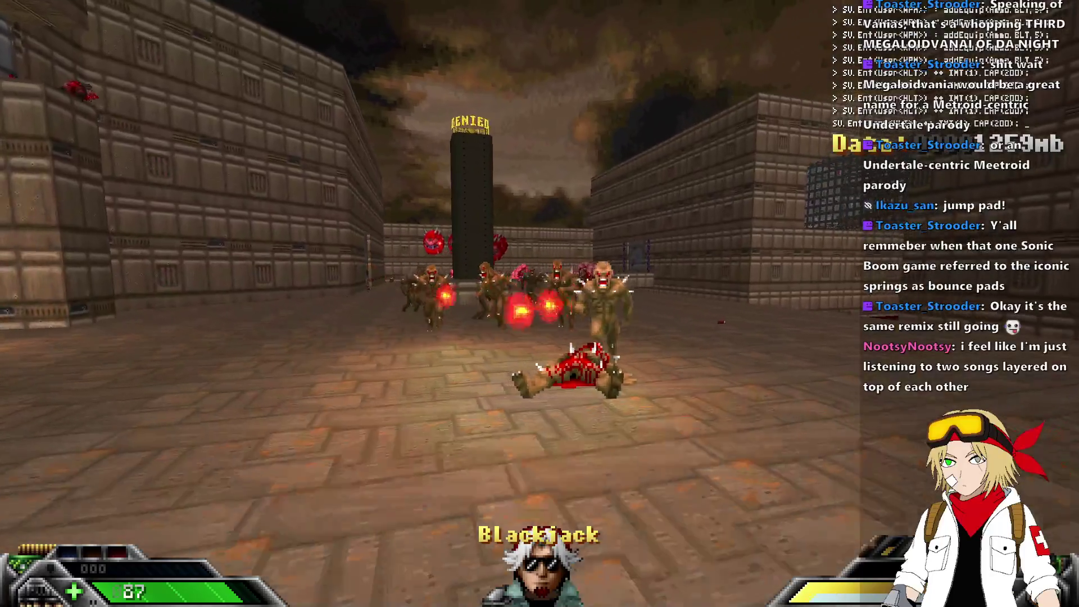
pyautogui.click(540, 304)
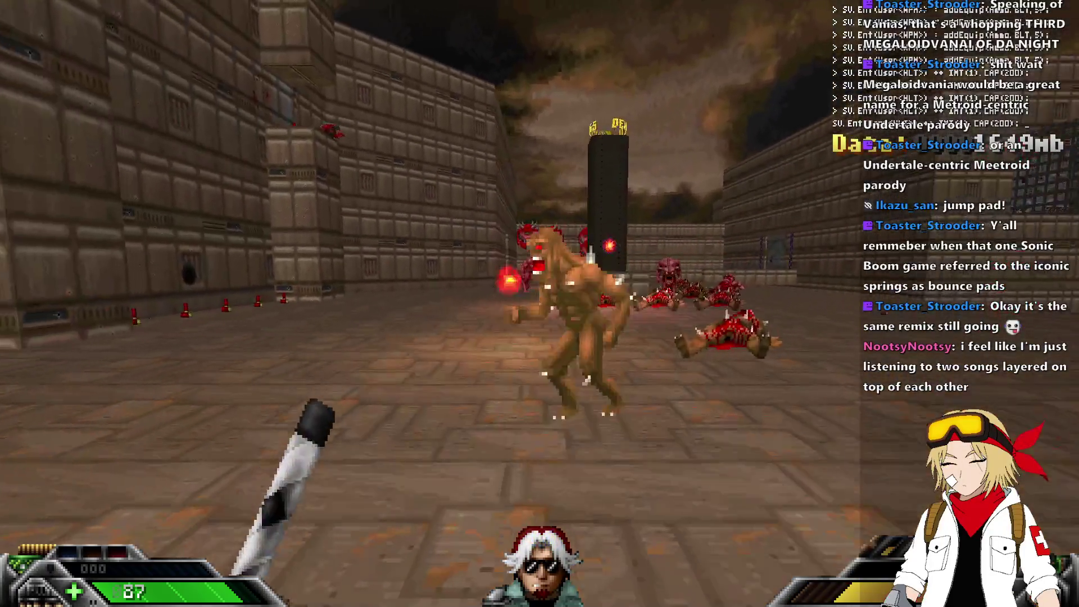
pyautogui.click(540, 304)
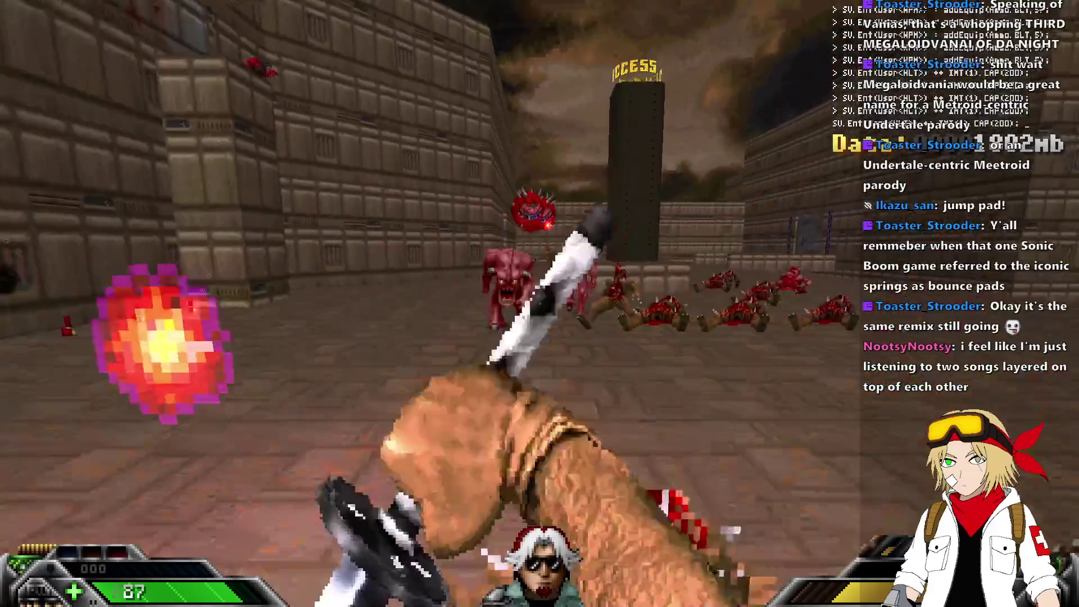
pyautogui.press('2')
pyautogui.click(540, 303)
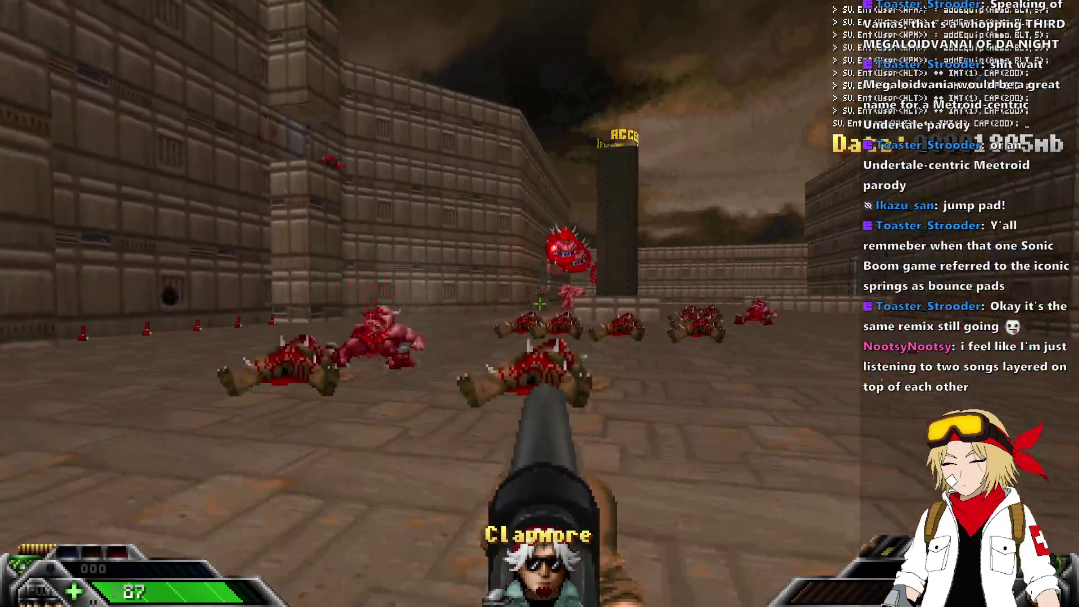
pyautogui.press('w')
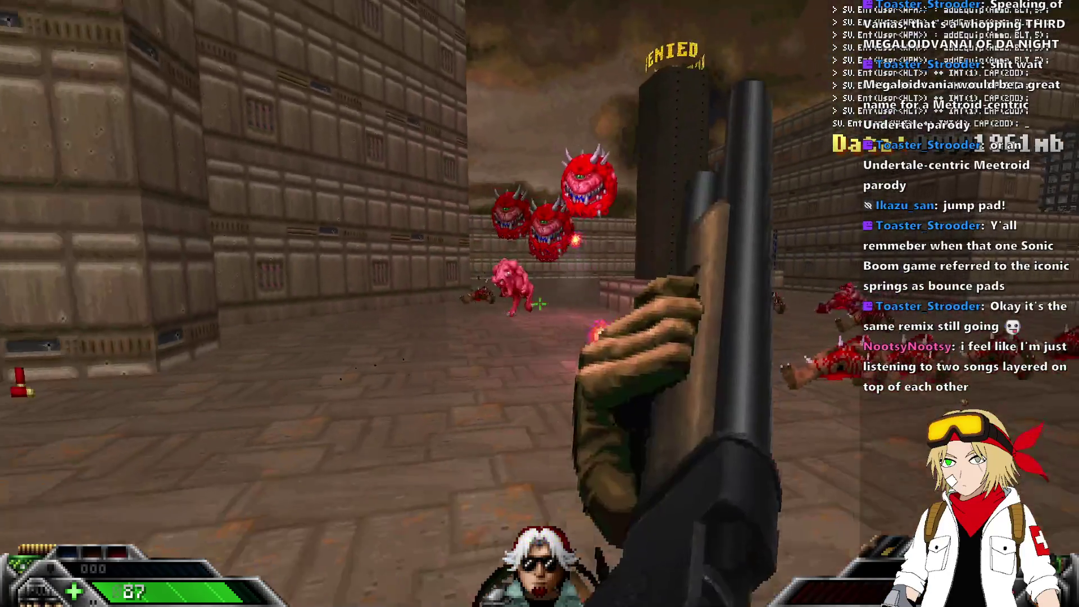
# Advance along the wall and shoot down the courtyard cacodemons and a pinky.
pyautogui.press('4')
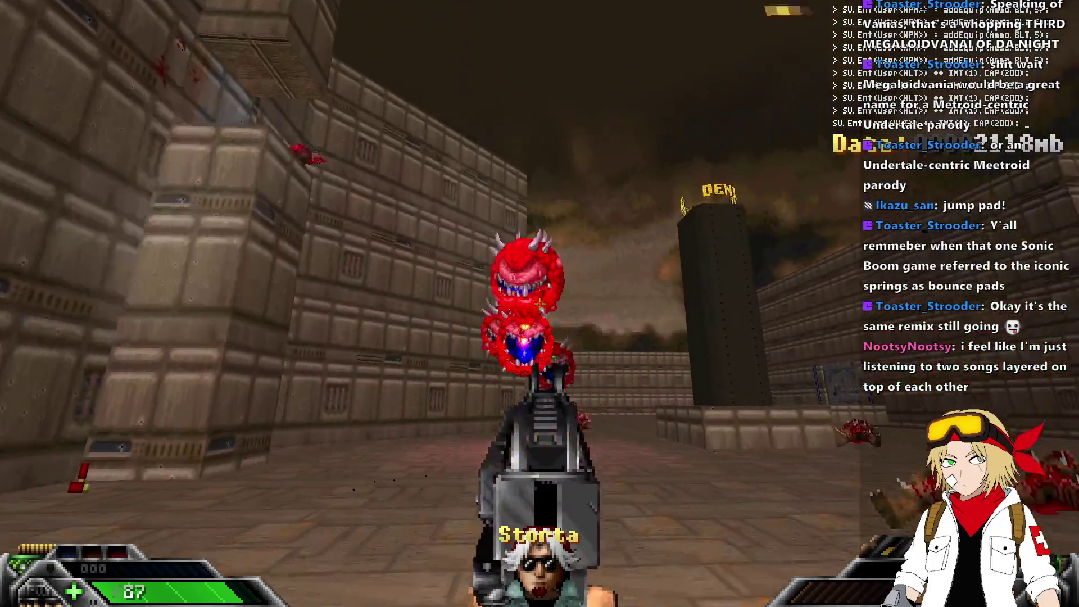
pyautogui.click(540, 303)
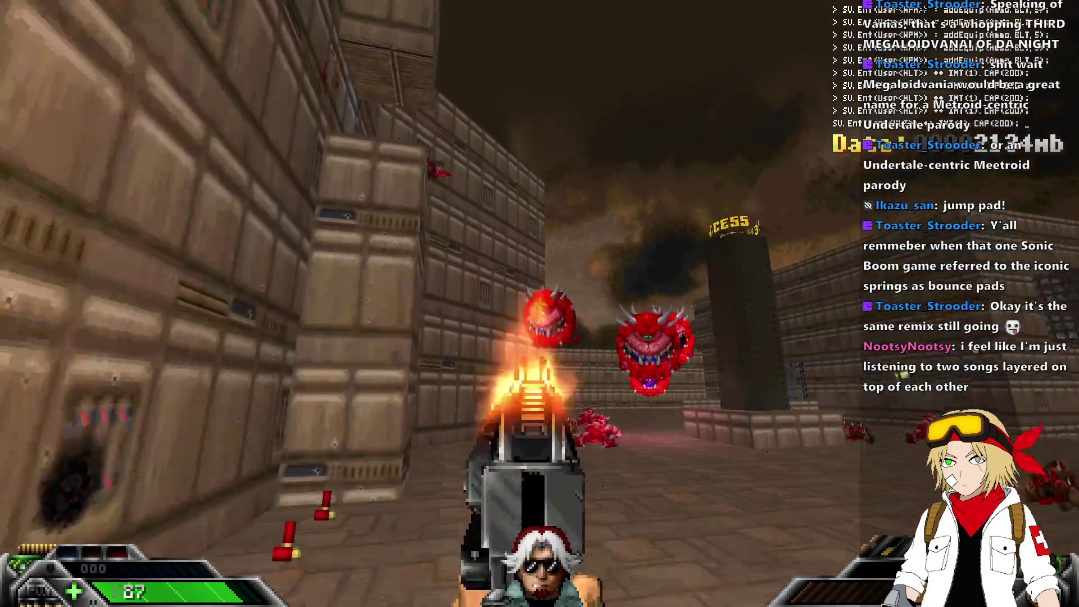
pyautogui.press('w')
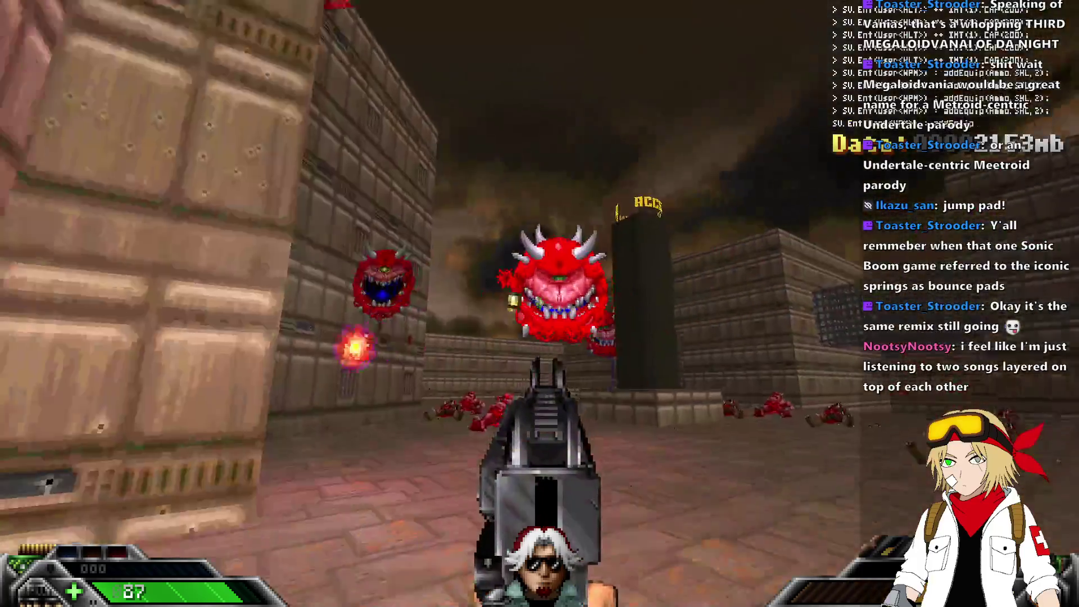
pyautogui.click(539, 303)
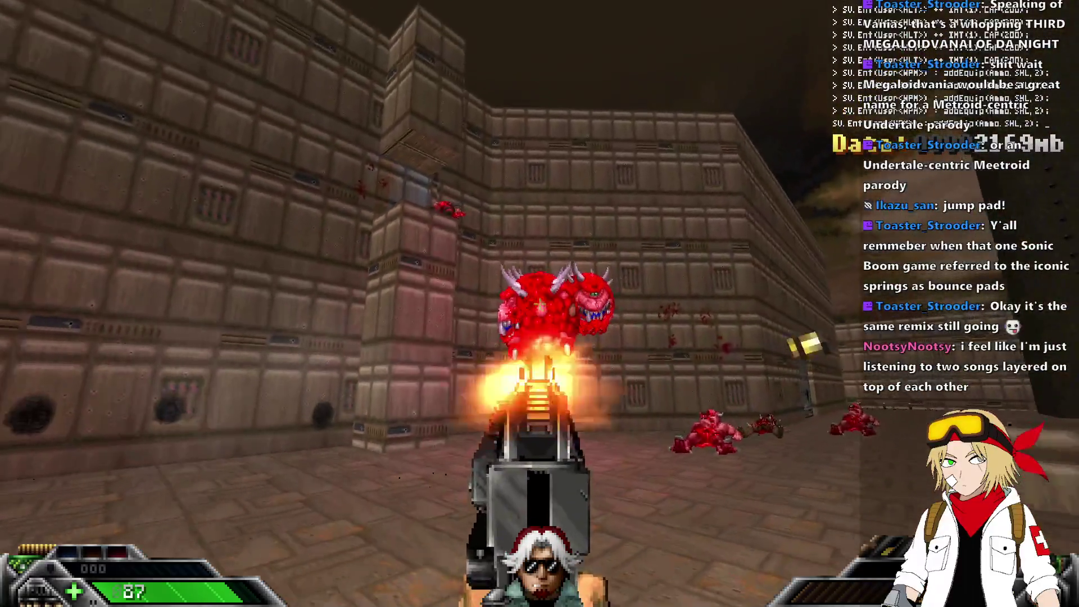
pyautogui.click(539, 304)
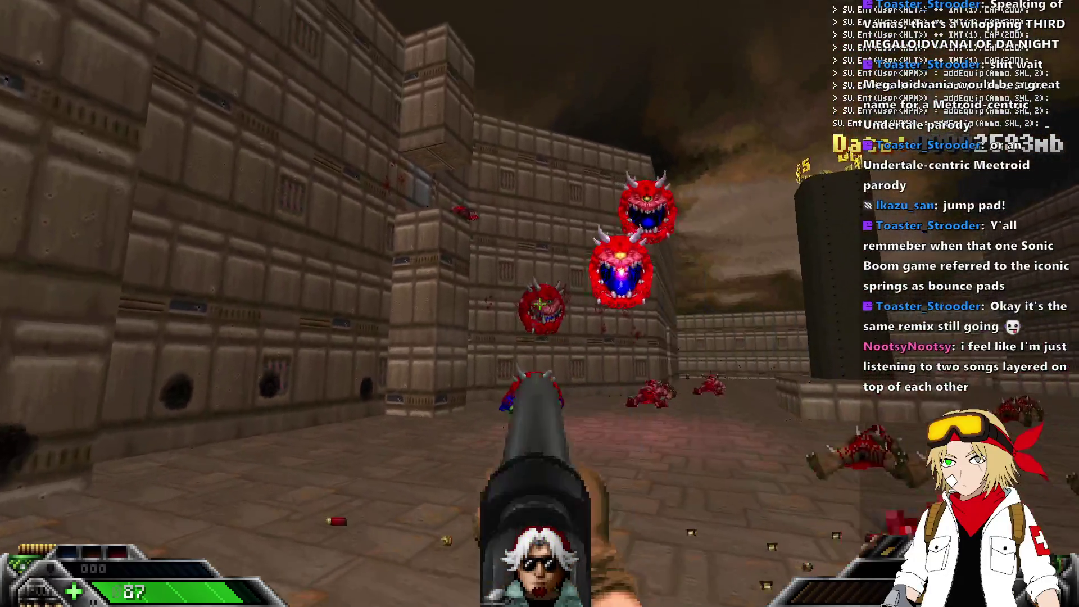
pyautogui.click(540, 304)
pyautogui.click(540, 303)
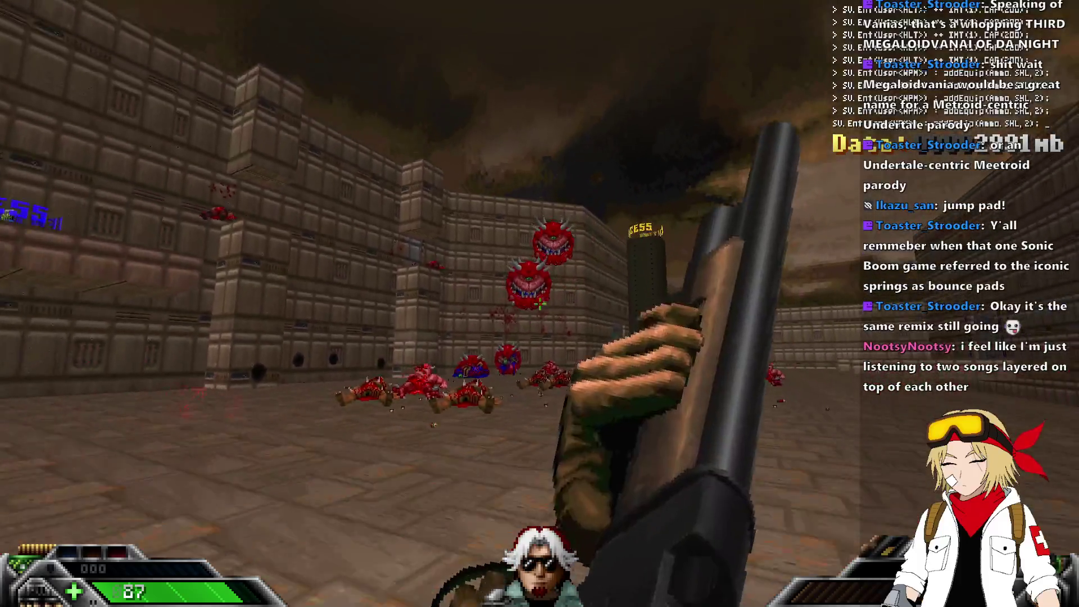
pyautogui.click(540, 304)
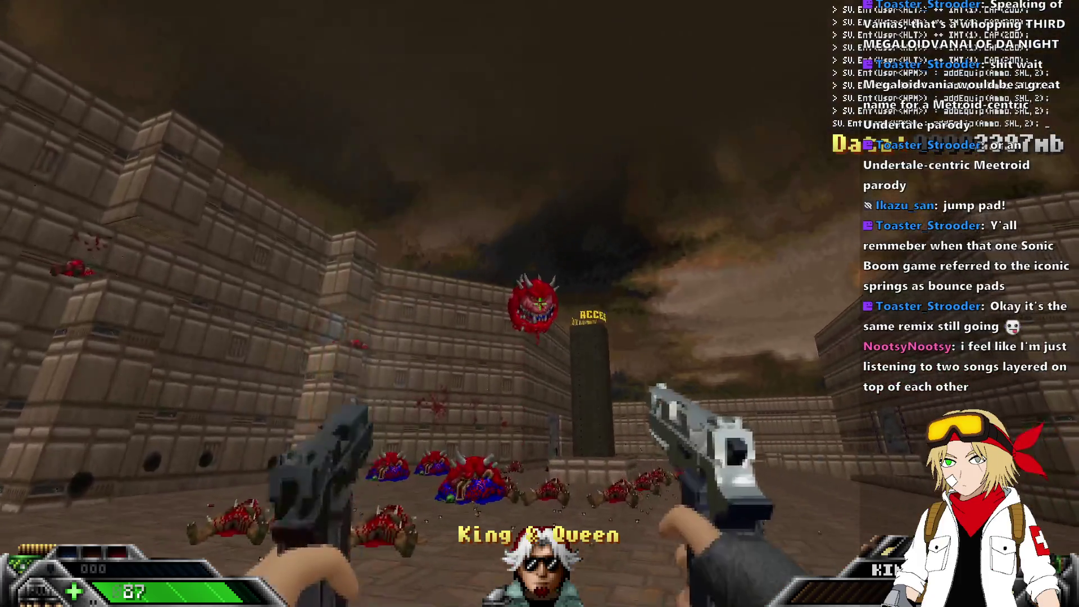
pyautogui.click(540, 303)
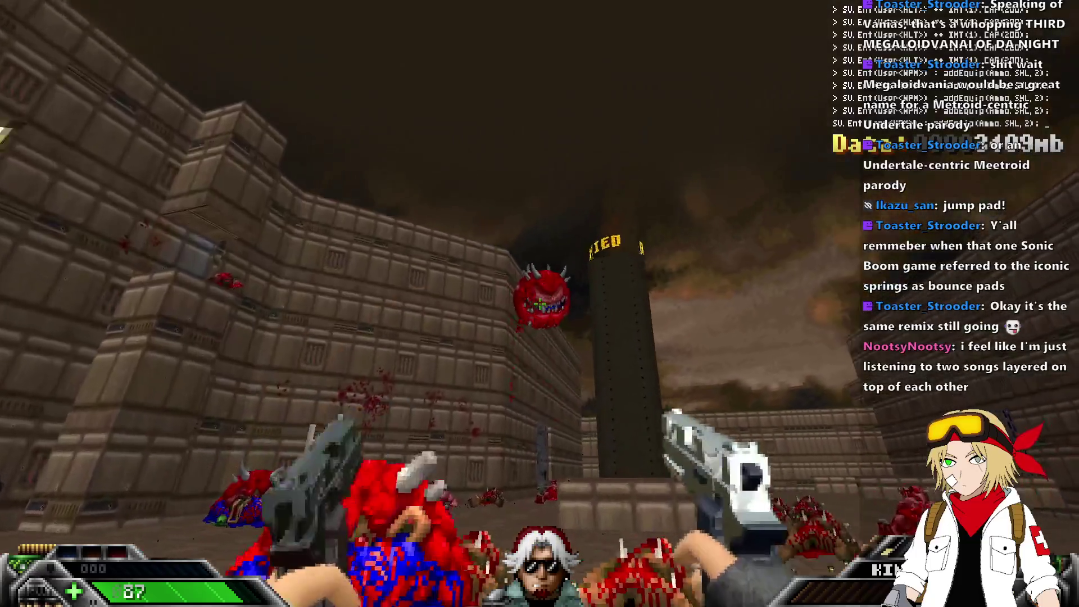
pyautogui.click(540, 304)
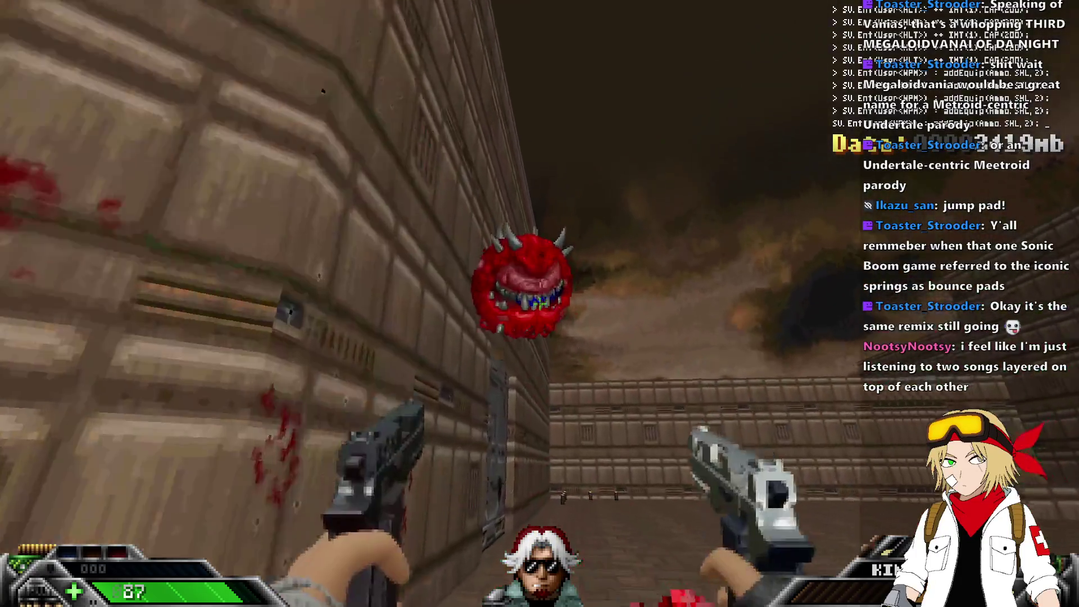
pyautogui.click(540, 303)
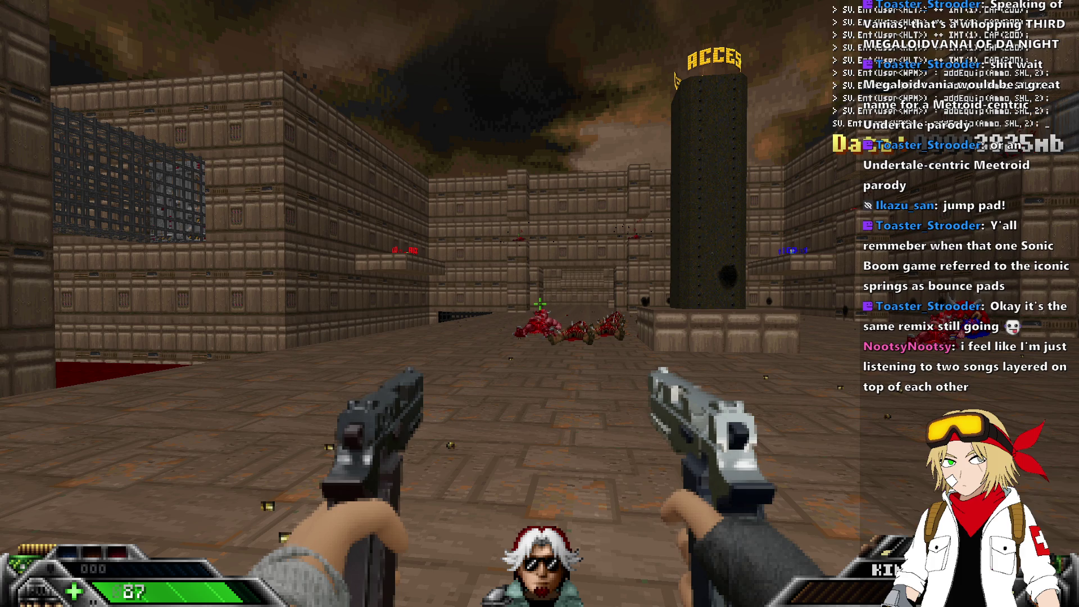
# Quicksave the game and cross the room to the large metal door.
pyautogui.press('3')
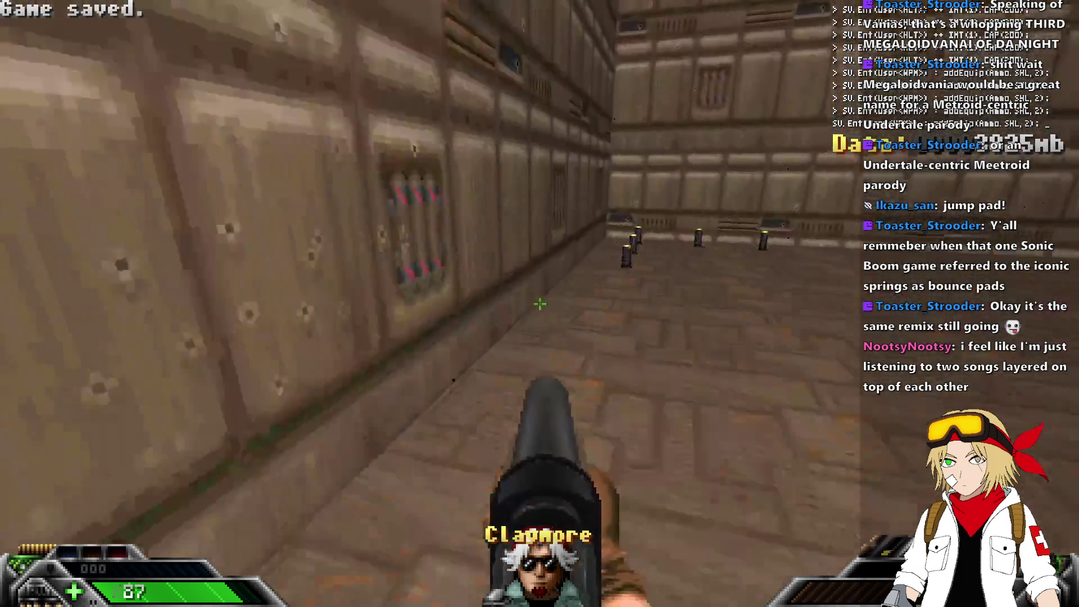
pyautogui.press('w')
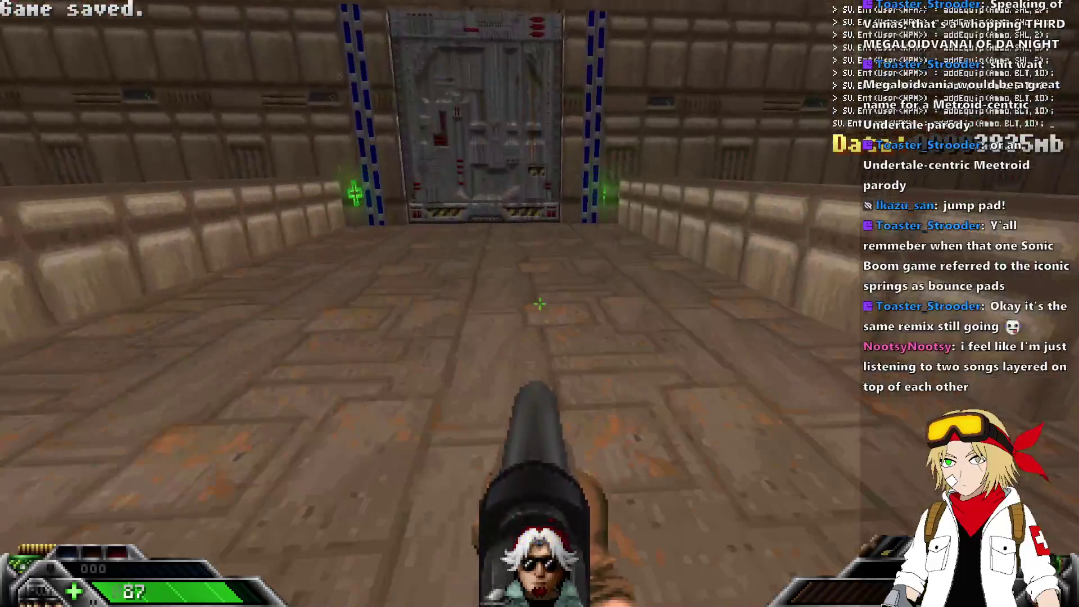
pyautogui.press('w')
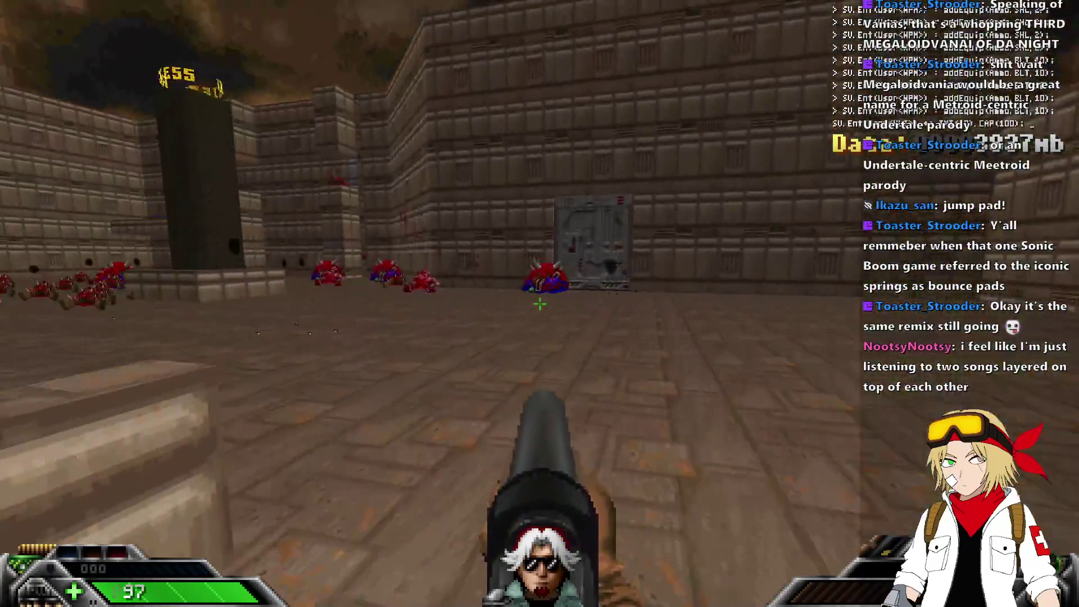
pyautogui.press('w')
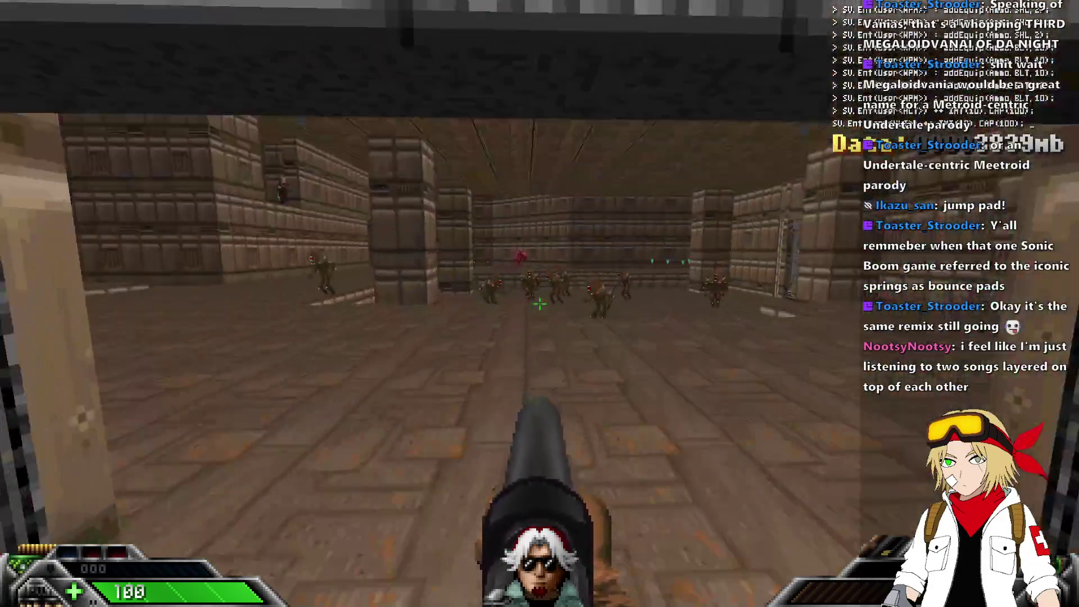
# Fight the enemy group with a rocket, the blade and the dual pistols.
pyautogui.click(539, 304)
pyautogui.scroll(-2, 540, 304)
pyautogui.press('s')
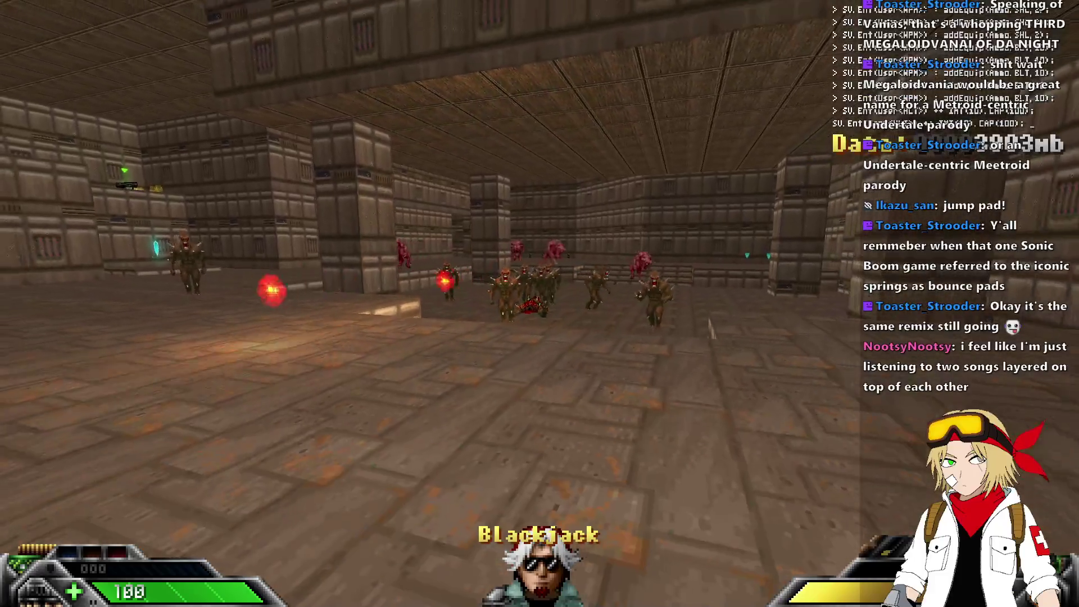
pyautogui.press('s')
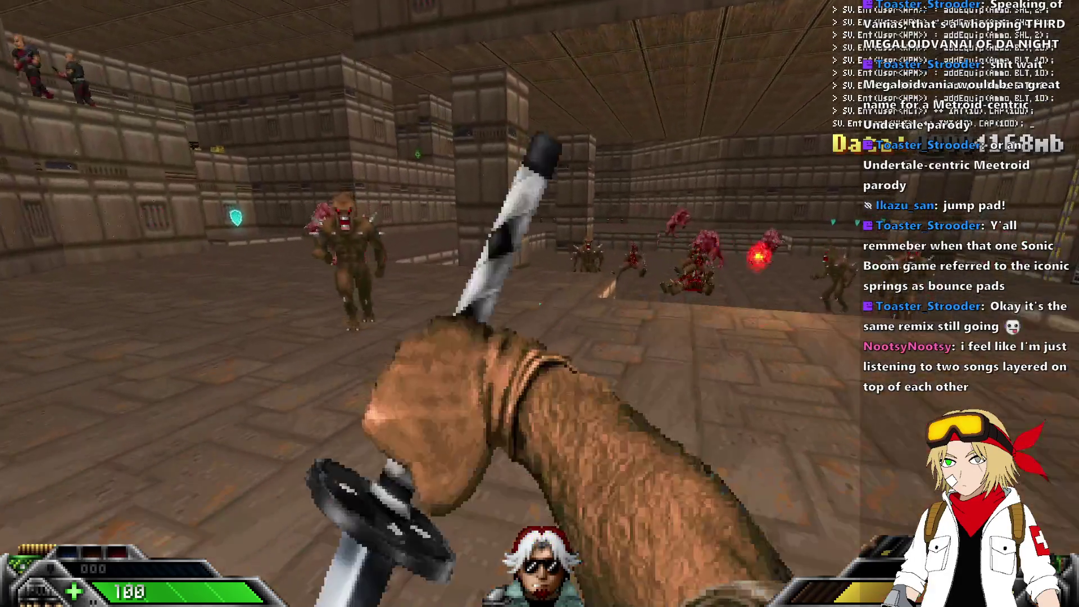
pyautogui.press('w')
pyautogui.click(540, 303)
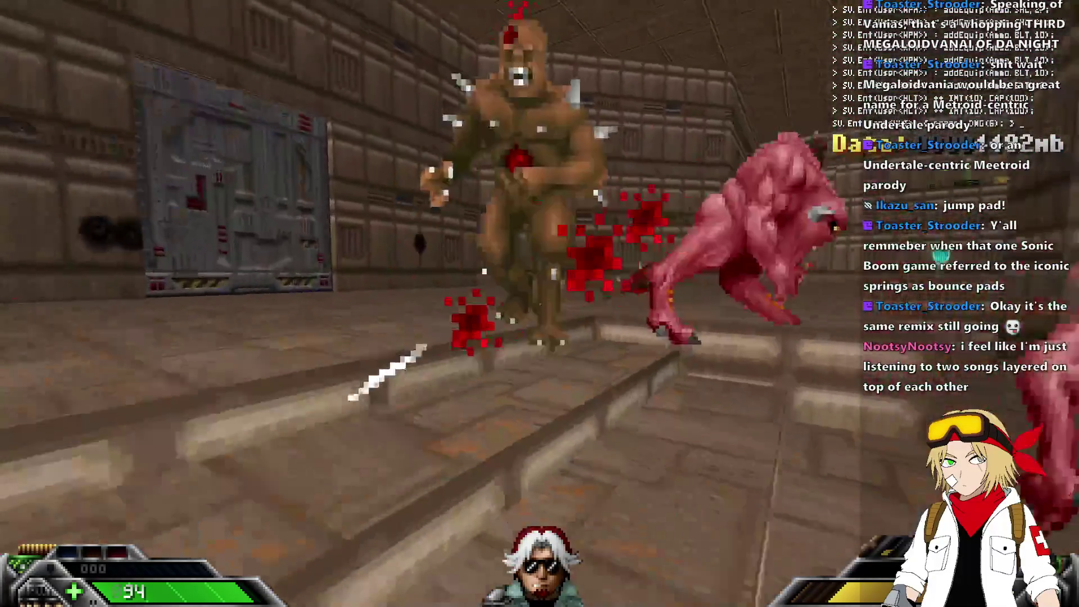
pyautogui.click(539, 304)
pyautogui.press('2')
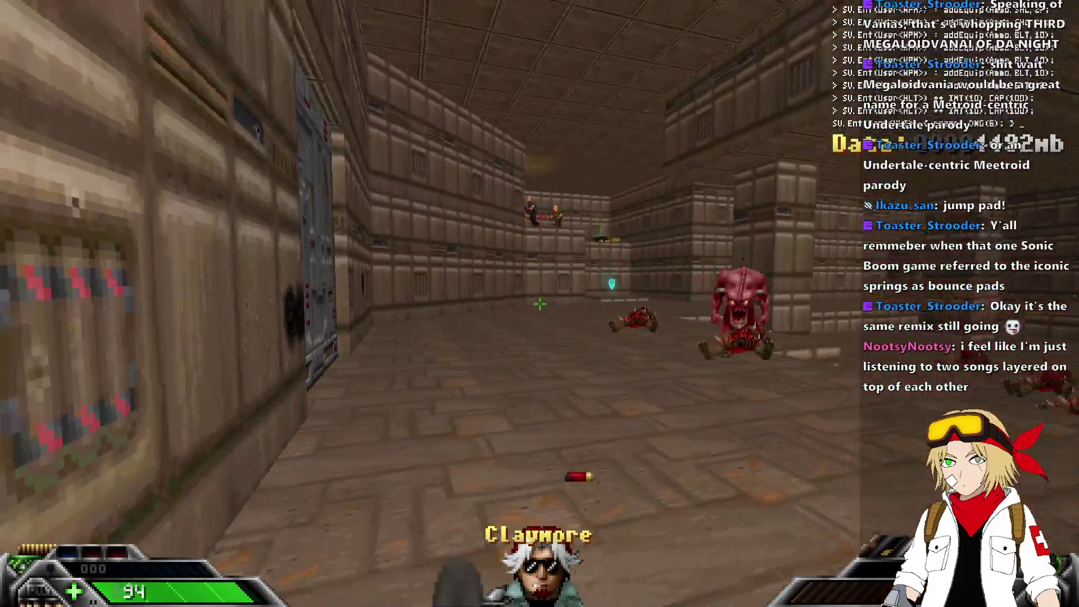
pyautogui.click(539, 304)
pyautogui.click(540, 304)
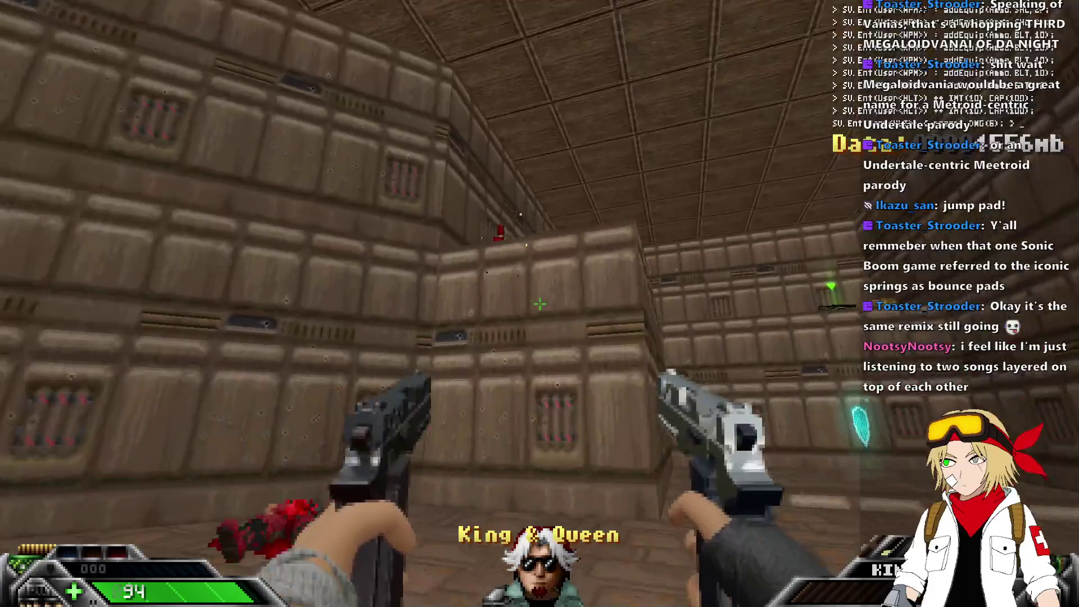
pyautogui.click(540, 304)
pyautogui.press('1')
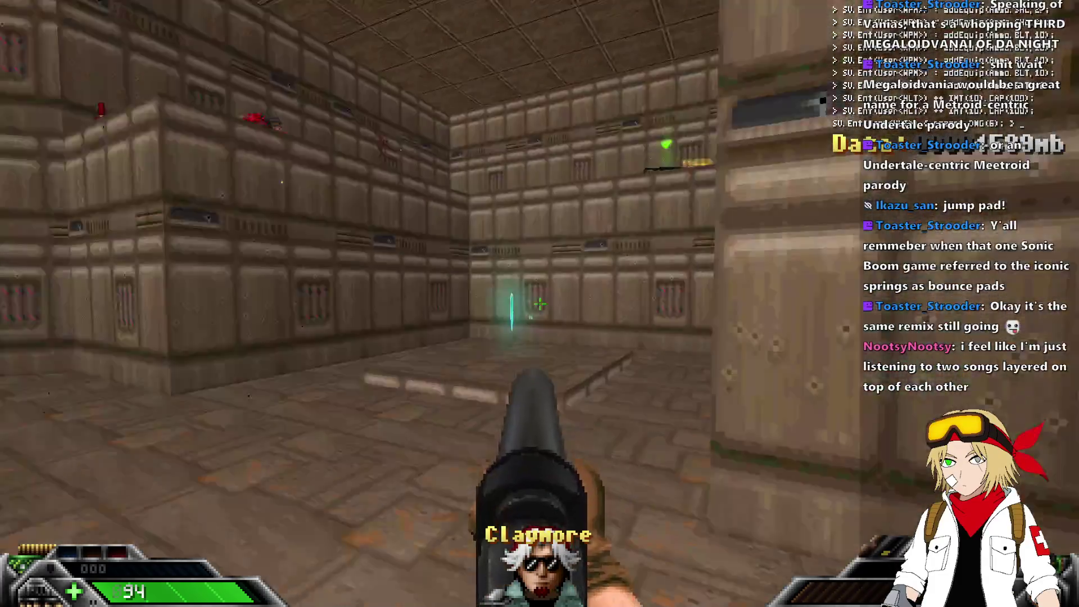
# Grab the shield, gib the charging pink demons and collect the armor bonuses.
pyautogui.press('w')
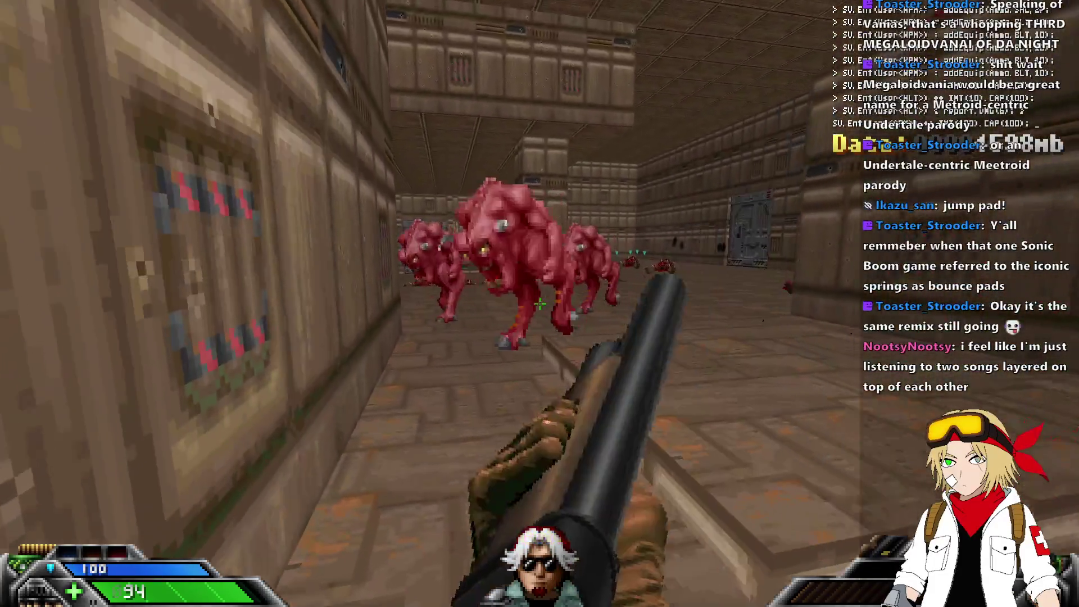
pyautogui.press('2')
pyautogui.click(540, 303)
pyautogui.click(540, 304)
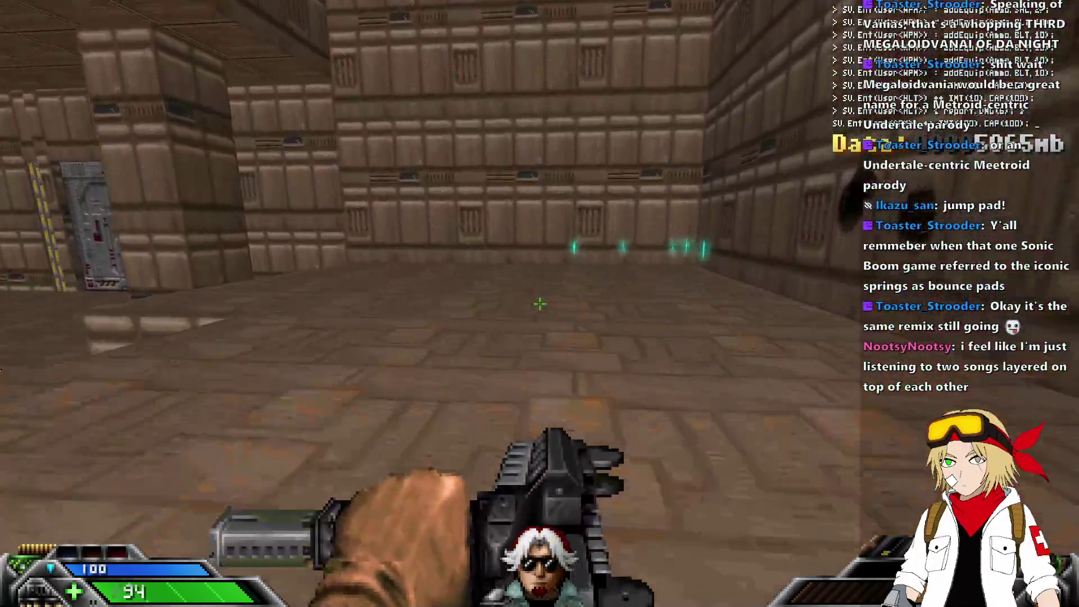
pyautogui.press('w')
pyautogui.click(540, 304)
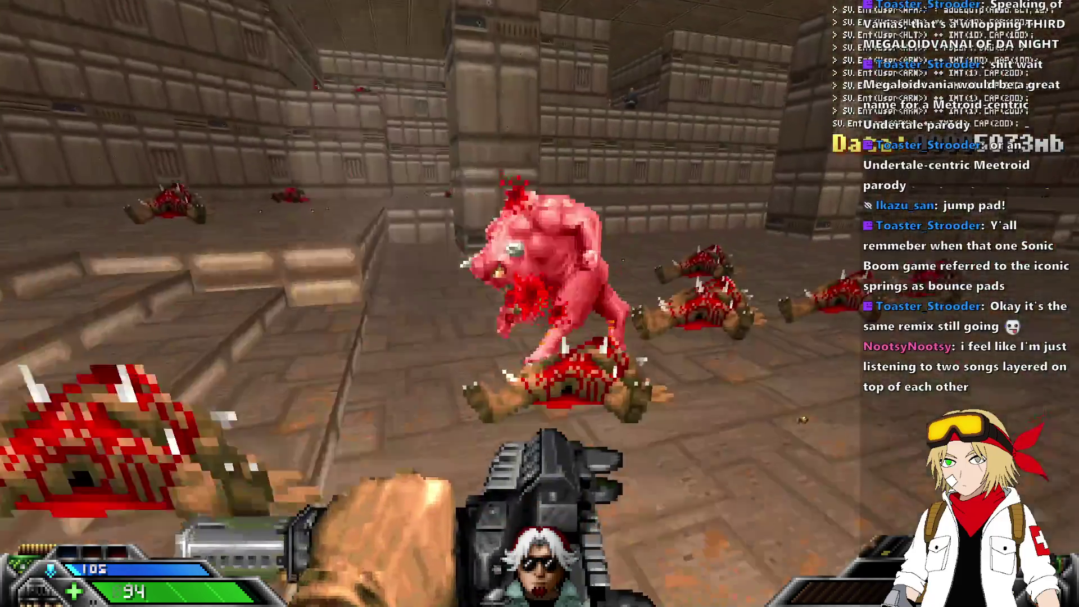
pyautogui.click(540, 305)
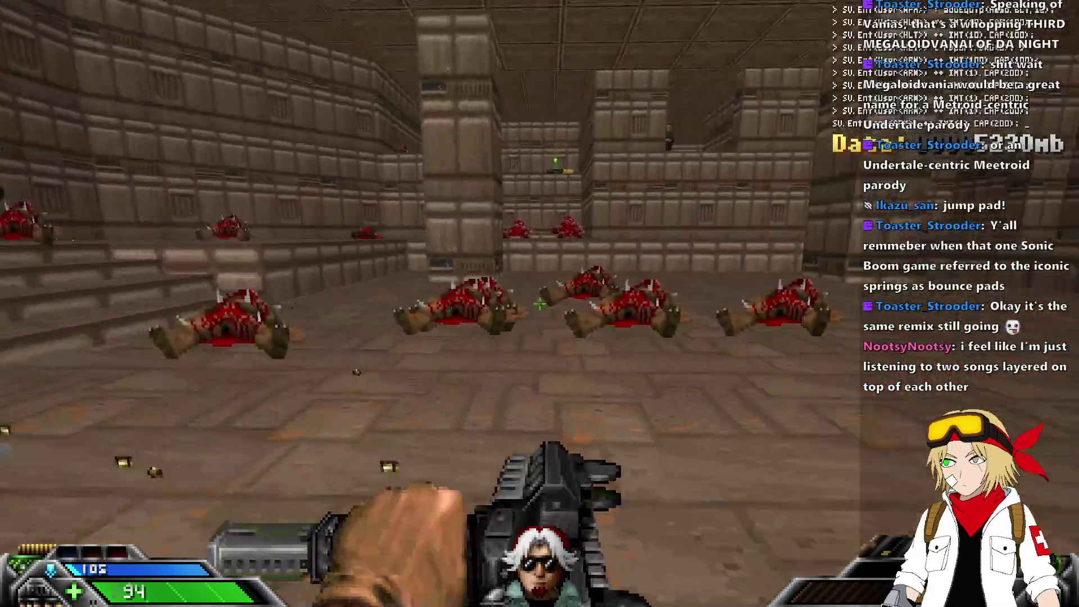
pyautogui.press('w')
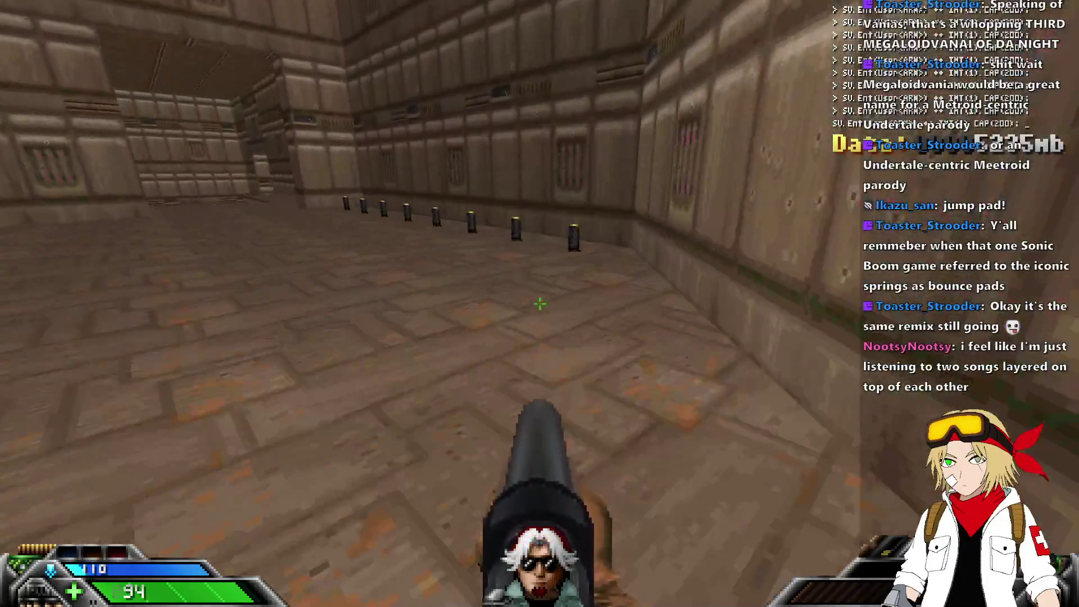
# Kill the corridor demon with the Storta and Blackjack baton.
pyautogui.press('3')
pyautogui.click(540, 304)
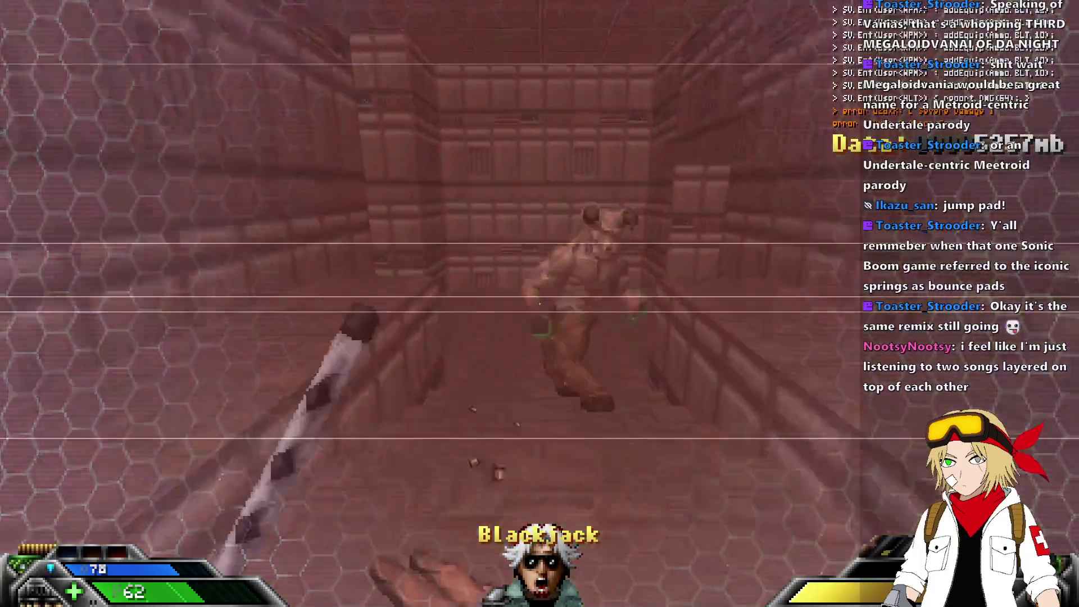
pyautogui.click(540, 304)
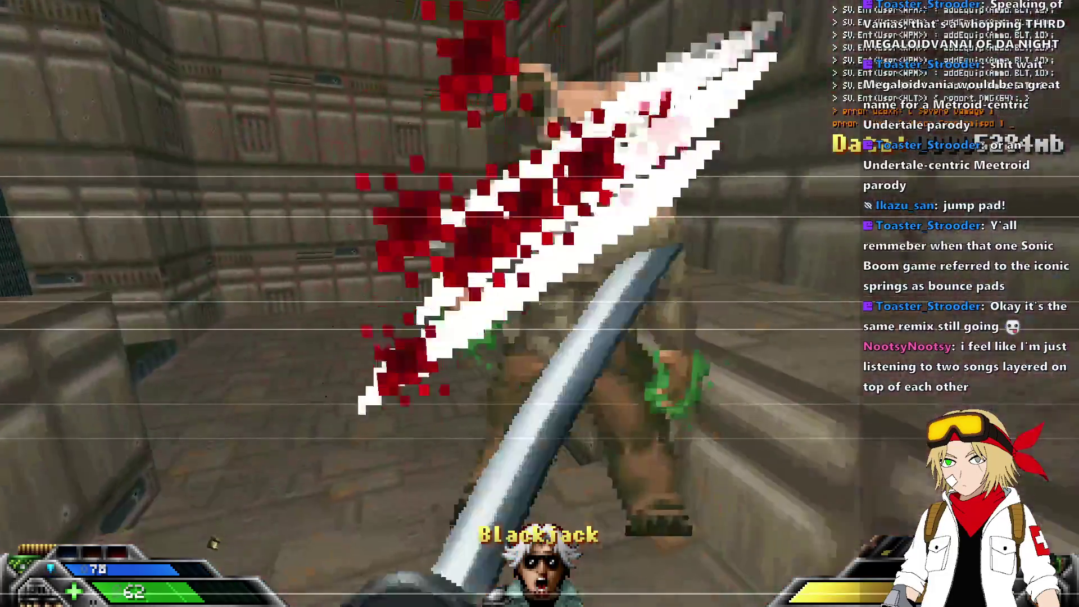
pyautogui.click(540, 303)
pyautogui.click(540, 304)
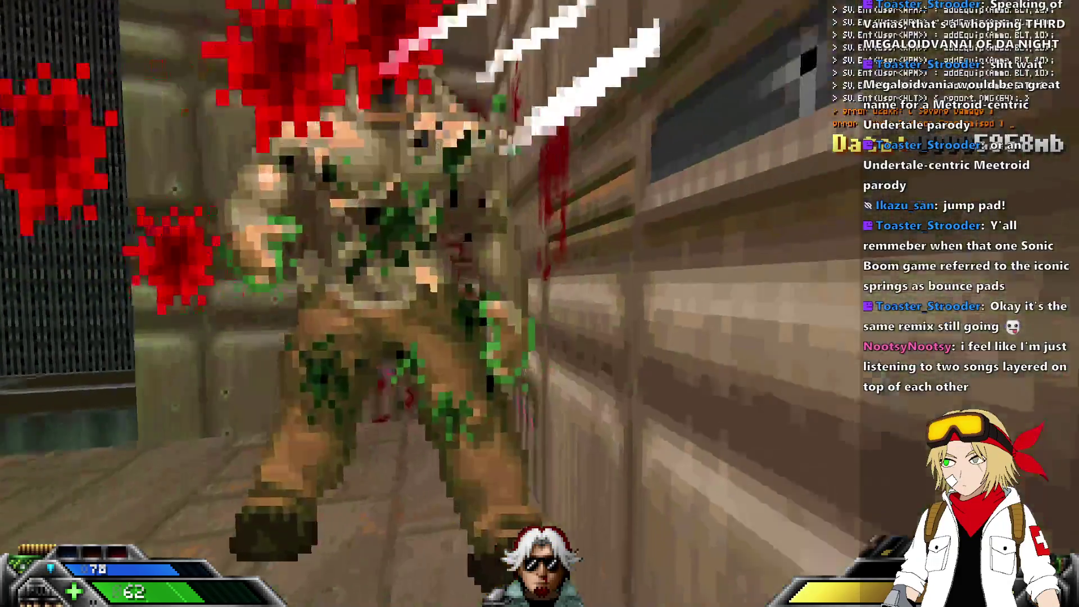
pyautogui.scroll(-3, 540, 304)
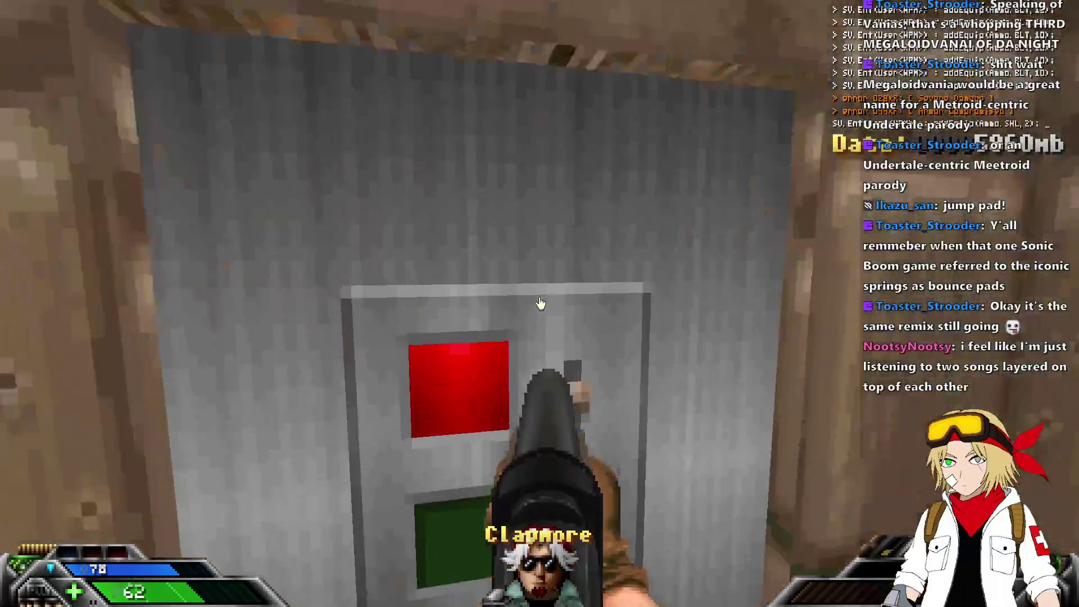
# Move up to the grated wall and shoot the enemy on the ledge.
pyautogui.press('w')
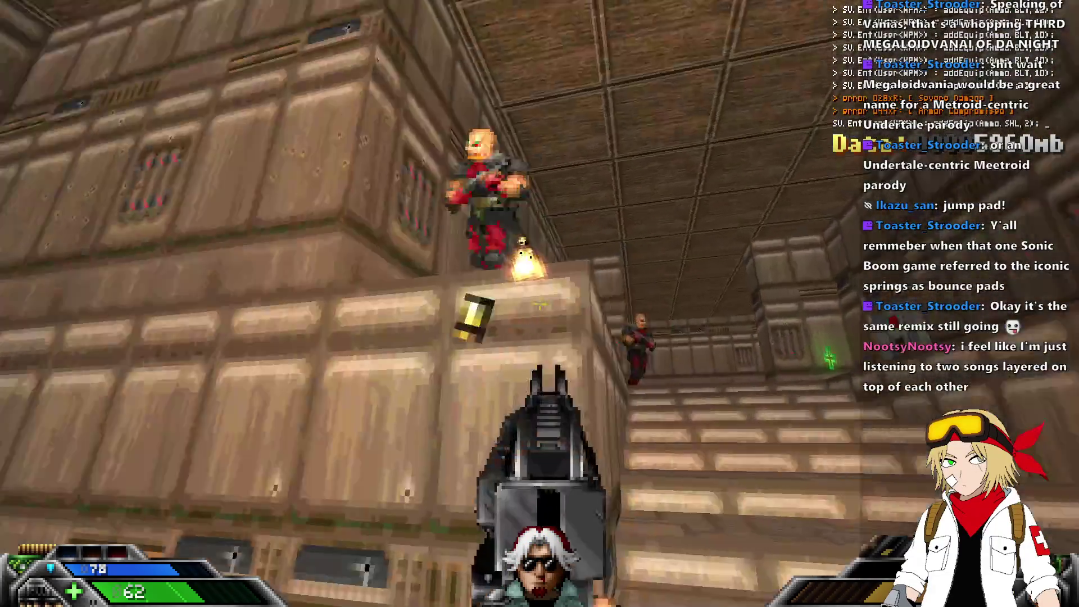
pyautogui.click(540, 304)
pyautogui.click(540, 304)
# Grab the green health, climb the stairs and cross the courtyard to the ACCESS pillar.
pyautogui.press('w')
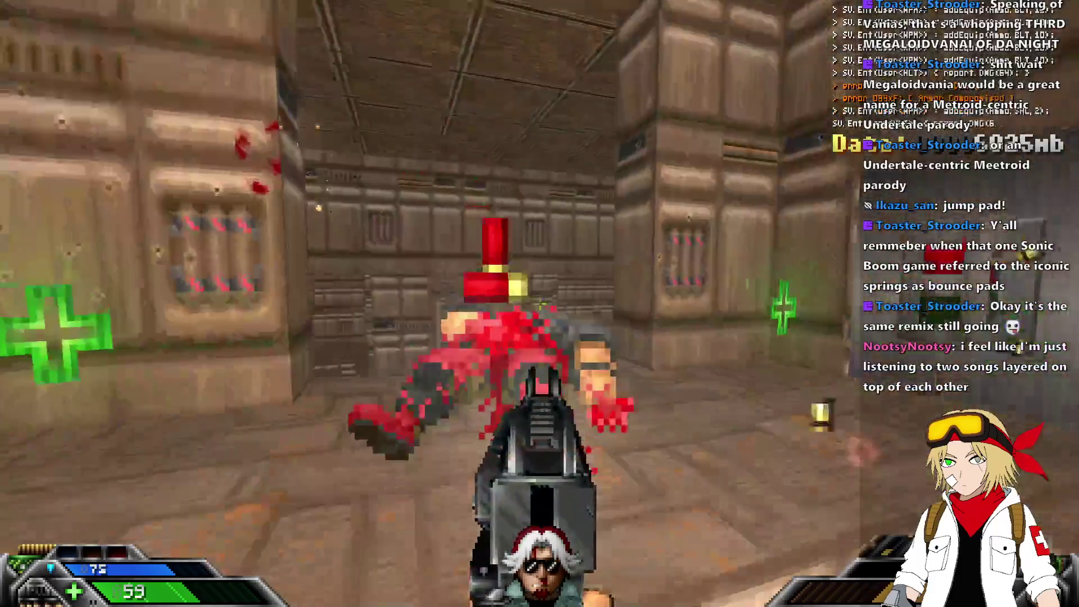
pyautogui.press('a')
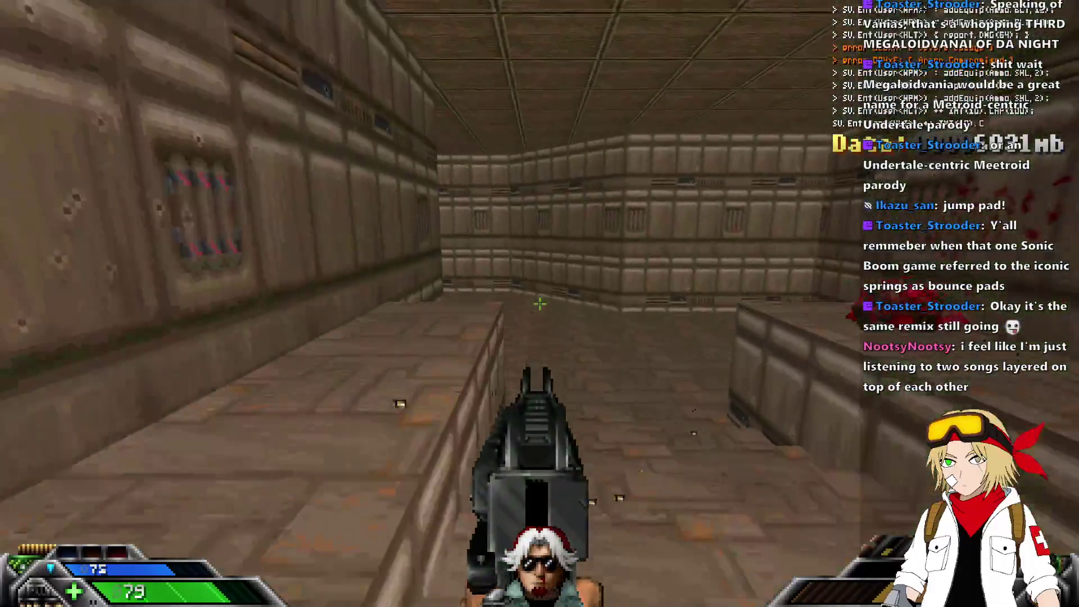
pyautogui.press('w')
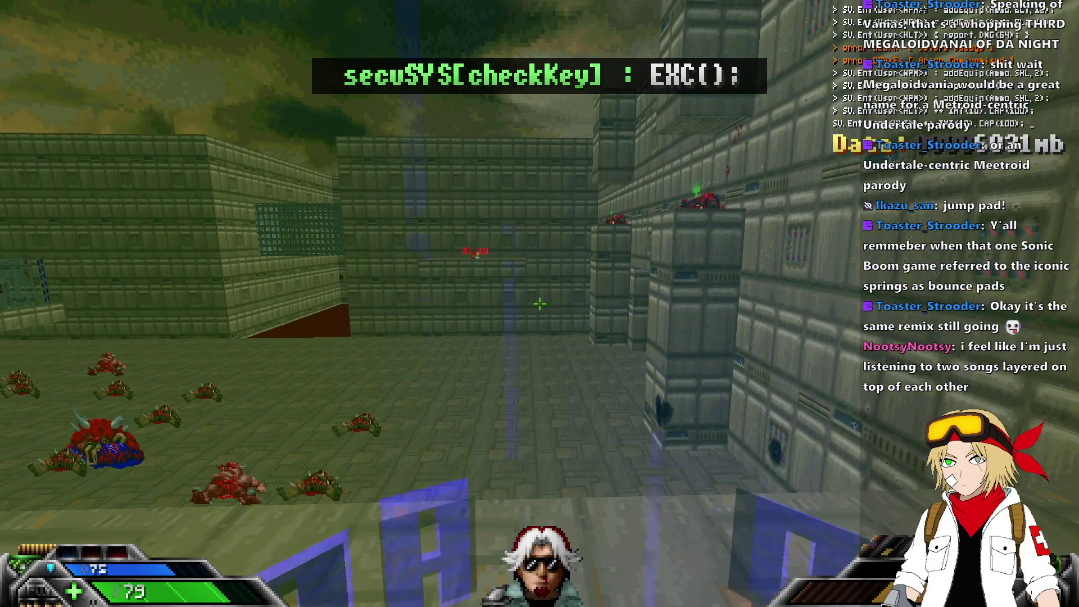
pyautogui.press('w')
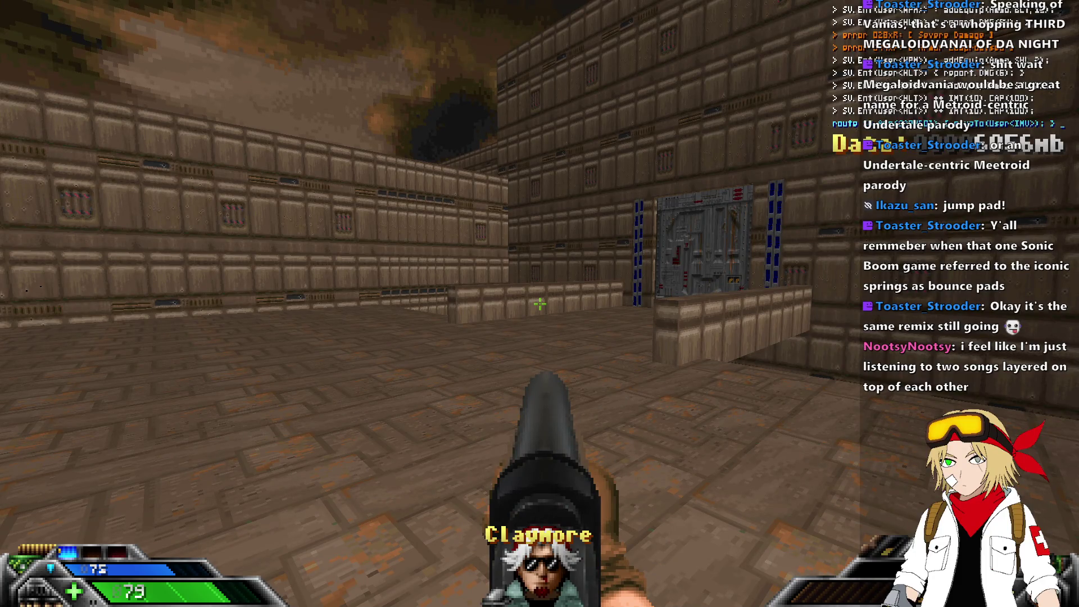
# Open the sapphire door with the blue keycard and enter the room beyond.
pyautogui.press('w')
pyautogui.press('e')
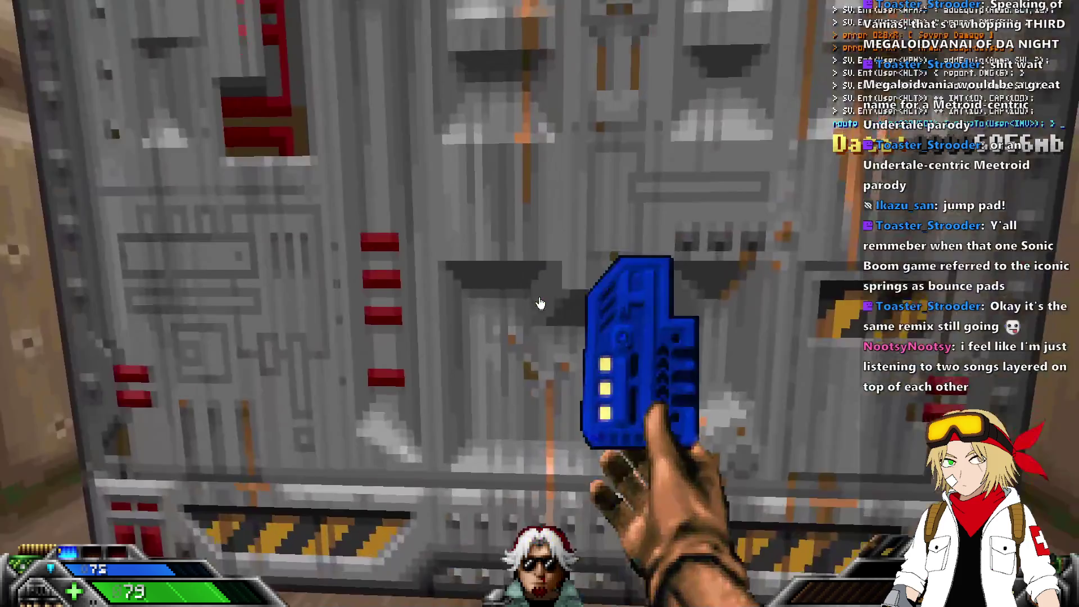
pyautogui.press('s')
pyautogui.press('w')
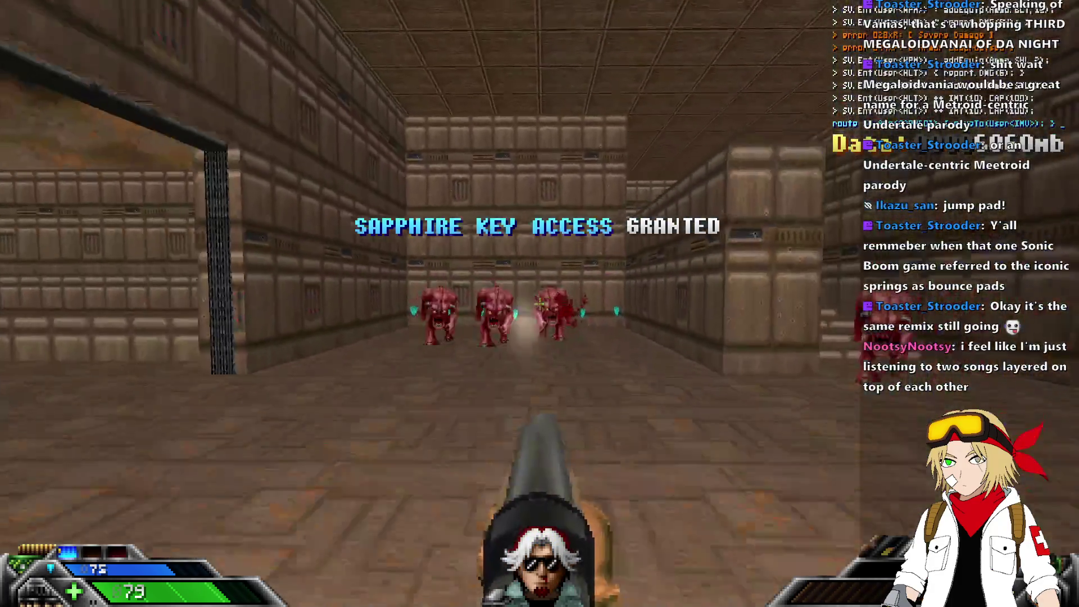
pyautogui.press('w')
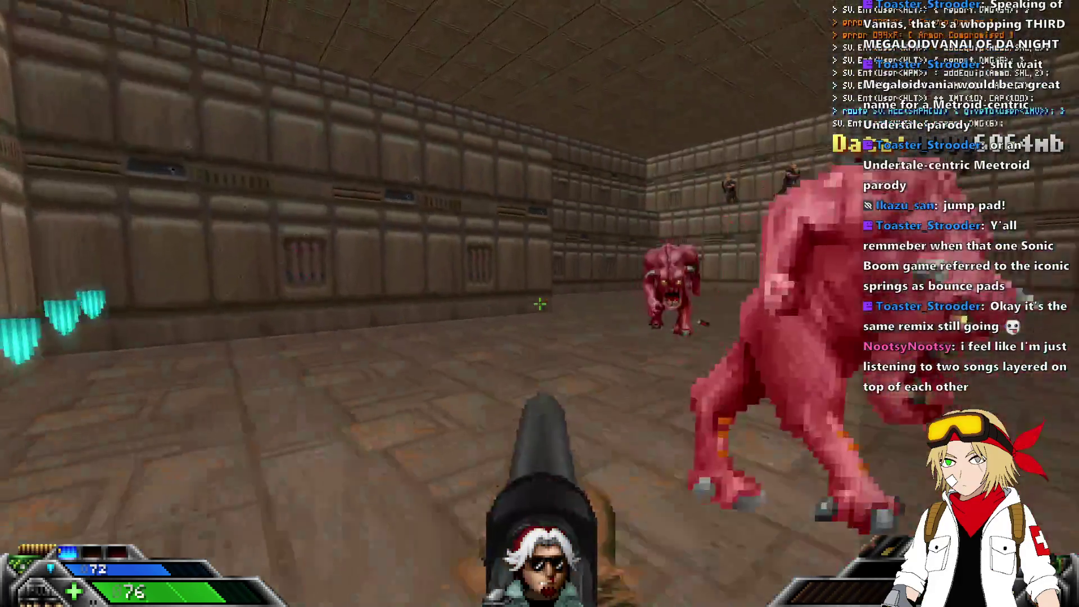
# Kill all the pink demons in the room with the Storta.
pyautogui.press('3')
pyautogui.click(540, 304)
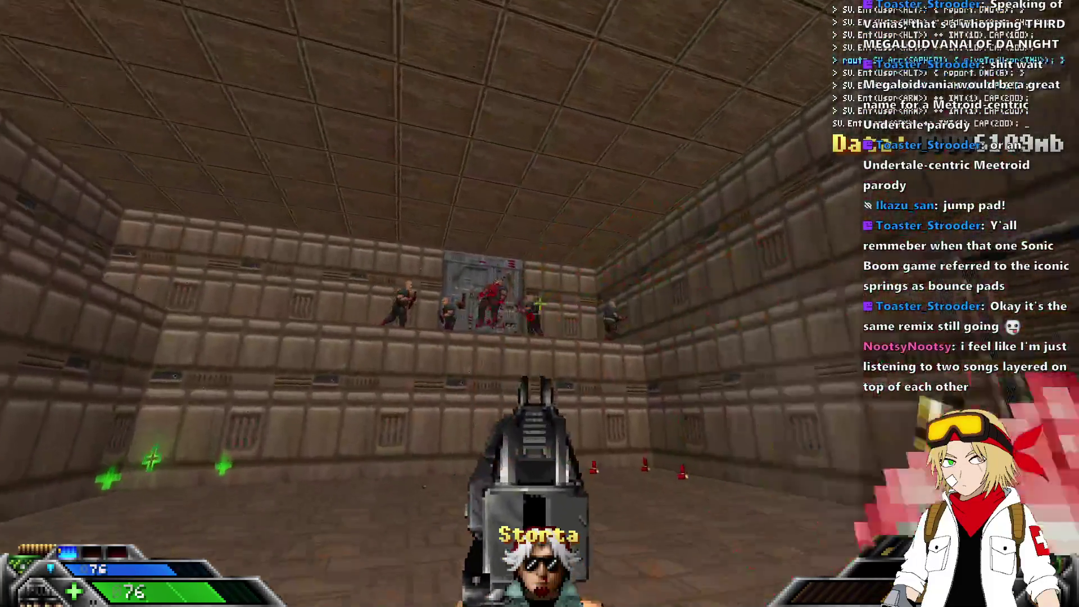
pyautogui.click(540, 305)
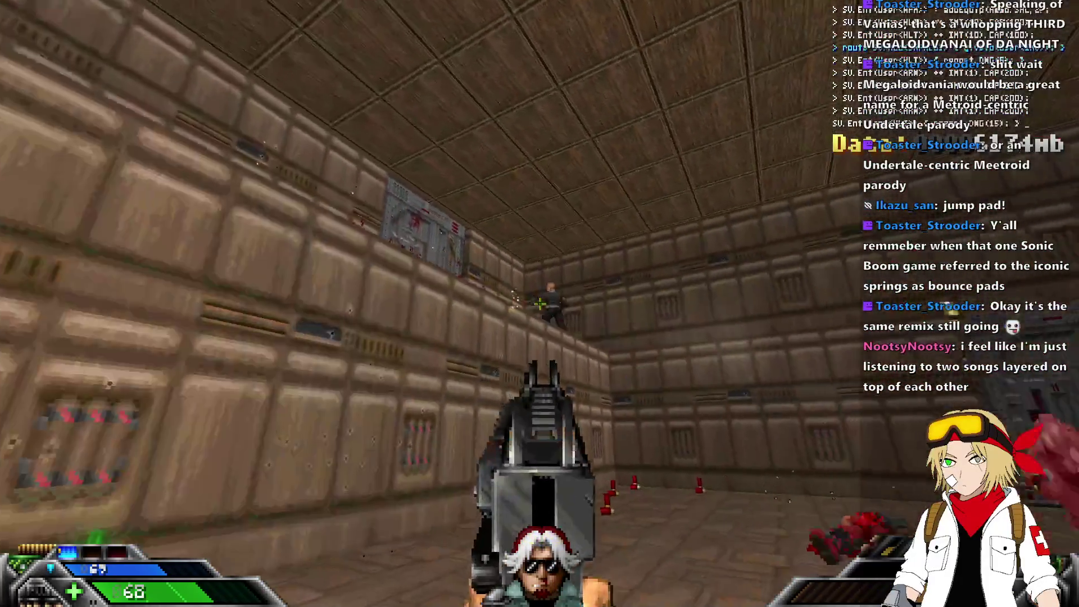
pyautogui.click(541, 305)
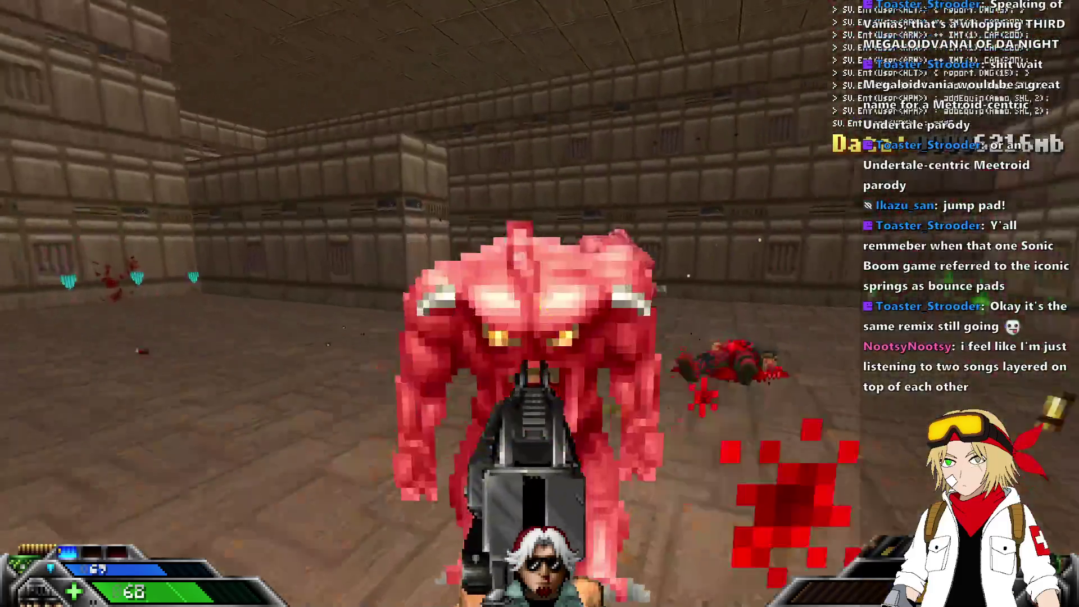
pyautogui.click(540, 304)
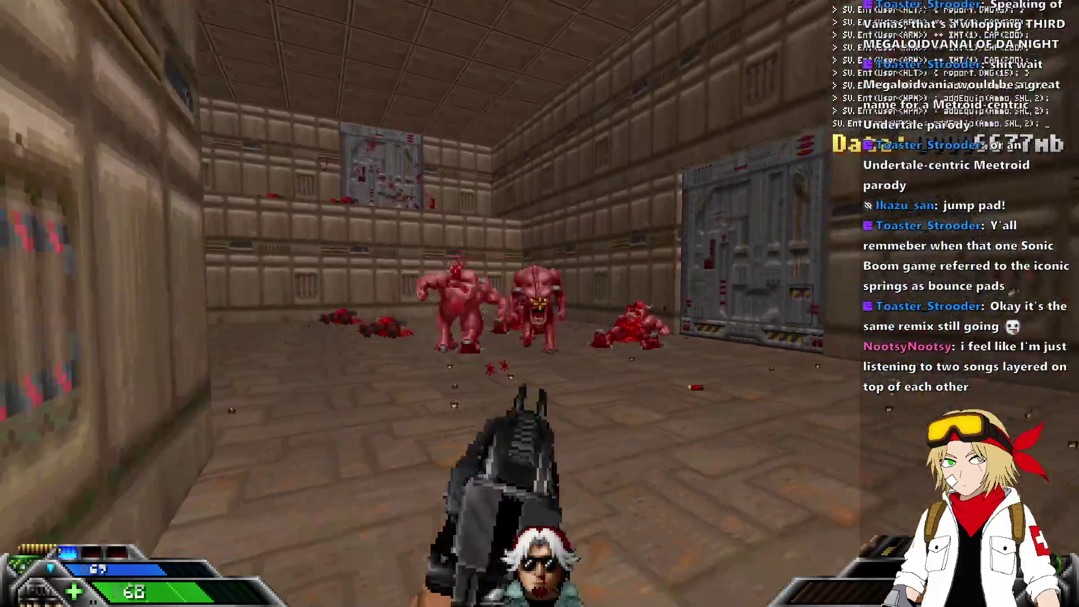
pyautogui.click(541, 304)
# Collect the health bonuses, climb the stair corridor and pick up the armor shards.
pyautogui.press('w')
pyautogui.press('w')
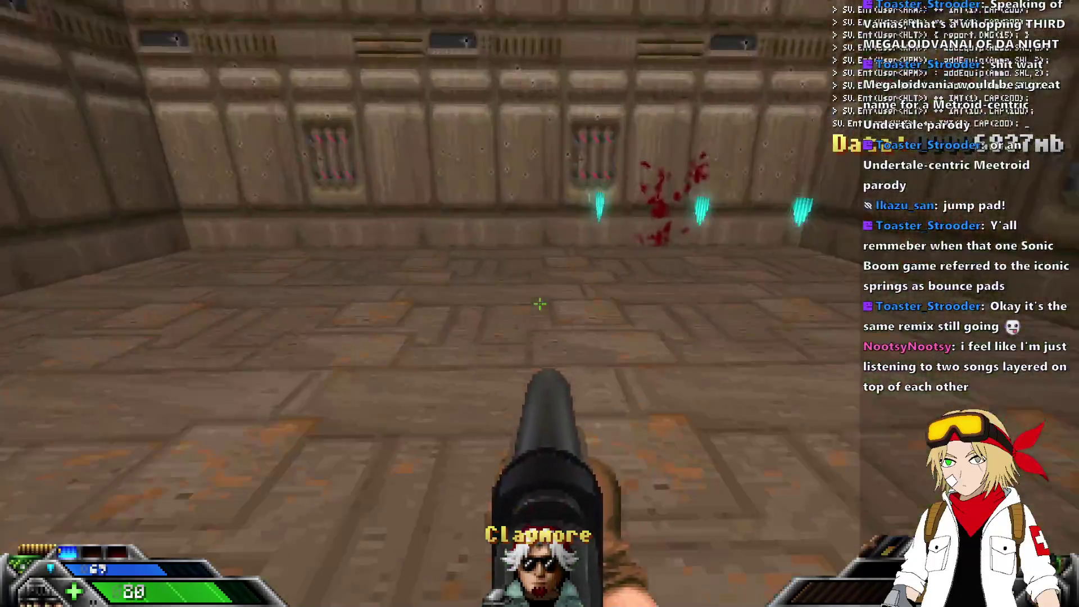
pyautogui.press('w')
pyautogui.press('w')
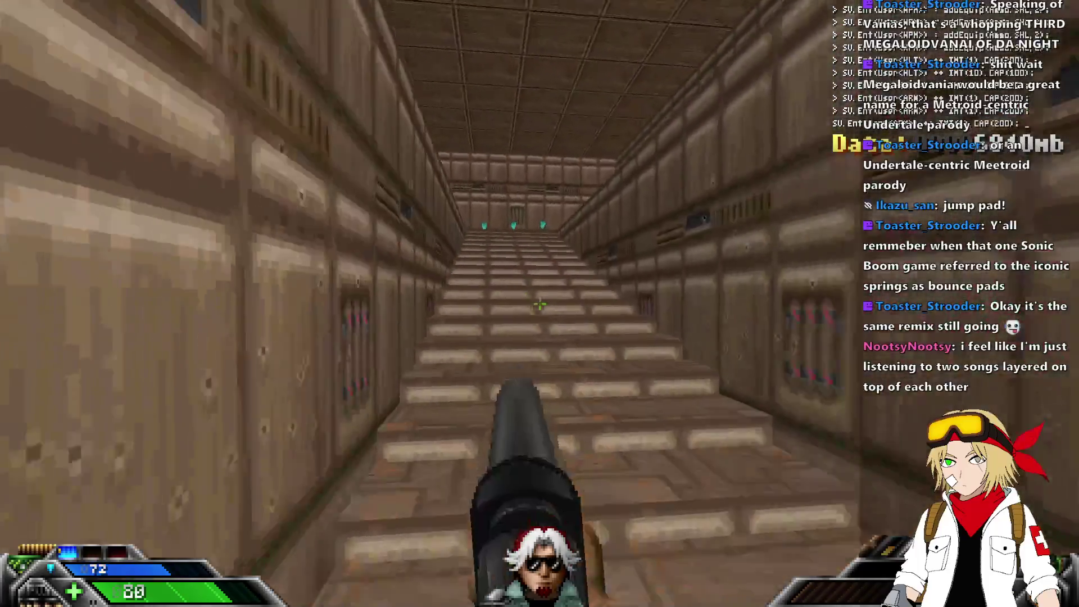
pyautogui.press('w')
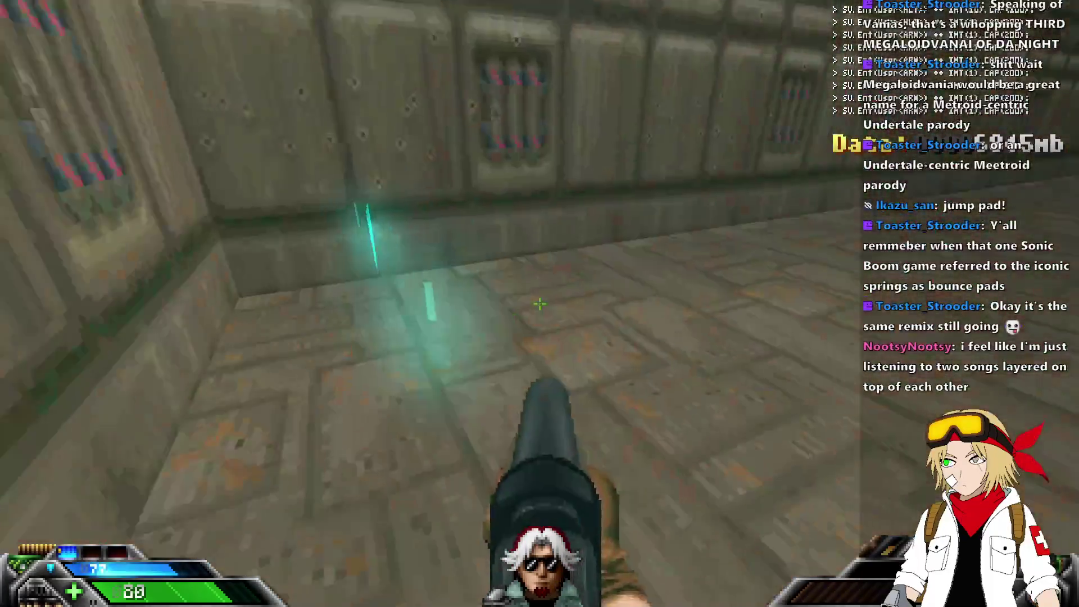
pyautogui.press('w')
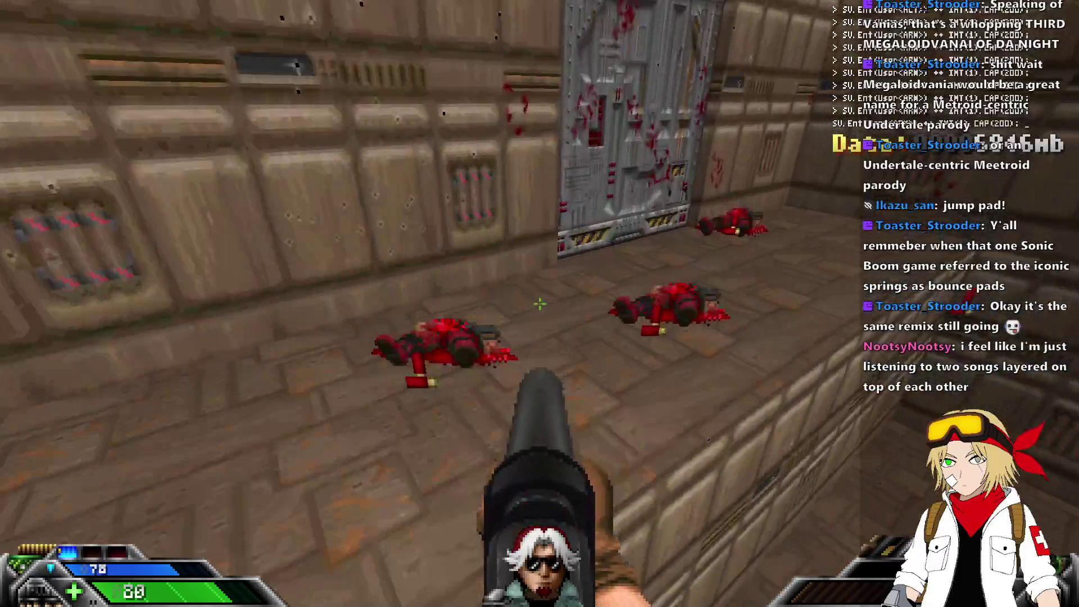
# Ride the grated lift up and kill the soldiers lined up on the ledge.
pyautogui.press('w')
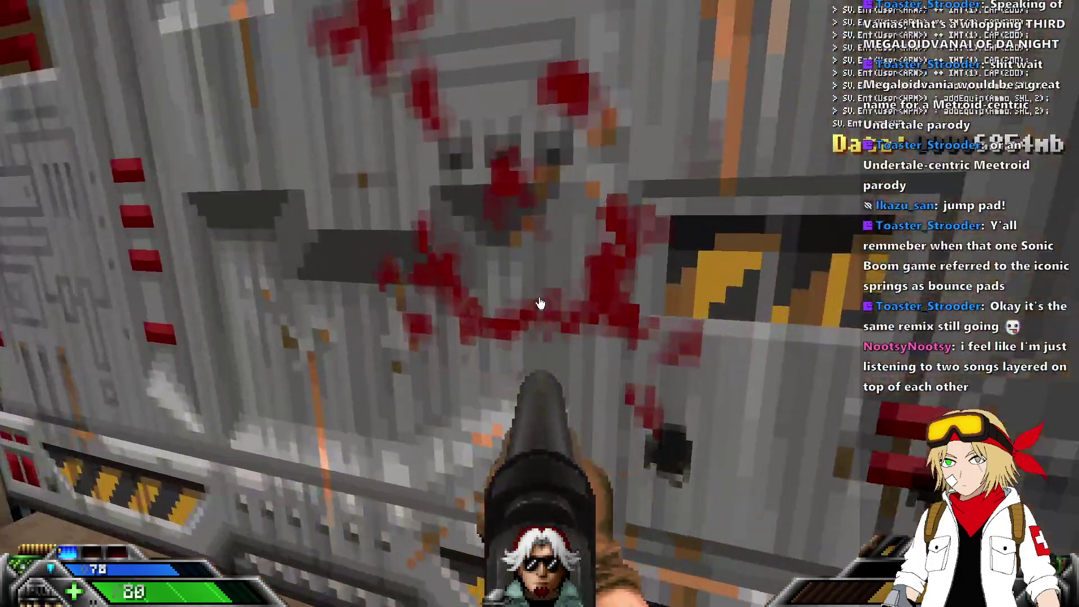
pyautogui.press('w')
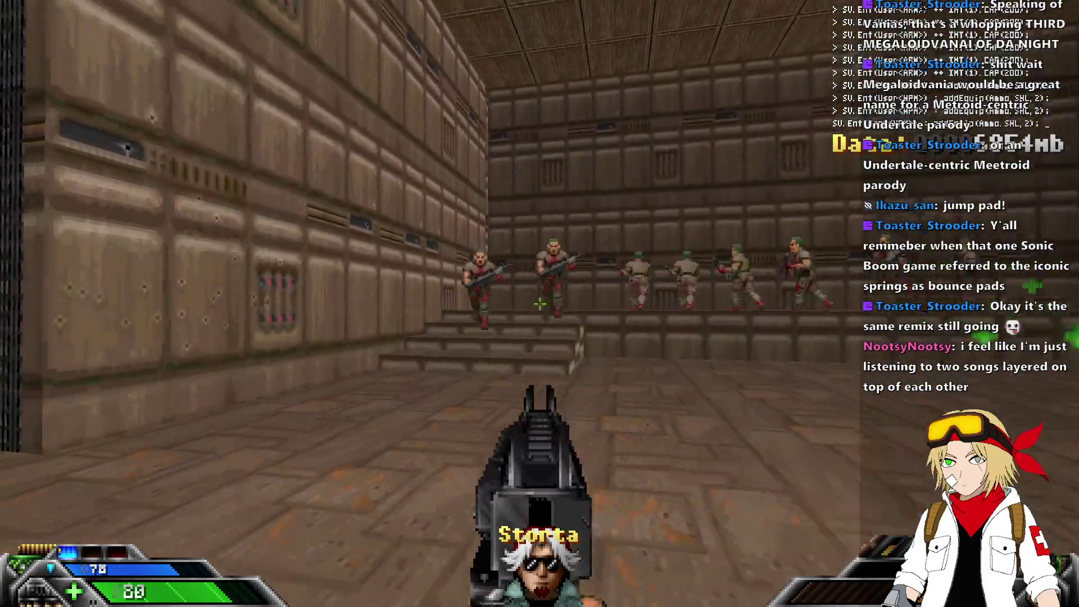
pyautogui.click(540, 303)
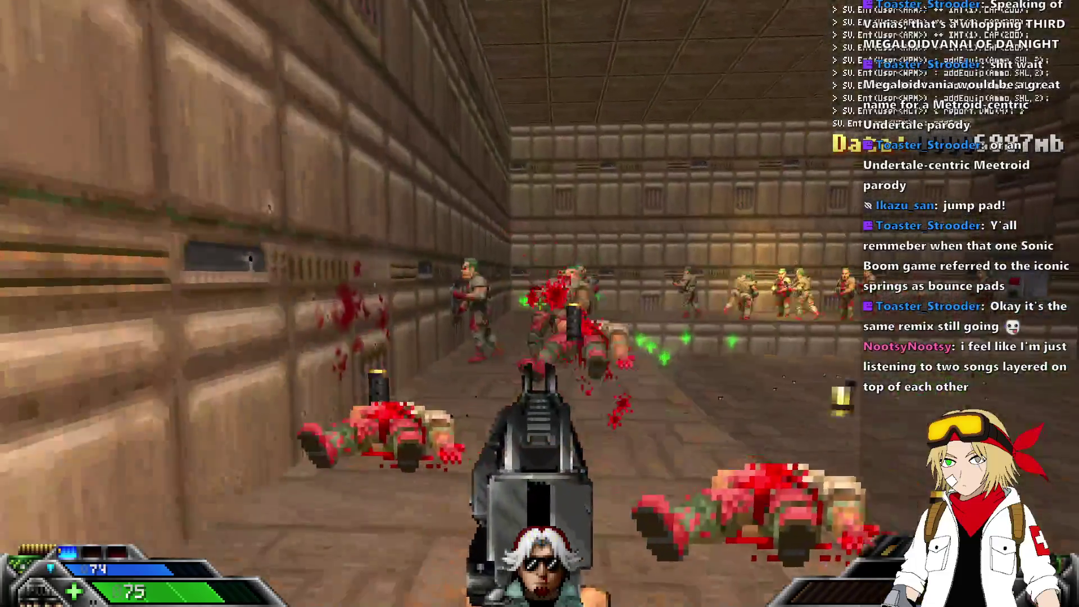
pyautogui.click(540, 304)
pyautogui.click(540, 304)
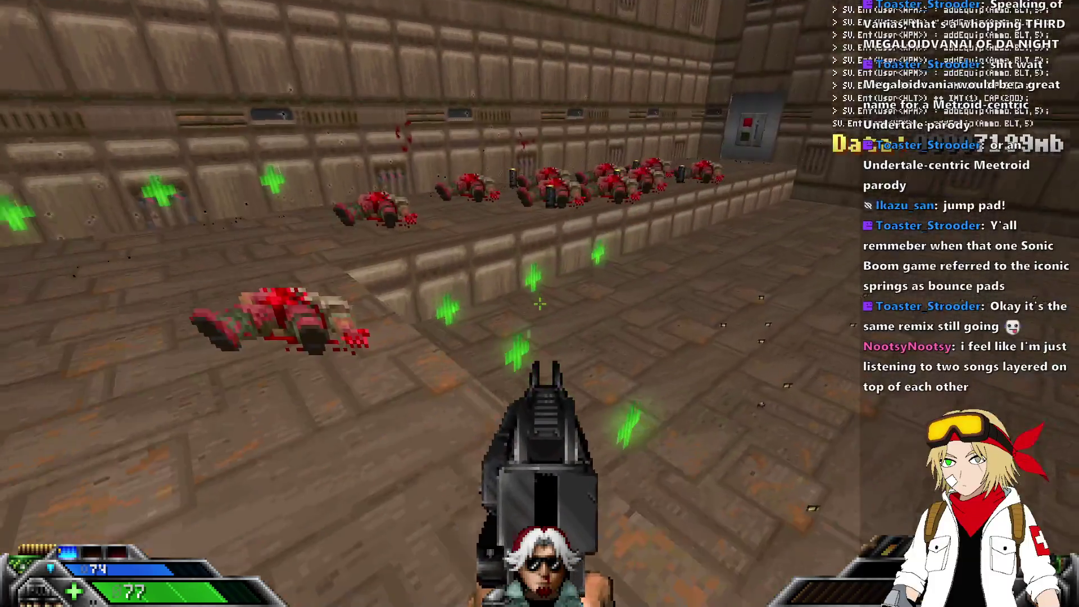
# Collect health along the ledge and pass the ACCESS sign through the black doorway.
pyautogui.press('w')
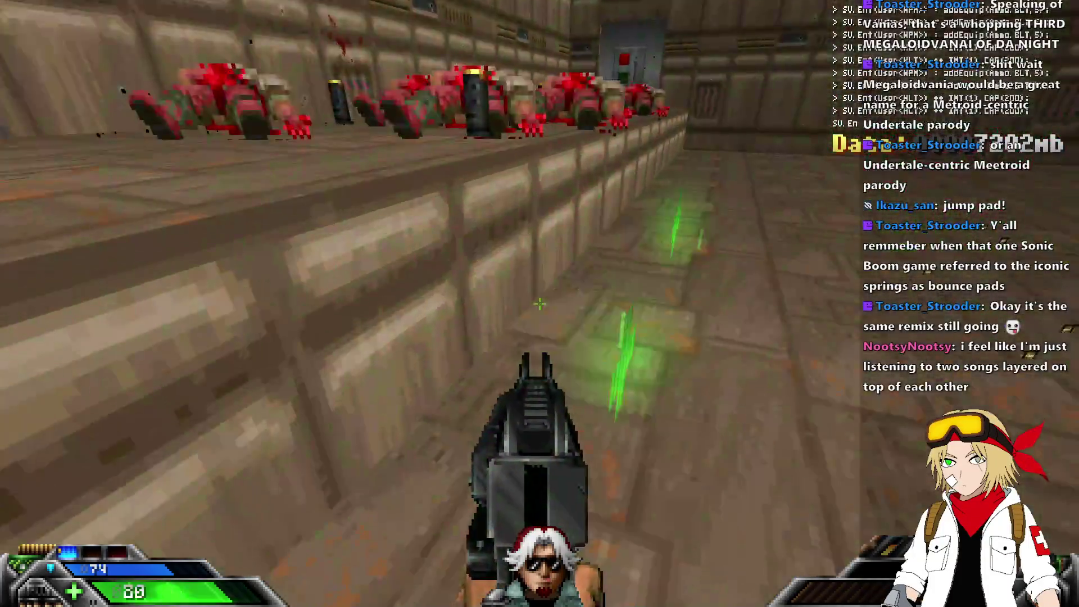
pyautogui.press('w')
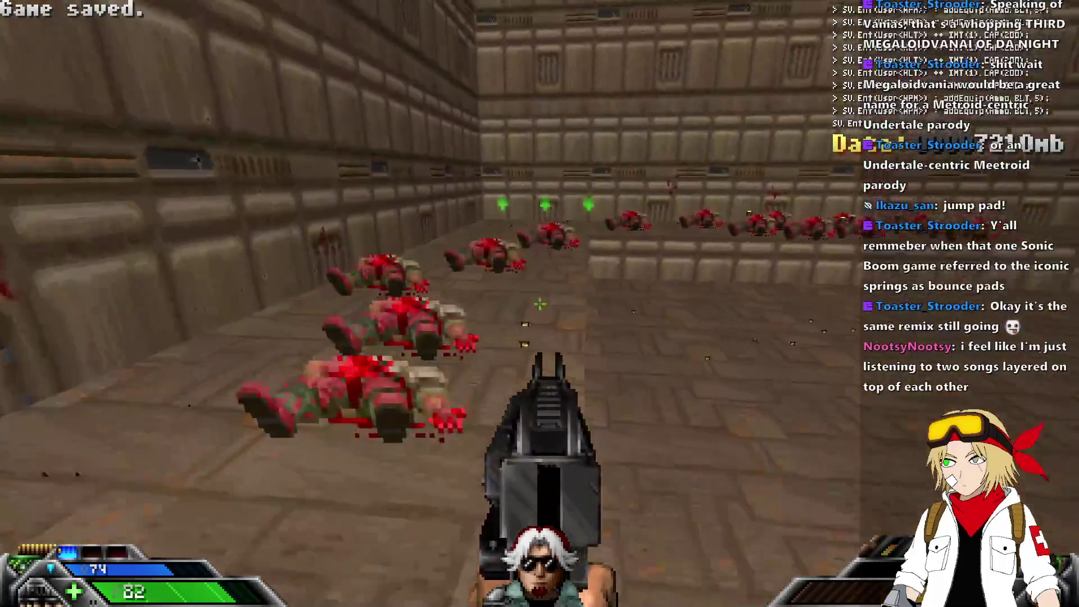
pyautogui.press('w')
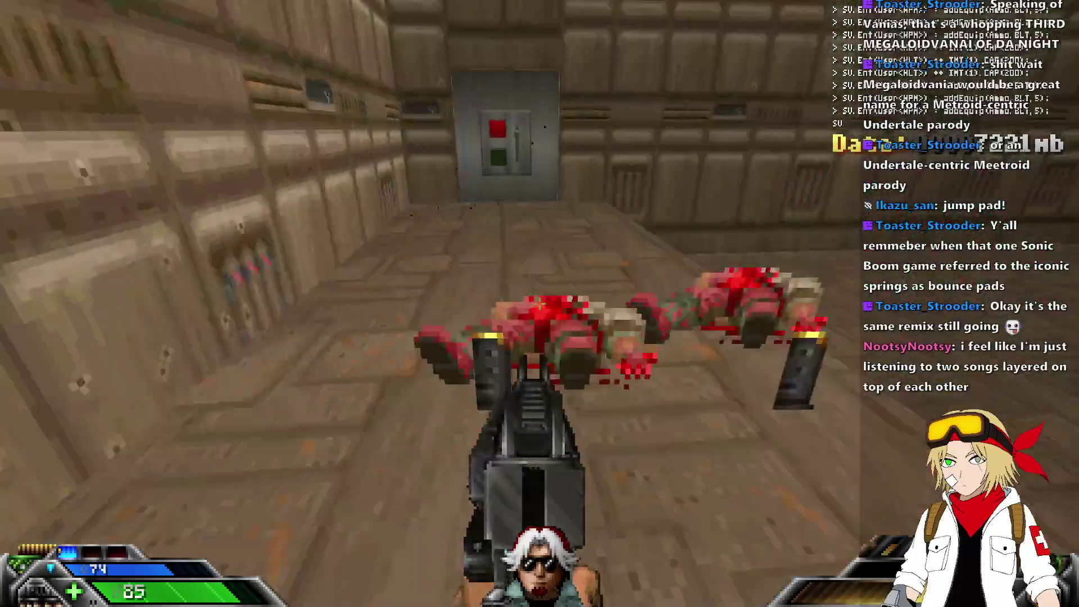
pyautogui.press('w')
pyautogui.press('w')
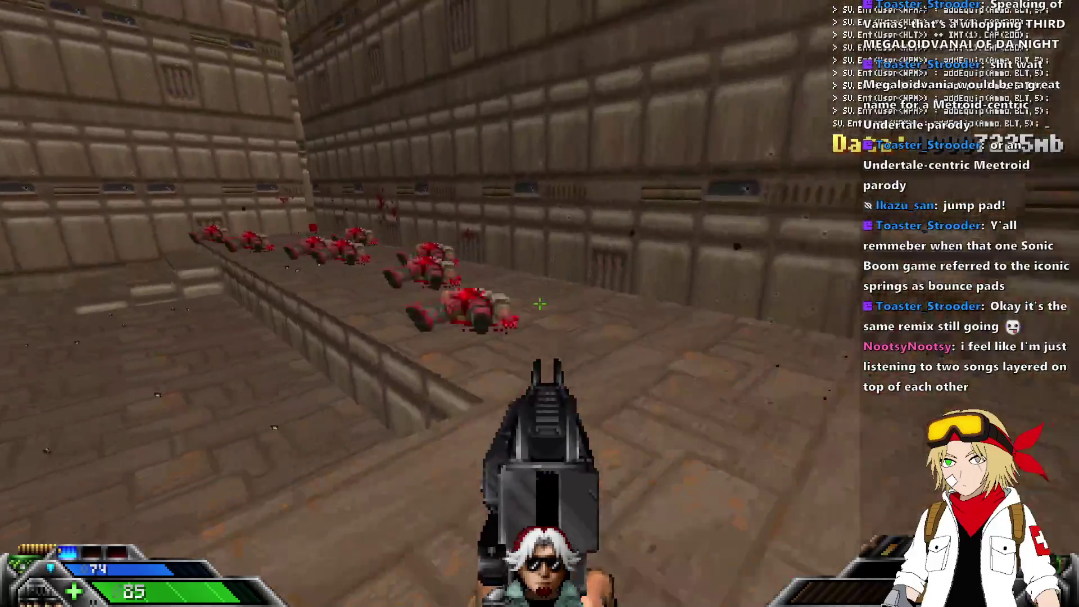
pyautogui.press('s')
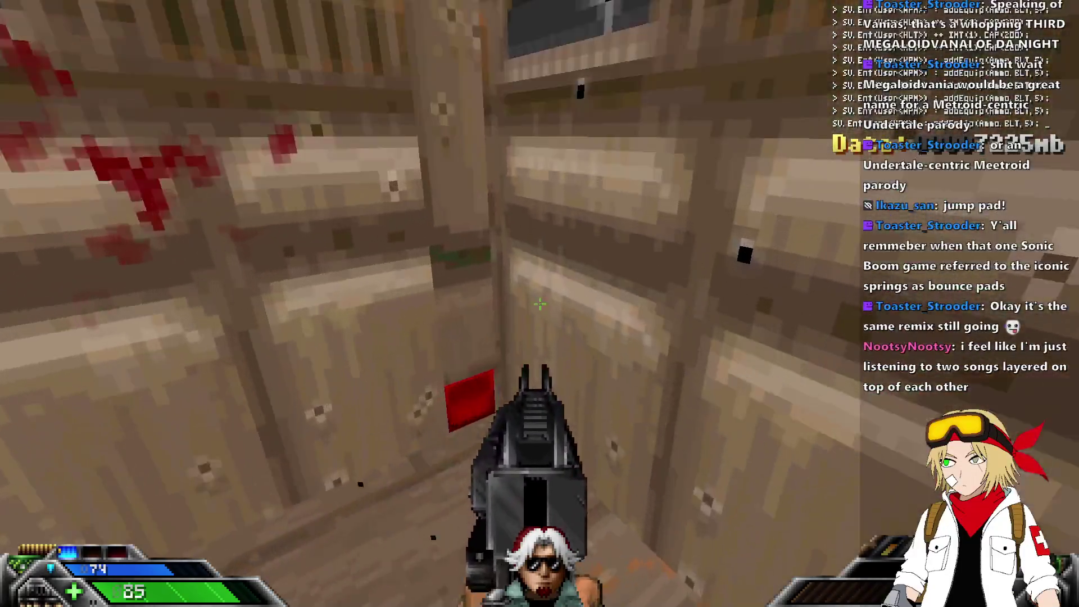
pyautogui.press('Left')
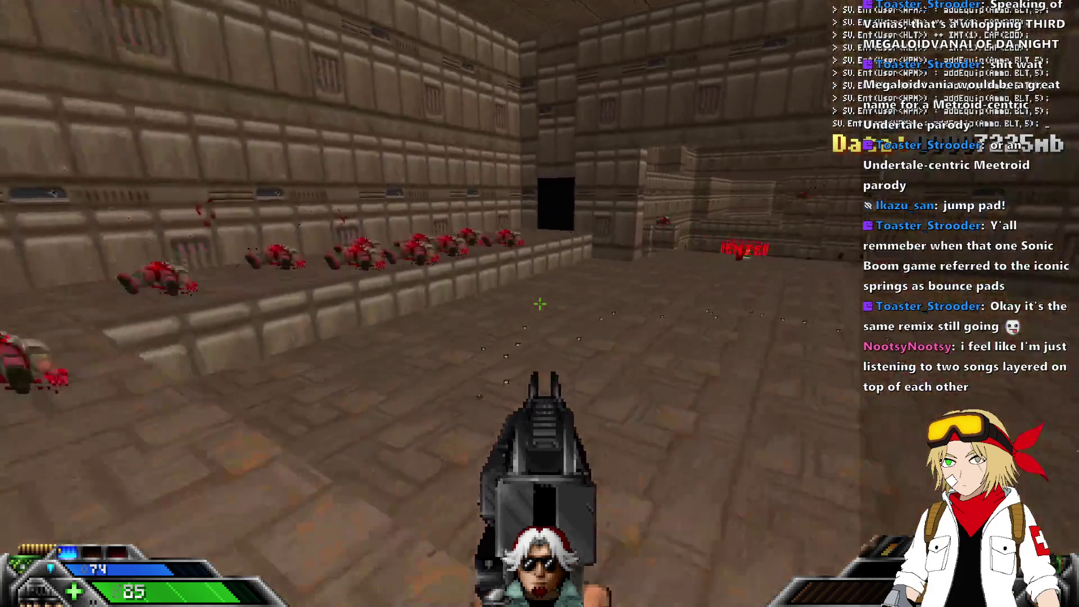
pyautogui.press('w')
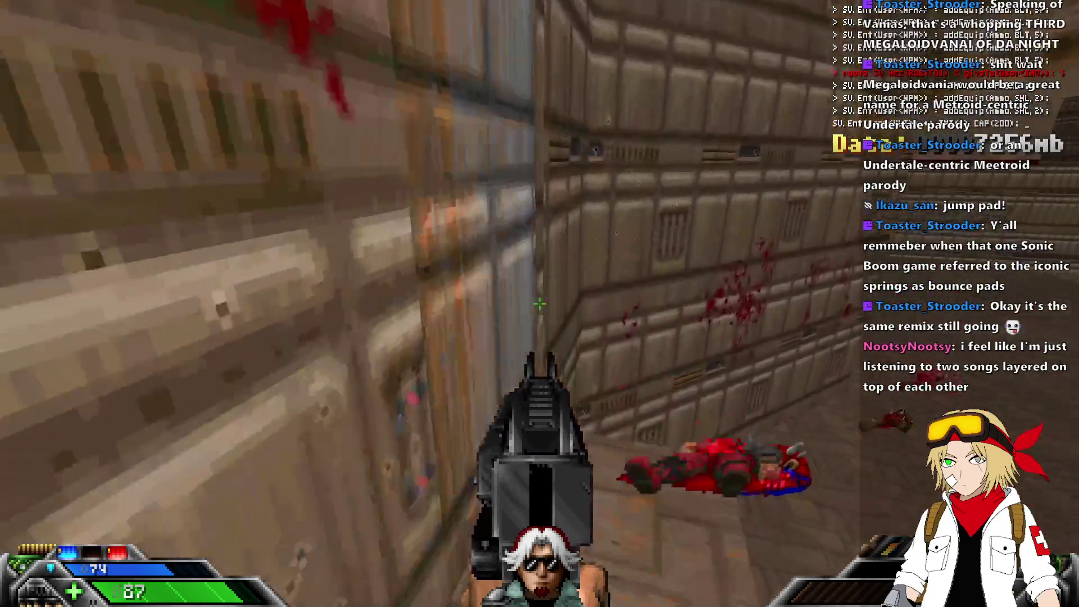
# Pick up the weapon in the barred secret room and head out.
pyautogui.press('w')
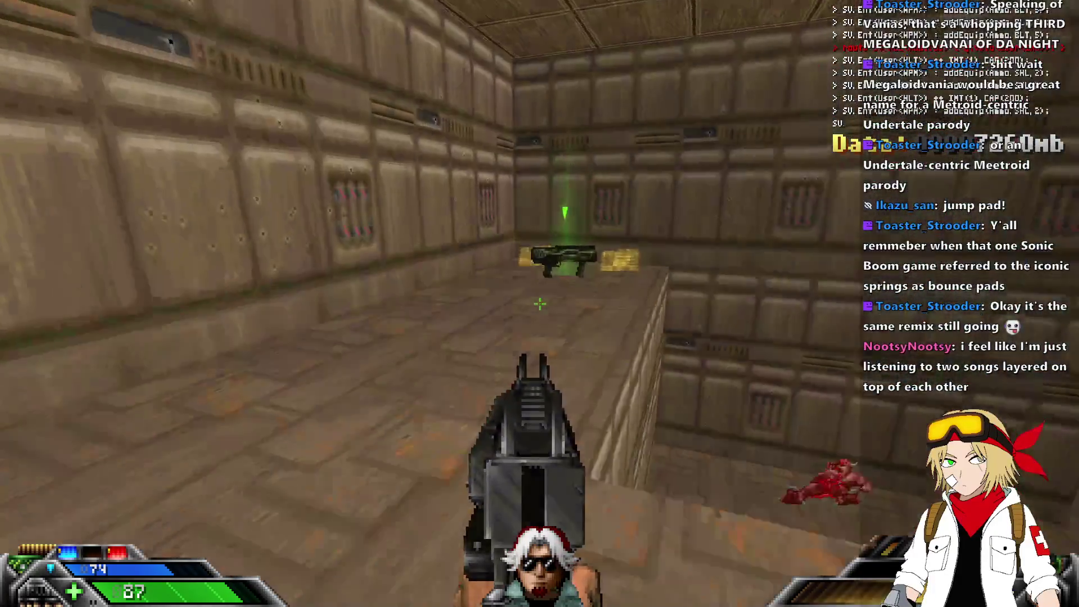
pyautogui.press('w')
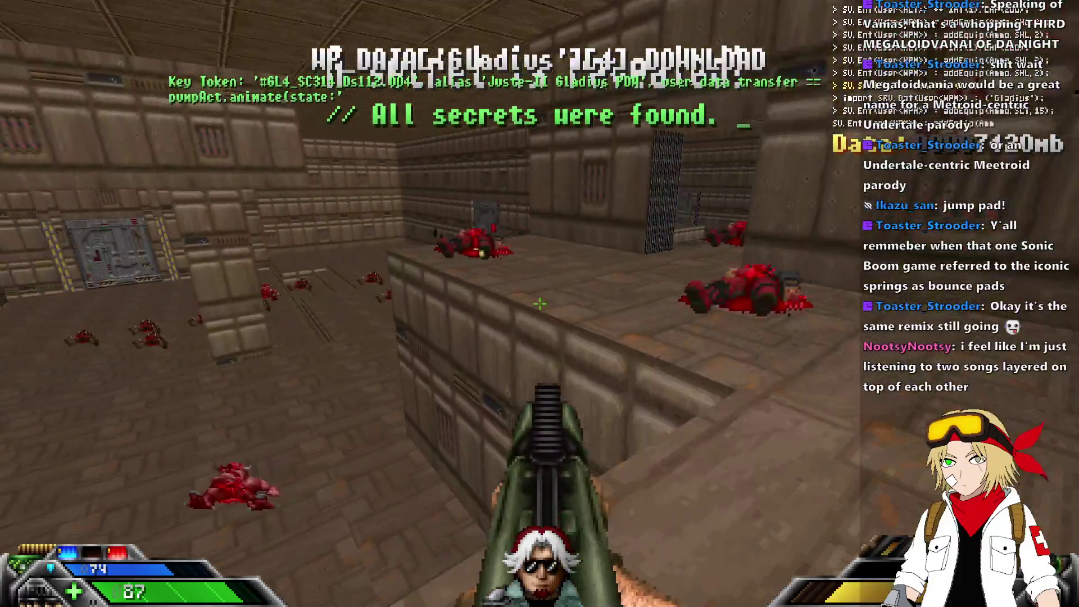
pyautogui.press('w')
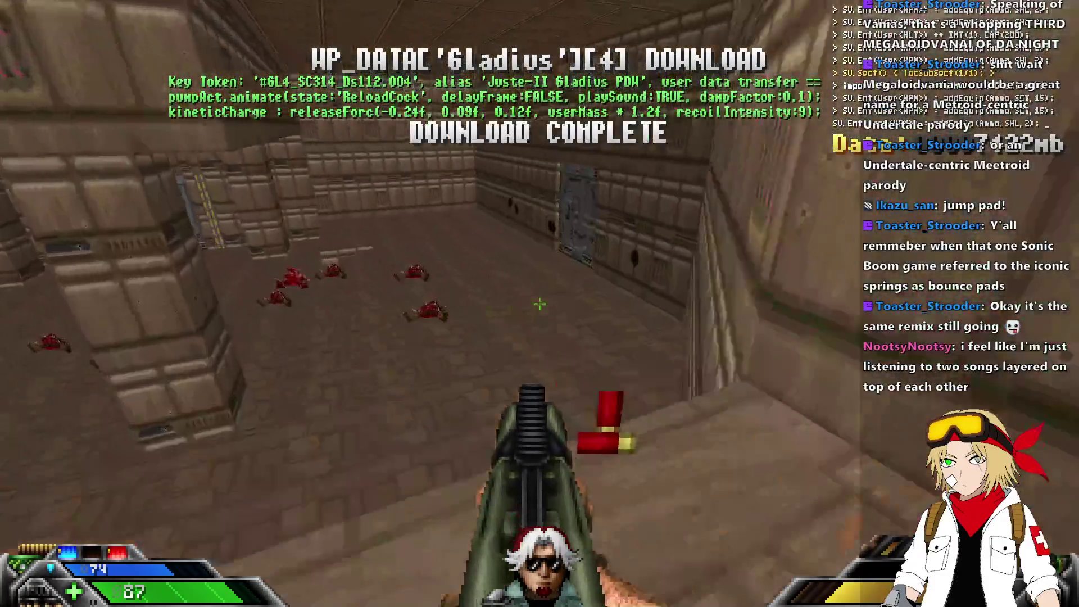
# Switch to the Claymore and climb the stairs, turning right at the courtyard.
pyautogui.press('w')
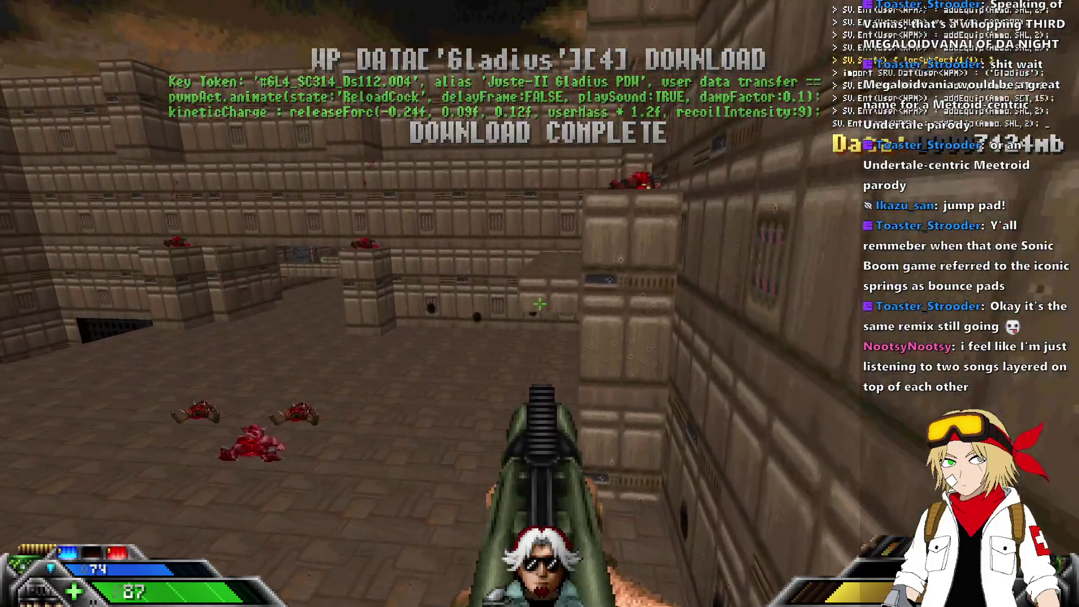
pyautogui.press('w')
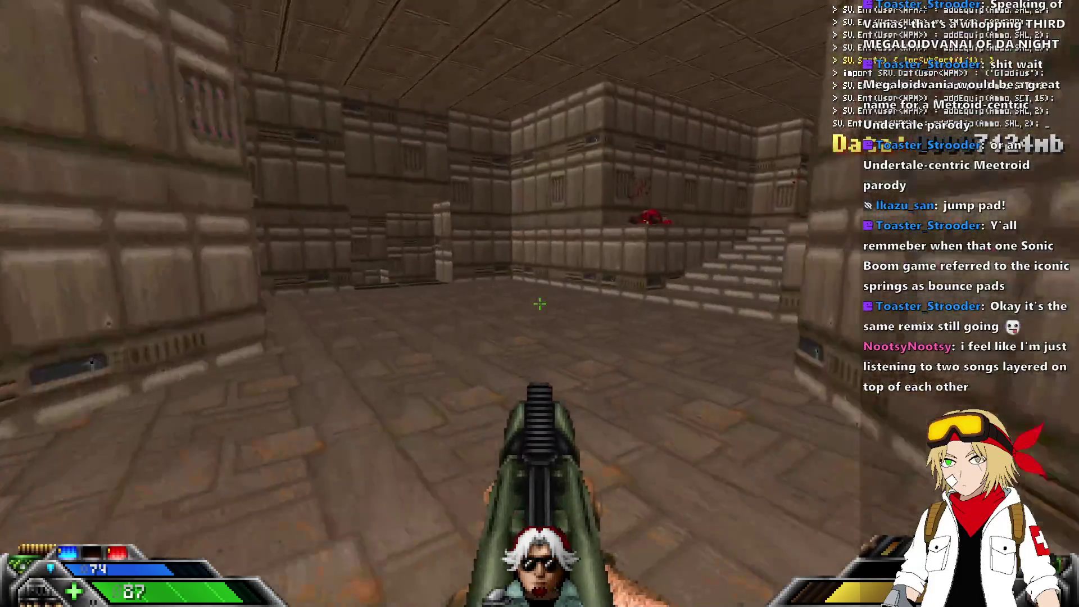
pyautogui.press('w')
pyautogui.press('1')
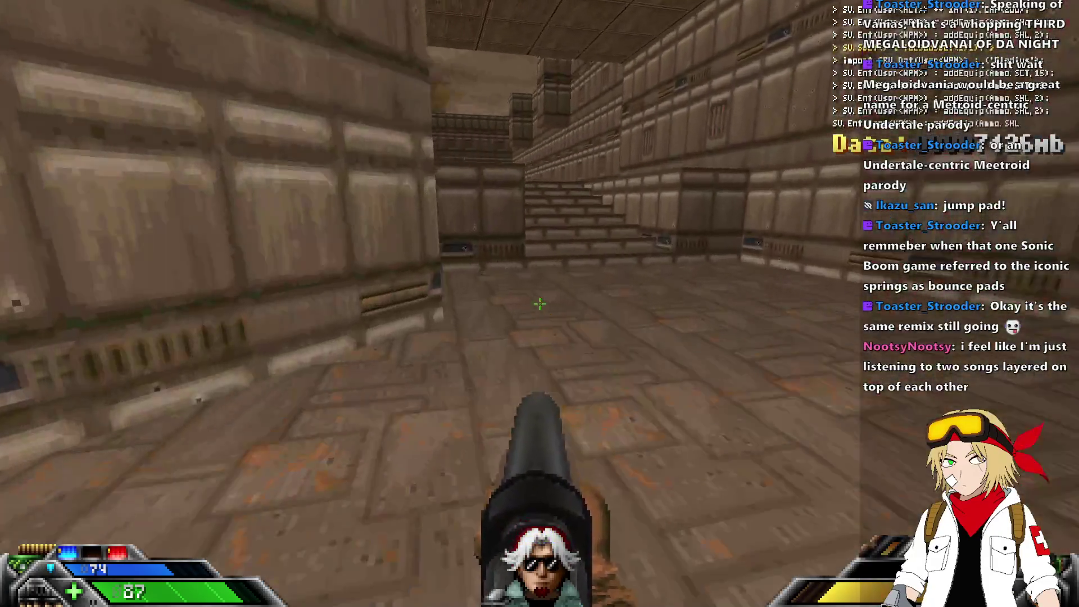
pyautogui.press('w')
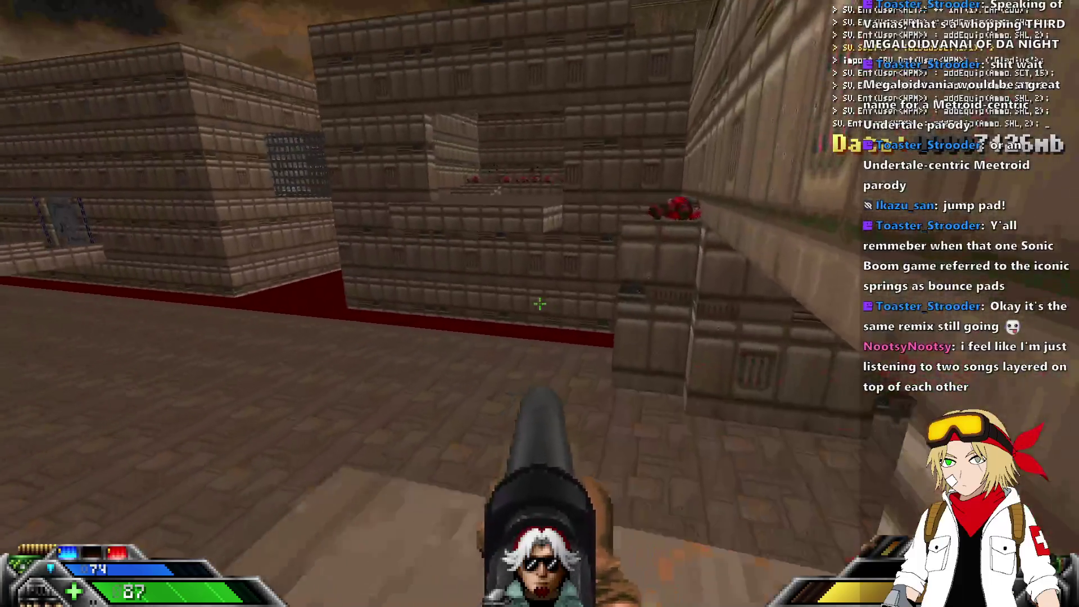
pyautogui.press('w')
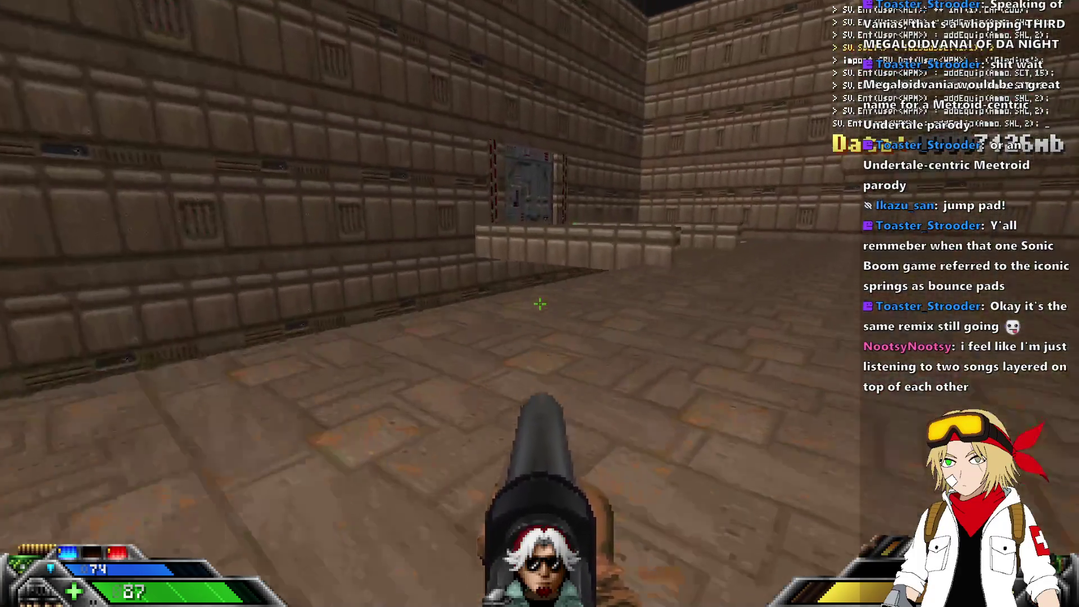
# Open the ruby door, switch to the Gladius, and climb the pillar for the topaz key data.
pyautogui.press('w')
pyautogui.press('e')
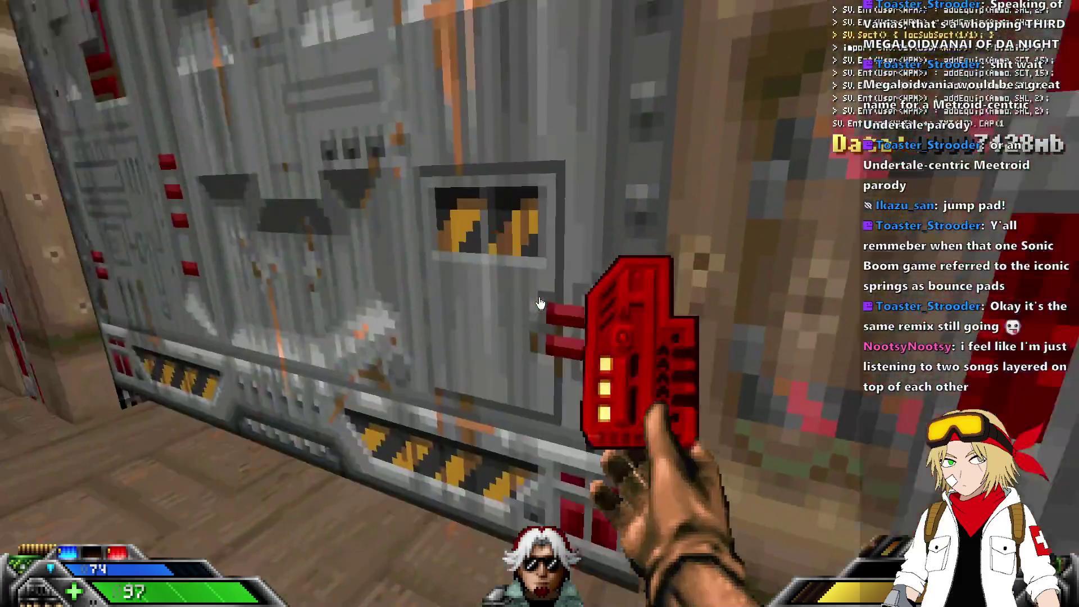
pyautogui.press('w')
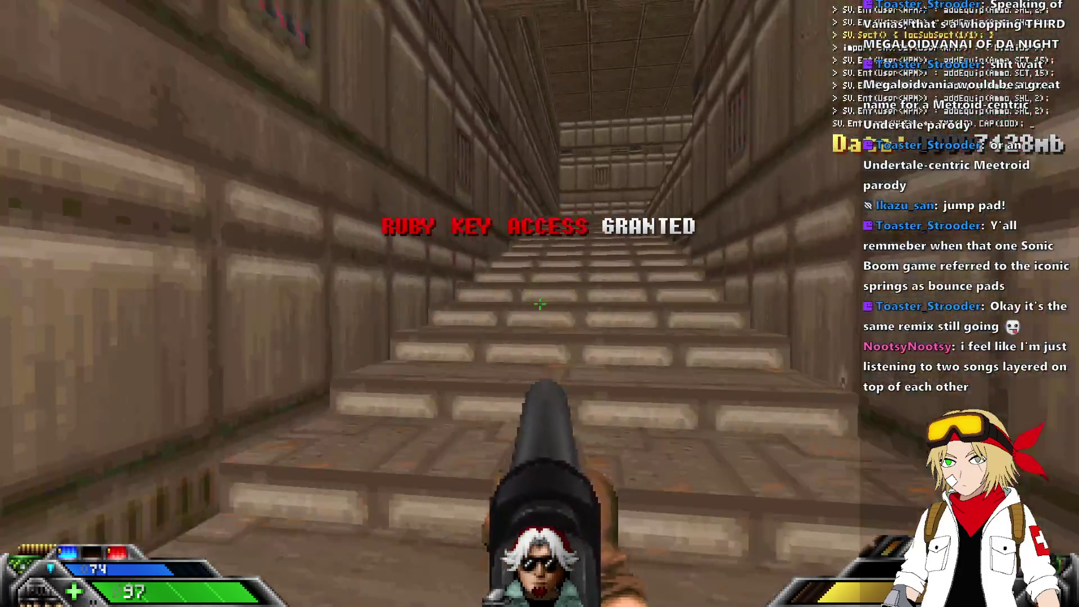
pyautogui.press('4')
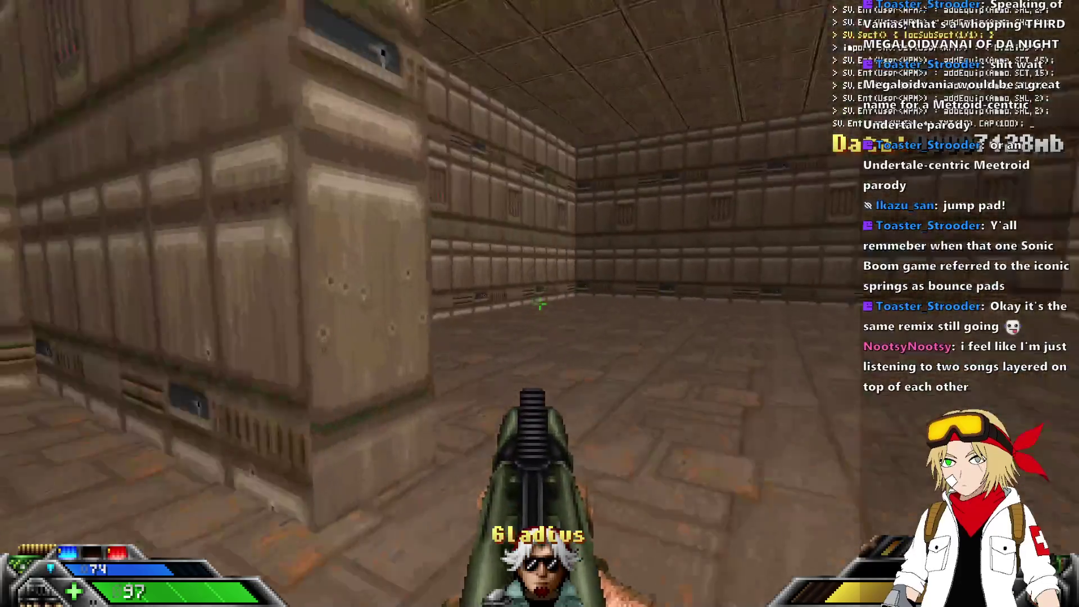
pyautogui.press('w')
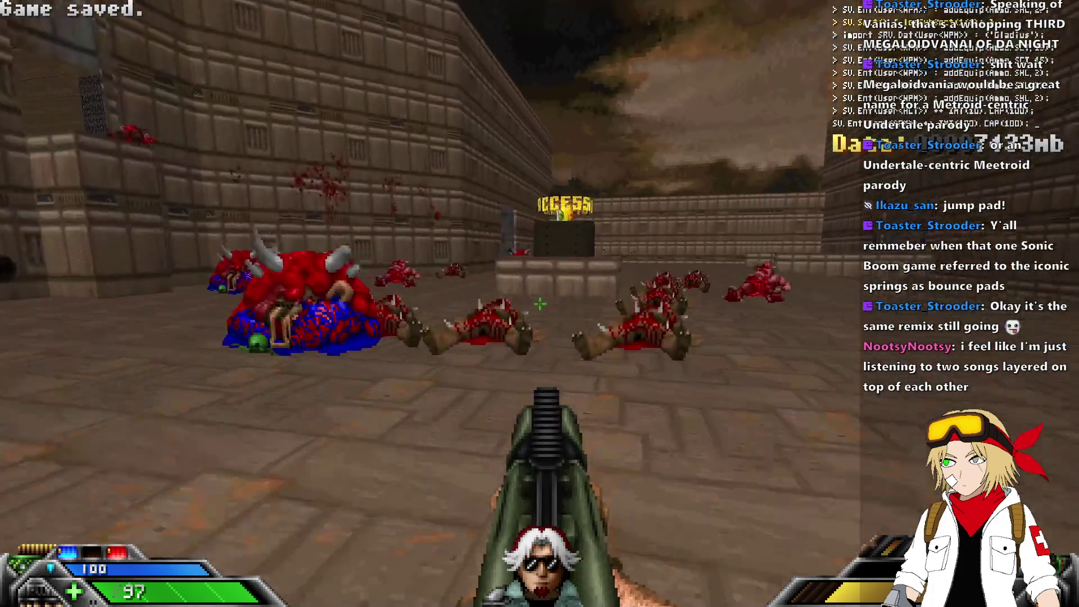
pyautogui.press('w')
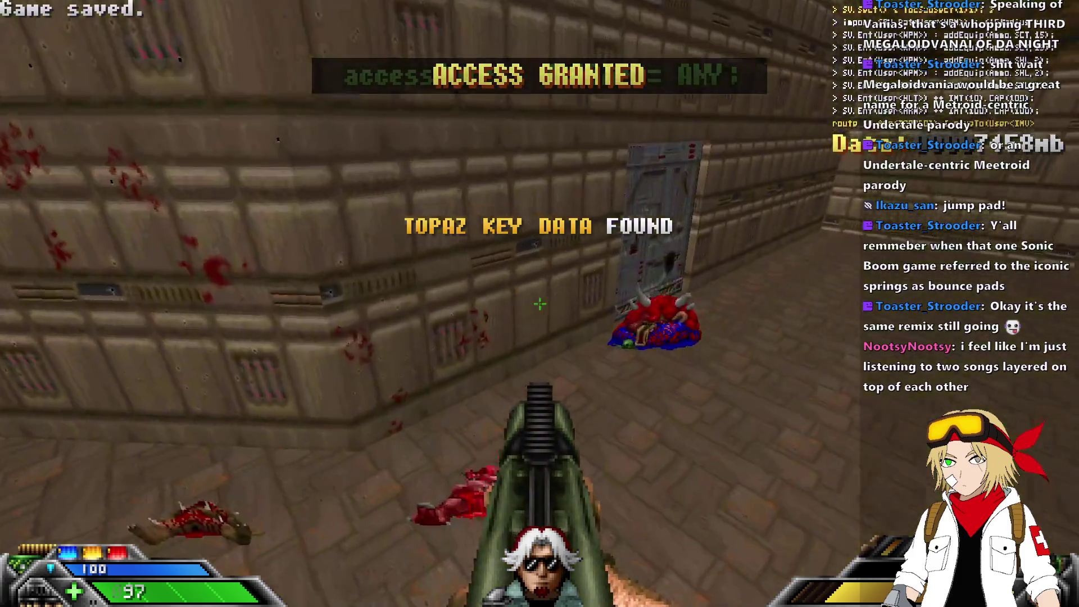
# Walk to the grey door and open it with the topaz key.
pyautogui.press('w')
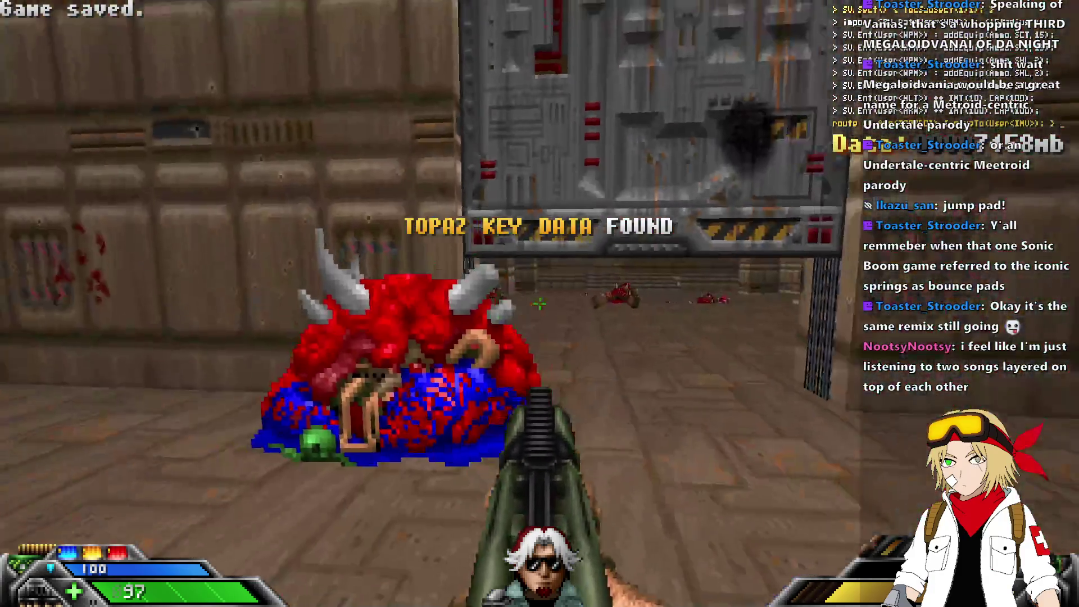
pyautogui.press('Left')
pyautogui.press('w')
pyautogui.press('e')
# Cross the blood pool and gun down the platform demons with the long gun and Gladius.
pyautogui.press('3')
pyautogui.press('w')
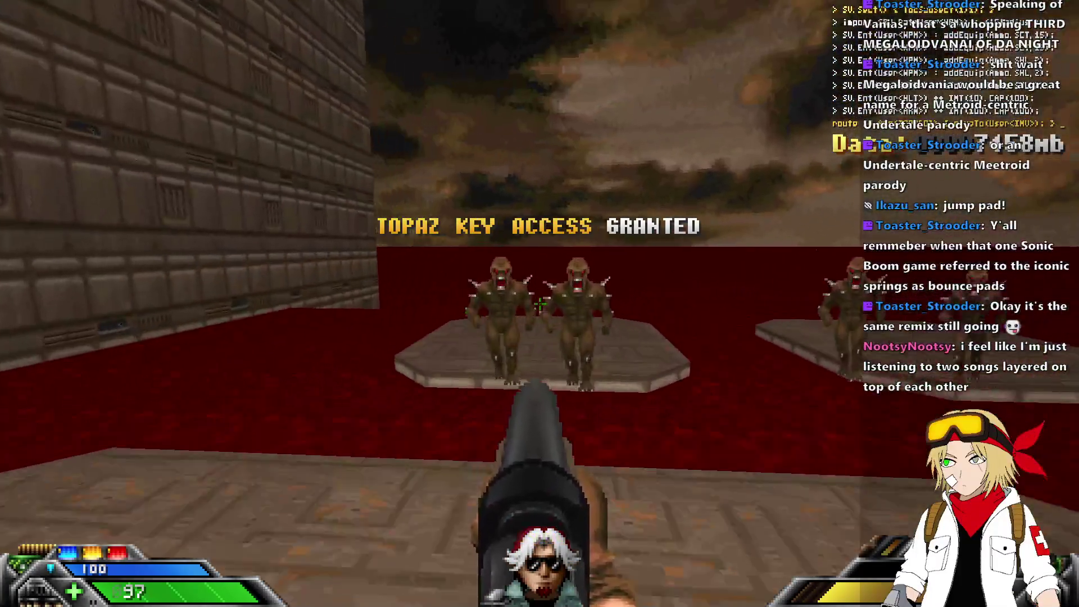
pyautogui.press('w')
pyautogui.press('ctrl')
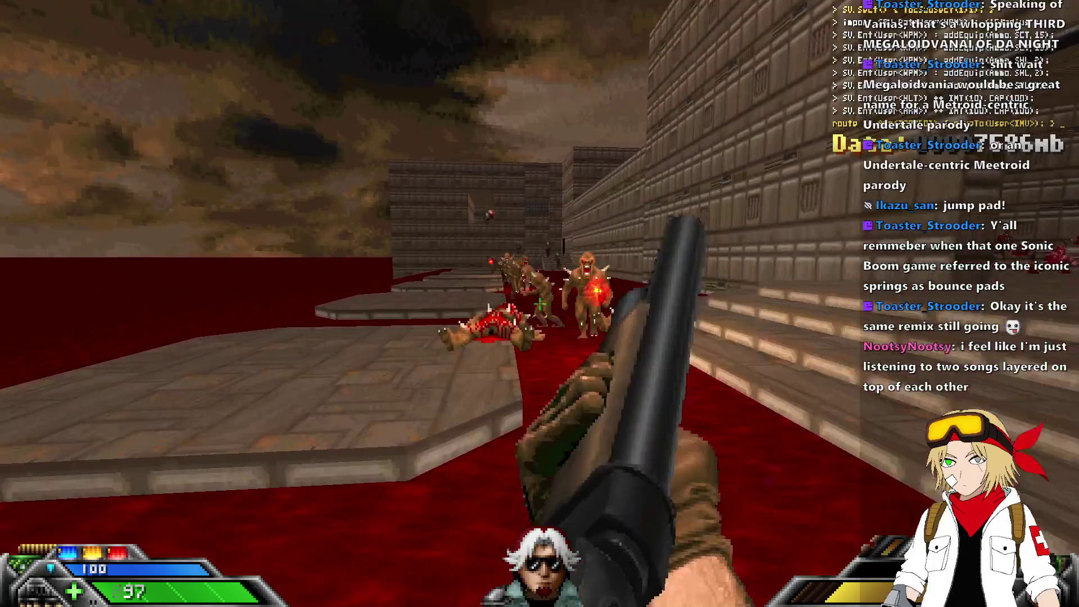
pyautogui.press('ctrl')
pyautogui.press('4')
pyautogui.press('w')
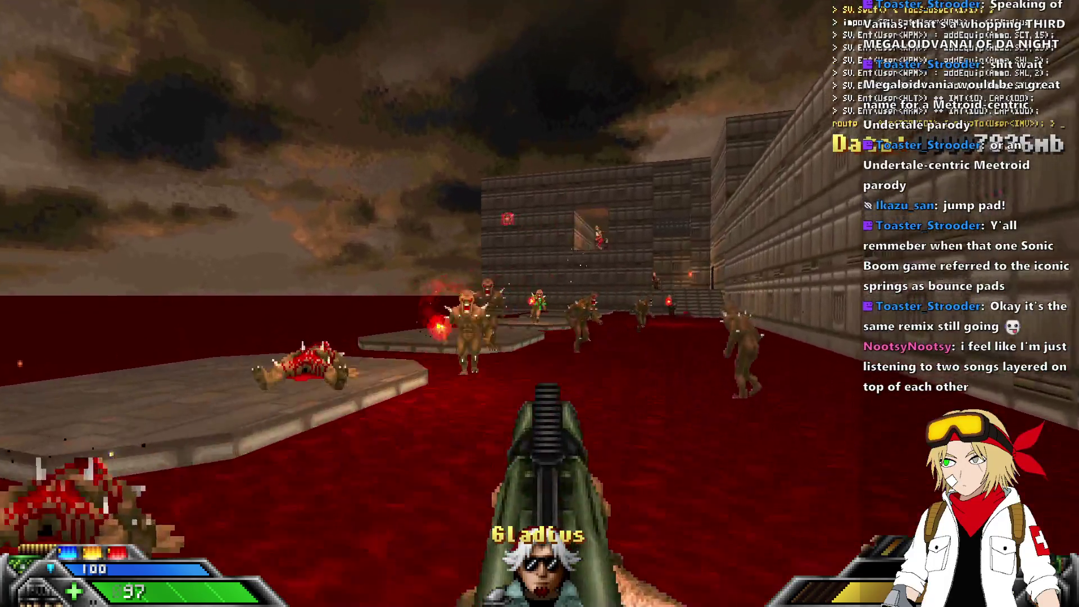
pyautogui.press('w')
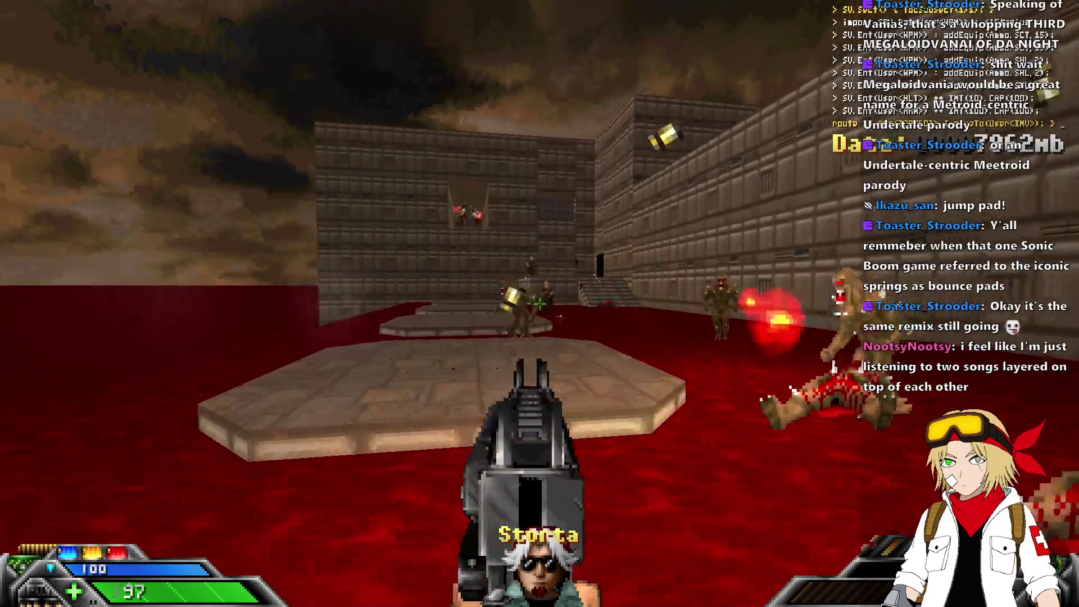
pyautogui.press('ctrl')
pyautogui.press('w')
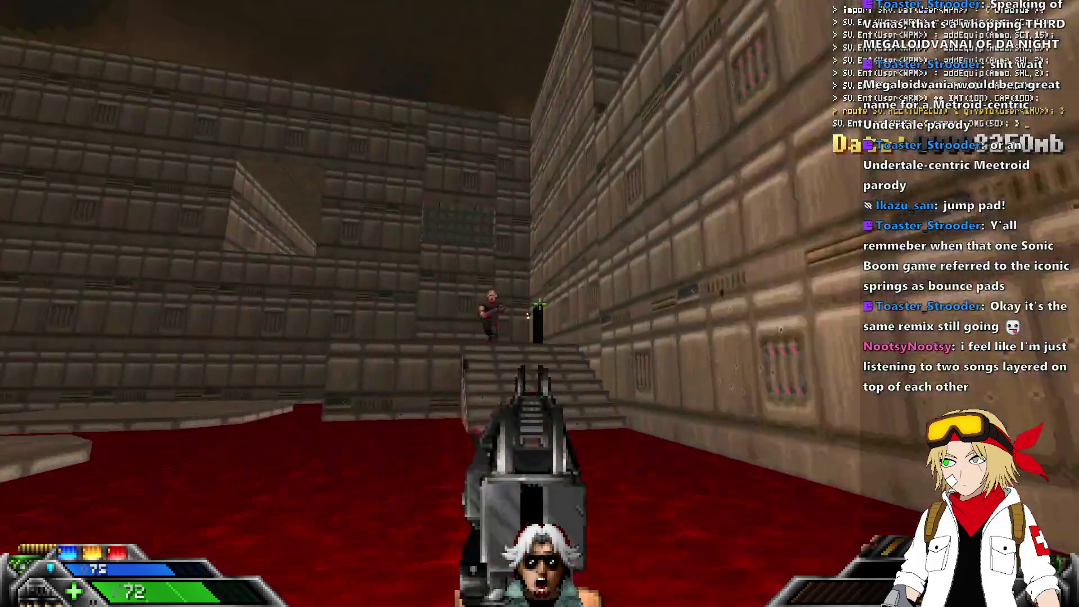
# Finish off the demon by the stairs and make your way onto the raised stone platform.
pyautogui.press('ctrl')
pyautogui.press('w')
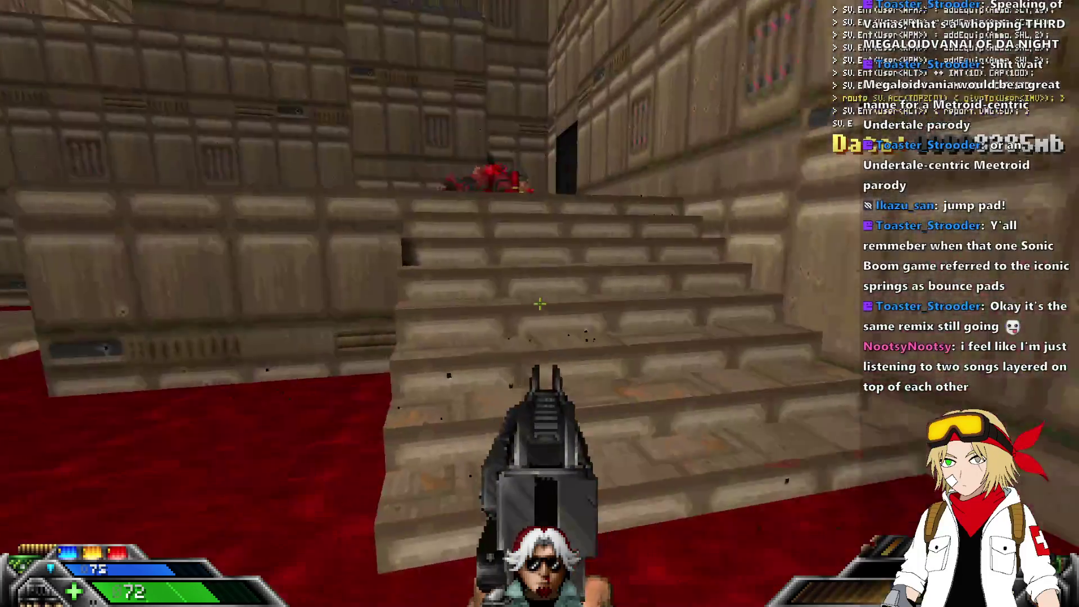
pyautogui.press('w')
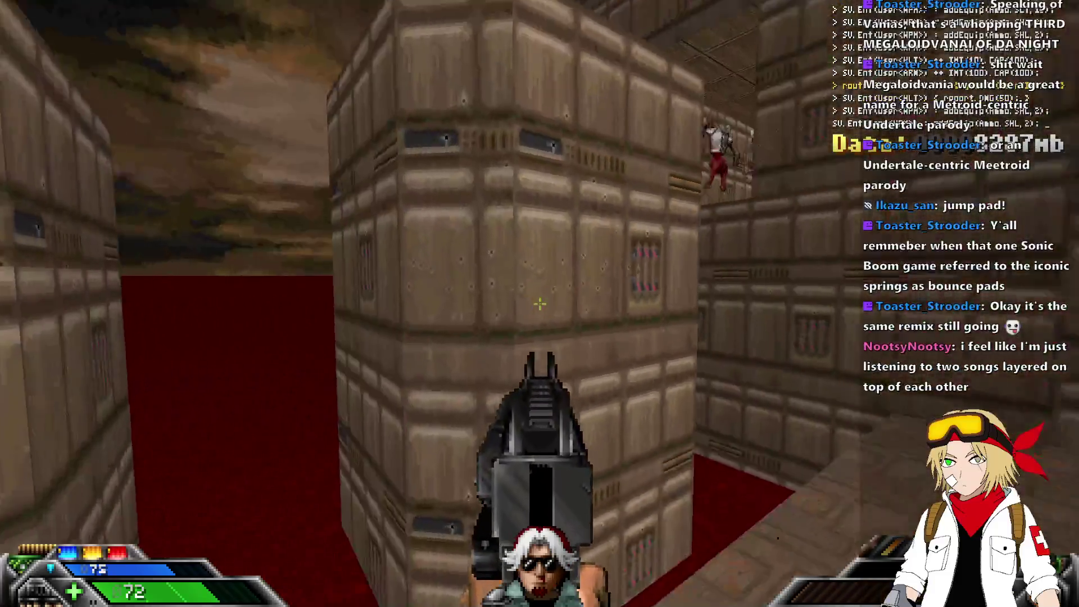
pyautogui.press('w')
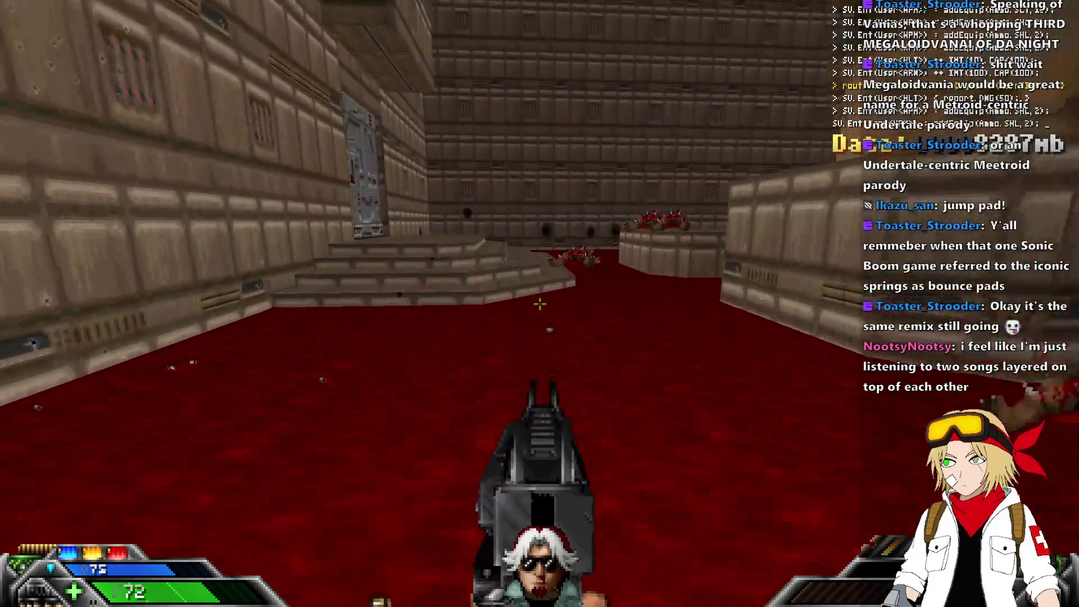
pyautogui.press('w')
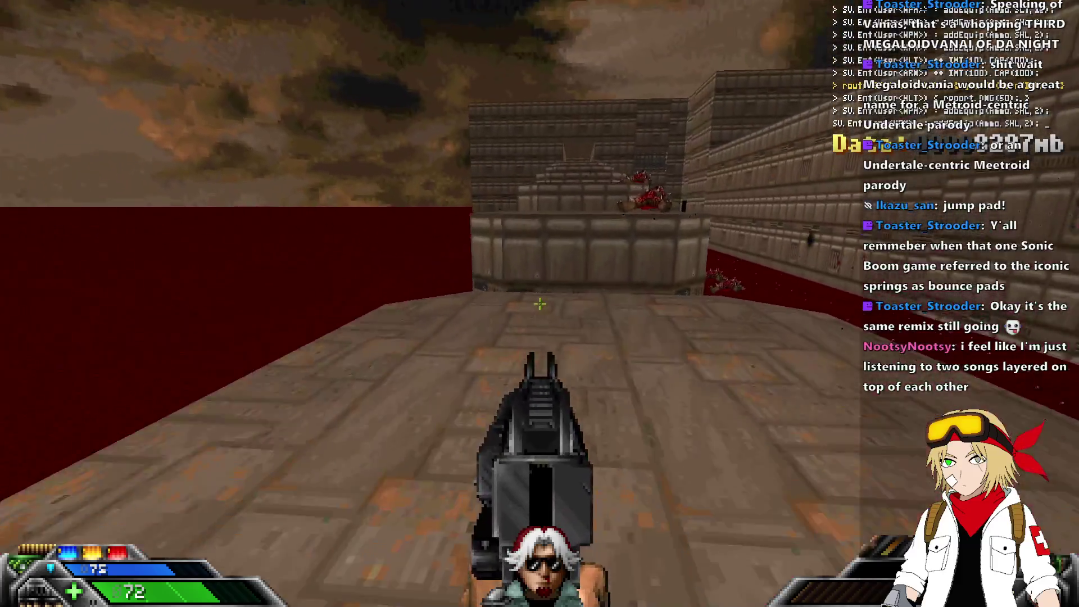
# Switch back to the chaingun and gun down the zombies advancing along the corridor.
pyautogui.press('1')
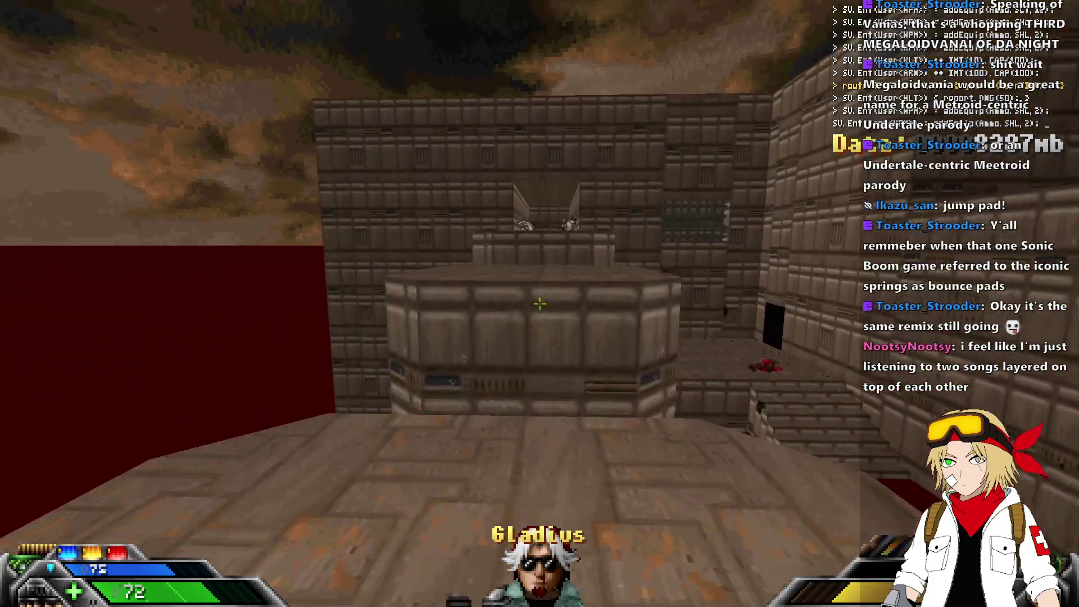
pyautogui.press('4')
pyautogui.press('w')
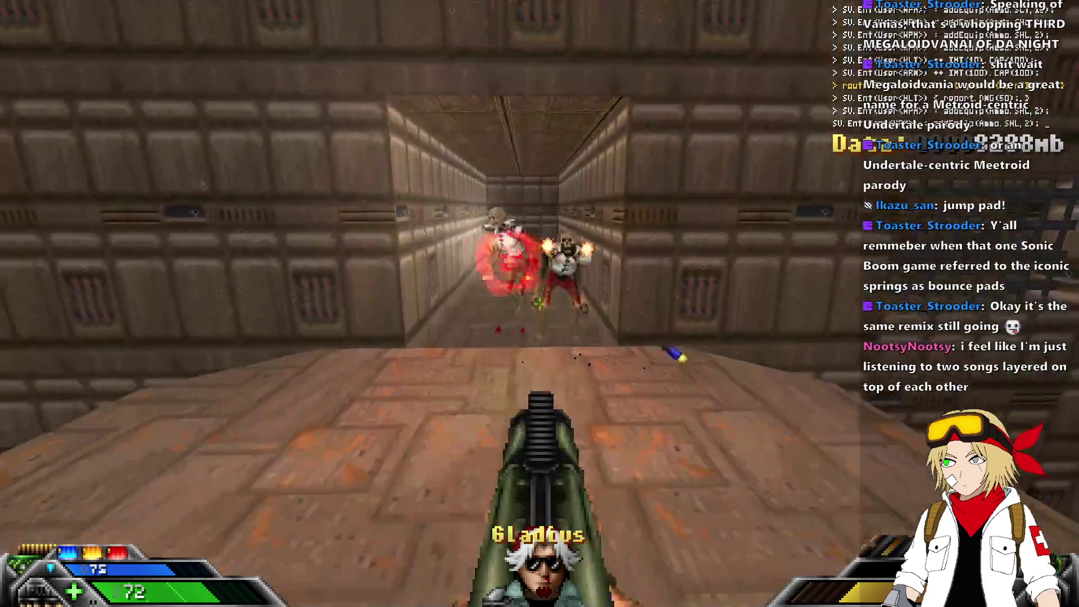
pyautogui.press('w')
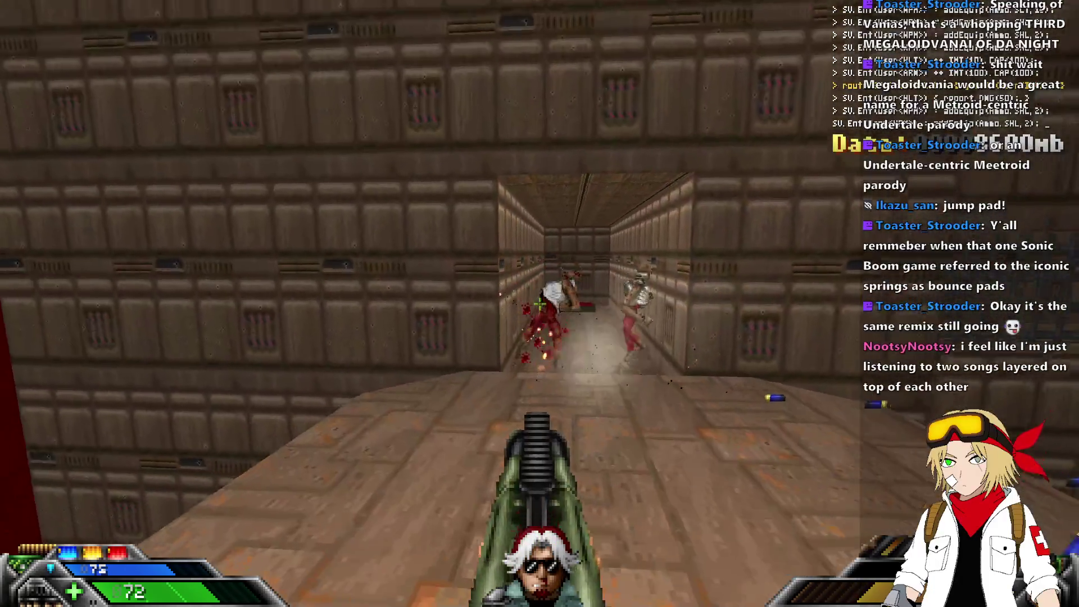
pyautogui.press('w')
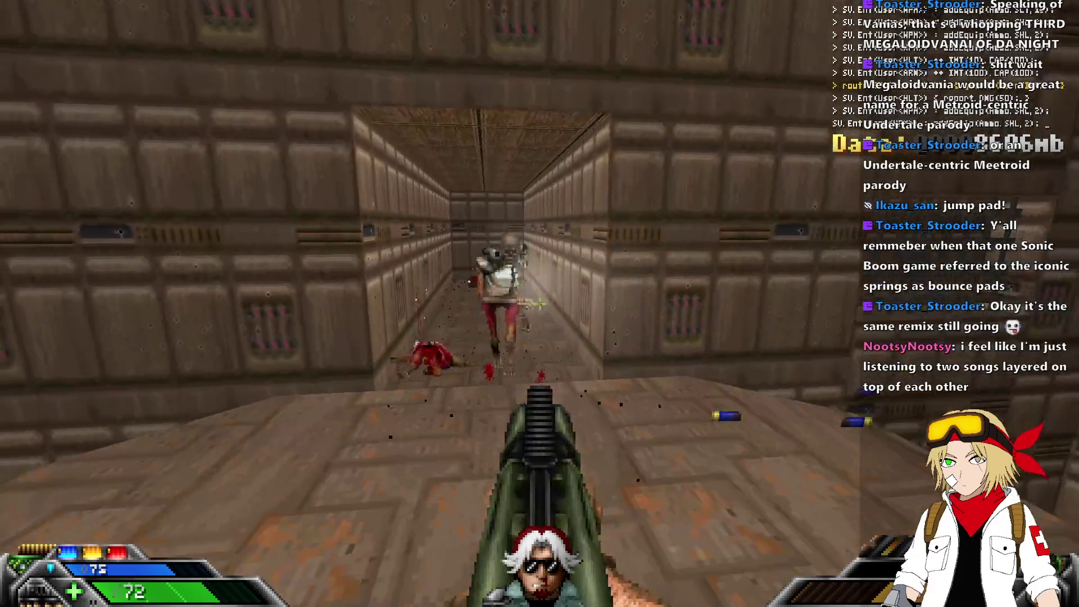
# Climb onto the higher ledge and quicksave with F6.
pyautogui.press('w')
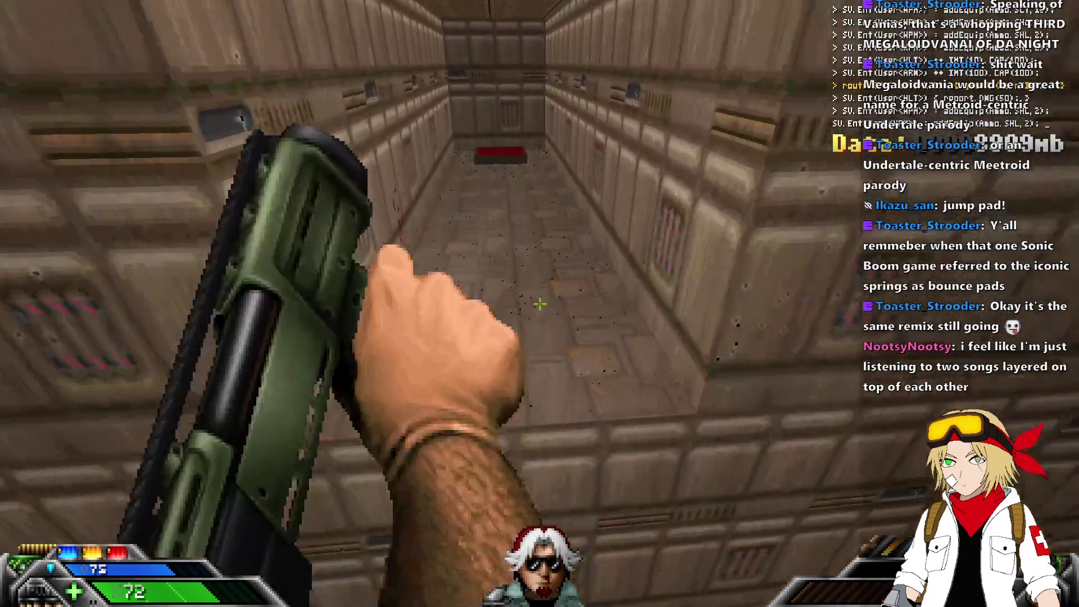
pyautogui.press('w')
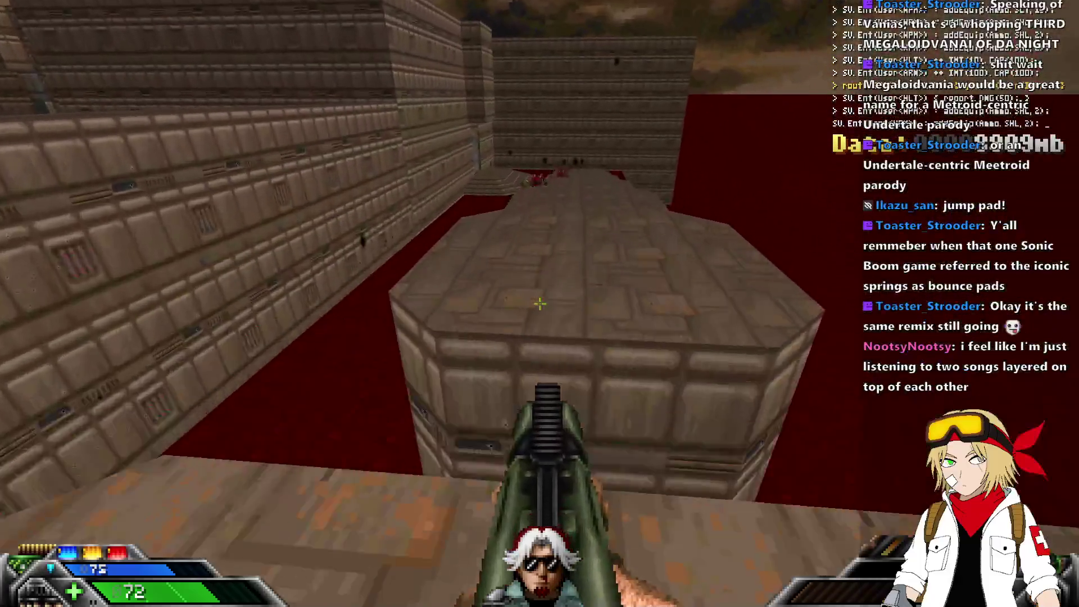
pyautogui.press('F6')
# Cross the blood floor and stone platform, then walk onto the red exit pad.
pyautogui.press('w')
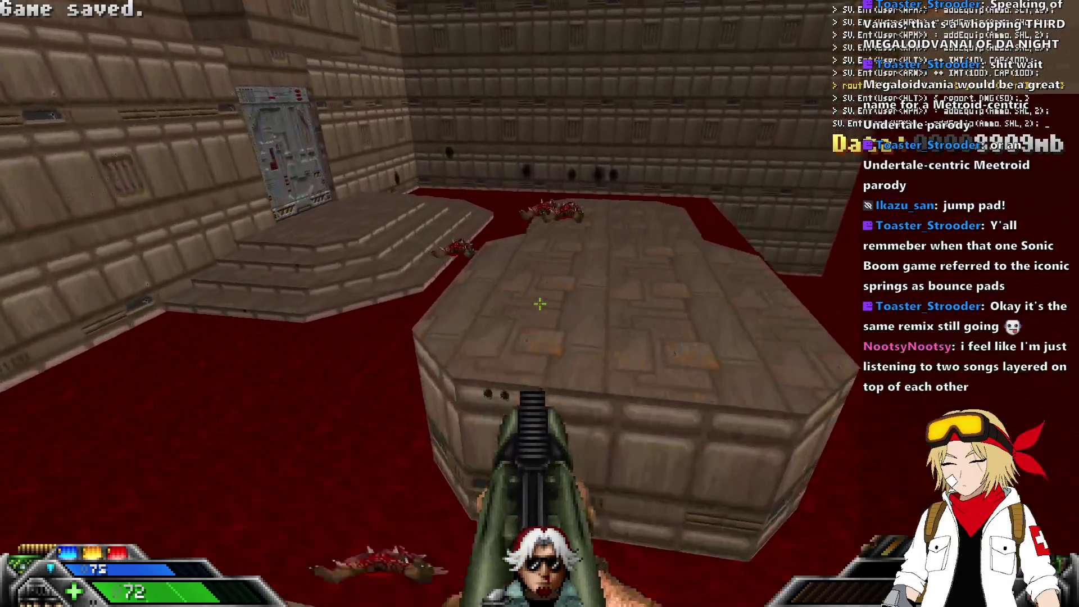
pyautogui.press('w')
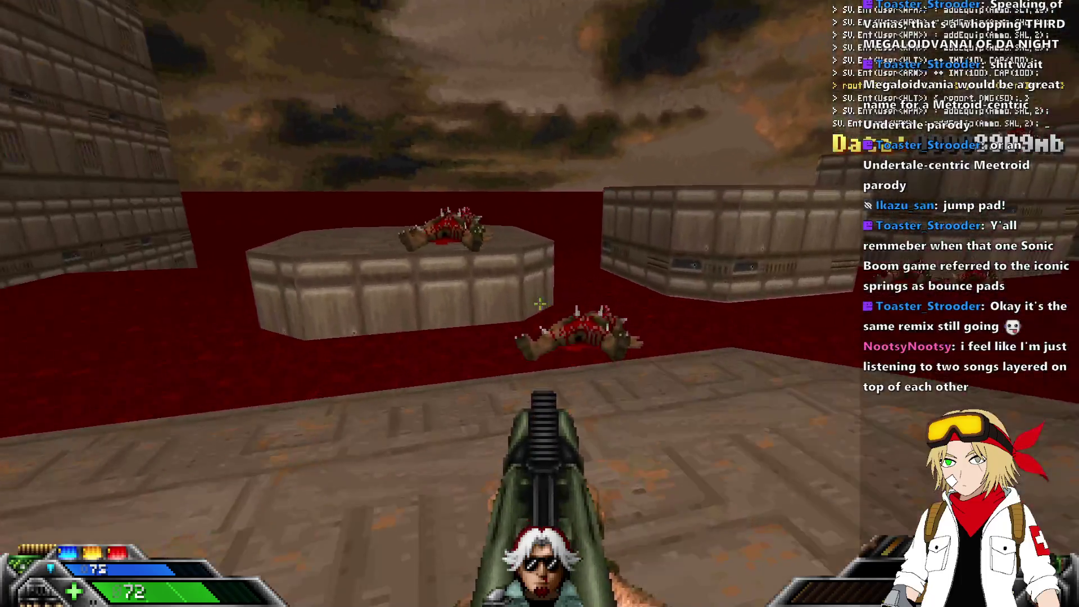
pyautogui.press('w')
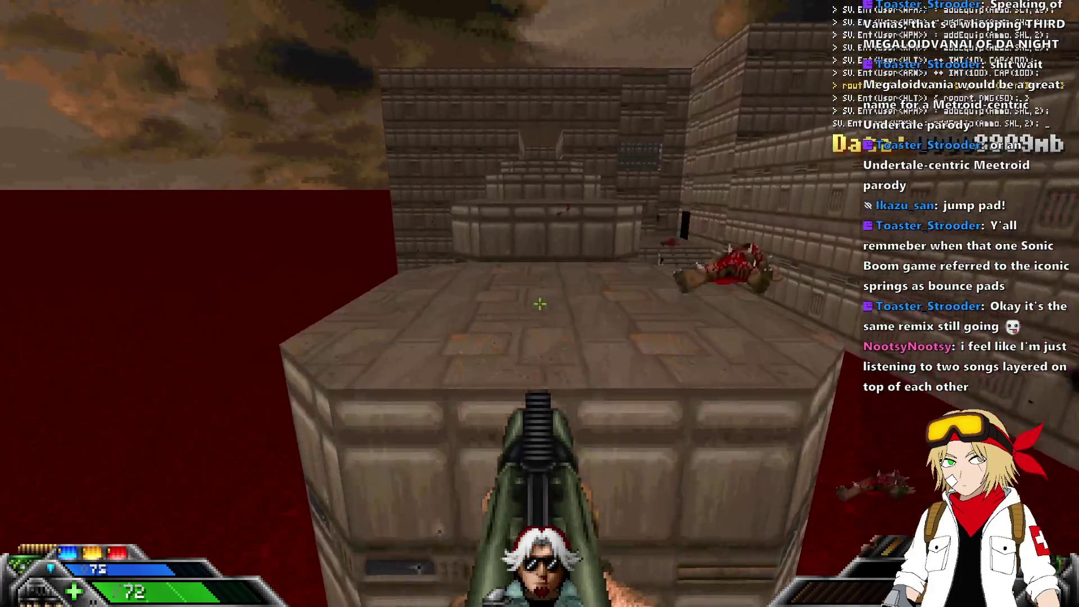
pyautogui.press('w')
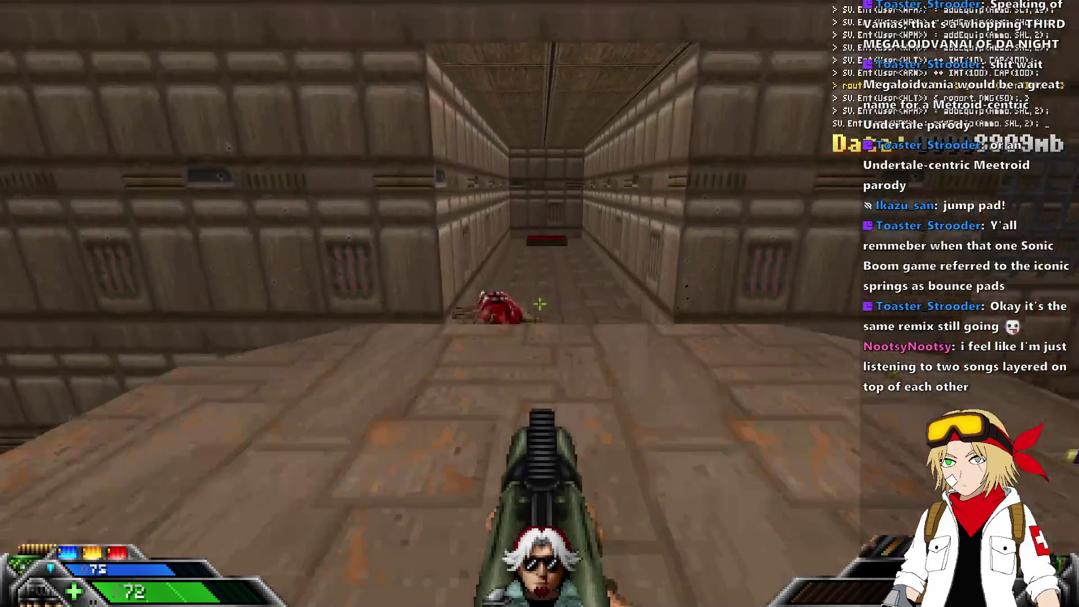
pyautogui.press('w')
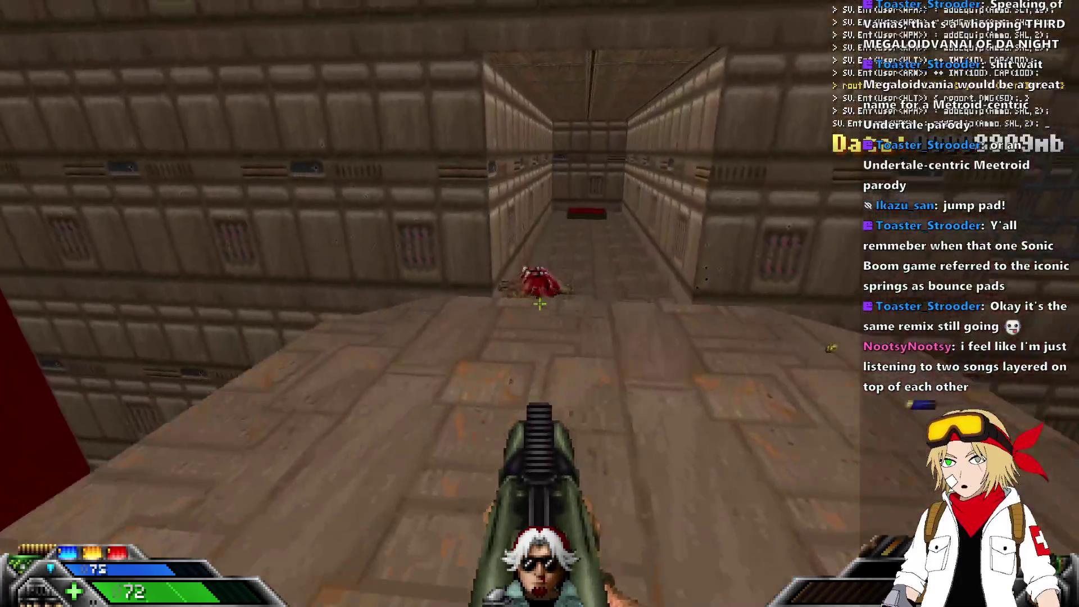